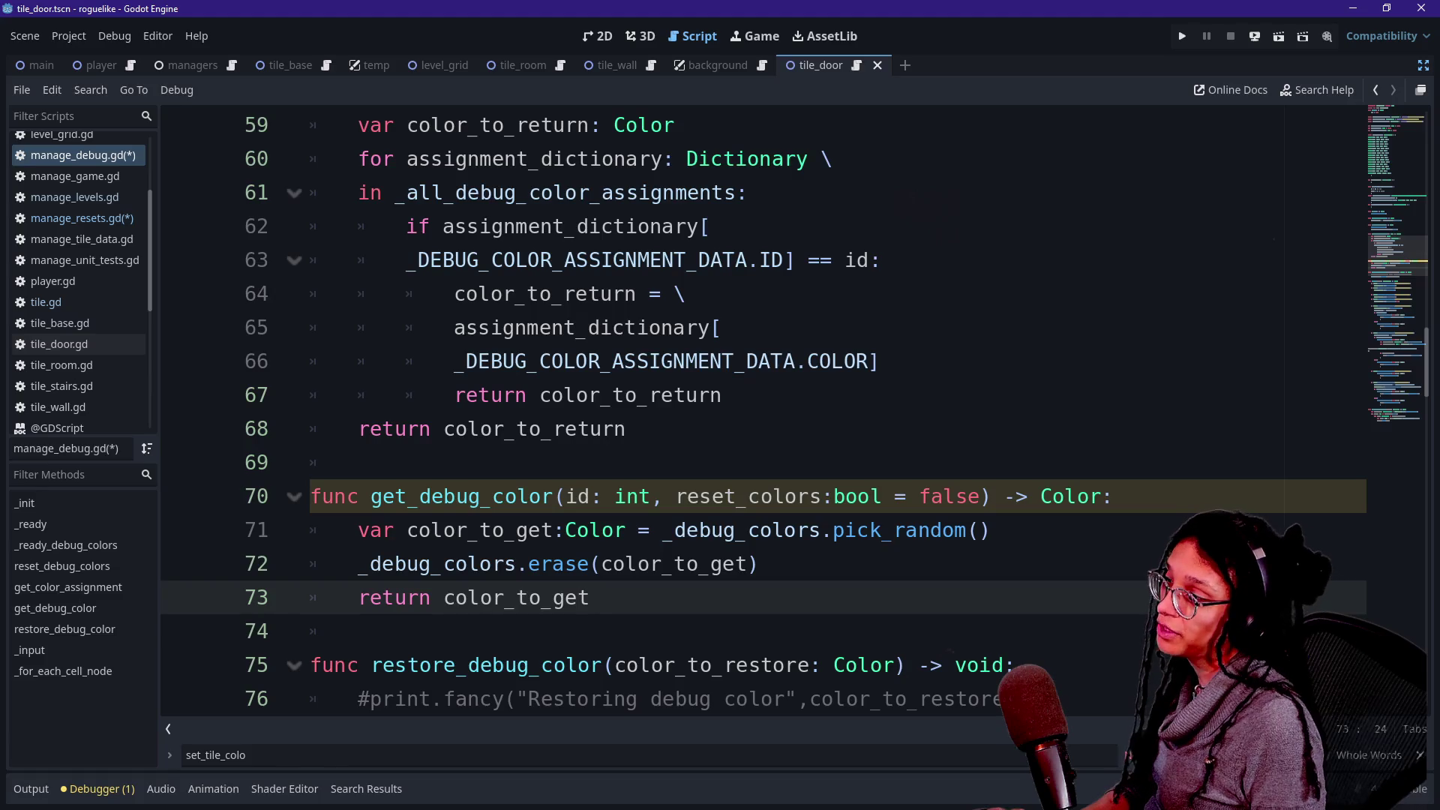
Remove the reset_colors:bool = false parameter from get_debug_color and save the script.
left_click(602, 496)
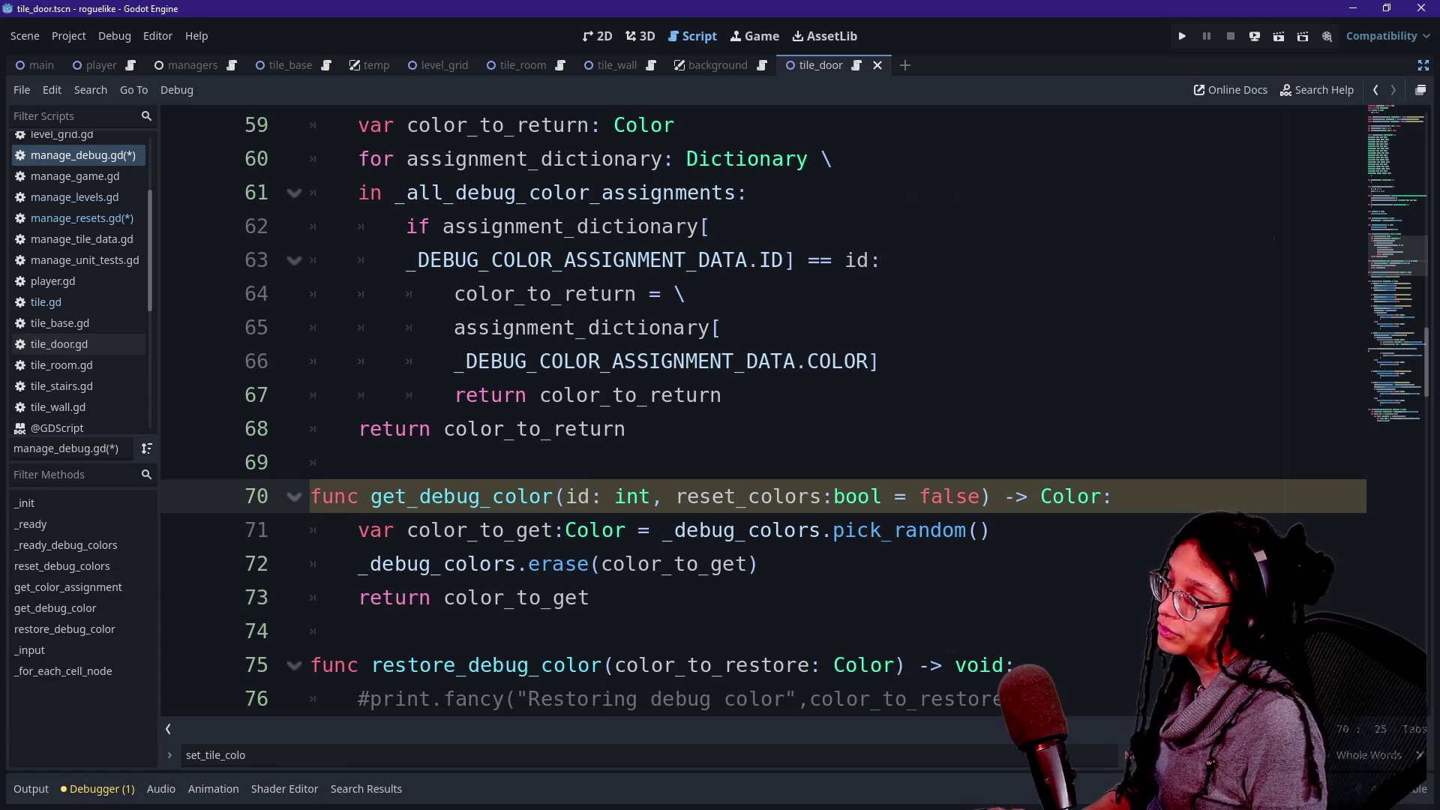
left_click_drag(662, 496, 979, 496)
type("e")
key("BackSpace")
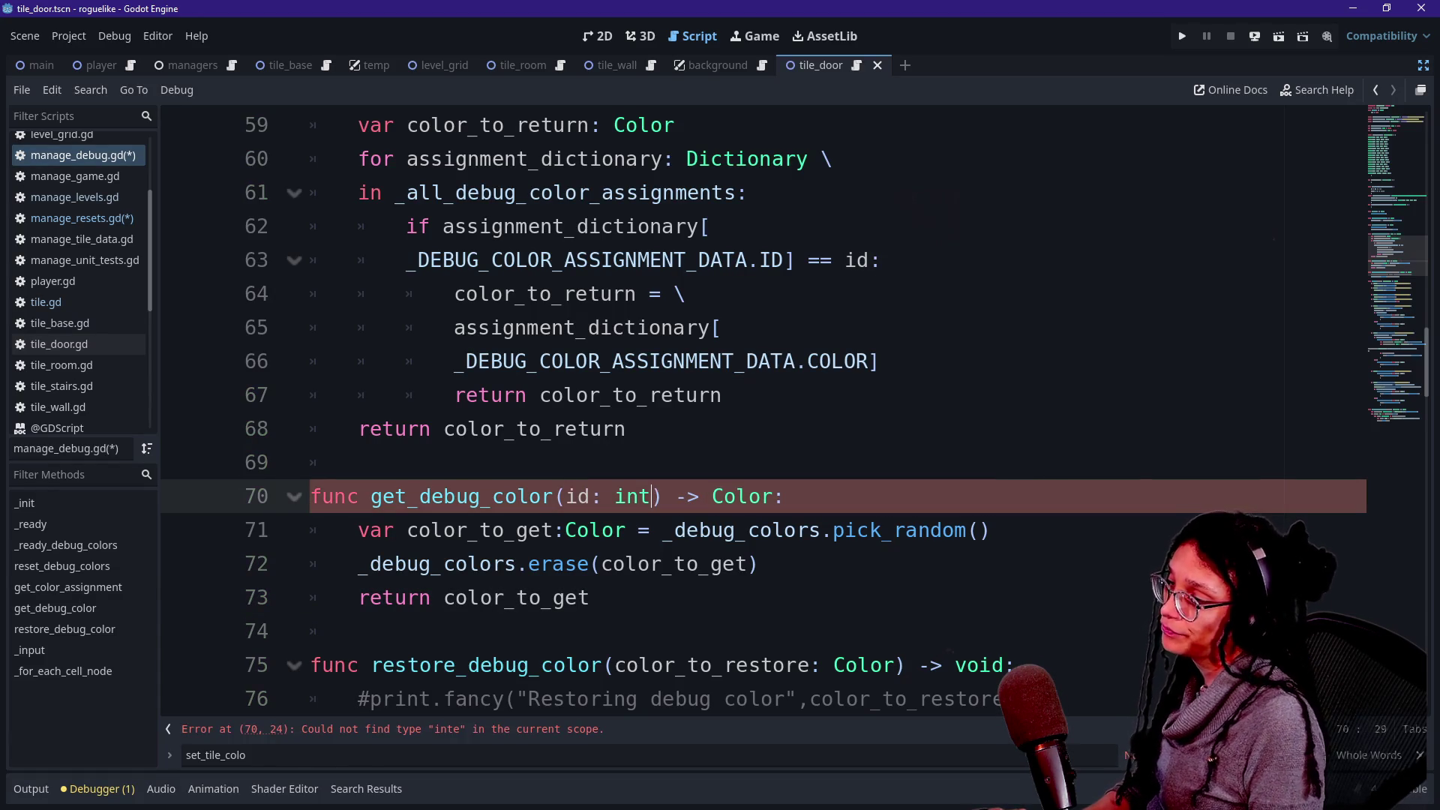
left_click(627, 428)
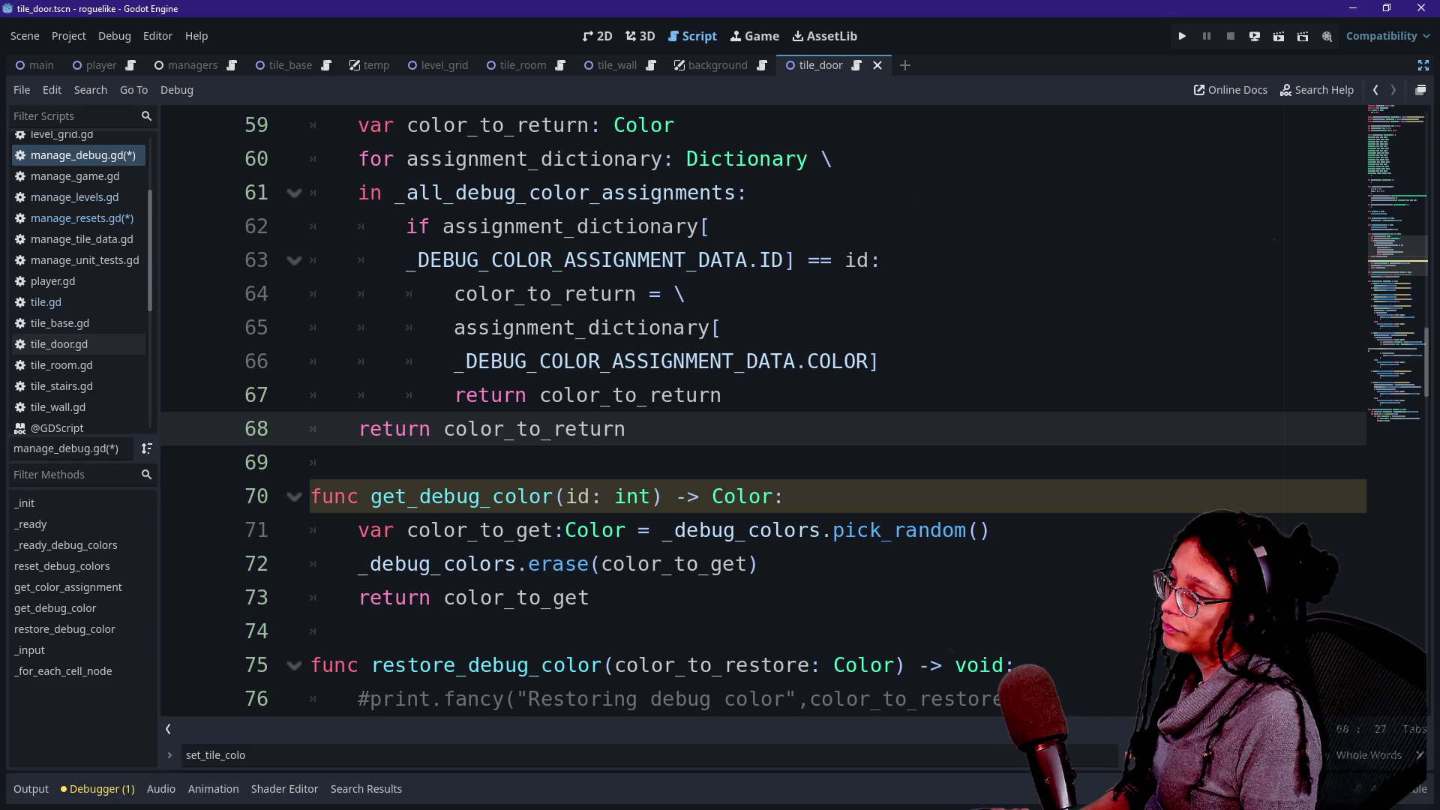
scroll(637, 464, "down", 1)
left_click(638, 462)
key("ctrl+s")
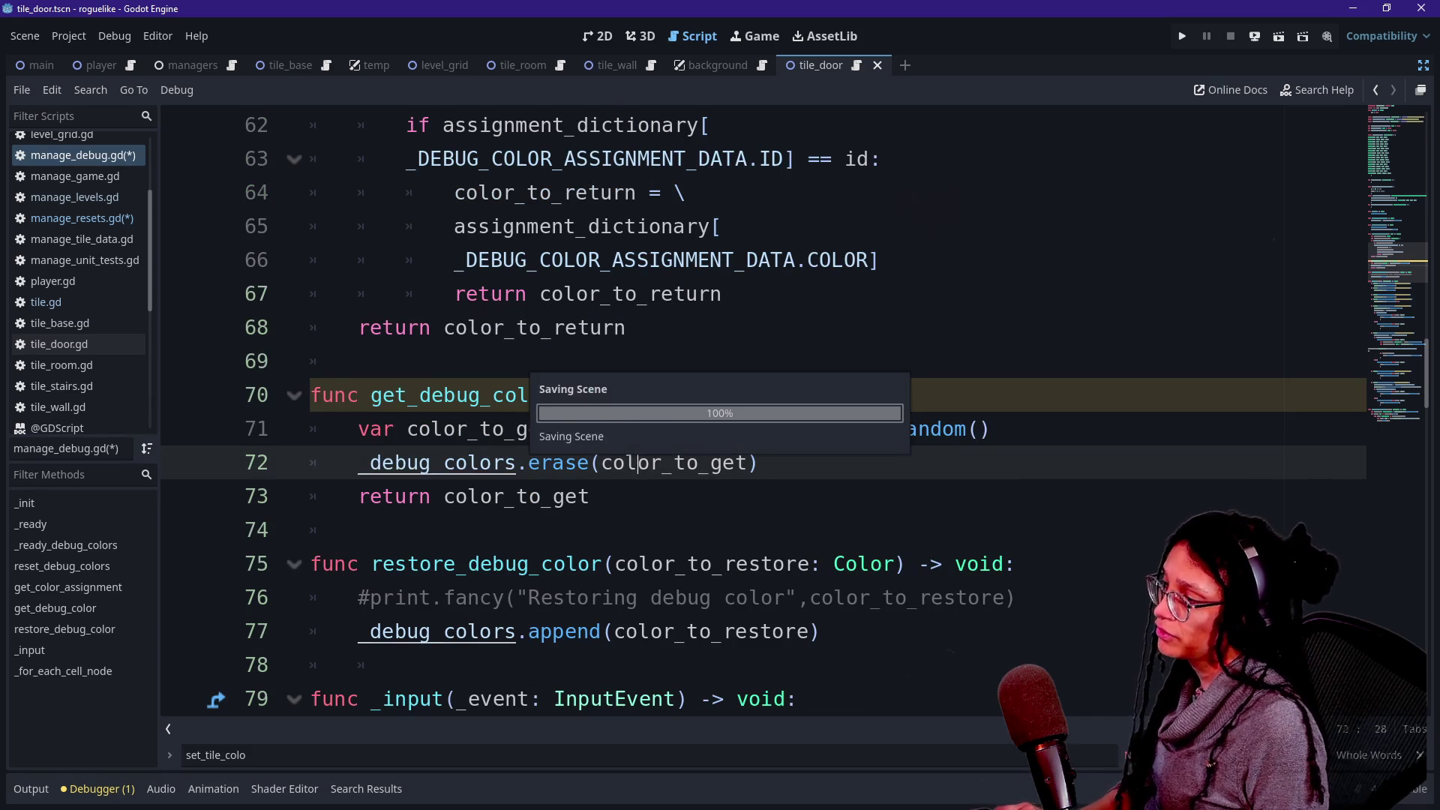
Start an _all_debug_color_assignments. line after the erase call, above the return.
left_click(504, 396)
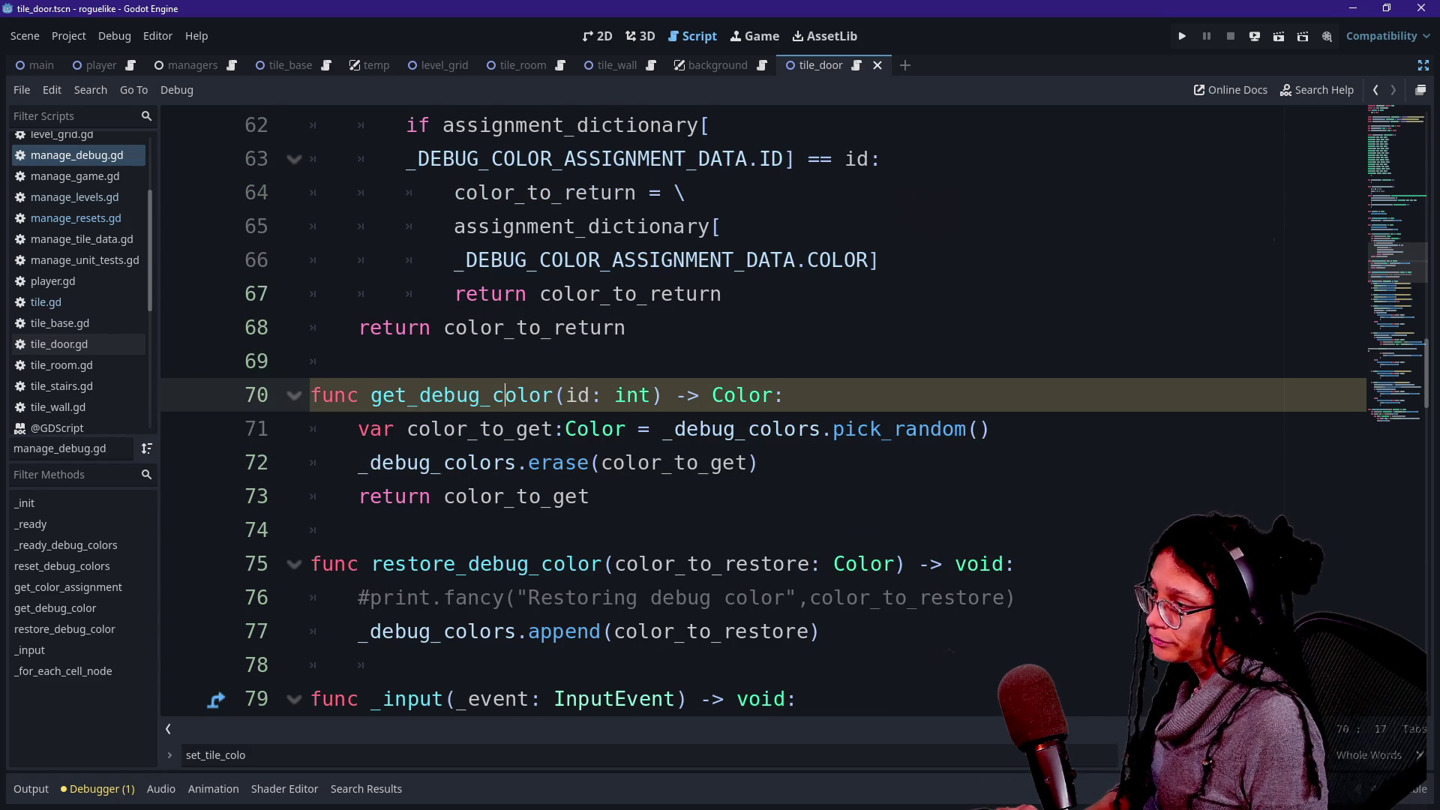
left_click_drag(408, 429, 796, 429)
double_click(516, 497)
left_click(759, 463)
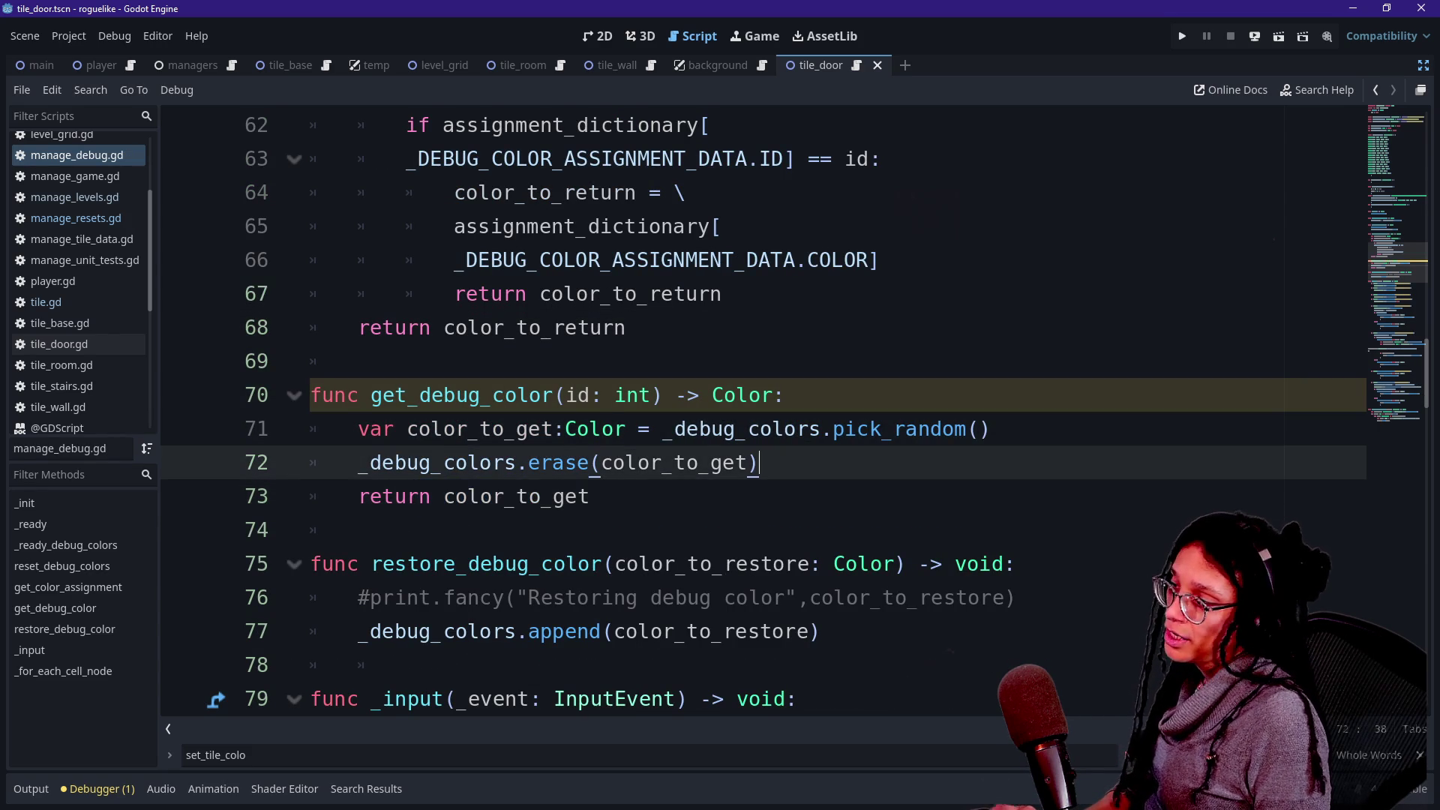
key("Return")
key("Return")
key("Up")
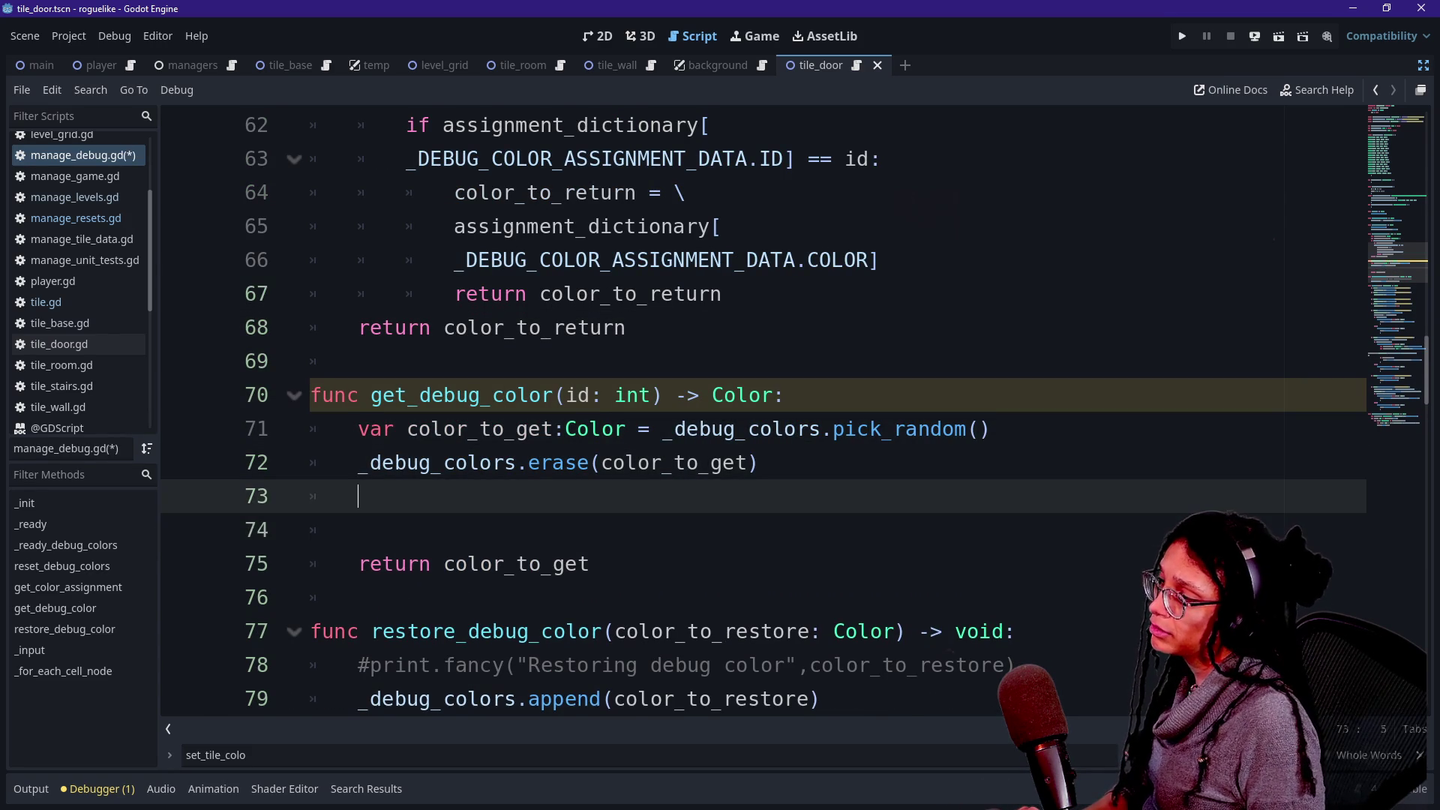
key("Return")
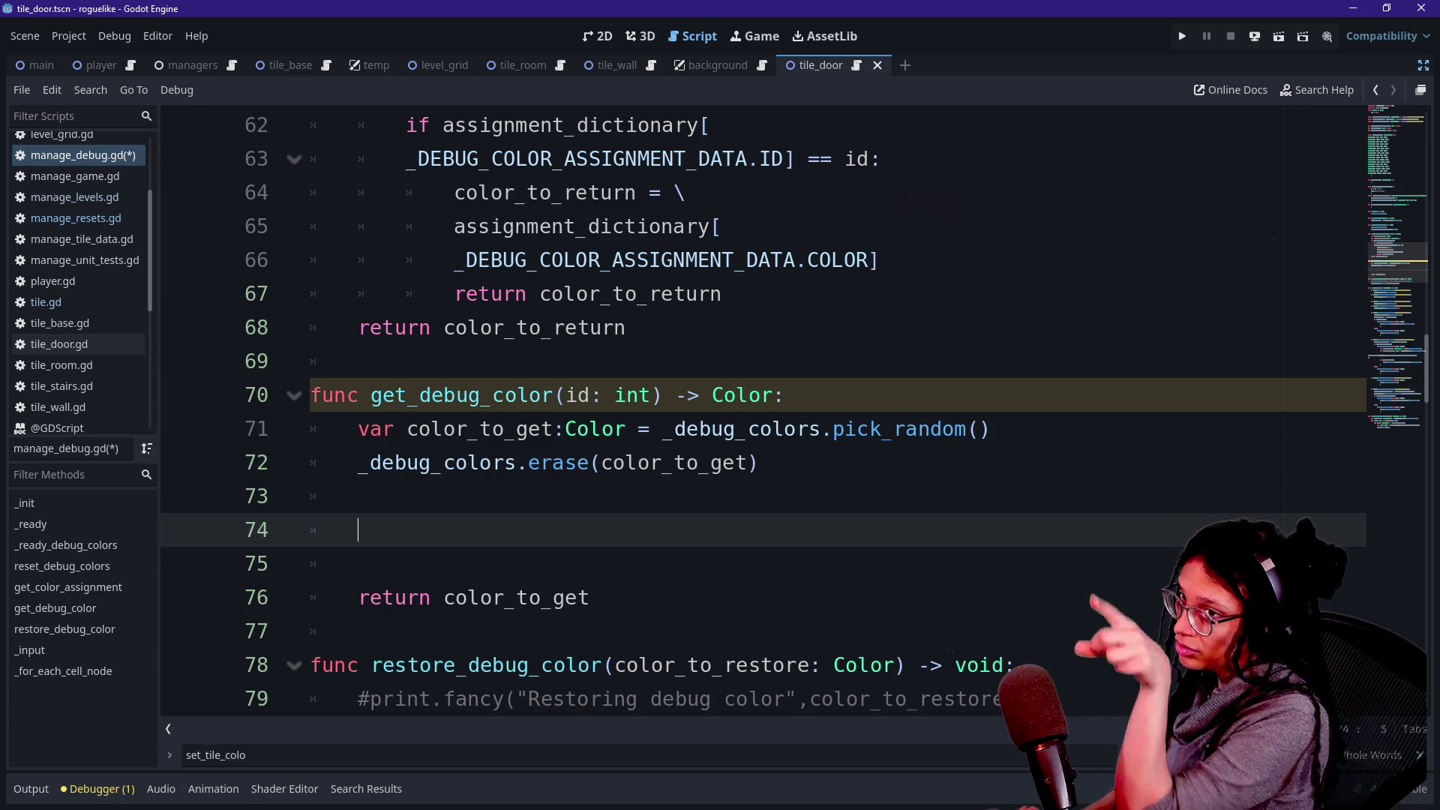
type("_all")
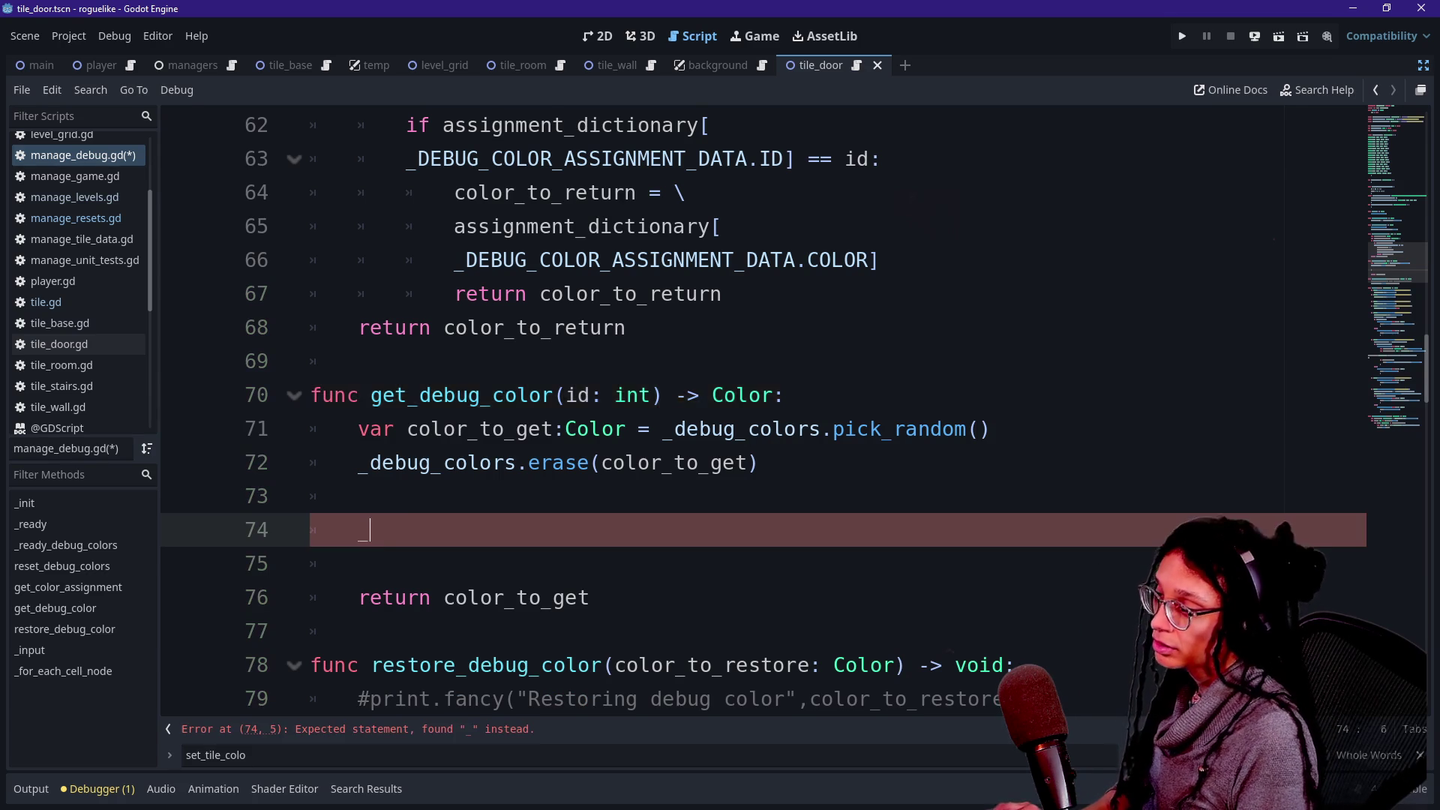
key("Return")
type(".")
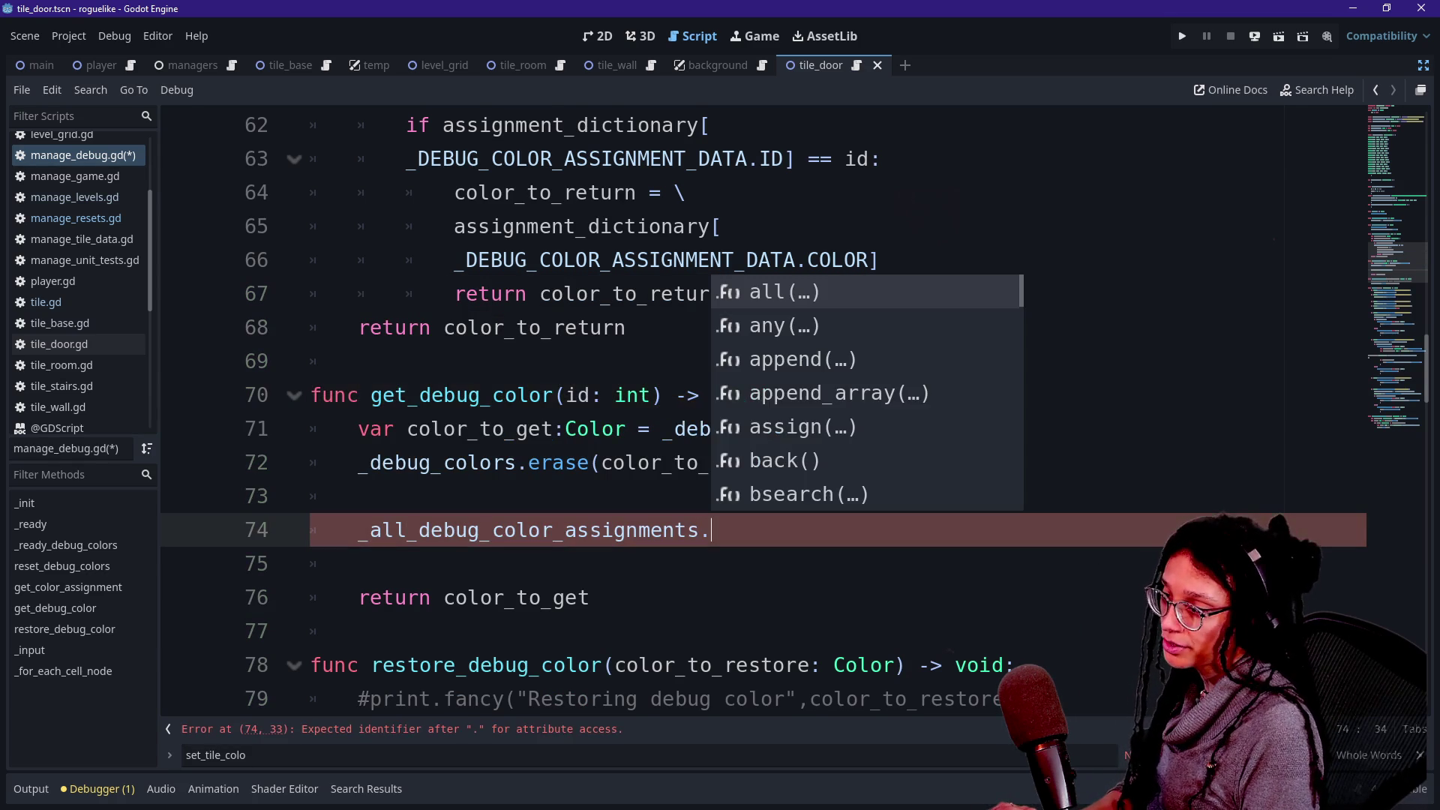
Declare var new_assignment_dictionary: Dictionary on a new line above it.
left_click(358, 496)
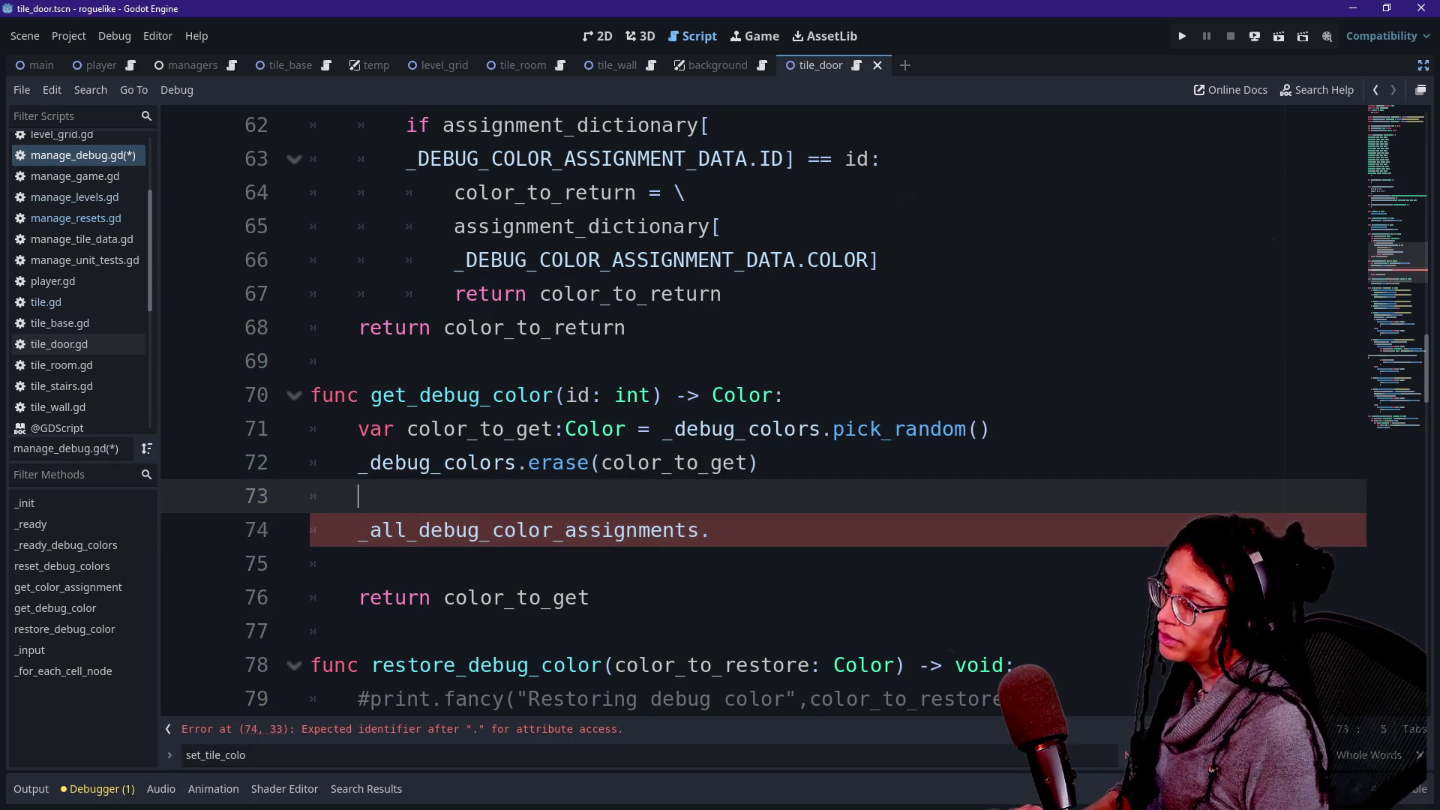
key("Return")
type("varnew_")
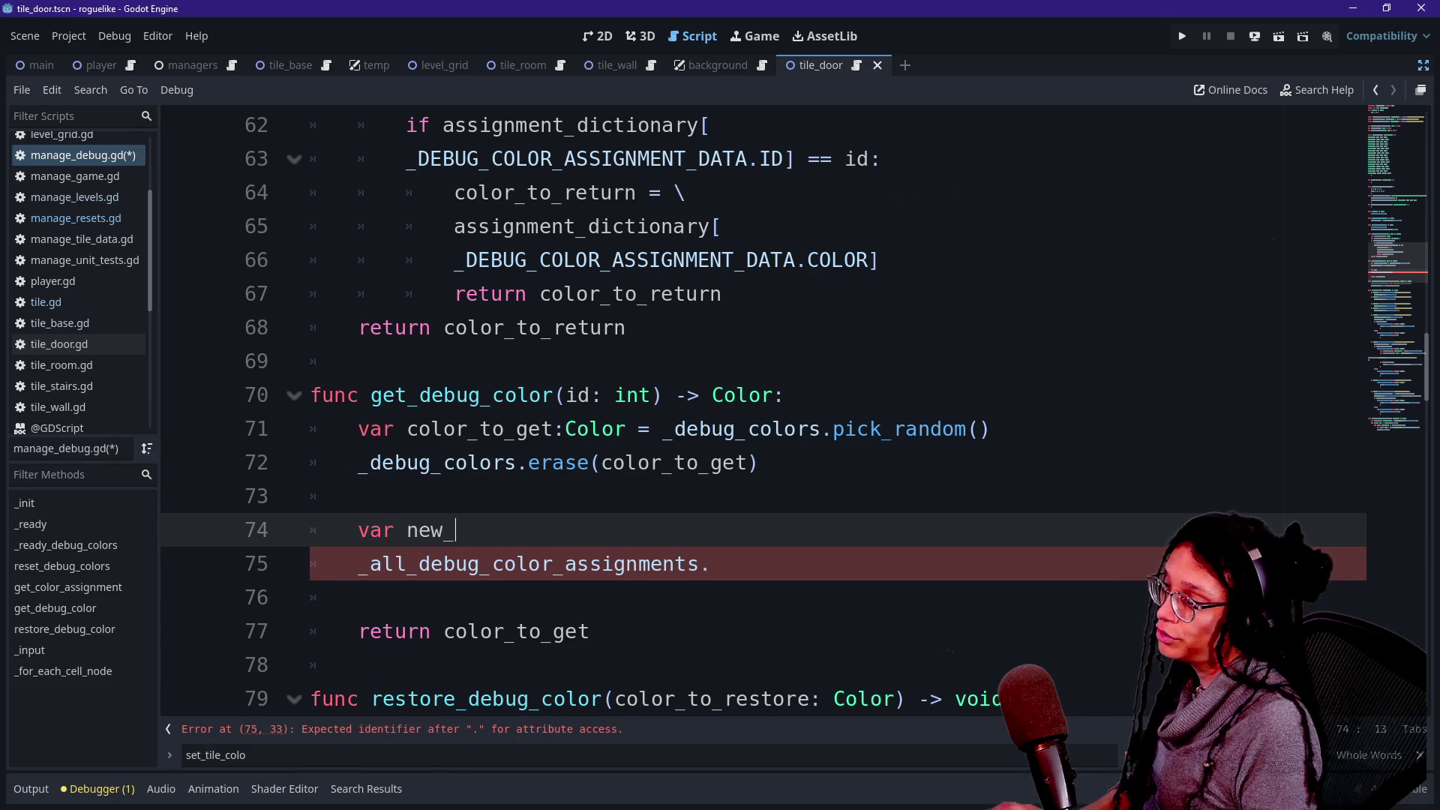
type("assignment_dictionary: D")
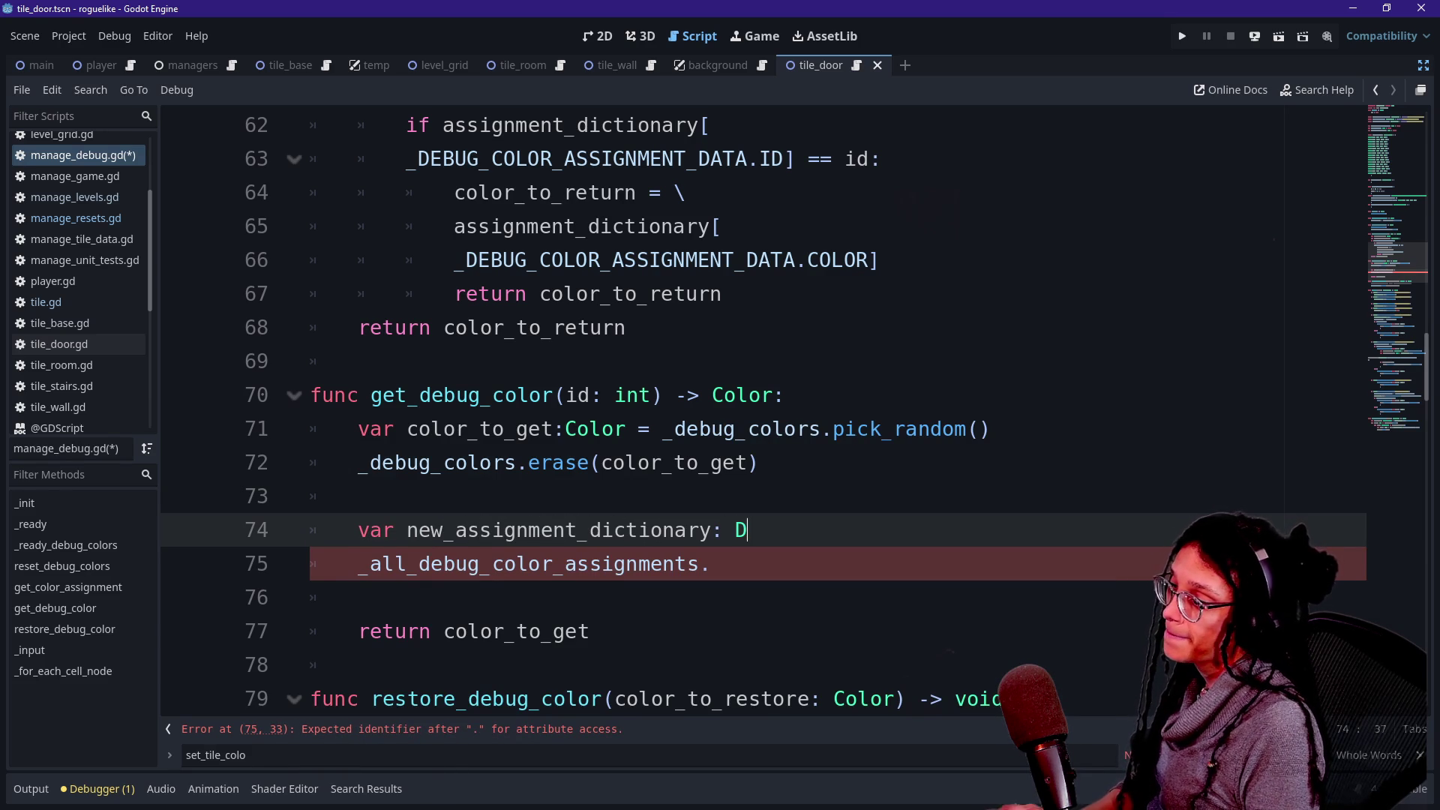
type("ictionary = ")
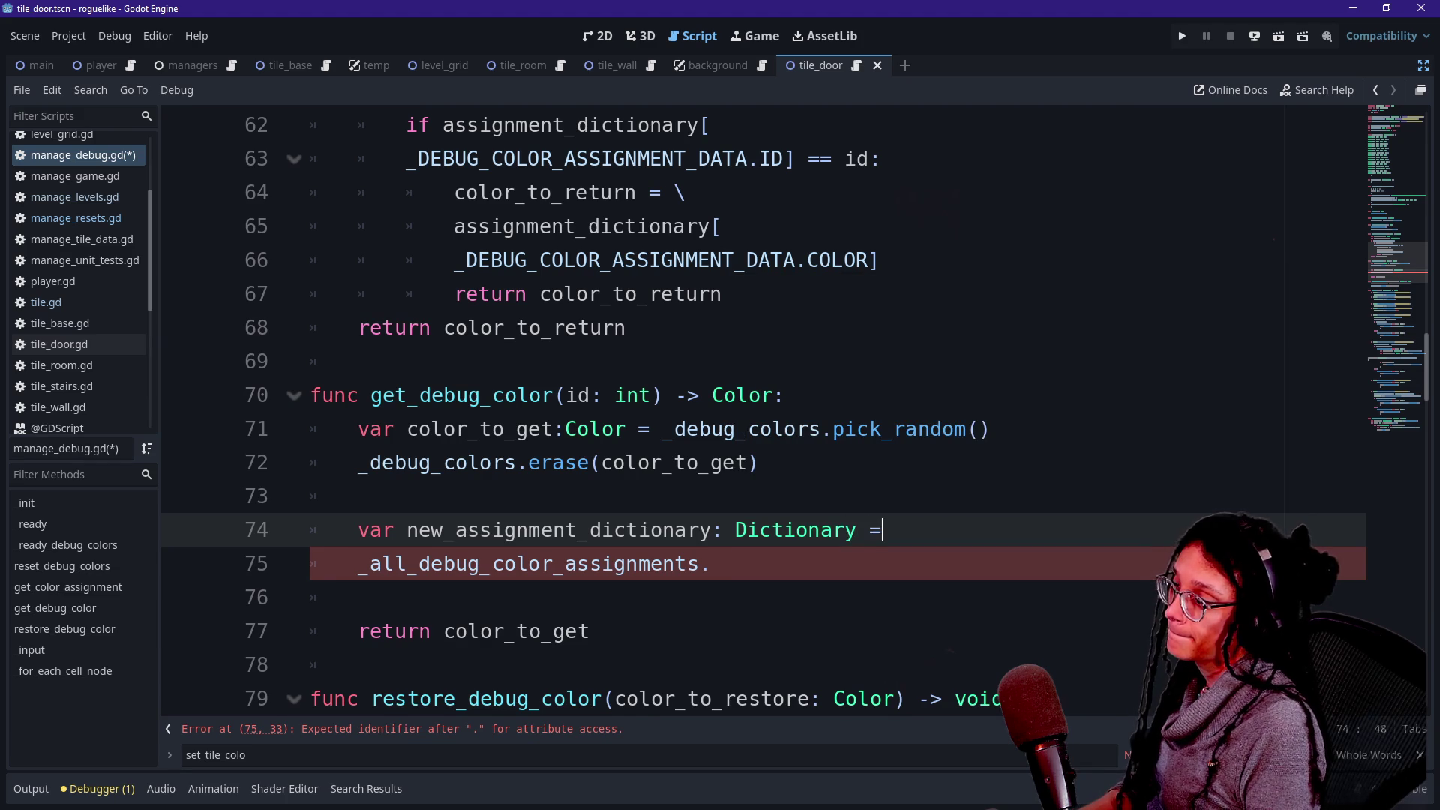
type("{}")
key("BackSpace")
key("BackSpace")
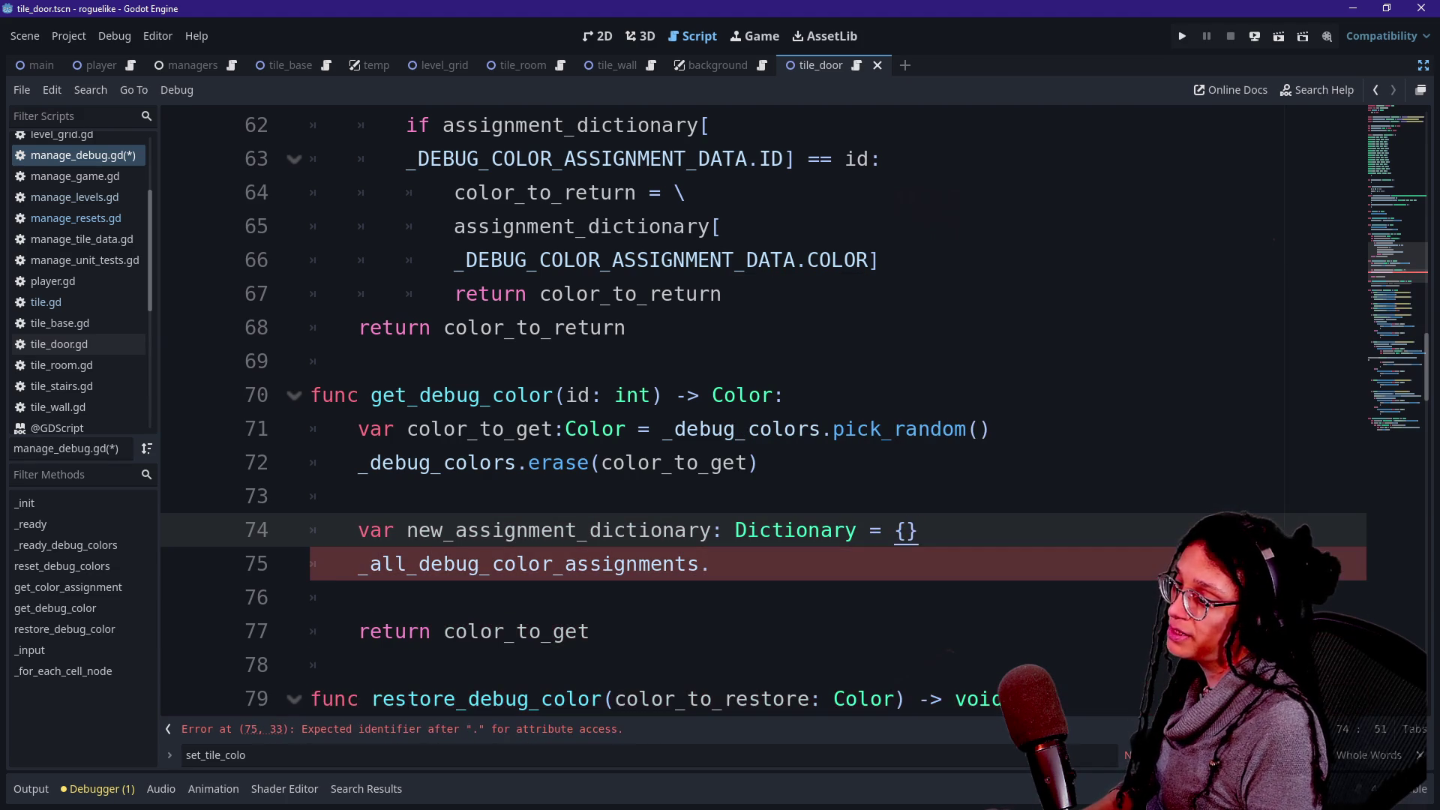
Initialize it as _DEBUG_COLOR_ASSIGMENTS.duplicate() and view the constant's ID and COLOR template.
type("_DEBUG")
key("Down")
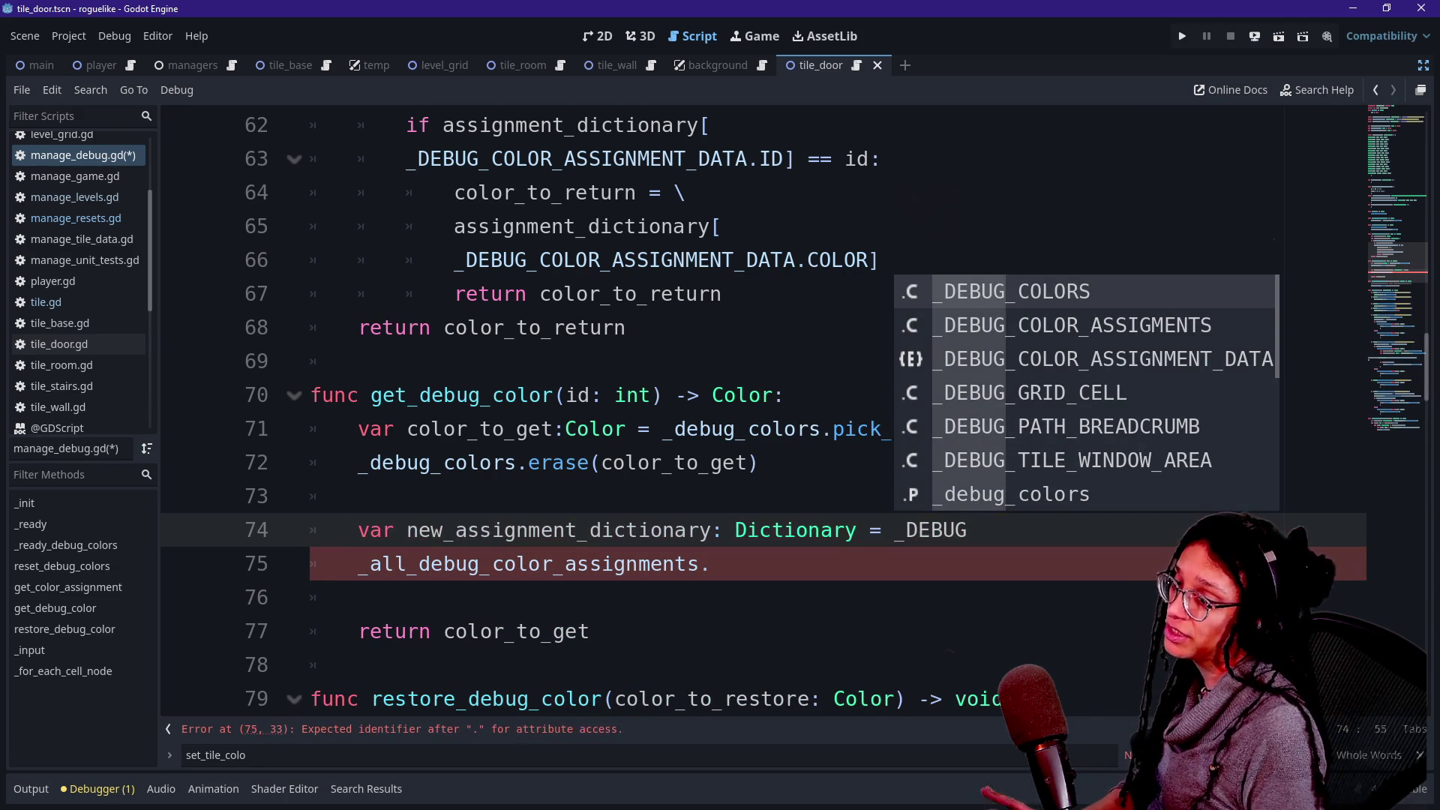
key("Return")
type(".du")
key("Return")
type(")")
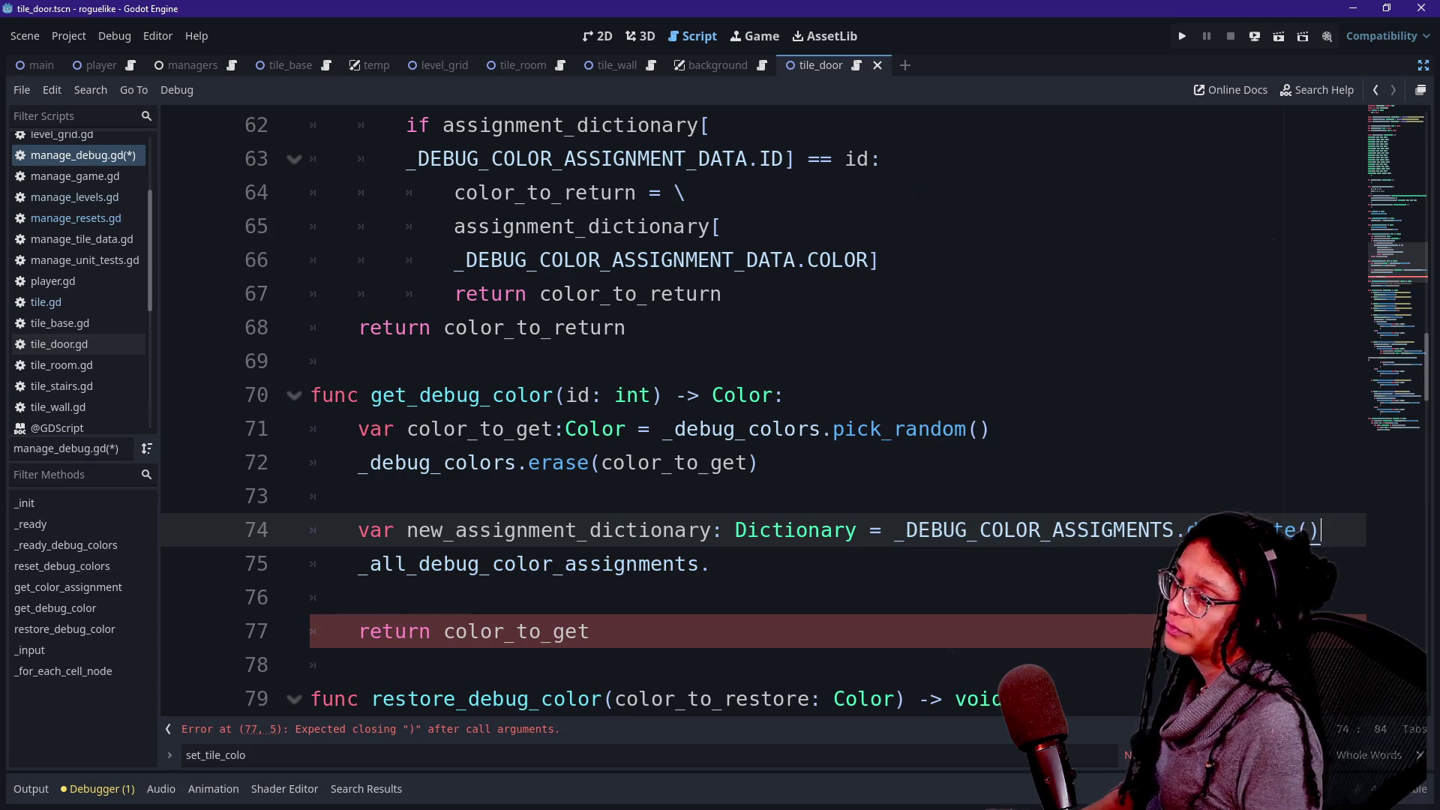
left_click(973, 530, "ctrl")
left_click_drag(419, 428, 639, 462)
Complete the line as _all_debug_color_assignments.append(new_assignment_dictionary).
left_click(358, 428)
scroll(750, 412, "down", 11)
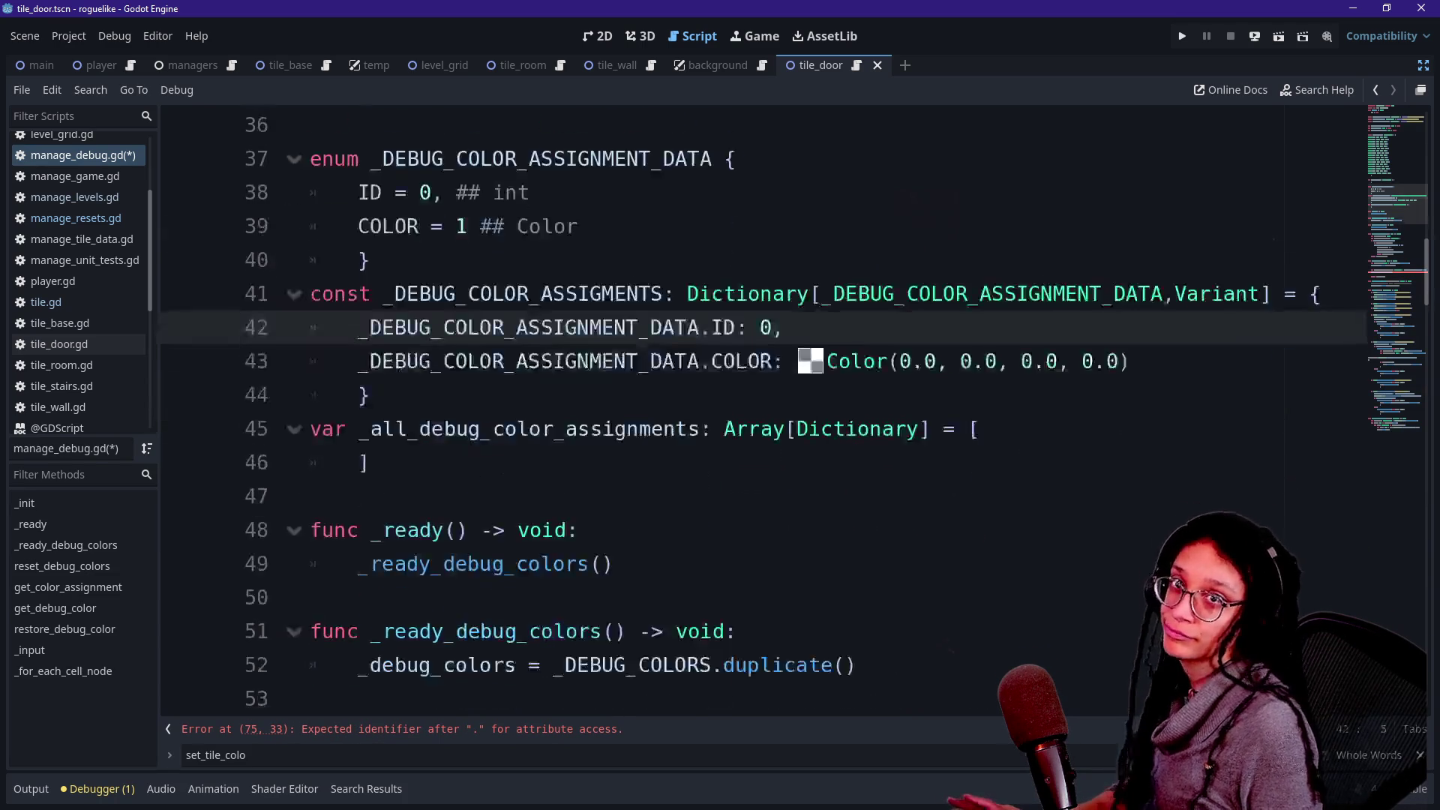
left_click(358, 496)
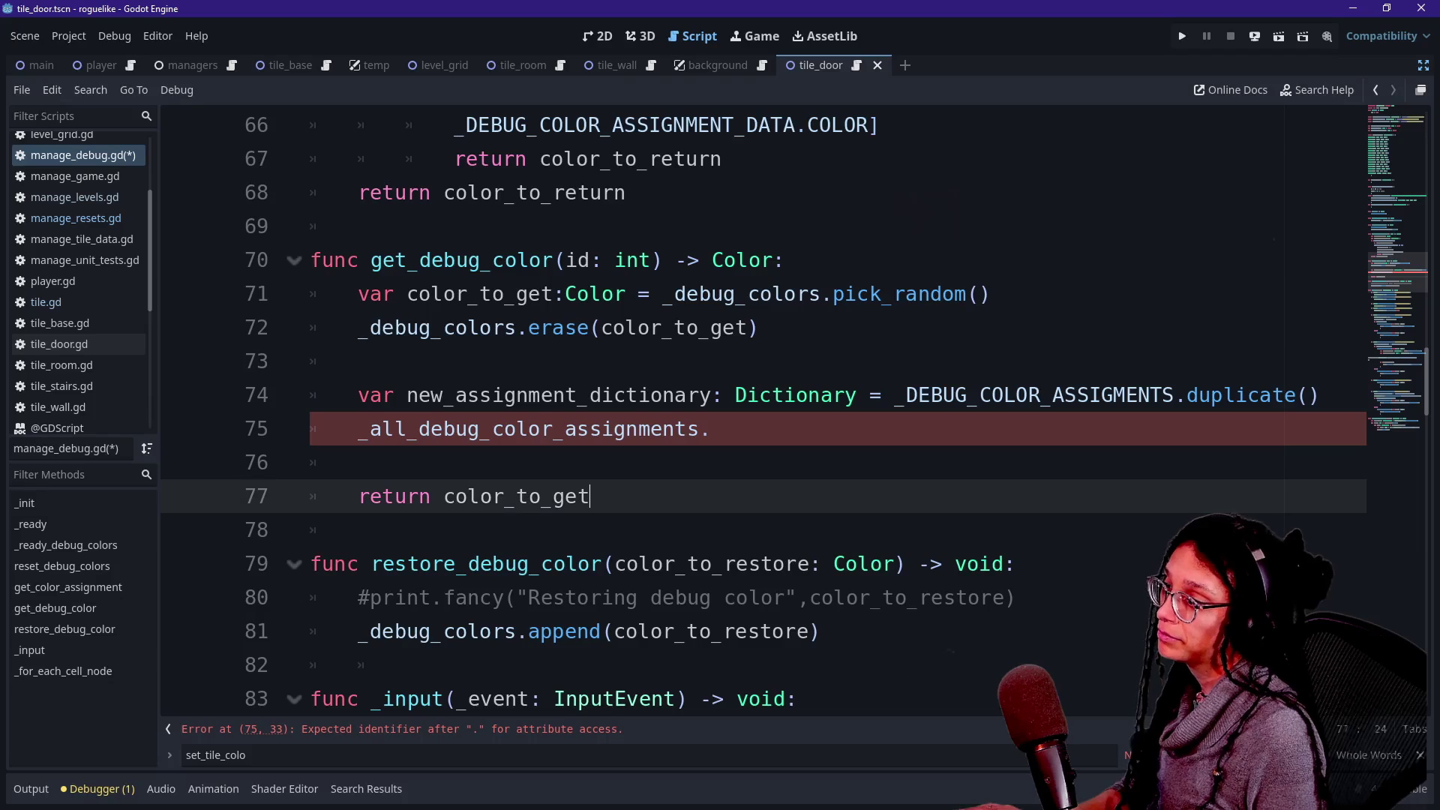
key("Up")
left_click(709, 428)
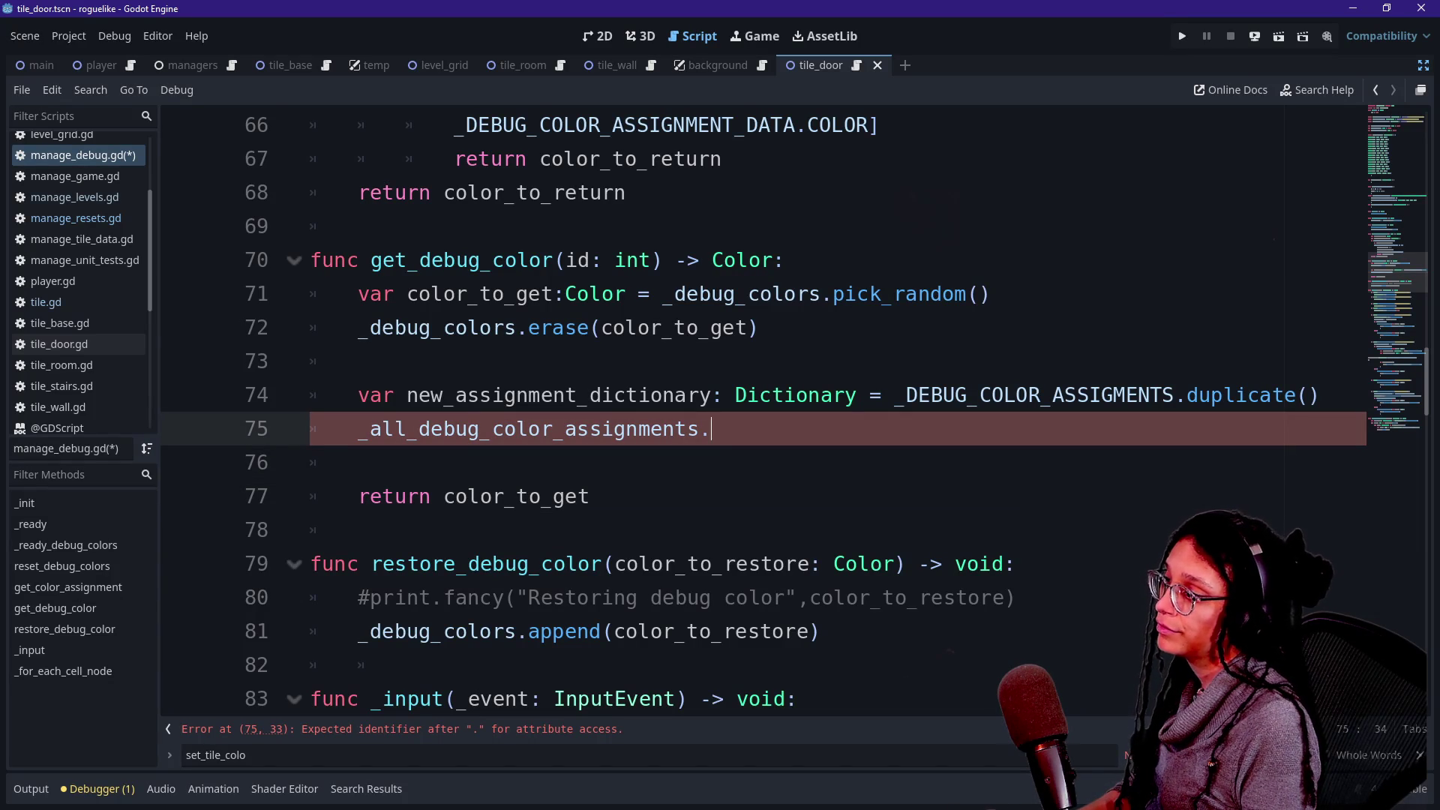
type("append(new")
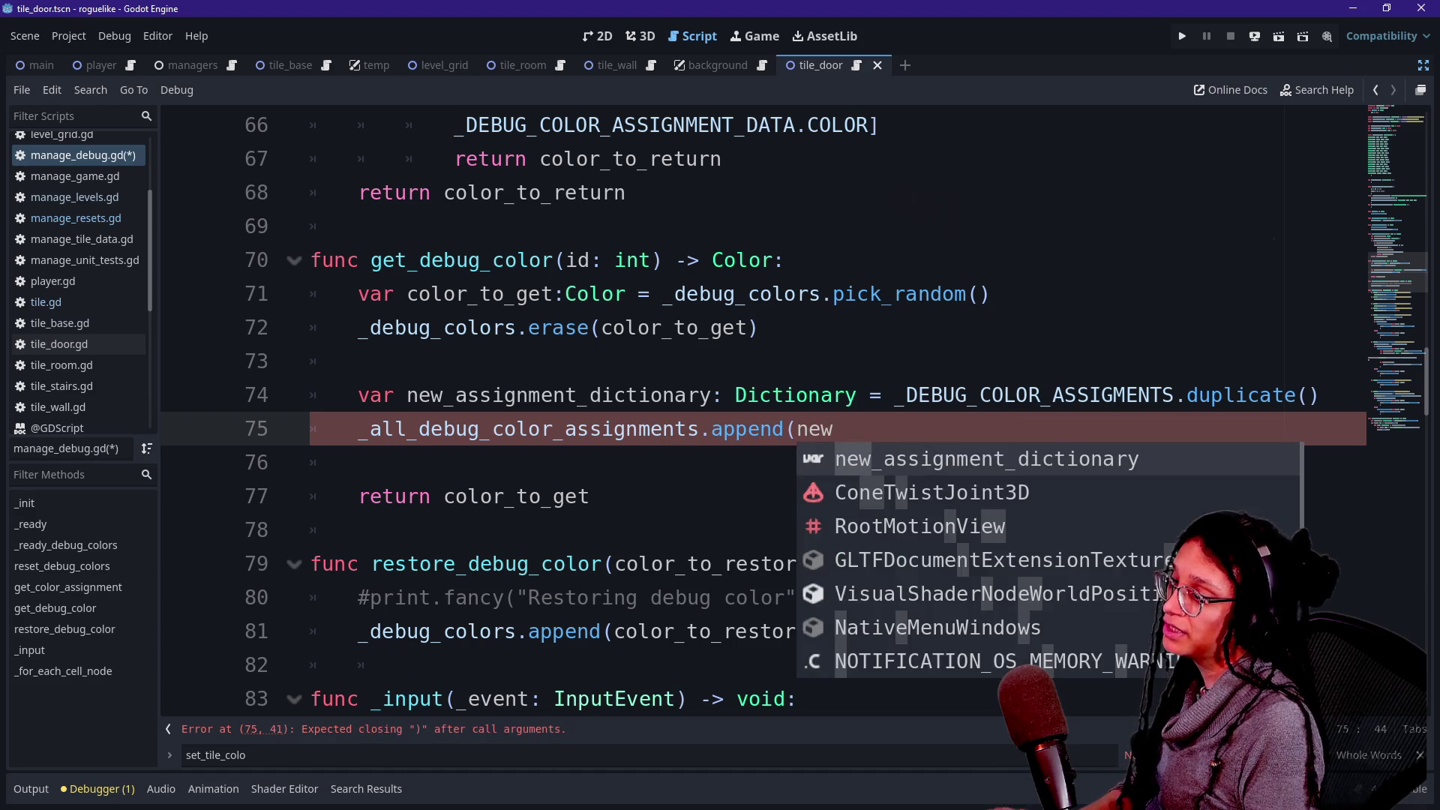
key("Return")
type(")")
key("Return")
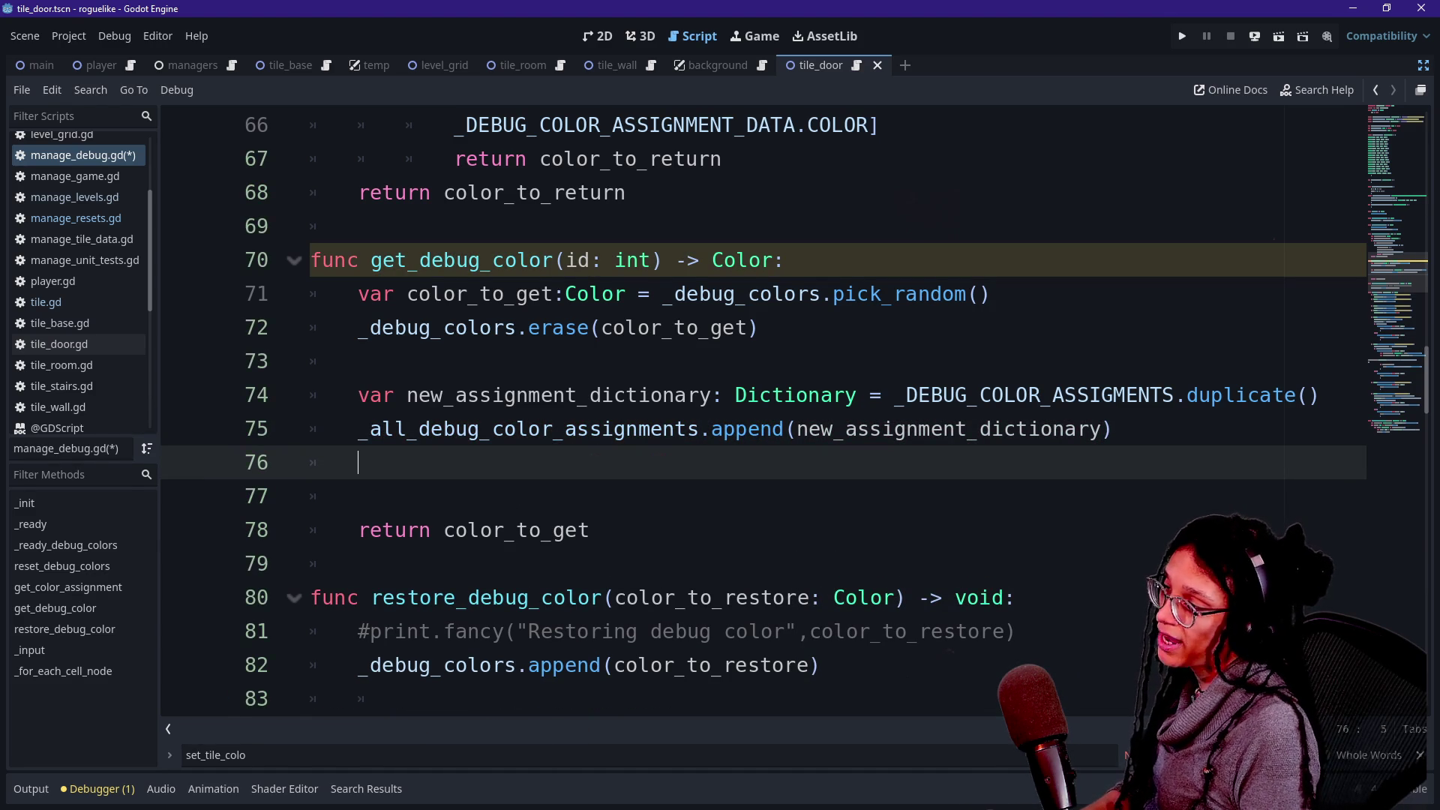
key("BackSpace")
key("BackSpace")
Above the append, set new_assignment_dictionary[_DEBUG_COLOR_ASSIGNMENT_DATA.ID] = id.
key("Up")
key("End")
key("Return")
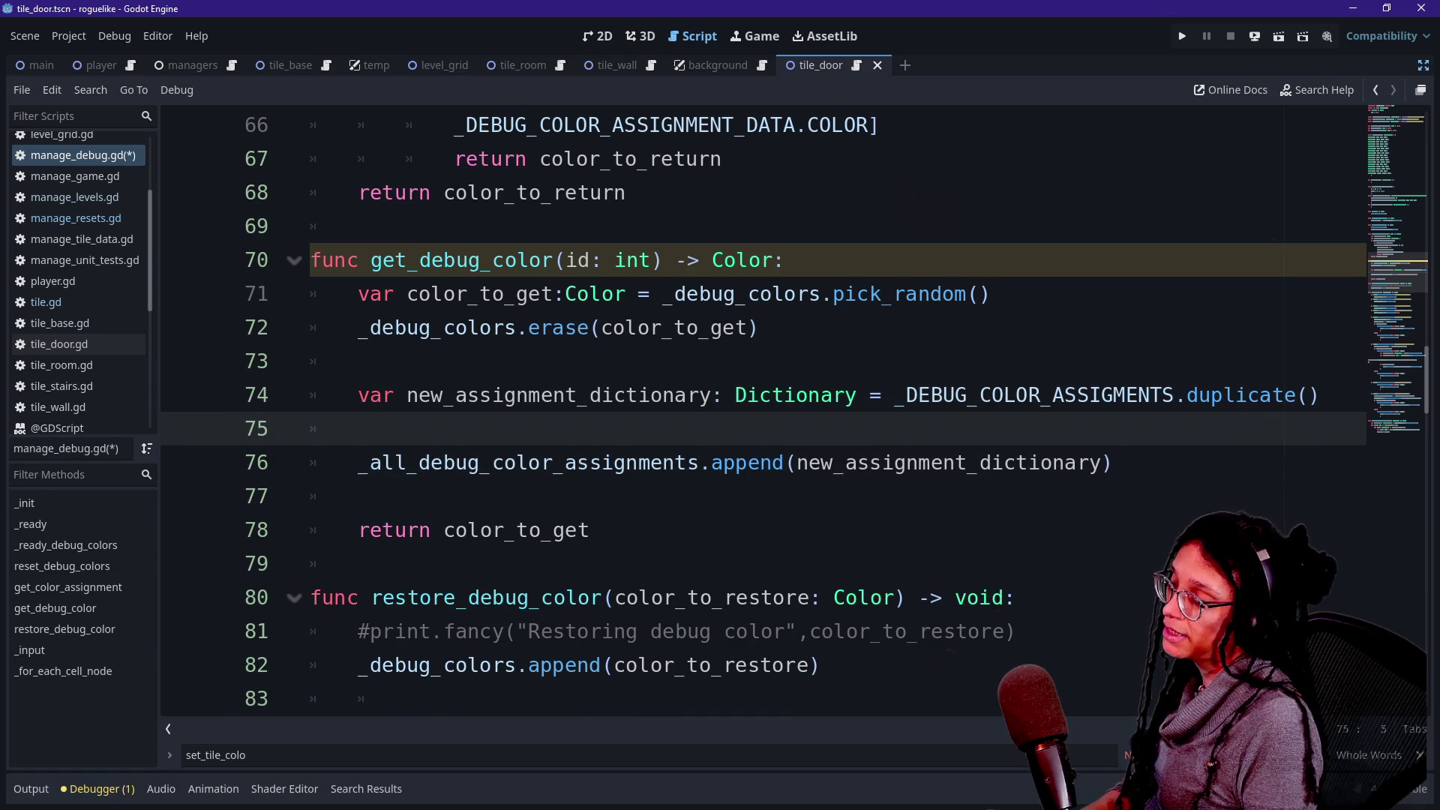
type("new_")
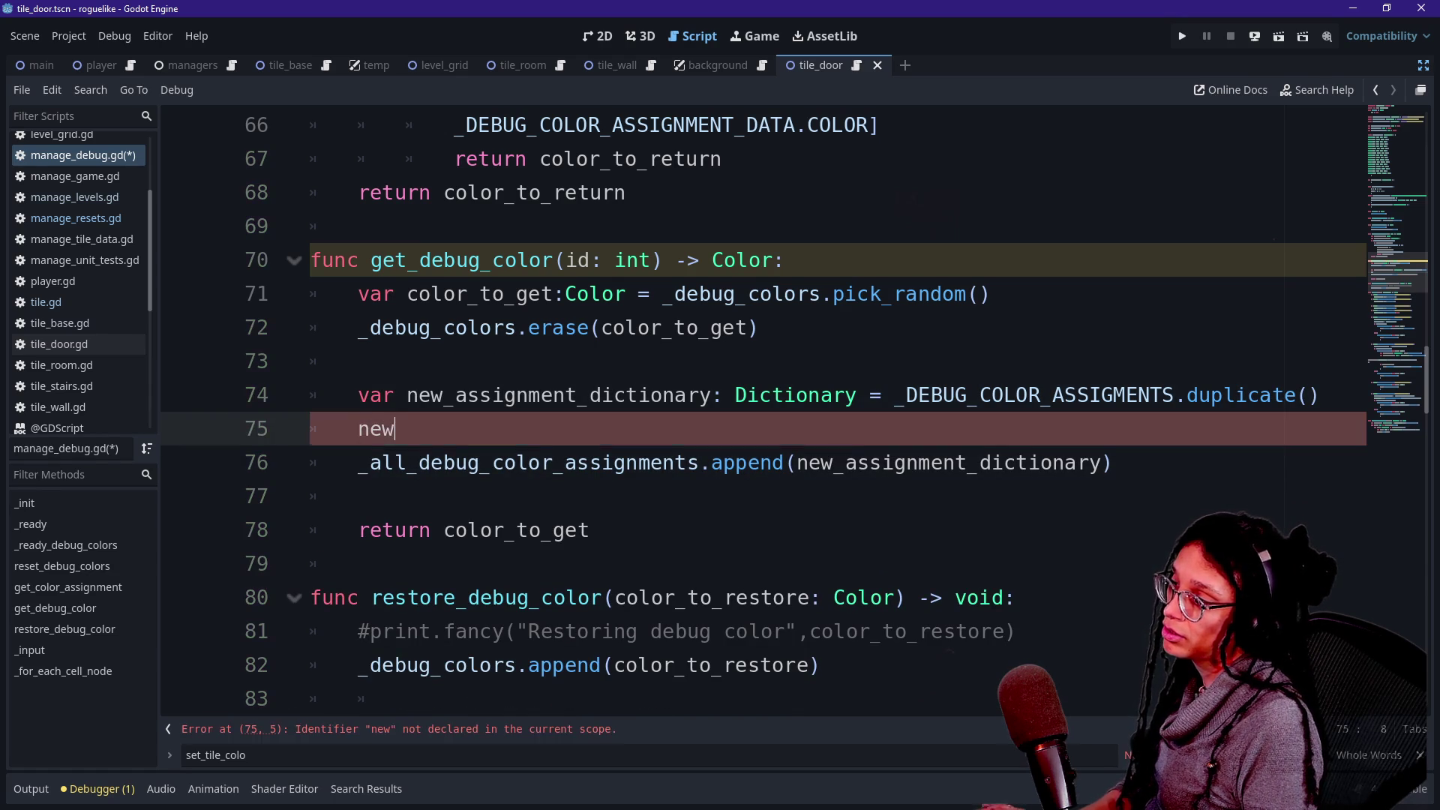
key("Return")
type("[")
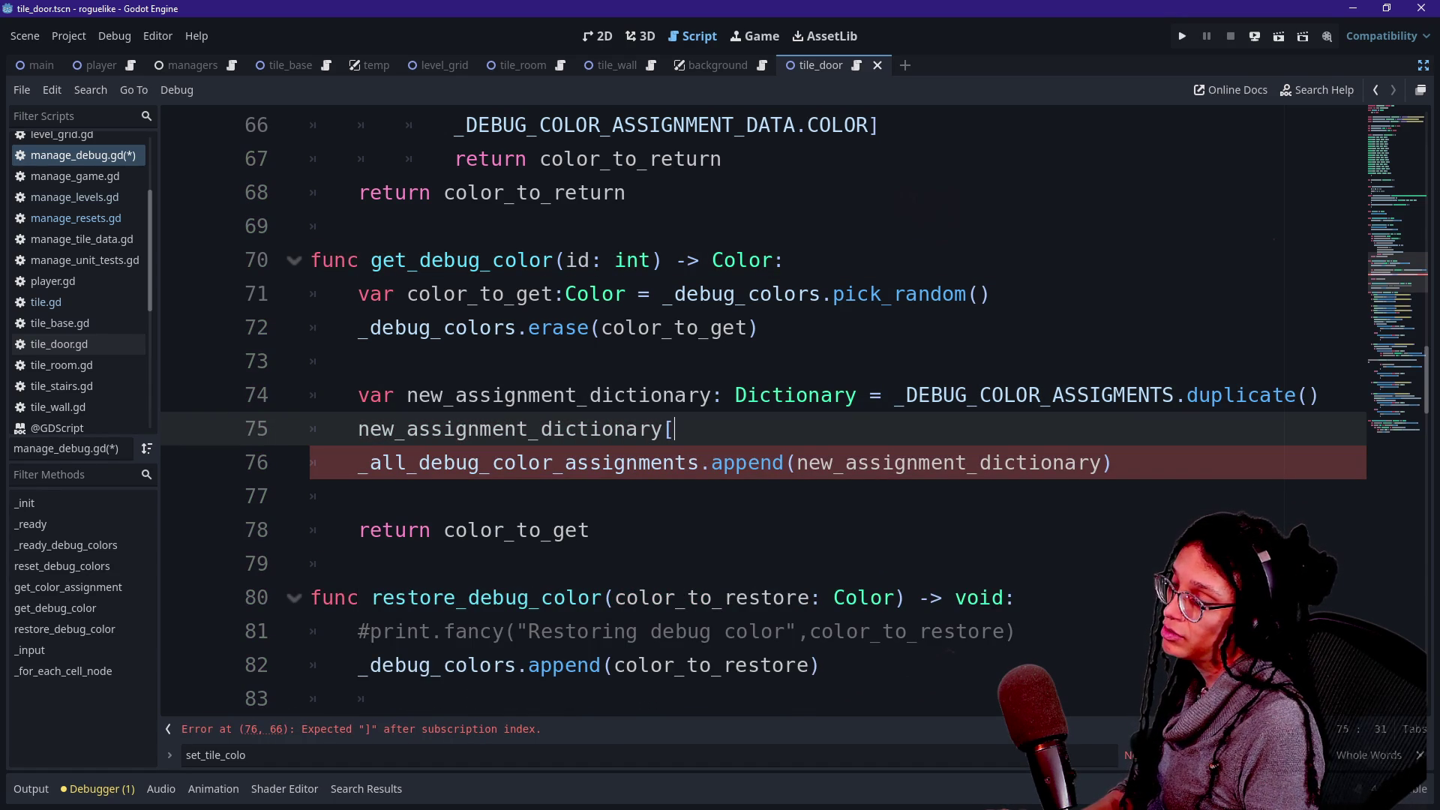
type("_DEBUG")
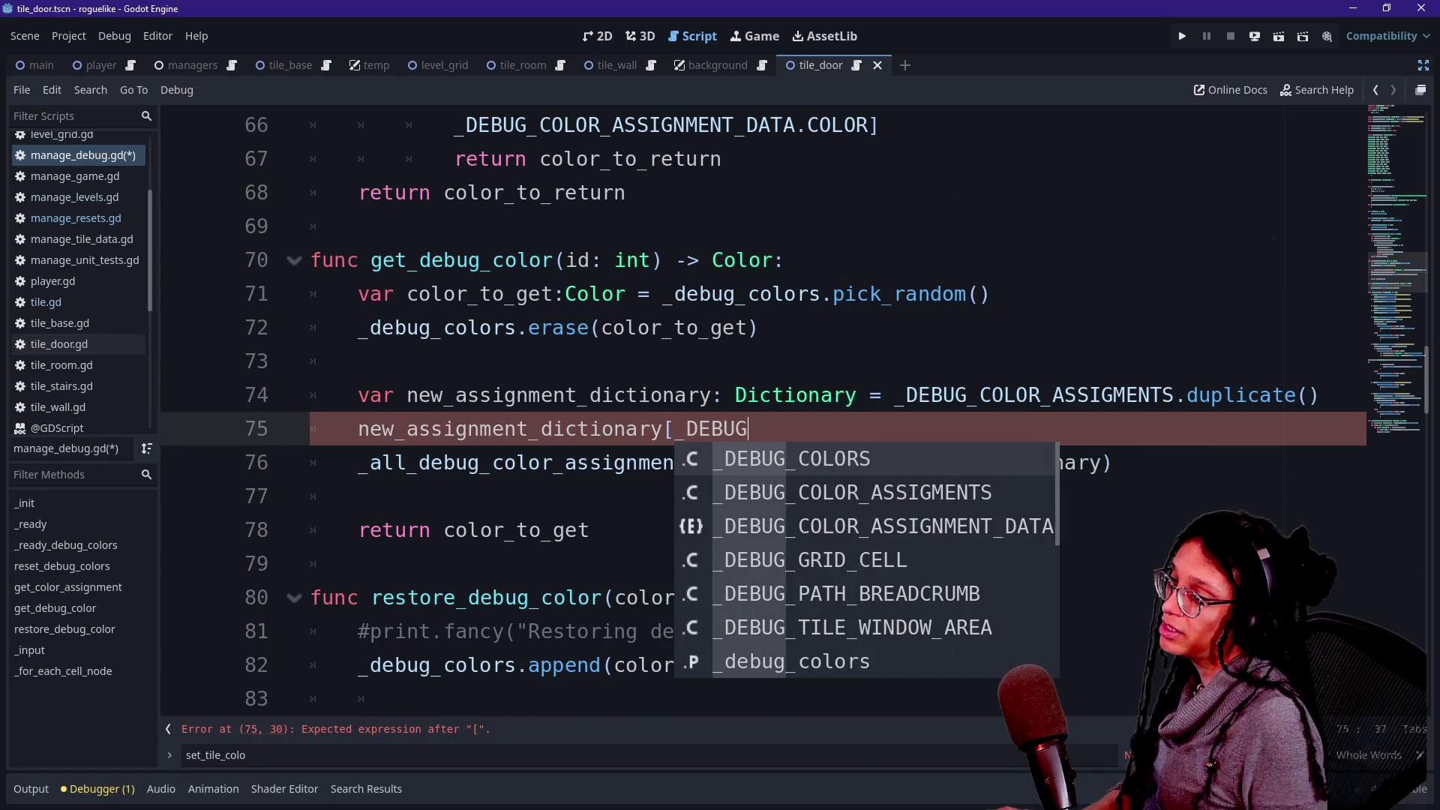
key("Down")
key("Down")
key("Return")
type(".")
left_click(673, 429)
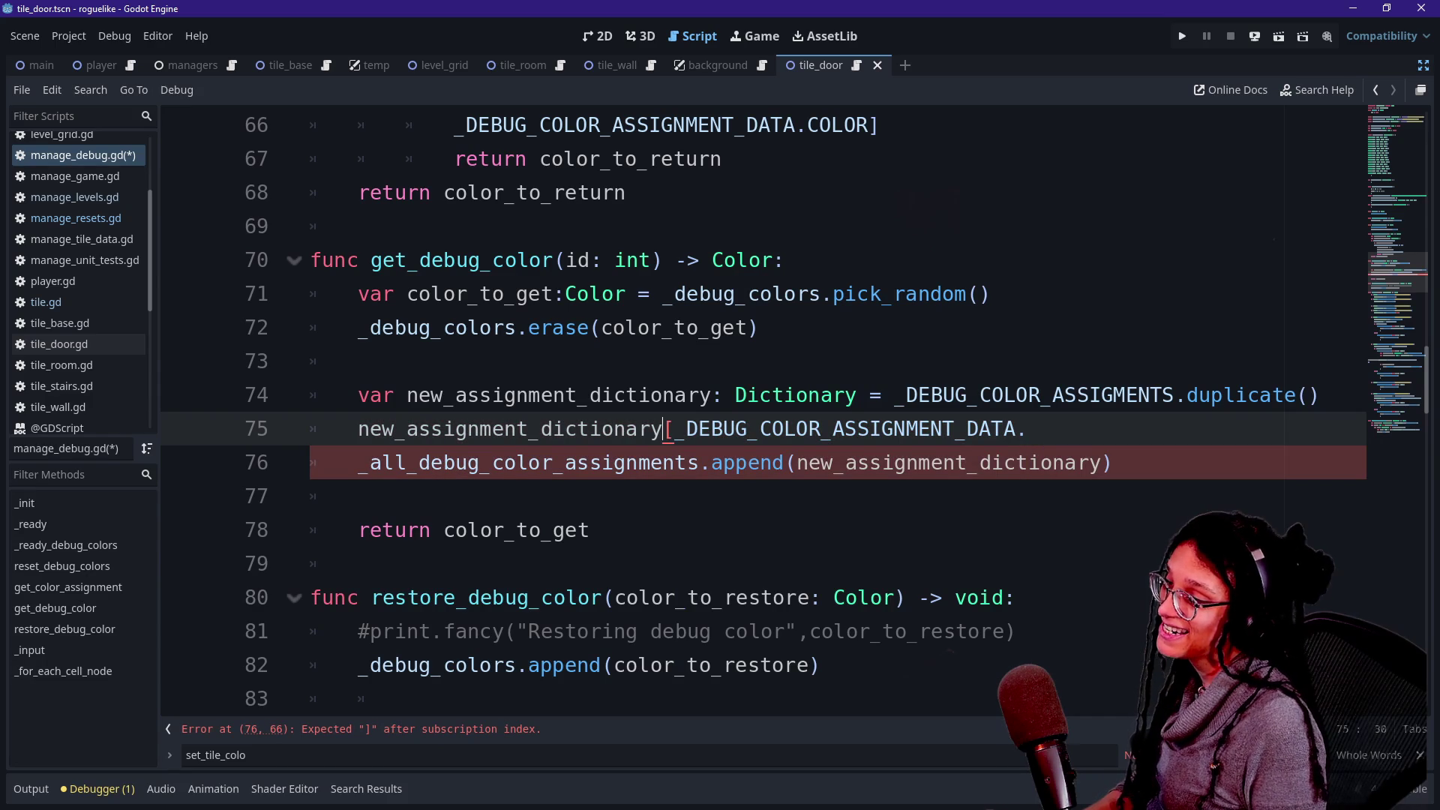
key("Return")
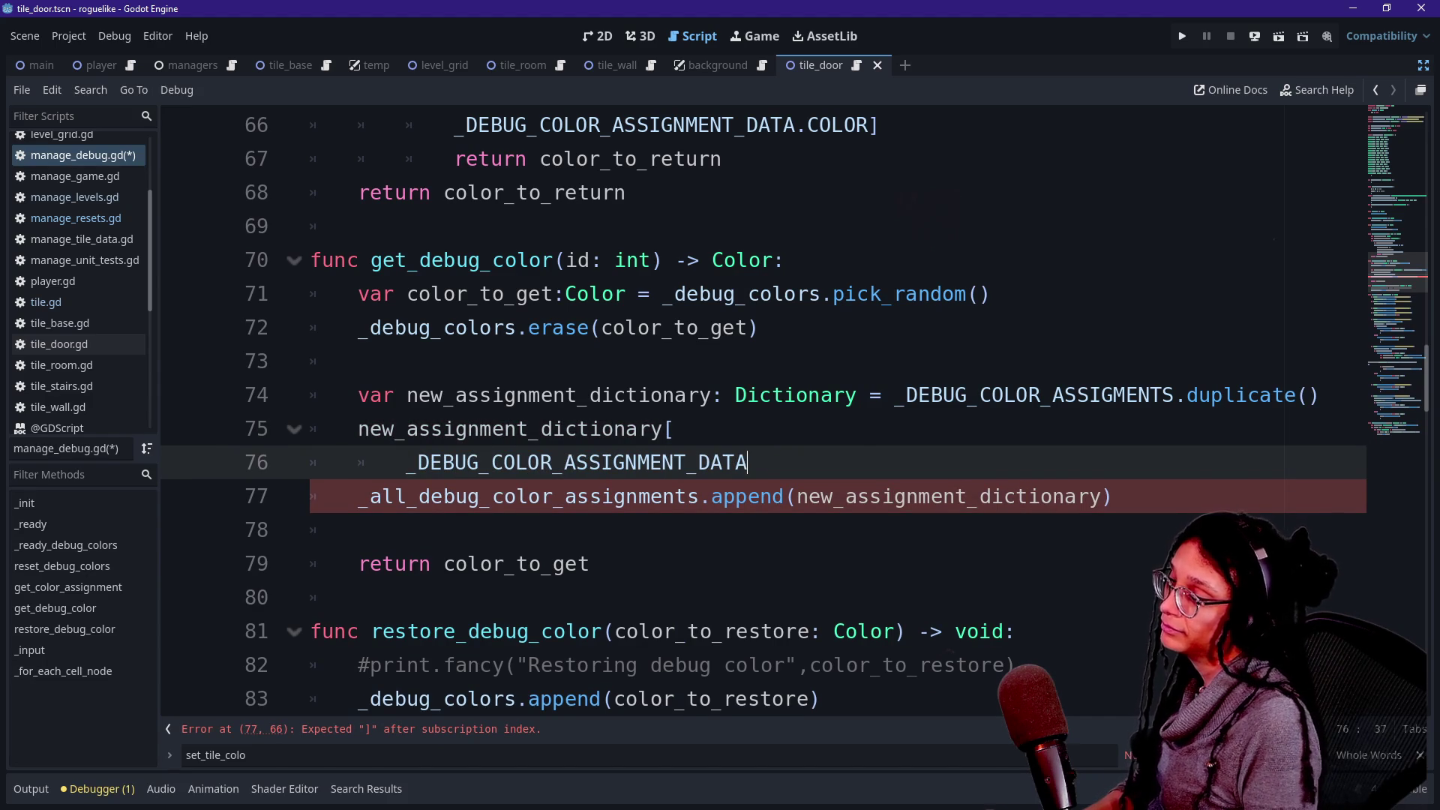
type(".ID =")
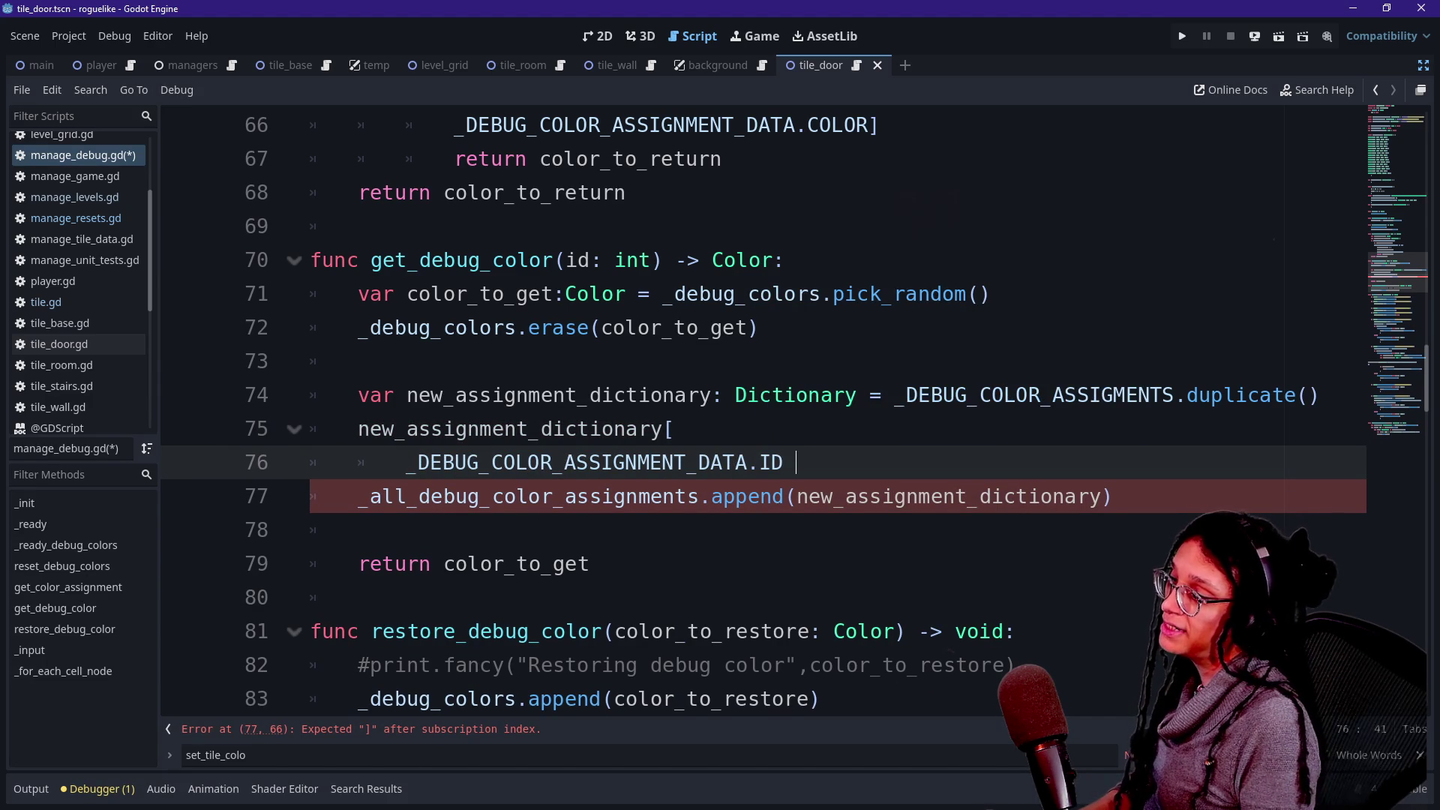
type(" id")
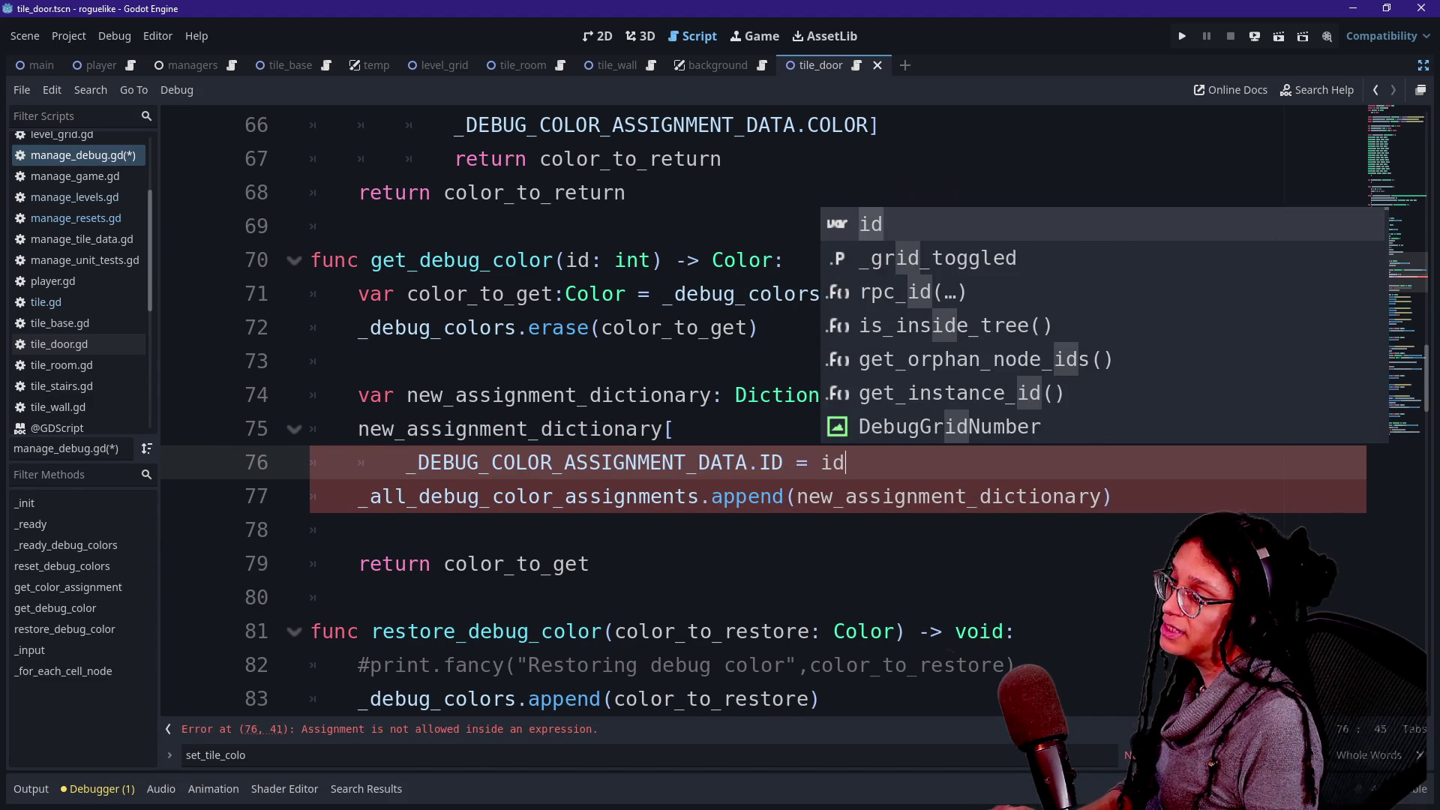
type("]")
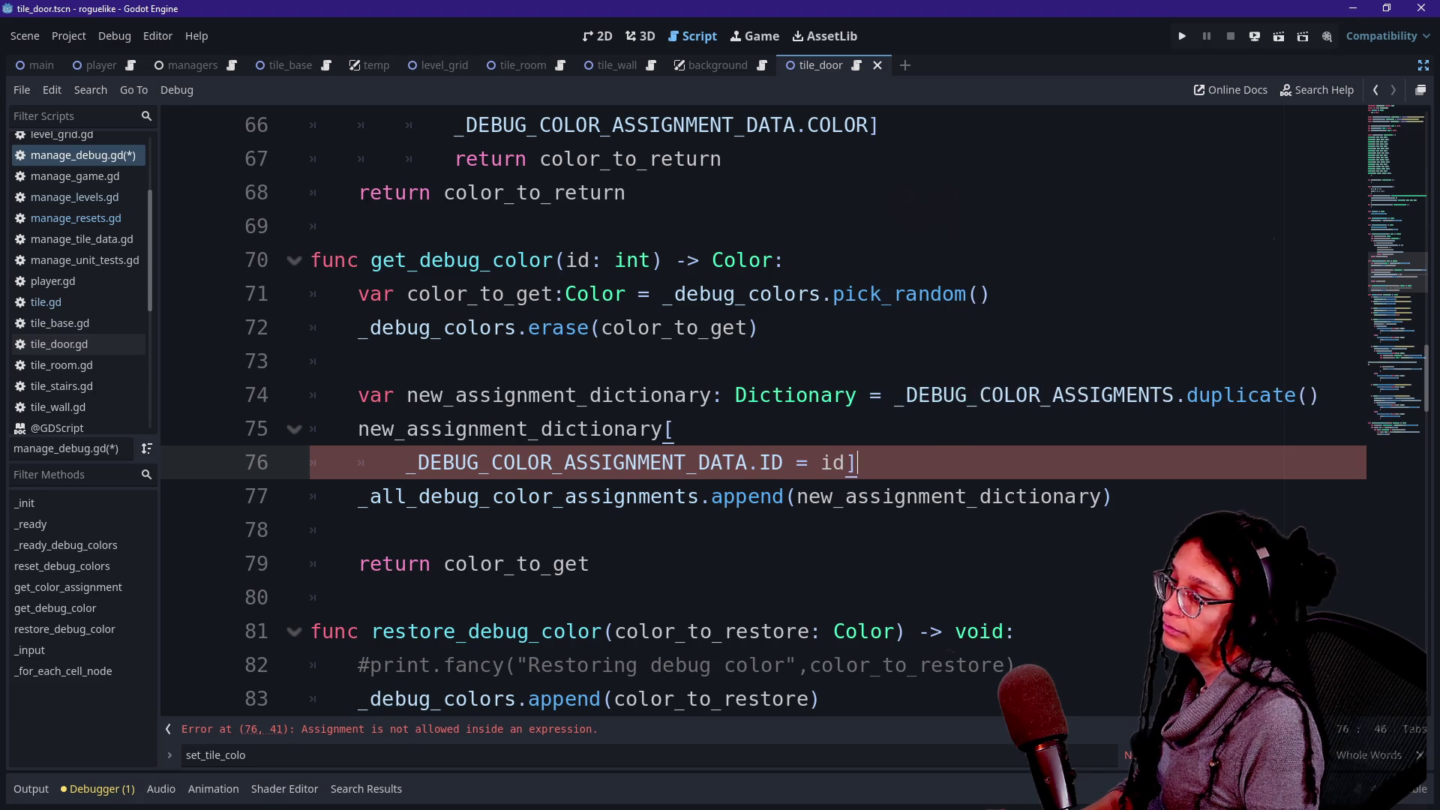
key("BackSpace")
key("BackSpace")
key("BackSpace")
type("] = id")
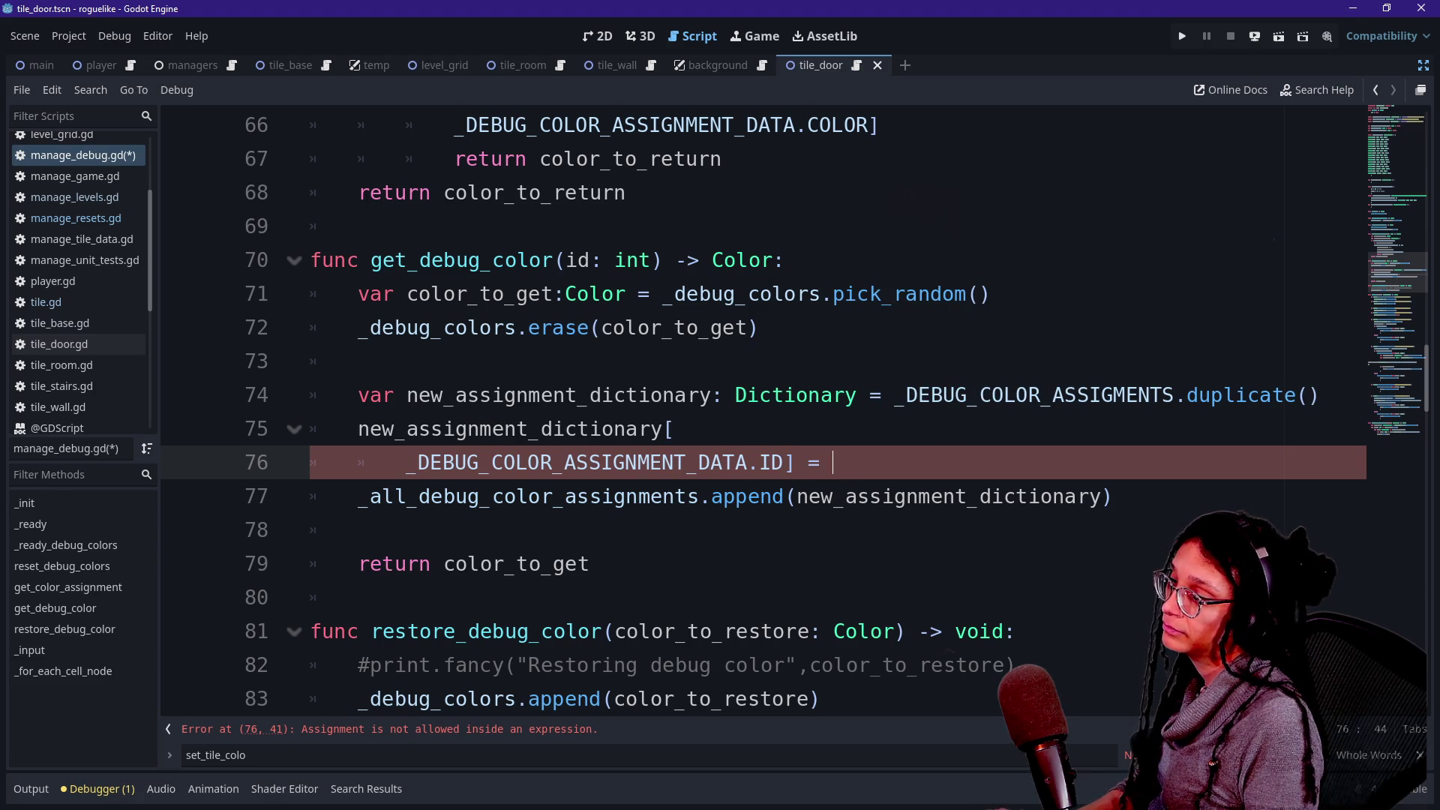
key("Escape")
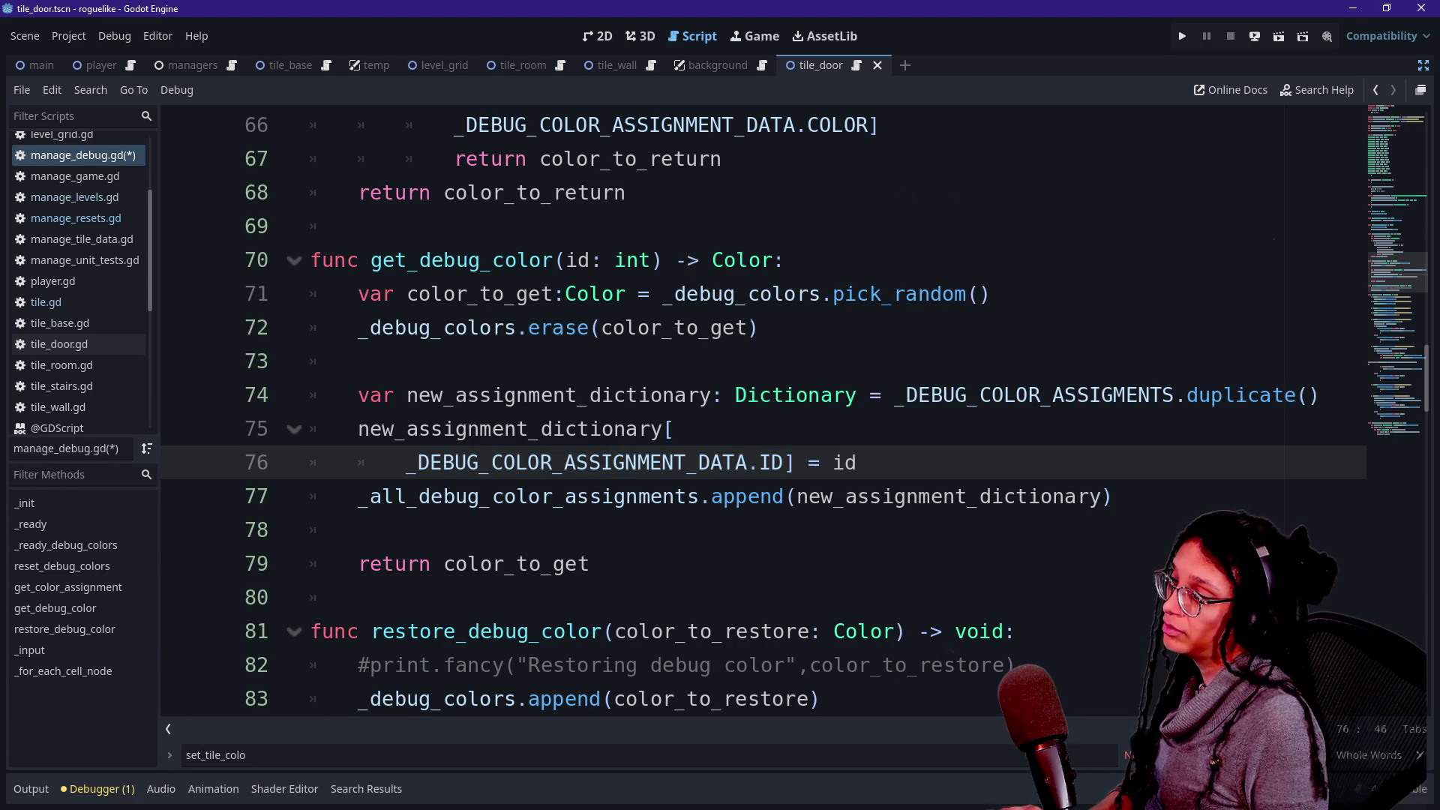
Copy the ID assignment below, changing it to the COLOR key set to color_to_get.
key("shift+Up")
key("shift+Up")
key("shift+End")
key("ctrl+c")
key("Right")
key("ctrl+v")
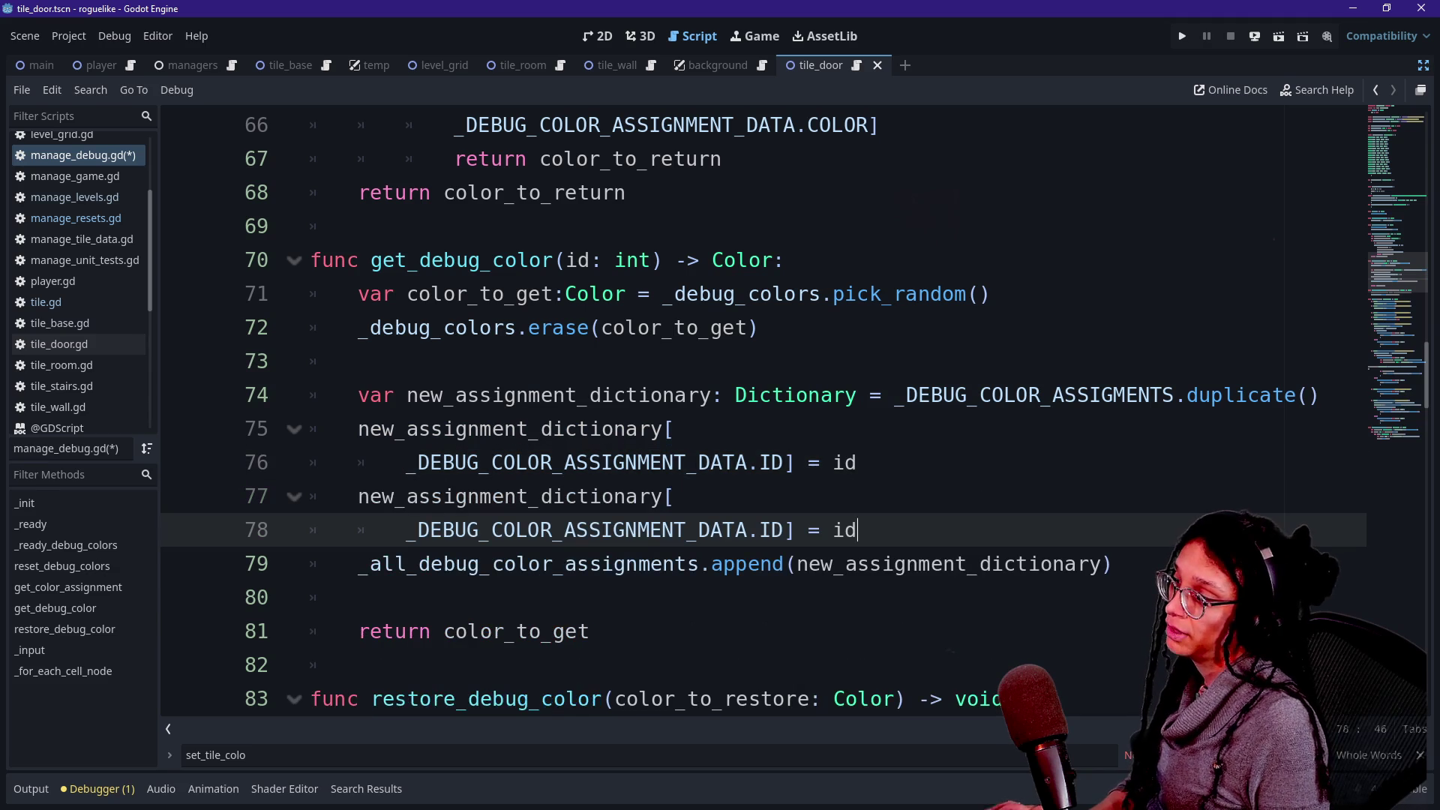
key("Left")
key("Left")
key("Left")
key("BackSpace")
key("BackSpace")
type("COLOR")
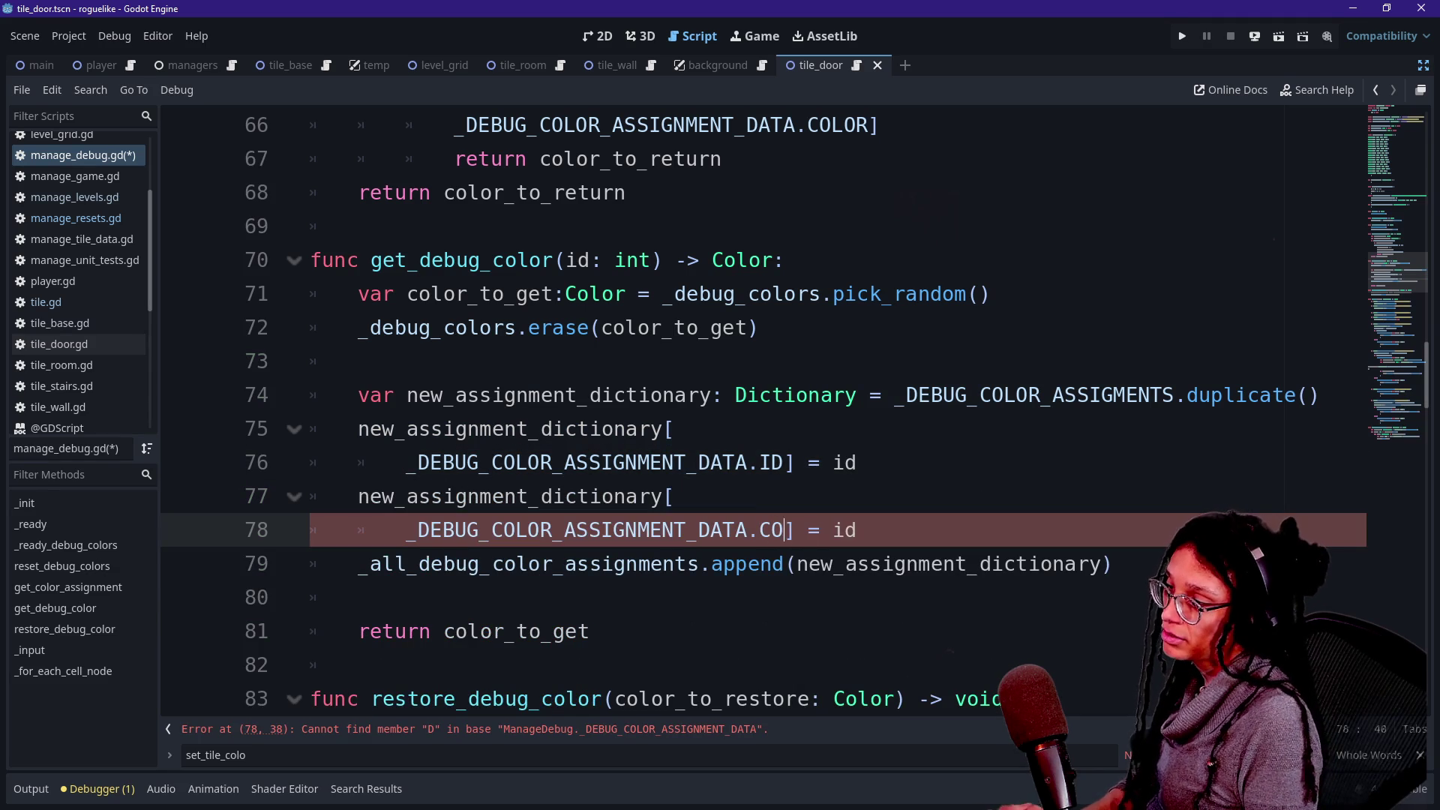
key("Down")
key("Down")
key("Up")
key("Up")
key("End")
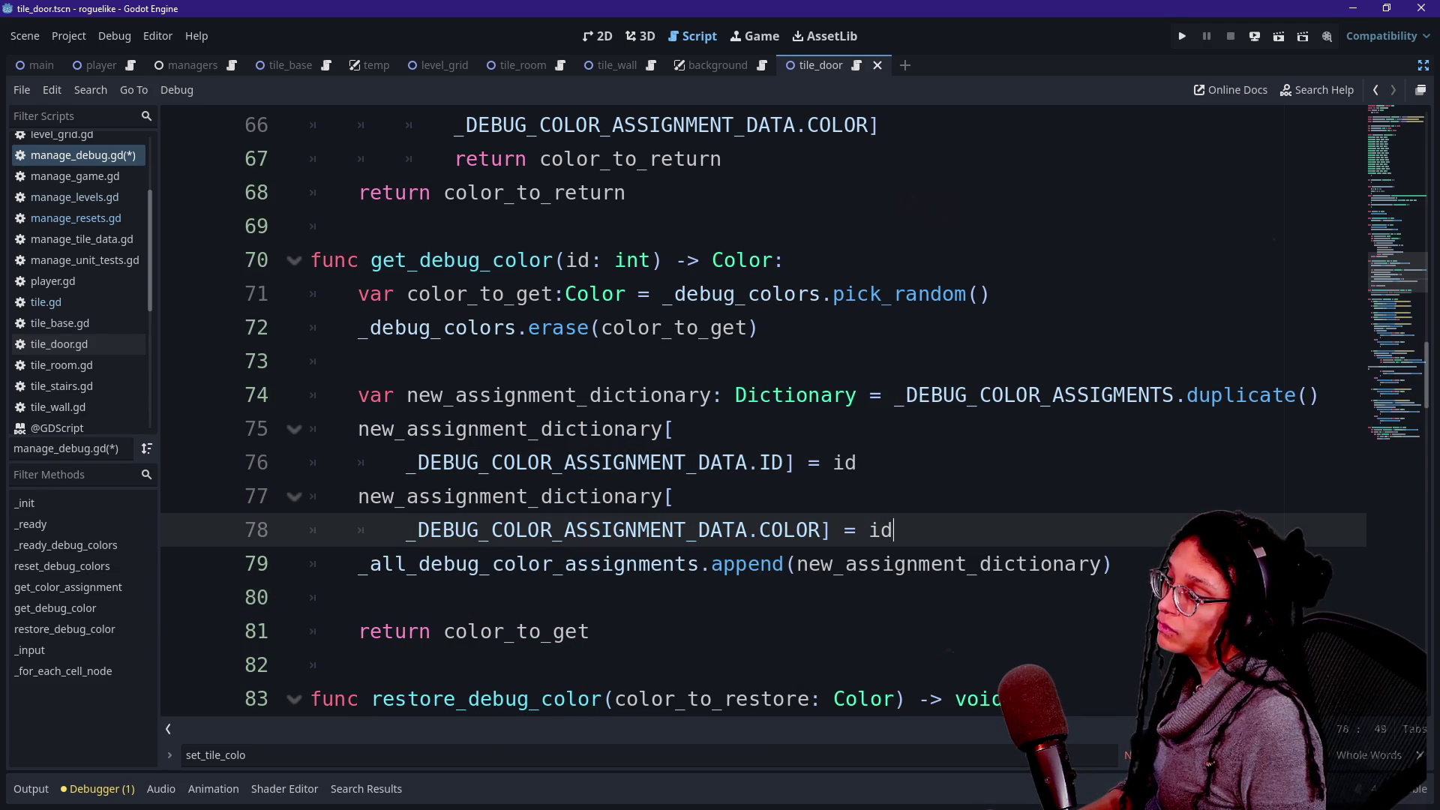
key("BackSpace")
key("BackSpace")
type("color_to_get")
key("Up")
key("Up")
key("Up")
Add a blank line after the COLOR assignment and save manage_debug.gd.
left_click(698, 530)
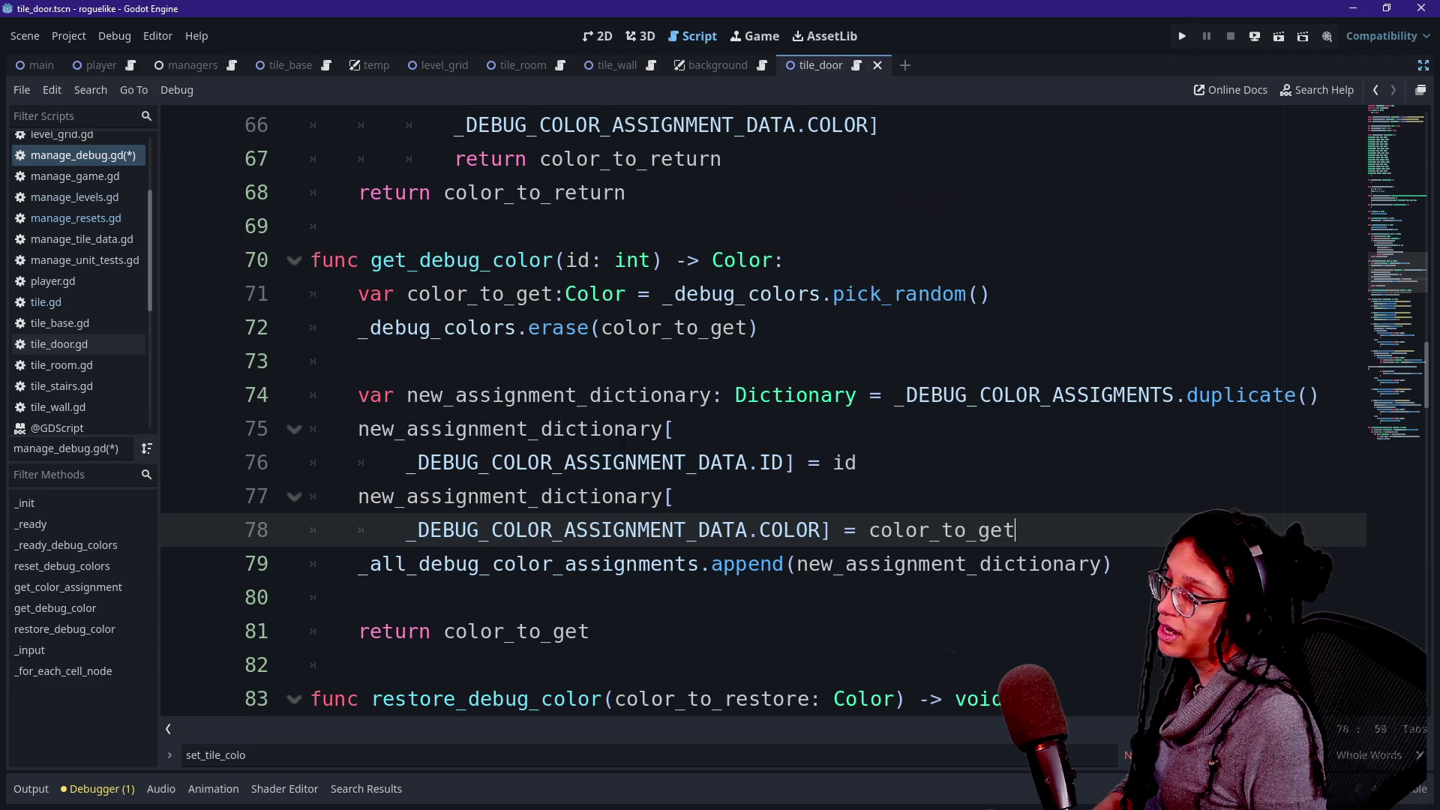
key("Return")
key("Down")
key("Down")
key("Down")
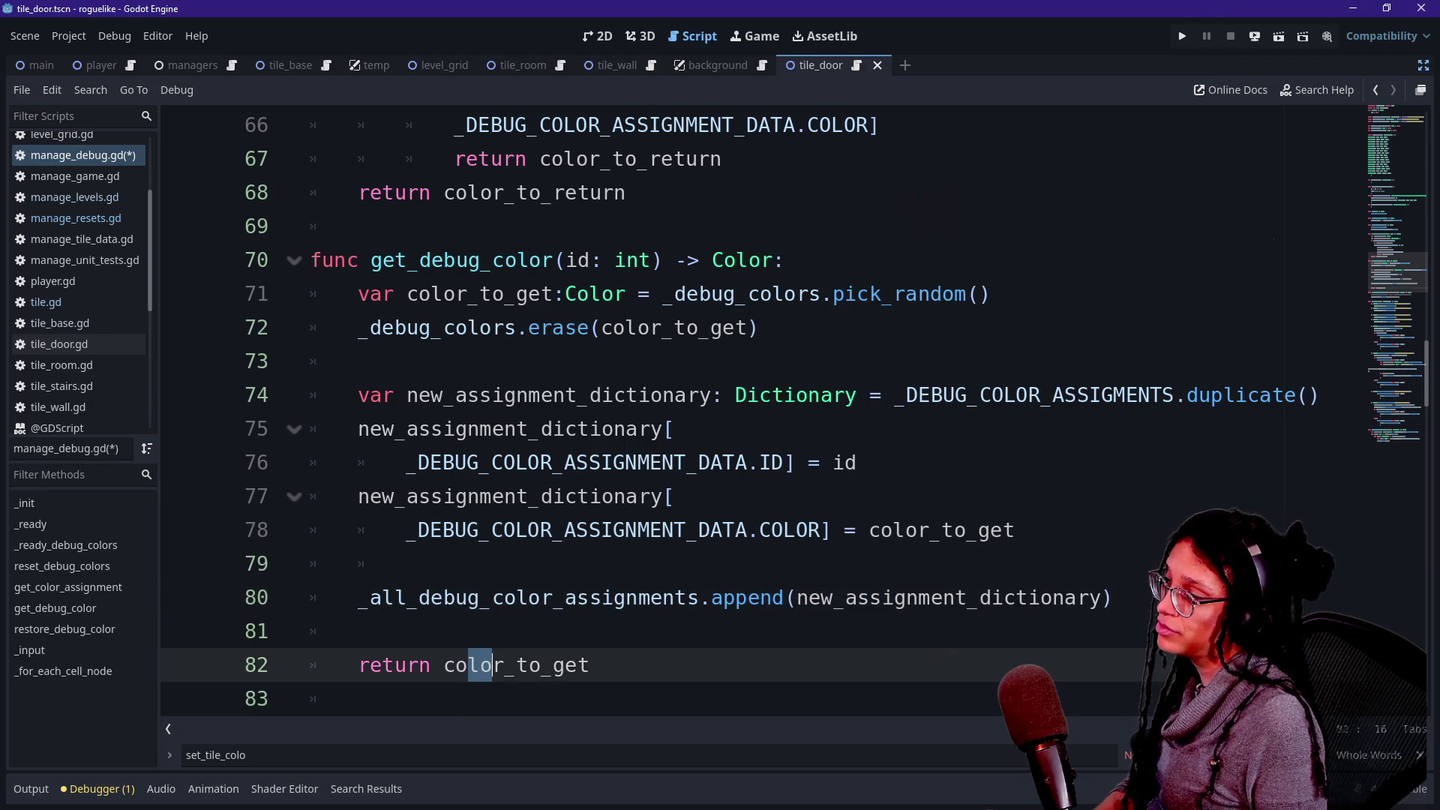
key("Up")
key("Up")
key("Up")
key("ctrl+s")
scroll(750, 412, "down", 1)
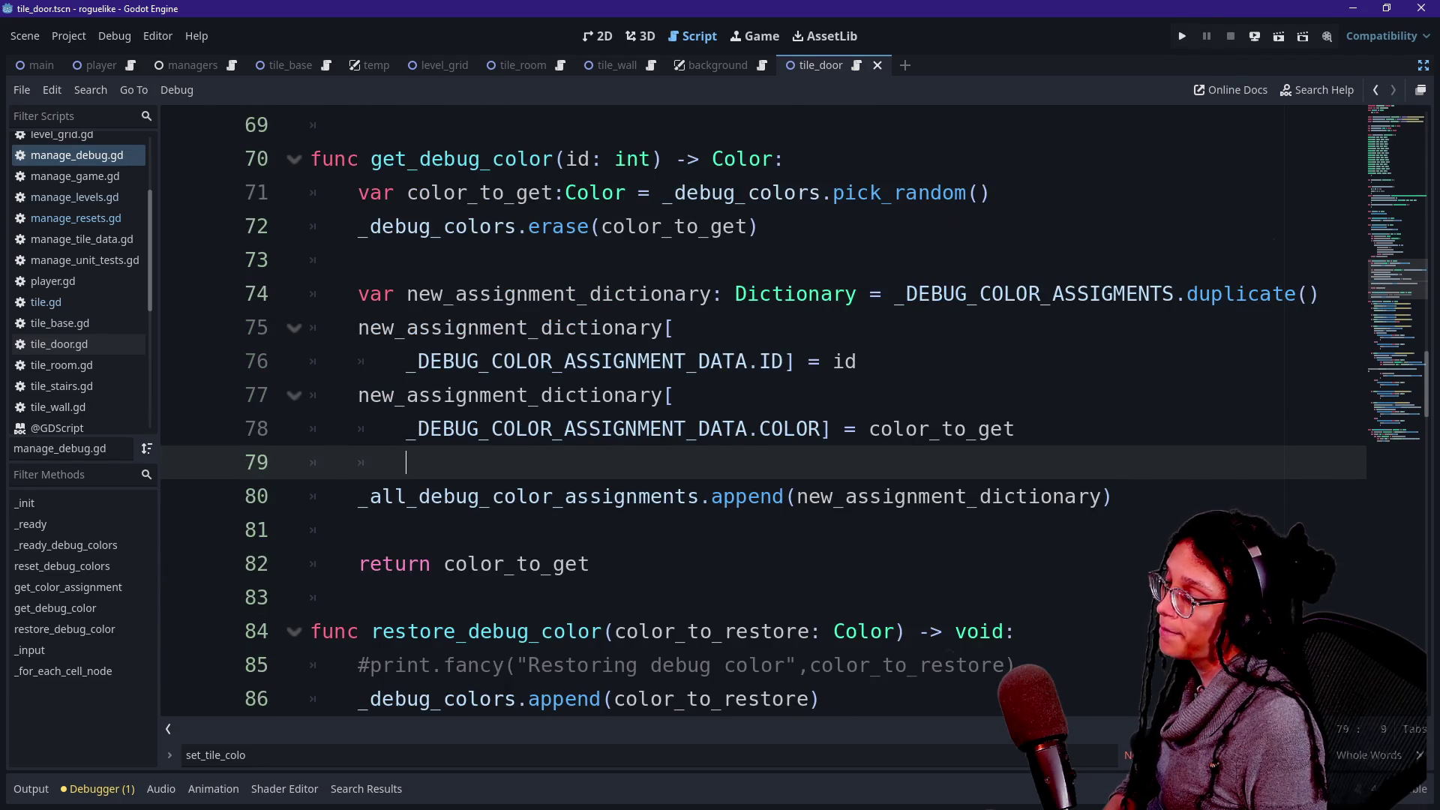
Scroll up to get_color_assignment, then open tile.gd from the script list.
scroll(750, 413, "up", 3)
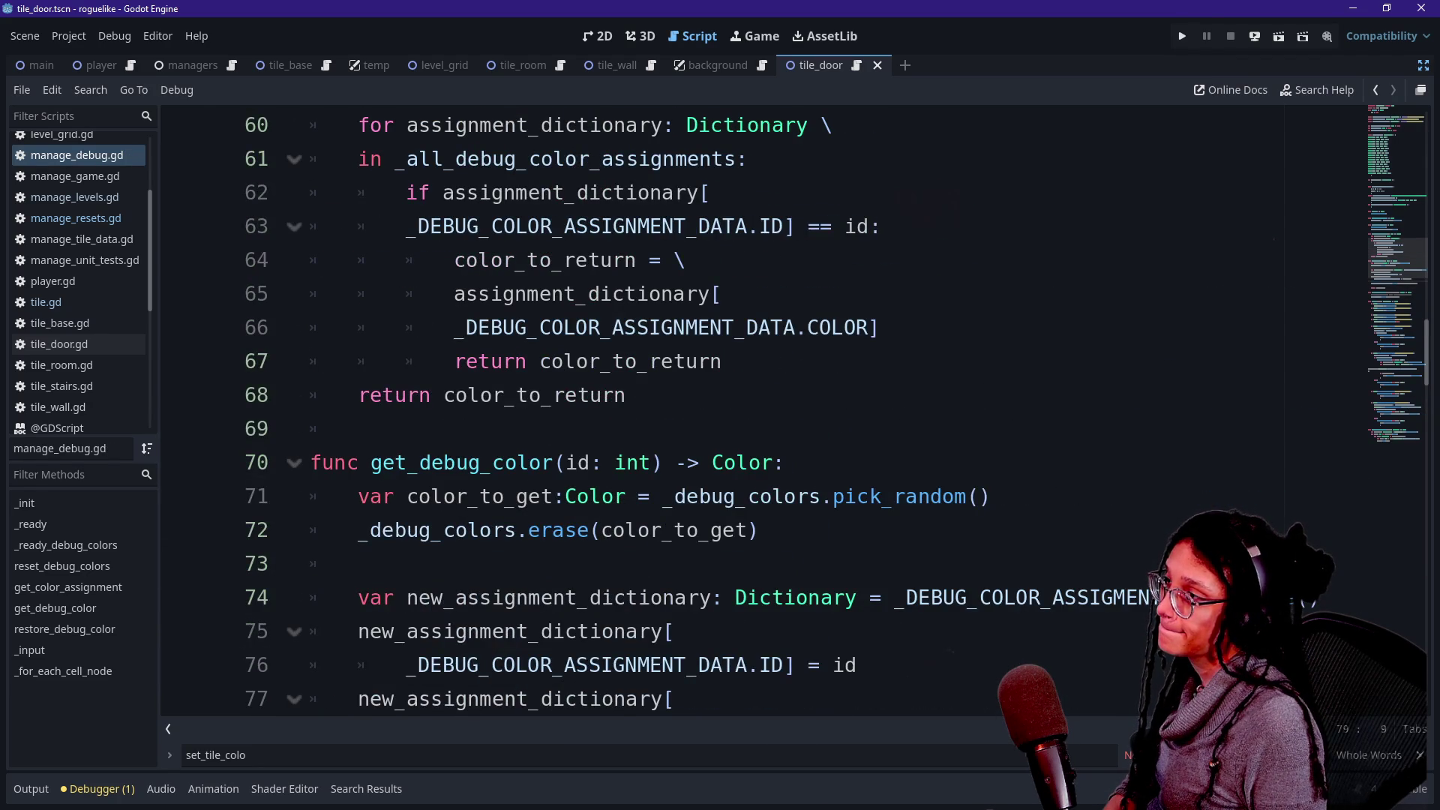
scroll(751, 412, "up", 2)
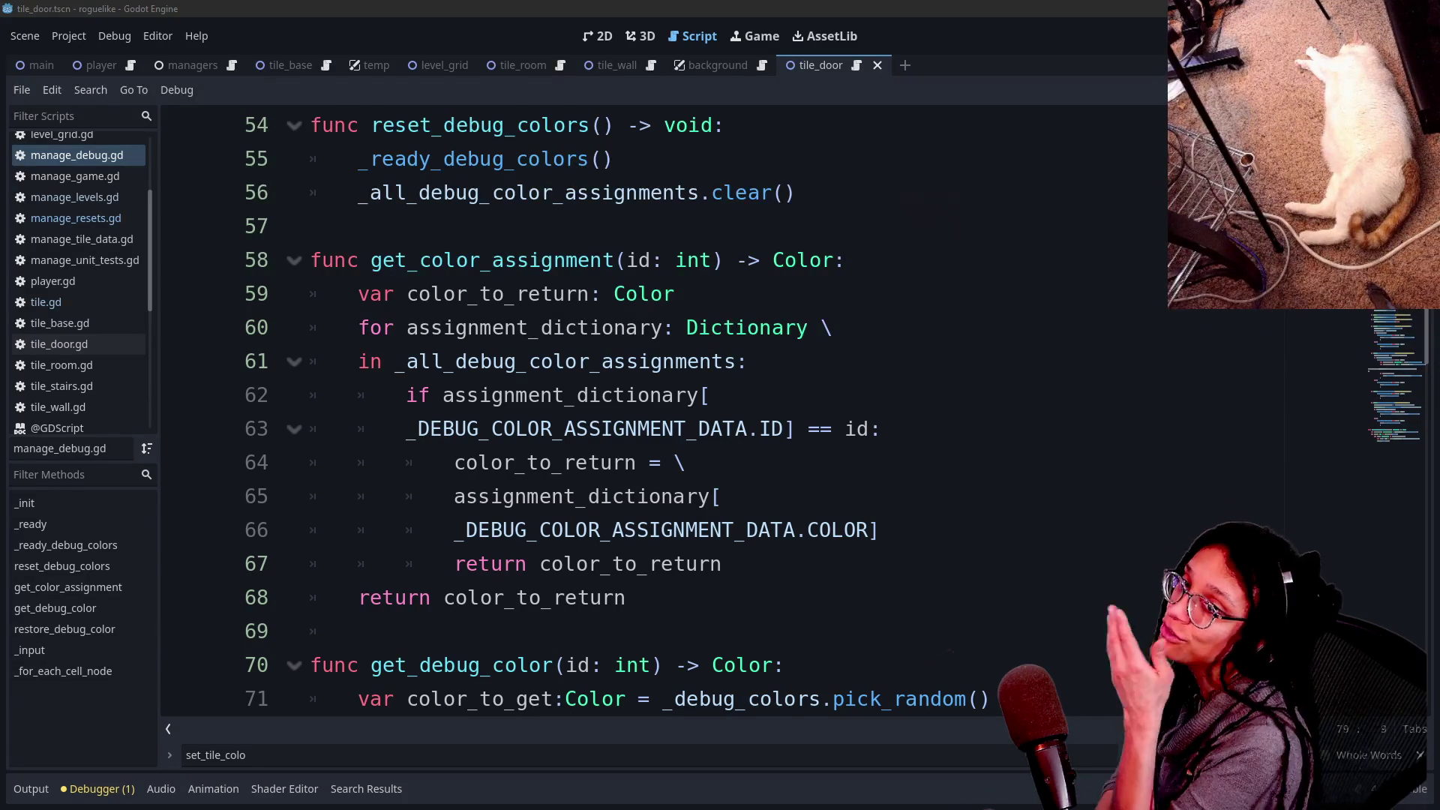
left_click(678, 294)
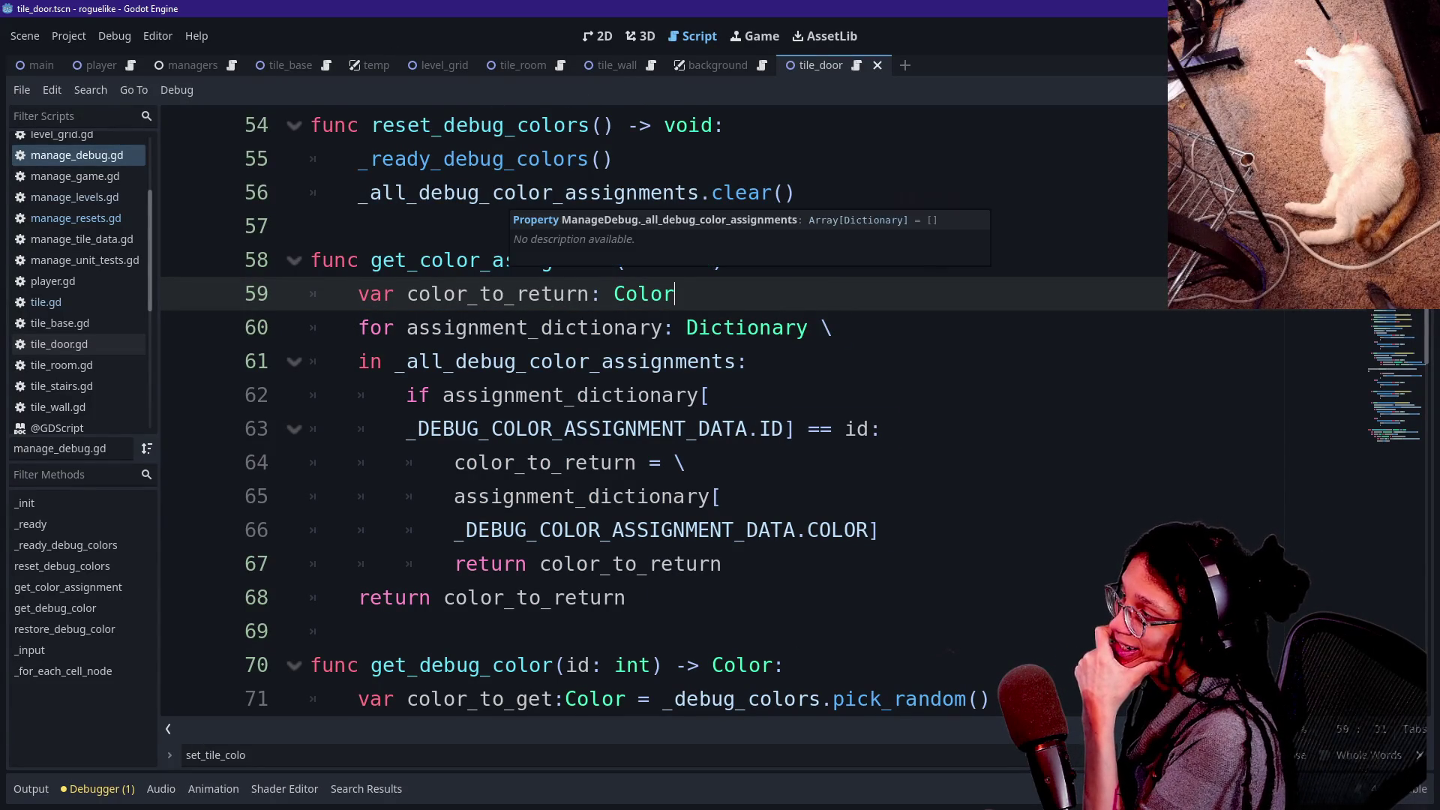
left_click(98, 301)
scroll(660, 412, "up", 5)
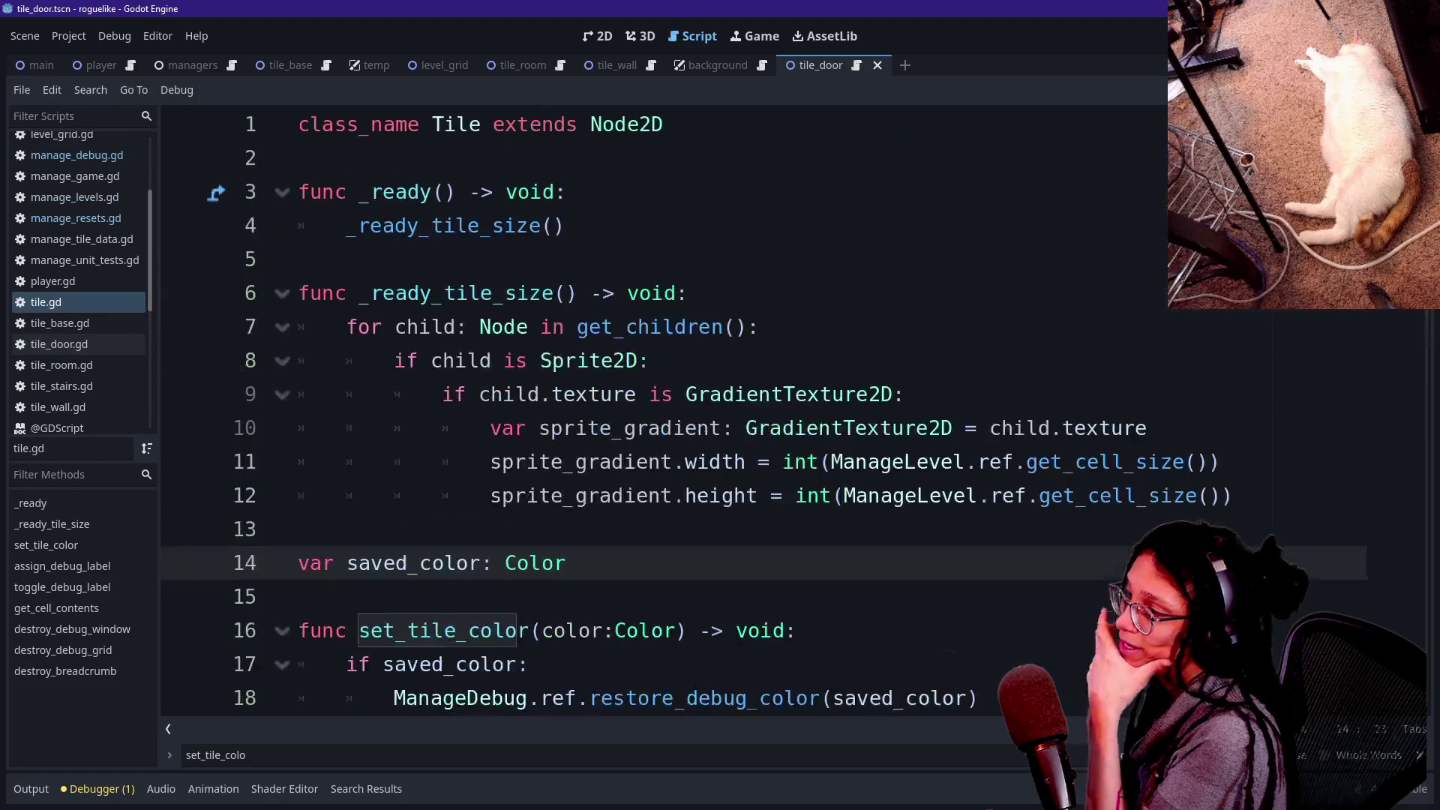
left_click_drag(299, 193, 298, 530)
left_click(298, 529)
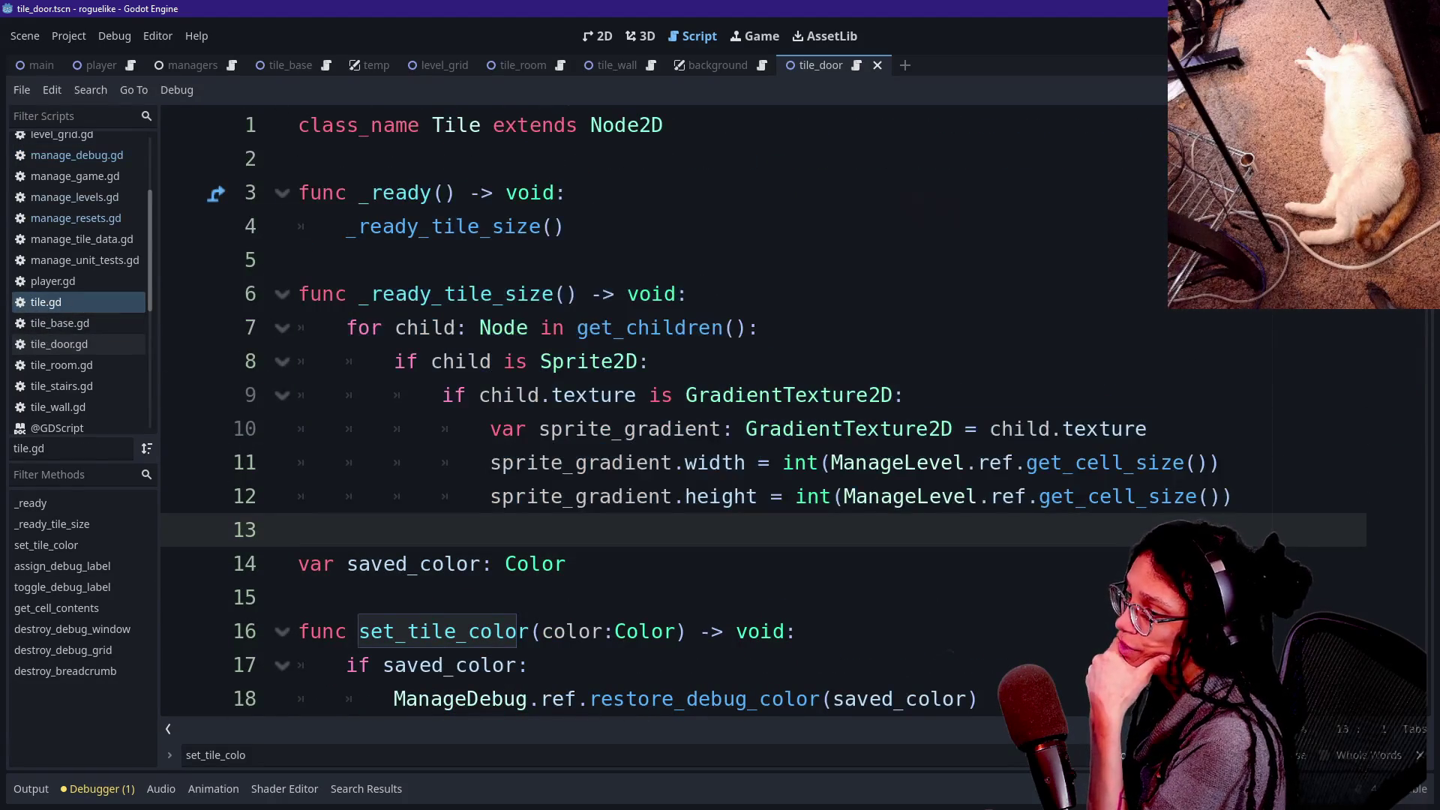
scroll(660, 413, "down", 3)
scroll(660, 412, "down", 11)
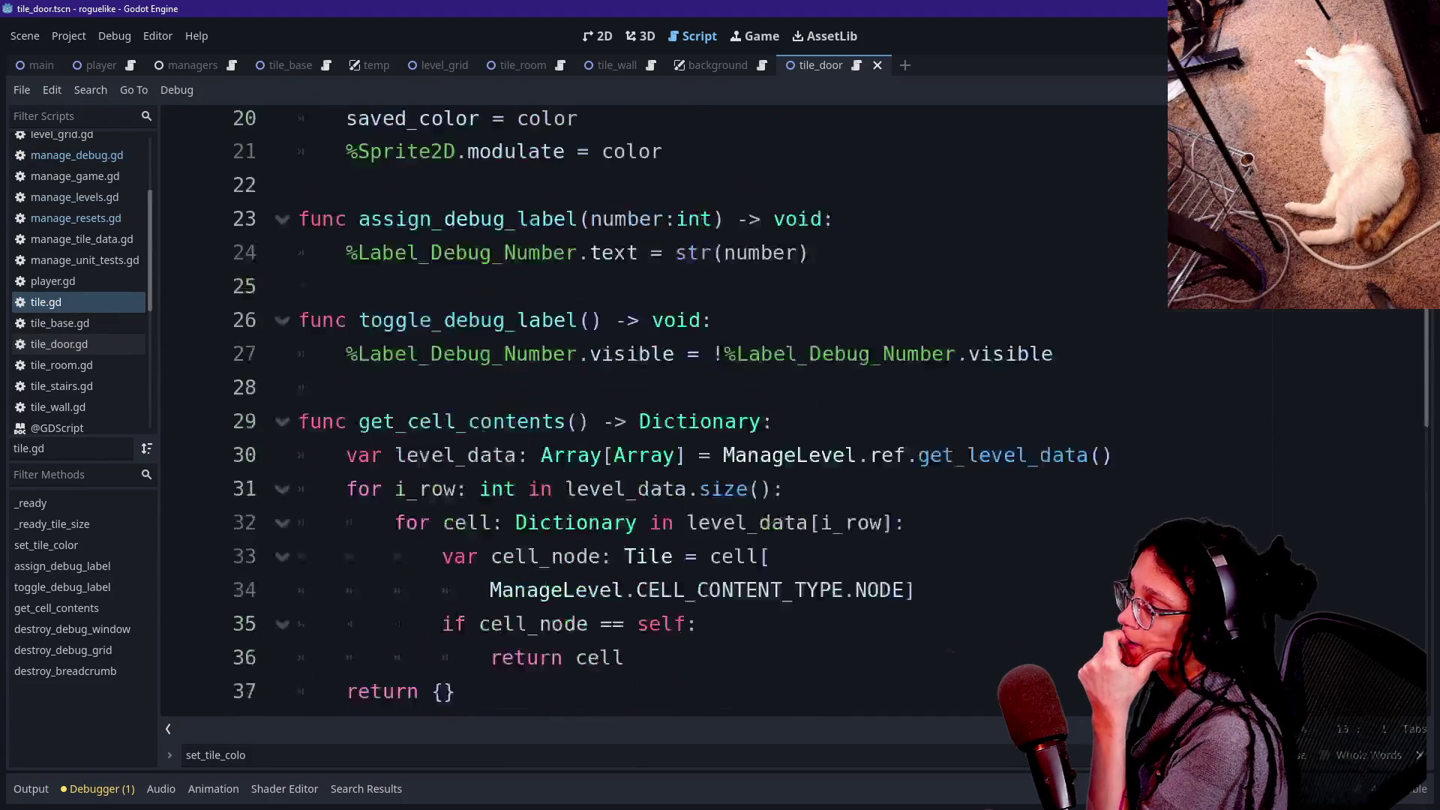
scroll(660, 412, "up", 7)
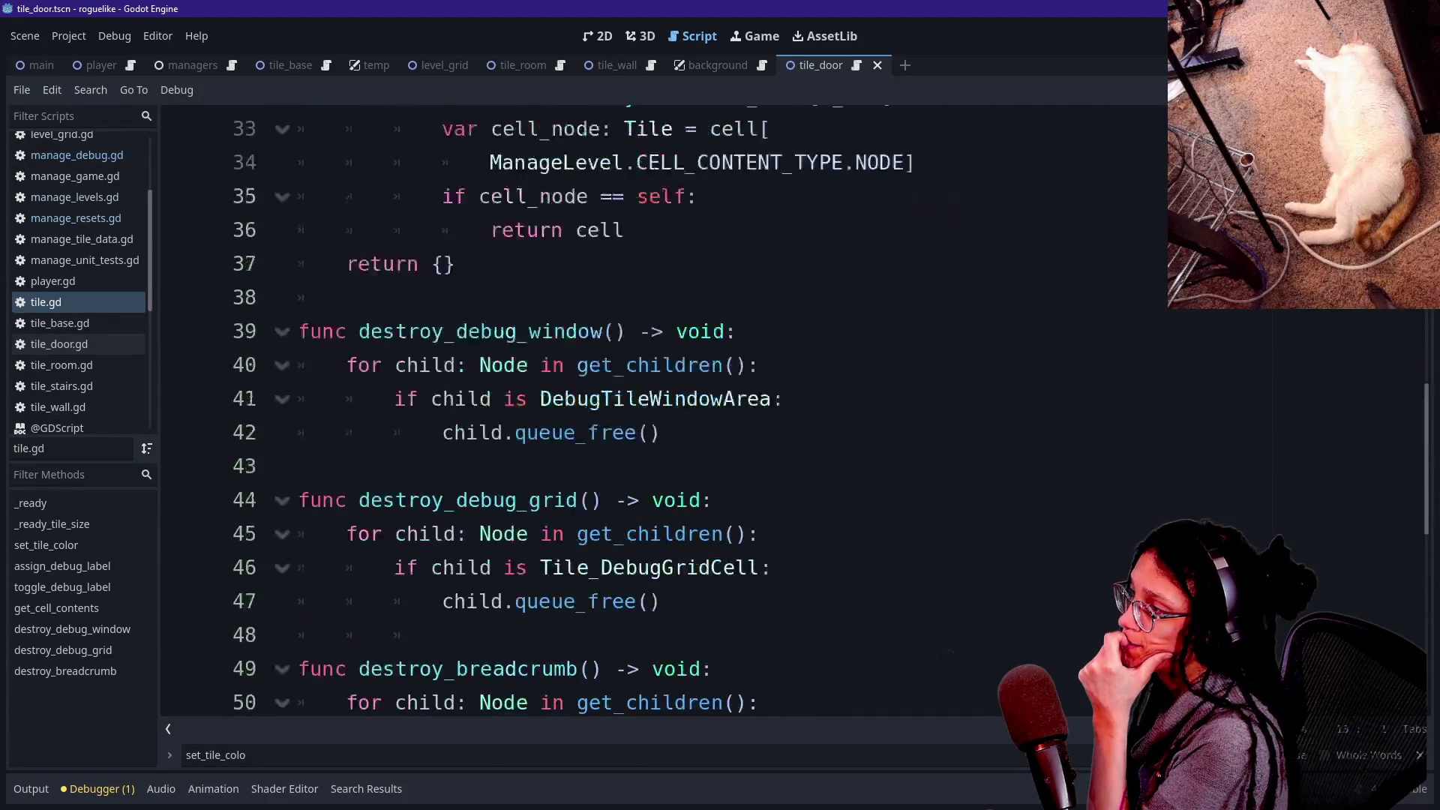
left_click_drag(395, 395, 604, 496)
left_click(750, 530)
mouse_move(455, 631)
left_mouse_down()
mouse_move(593, 597)
mouse_move(553, 396)
left_mouse_up()
left_click(553, 395)
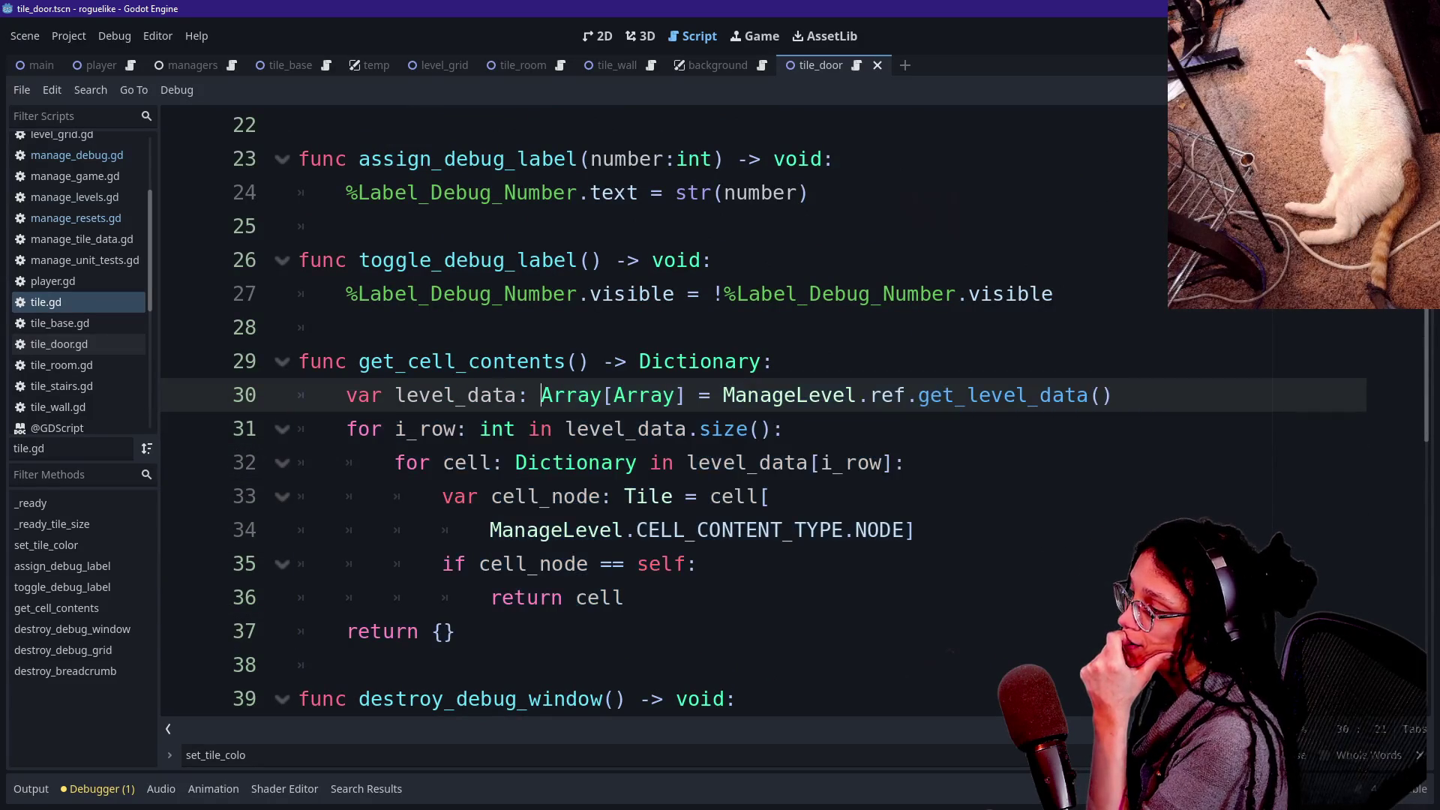
left_click(352, 361)
left_click_drag(352, 361, 455, 631)
left_click(614, 598)
mouse_move(498, 360)
left_mouse_down()
mouse_move(623, 597)
mouse_move(563, 495)
mouse_move(346, 665)
mouse_move(595, 428)
mouse_move(610, 361)
left_mouse_up()
left_click(345, 665)
left_click(591, 361)
scroll(591, 361, "up", 4)
scroll(645, 413, "down", 2)
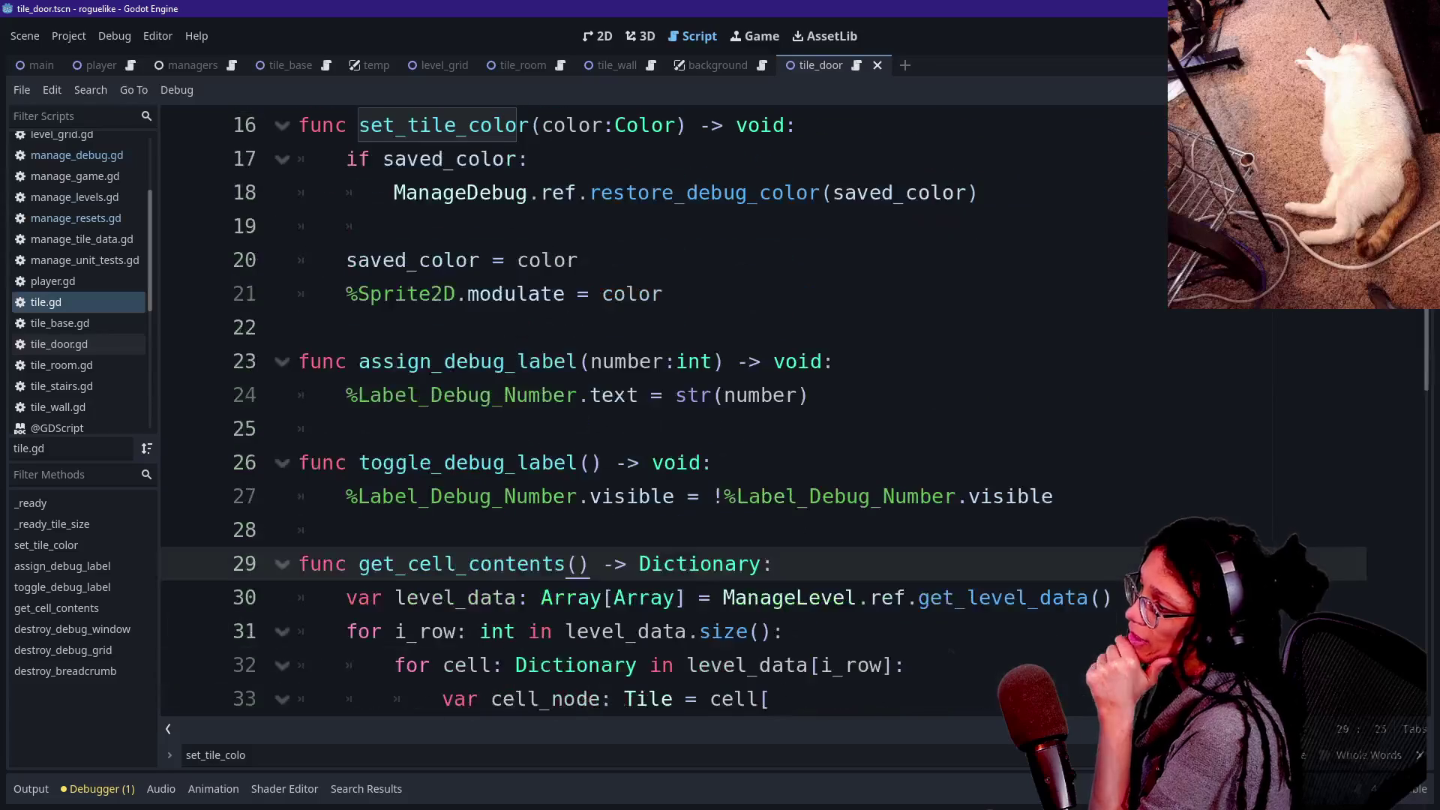
scroll(645, 413, "down", 2)
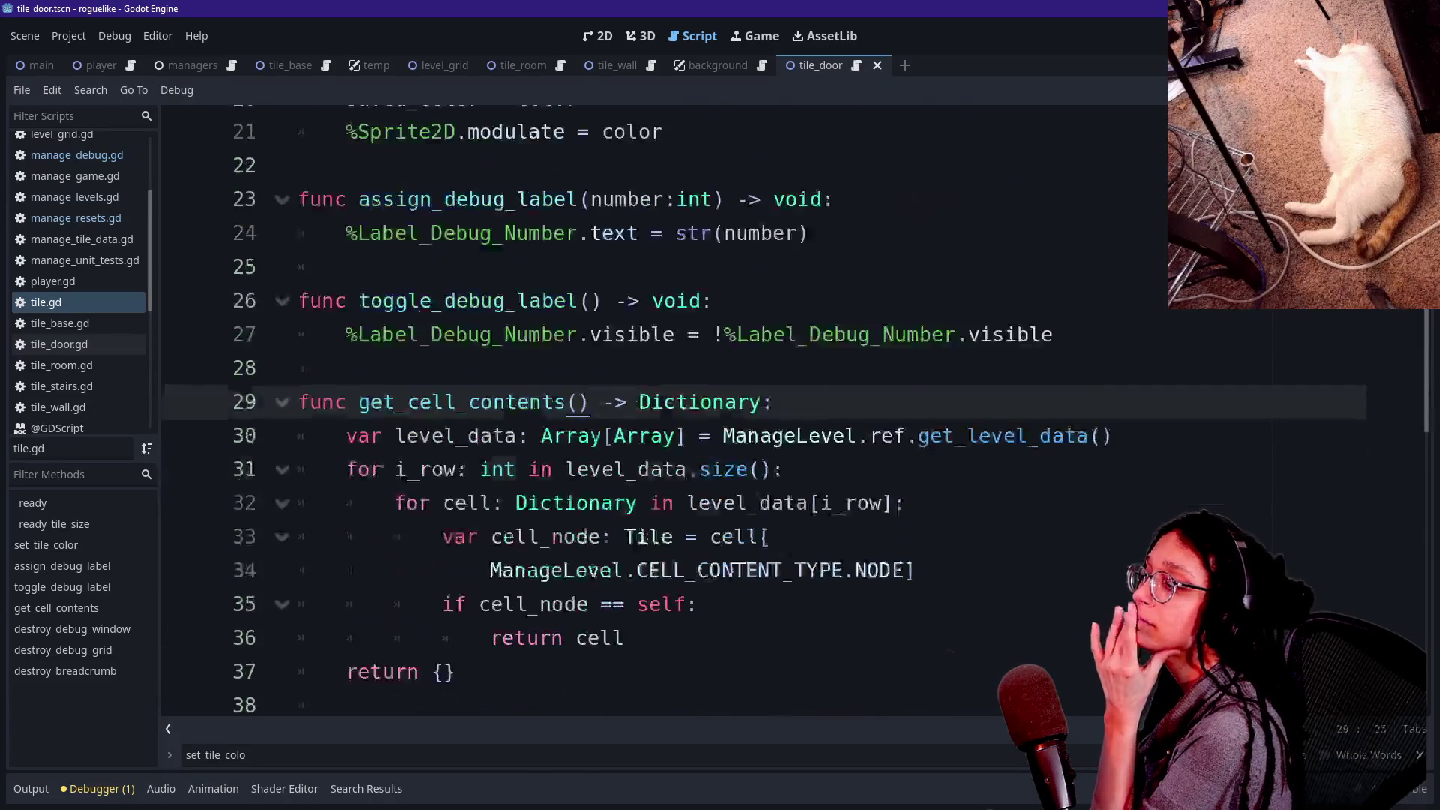
scroll(645, 413, "up", 3)
left_click_drag(383, 225, 300, 462)
left_click(663, 395)
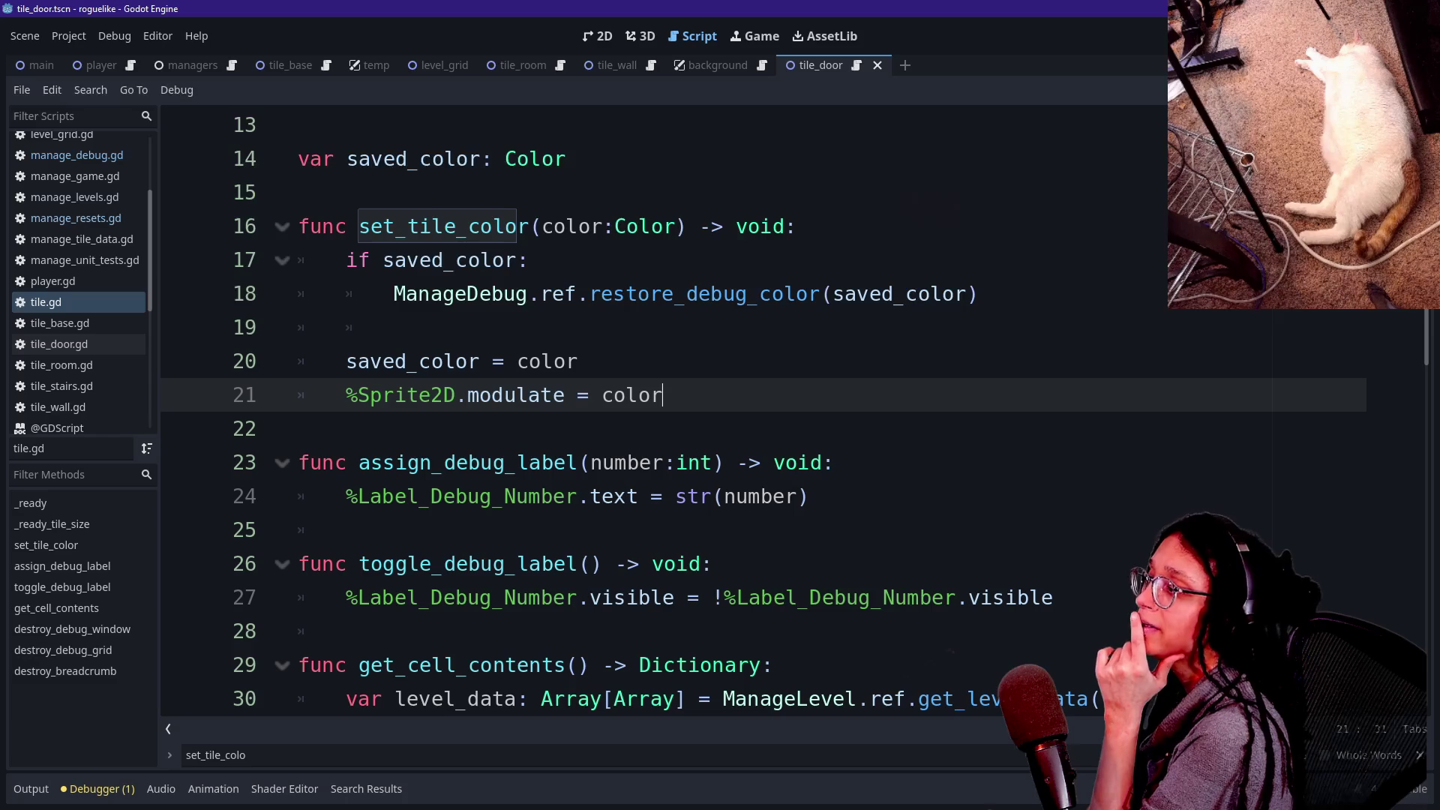
left_click_drag(543, 225, 676, 226)
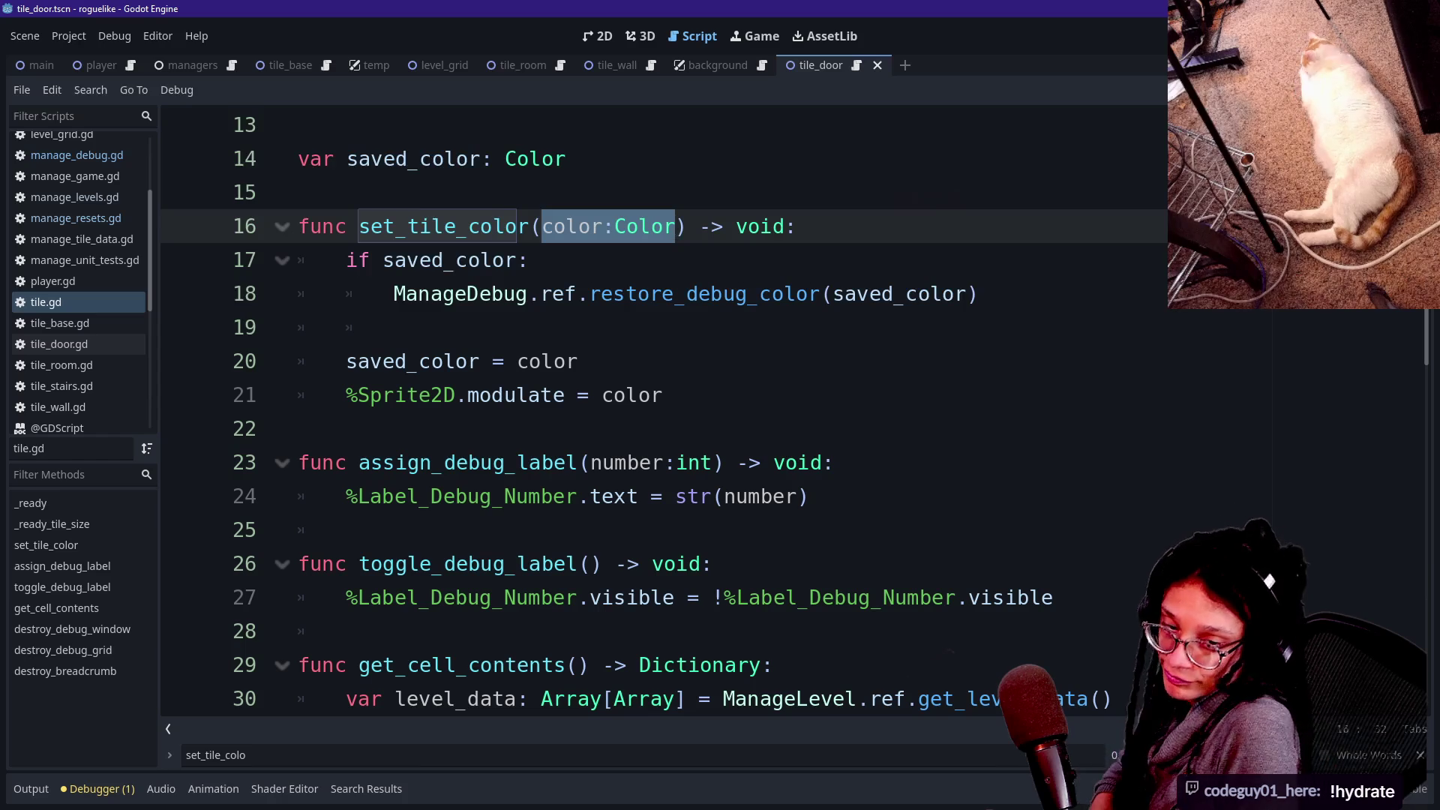
left_click(530, 463)
Step through tile.gd below set_tile_color, past get_cell_contents to destroy_debug_window and destroy_debug_grid.
left_click(664, 395)
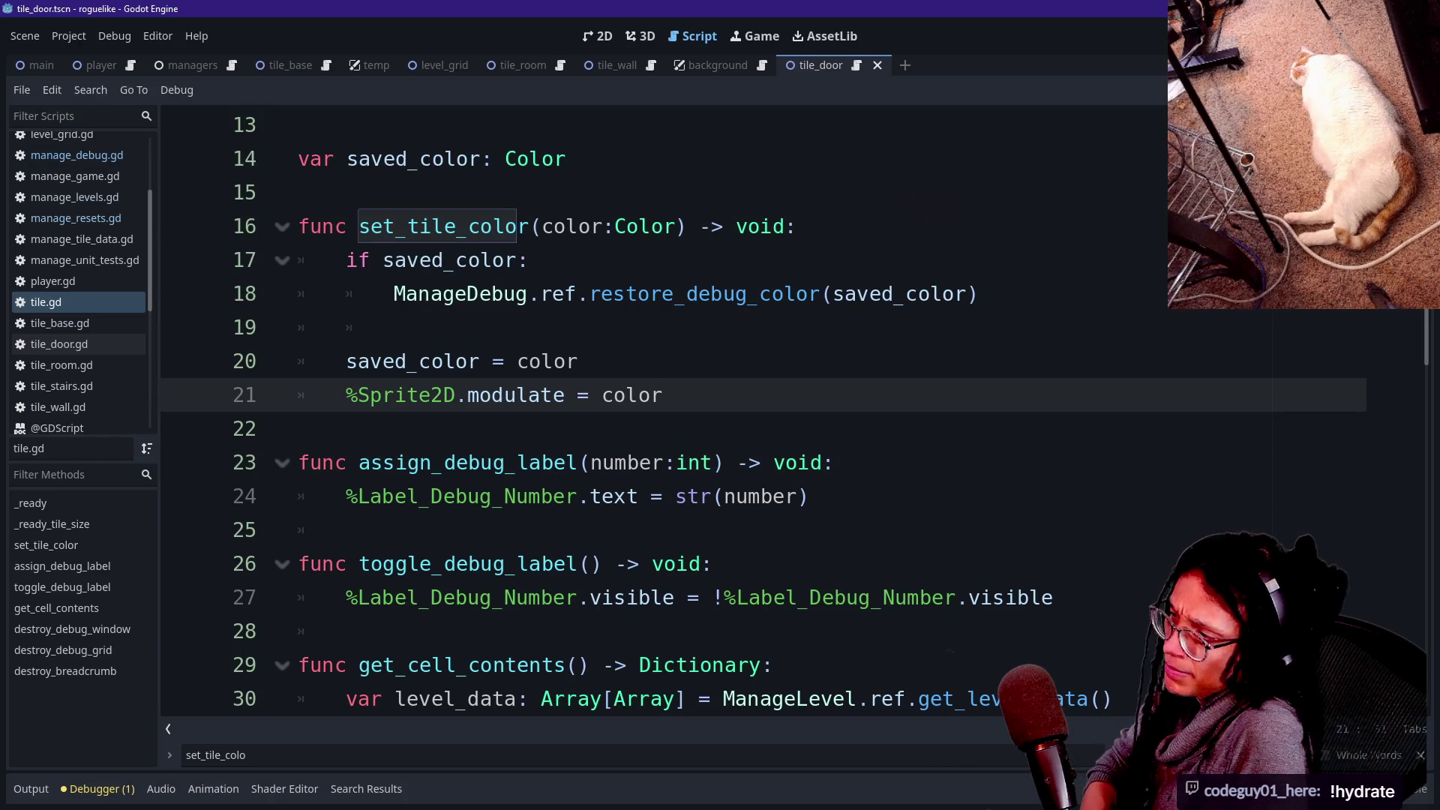
left_click(346, 631)
left_click(298, 428)
key("Down")
key("Down")
key("Down")
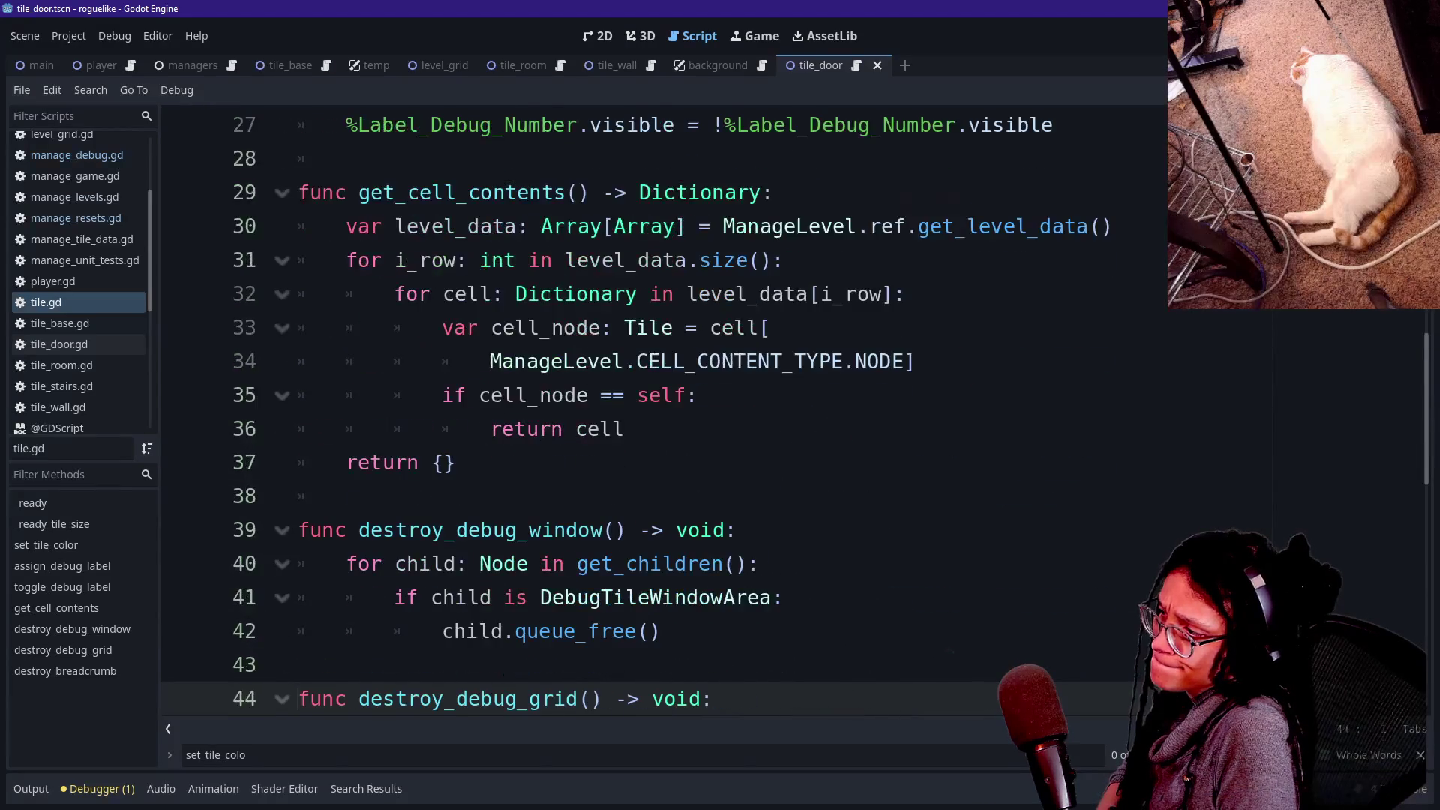
key("Down")
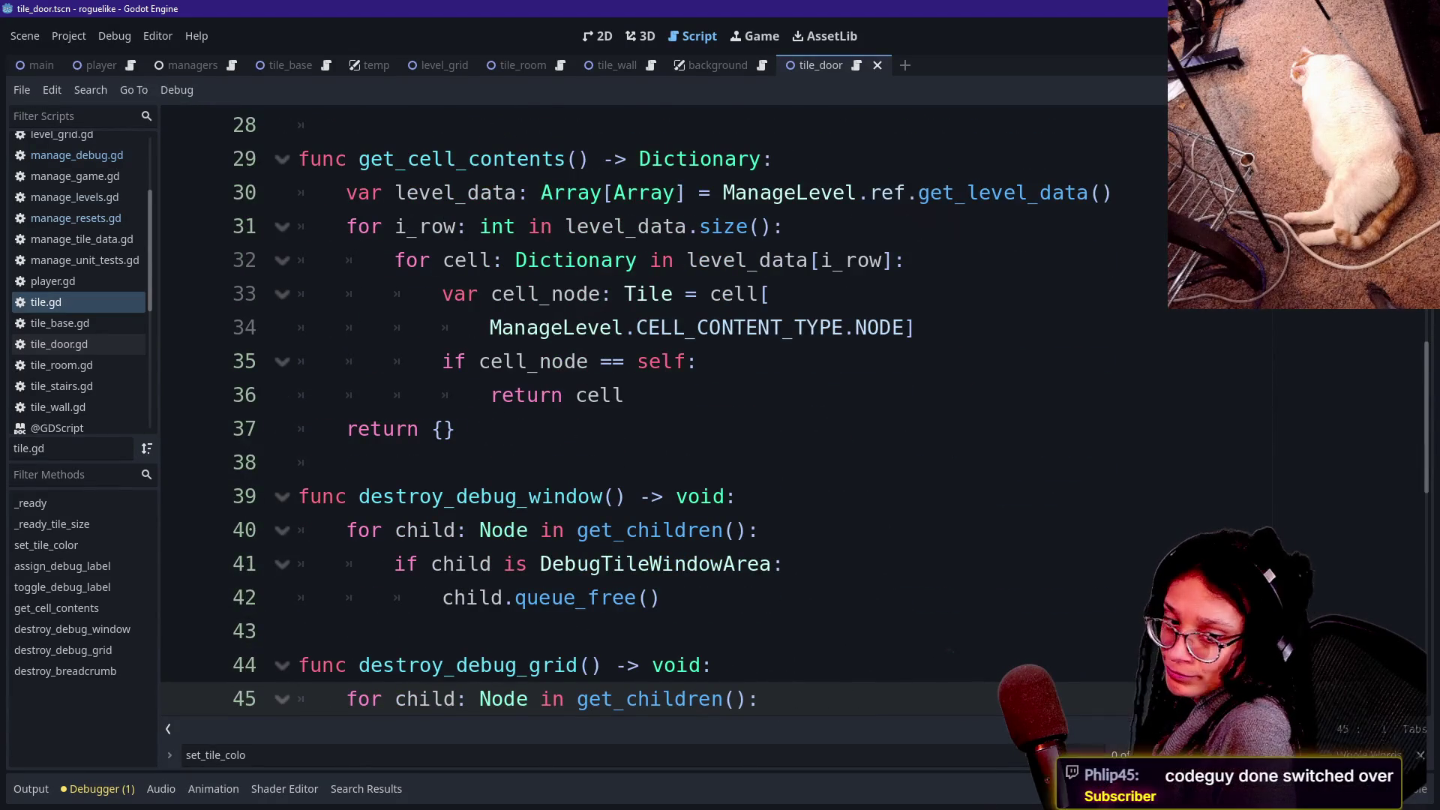
key("Down")
key("Down")
key("Down")
key("Down")
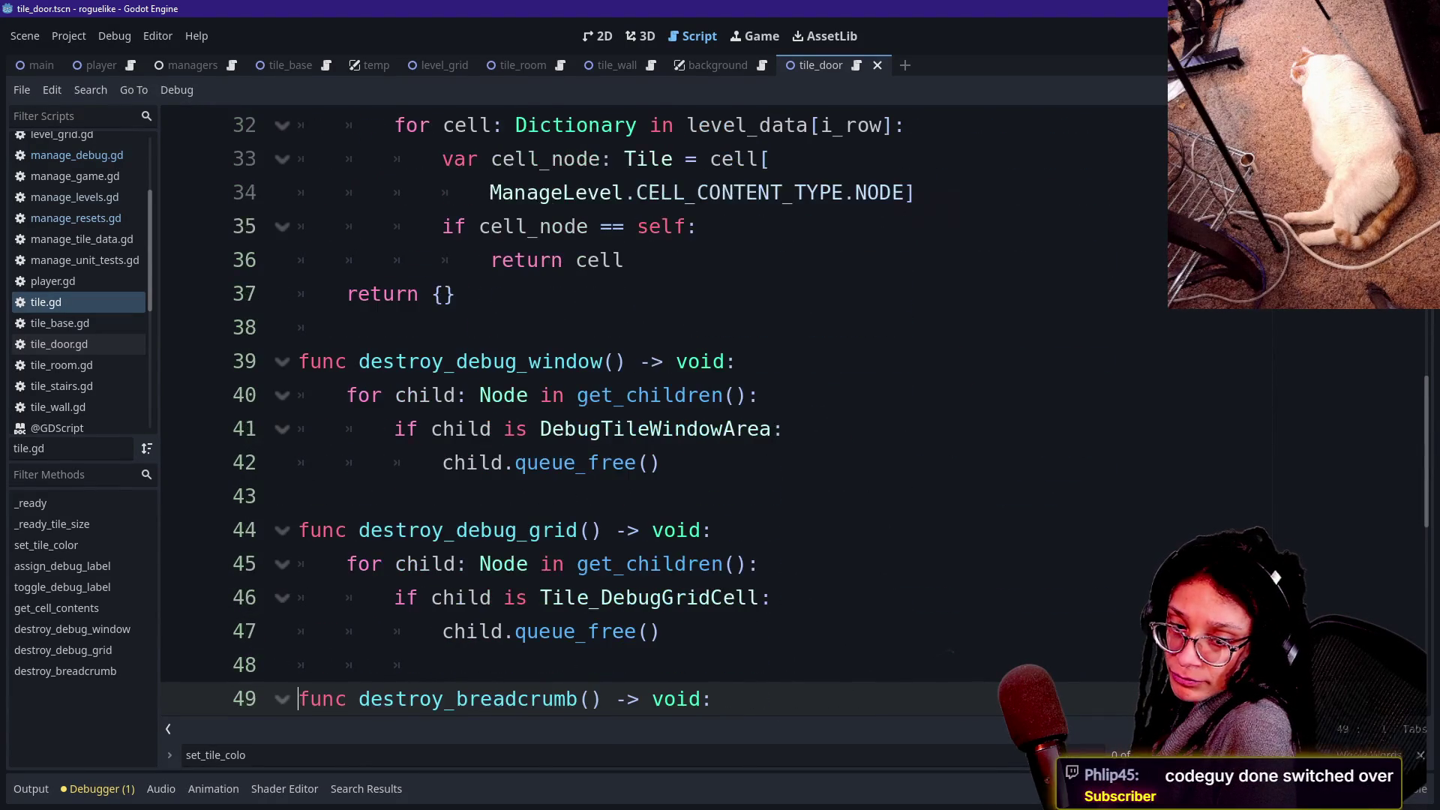
key("Up")
key("Up")
key("Up")
key("Up")
key("Up")
key("Up")
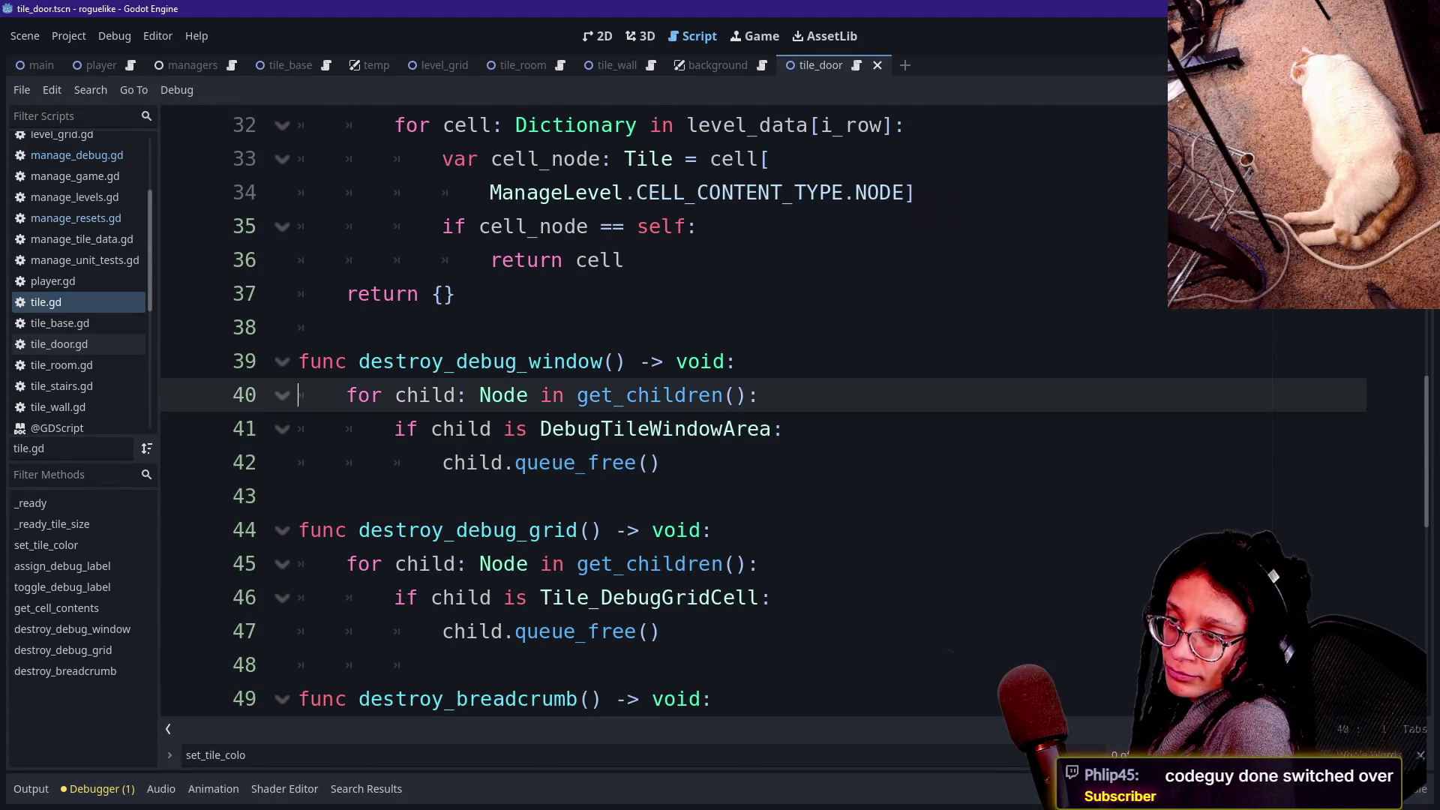
key("Down")
key("Down")
key("Up")
key("Up")
key("Up")
key("Down")
key("Down")
key("Down")
key("Up")
key("Up")
key("Up")
key("Down")
key("Down")
key("Down")
key("Up")
key("Up")
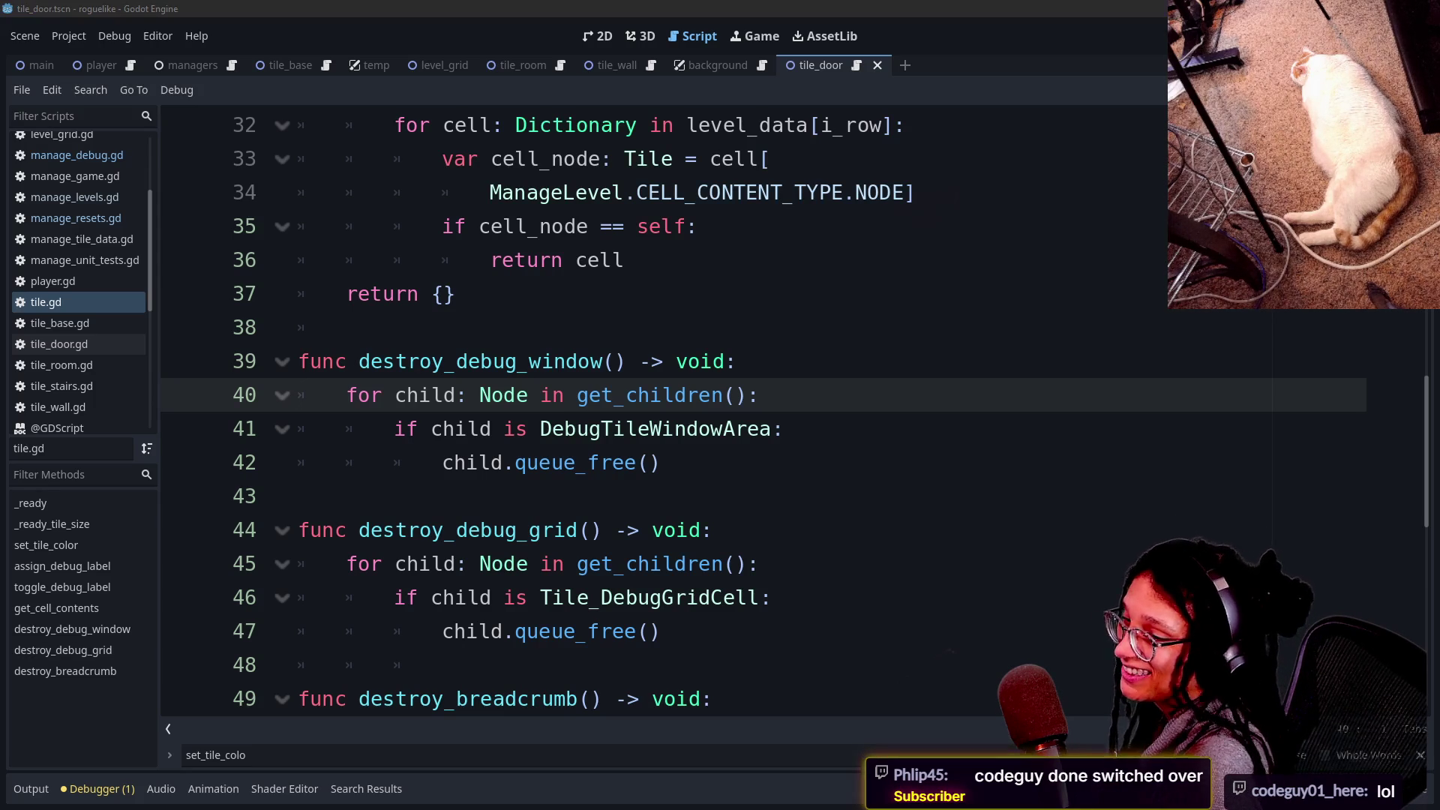
Review destroy_debug_window's DebugTileWindowArea check and queue_free line, then bring up the file search.
left_click(713, 530)
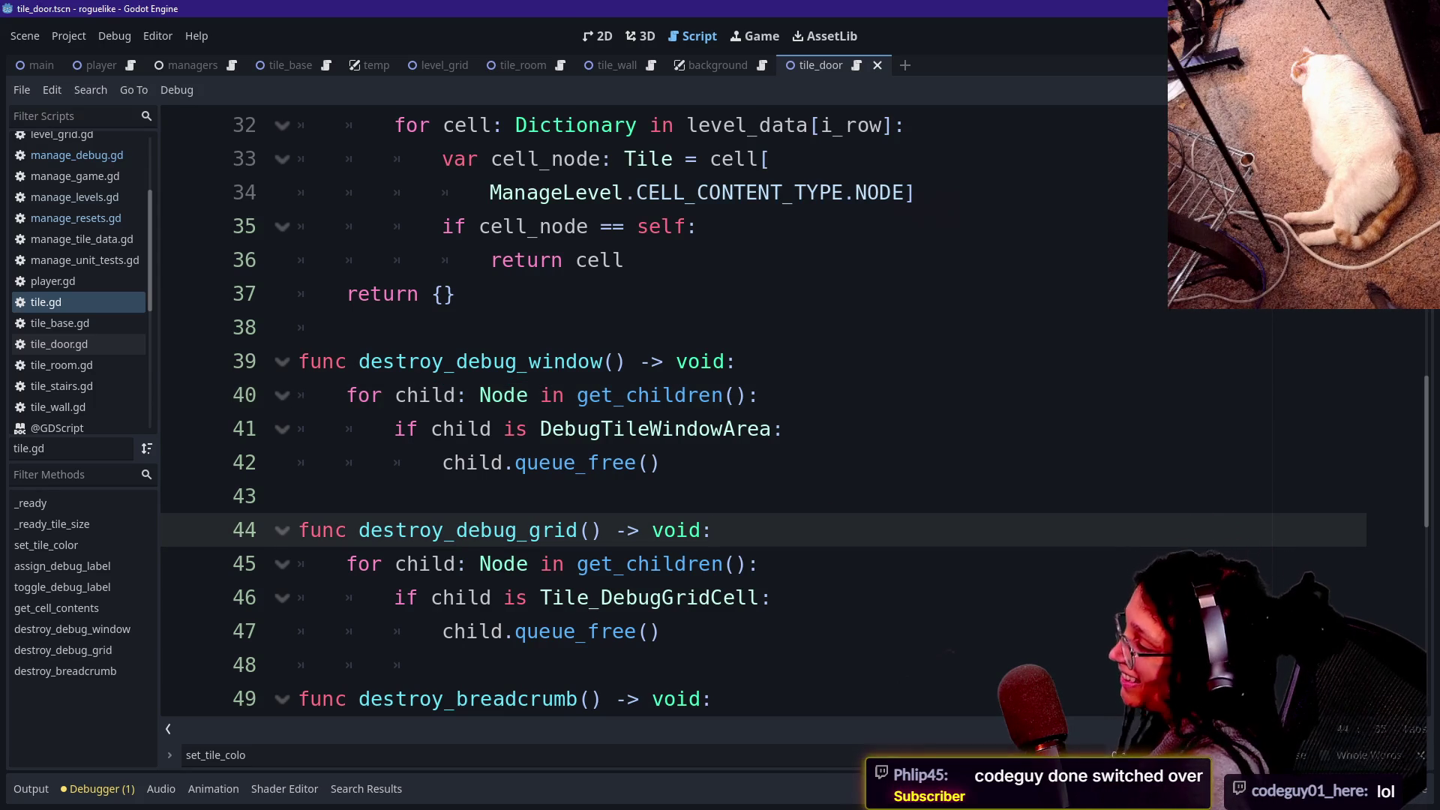
left_click(660, 463)
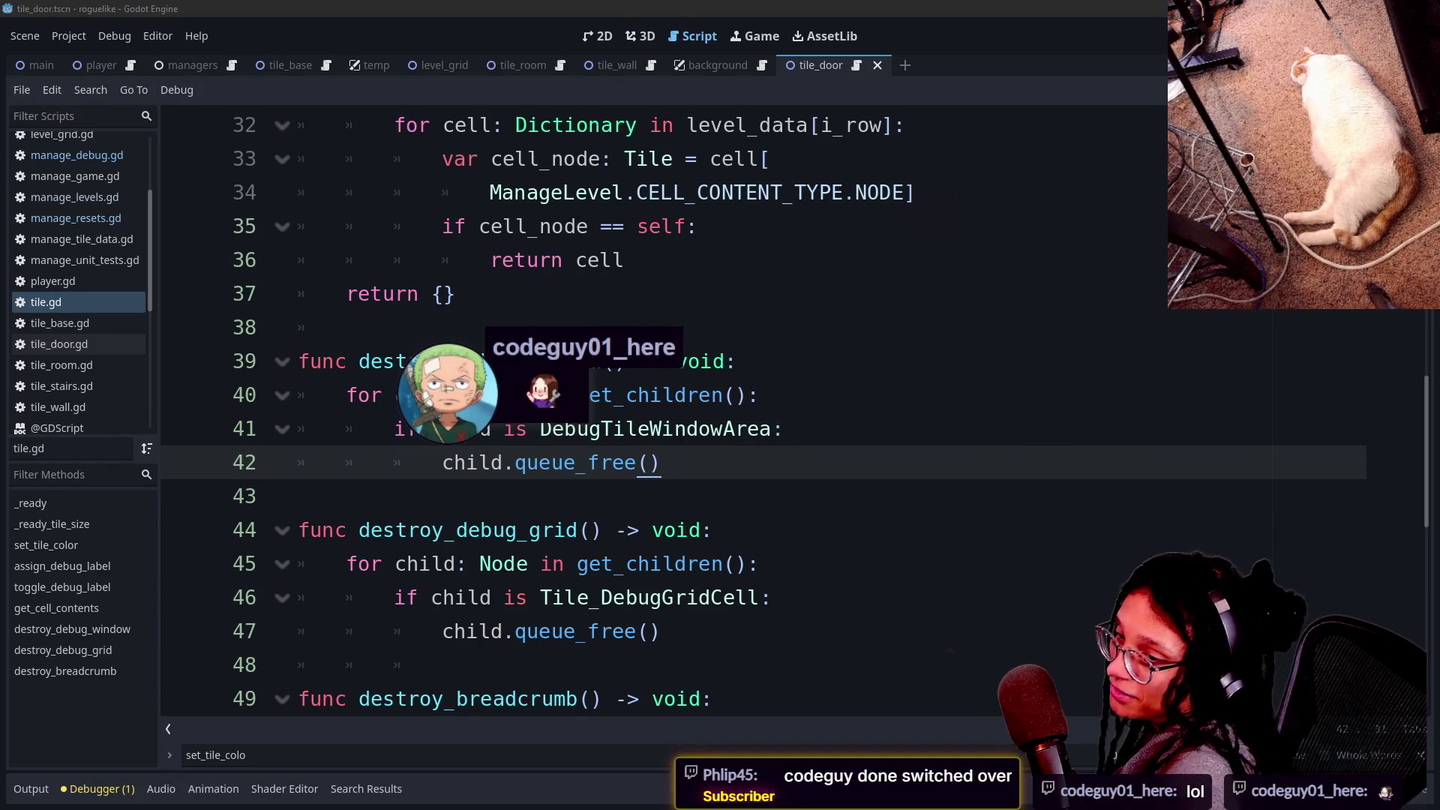
left_click(784, 428)
left_click(660, 462)
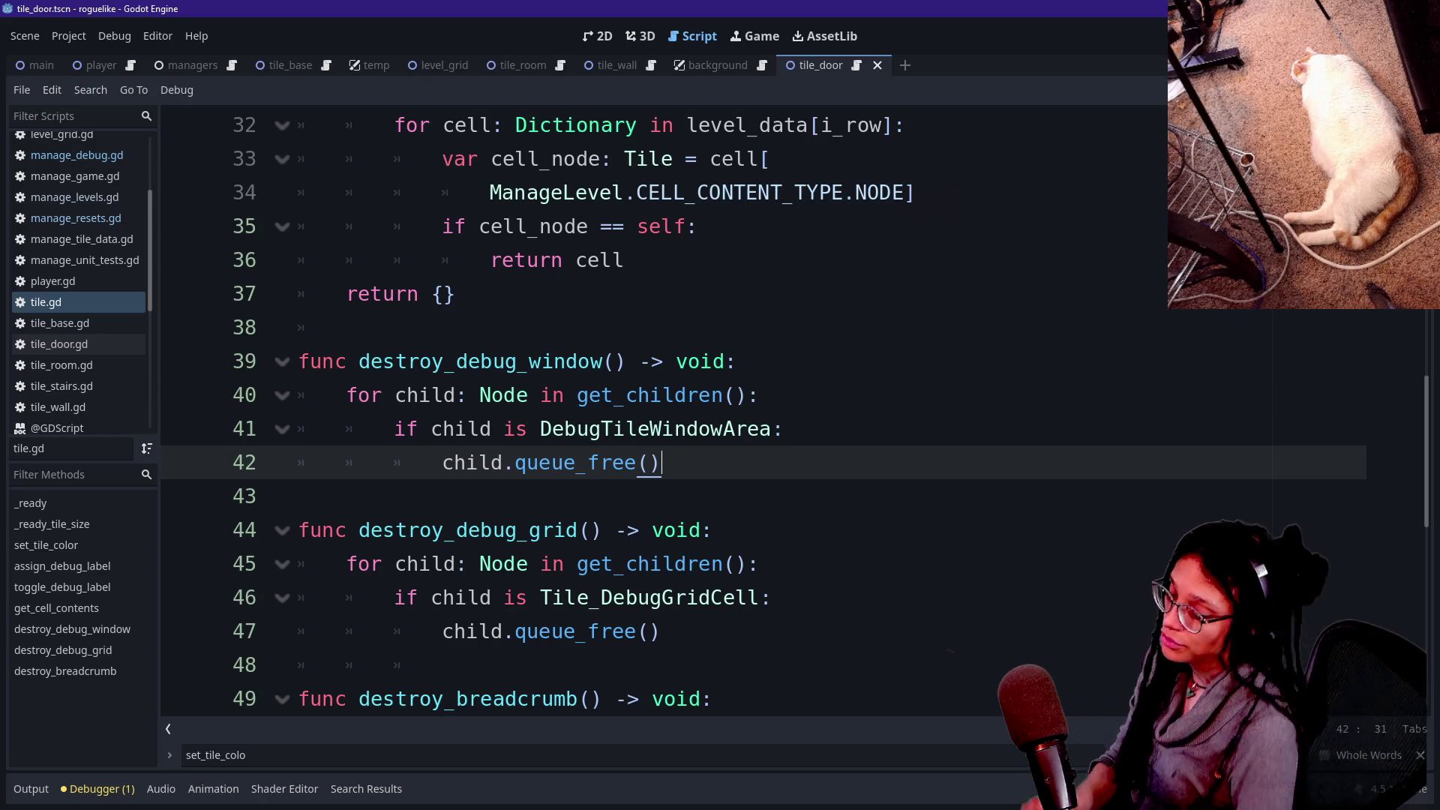
key("shift+alt+o")
Open manage_levels.gd, jump to the error on line 505 and retype the call's parentheses.
key("Down")
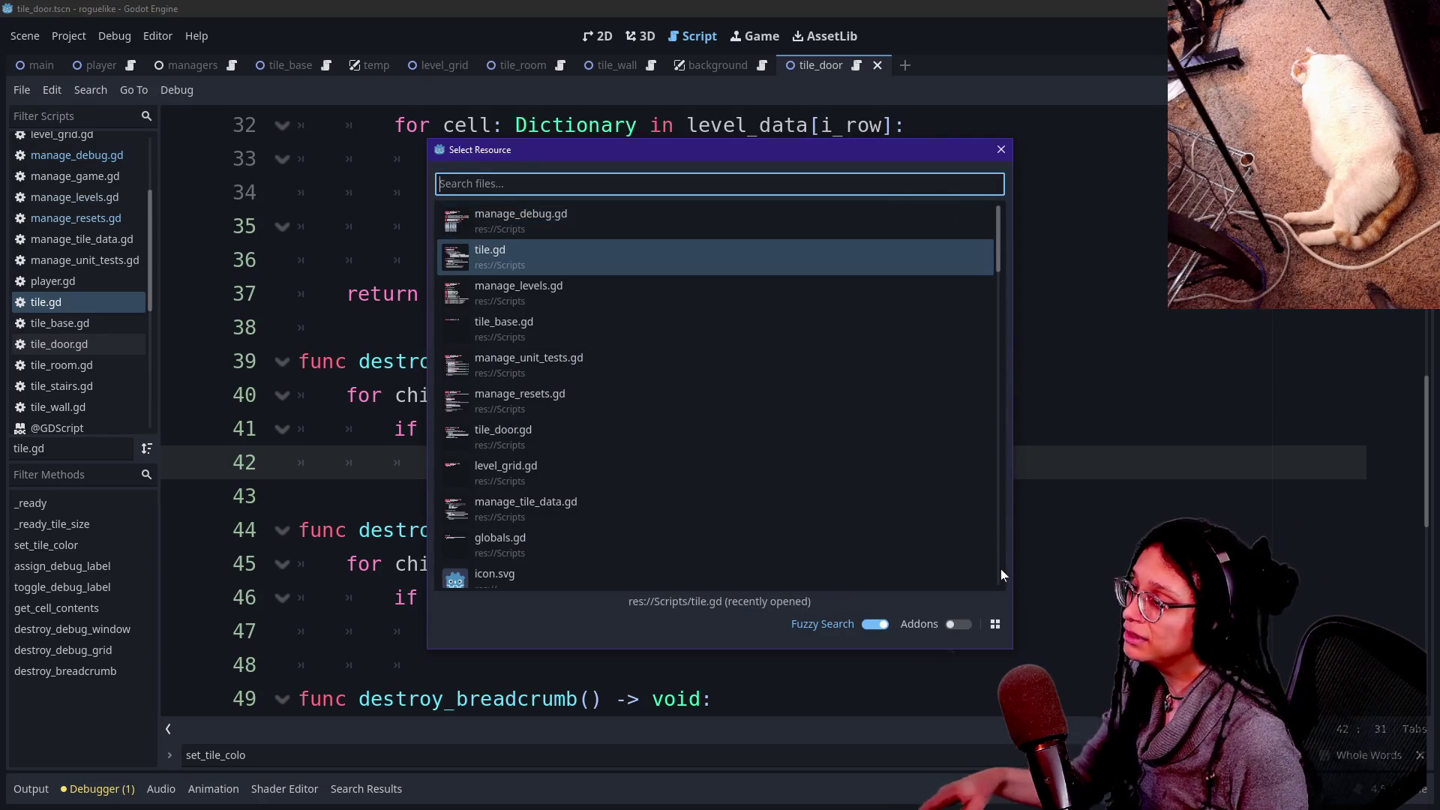
key("Down")
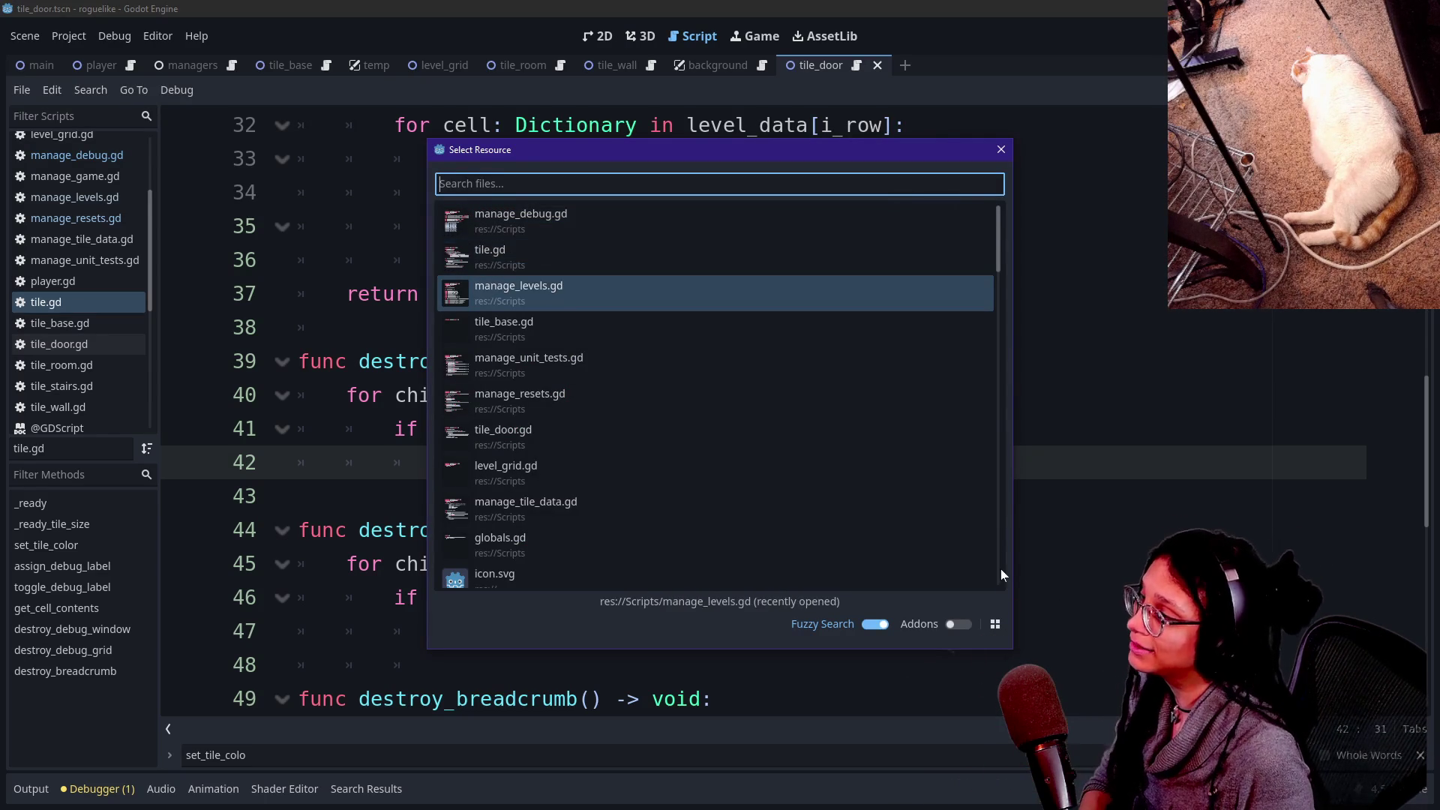
key("Return")
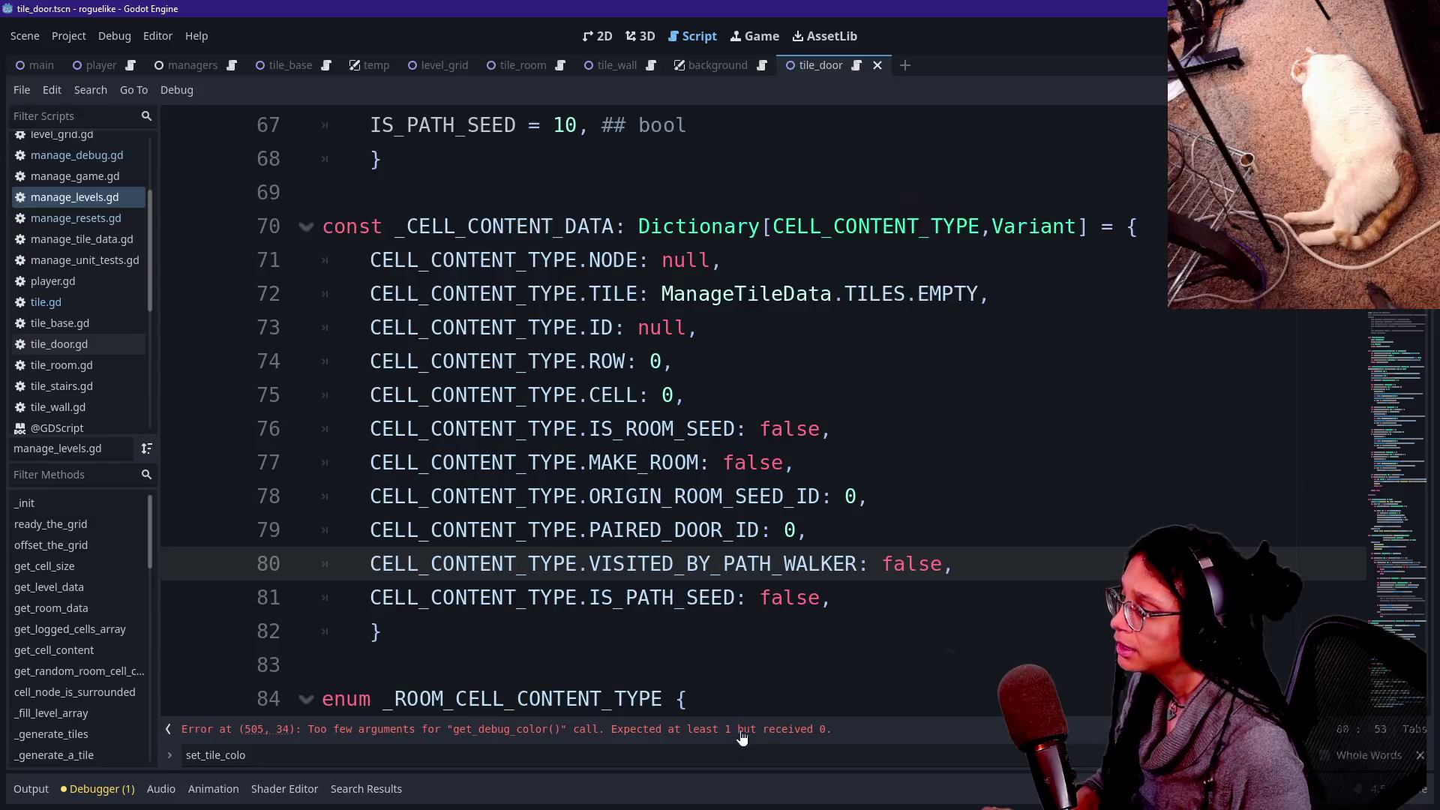
left_click(759, 738)
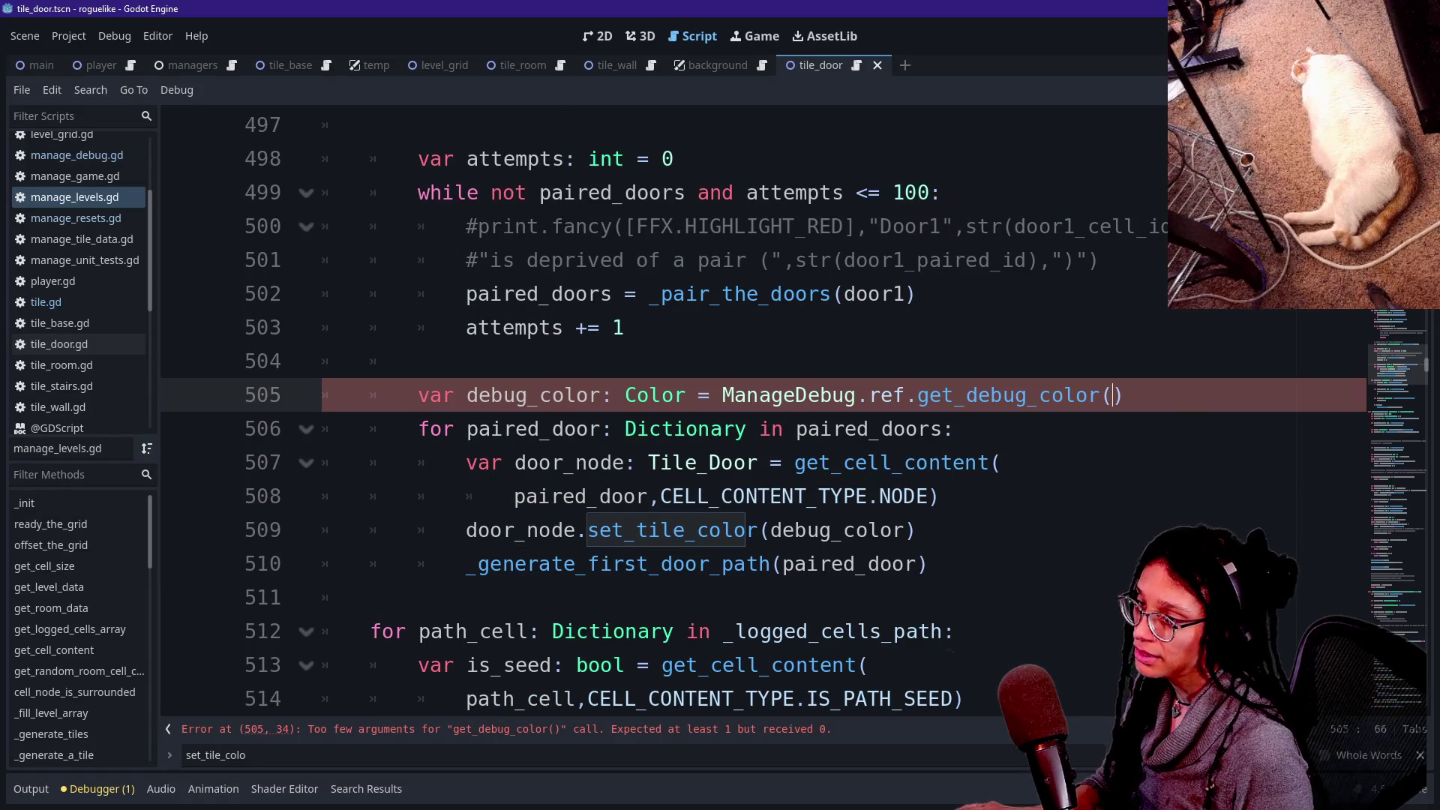
key("BackSpace")
type("(")
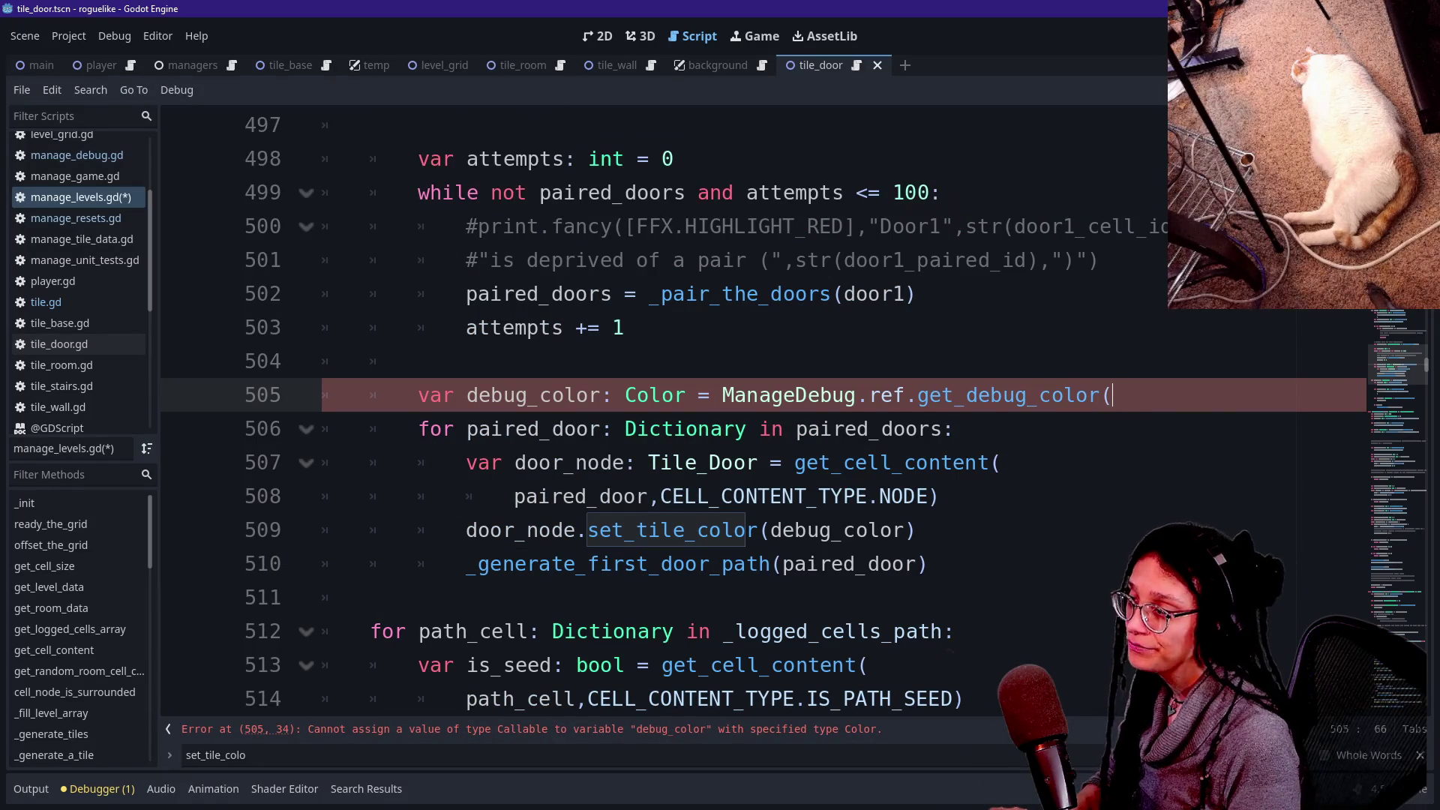
type(")")
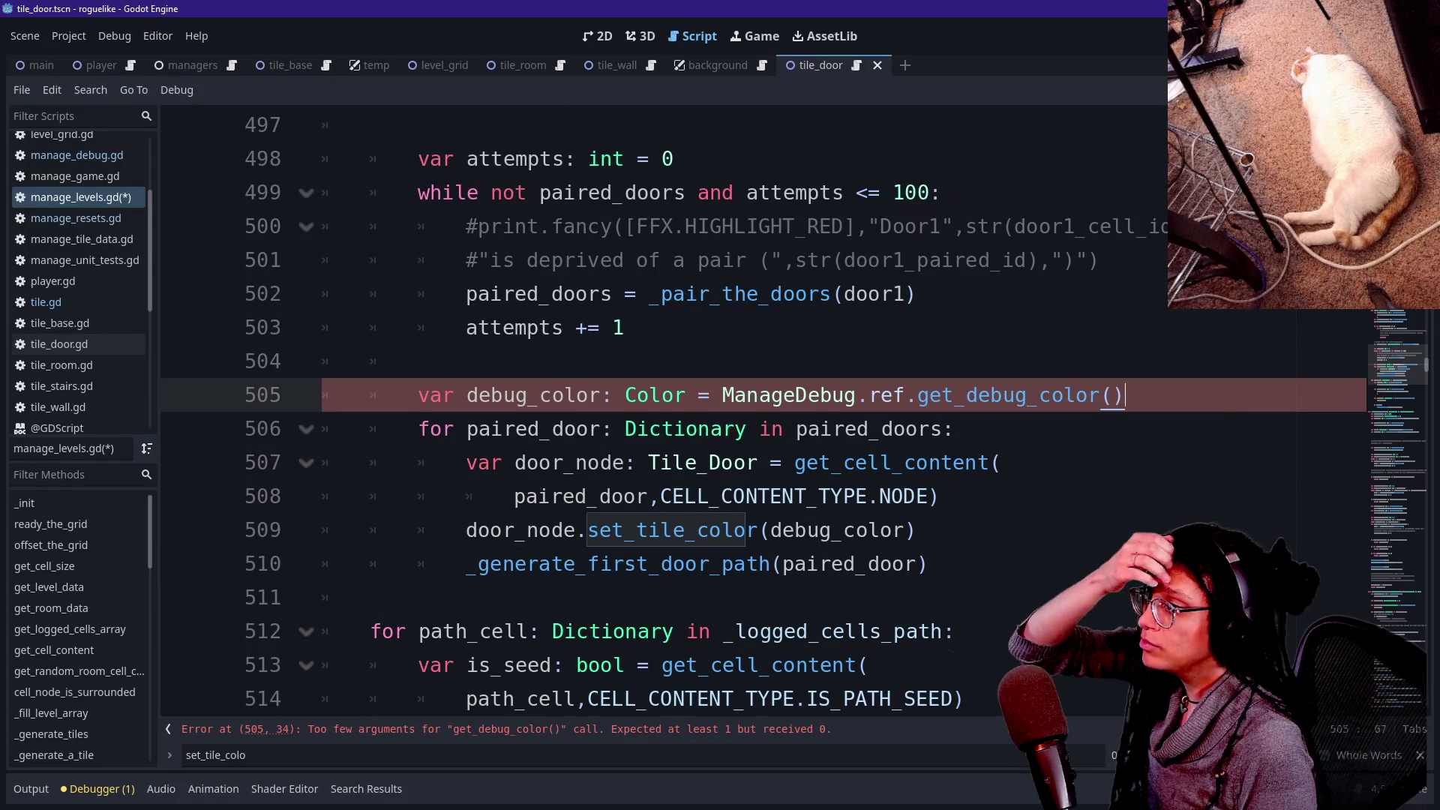
Inspect the code around line 505, then go to get_debug_color's definition and select its id: int parameter.
scroll(750, 405, "up", 2)
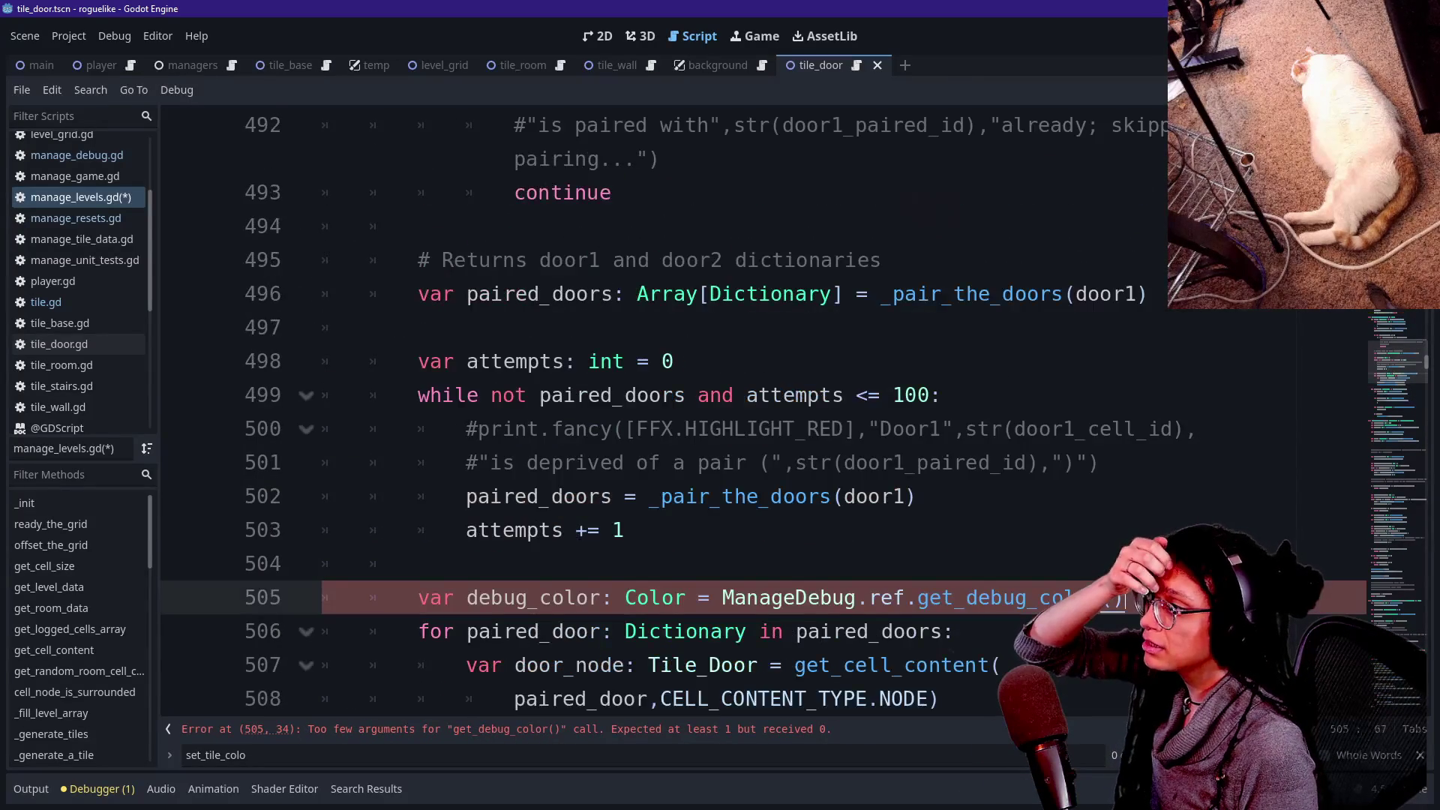
scroll(750, 405, "up", 5)
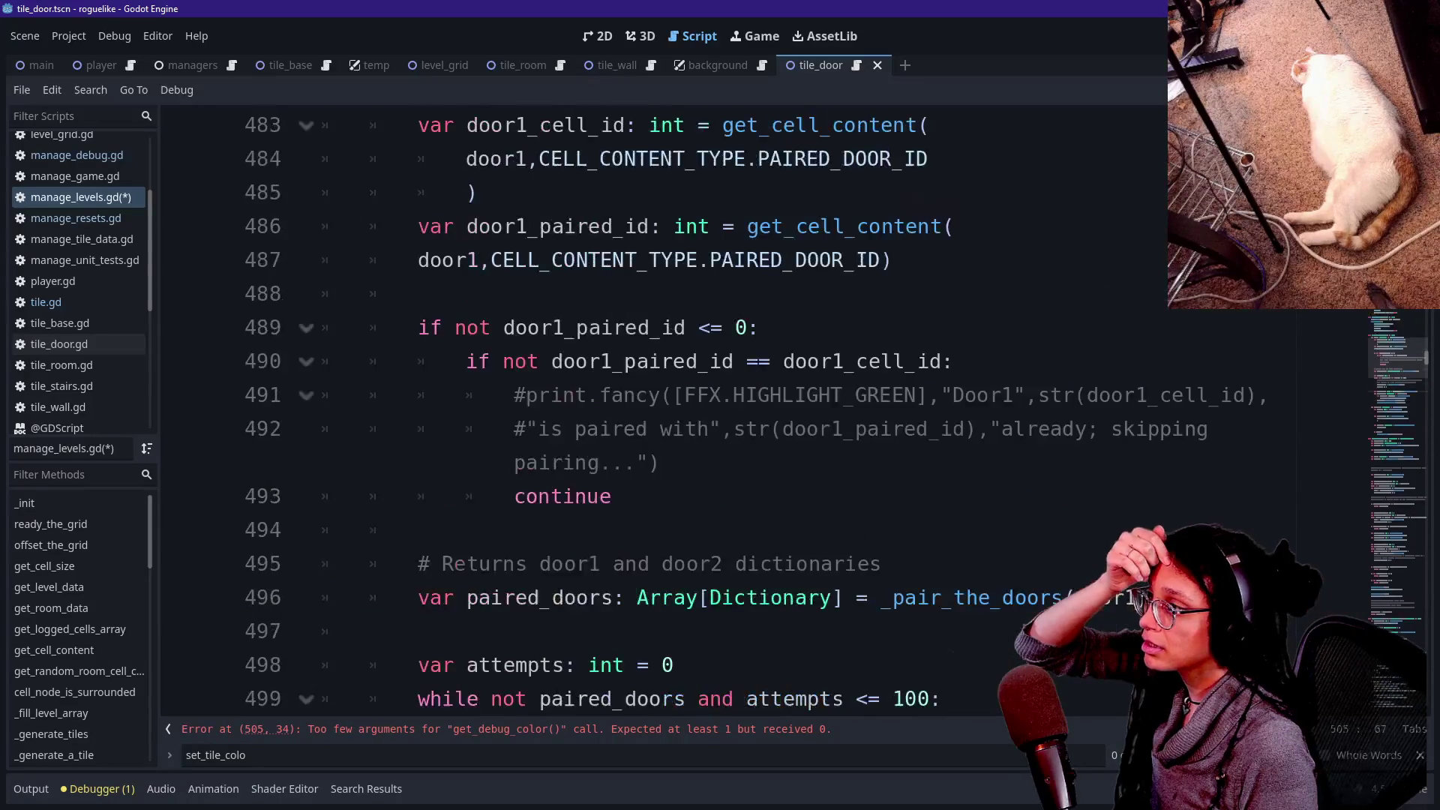
left_click(555, 328)
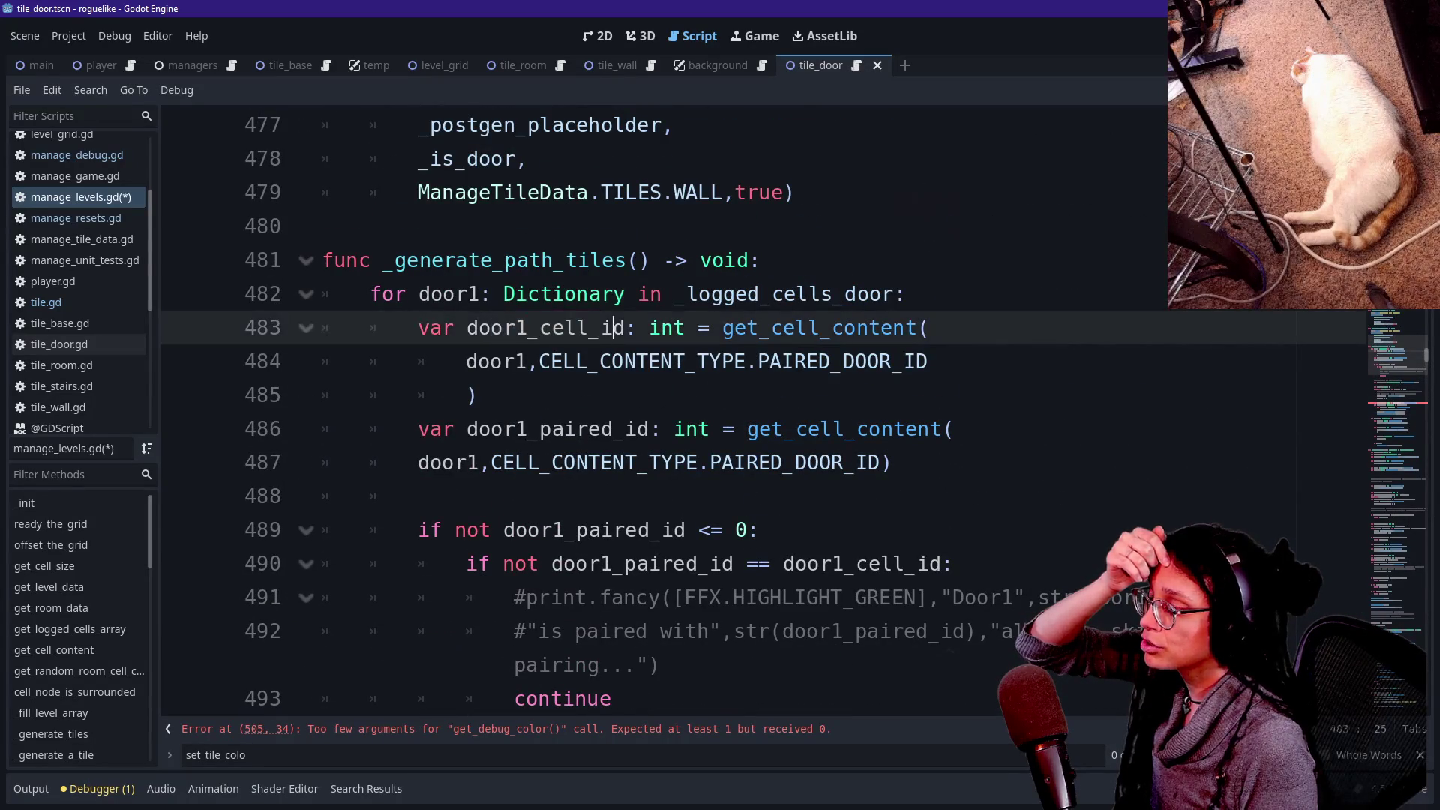
scroll(750, 405, "down", 5)
scroll(751, 405, "down", 1)
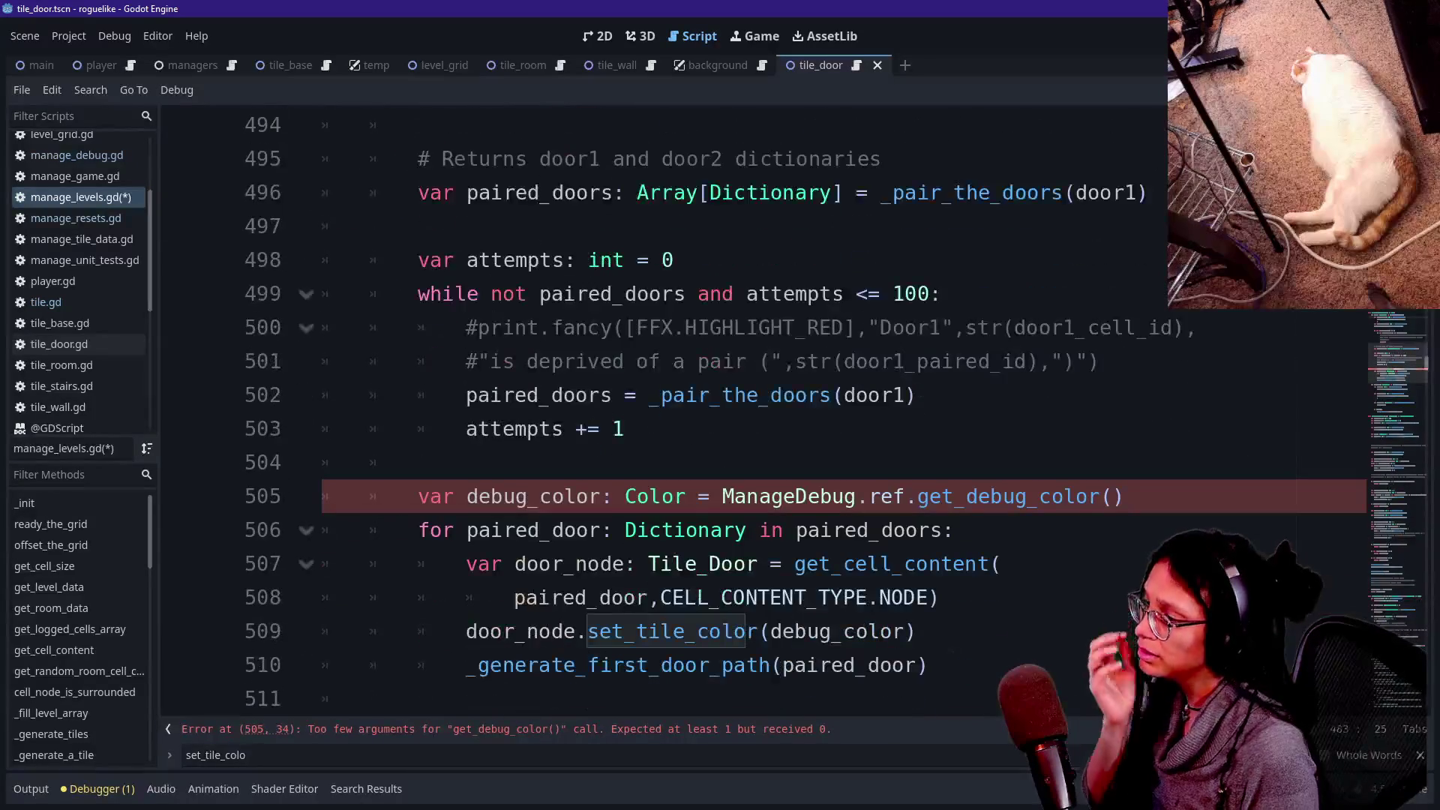
left_click(624, 564)
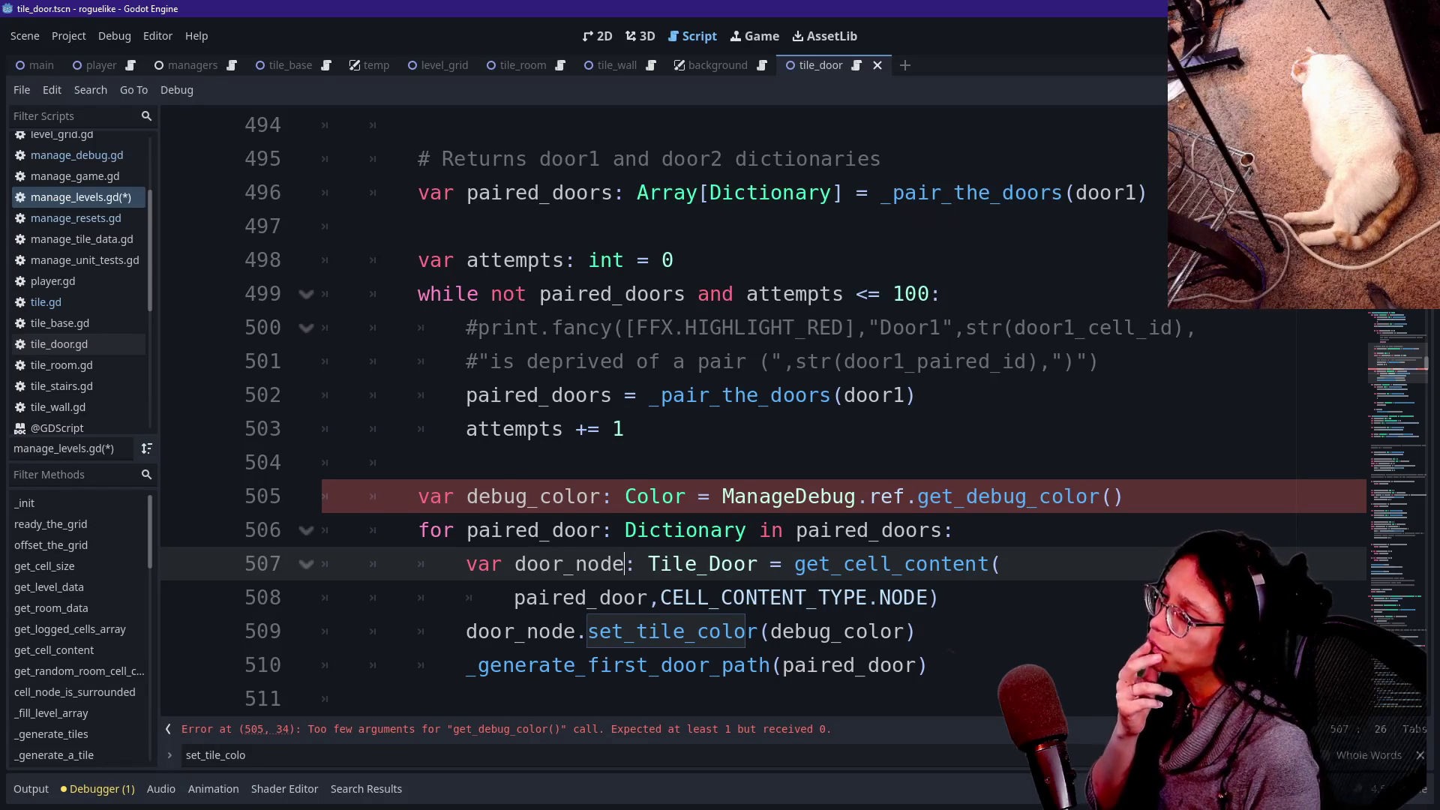
left_click_drag(1123, 496, 424, 462)
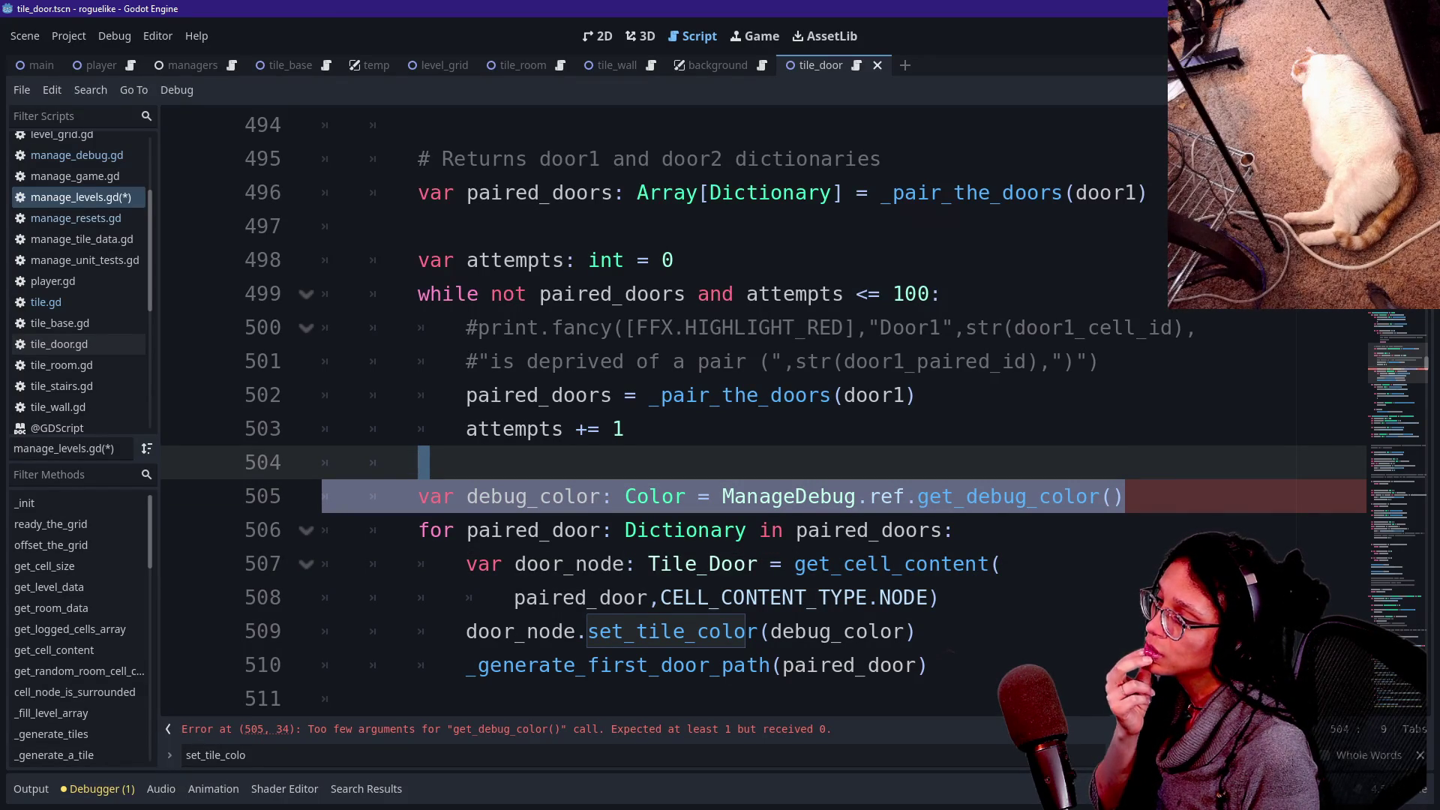
left_click(648, 564)
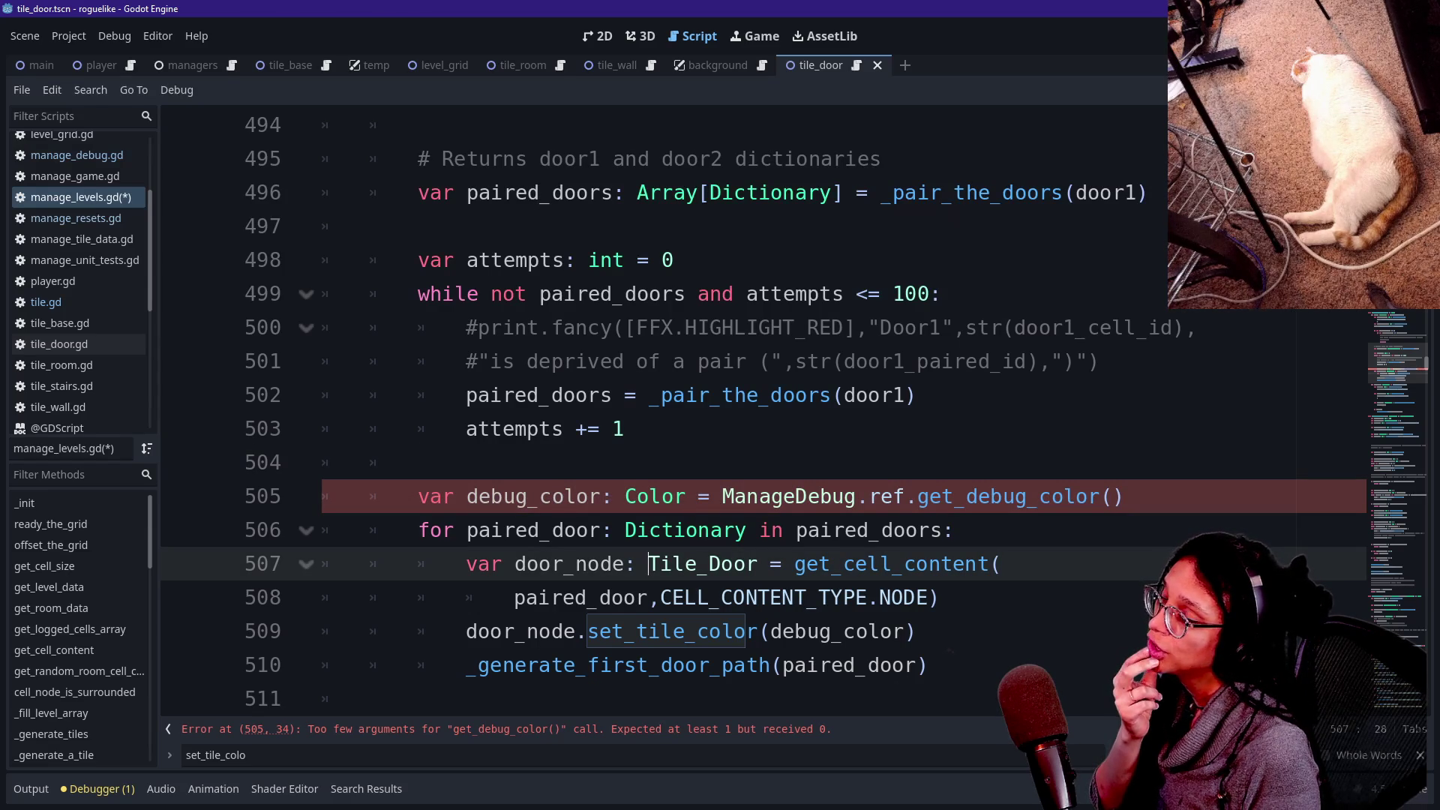
left_click(418, 462)
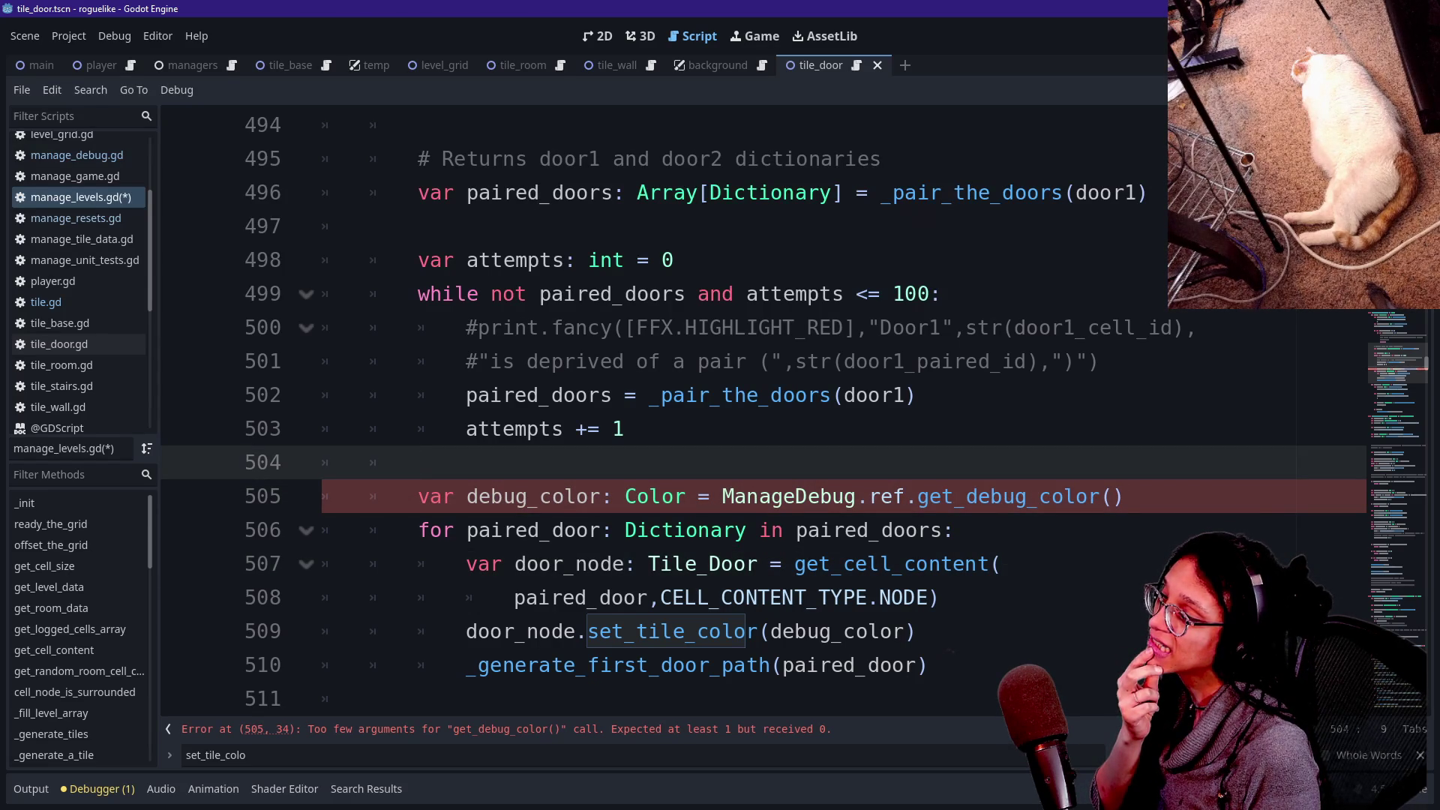
left_click(1125, 496)
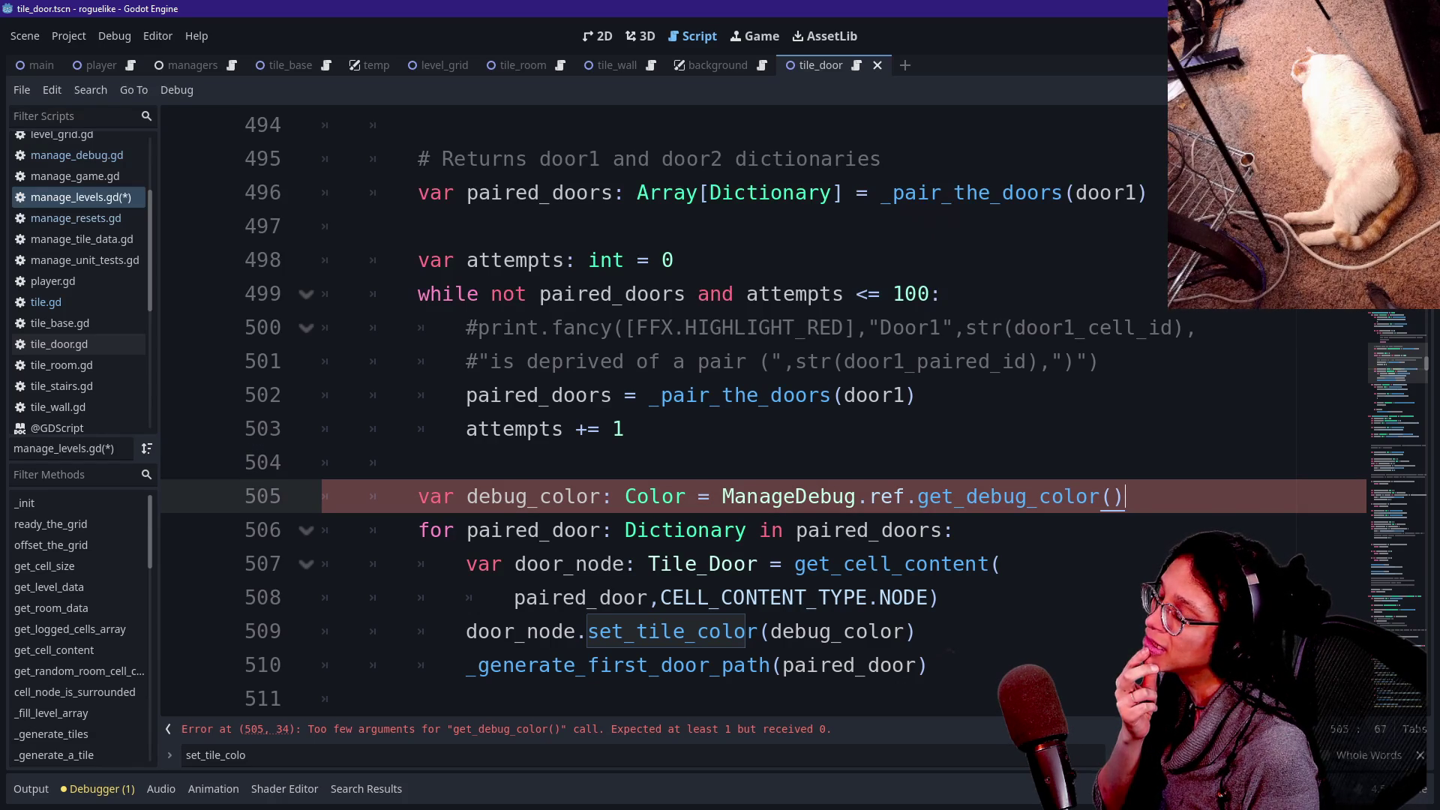
left_click(834, 530)
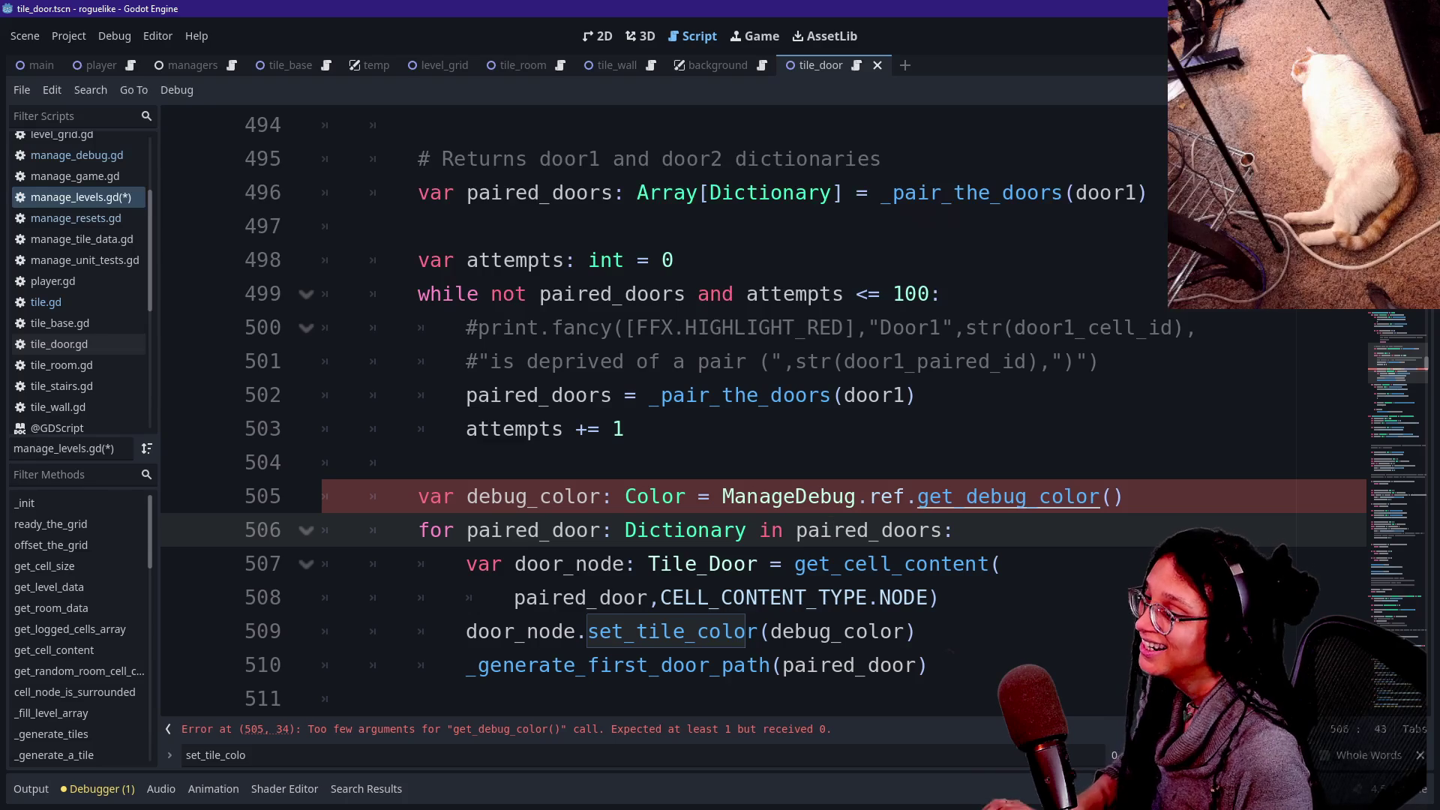
left_click(1013, 501, "ctrl")
left_click_drag(566, 395, 652, 395)
Remove the id parameter and the assignment-dictionary bookkeeping lines from get_debug_color.
key("BackSpace")
scroll(652, 396, "down", 1)
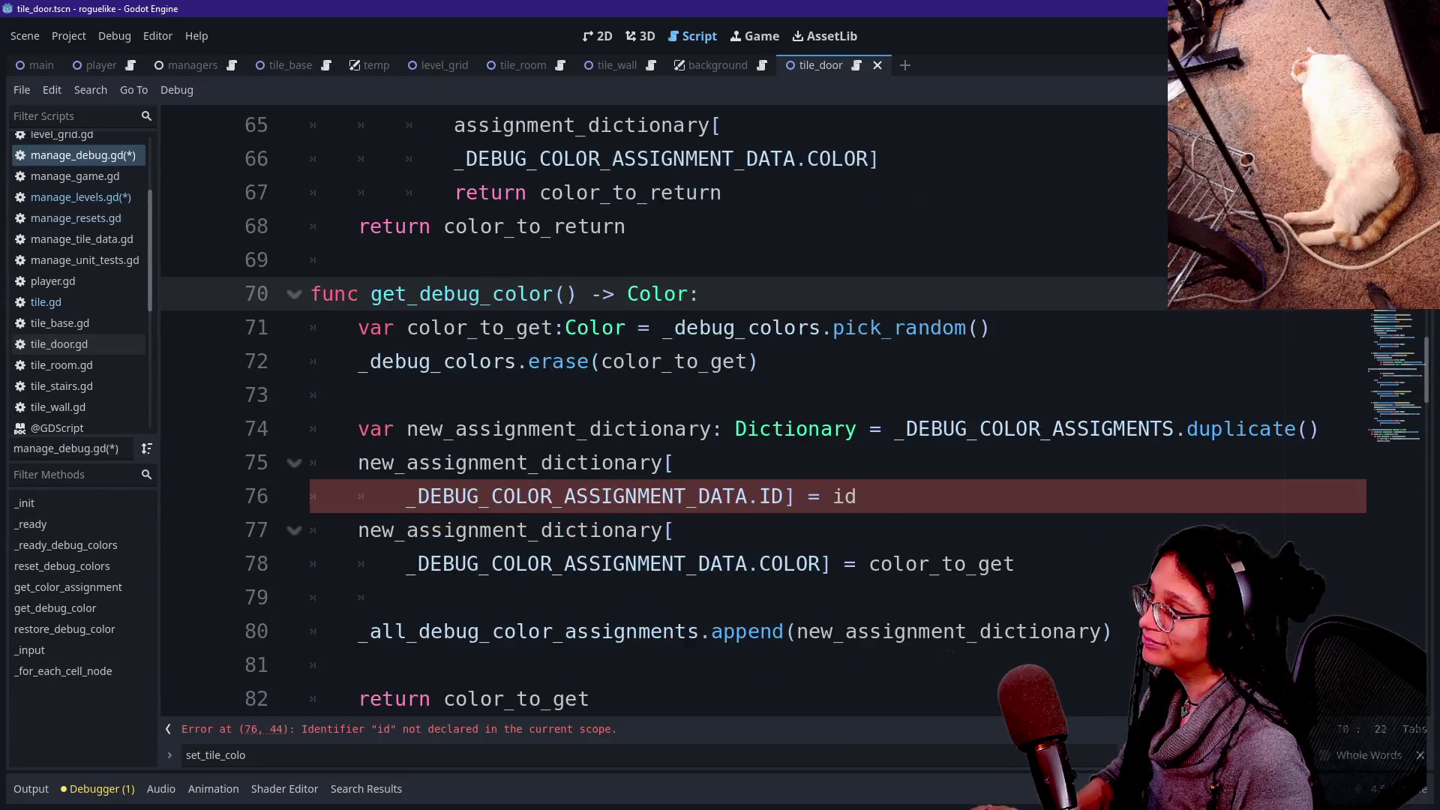
left_click(1015, 563)
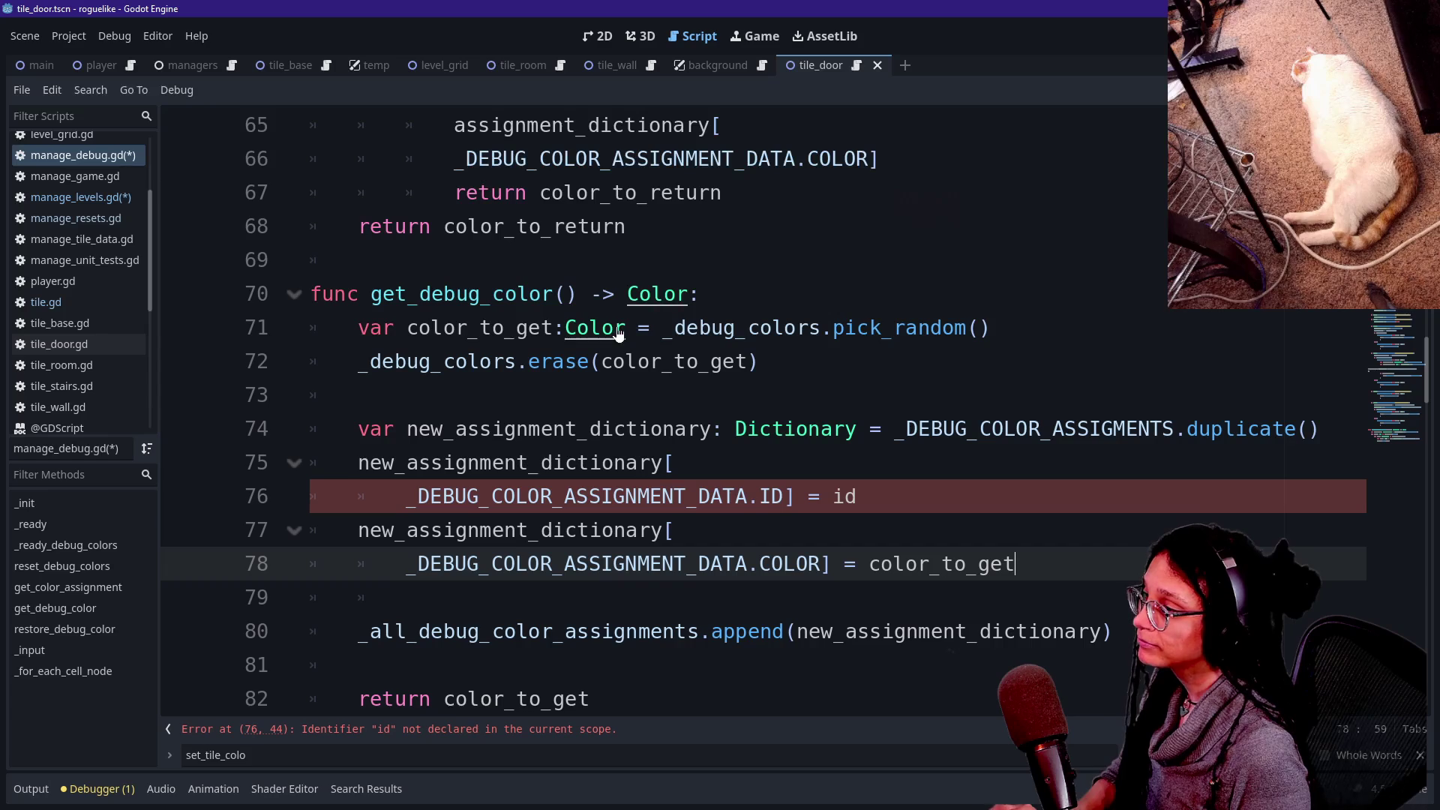
left_click(359, 395)
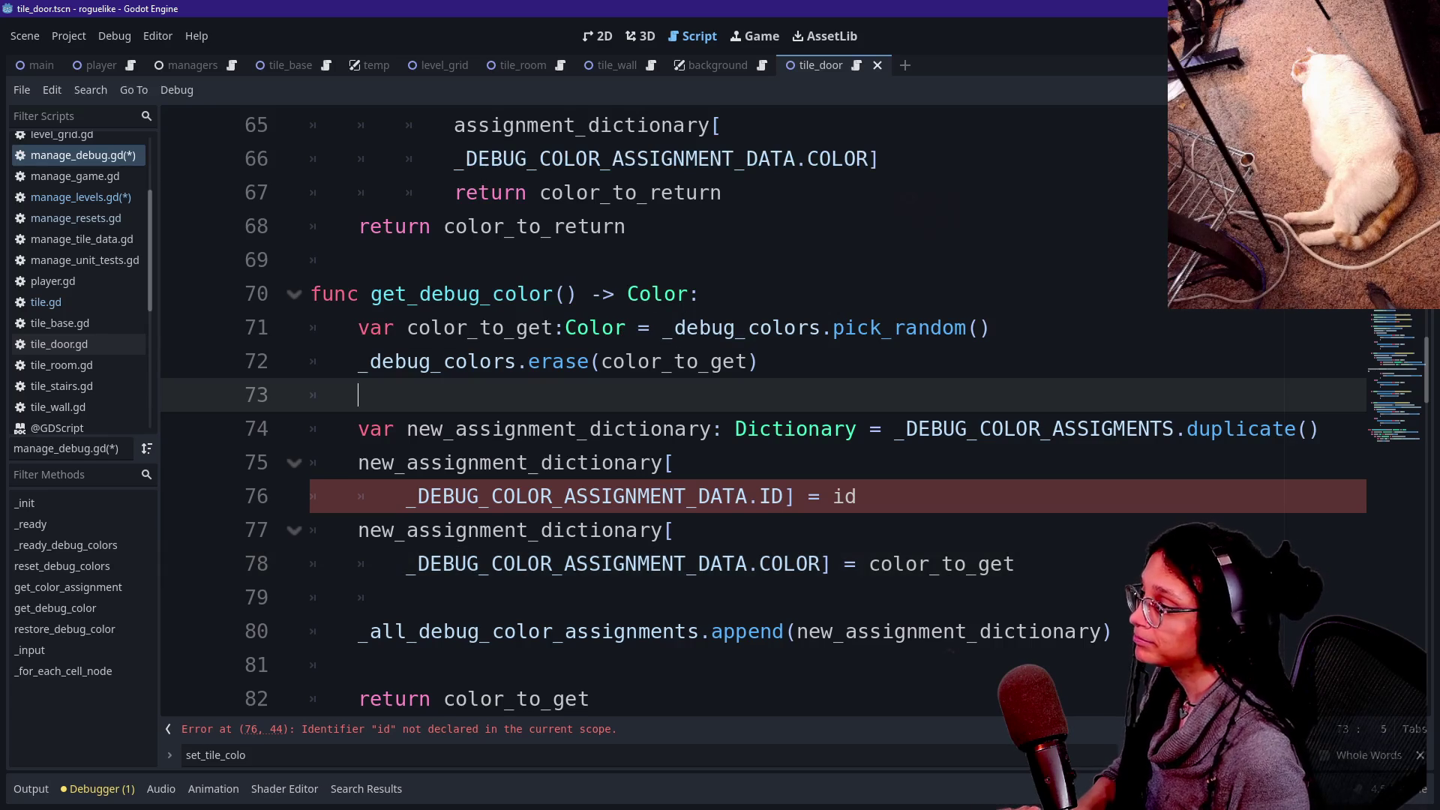
key("shift+Down")
key("shift+Down")
key("shift+Down")
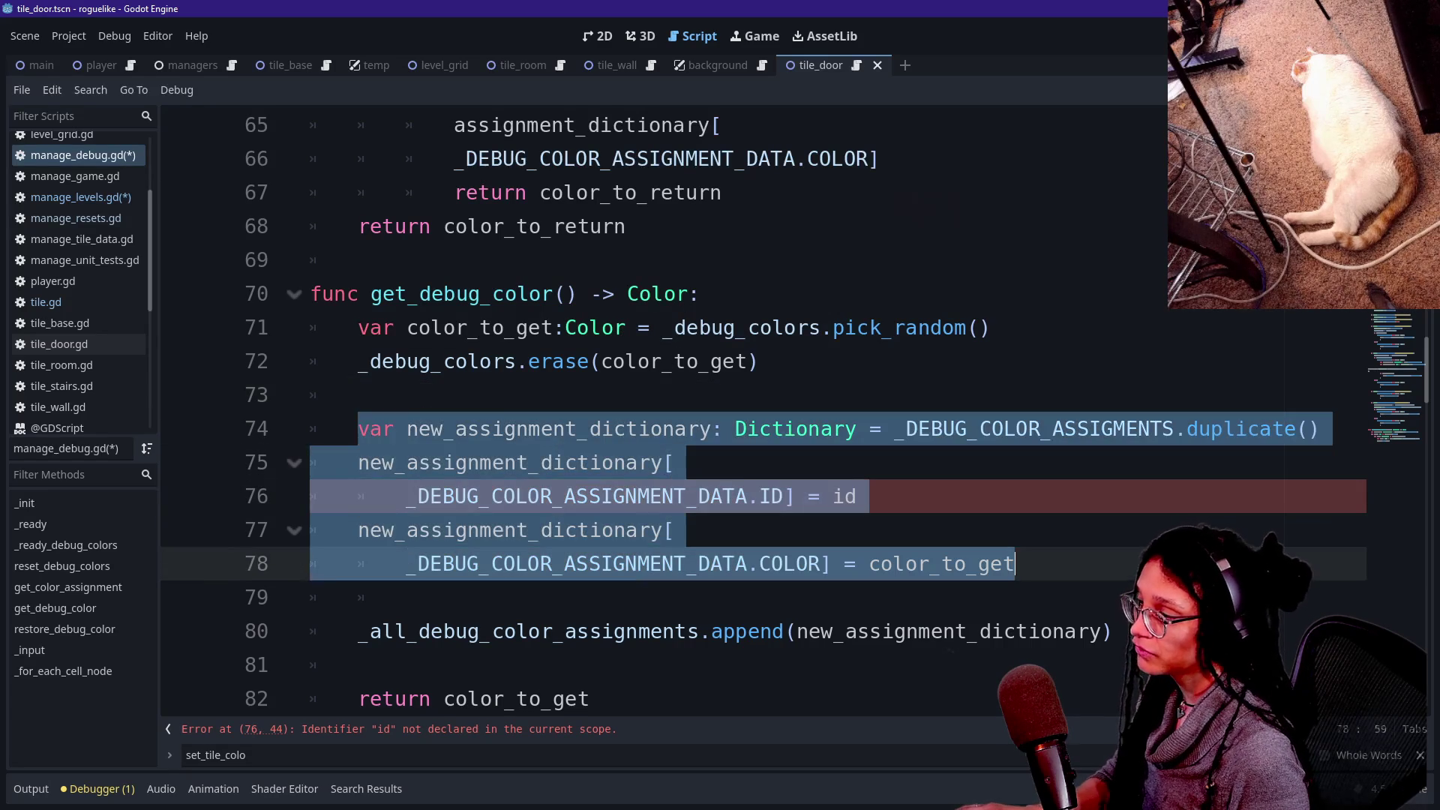
key("shift+Down")
key("shift+End")
key("BackSpace")
key("BackSpace")
key("BackSpace")
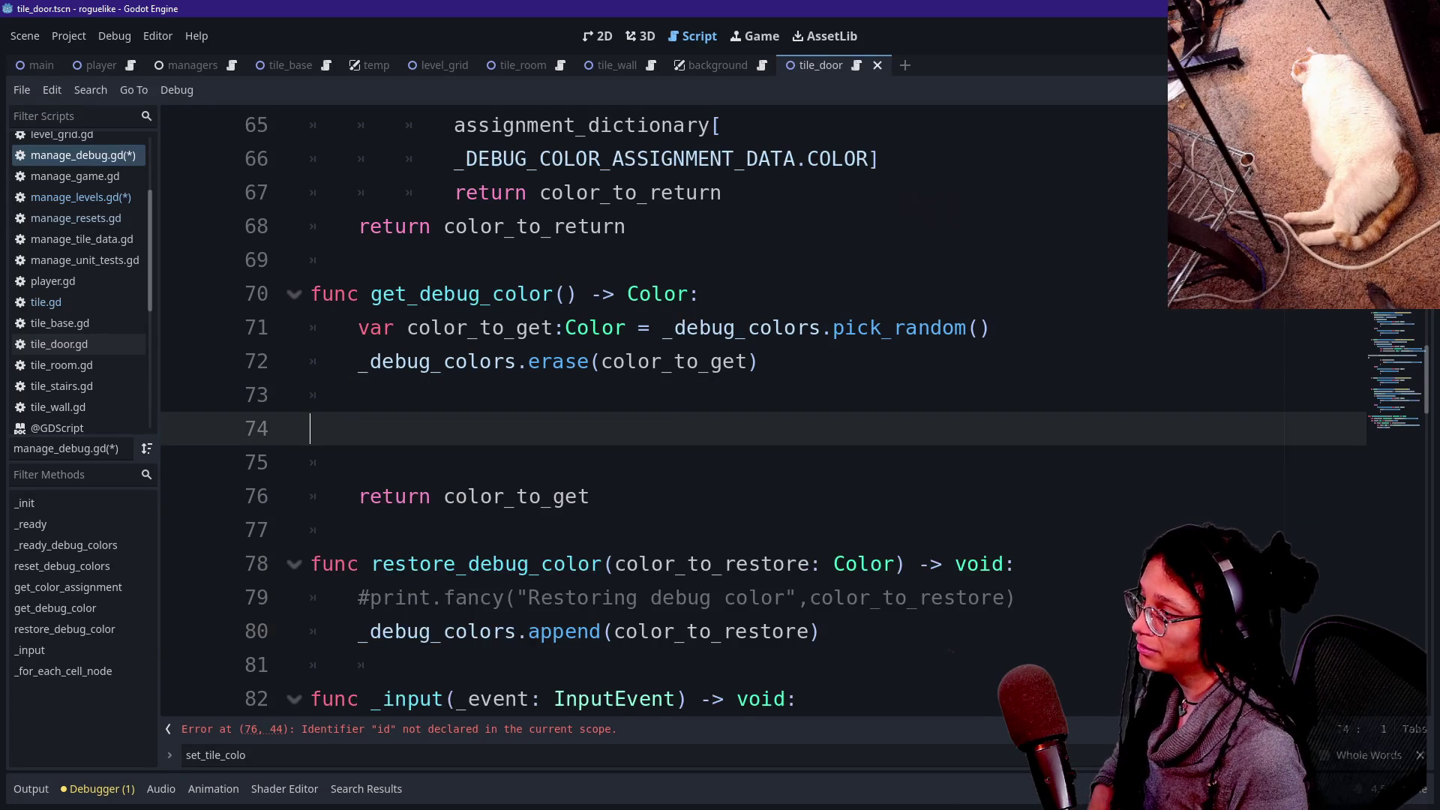
Add a new function assign_debug_color(id: int, color: Color) -> void below the return, with the dictionary code pasted in as its body.
left_click(591, 428)
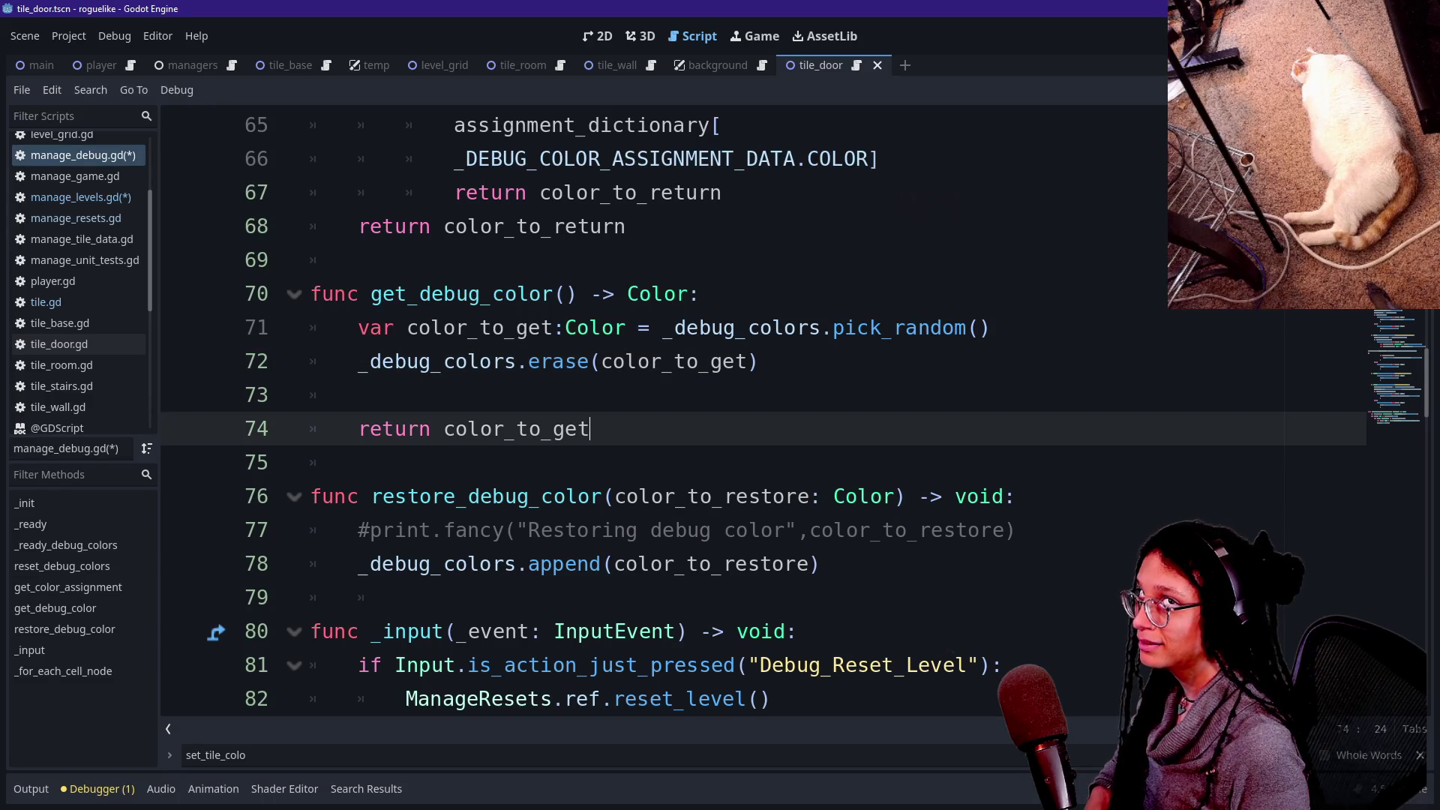
key("Return")
key("Return")
key("BackSpace")
type("func set_")
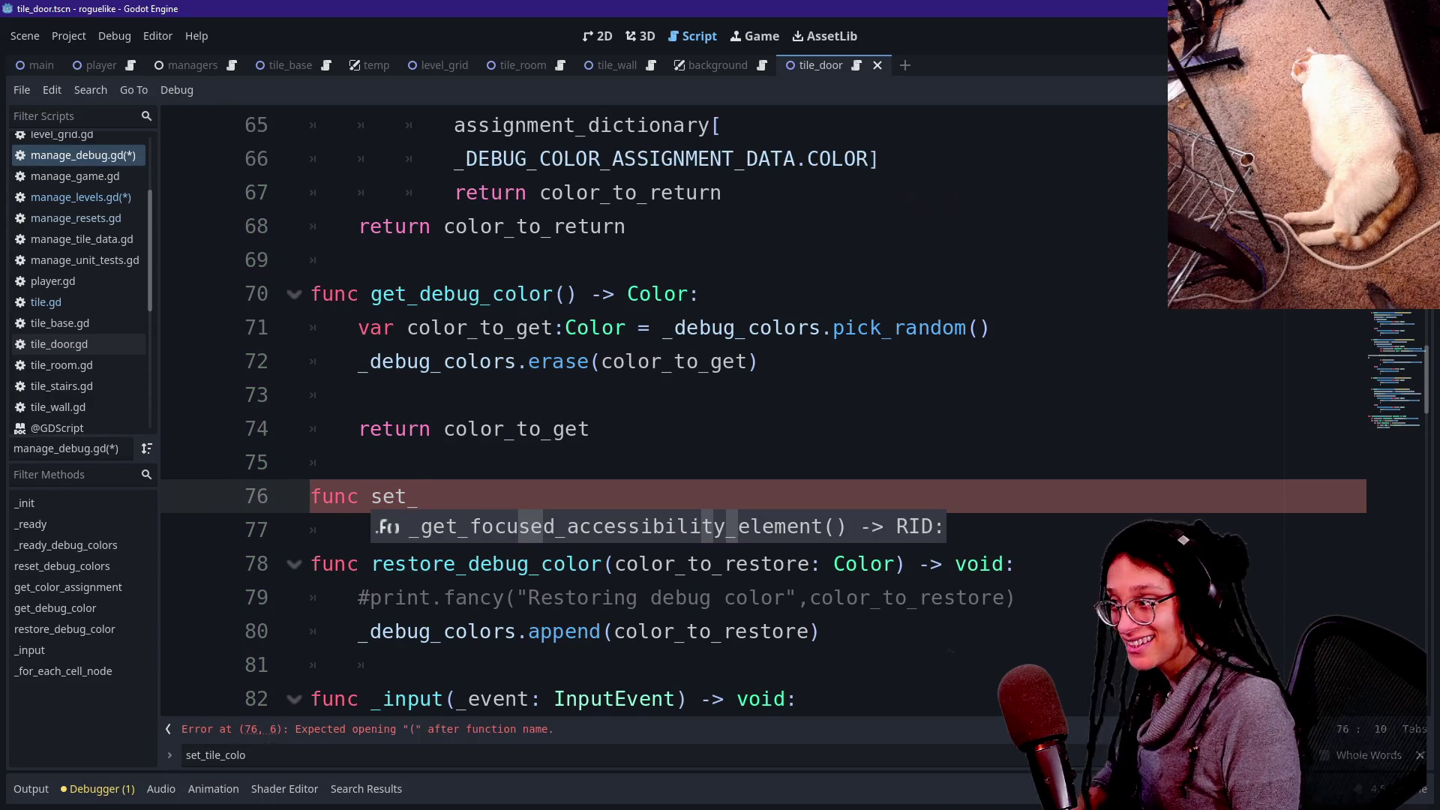
type("debug_colo")
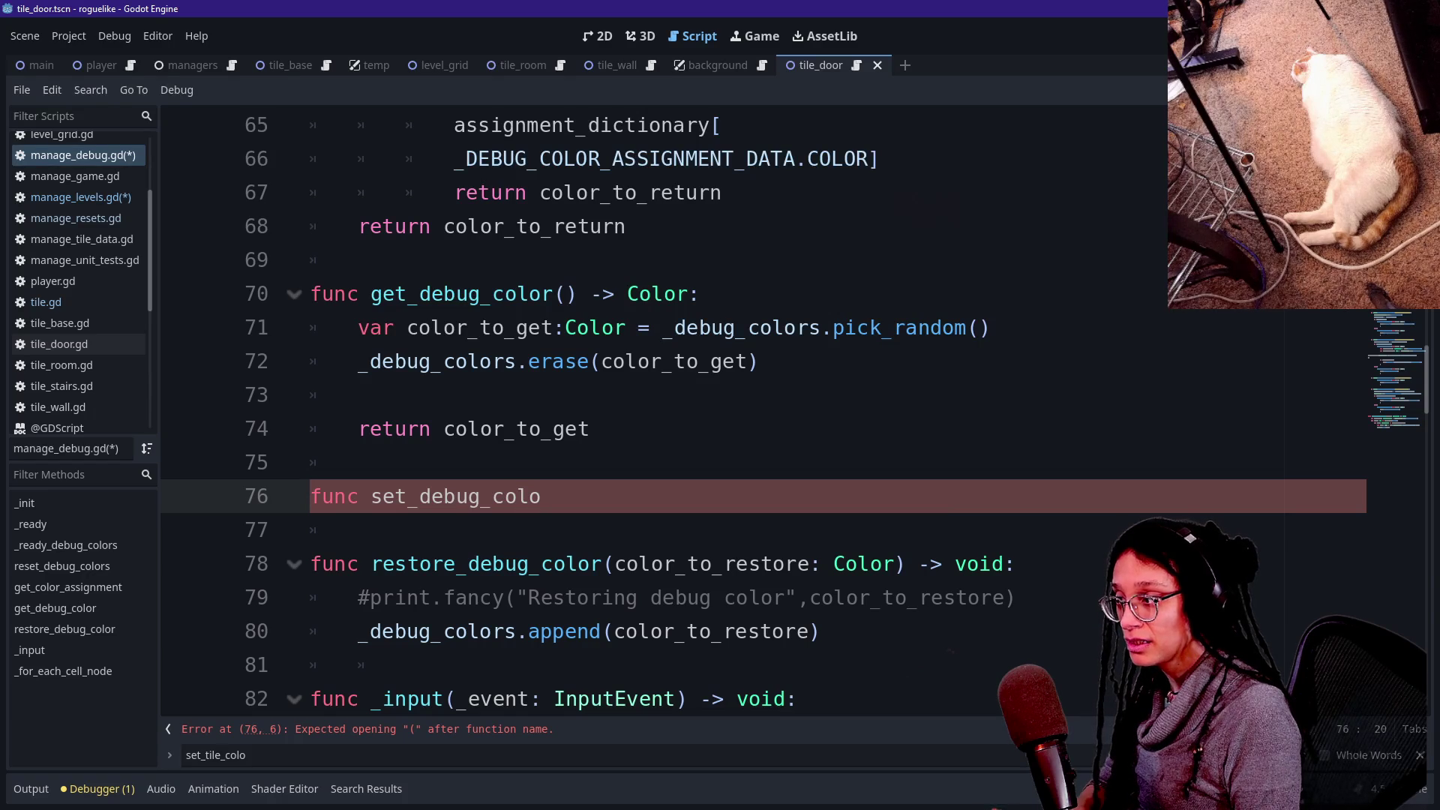
key("BackSpace")
key("BackSpace")
key("BackSpace")
type("as")
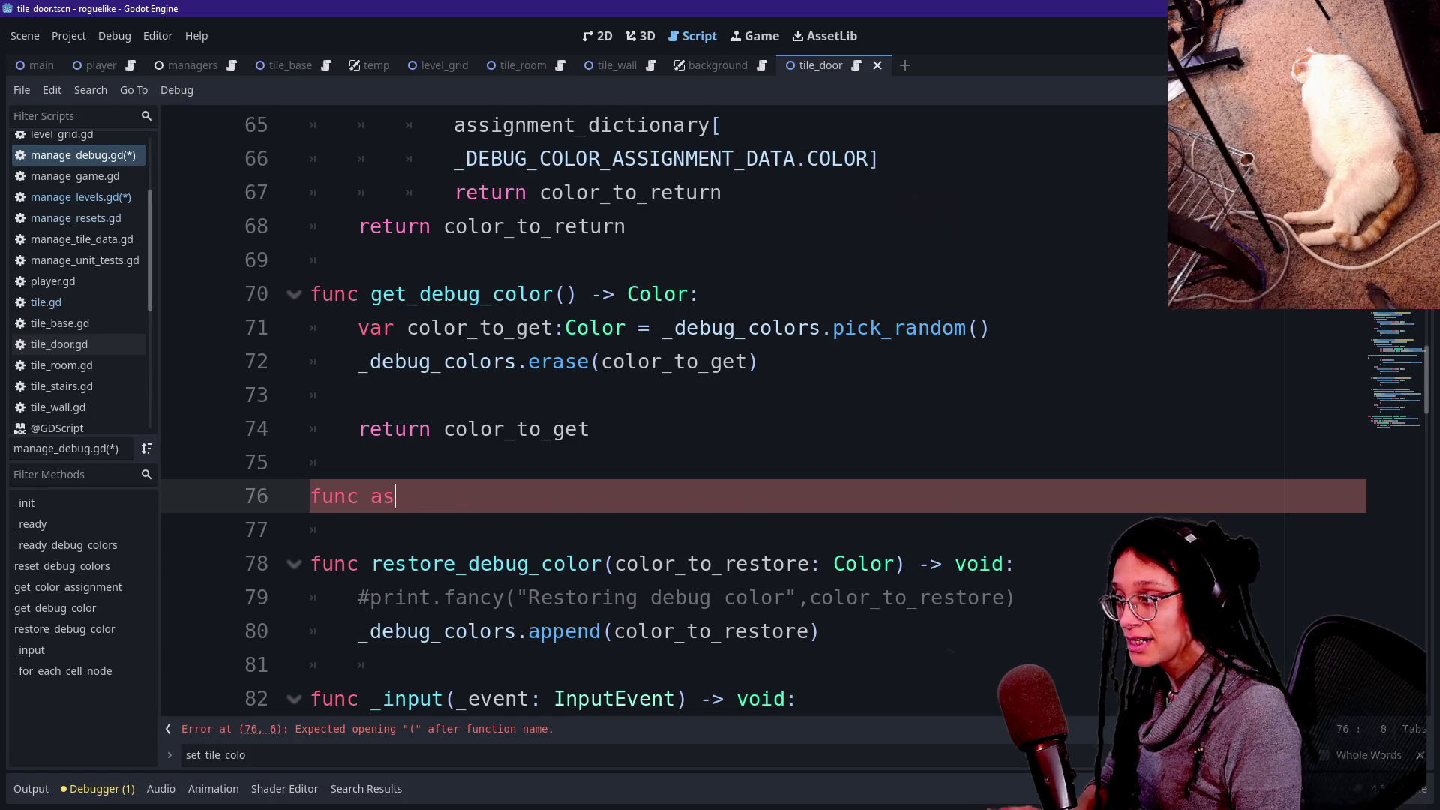
type("sign_debug_col")
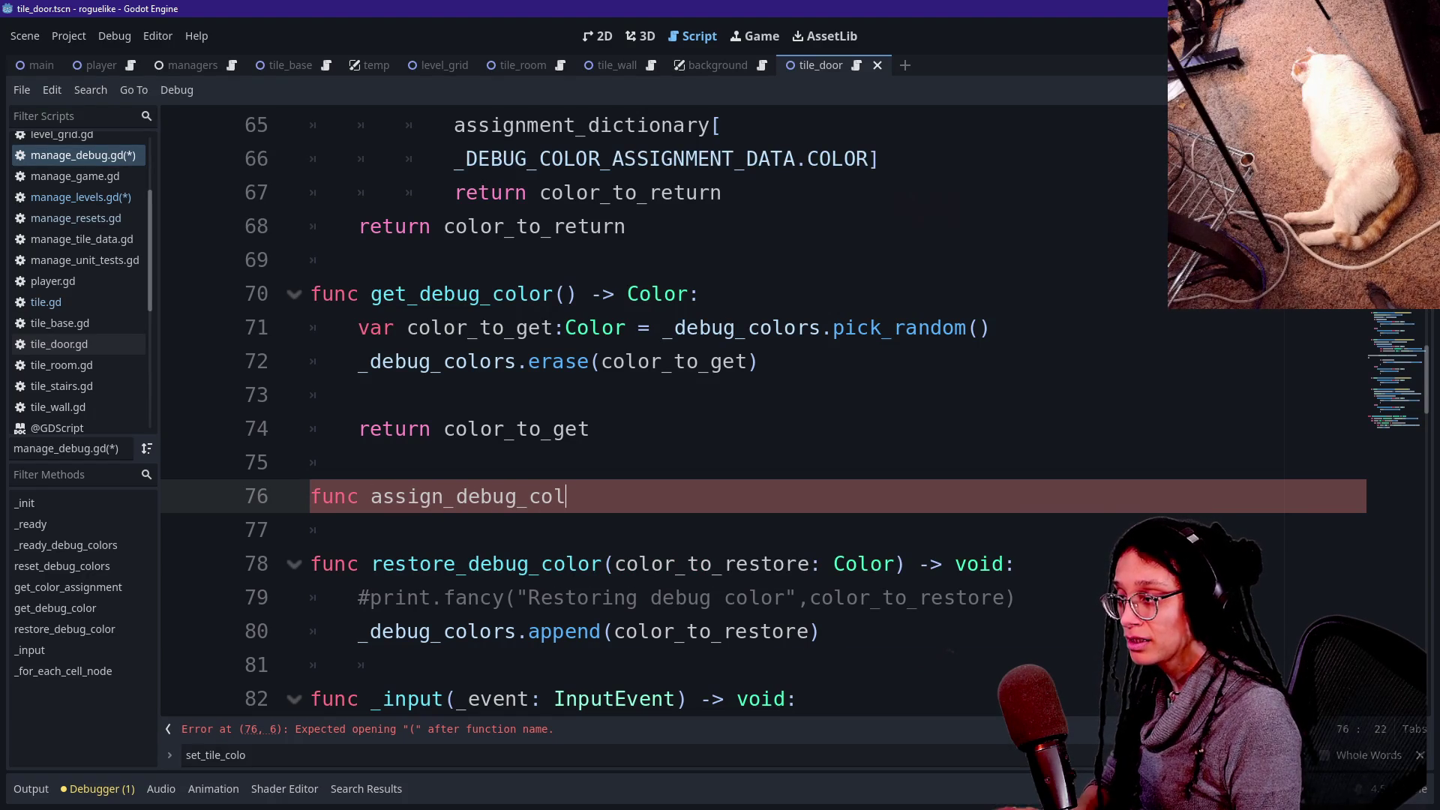
type("or(")
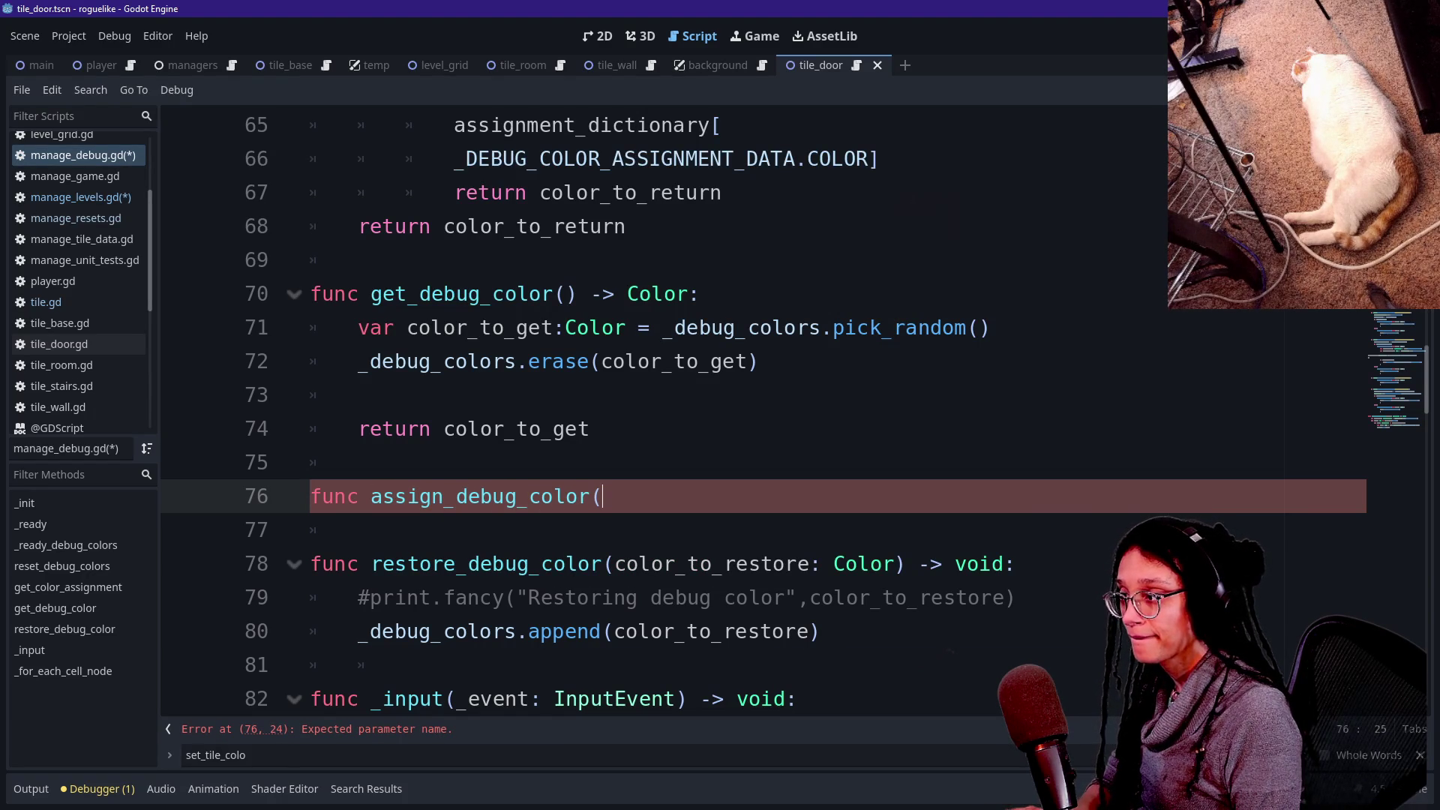
type("id: ")
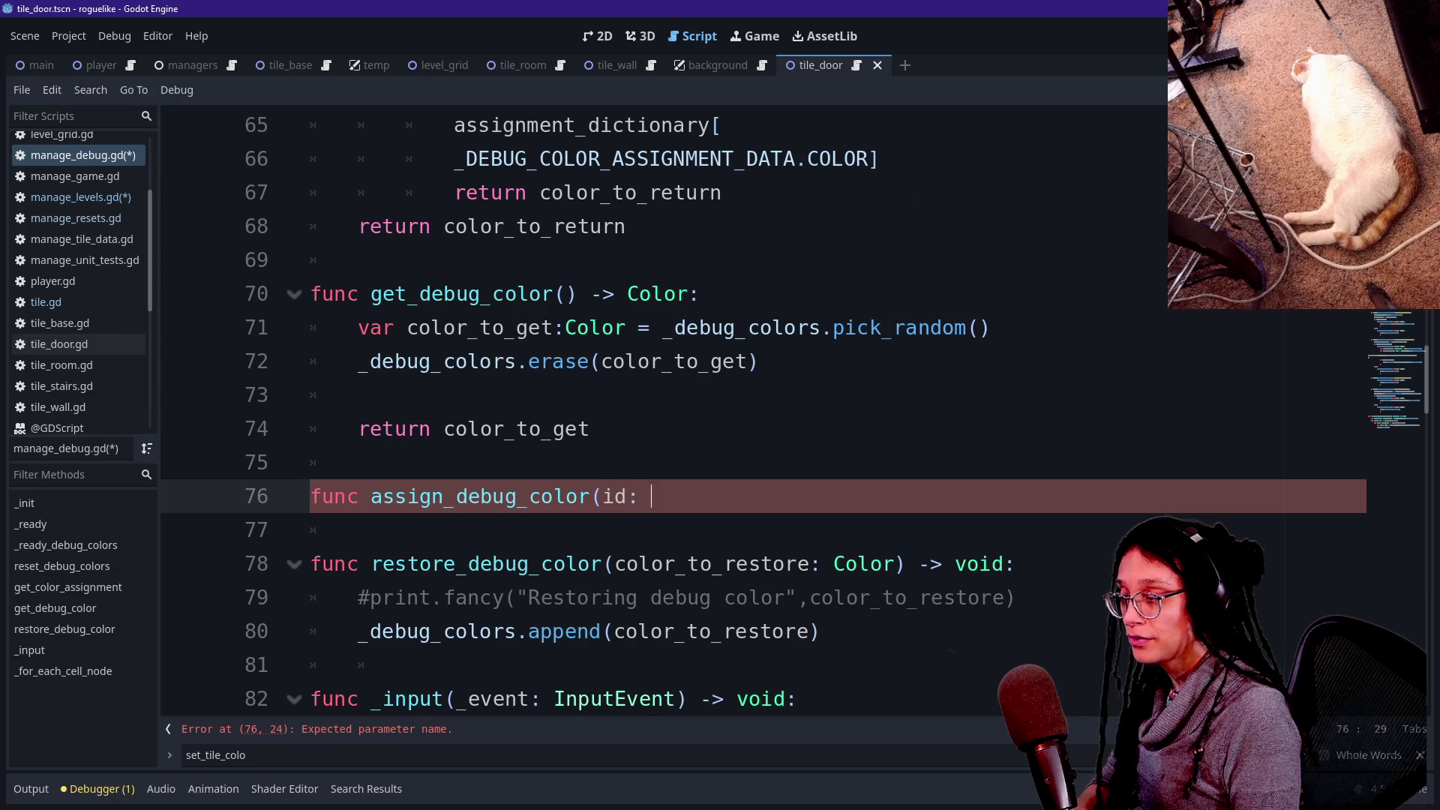
type("int,")
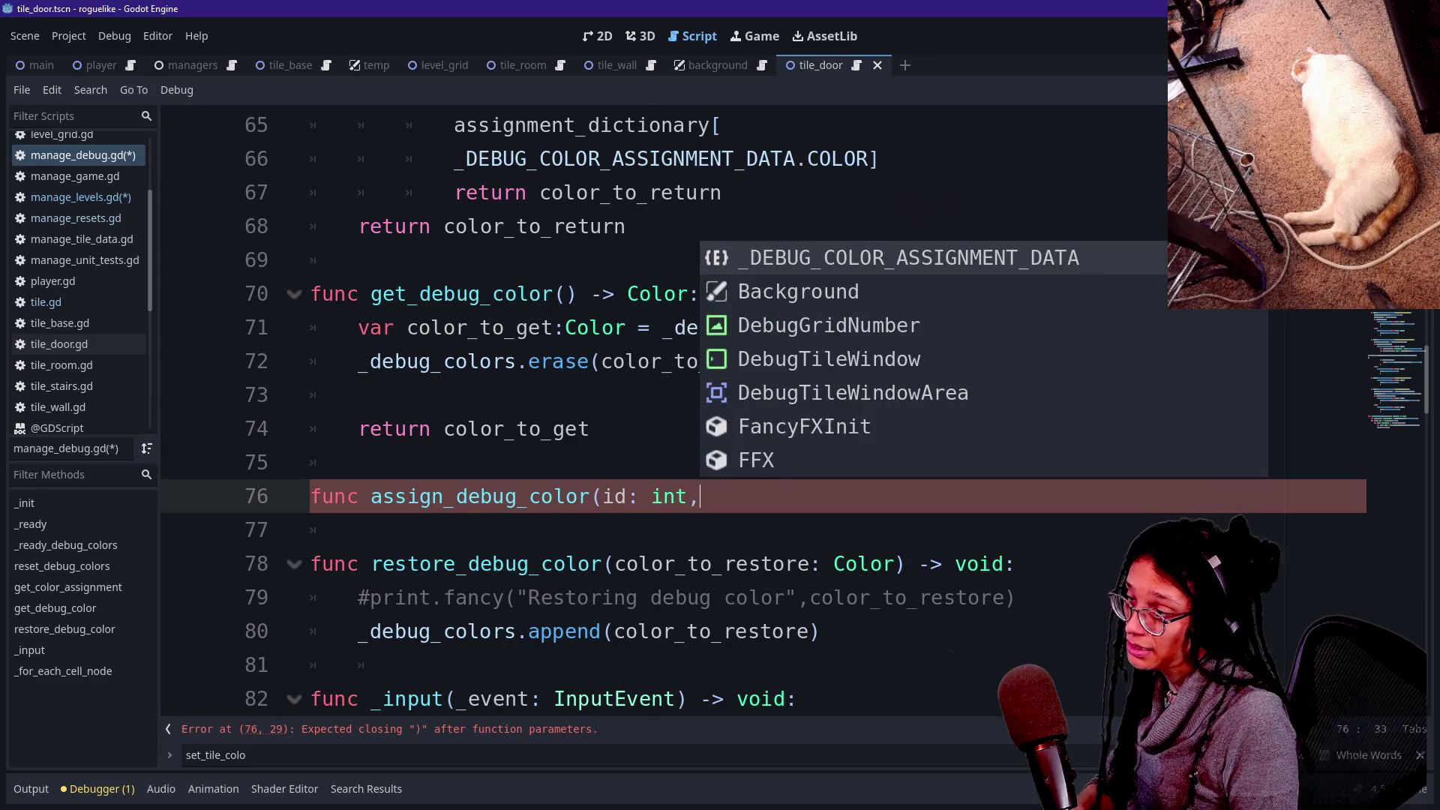
type(" color: Color) ->")
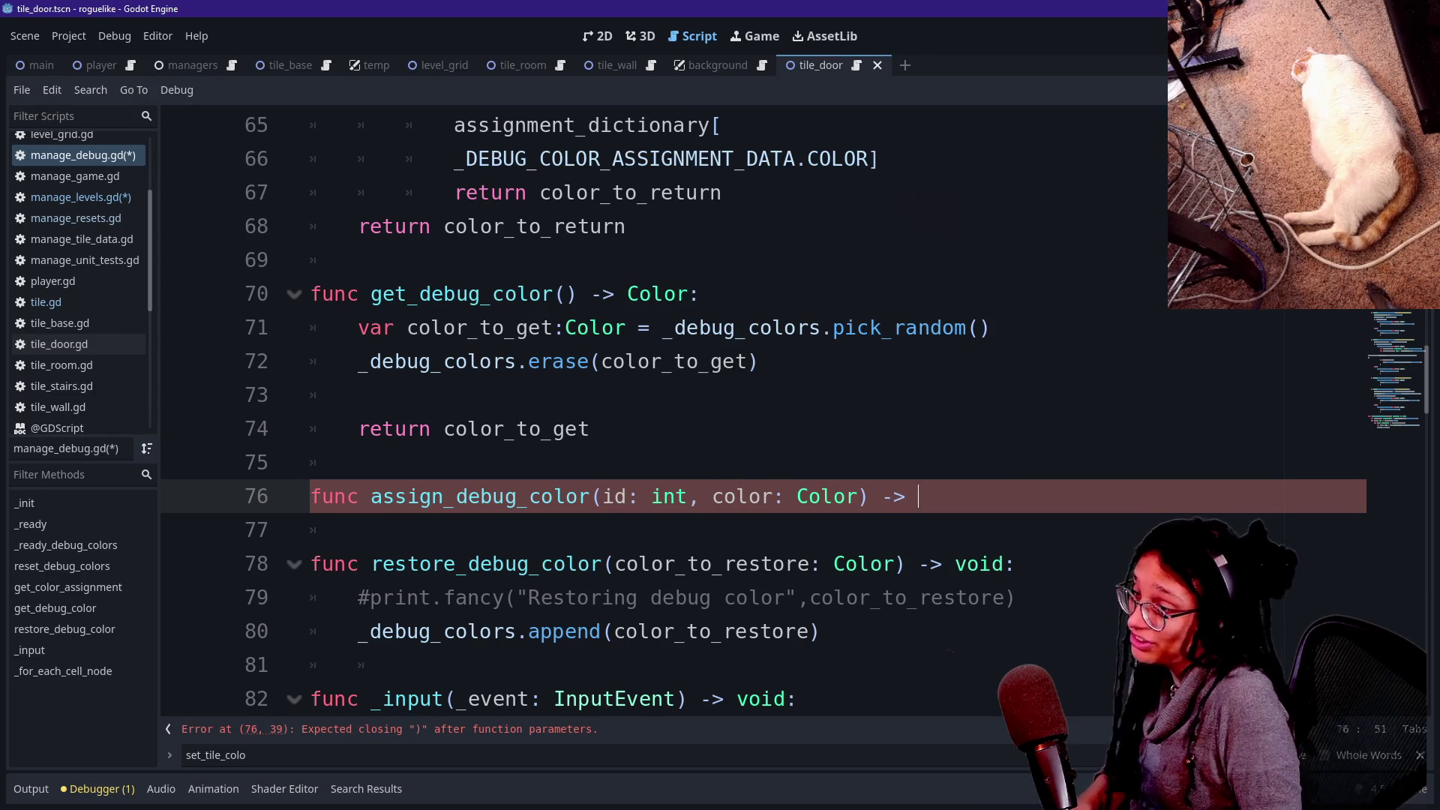
type(" void:")
key("Return")
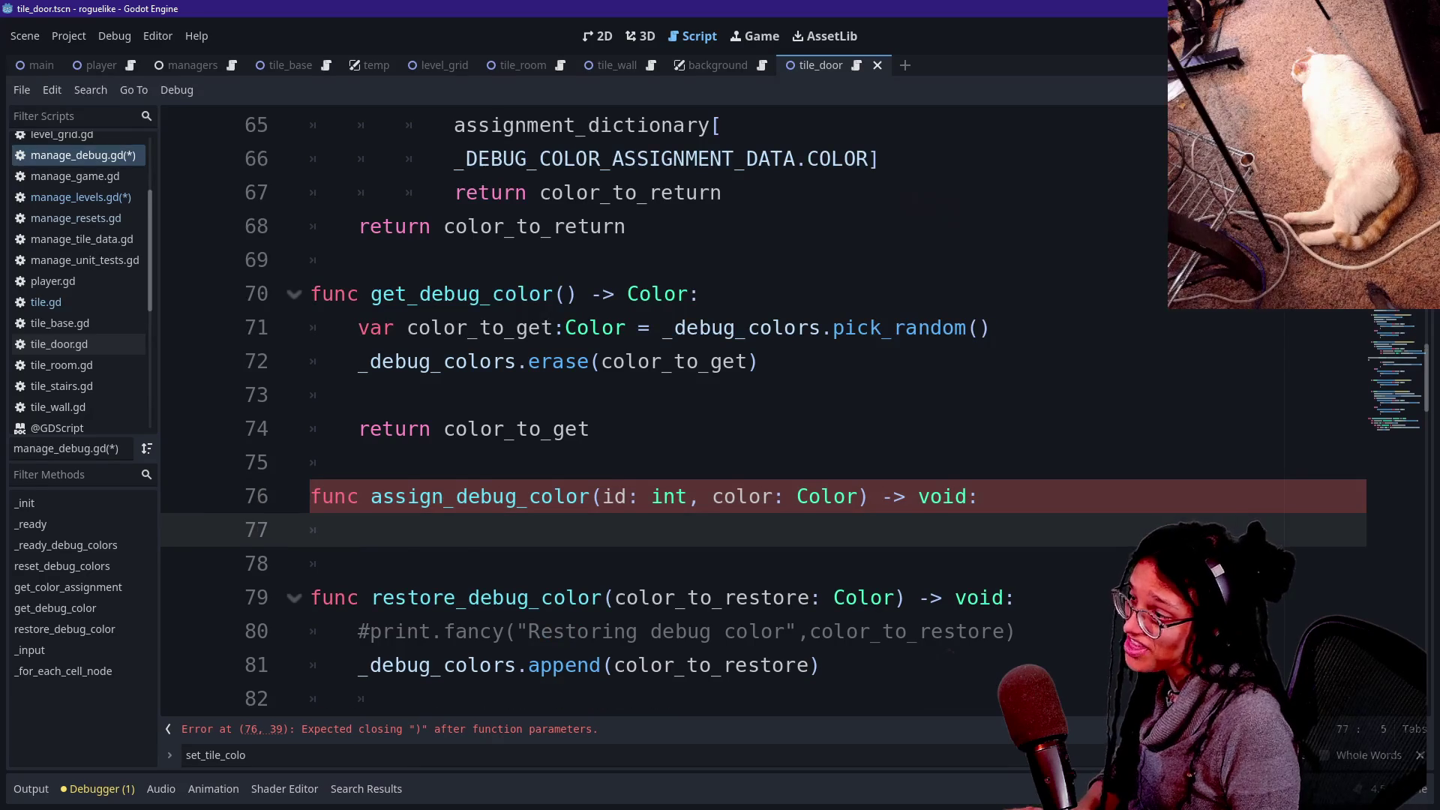
type("var new_assignment_dictionary: Dictionary = _DEBUG_COLOR_ASSIGMENTS.duplicate() \tnew_assignment_dictionary[ \t\t _DEBUG_COLOR_ASSIGNMENT_DATA.ID] = id \tnew_assignment_dictionary[ \t\t _DEBUG_COLOR_ASSIGNMENT_DATA.COLOR] = color_to_get \t\t \t_all_debug_color_assignments.append(new_assignment_dictionary)")
key("Up")
key("Up")
key("Up")
key("Down")
key("Down")
key("Down")
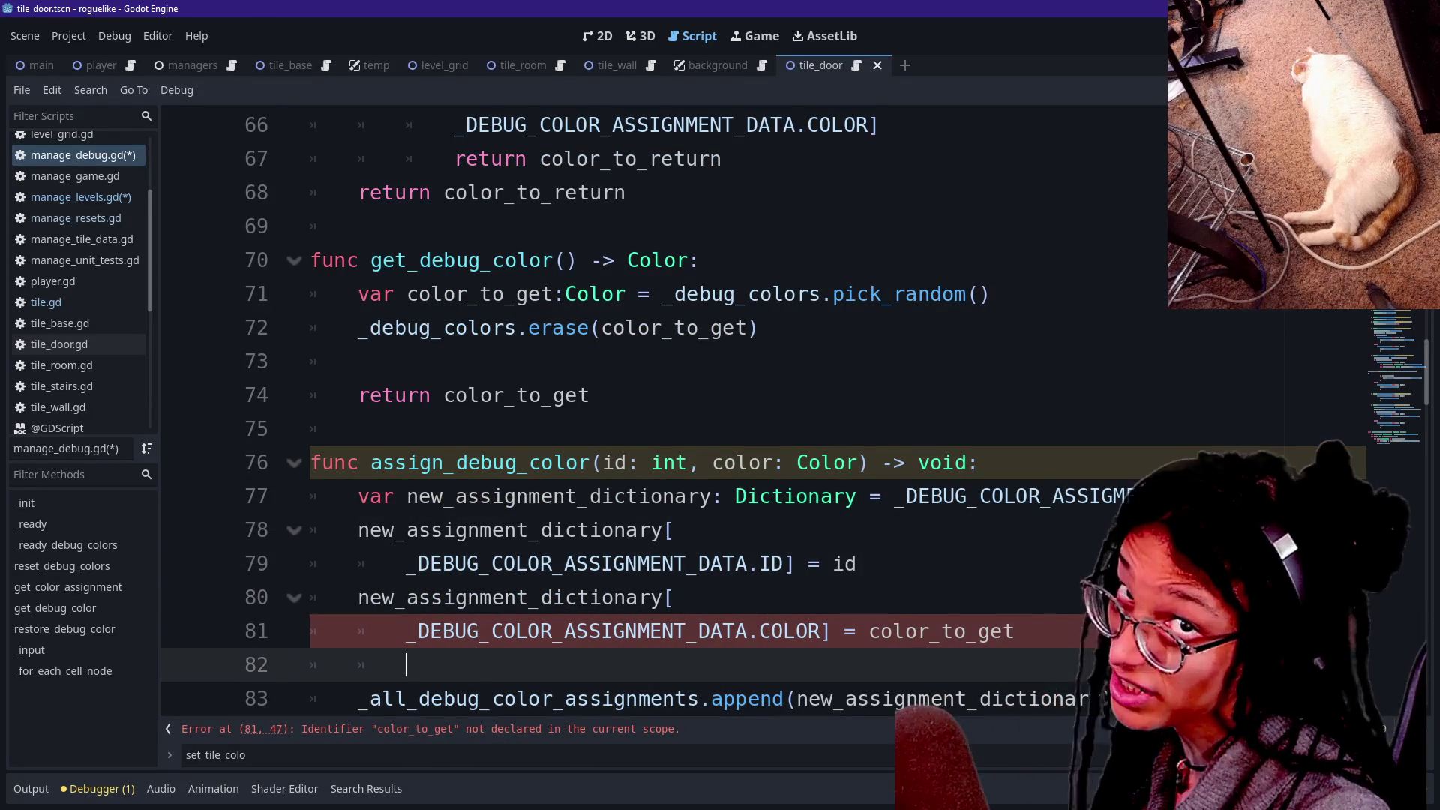
Rename color_to_get to color in the color assignment, then save manage_debug.gd.
left_click(709, 630)
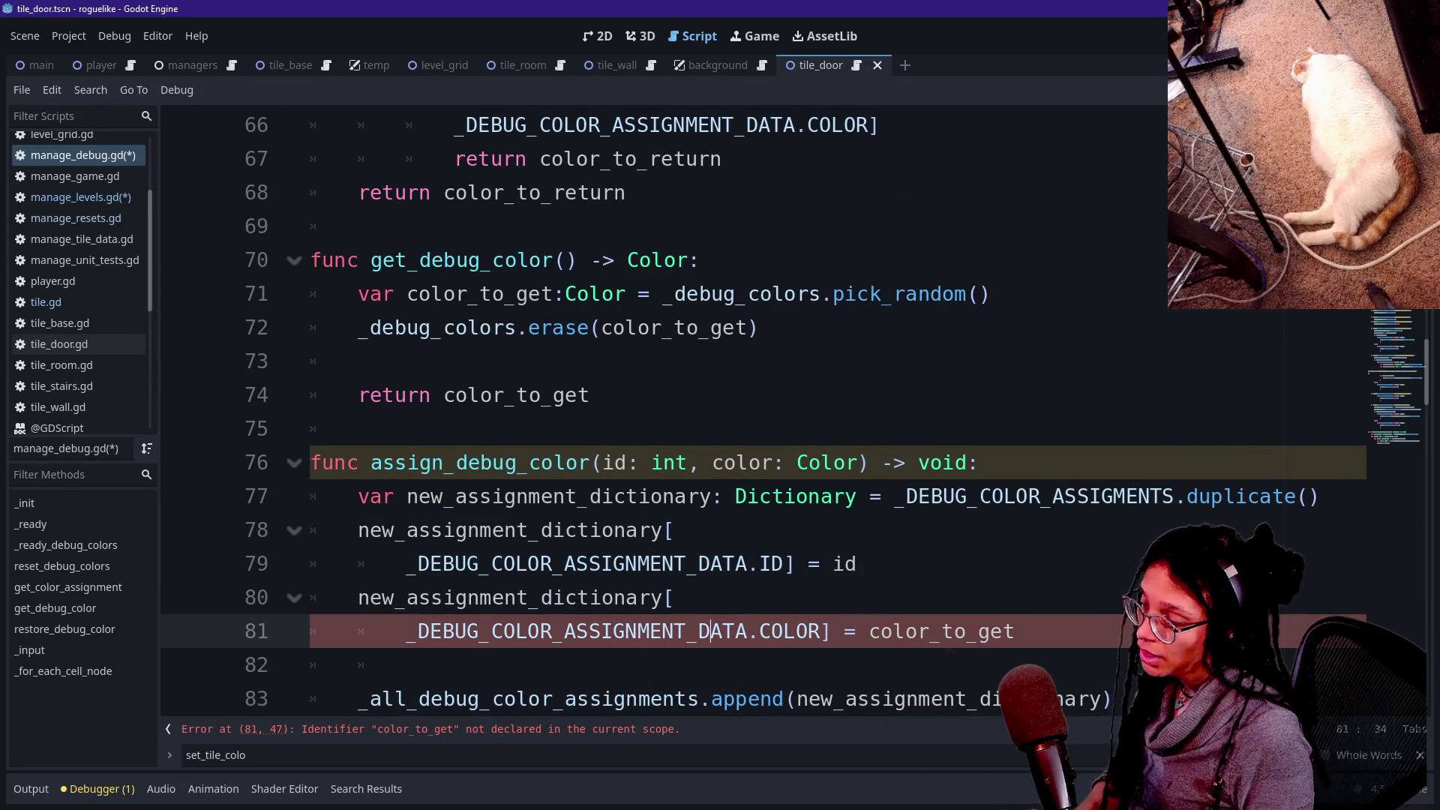
scroll(710, 631, "down", 1)
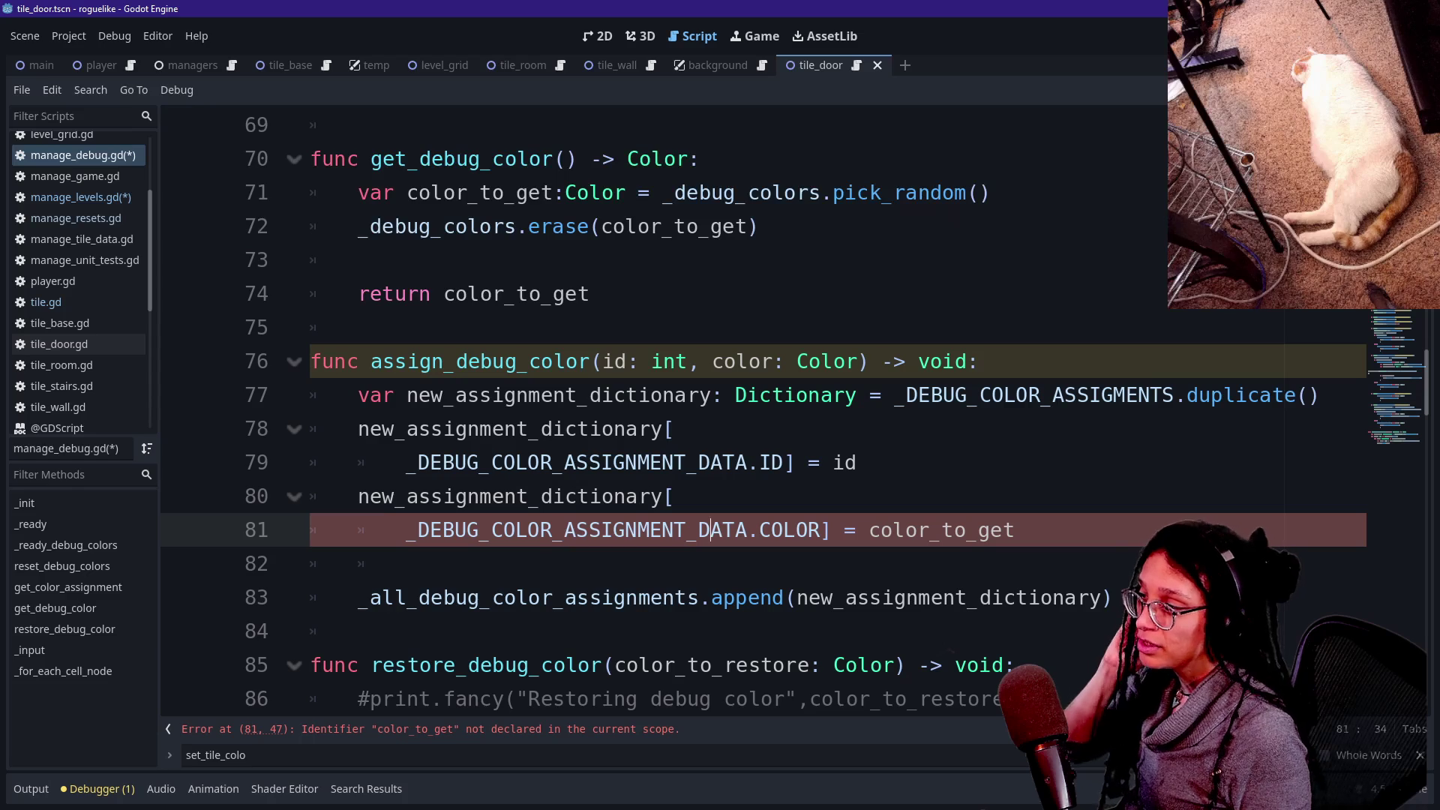
left_click_drag(918, 529, 1014, 529)
key("BackSpace")
type("c")
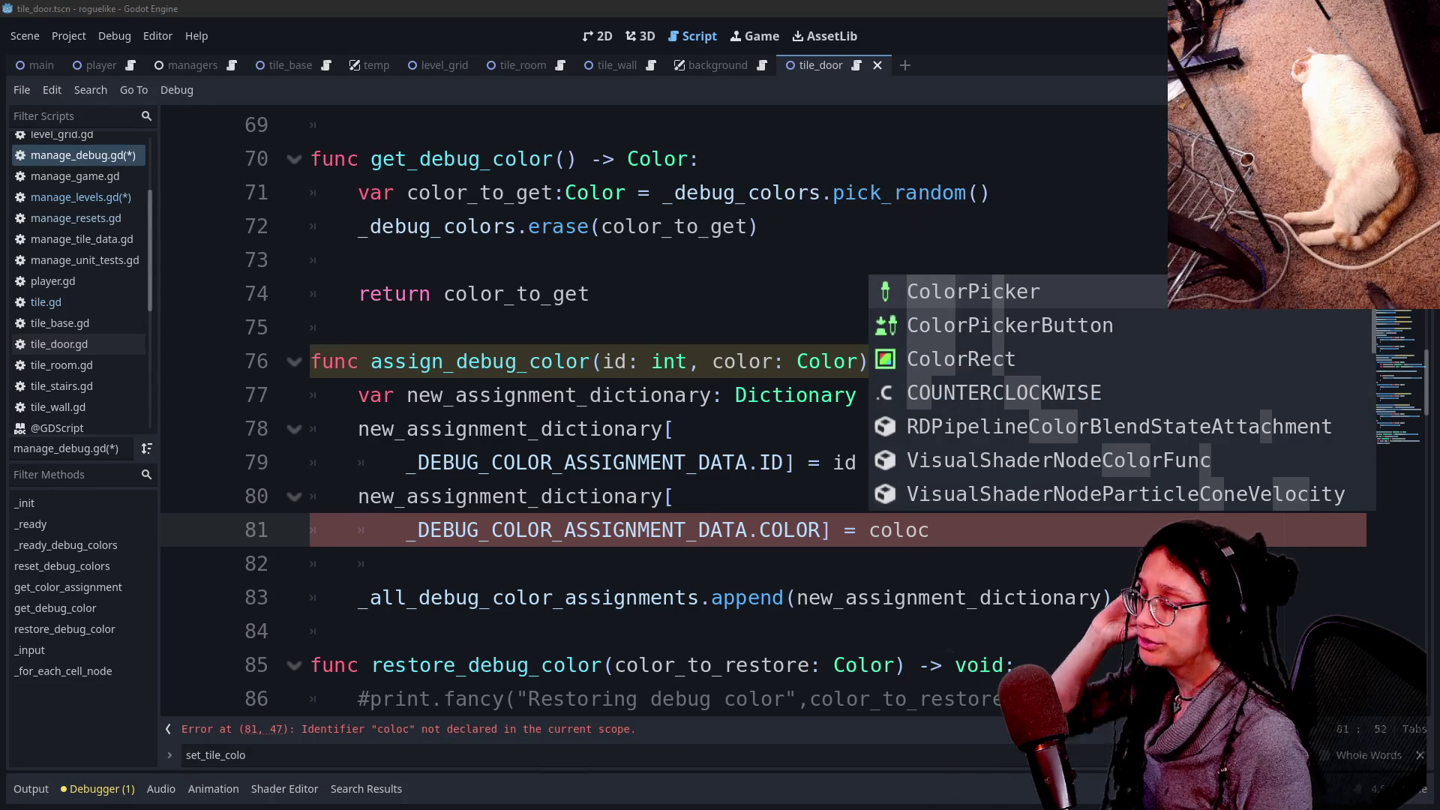
key("Escape")
key("BackSpace")
type("r")
left_click(663, 597)
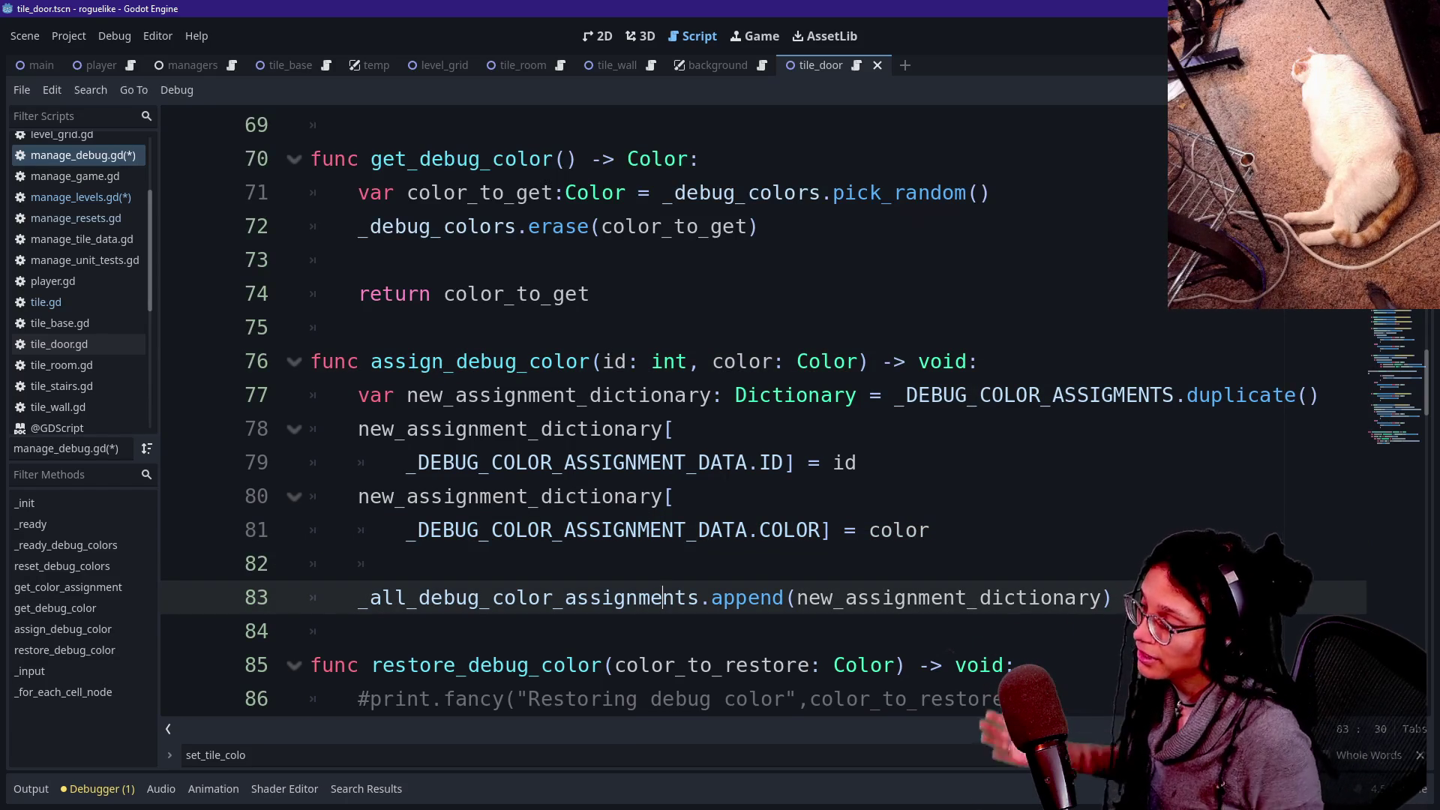
left_click(931, 529)
key("ctrl+s")
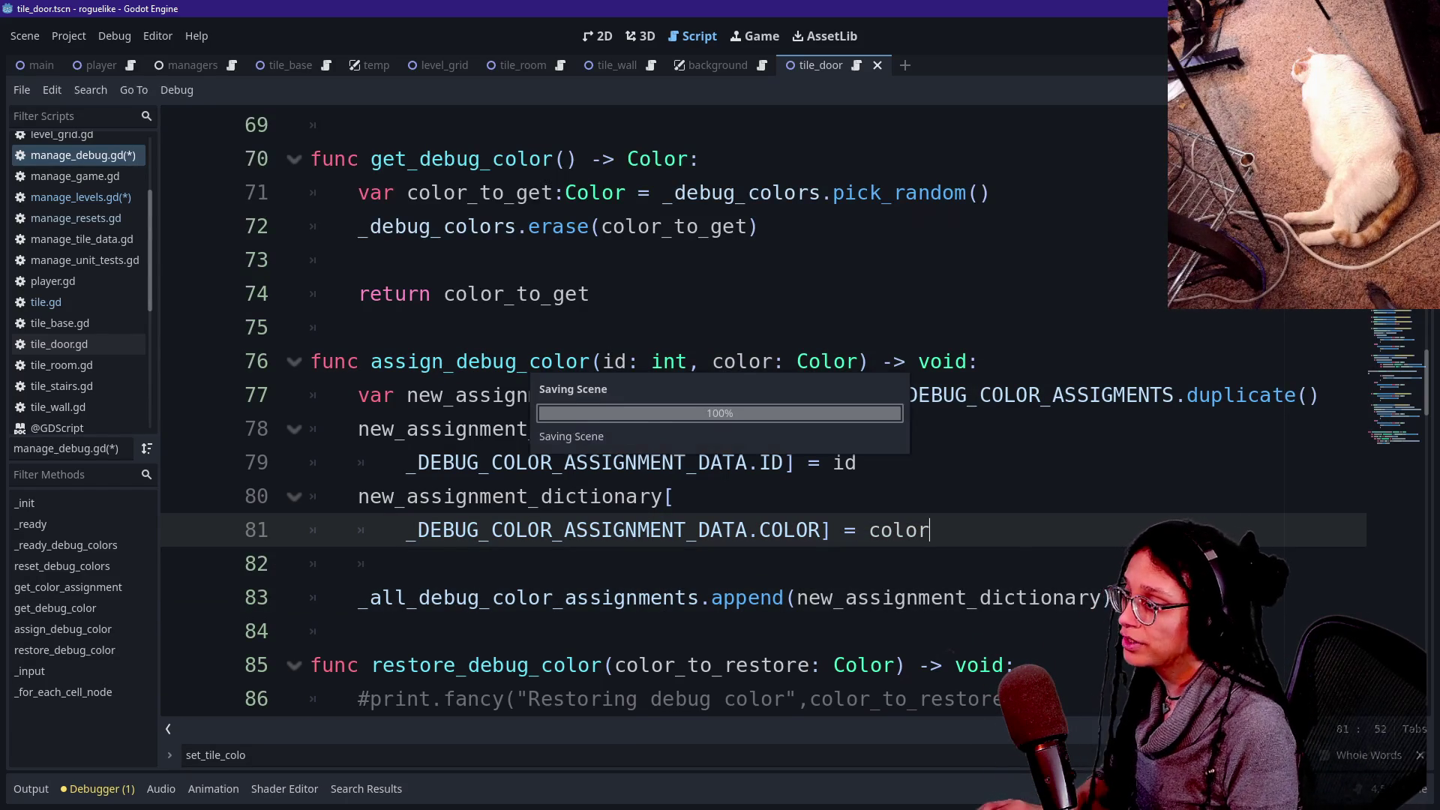
Quick-open manage_levels.gd at the door loop, after the set_tile_color call.
key("ctrl+alt+o")
key("Return")
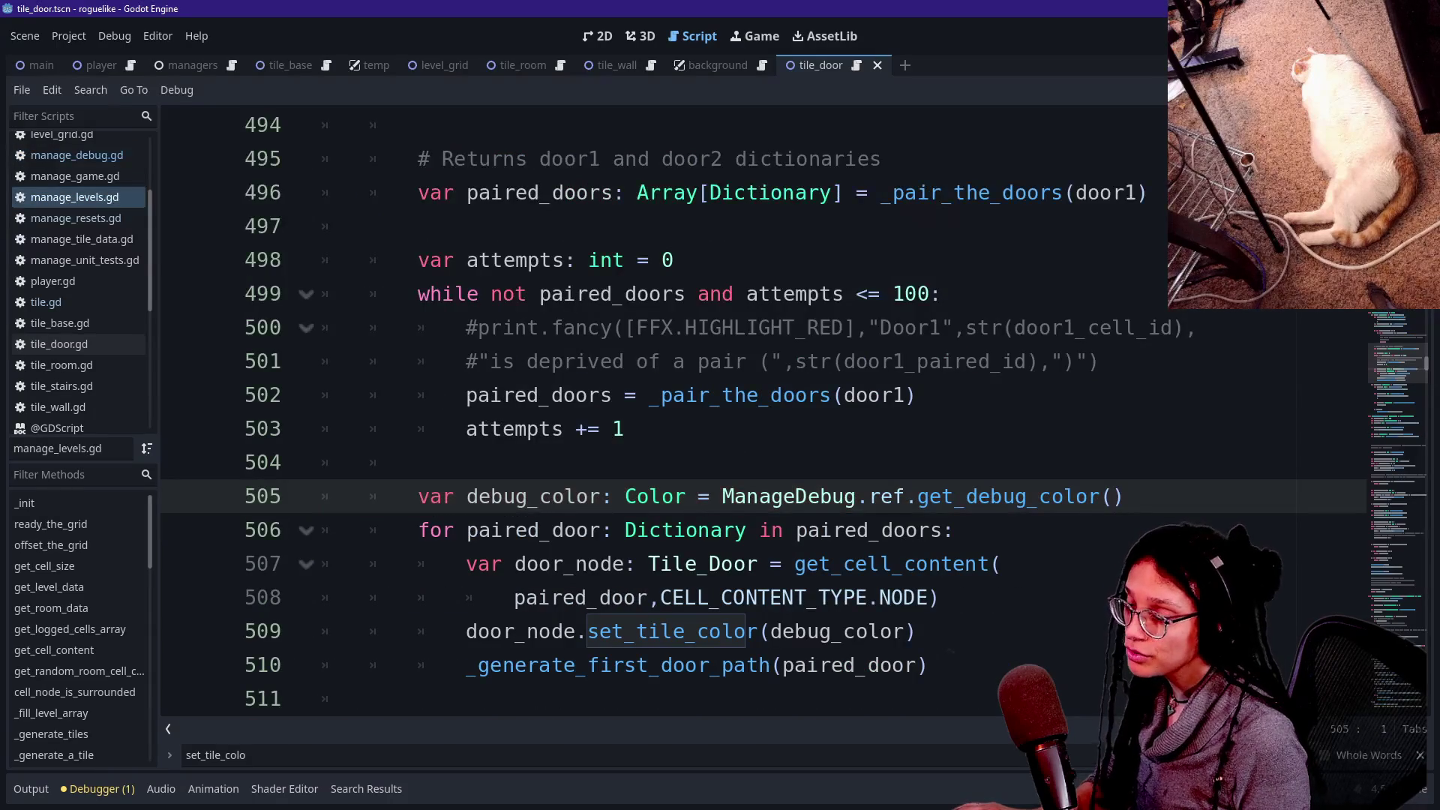
scroll(825, 450, "down", 1)
scroll(792, 411, "down", 1)
left_click_drag(525, 327, 690, 361)
left_click(906, 395)
mouse_move(418, 428)
left_mouse_down()
mouse_move(762, 428)
mouse_move(861, 462)
left_mouse_up()
left_click(917, 429)
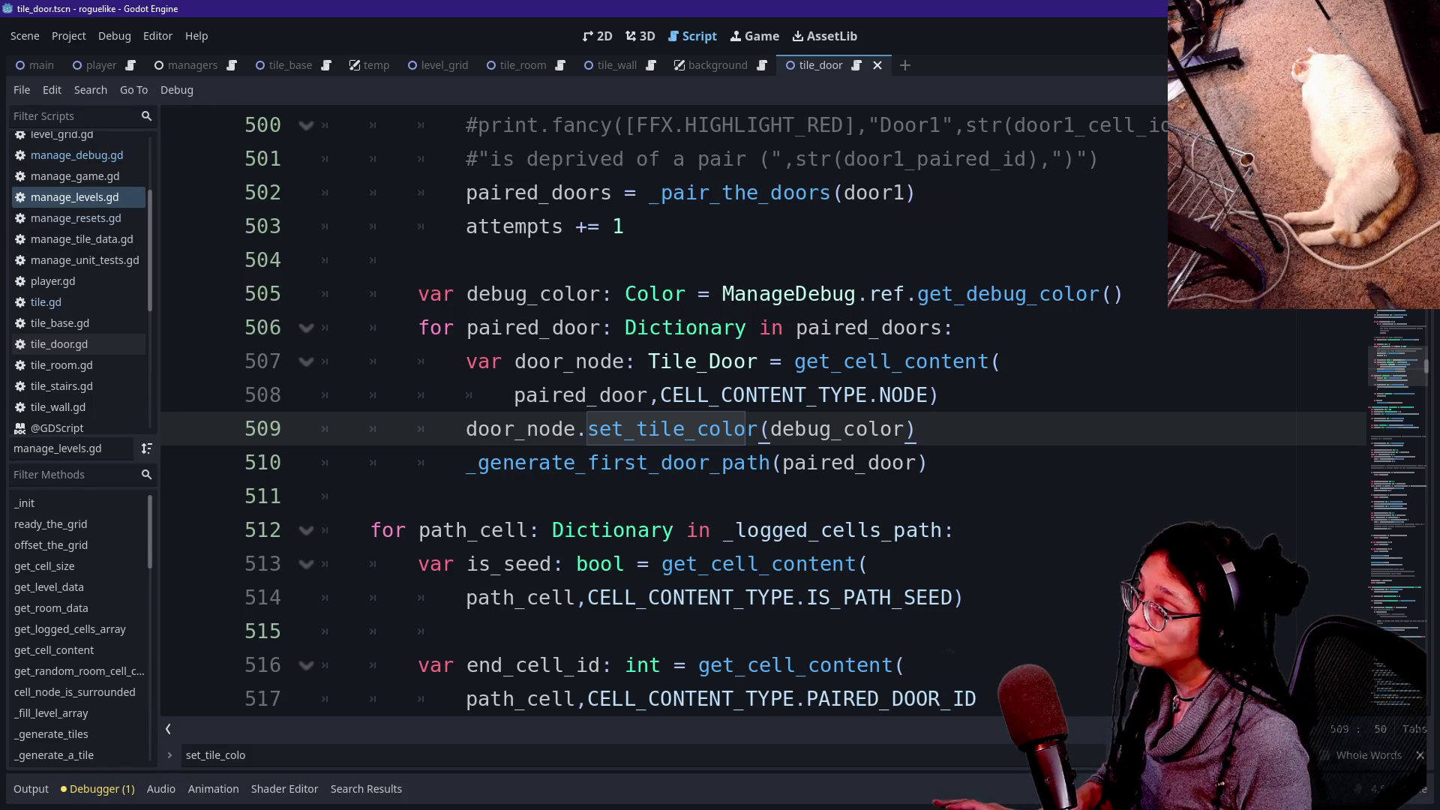
Add a ManageDebug.ref.assign_debug_color( call below set_tile_color.
key("Return")
type("d")
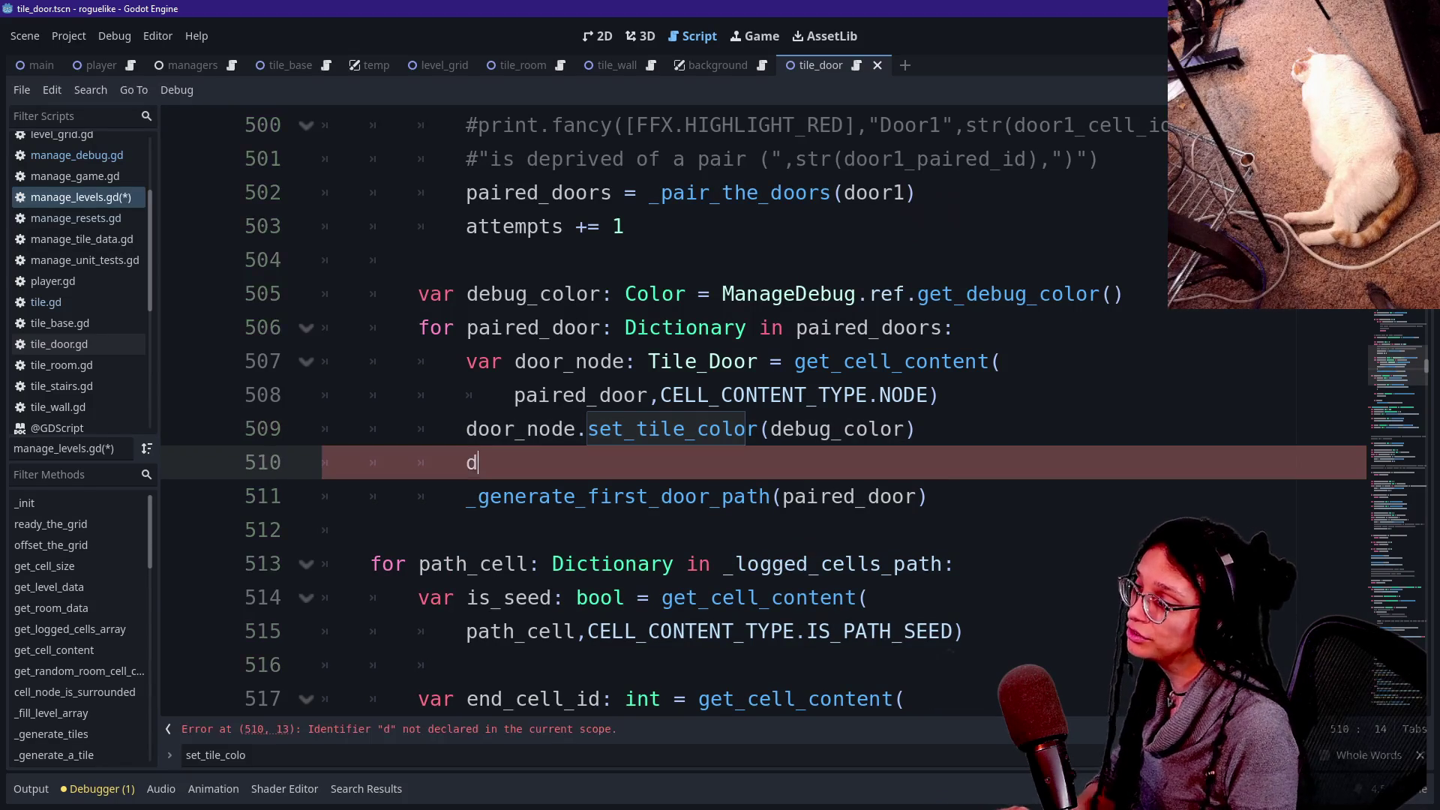
type("oor_node>")
key("BackSpace")
key("BackSpace")
key("BackSpace")
key("BackSpace")
key("BackSpace")
type("ManageD")
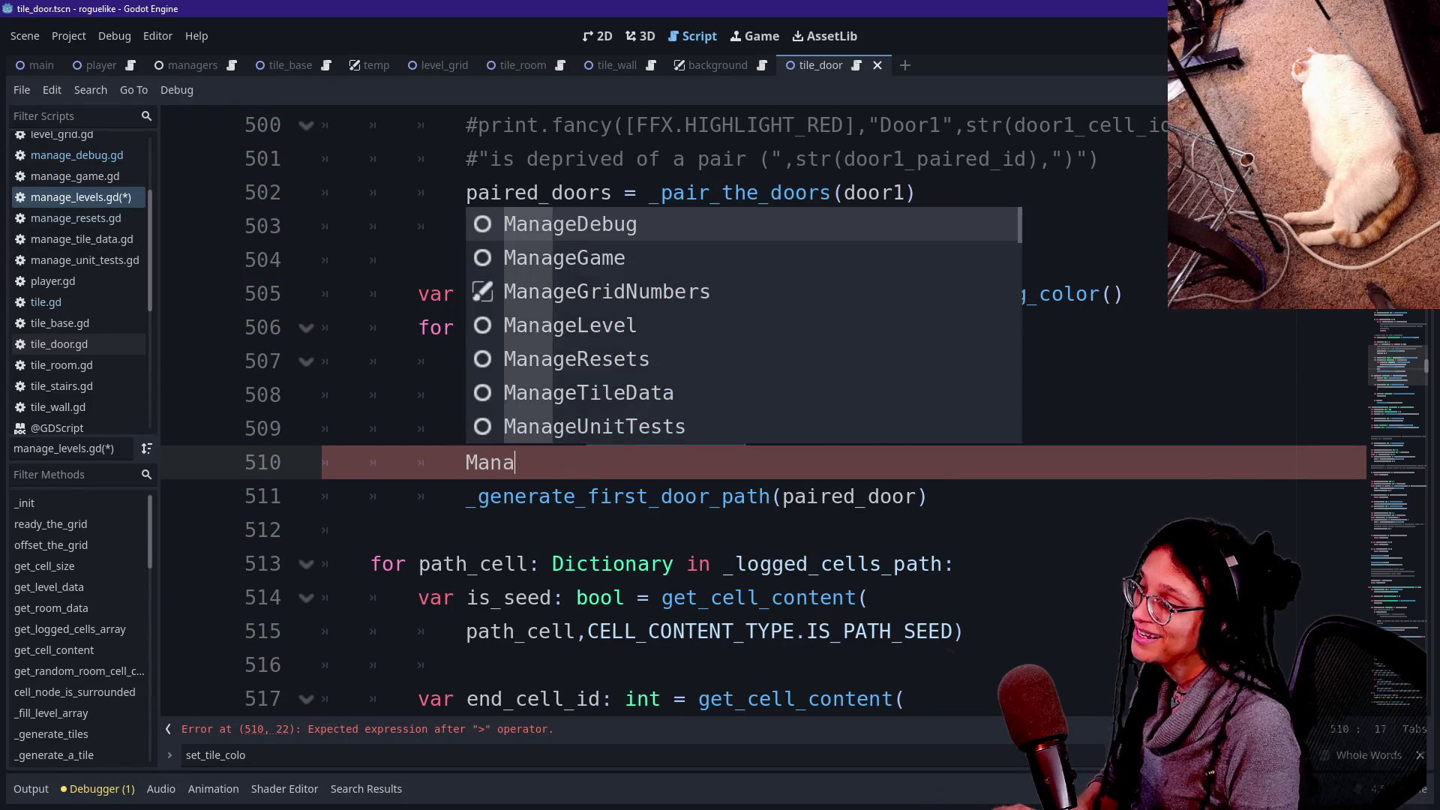
key("Return")
type(".ref.")
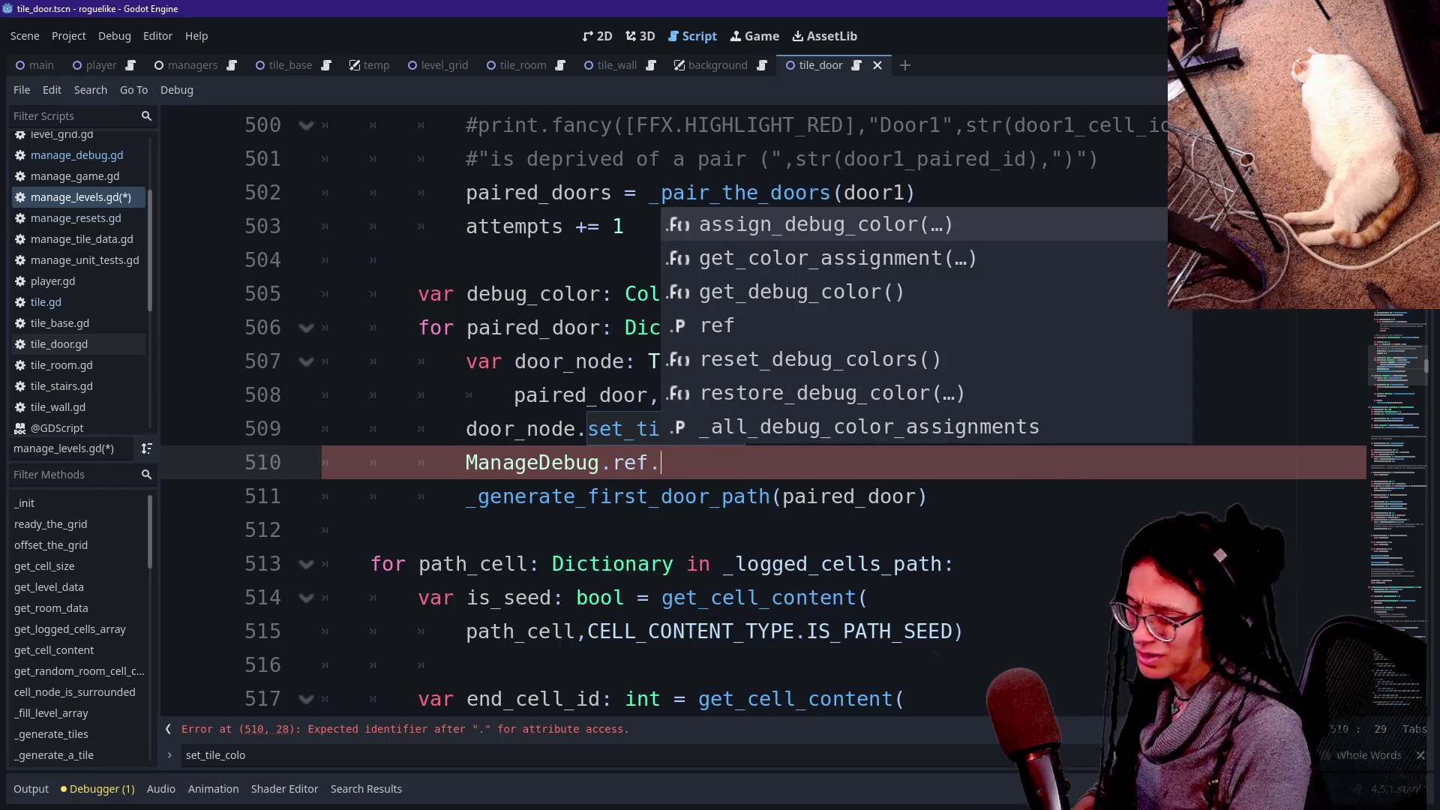
key("Escape")
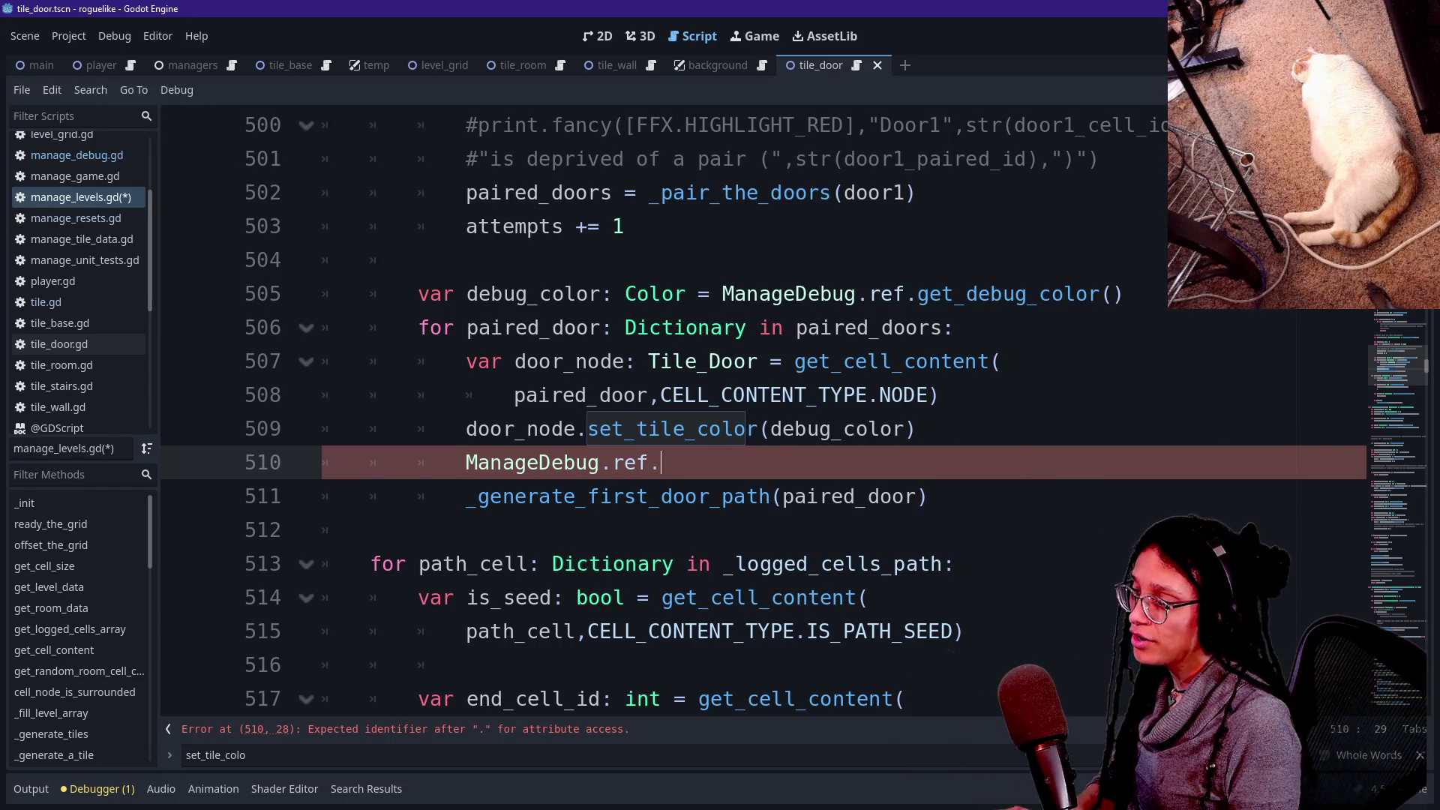
type(".")
key("Return")
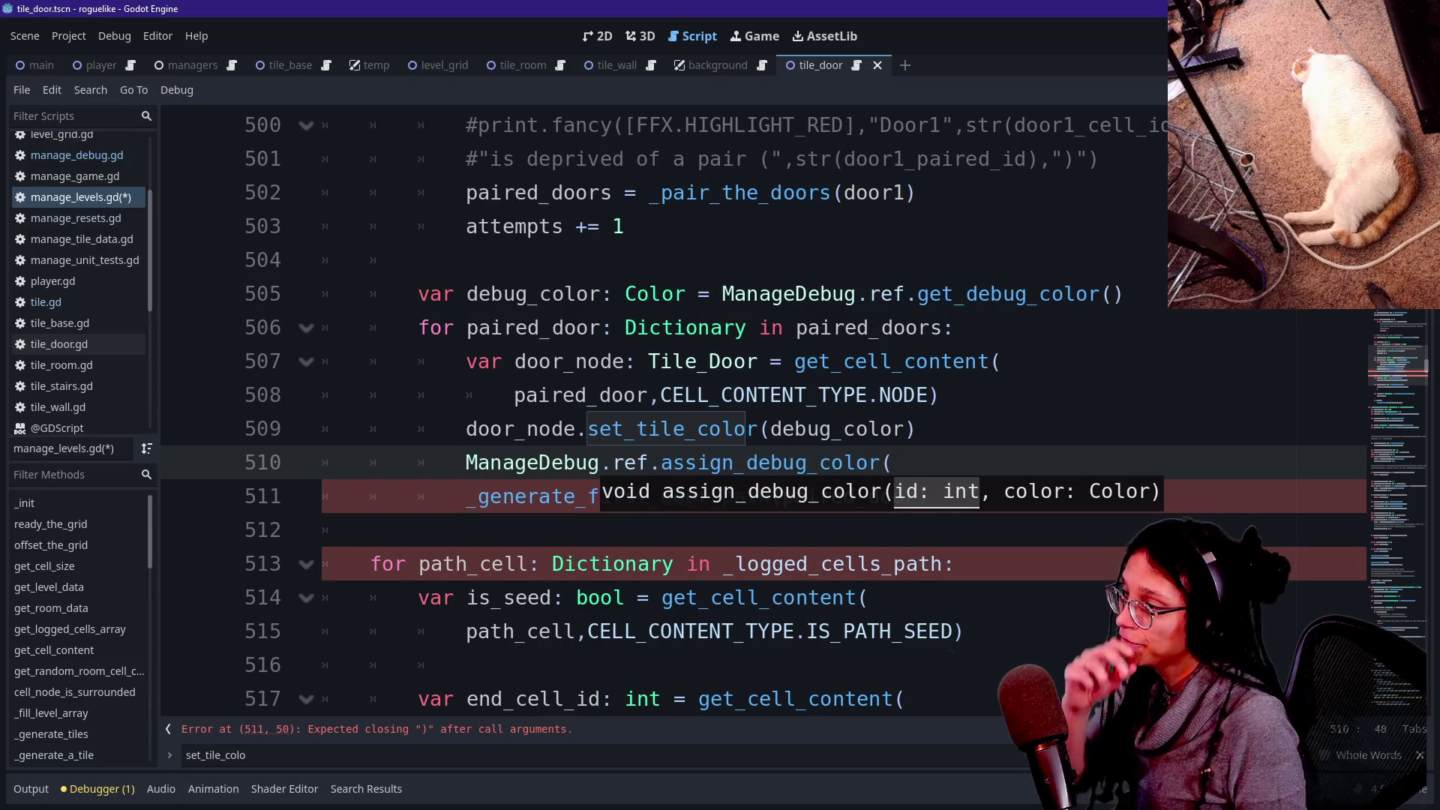
Insert 'var door_id: int = get_cell_content(' below the door_node assignment.
left_click(916, 429)
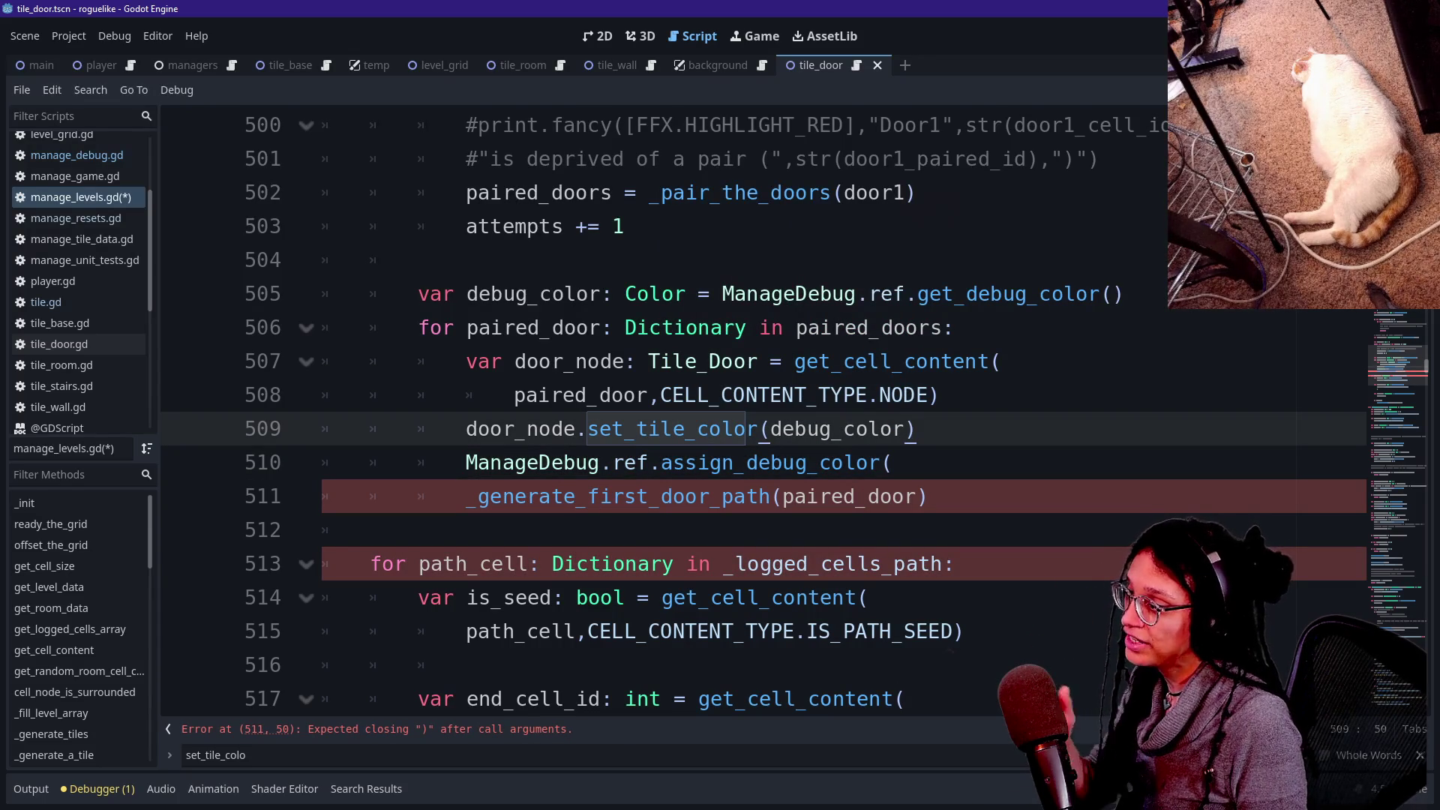
left_click(939, 395)
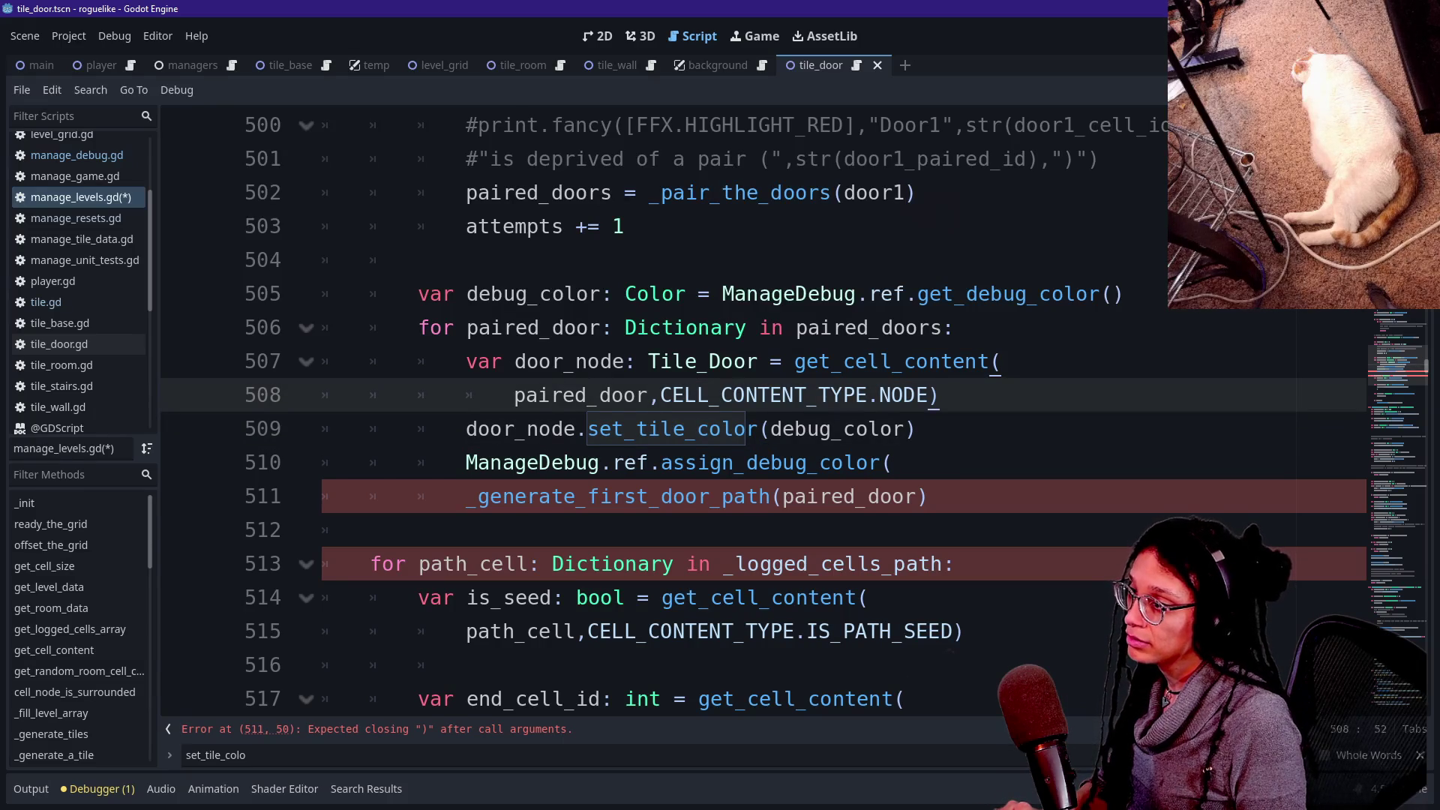
key("Return")
type("var door_id: ")
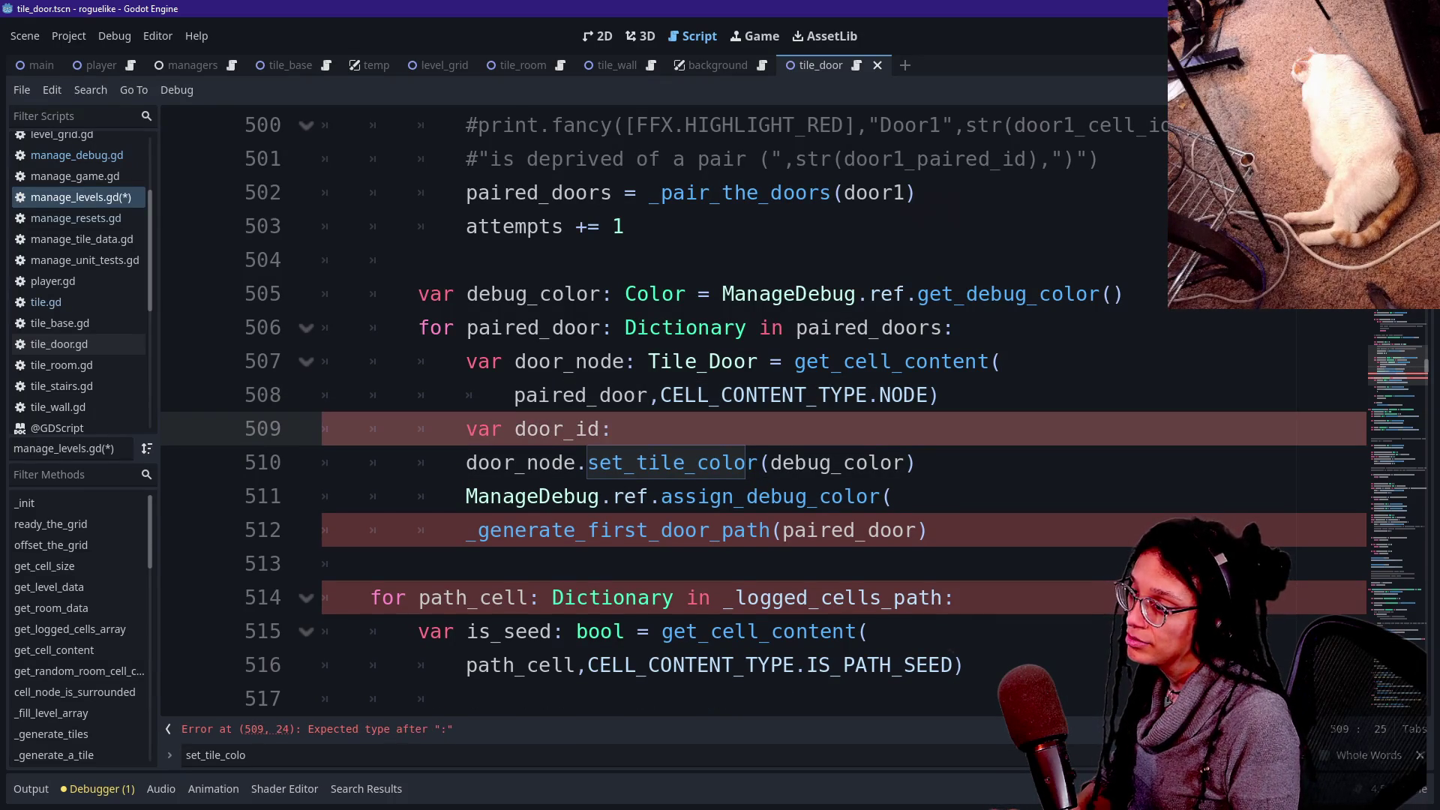
type("int = get")
key("Return")
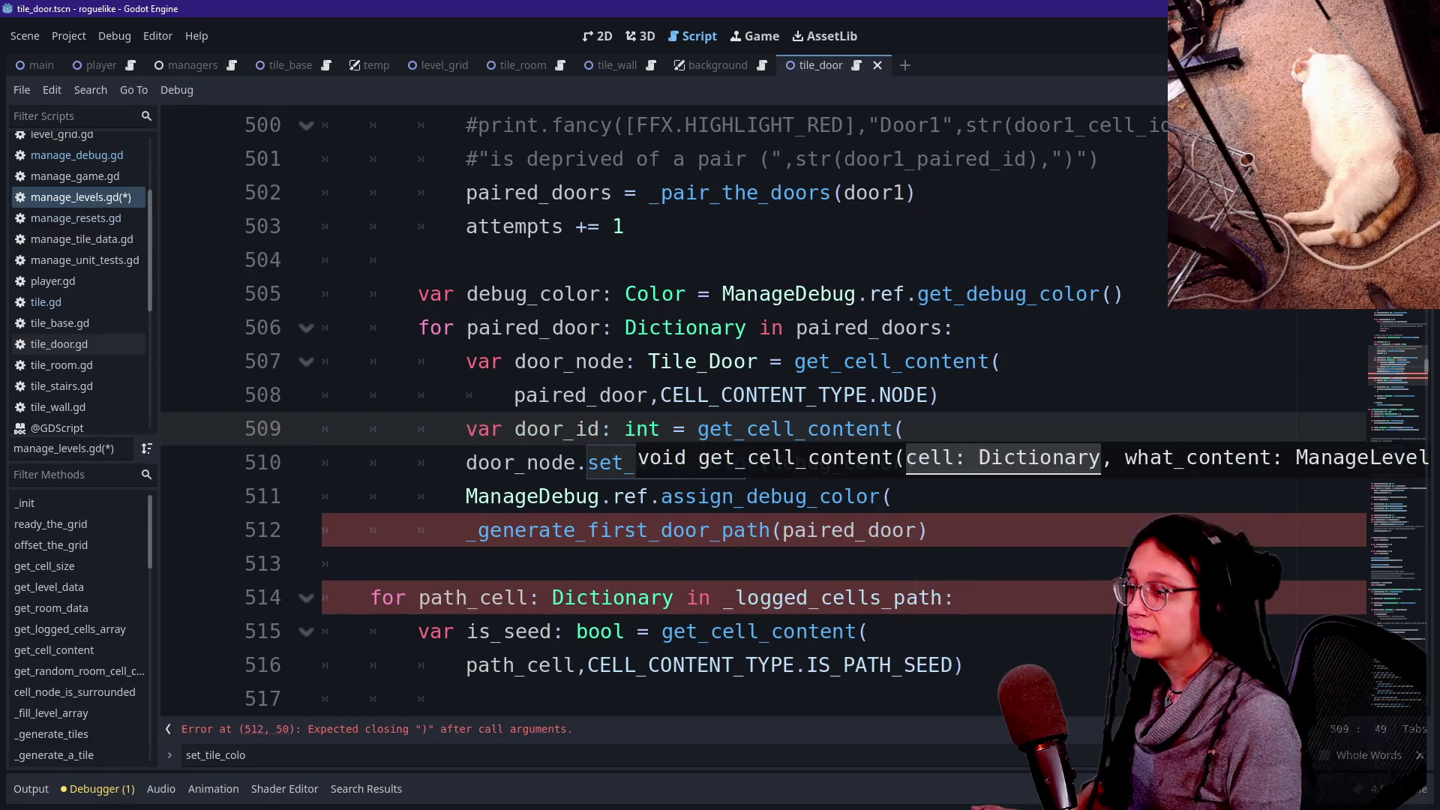
key("Return")
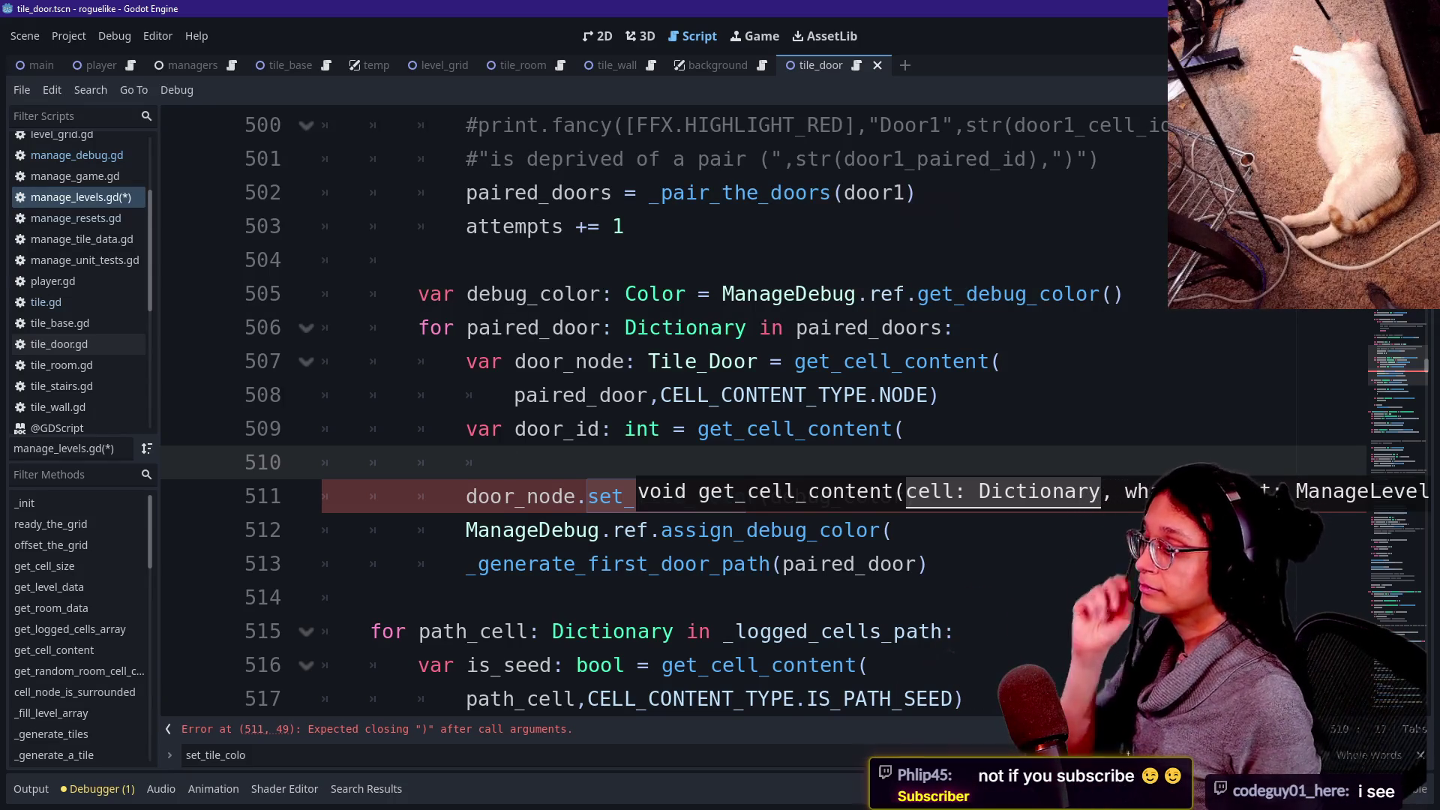
Enter door_node and CELL_CONTENT_TYPE as the get_cell_content arguments.
key("Escape")
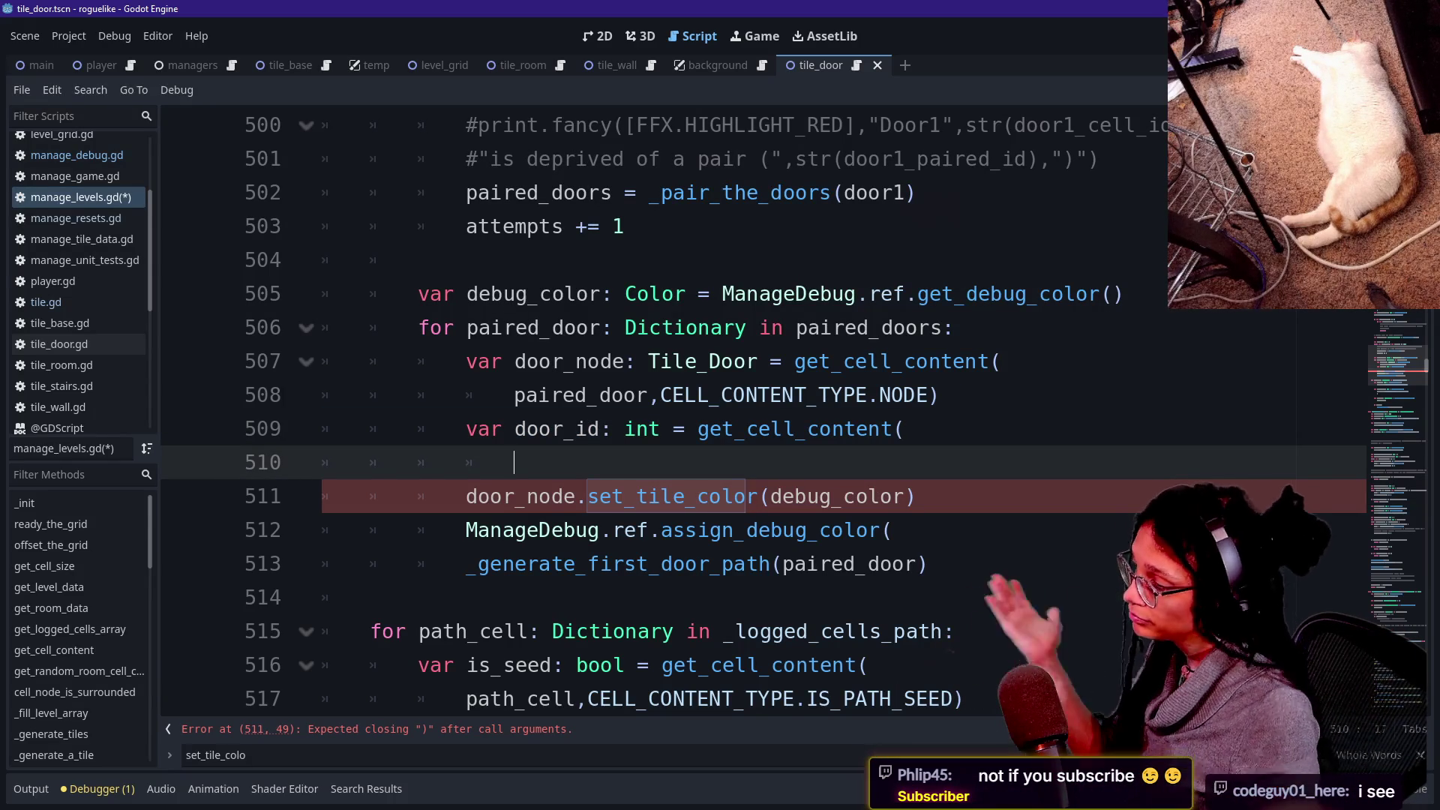
key("Up")
key("Up")
key("Down")
key("Down")
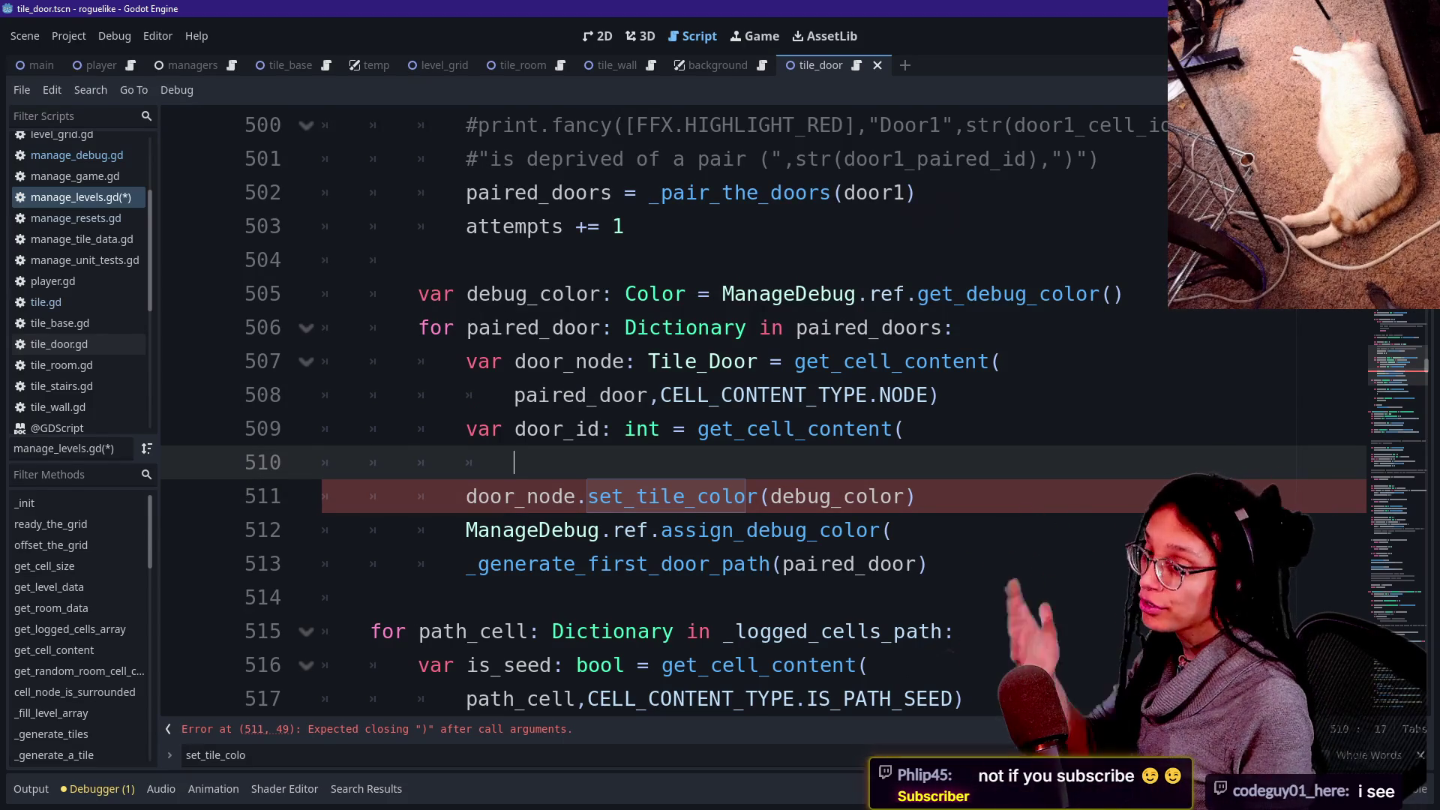
type("C")
key("Return")
type(".")
key("BackSpace")
key("BackSpace")
key("BackSpace")
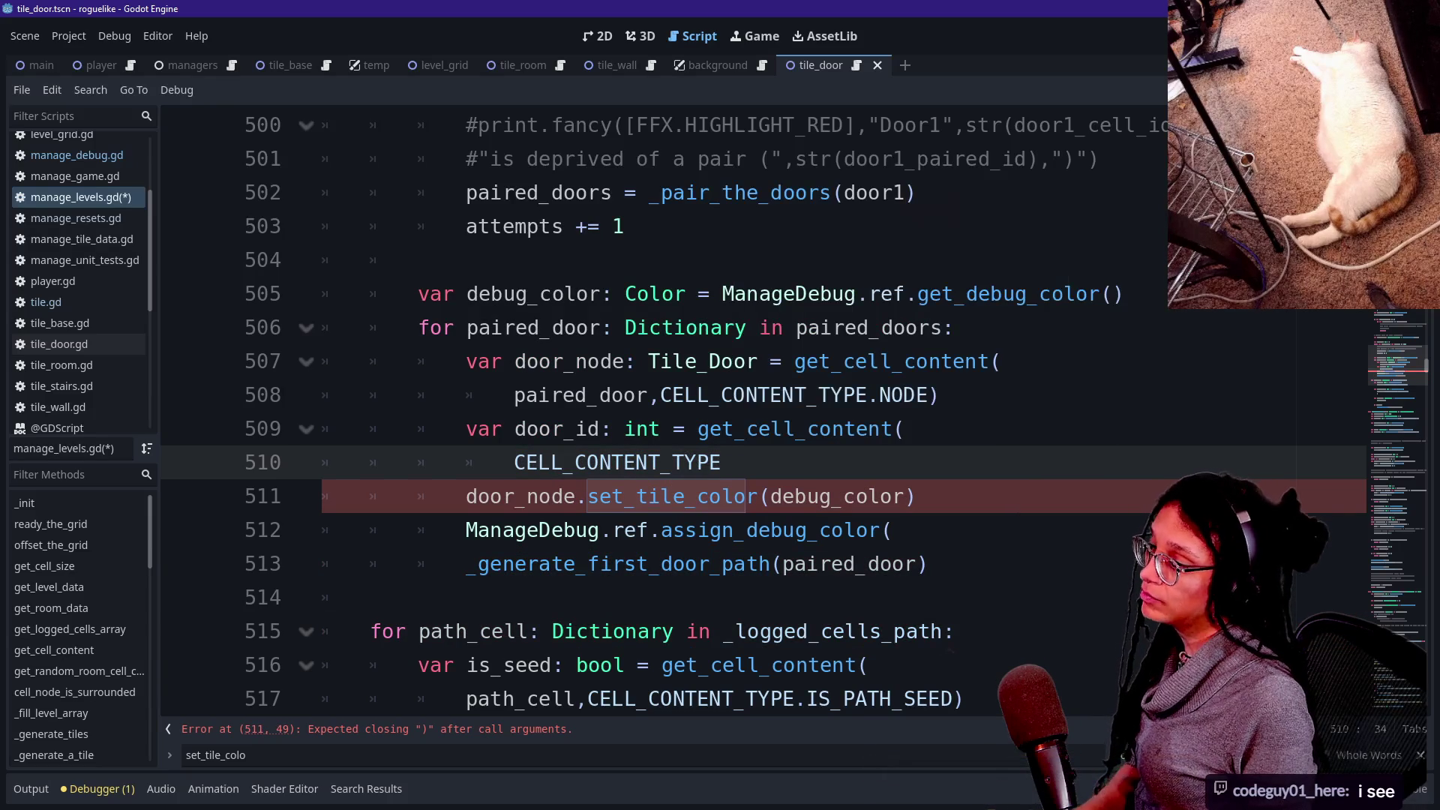
type("door_node,")
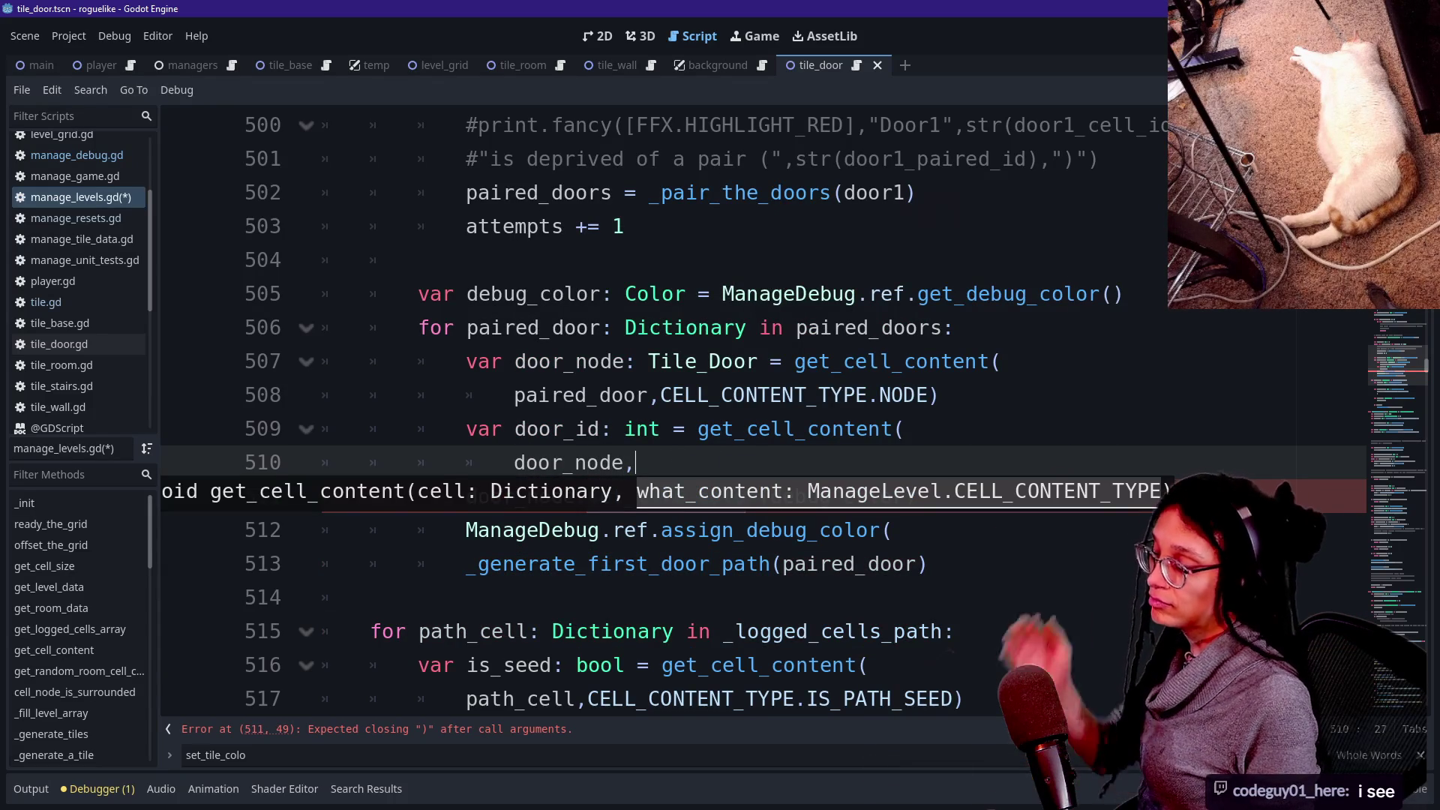
type("C")
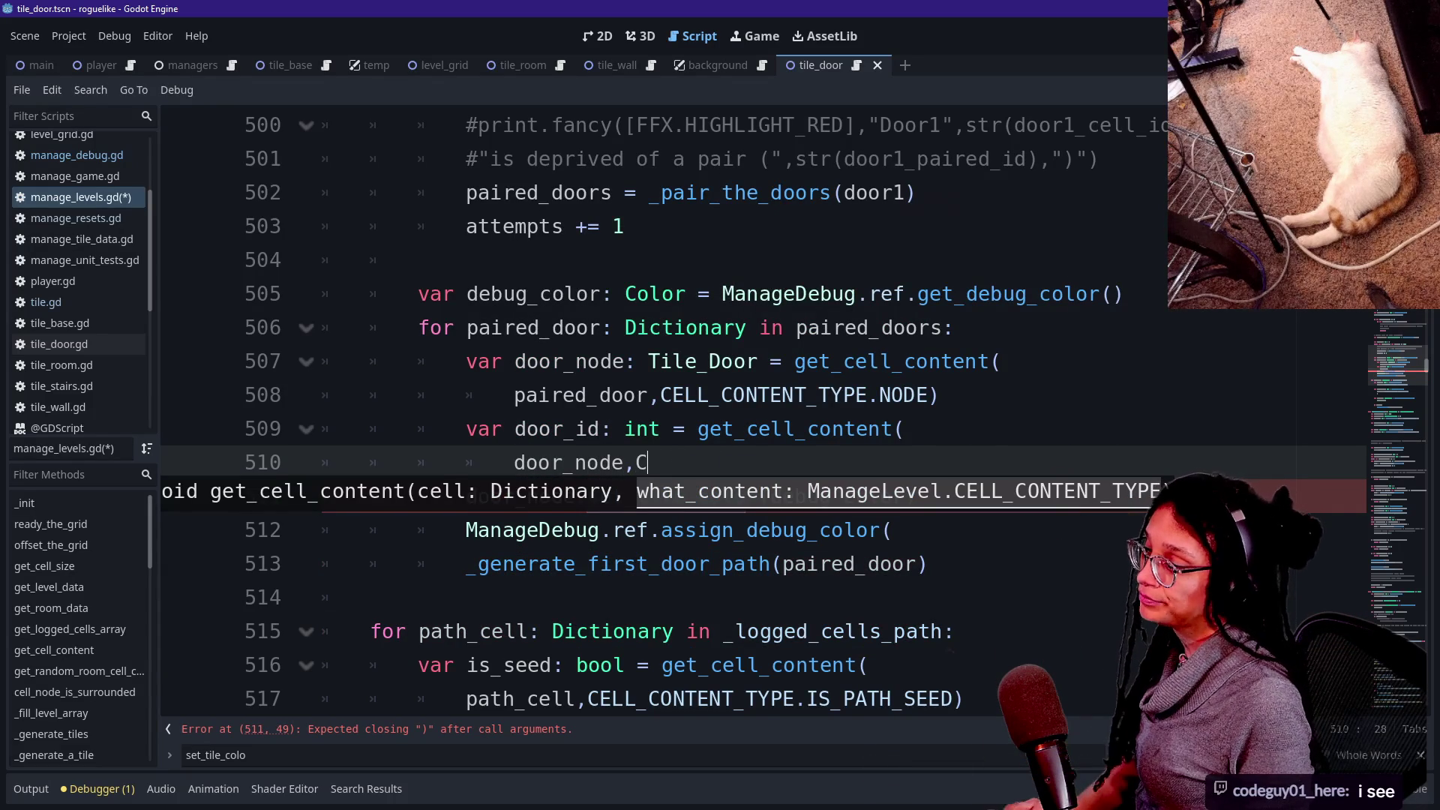
key("Return")
type(".")
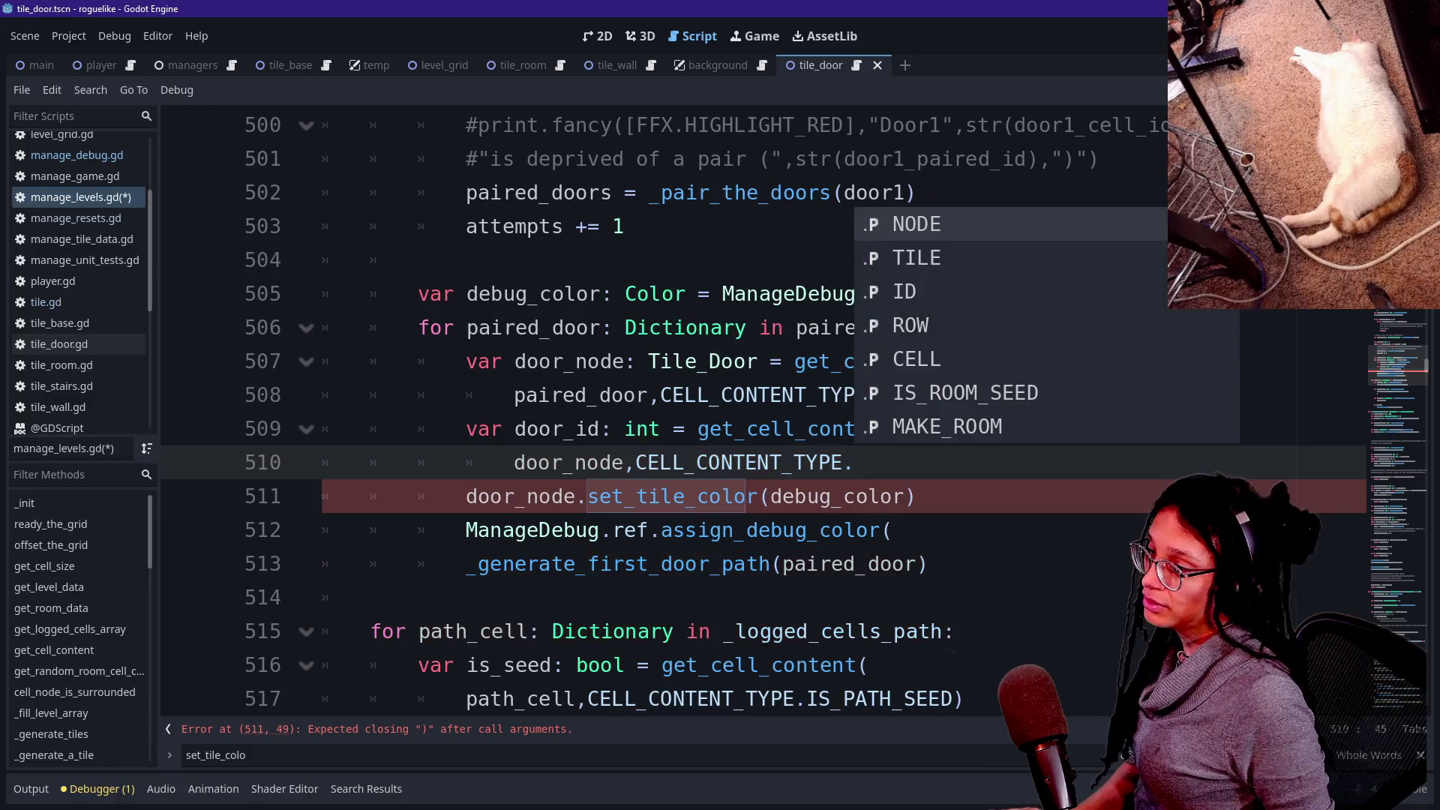
Choose ID from the CELL_CONTENT_TYPE options and close the get_cell_content call.
key("Down")
key("Down")
key("Up")
key("Down")
key("Up")
key("Up")
key("Down")
key("Down")
key("Down")
key("Down")
key("Down")
key("Down")
key("Up")
key("Up")
key("Up")
key("Down")
key("Down")
key("Down")
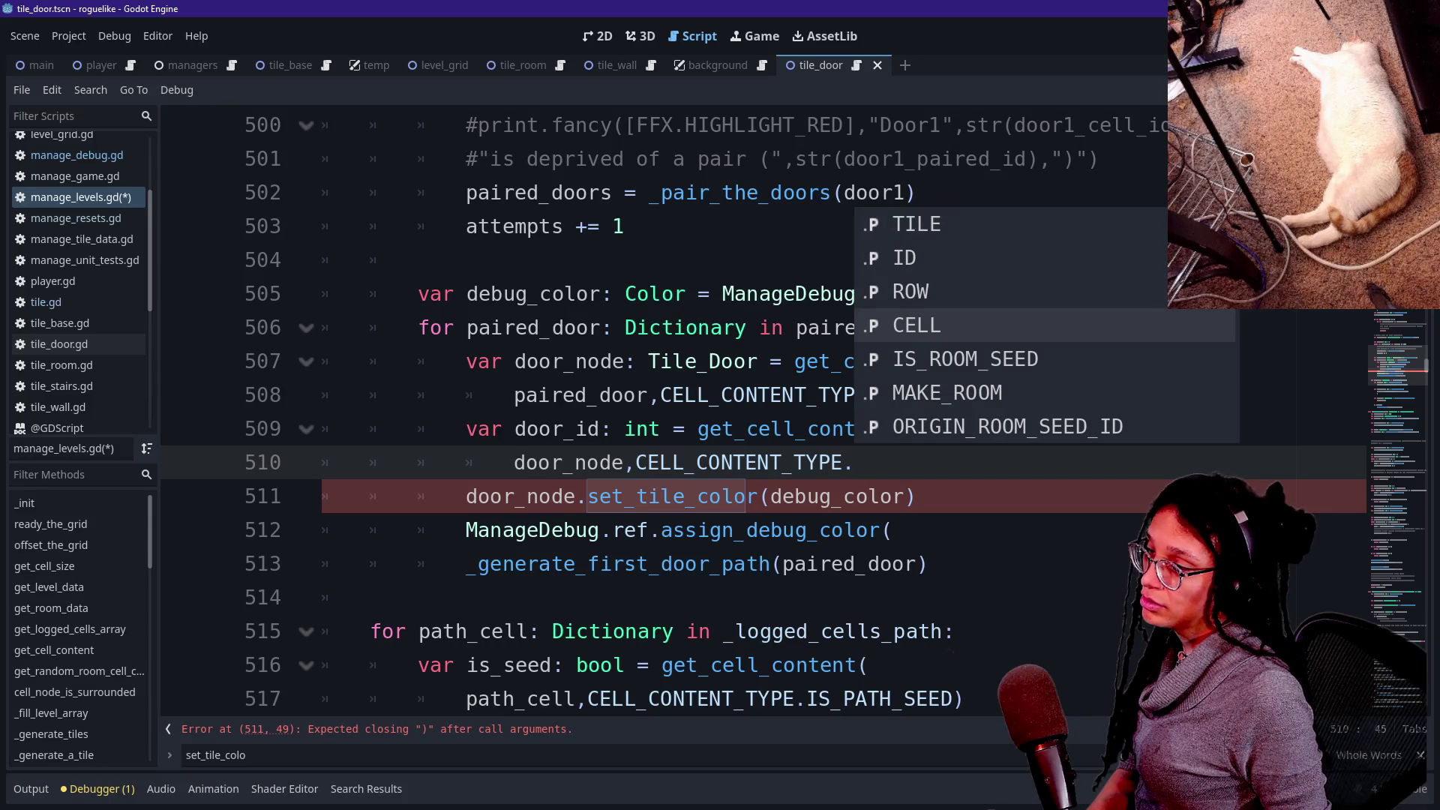
key("Up")
key("Up")
key("Up")
key("Up")
key("Down")
key("Down")
key("Return")
type(")")
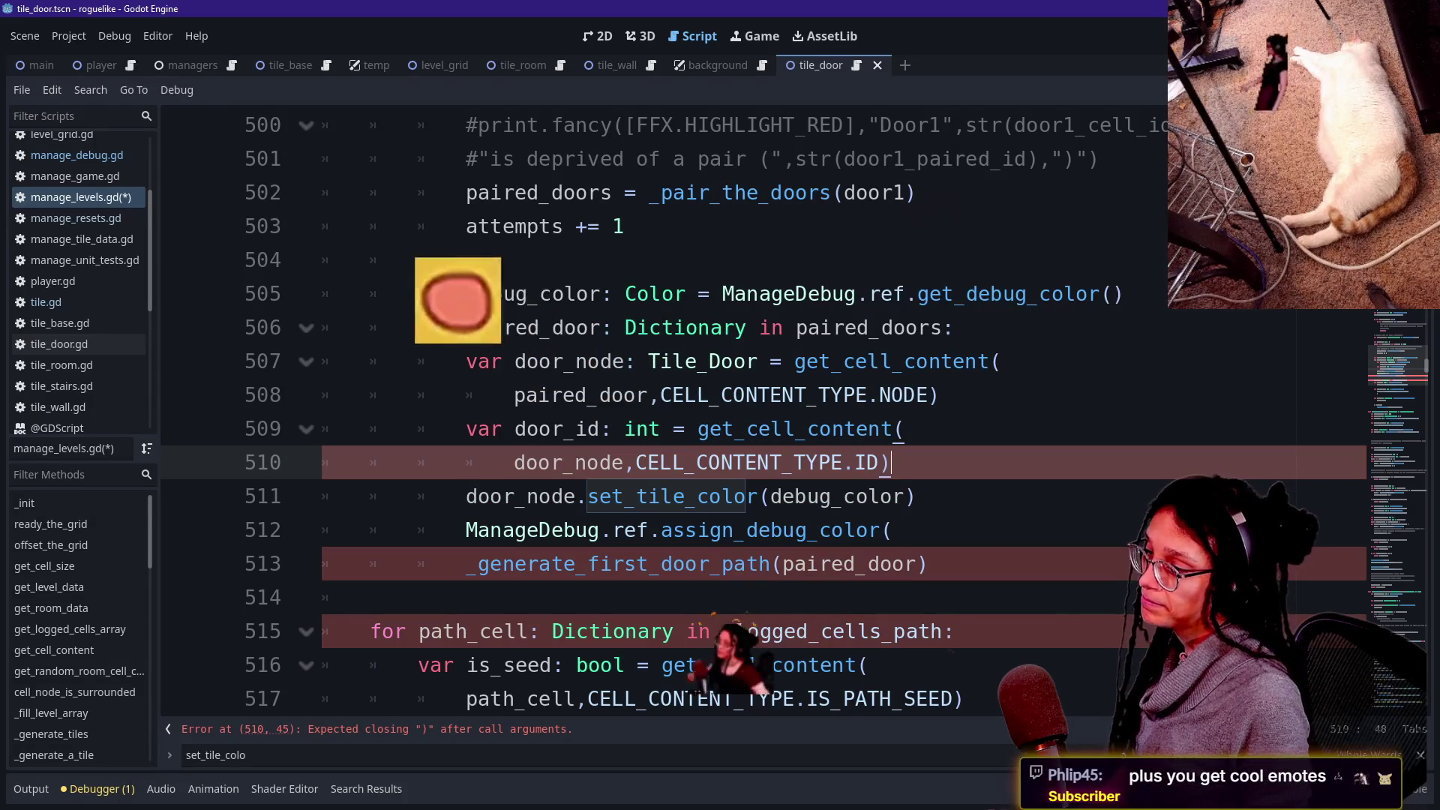
key("Up")
key("Up")
key("Down")
key("Down")
key("Down")
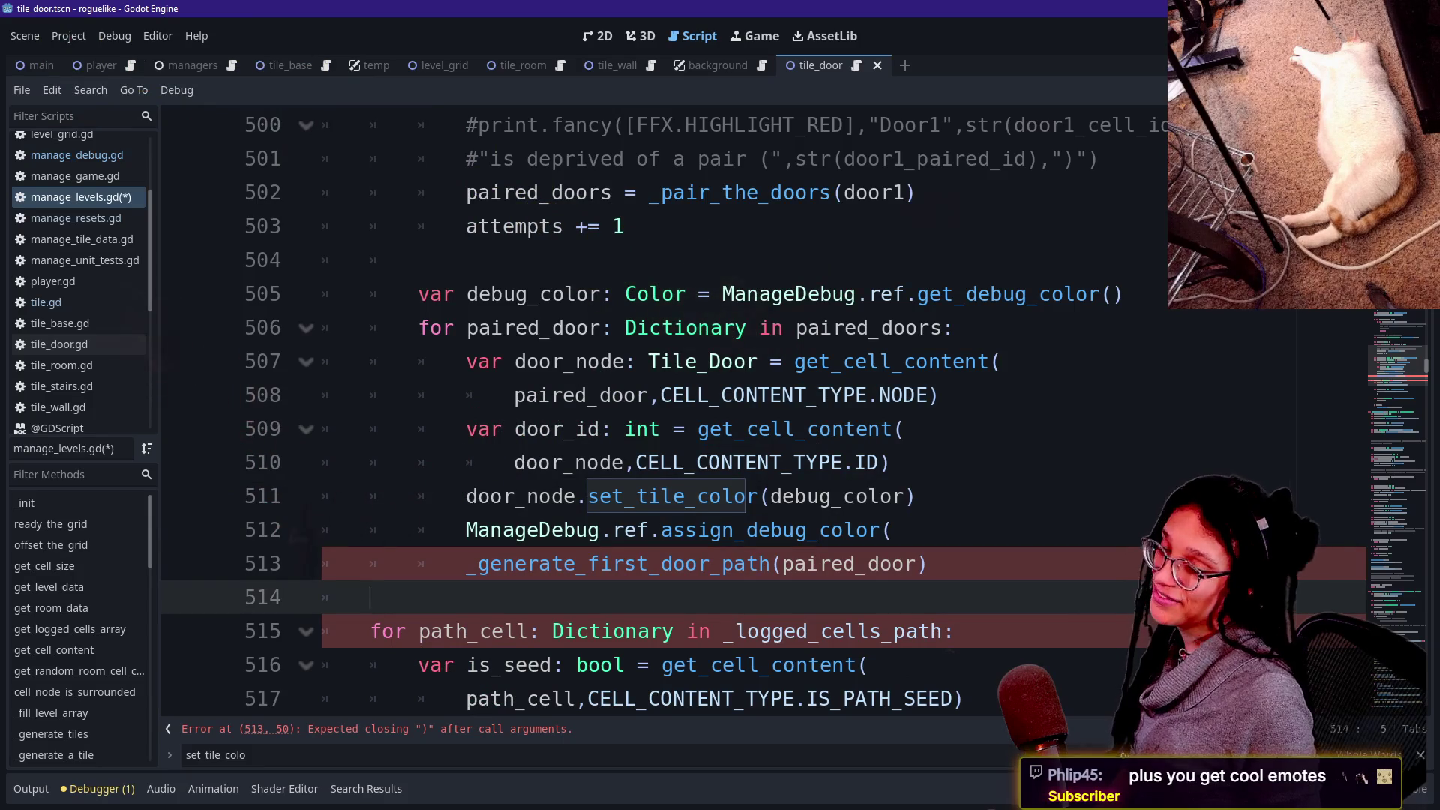
key("Down")
key("Down")
key("Up")
key("Up")
key("Up")
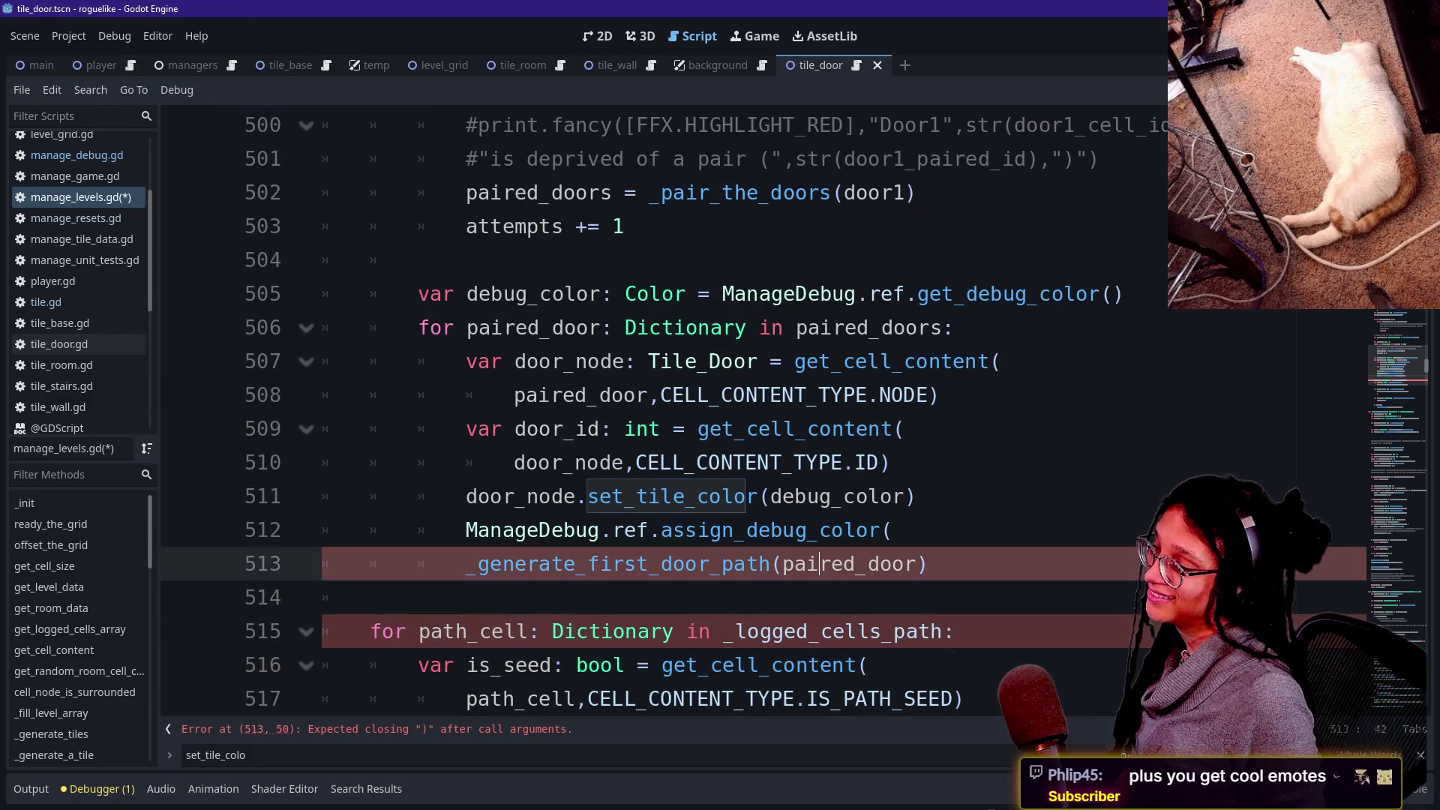
key("Down")
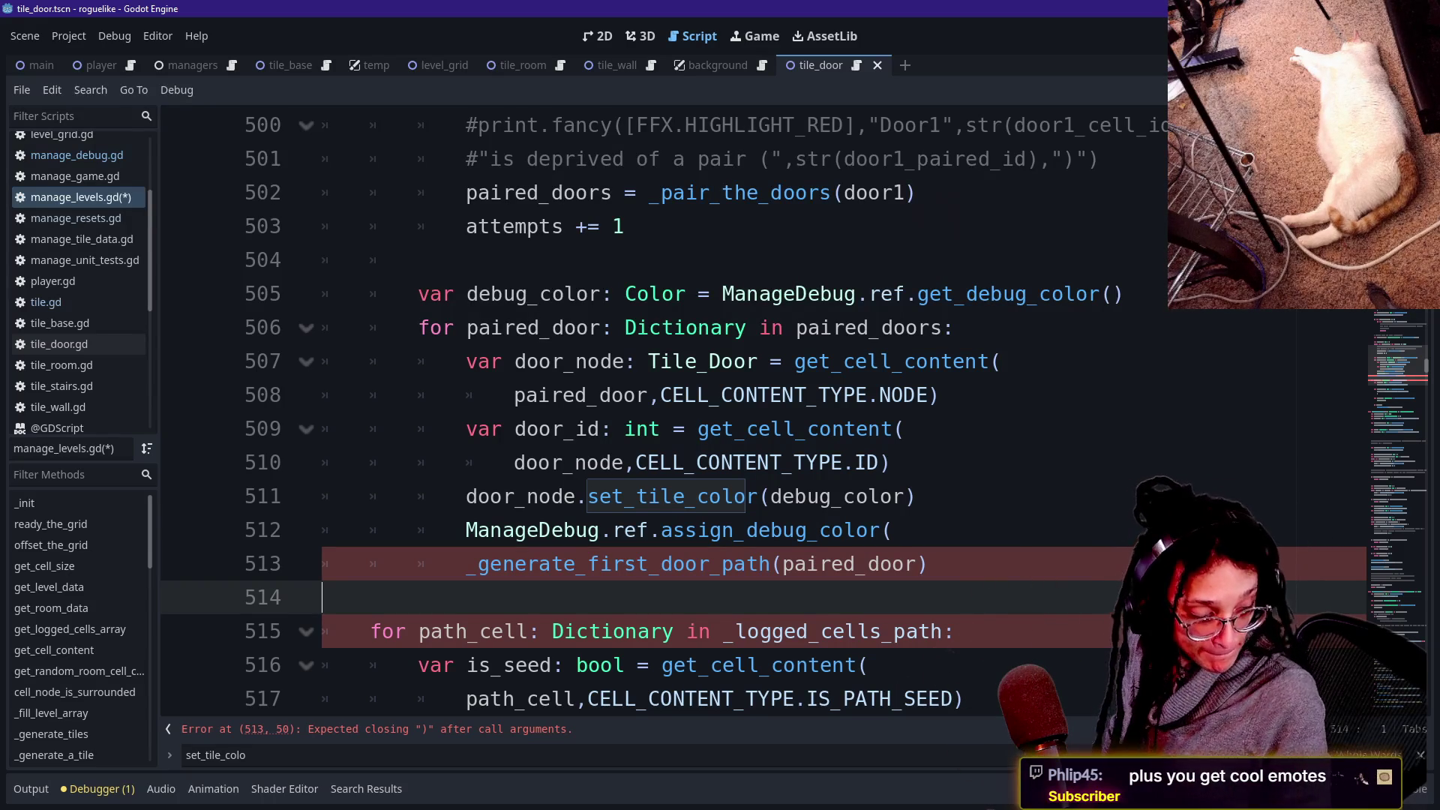
Pass door_id and debug_color to the assign_debug_color call.
left_click(773, 631)
left_click(466, 598)
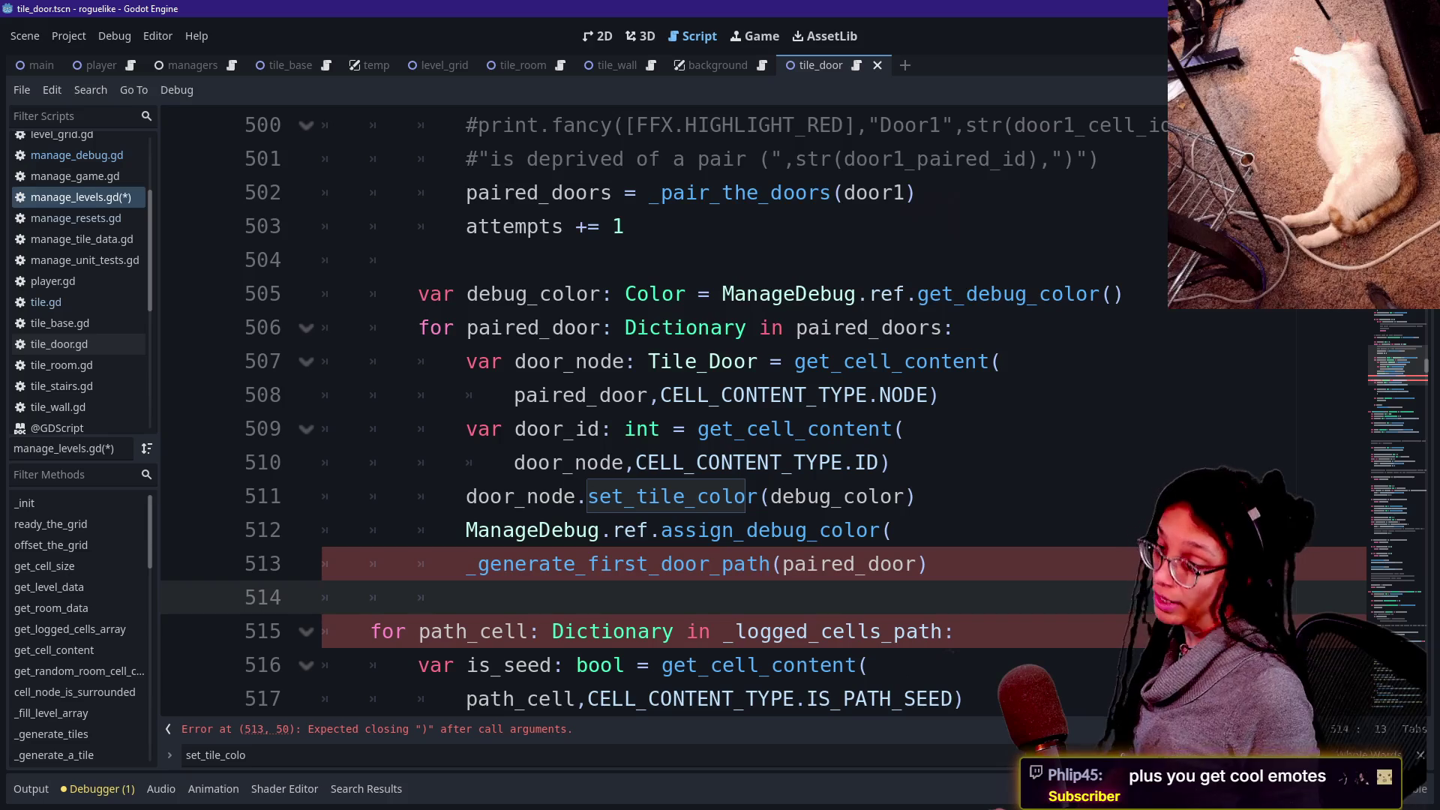
left_click(929, 564)
left_click(466, 597)
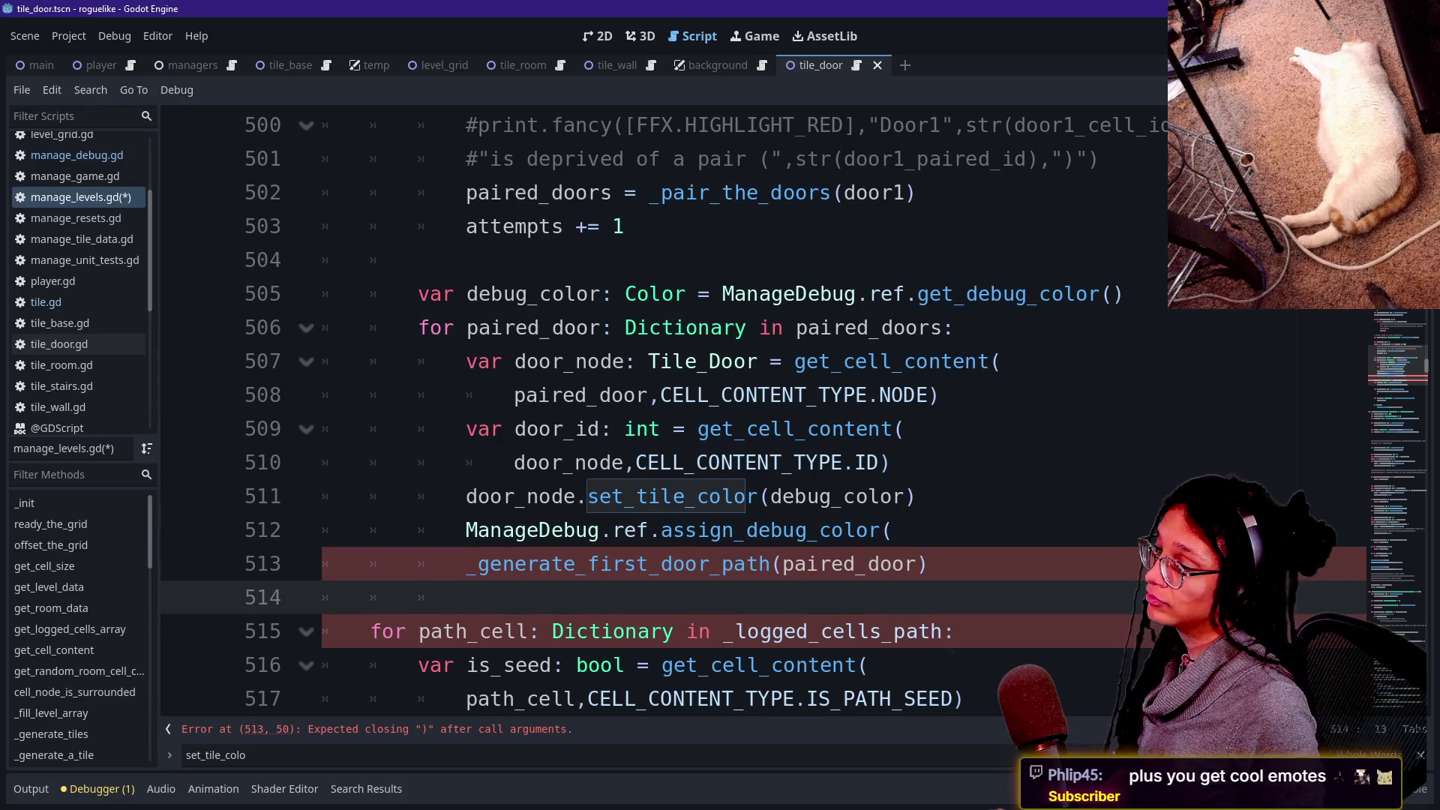
scroll(929, 564, "down", 1)
left_click(928, 462)
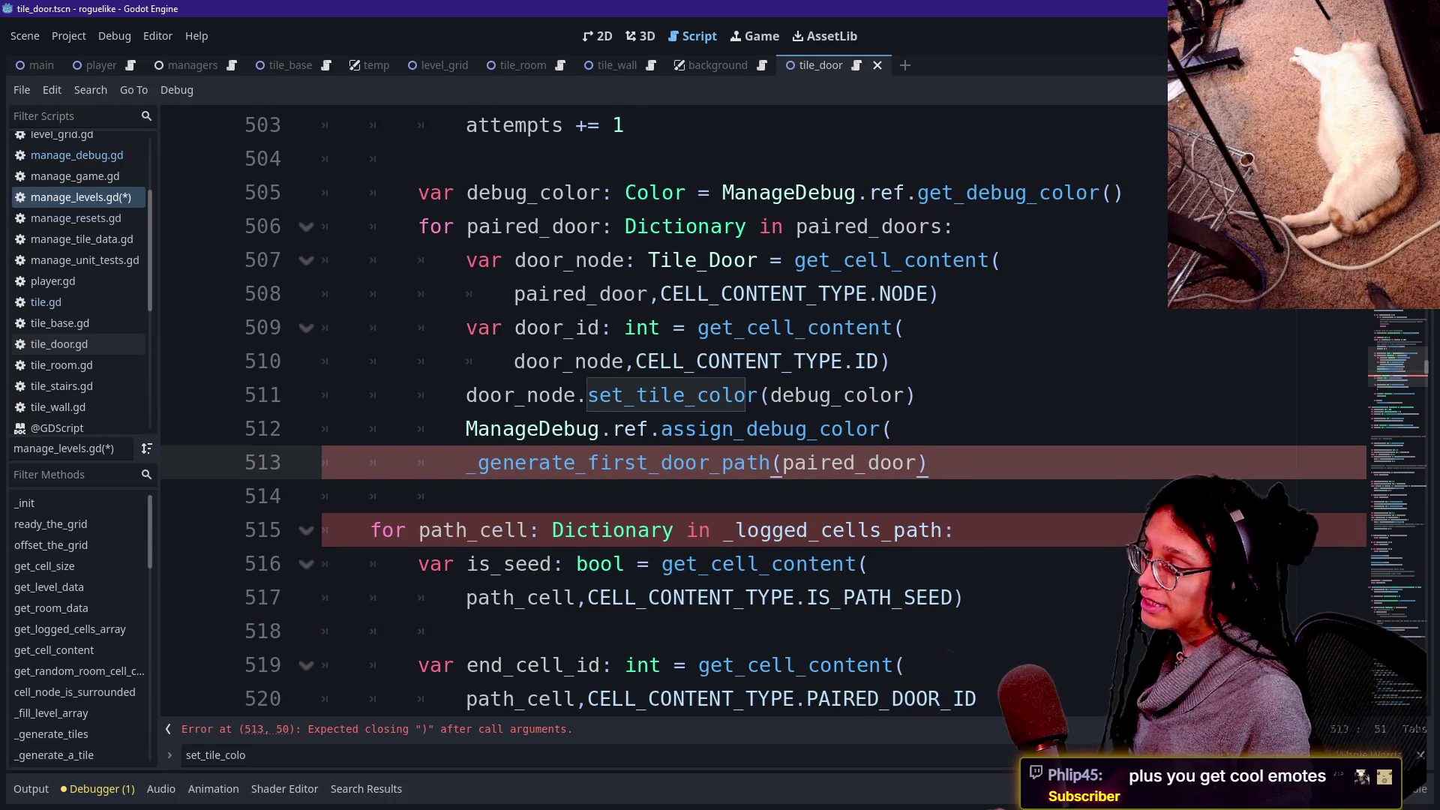
left_click(892, 428)
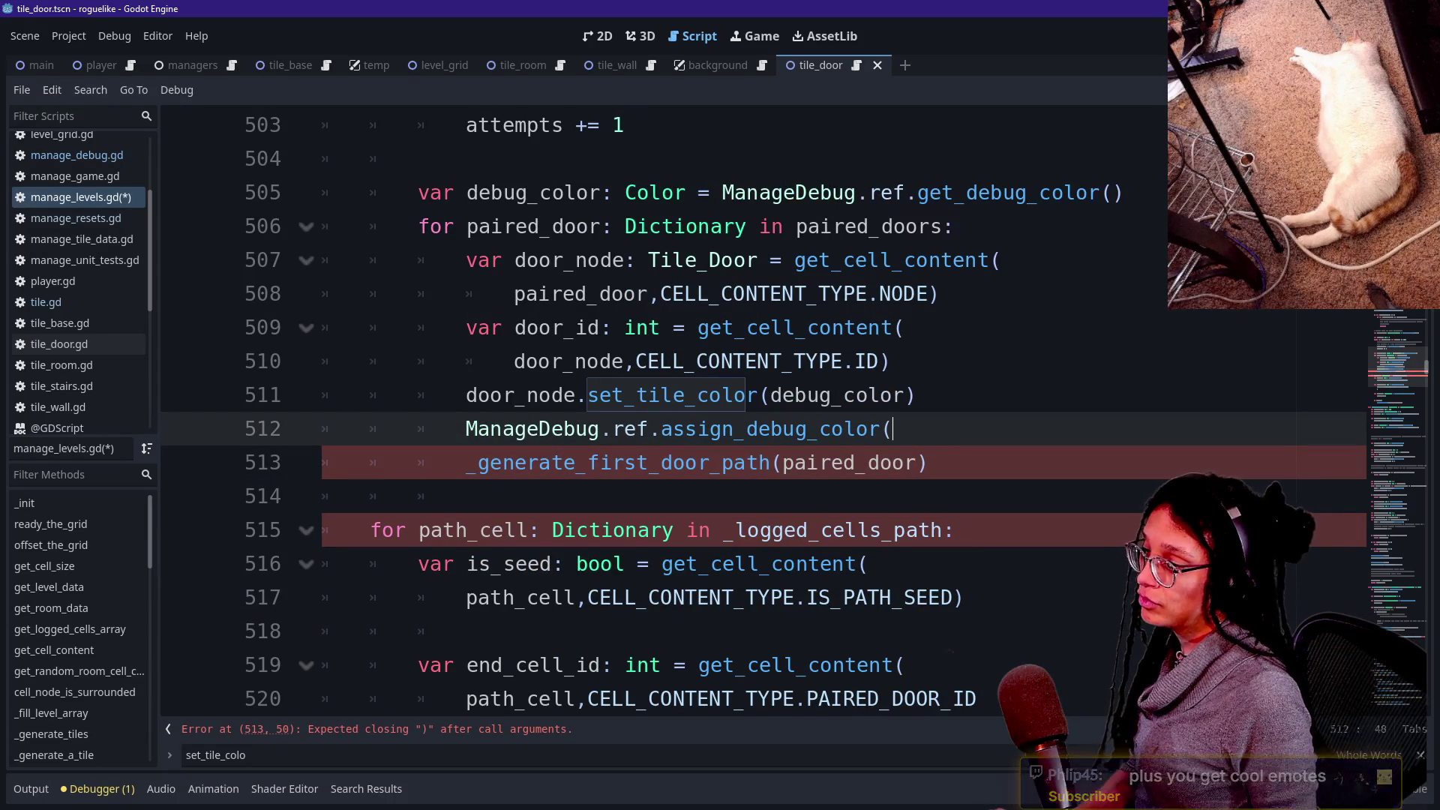
type("d")
key("BackSpace")
key("Return")
type("door_id,")
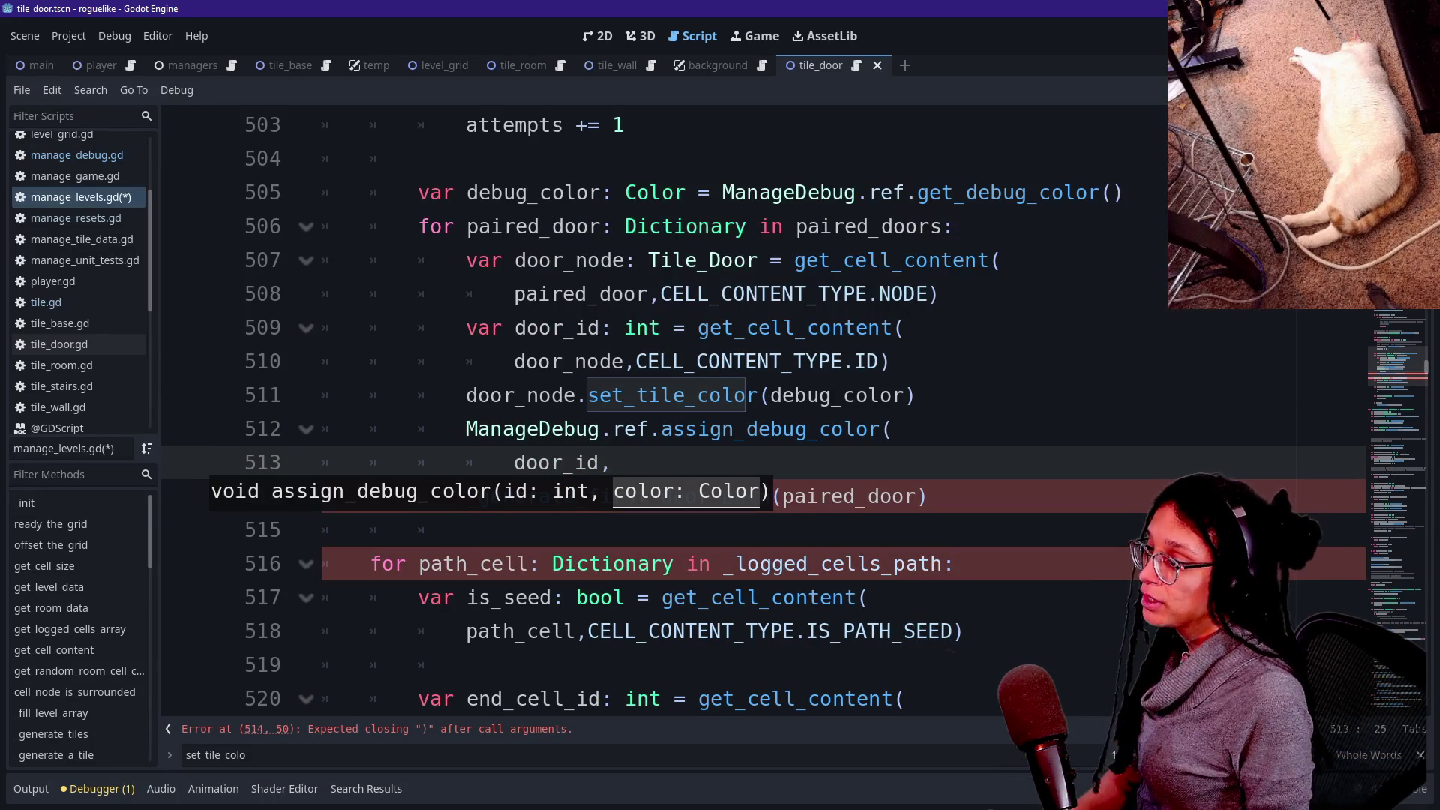
type("debug_color)")
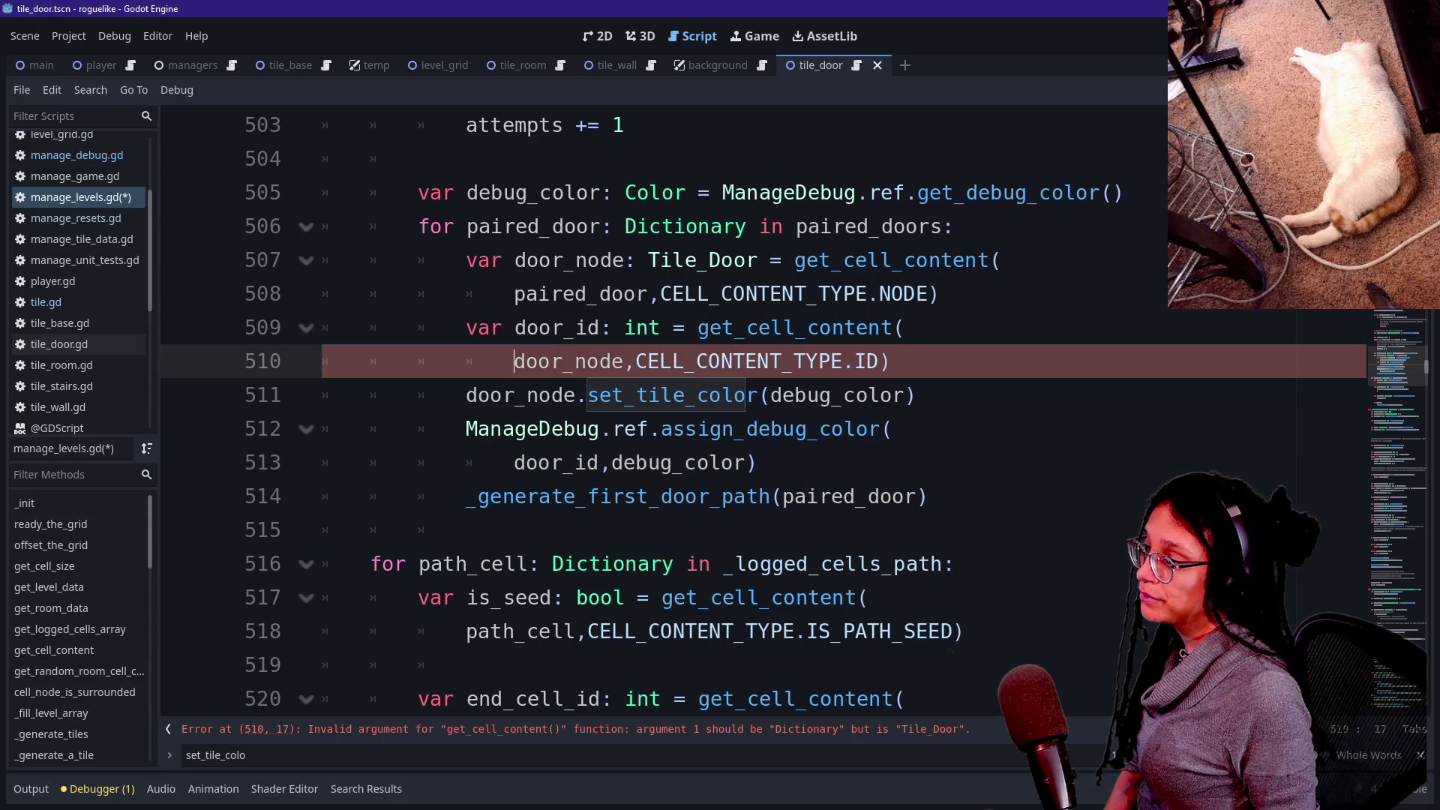
Replace door_node with paired_door in the door_id lookup and save manage_levels.gd.
double_click(569, 362)
type("paired_door")
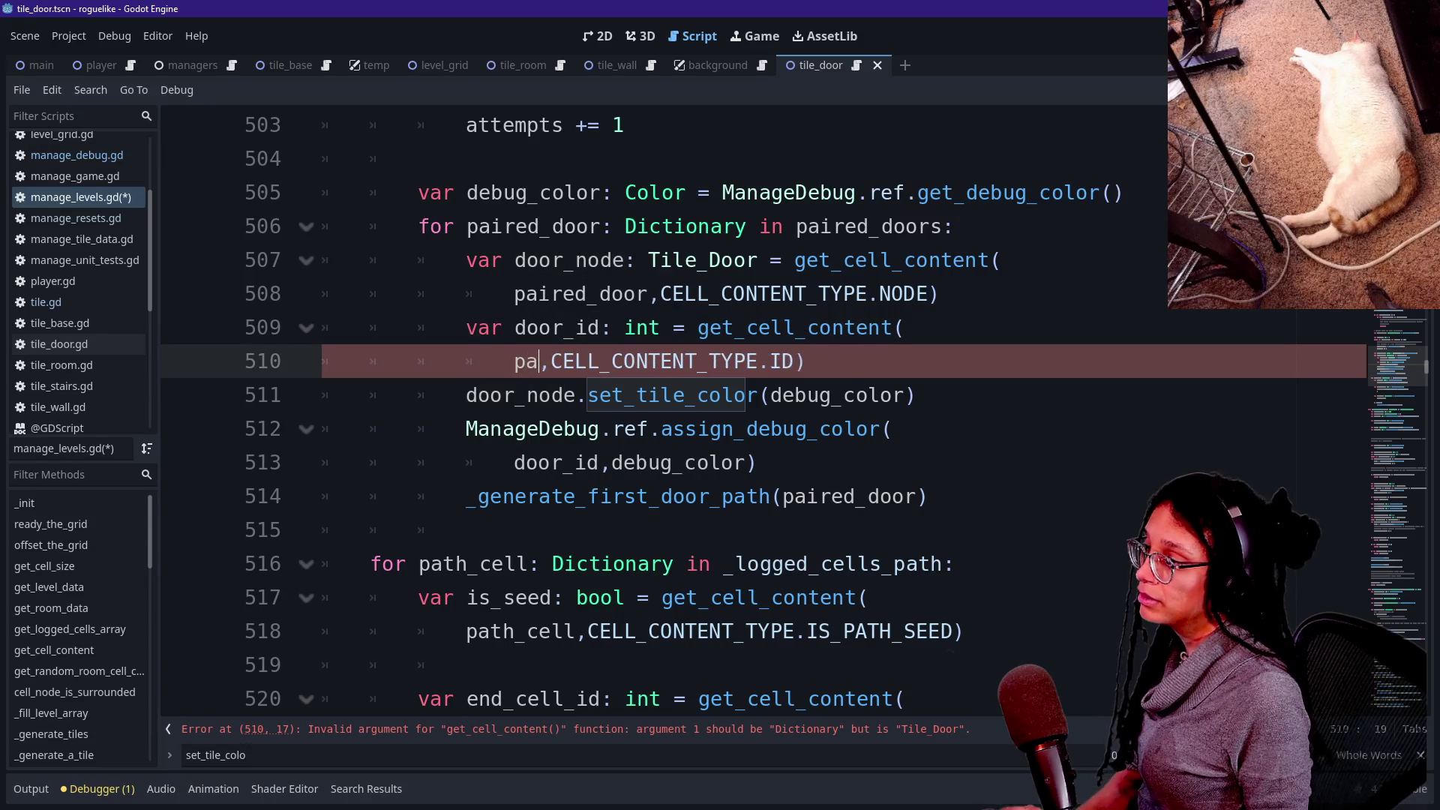
left_click(525, 328)
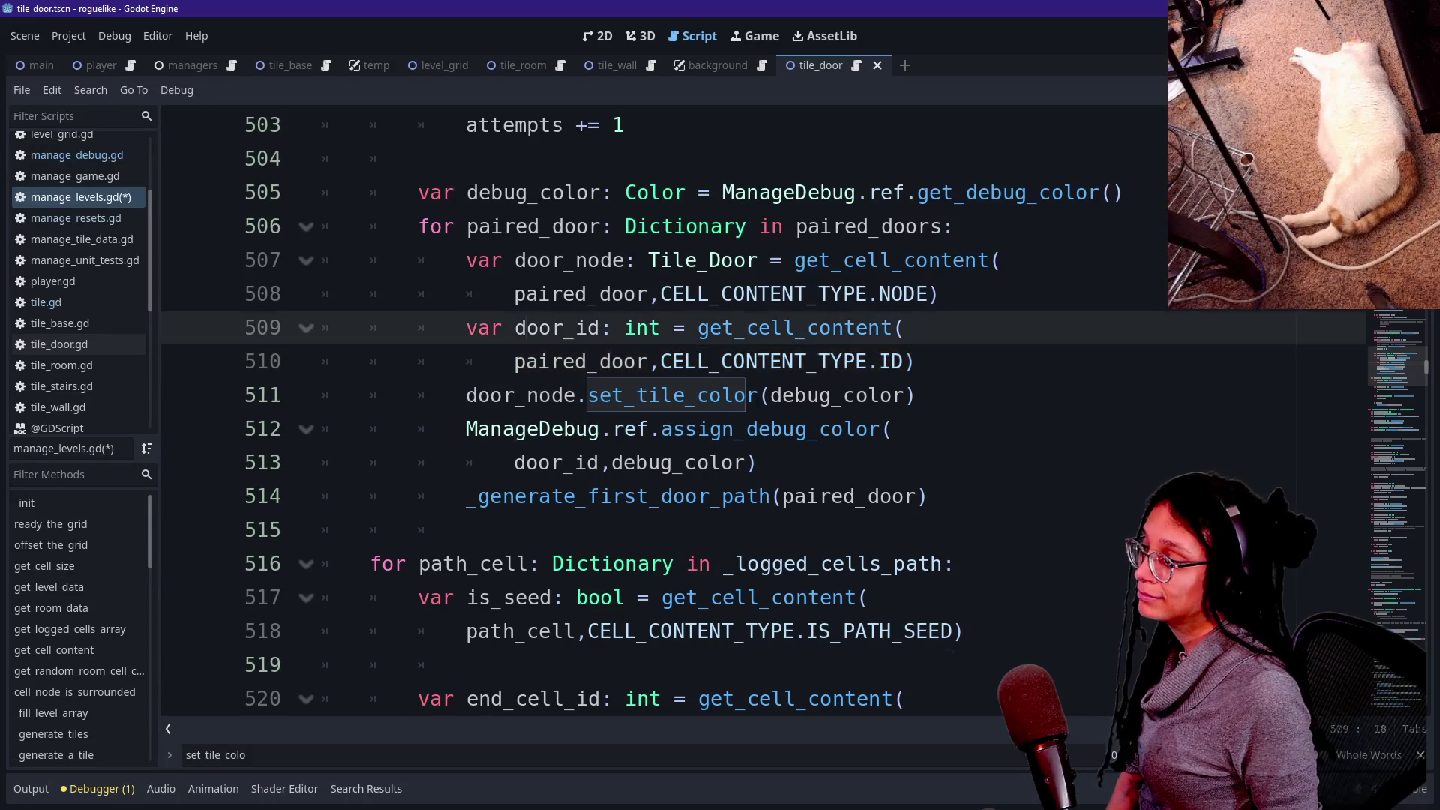
mouse_move(863, 393)
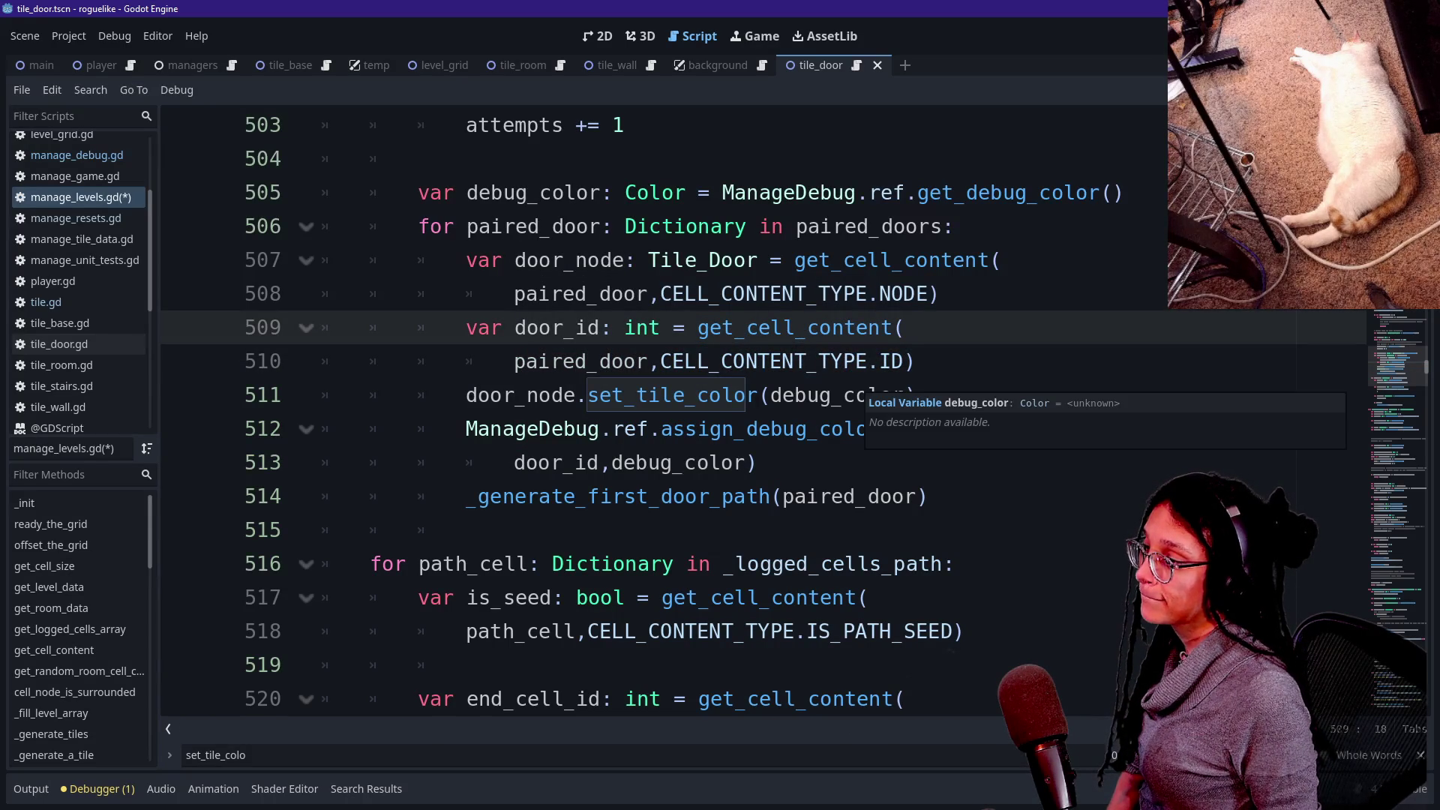
left_click(466, 529)
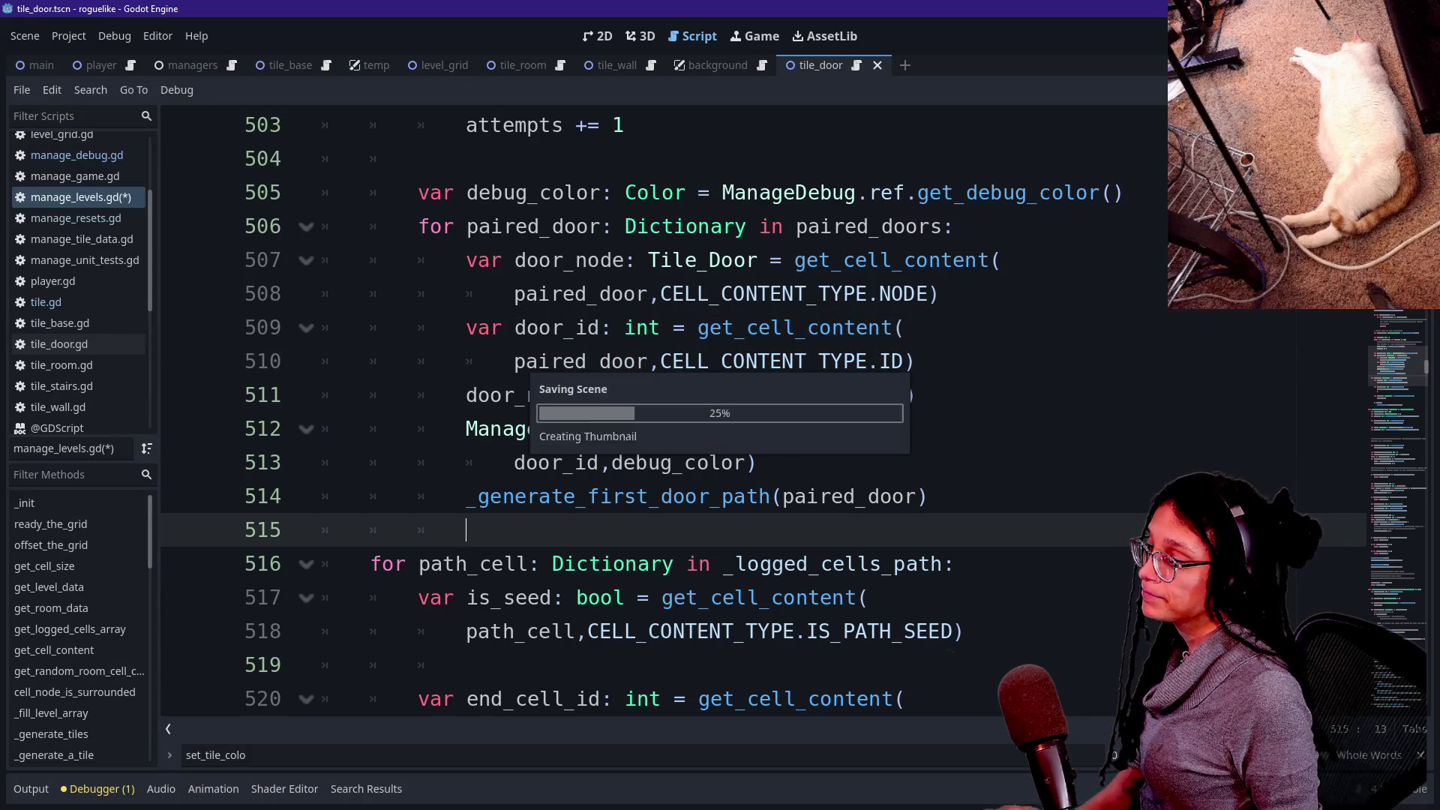
left_click(916, 361)
key("ctrl+s")
key("Return")
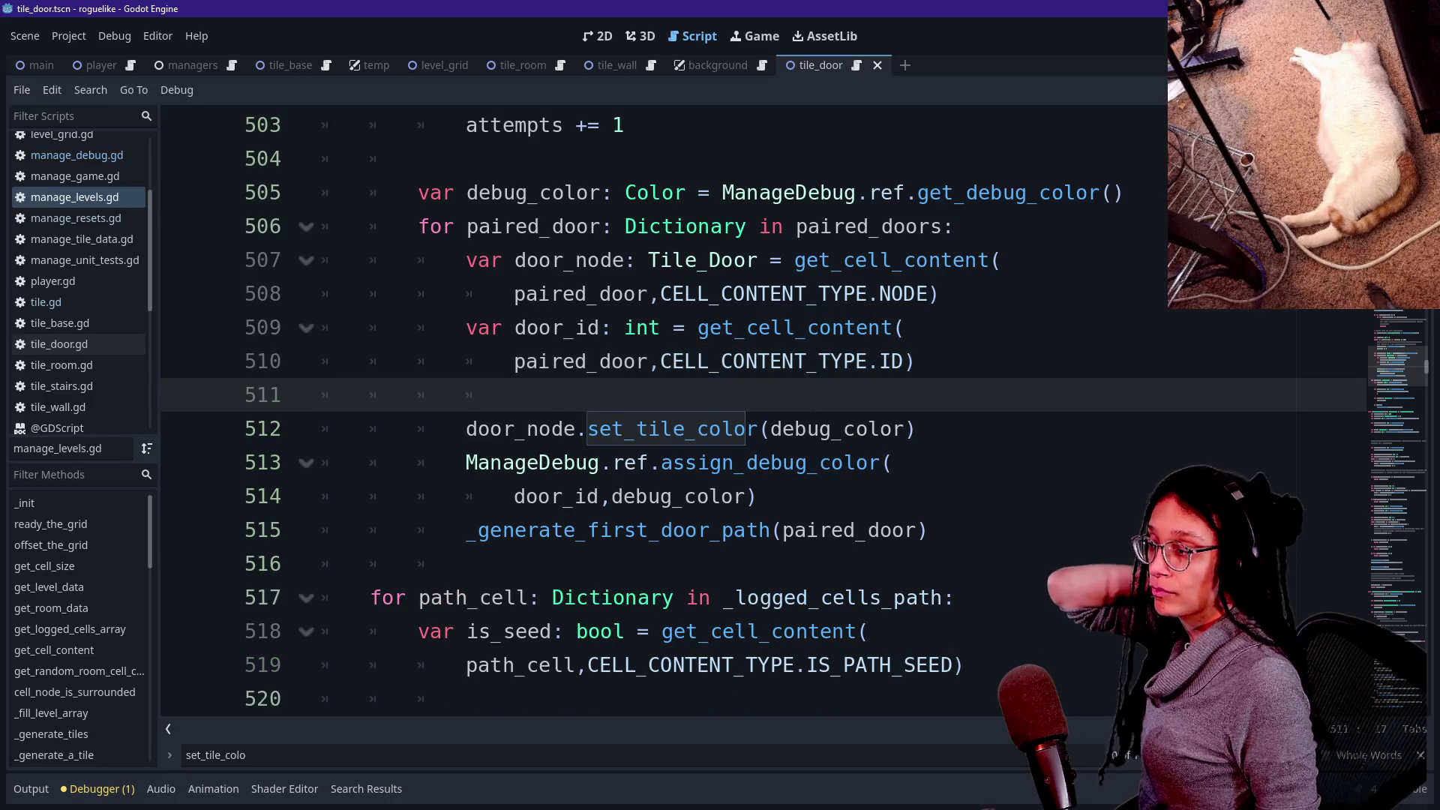
Add blank lines around the set_tile_color and assign_debug_color calls, then save manage_levels.gd.
left_click(891, 462)
left_click(759, 496)
key("Return")
left_click(709, 428)
key("ctrl+s")
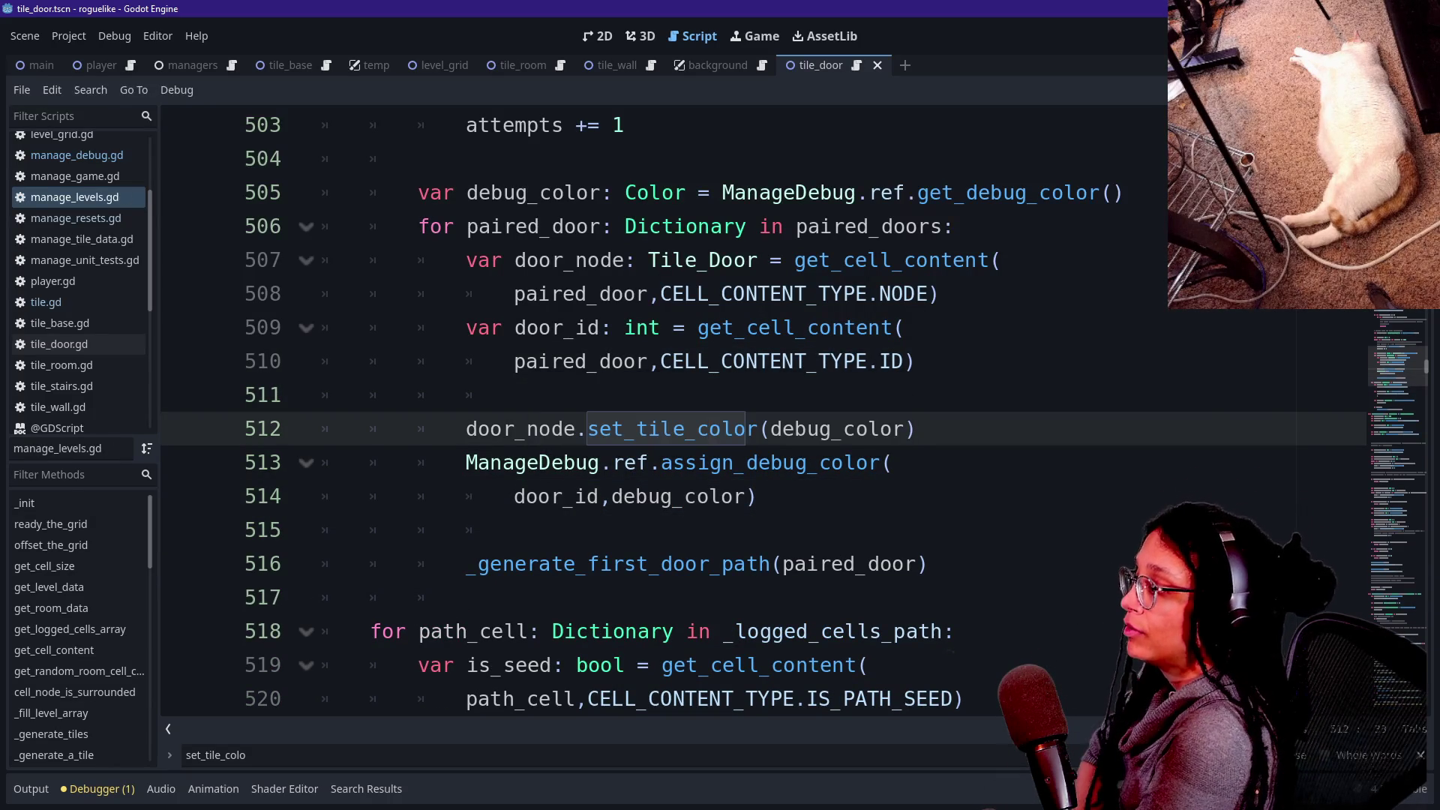
left_click(927, 564)
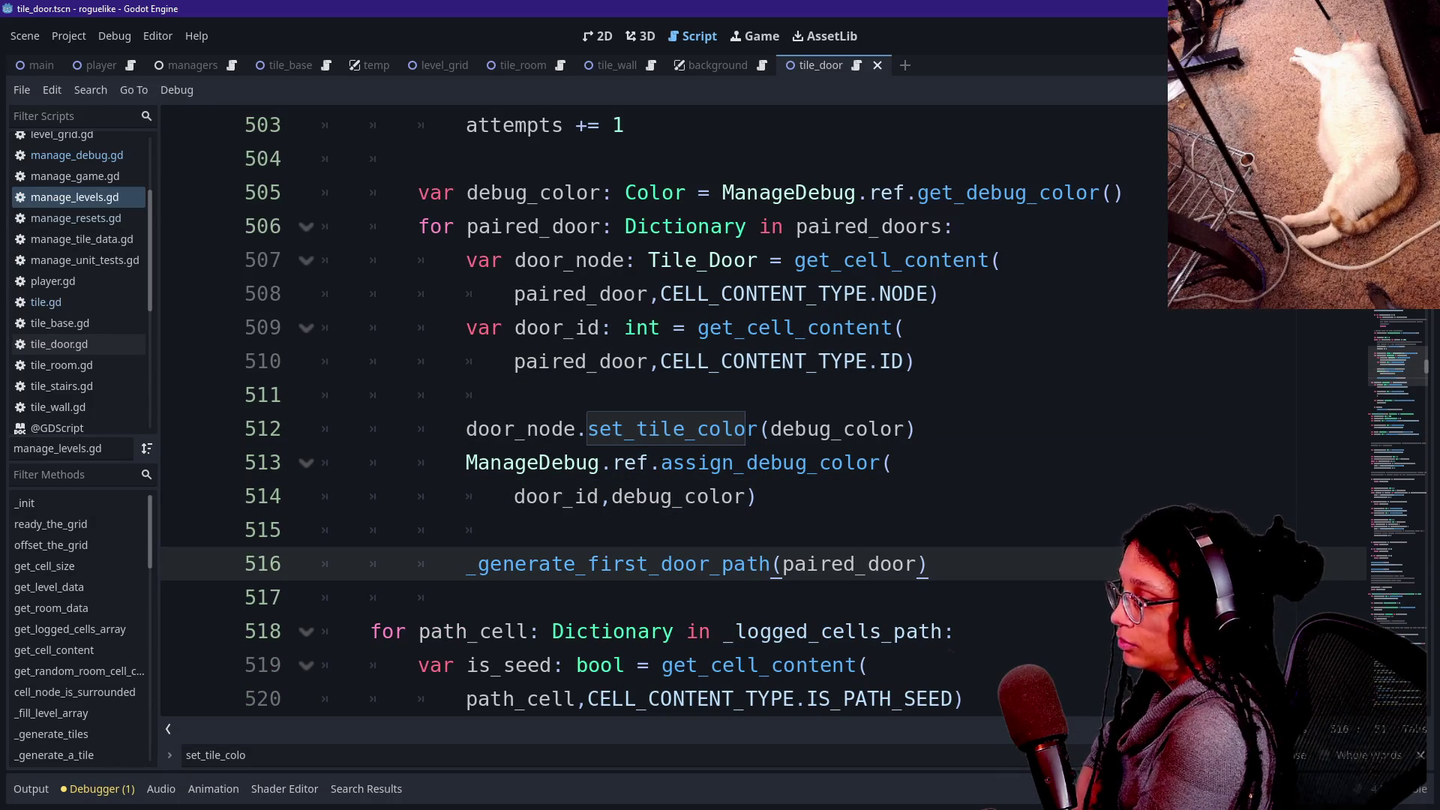
left_click_drag(661, 462, 322, 529)
left_click(513, 529)
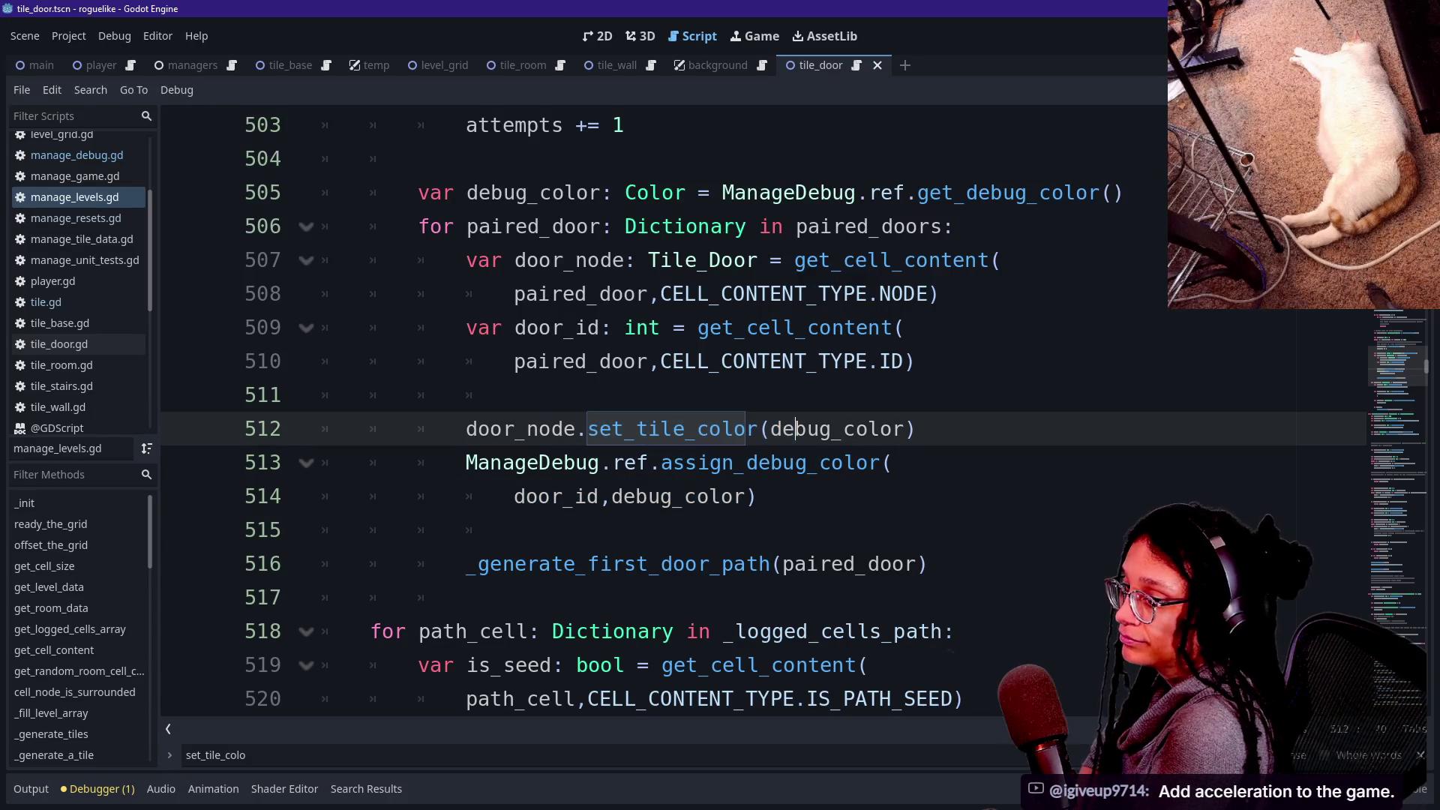
left_click(819, 428)
left_click_drag(761, 496, 832, 462)
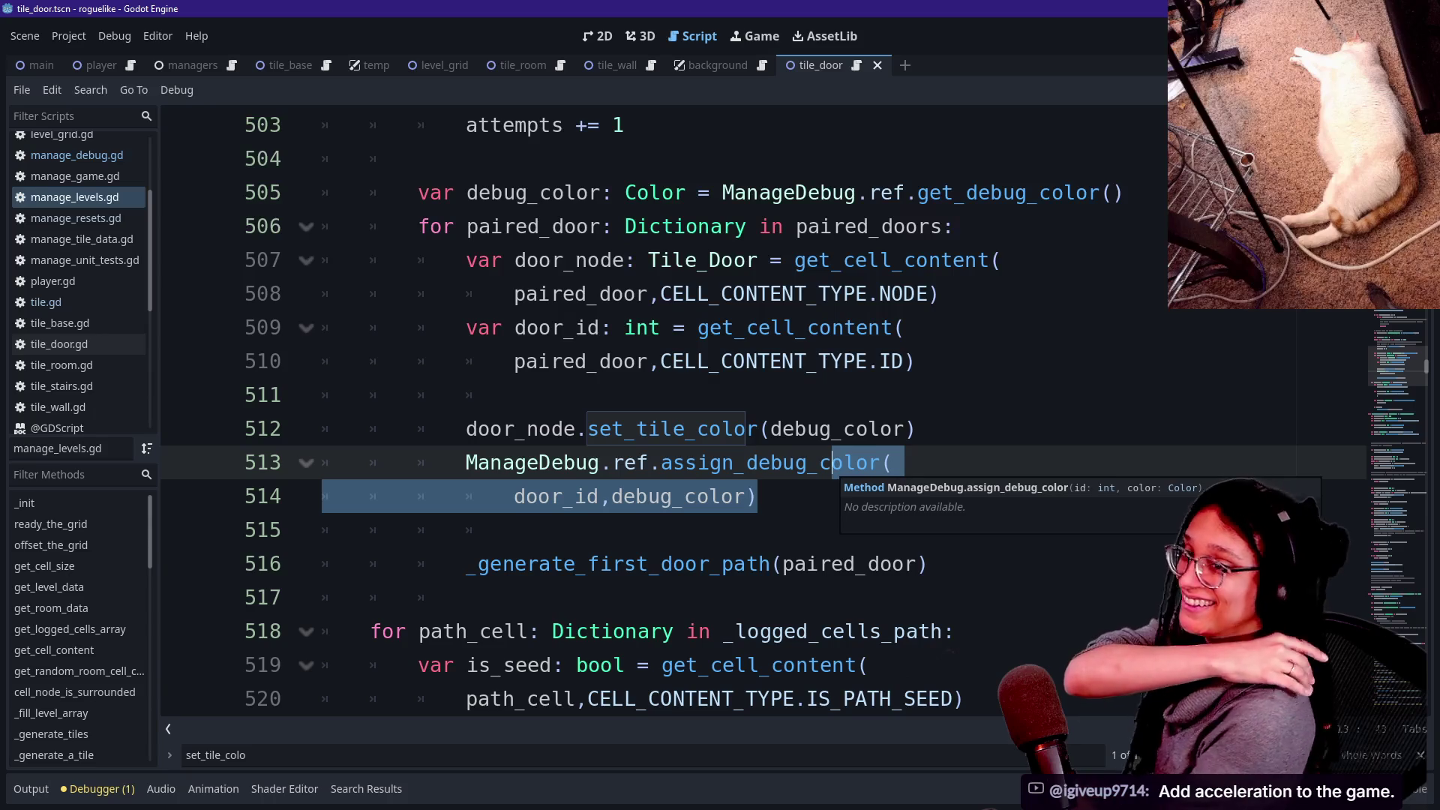
left_click(756, 496)
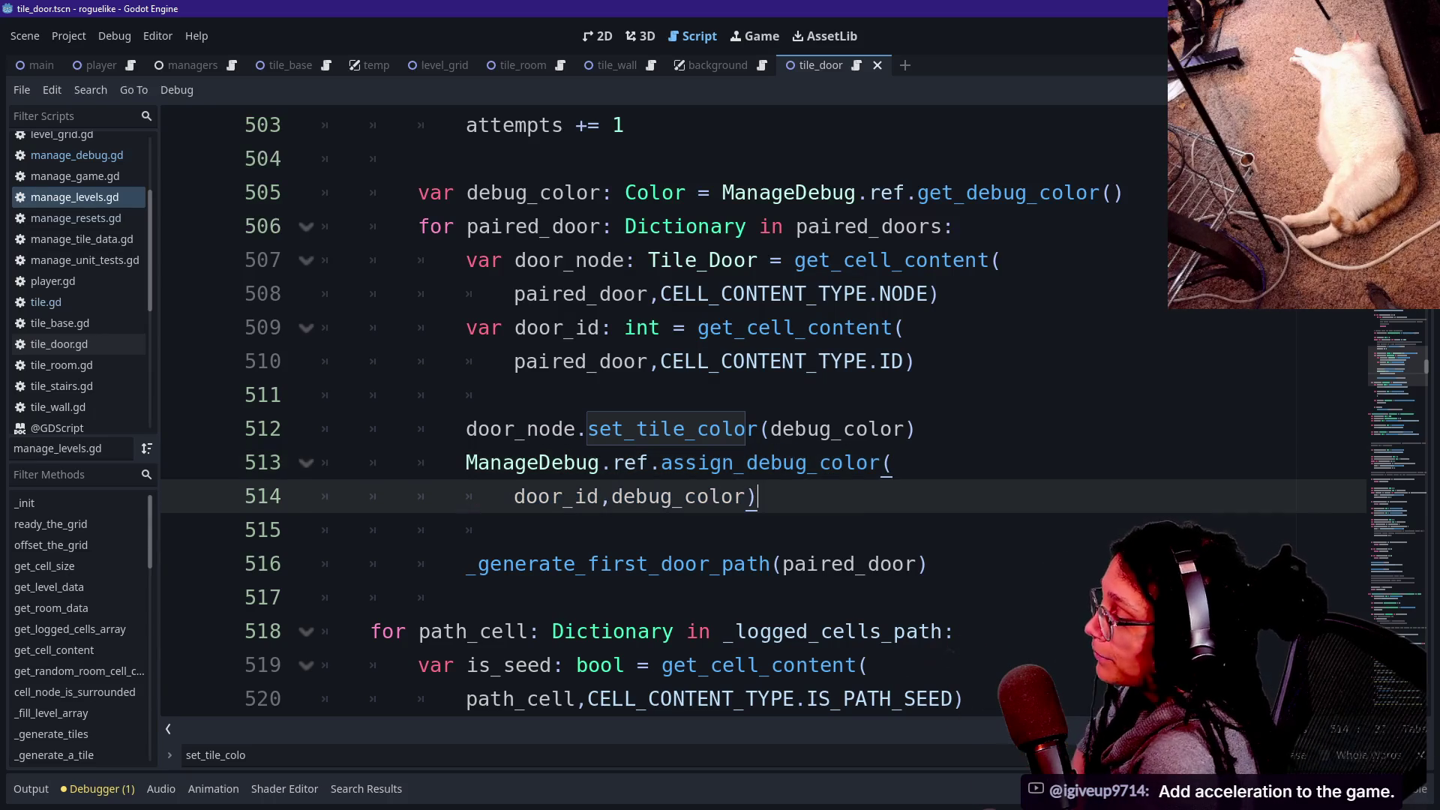
left_click_drag(525, 531, 746, 564)
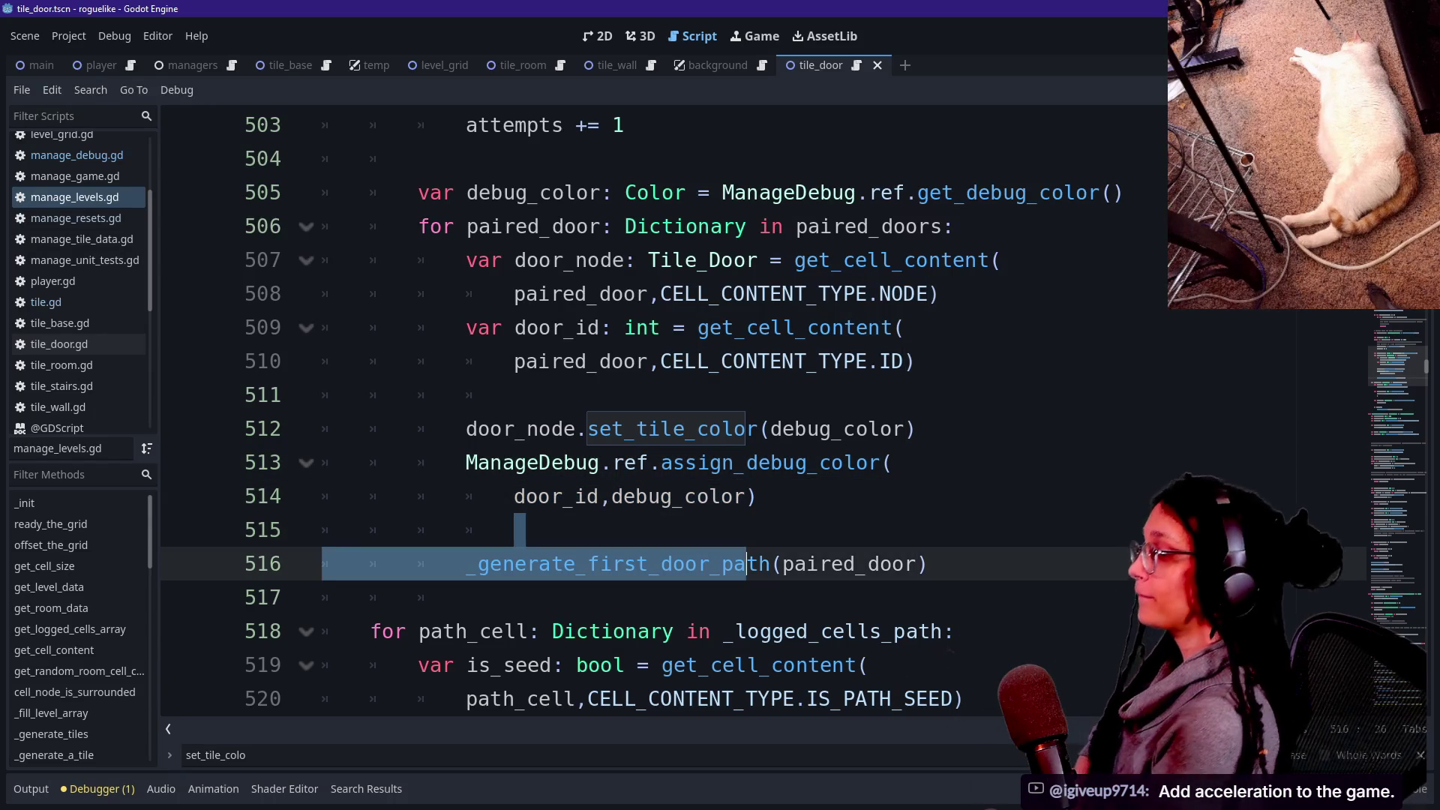
key("Left")
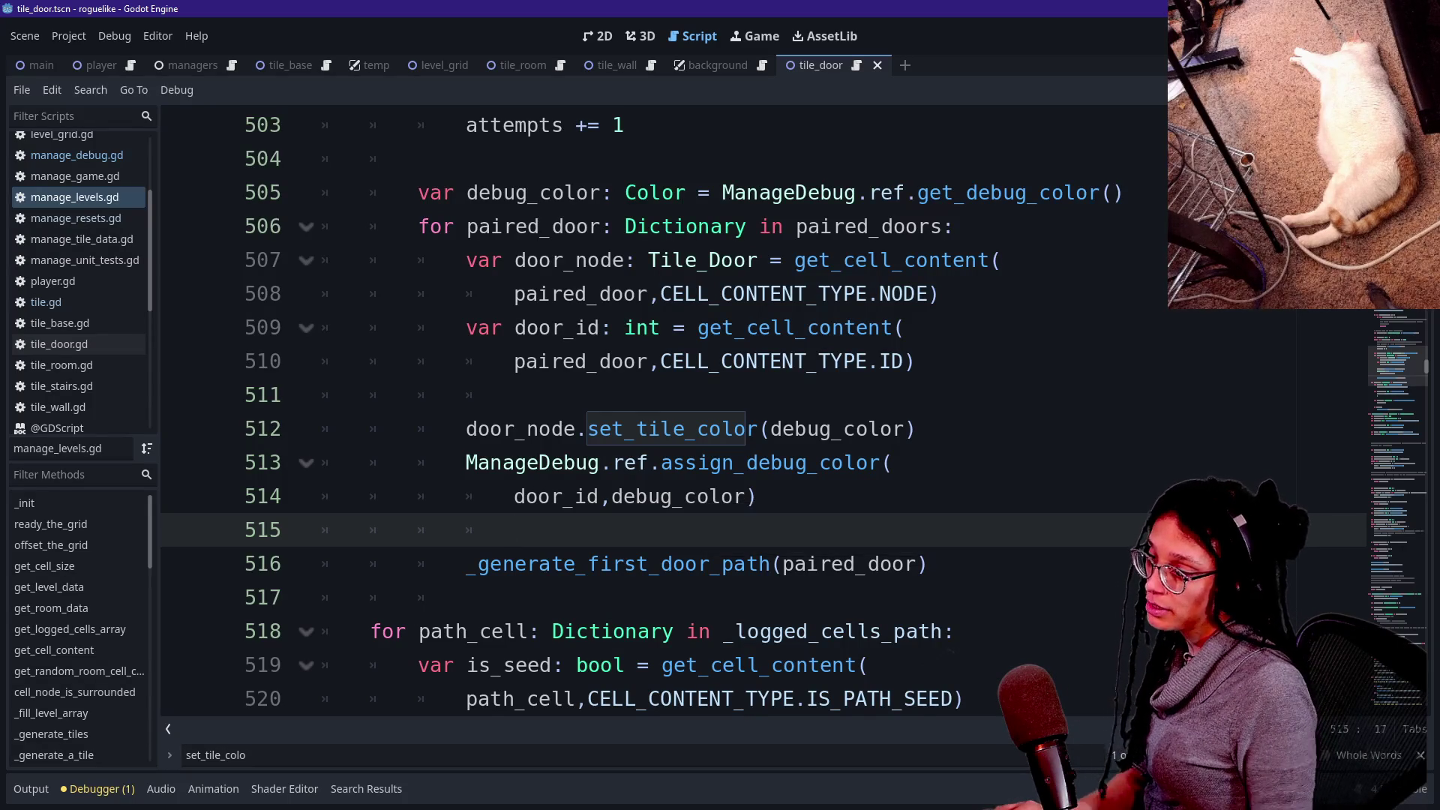
Quick-open tile.gd by searching 'tile' and scroll to its top.
key("shift+alt+o")
type("tile")
key("Return")
scroll(661, 330, "up", 10)
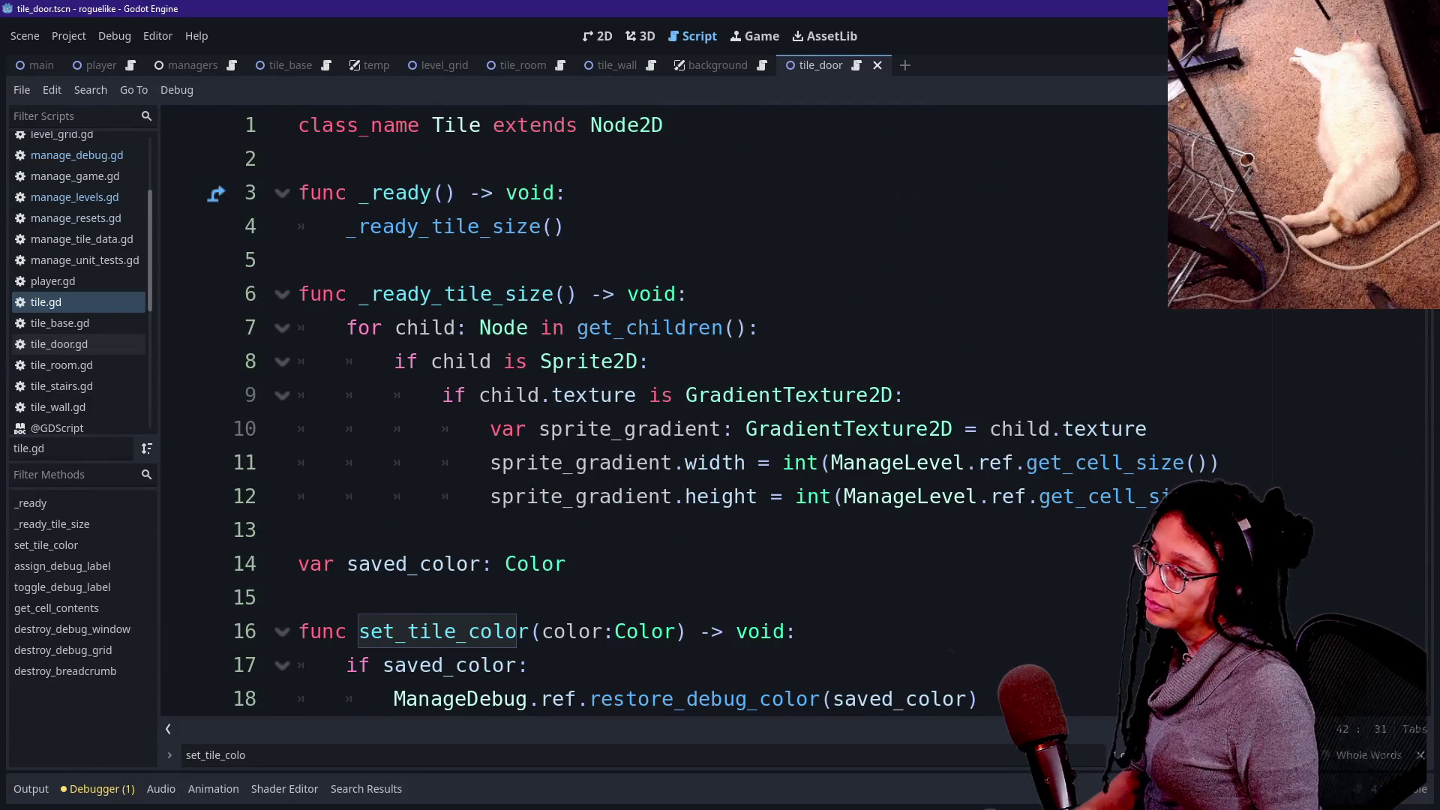
Add a _ready_tile_debug_color() call to _ready below the _ready_tile_size call.
left_click(299, 597)
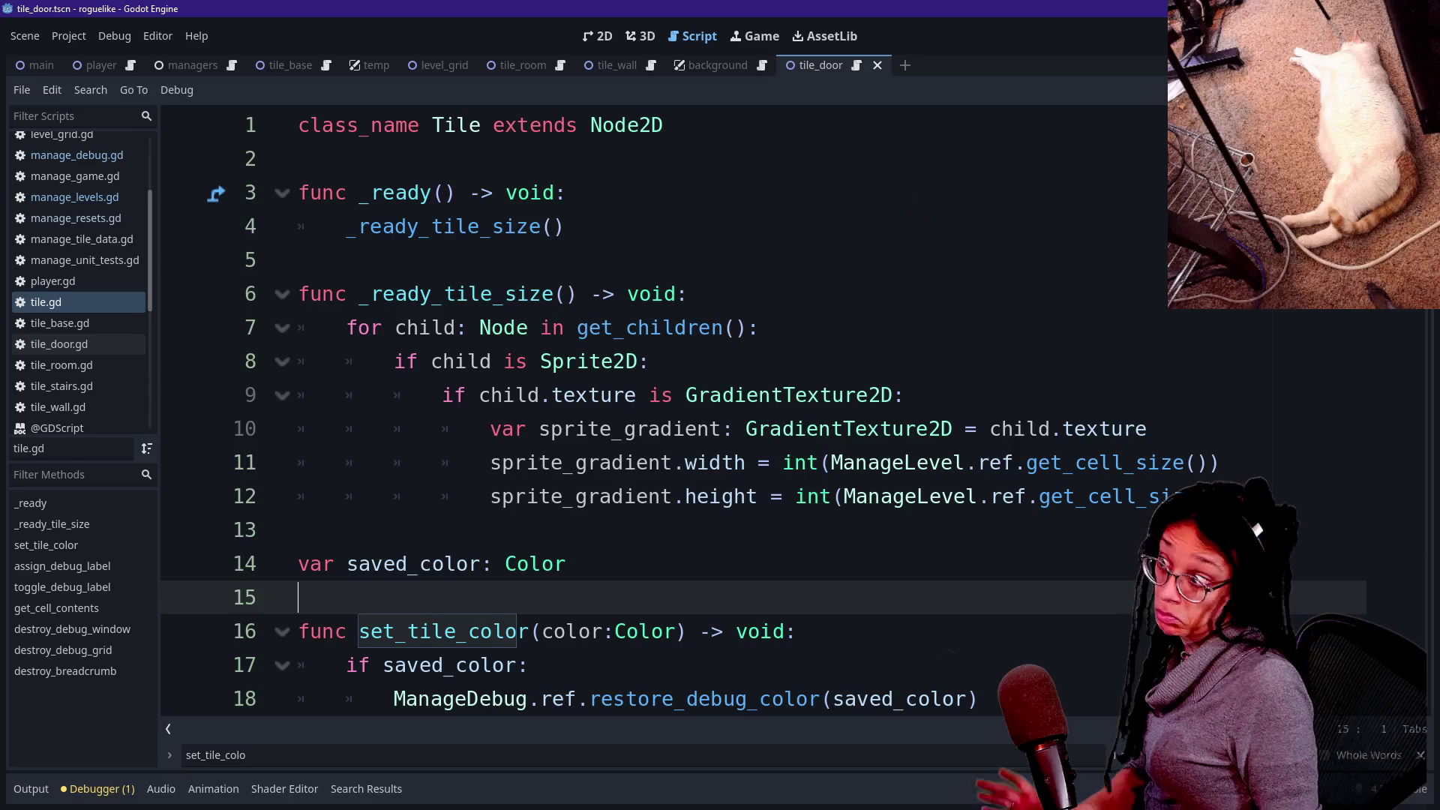
scroll(660, 406, "down", 2)
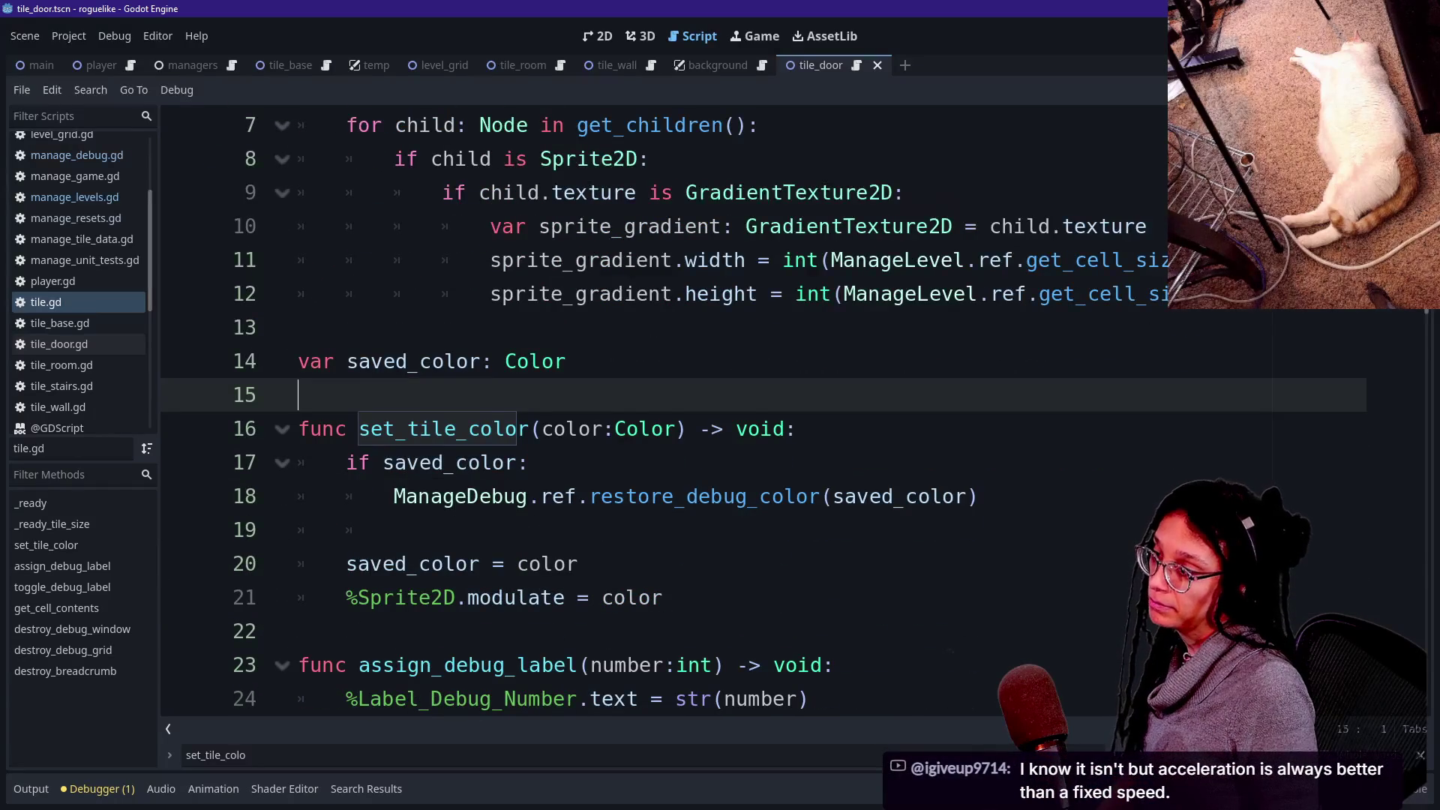
scroll(660, 406, "up", 2)
left_click(564, 225)
key("Return")
type("_ready_tile_debug_color()")
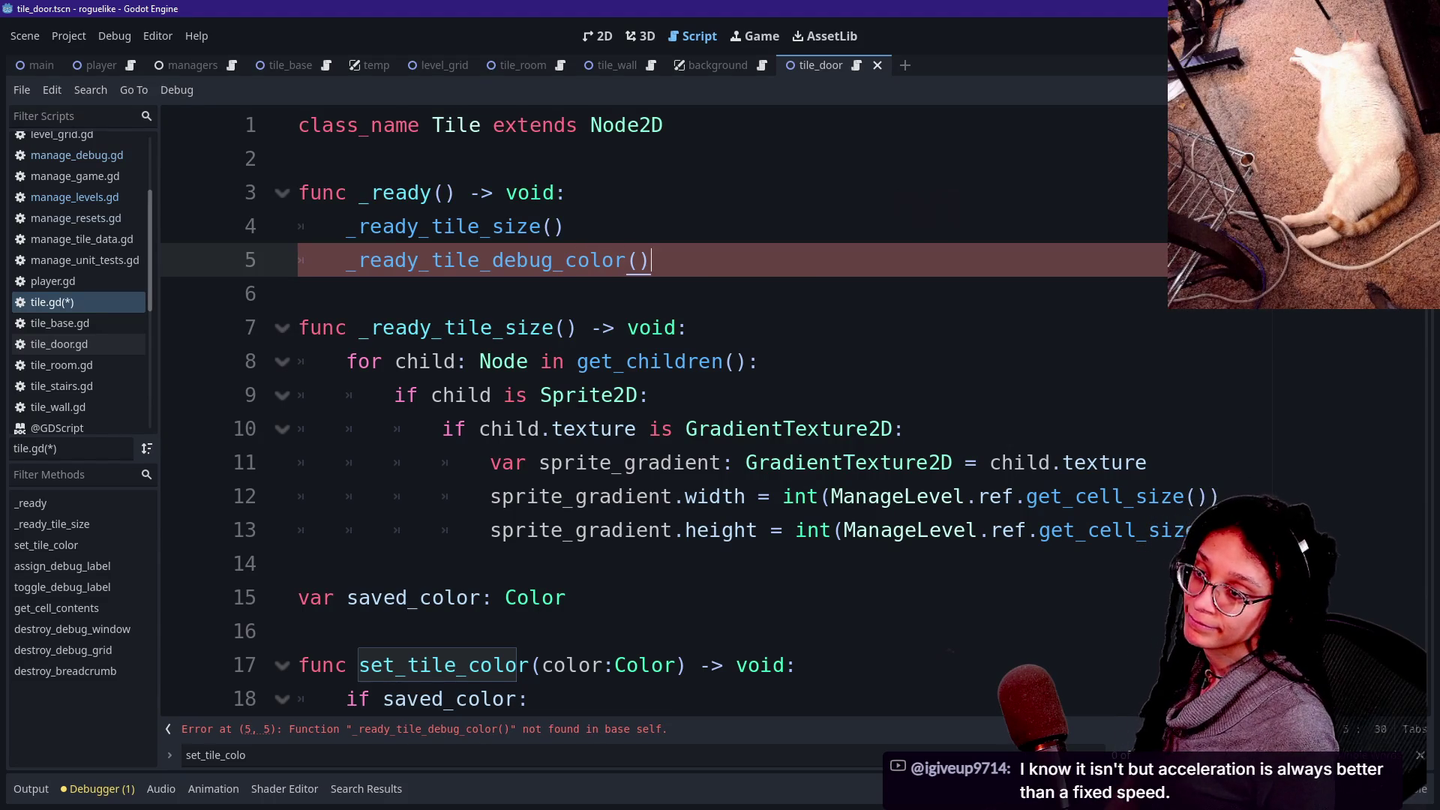
Look over set_tile_color, briefly adding and removing a line after its modulate line.
left_click(650, 496)
key("Down")
key("Down")
key("Down")
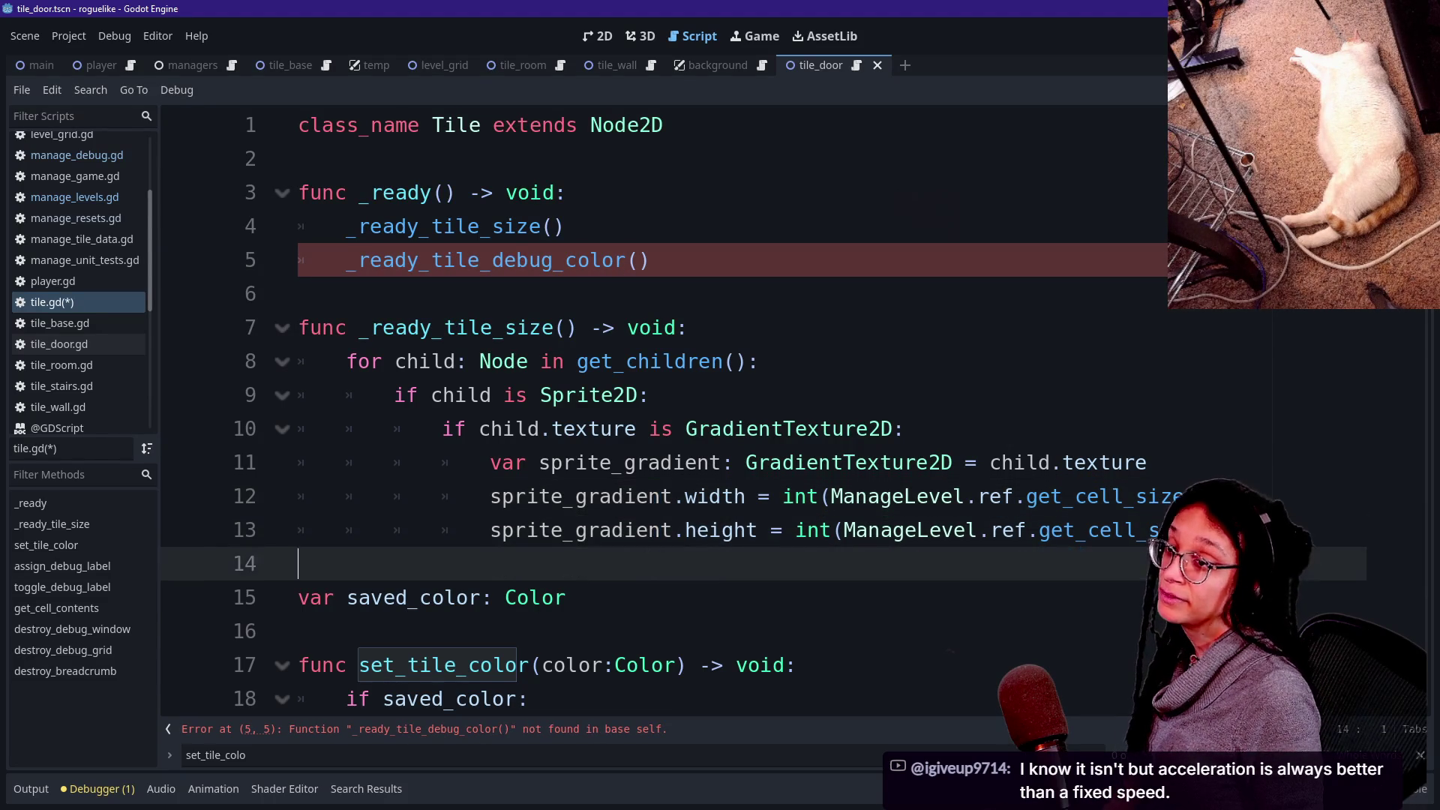
left_click(300, 563)
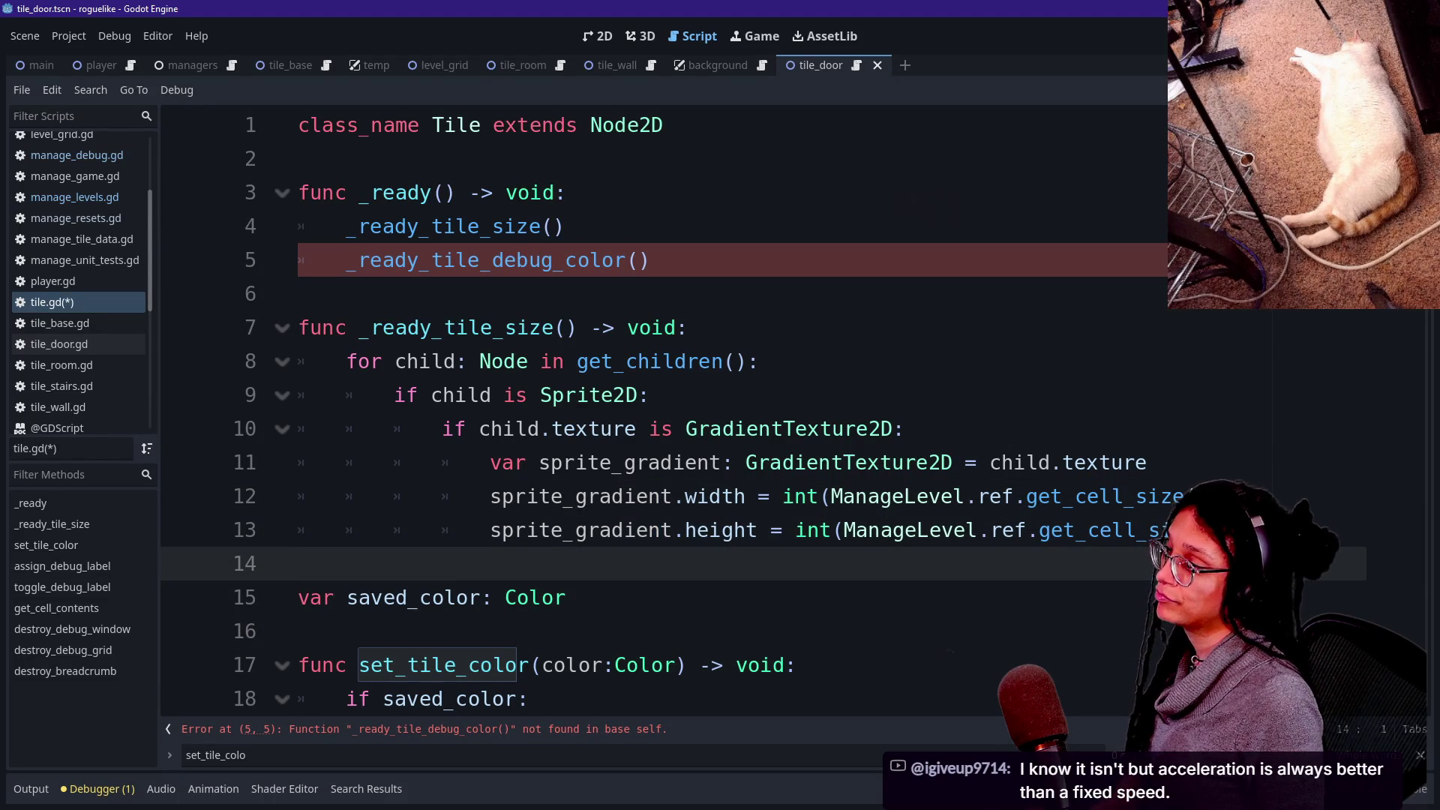
scroll(660, 420, "down", 1)
scroll(660, 420, "down", 2)
left_click(300, 563)
left_click(664, 530)
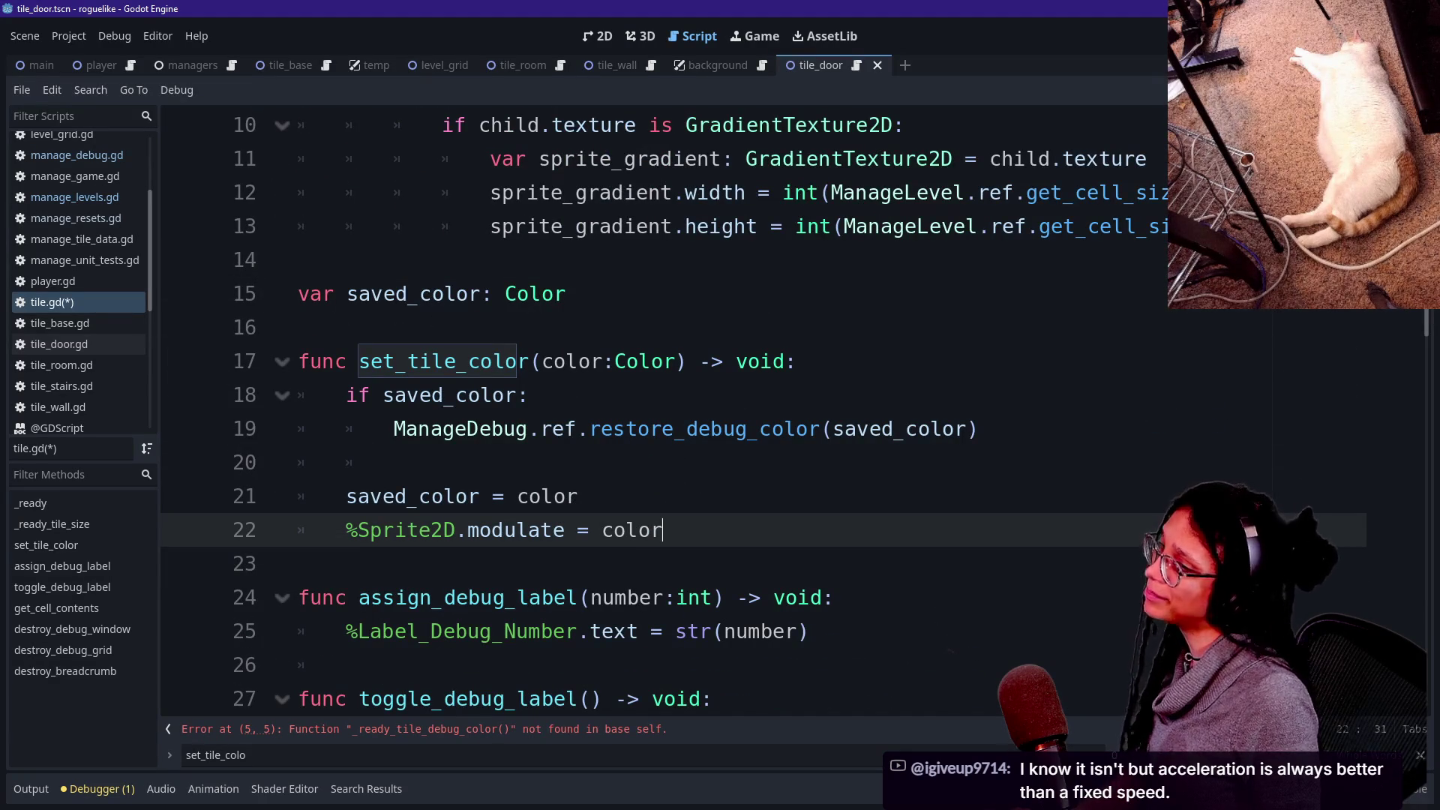
key("Return")
key("BackSpace")
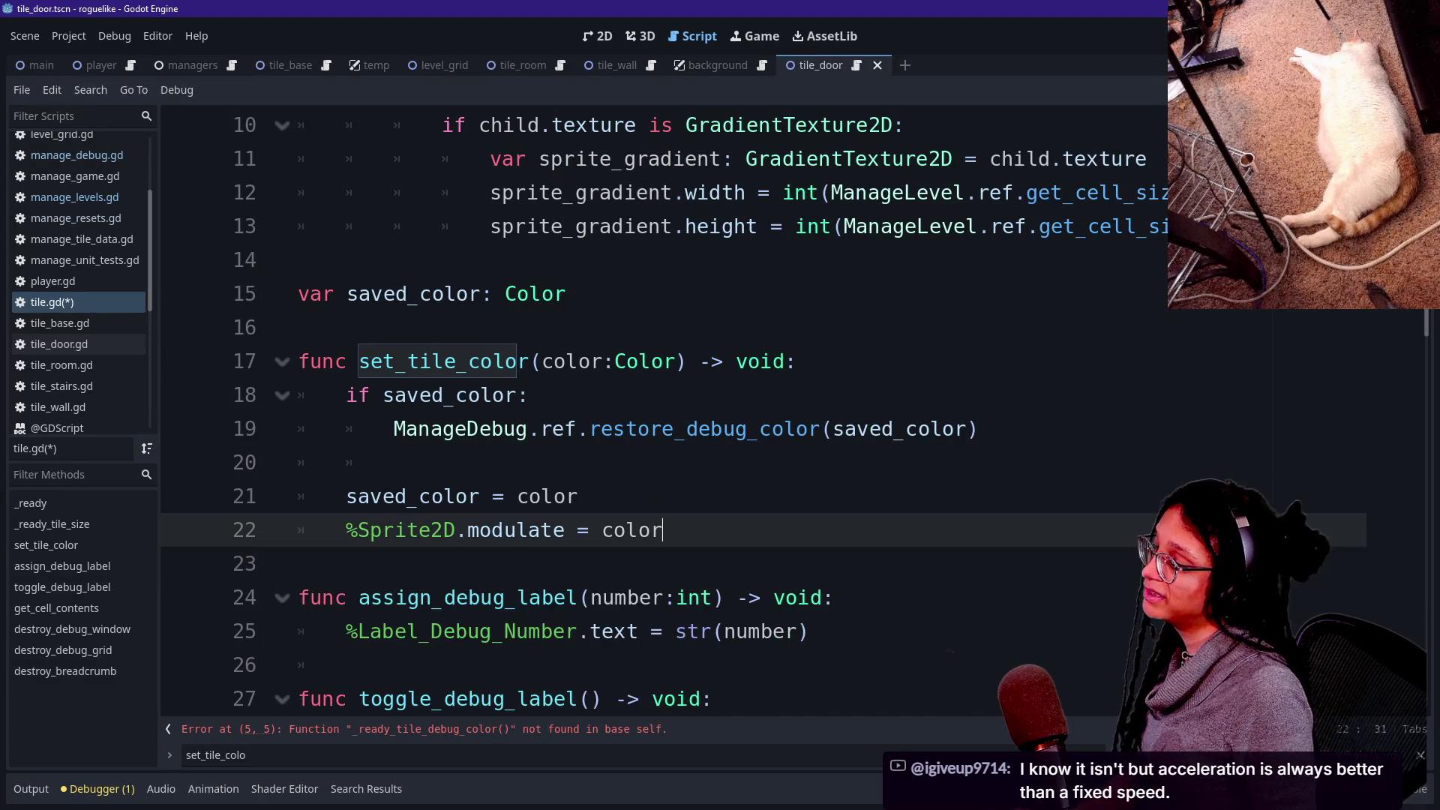
Leave an empty, unindented line after the _ready_tile_size function on line 13.
scroll(660, 420, "down", 1)
left_click(808, 530)
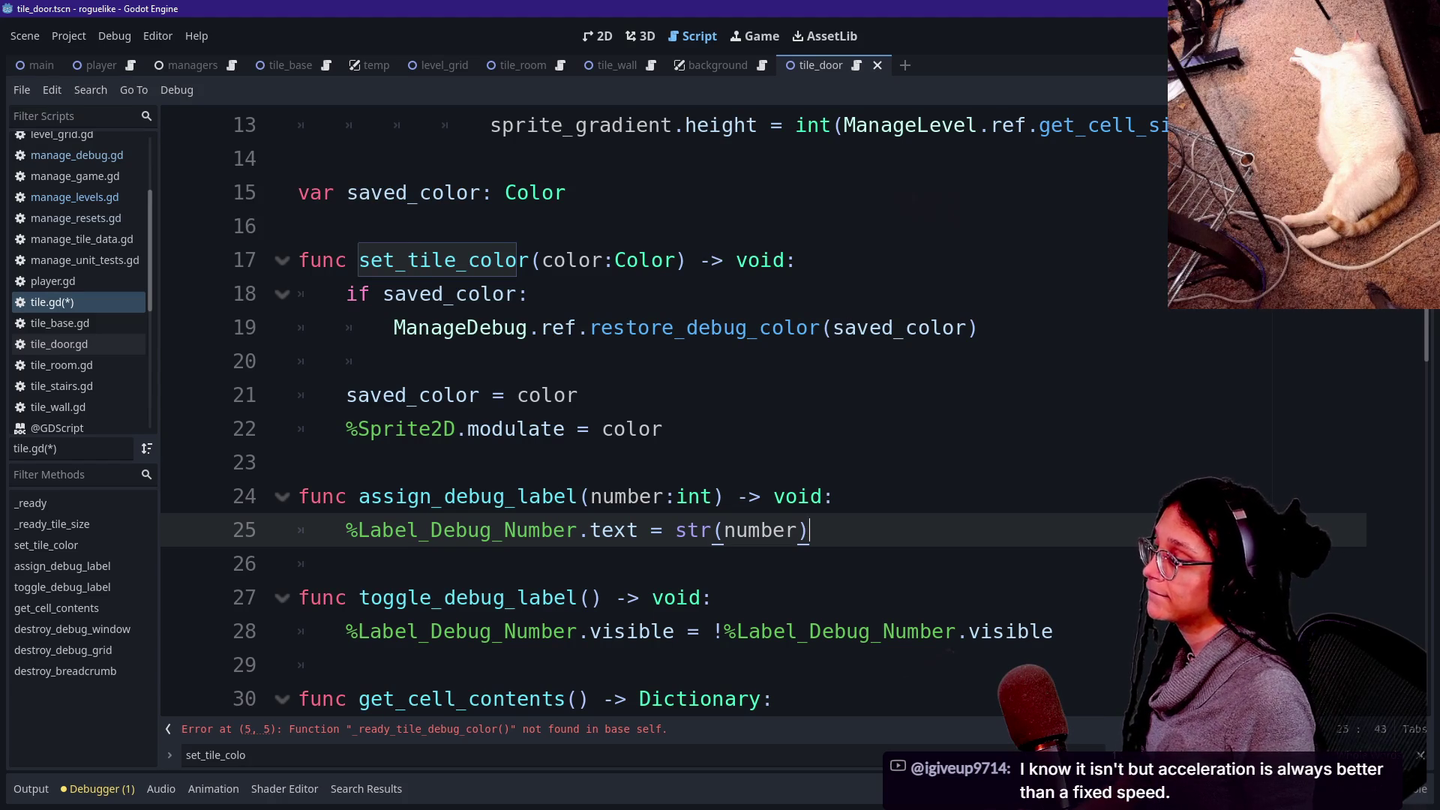
left_click(663, 429)
left_click(297, 462)
key("Return")
key("Return")
key("Up")
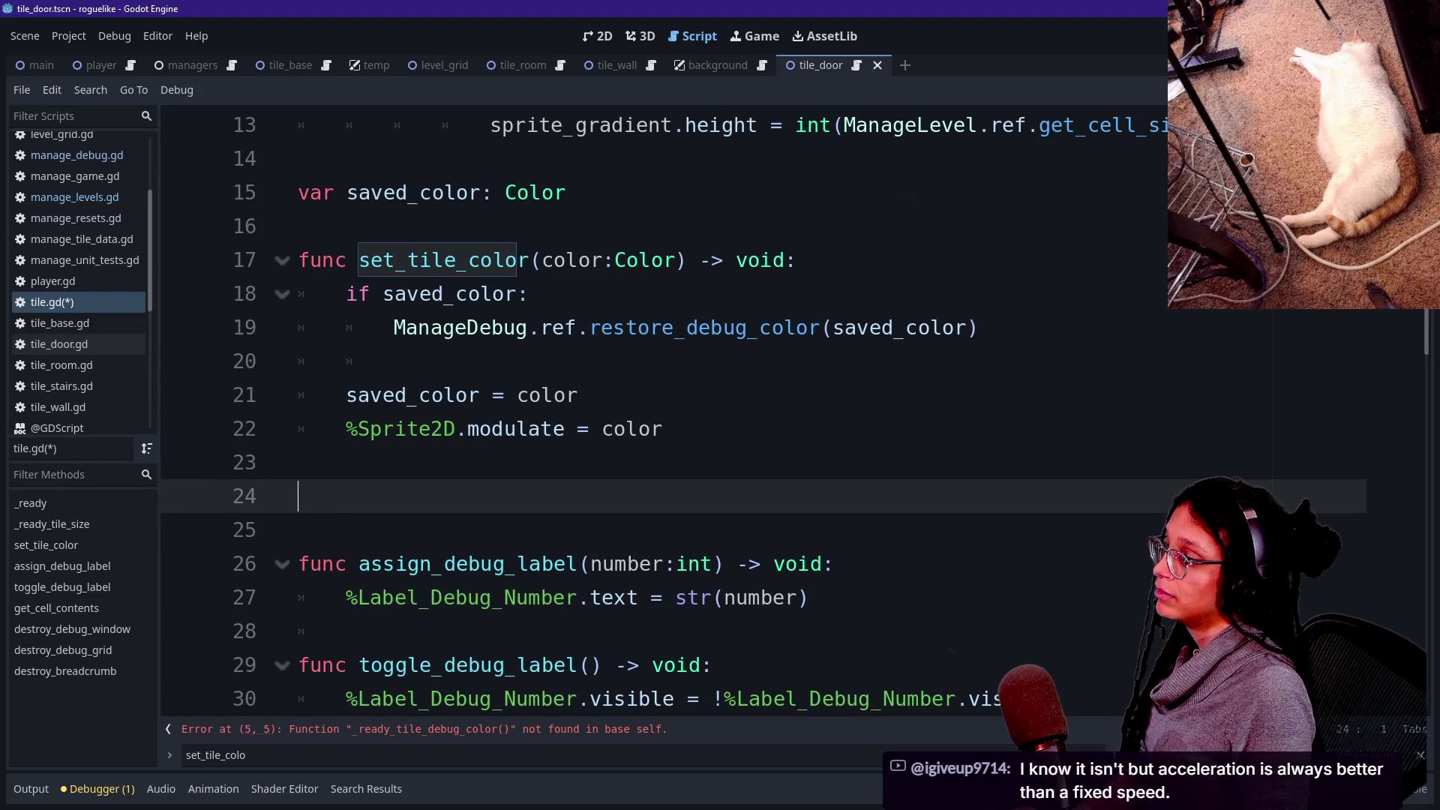
key("BackSpace")
key("BackSpace")
scroll(758, 427, "up", 1)
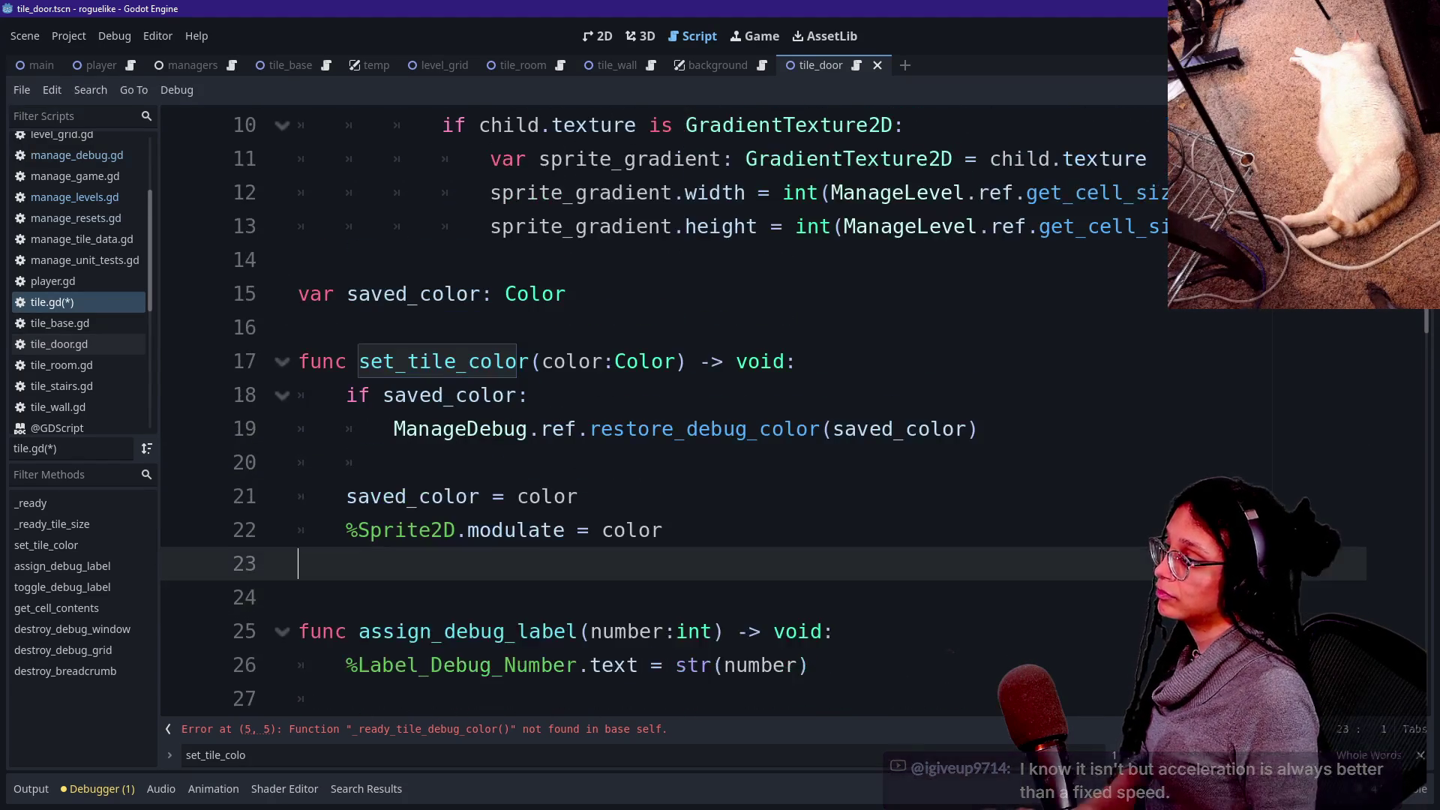
scroll(758, 428, "up", 2)
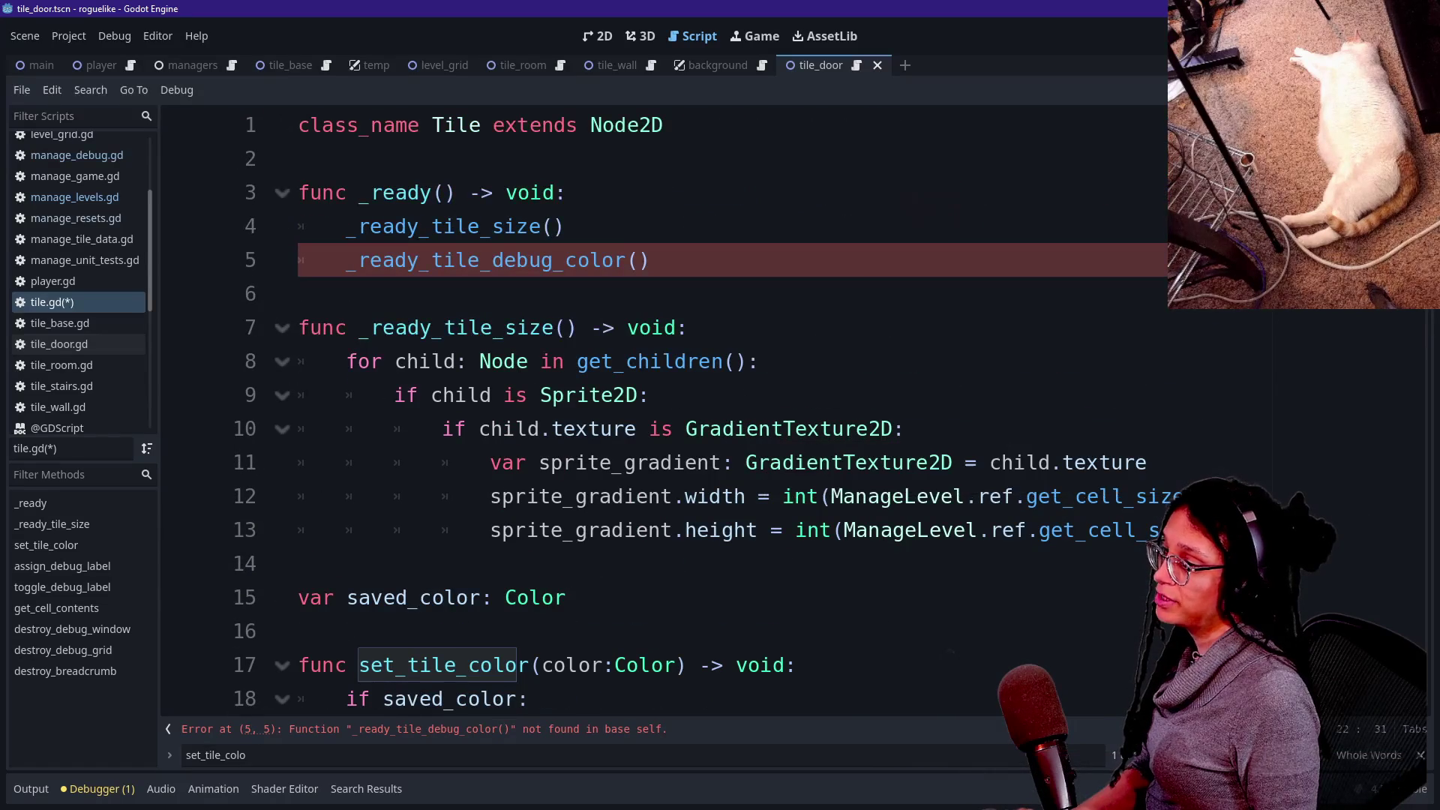
left_click(1155, 529)
key("Return")
key("BackSpace")
key("BackSpace")
key("BackSpace")
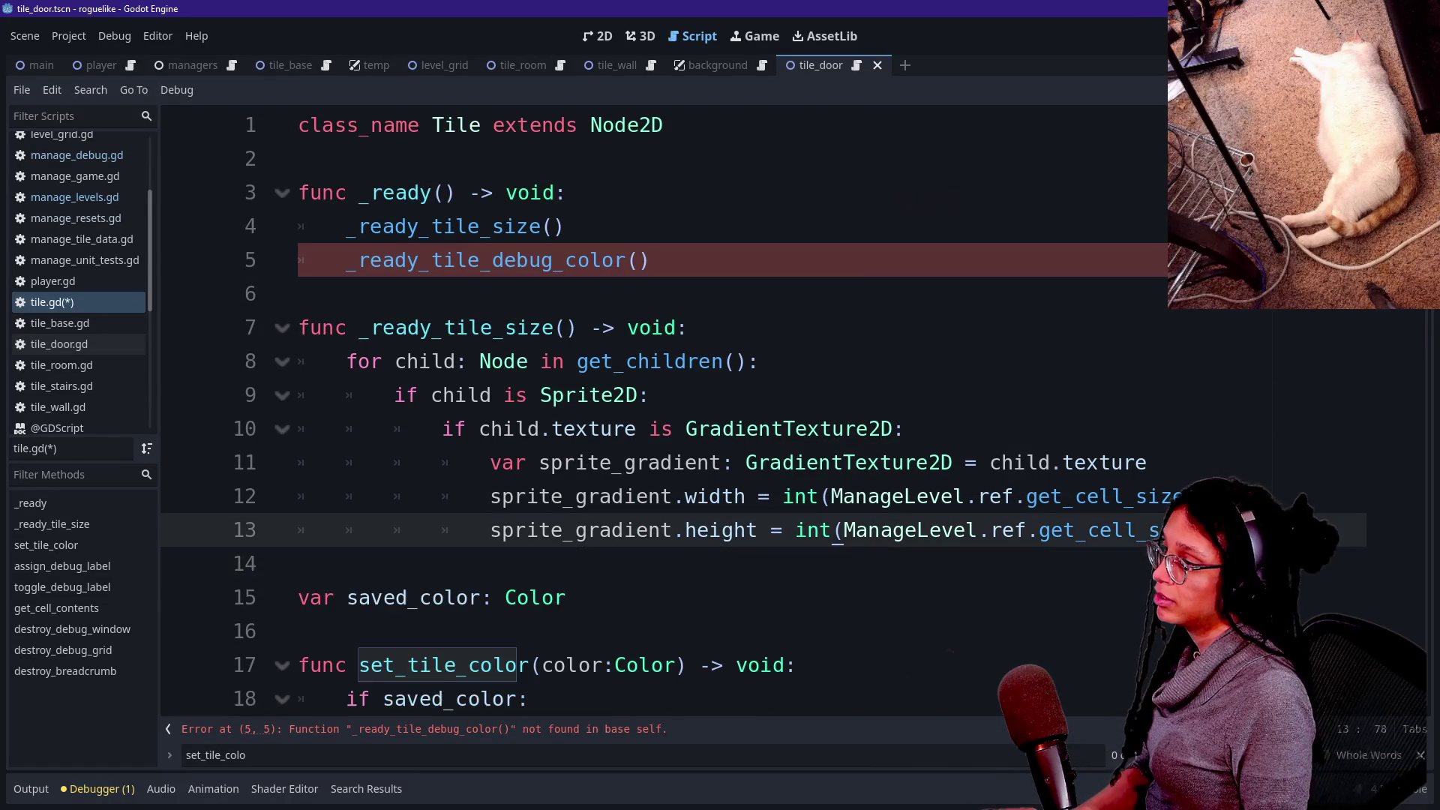
key("Return")
key("BackSpace")
key("BackSpace")
key("BackSpace")
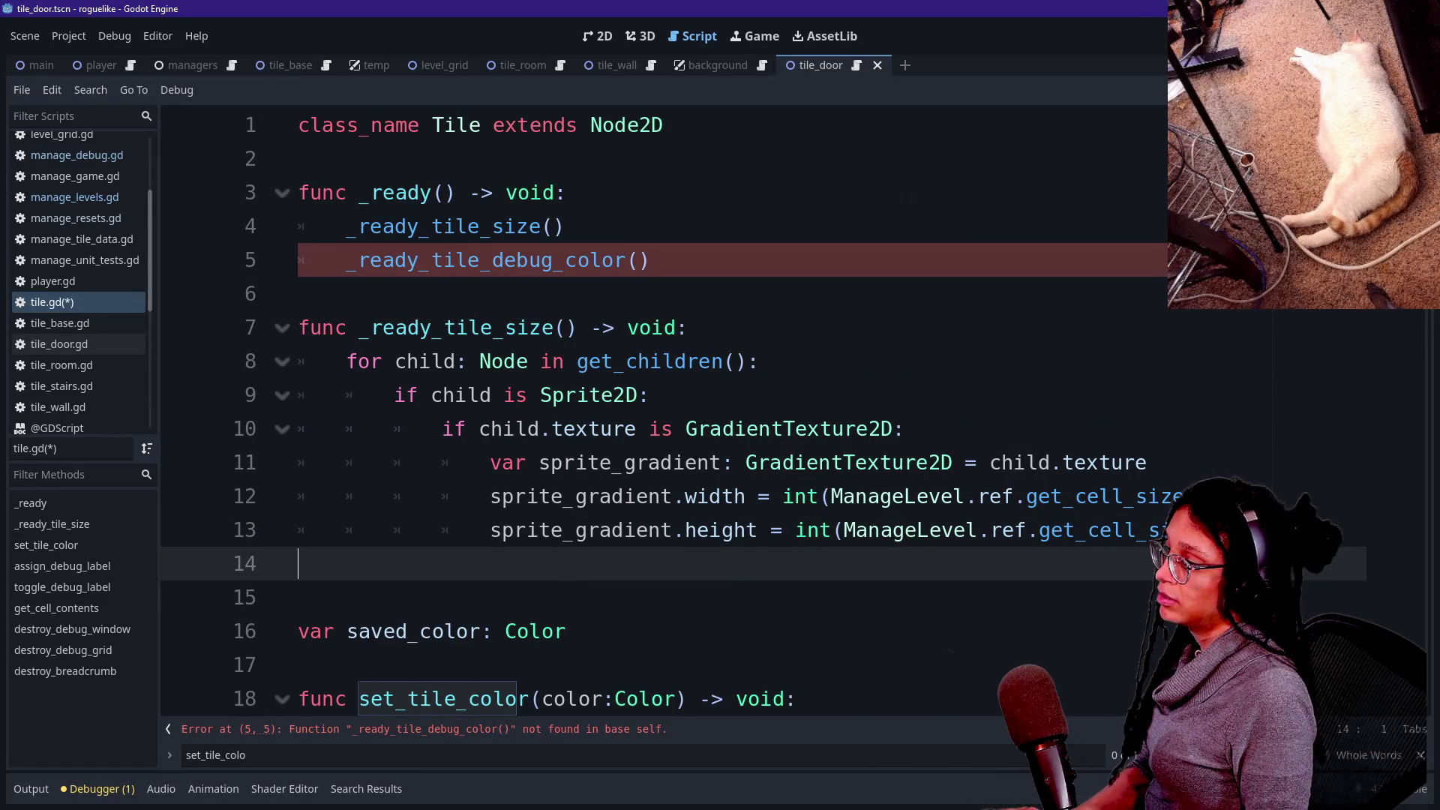
Write the header func _ready_tile_debug_color() -> void: below _ready_tile_size.
key("Return")
type("func _readu")
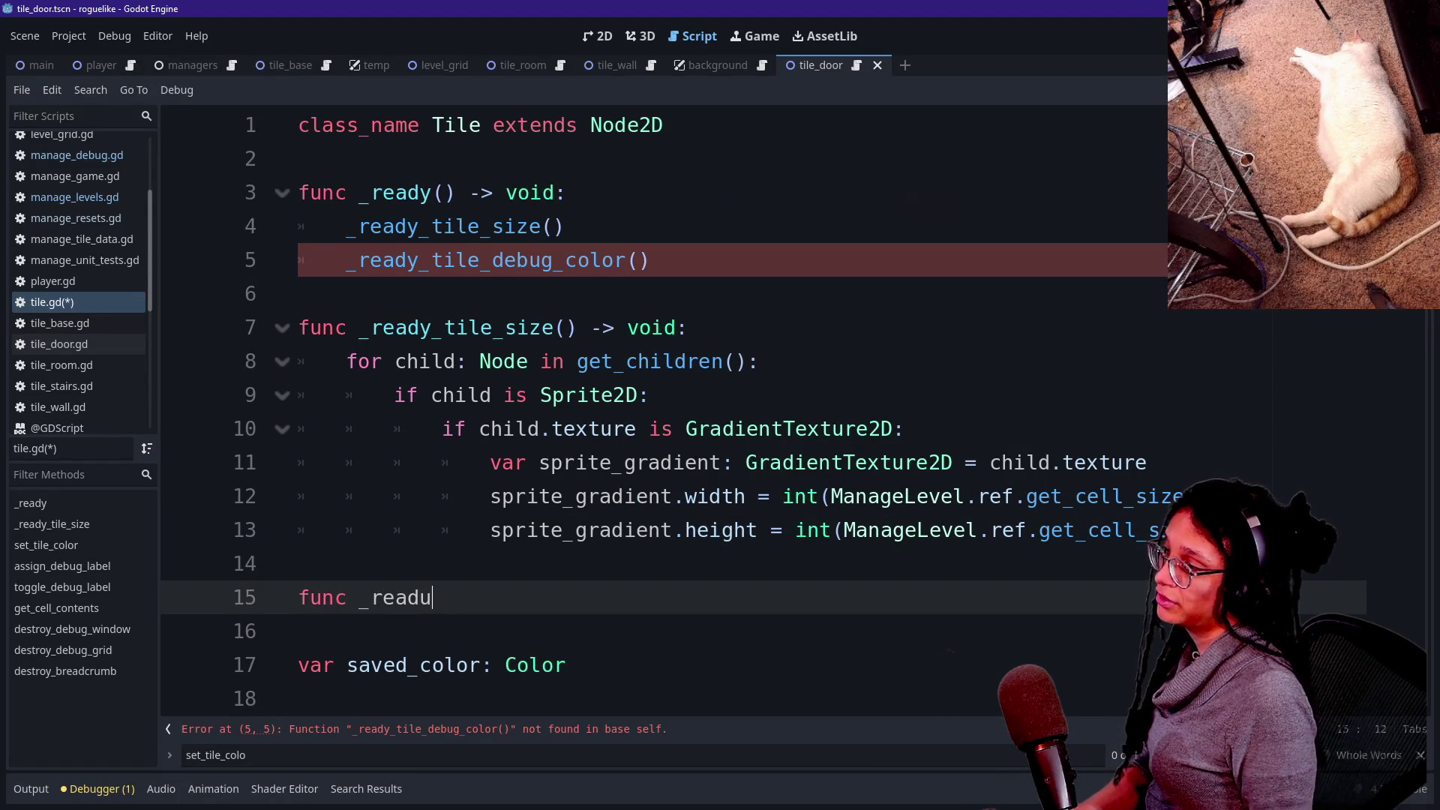
left_click(651, 260)
left_click(398, 226)
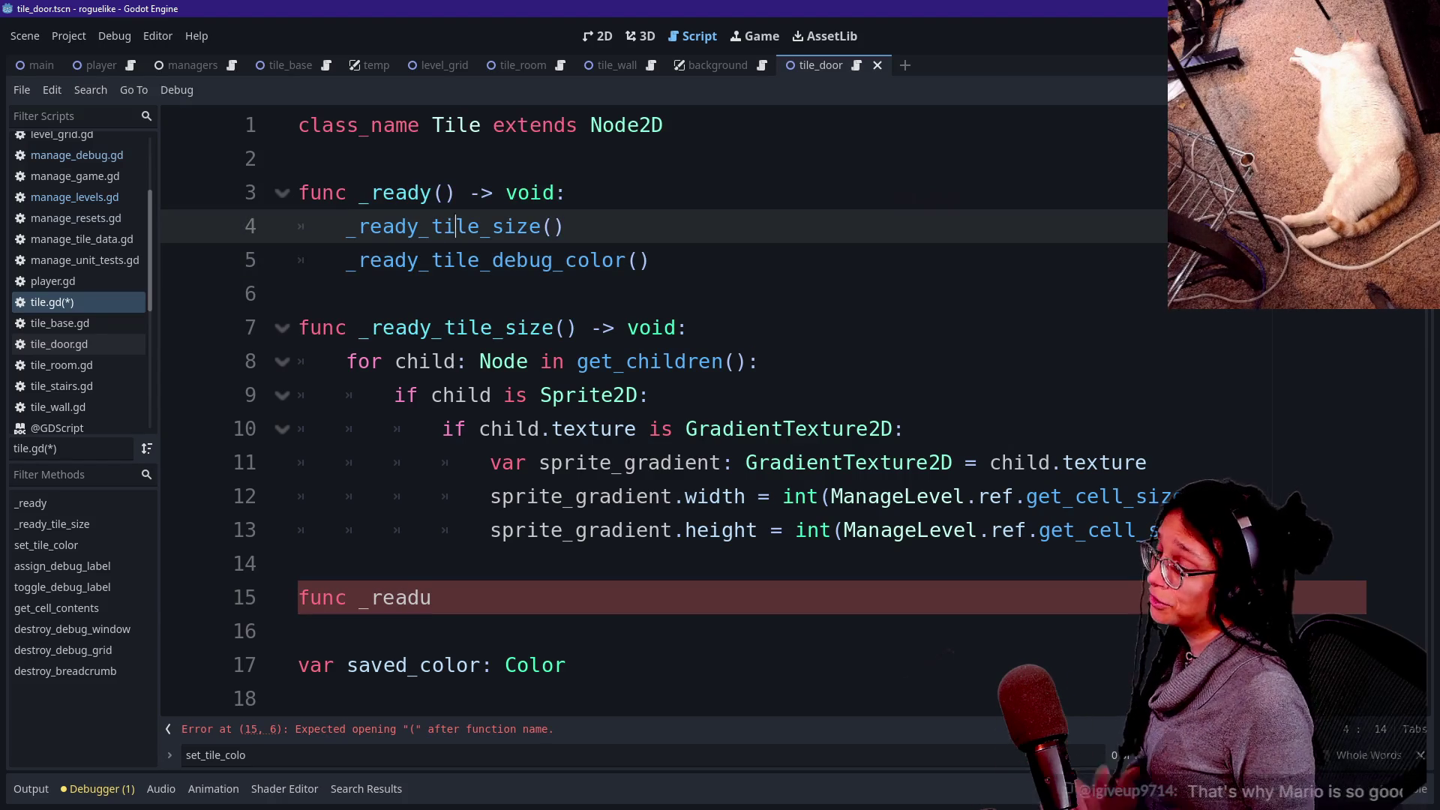
left_click(434, 598)
key("BackSpace")
type("y_")
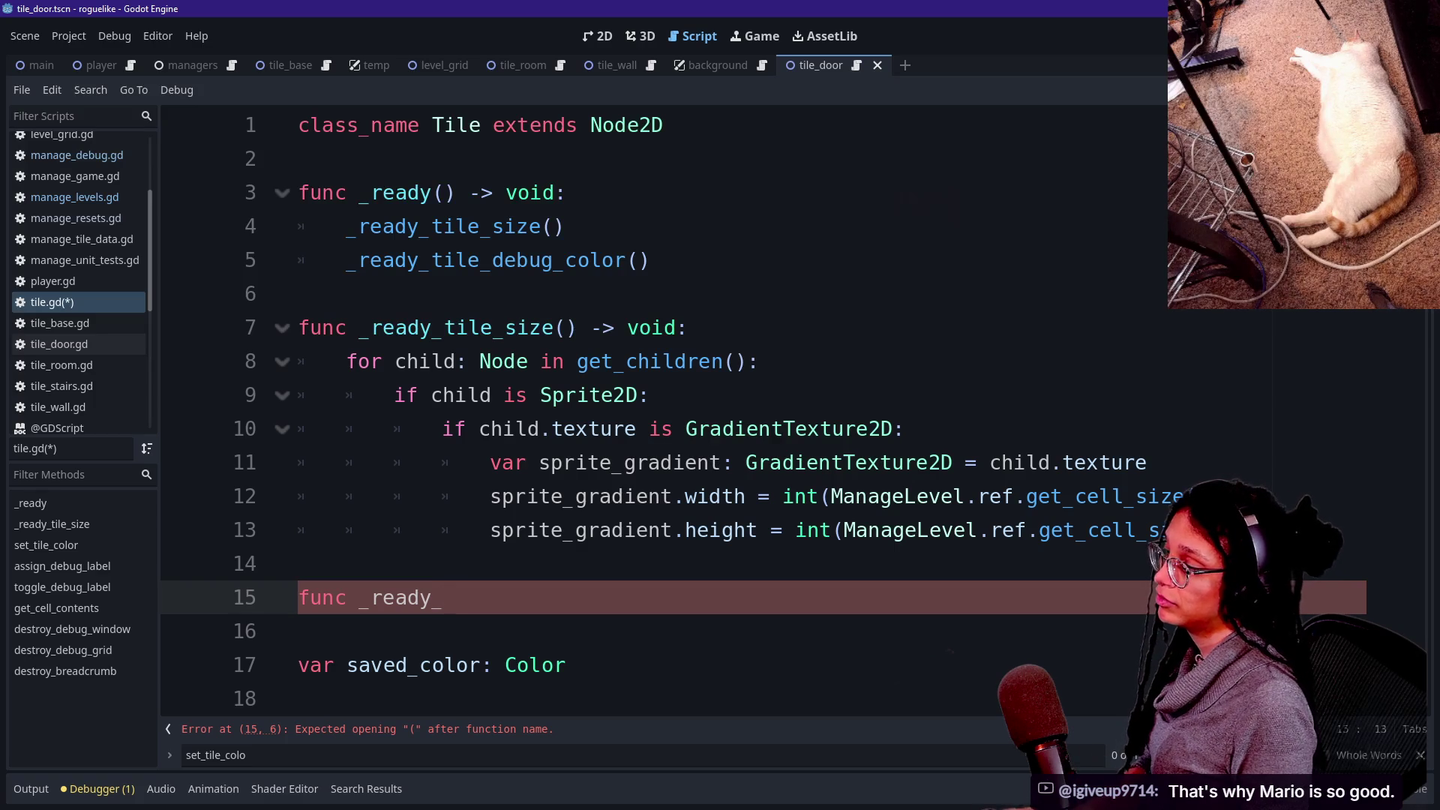
type("tile")
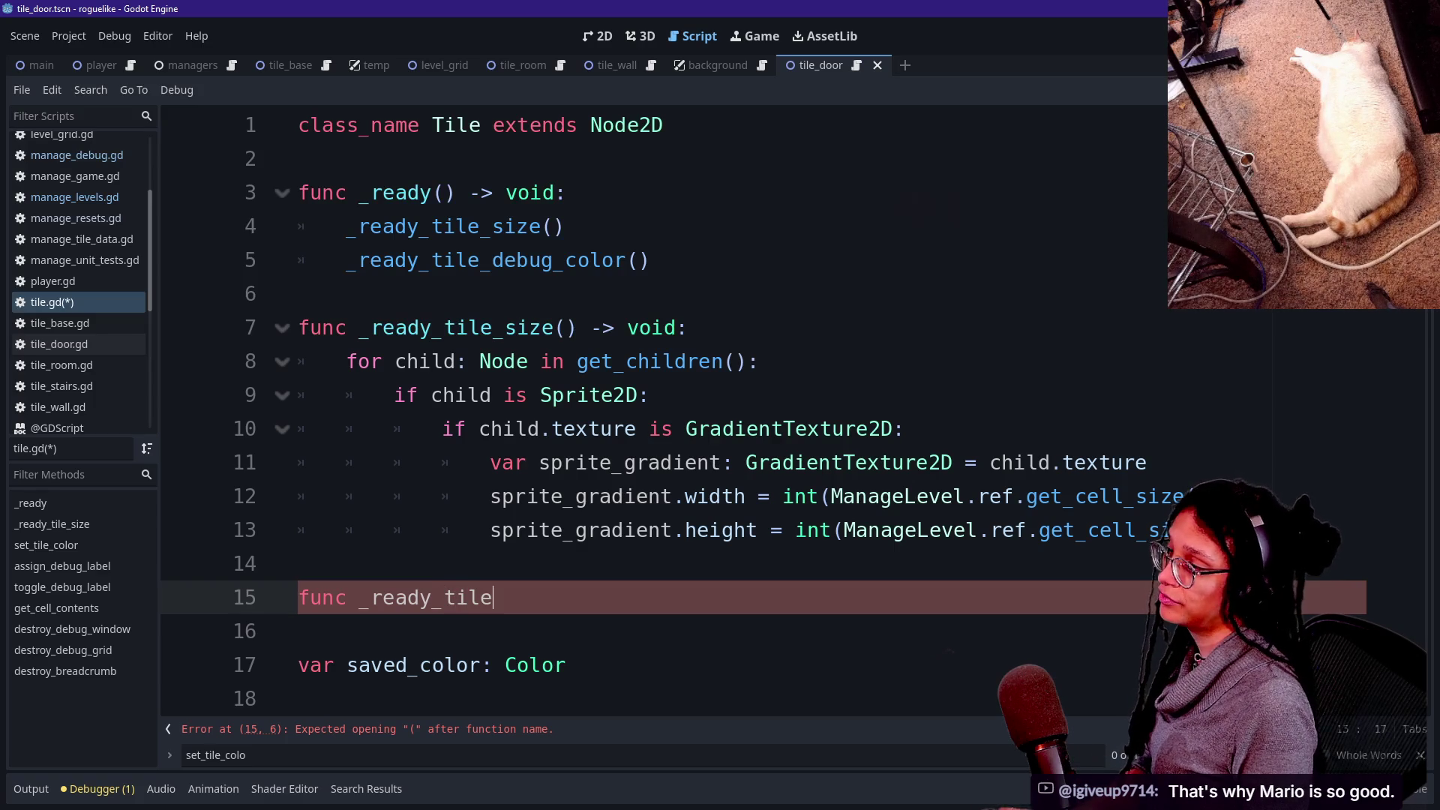
type("_debug_oco")
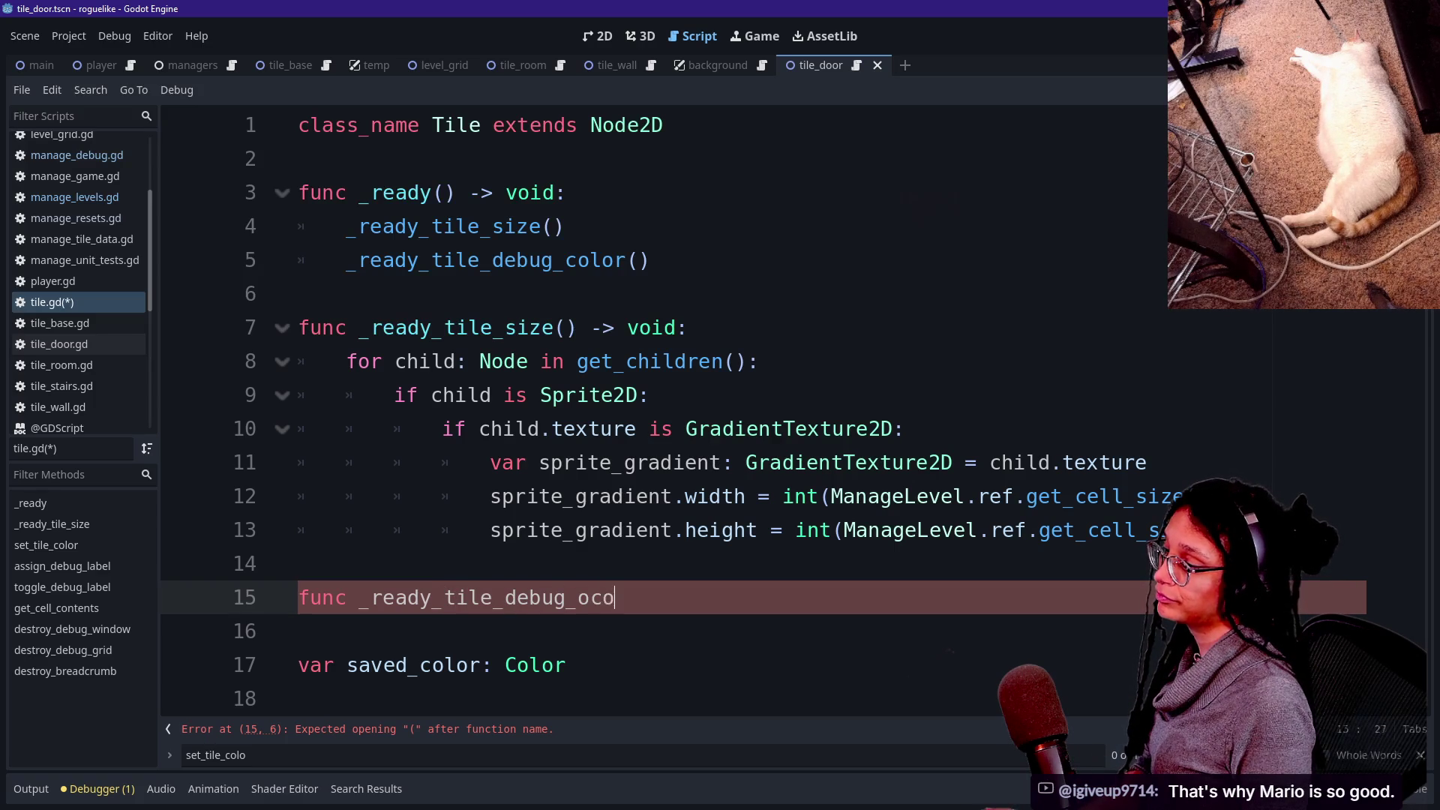
key("BackSpace")
key("BackSpace")
key("BackSpace")
type("color() -> ")
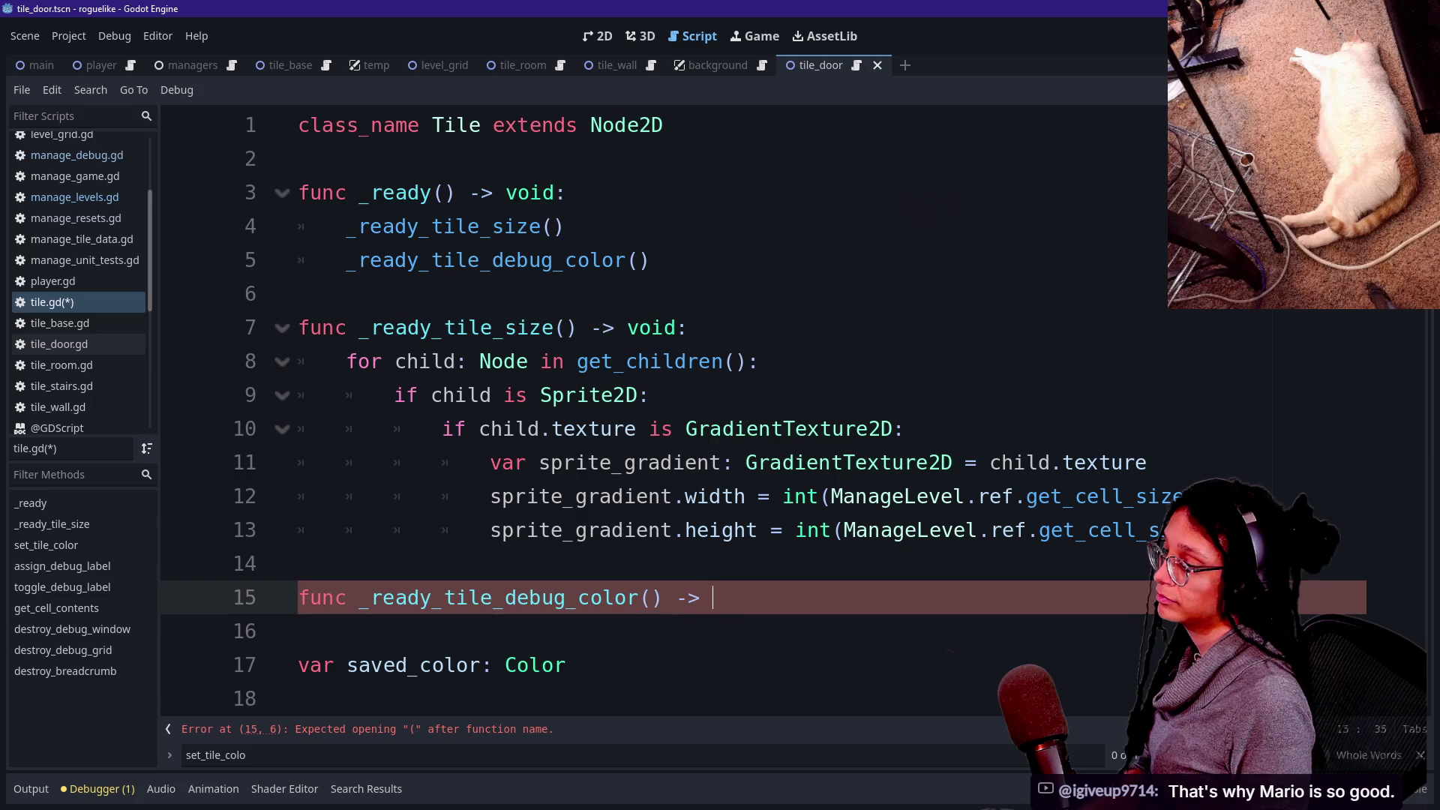
type("void:")
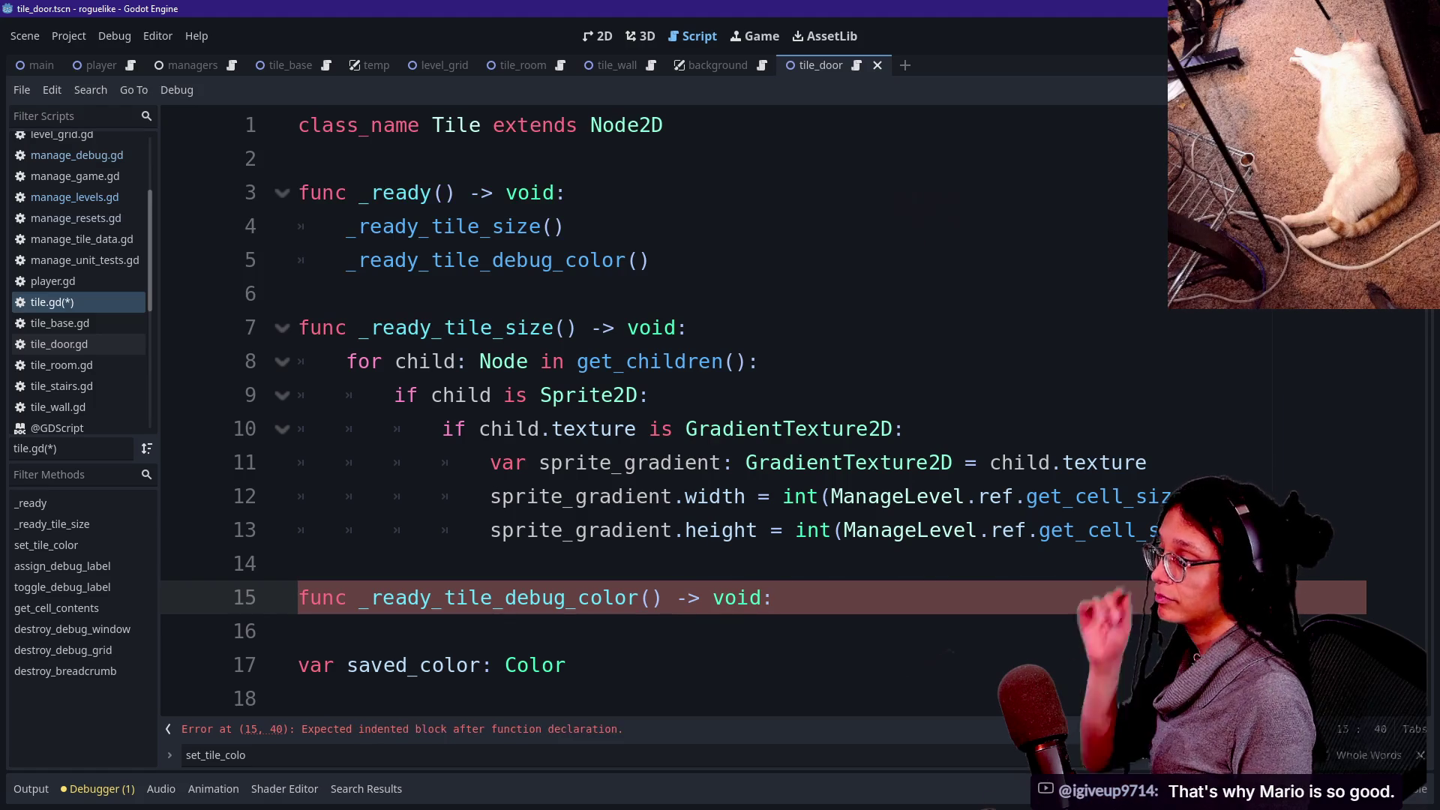
key("Return")
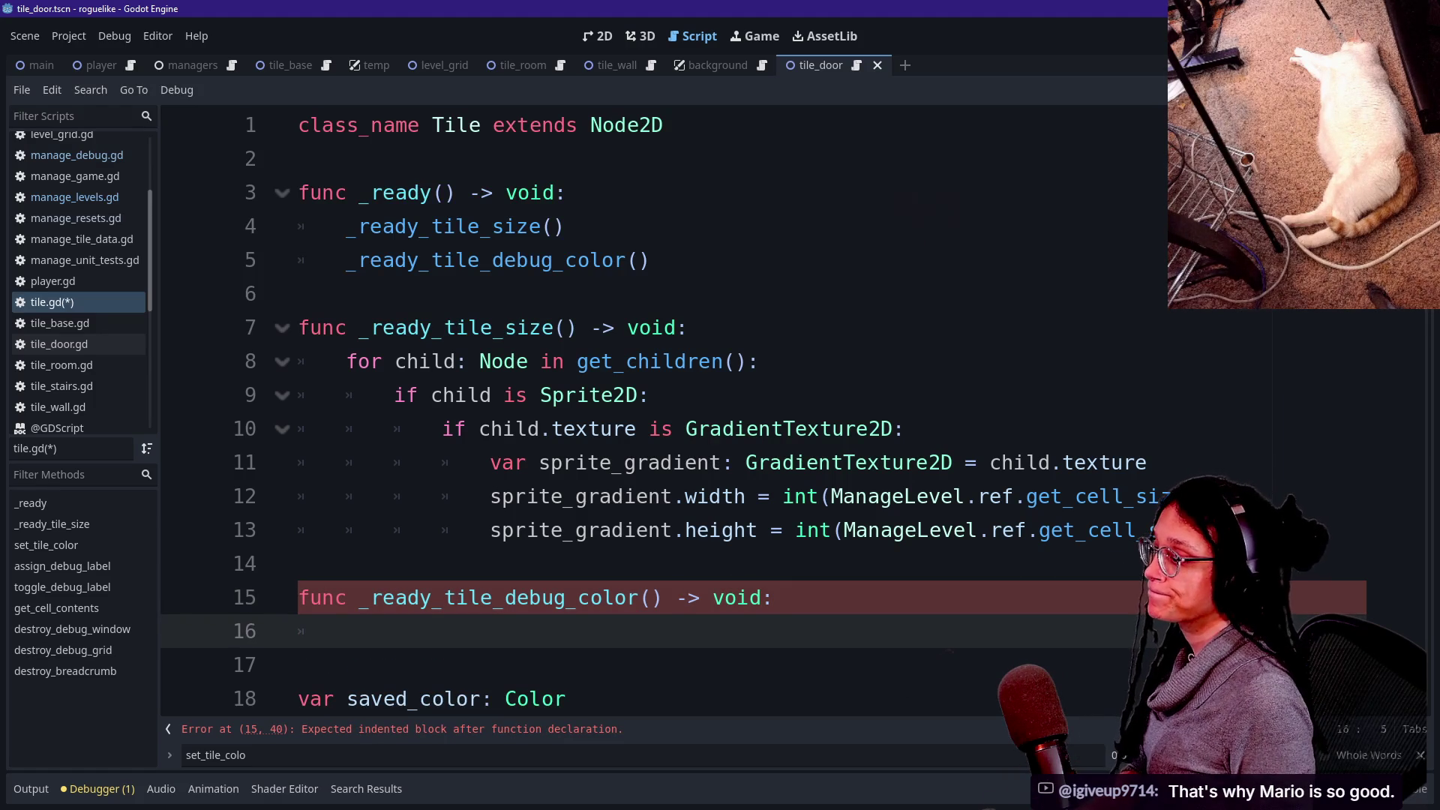
Add var cell_contents: Dictionary = get_cell_contents() above a var tile_id: int declaration.
key("Down")
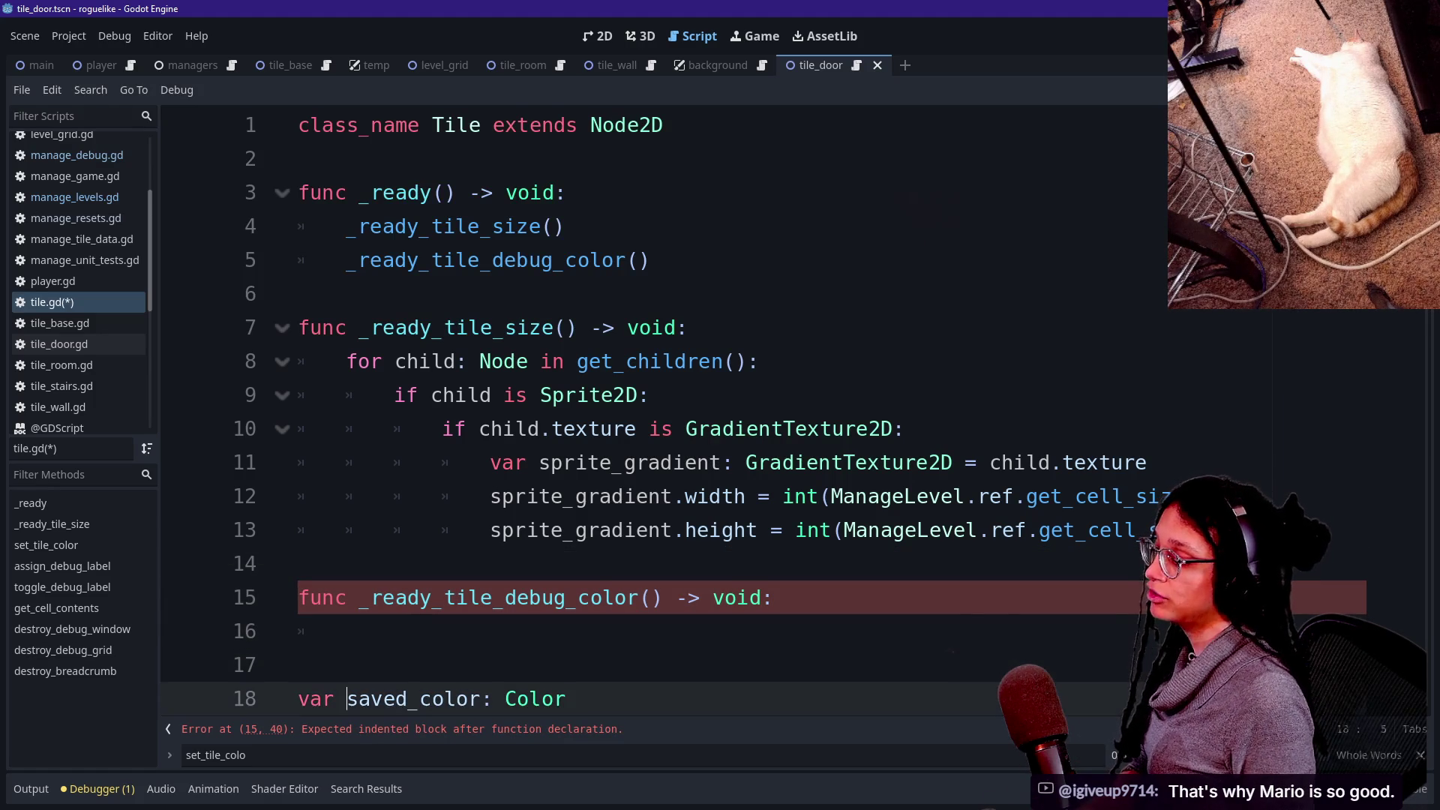
key("Up")
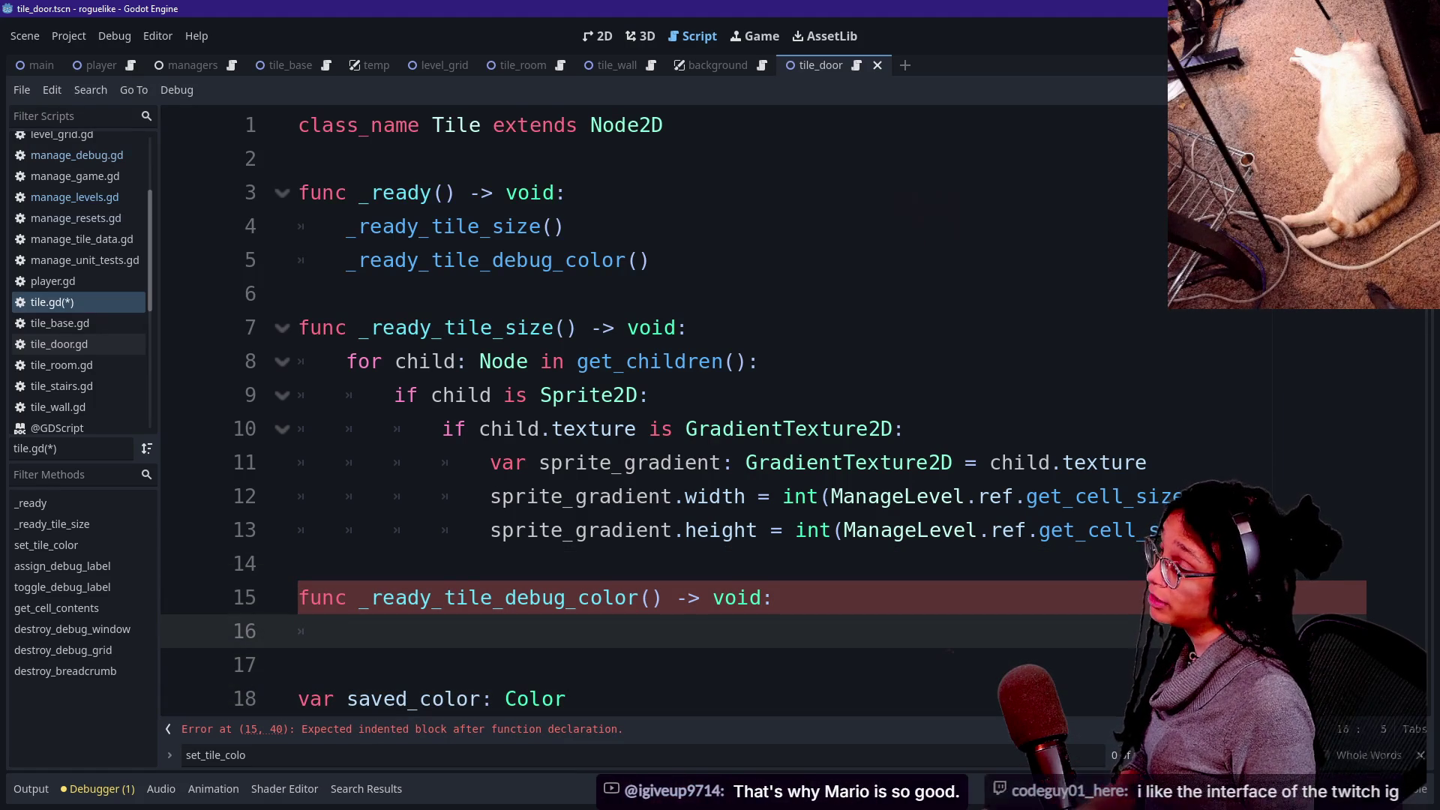
scroll(645, 413, "down", 1)
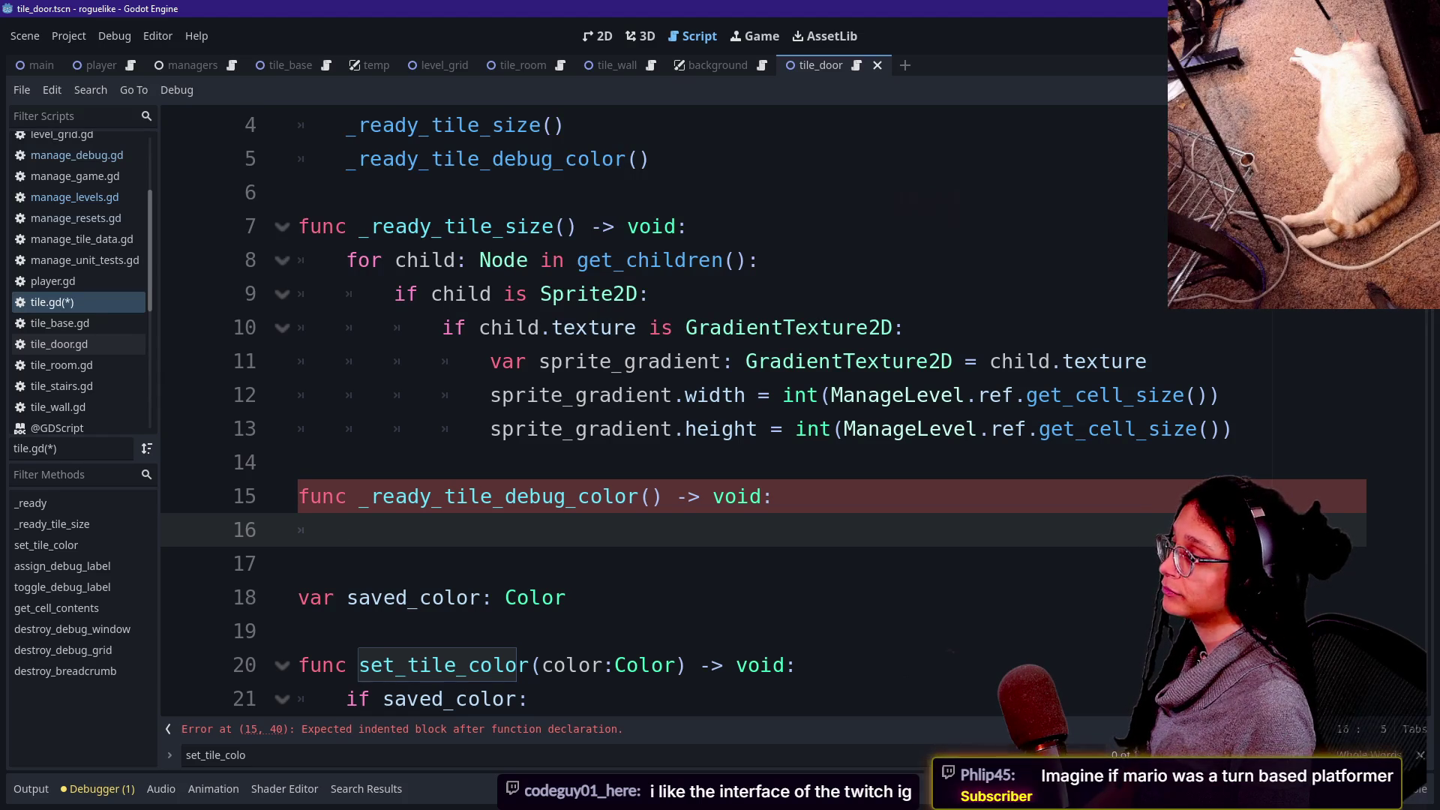
type("v")
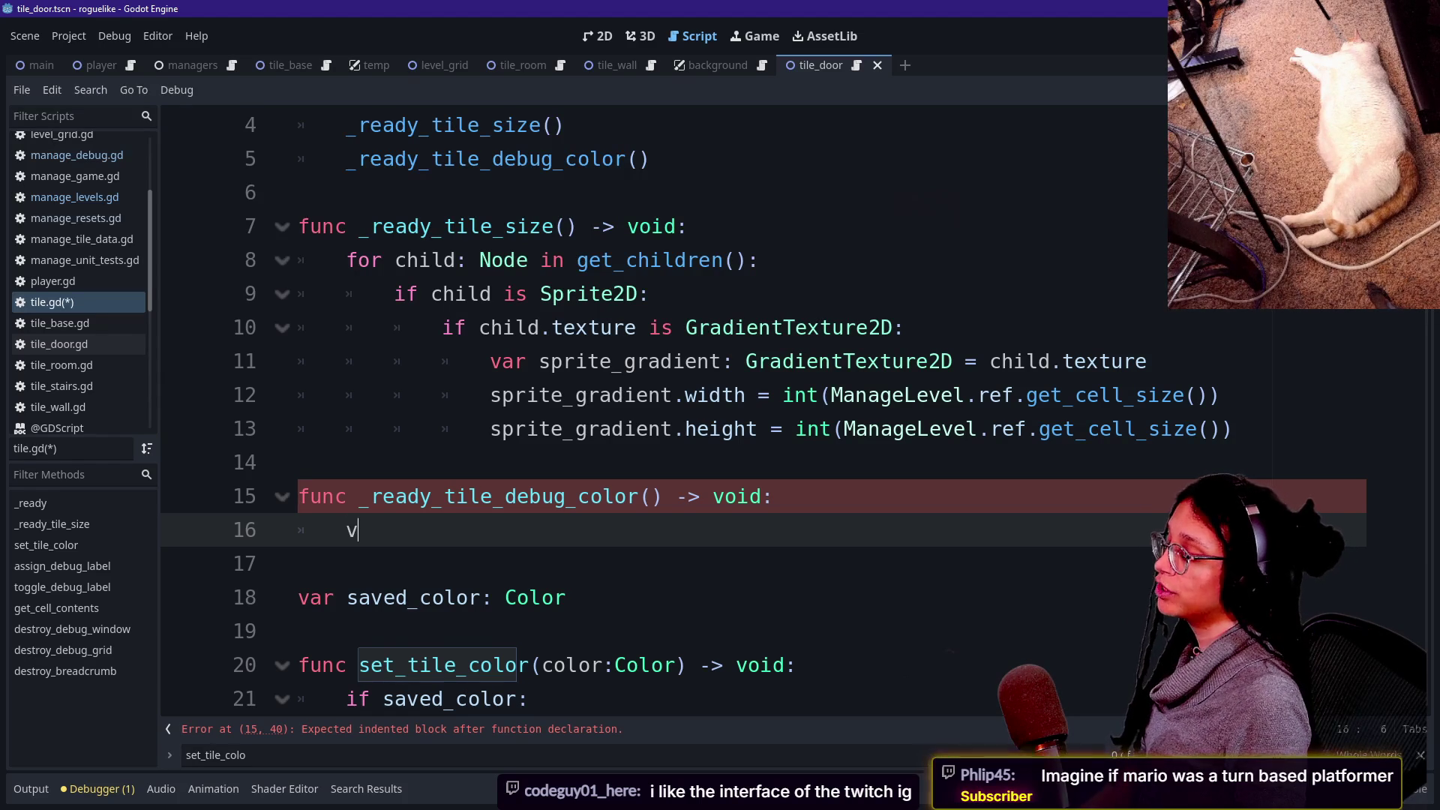
type("ar ti")
key("BackSpace")
key("BackSpace")
type("tile_id: ")
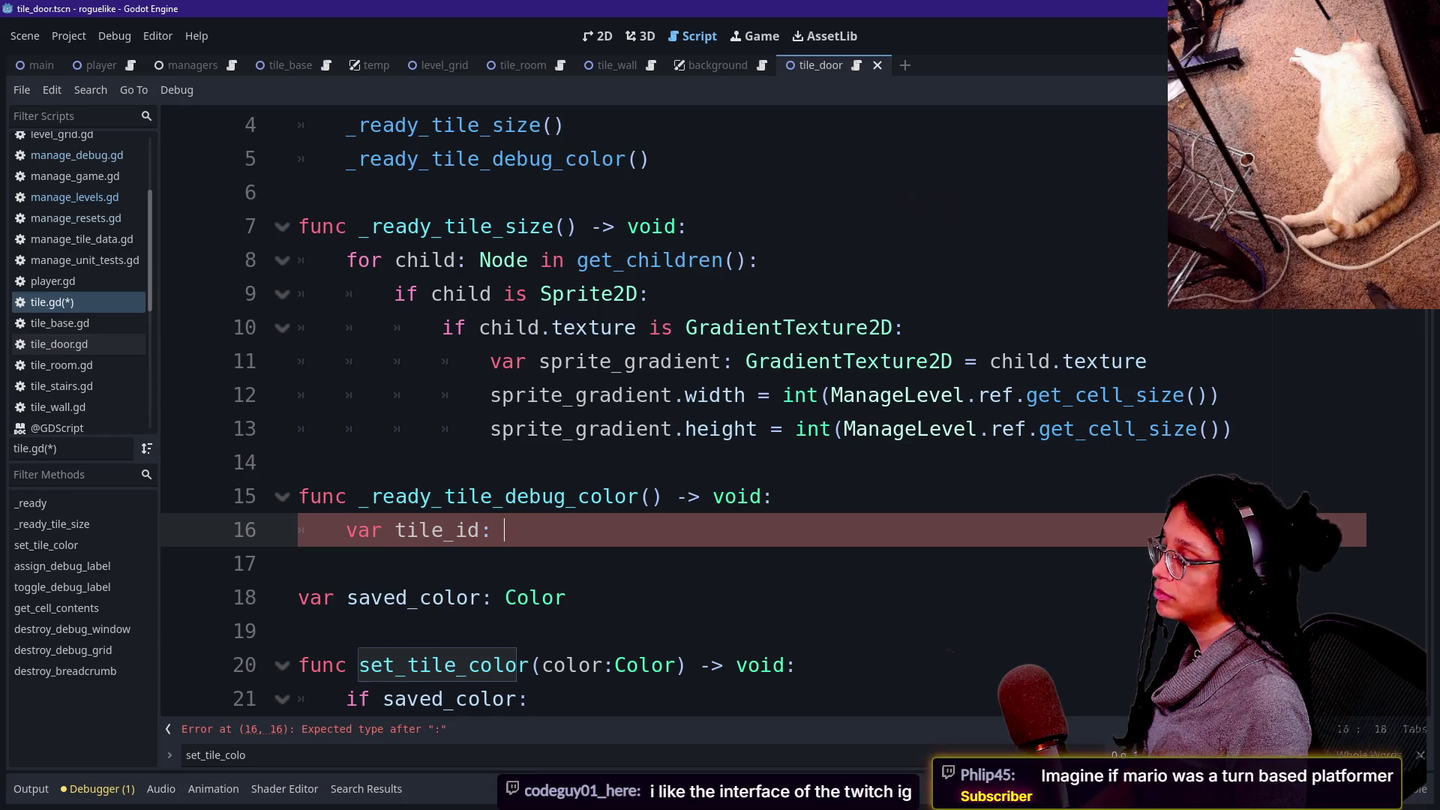
type("int = g")
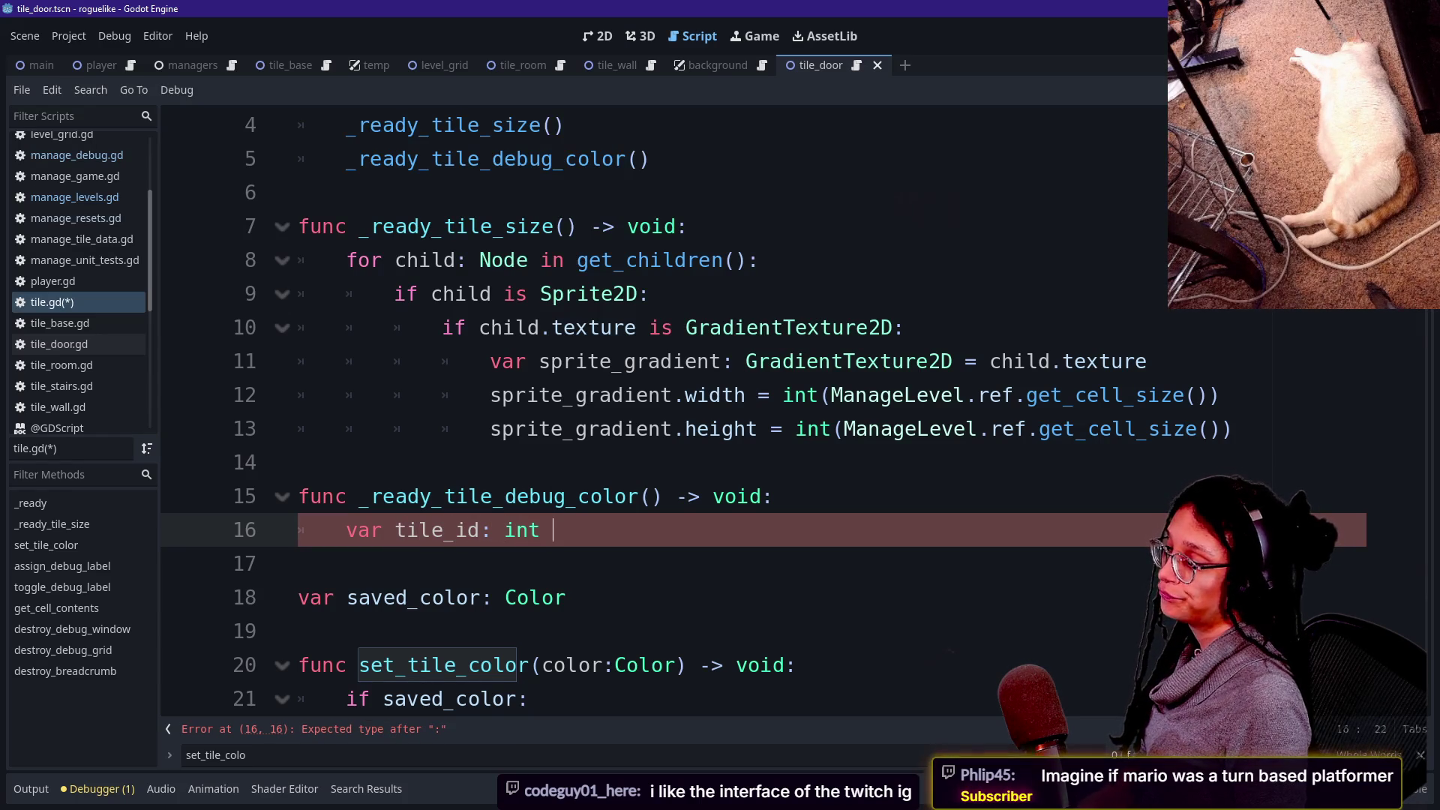
key("Return")
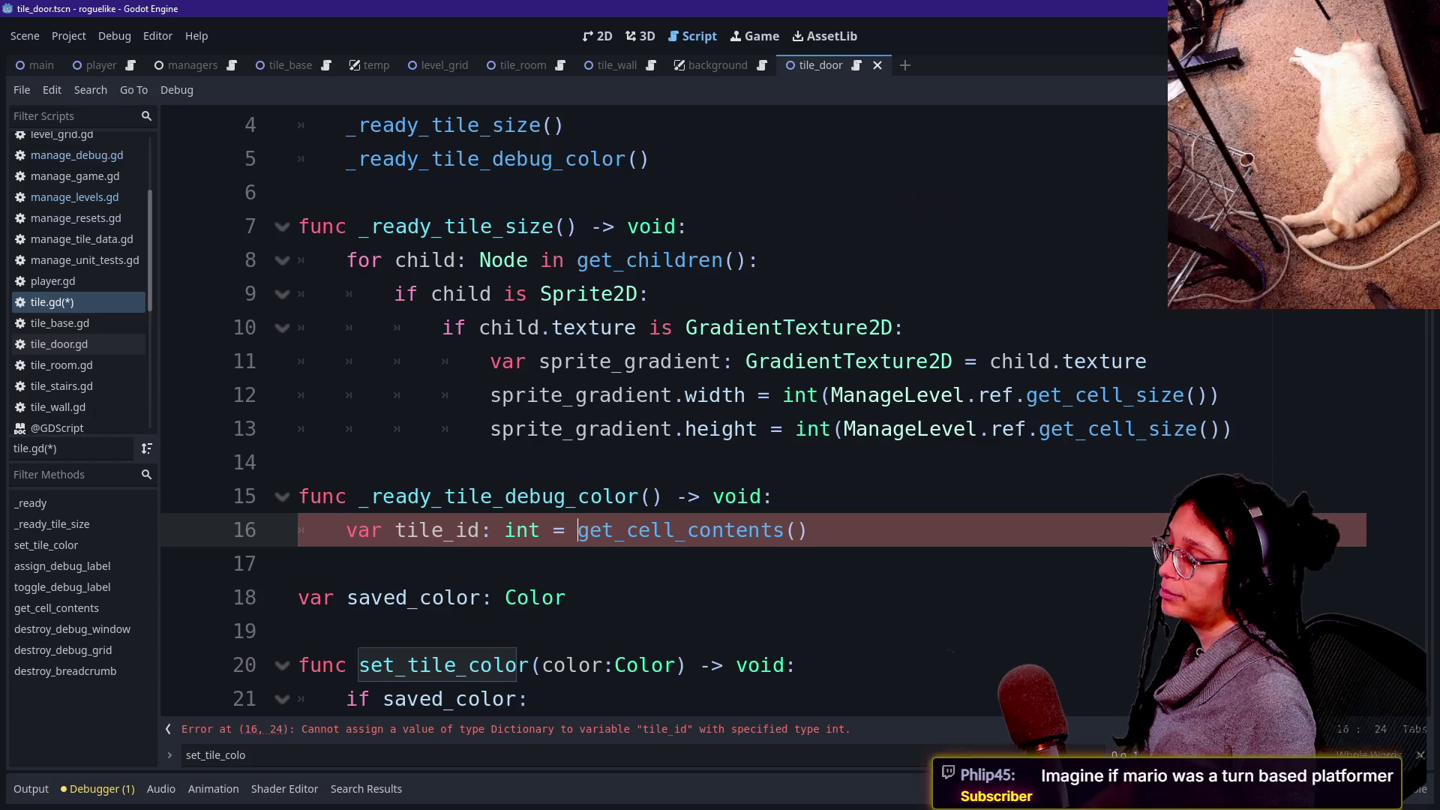
key("shift+End")
key("BackSpace")
key("ctrl+shift+Return")
type("var c")
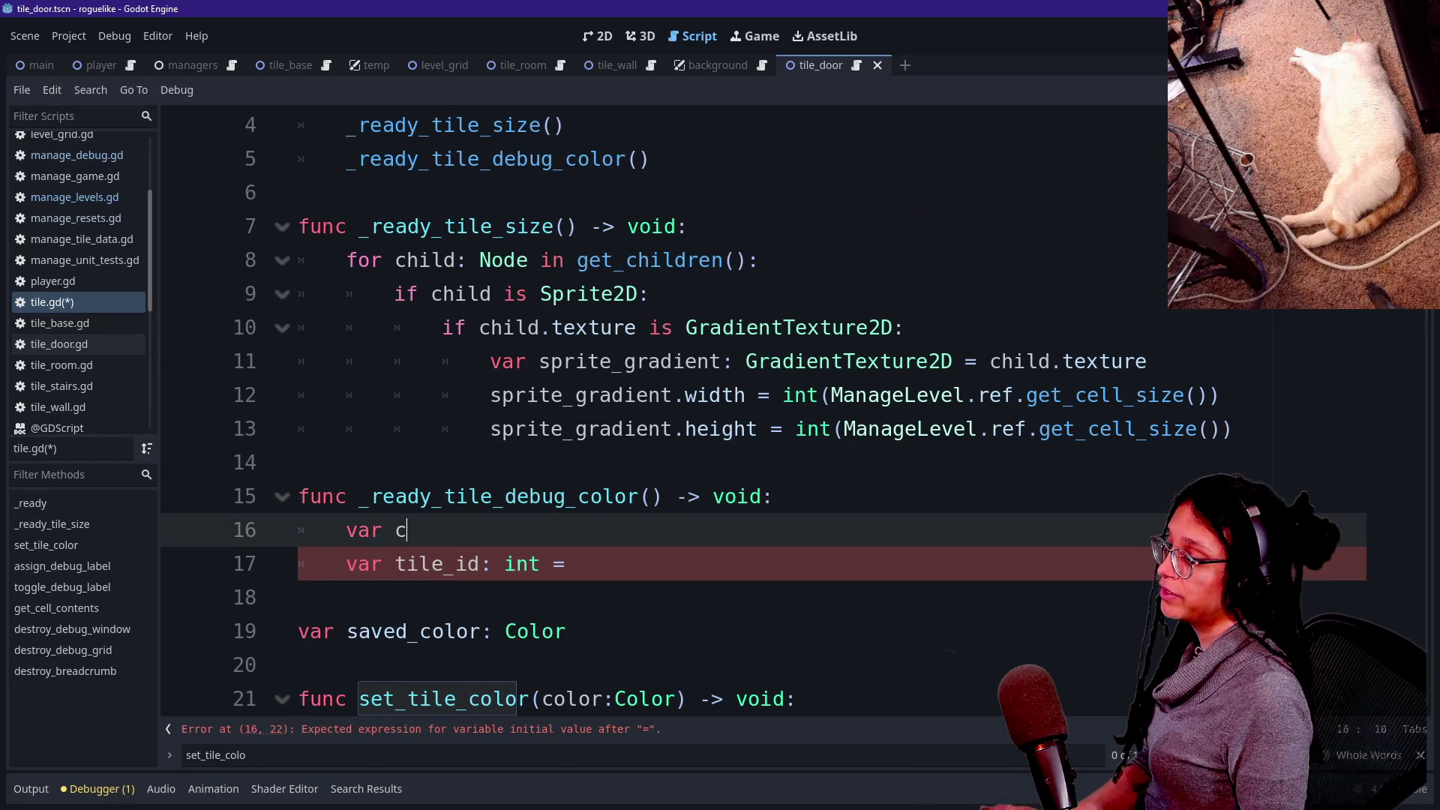
type("ell_contents: ")
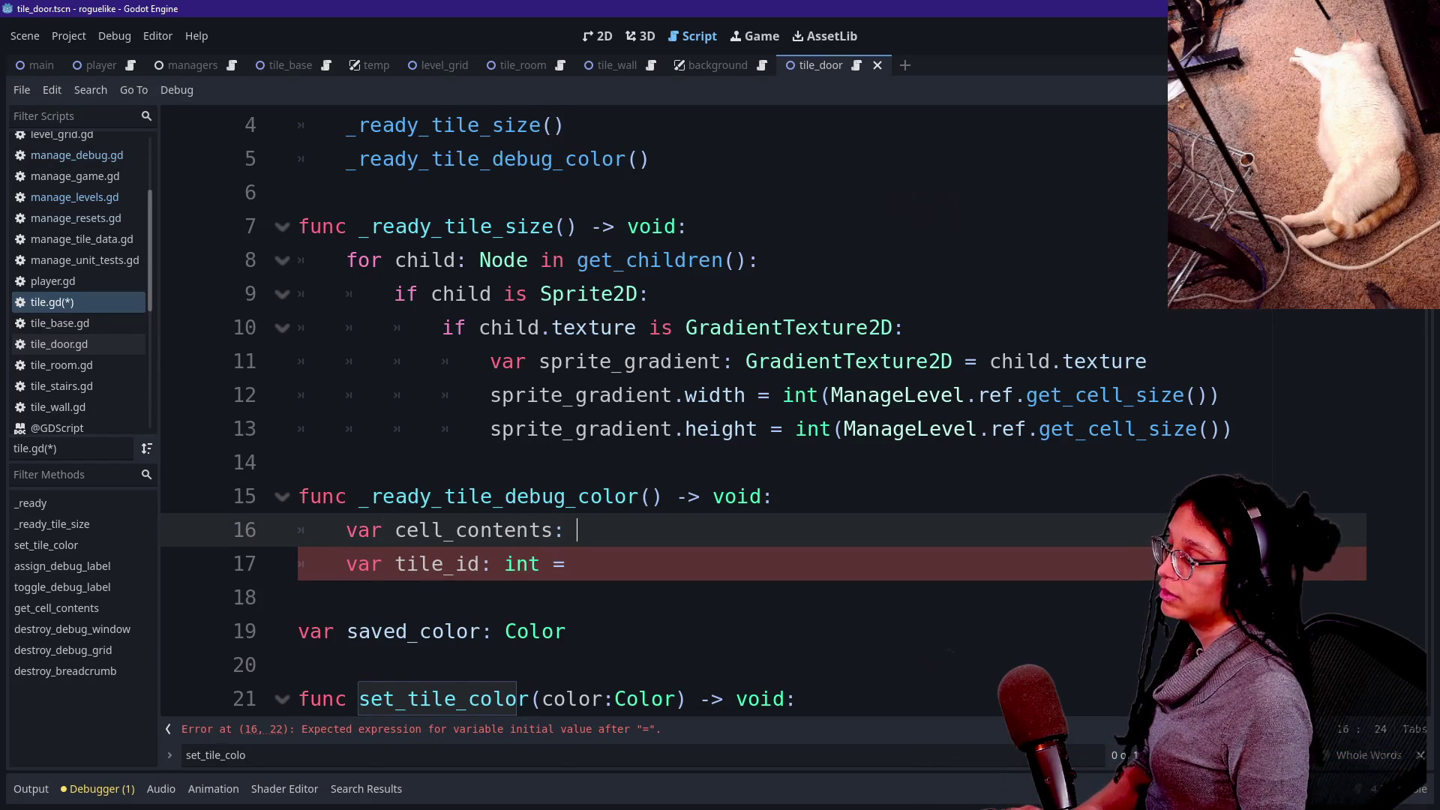
type("Dictionary = get_cell_contents()")
Start tile_id's value as ManageLevel.ref.get_cell_content(cell_contents, ...).
left_click(577, 563)
left_click(774, 496)
left_click(578, 563)
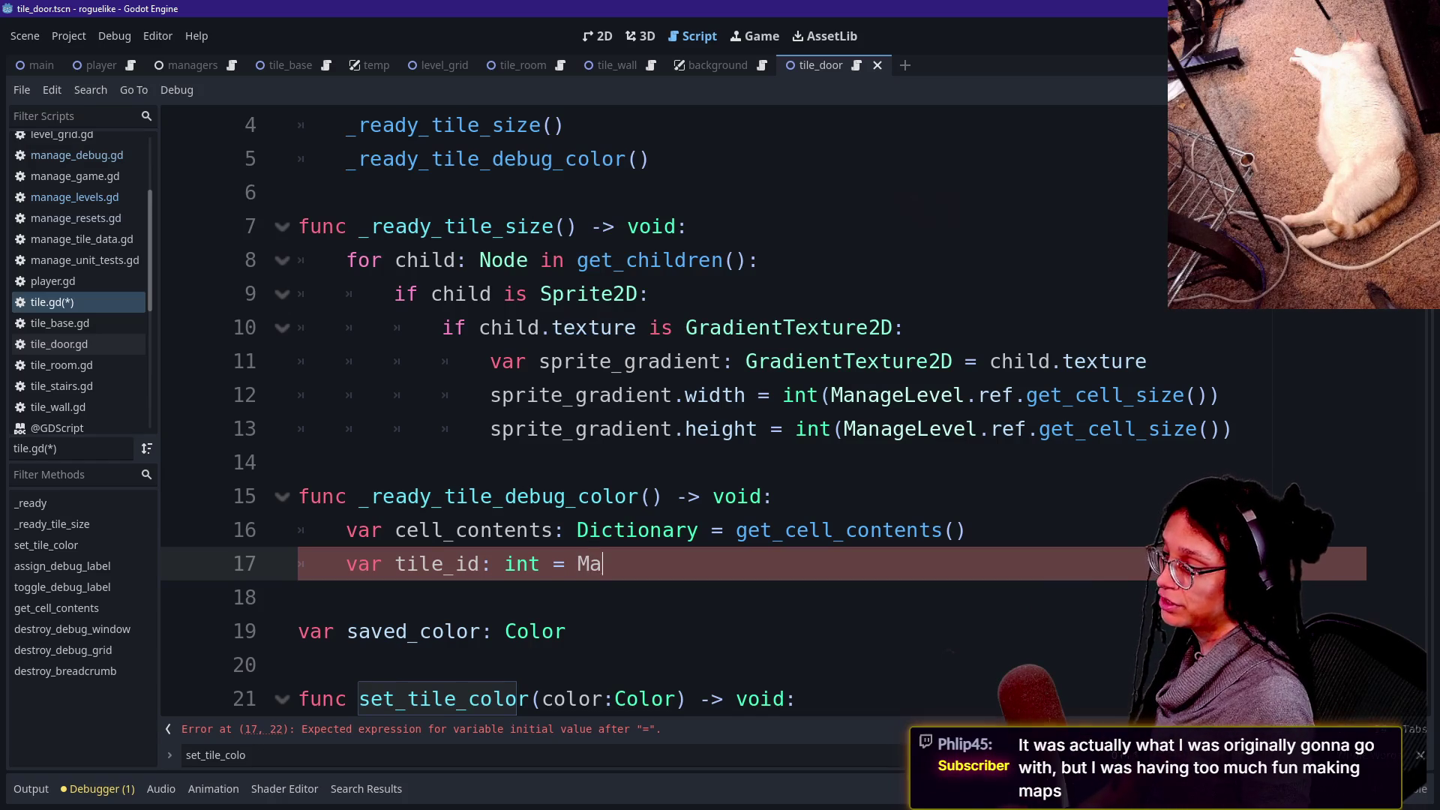
type("nage")
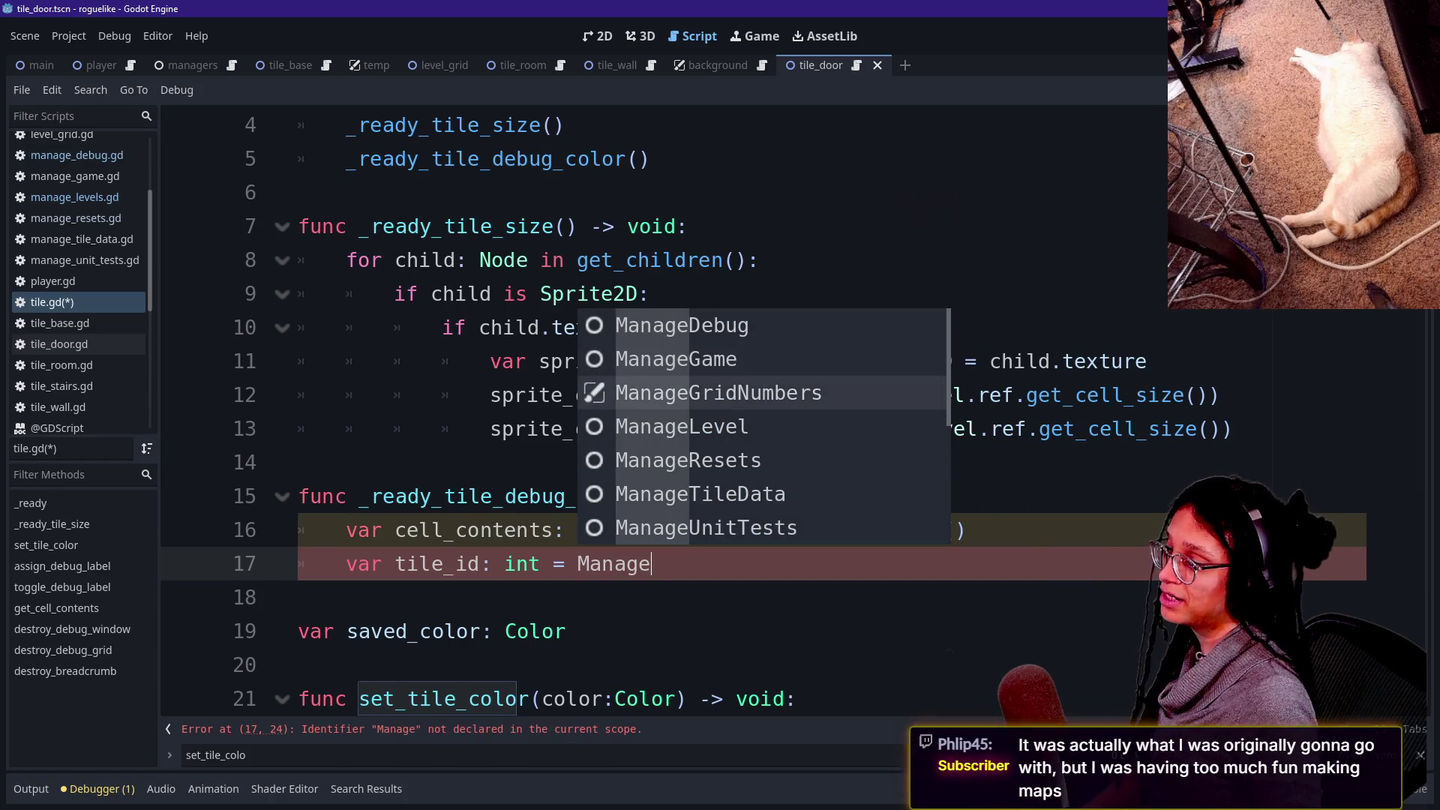
left_click(682, 426)
type("ref.")
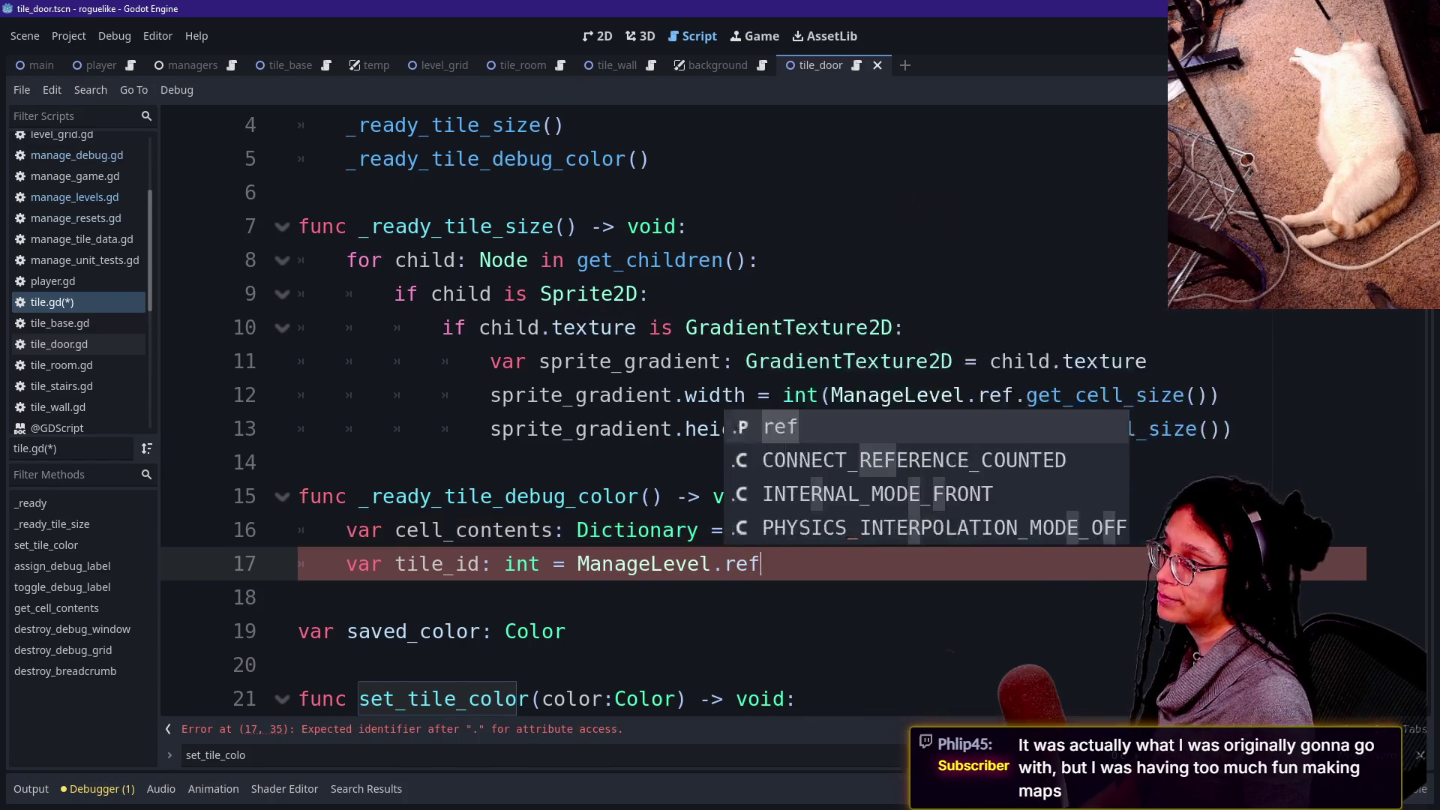
key("Down")
key("Down")
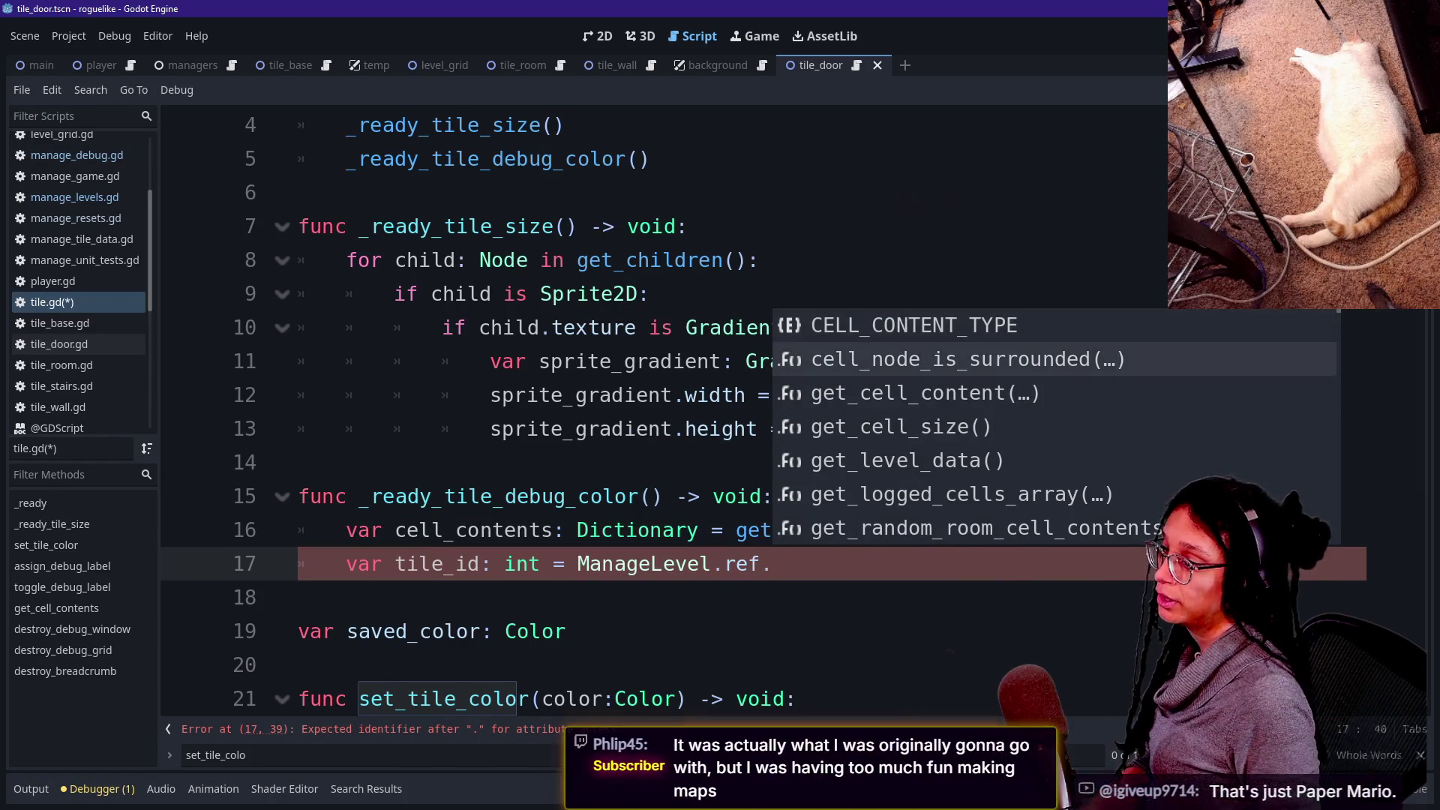
key("Return")
key("Return")
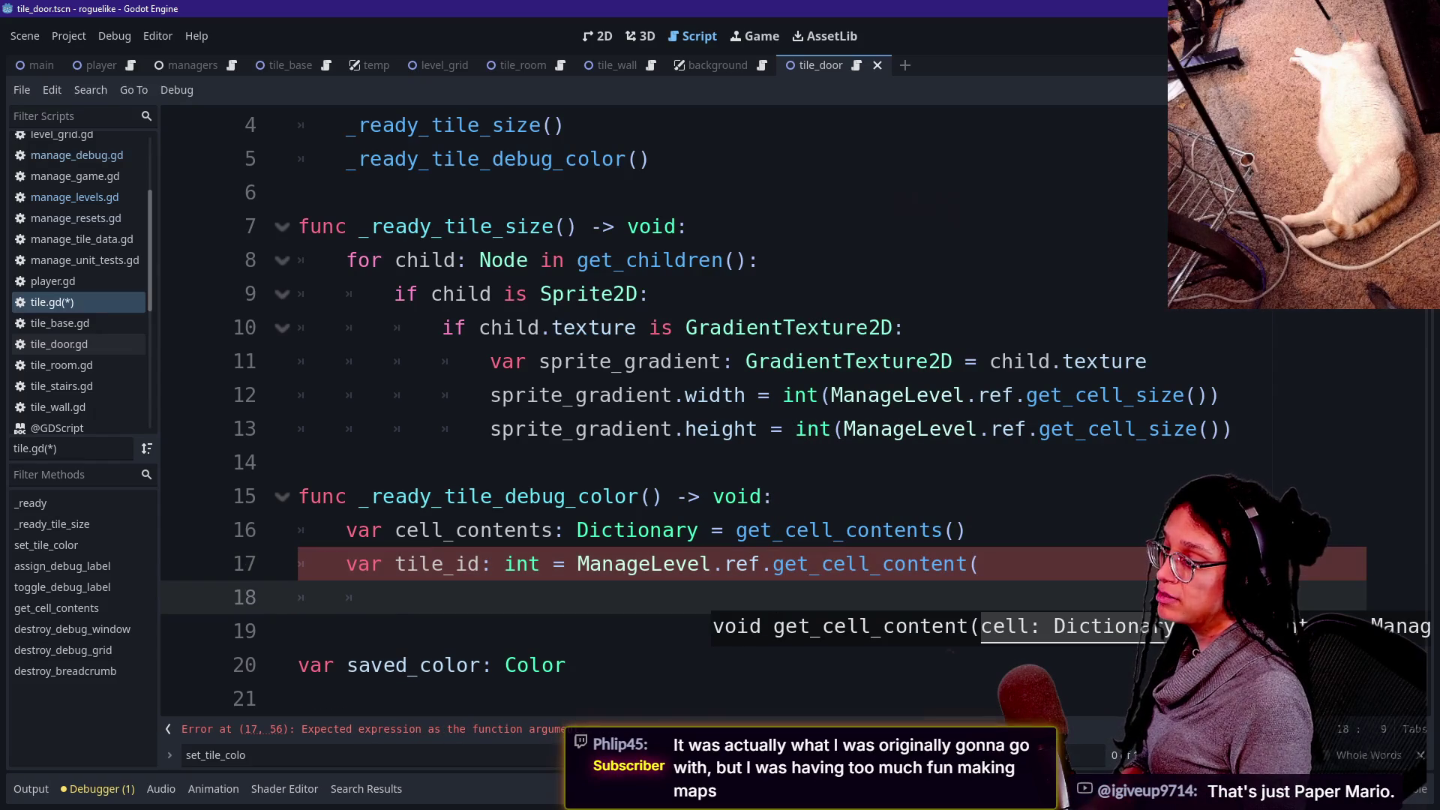
type("e")
key("BackSpace")
type("cell")
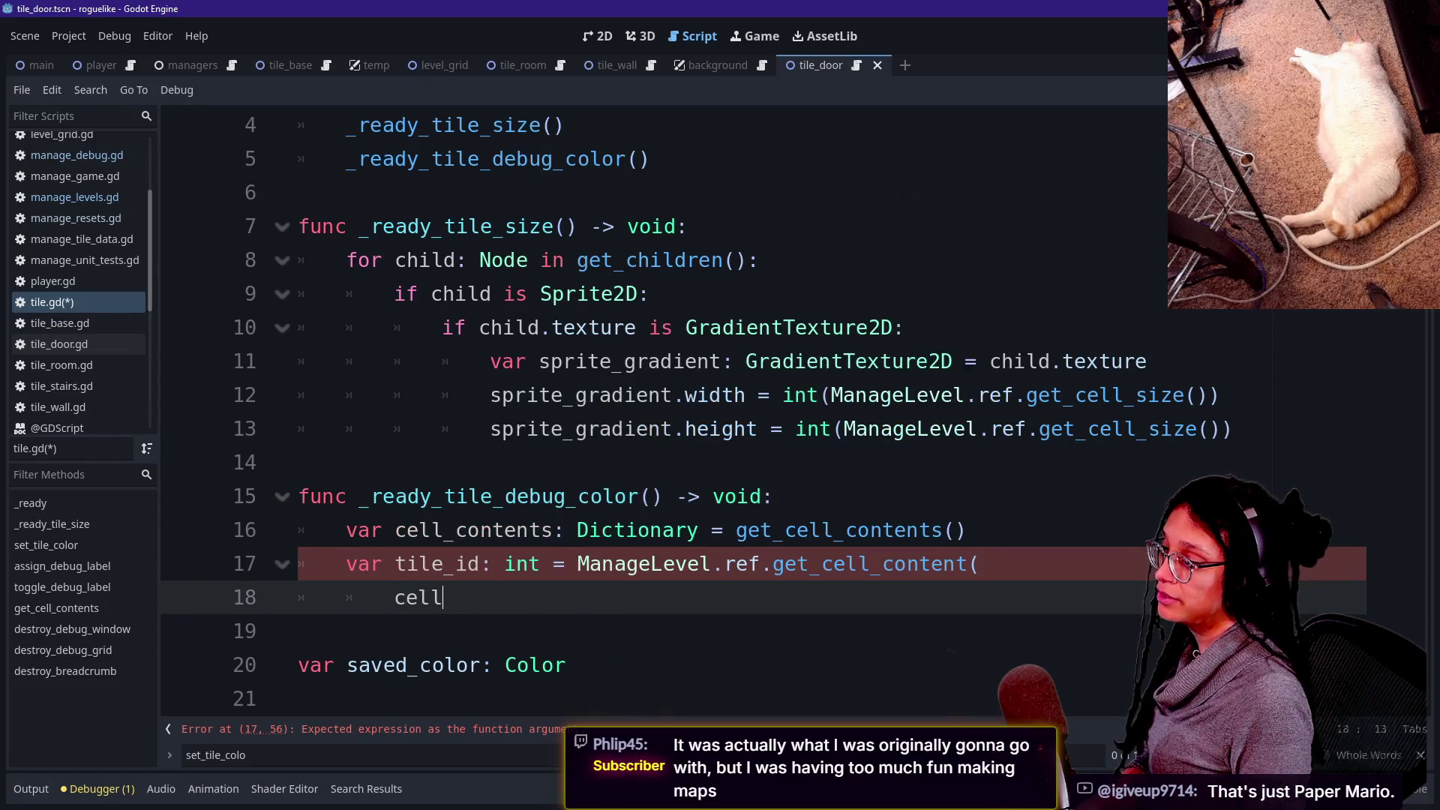
key("Return")
type(",")
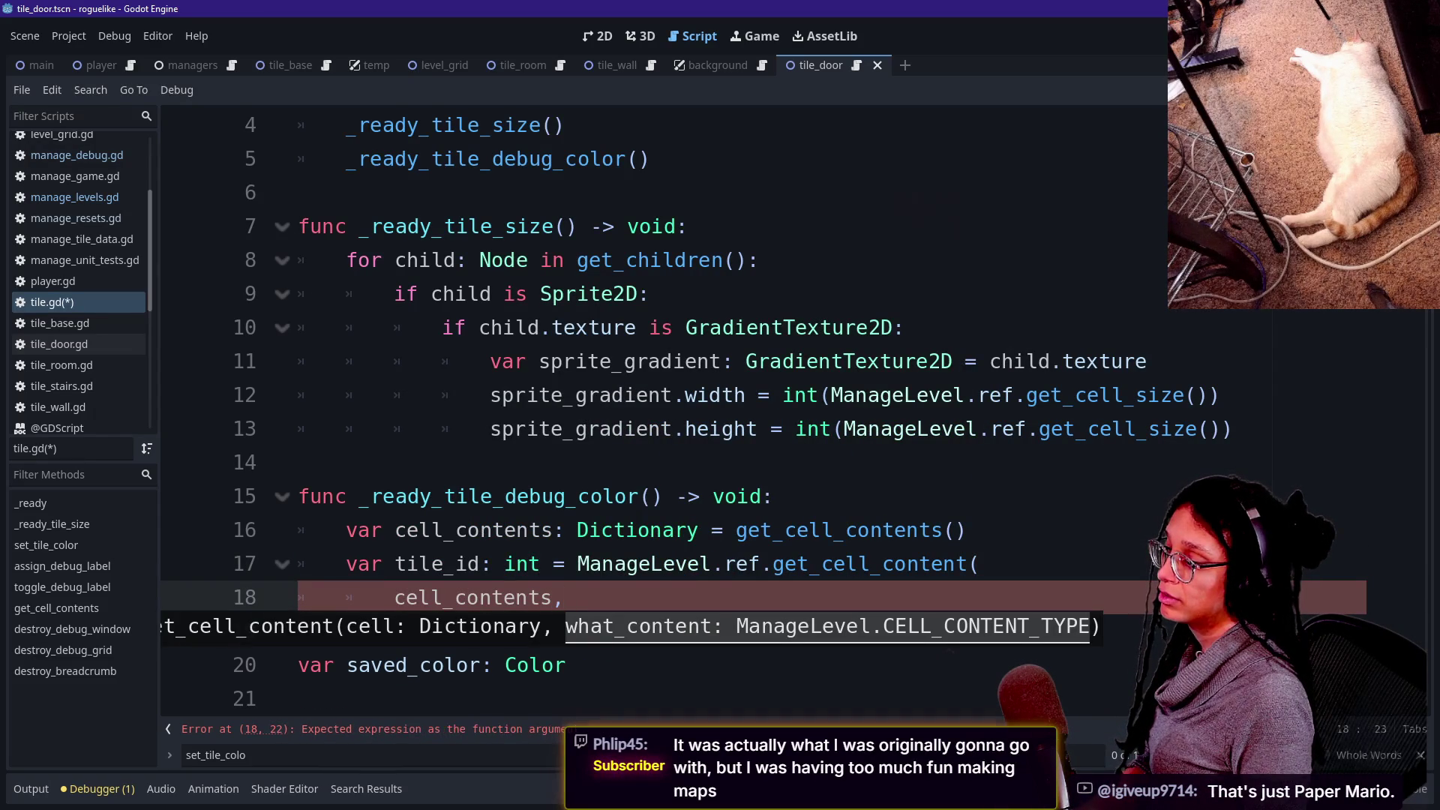
key("BackSpace")
Pass ManageLevel.ref.CELL_CONTENT_TYPE.ID as the second argument and add blank lines below.
type("C")
key("BackSpace")
type("Manage")
key("Down")
key("Down")
key("Down")
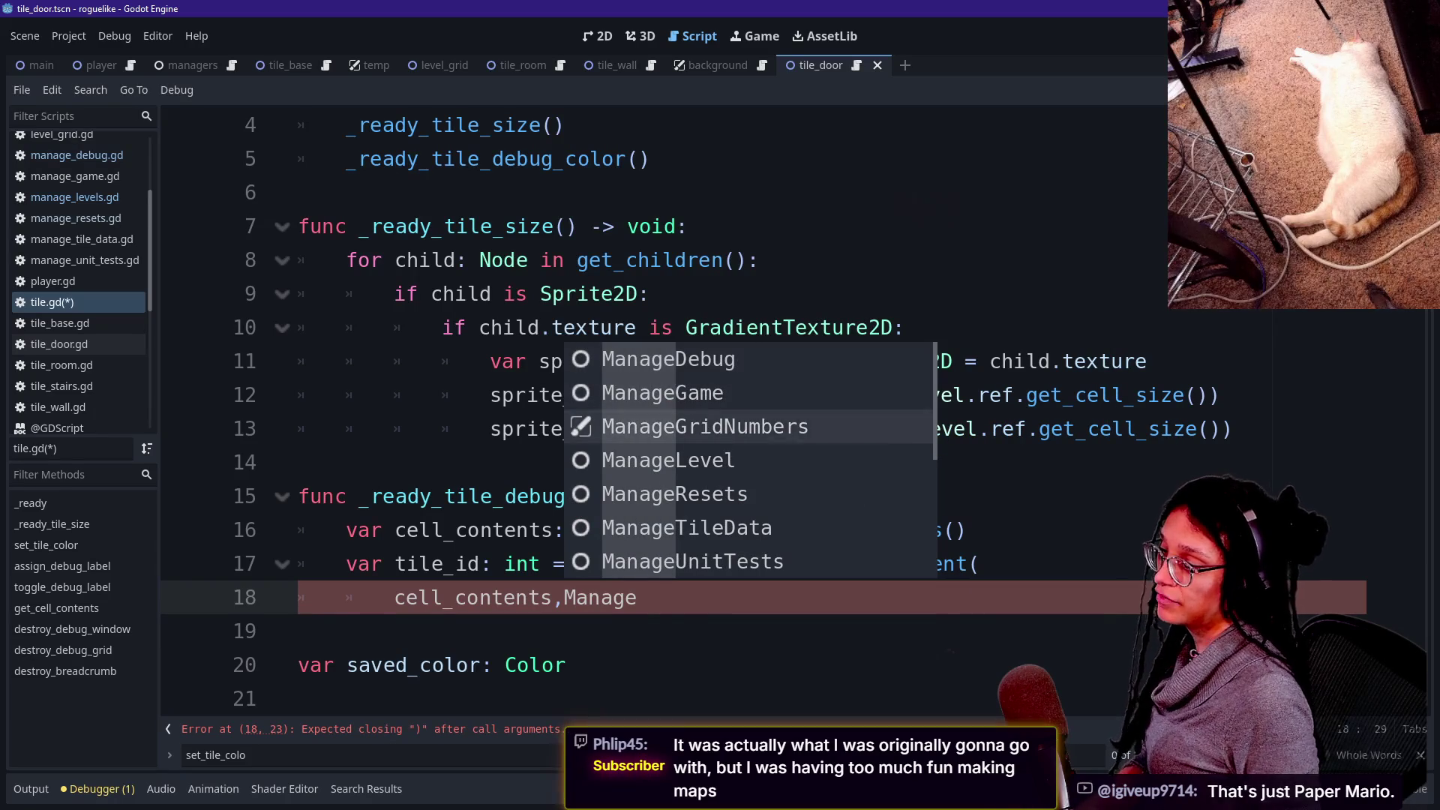
type("\\.")
key("BackSpace")
key("BackSpace")
type("R")
key("BackSpace")
type("L")
key("Return")
type(".ref.")
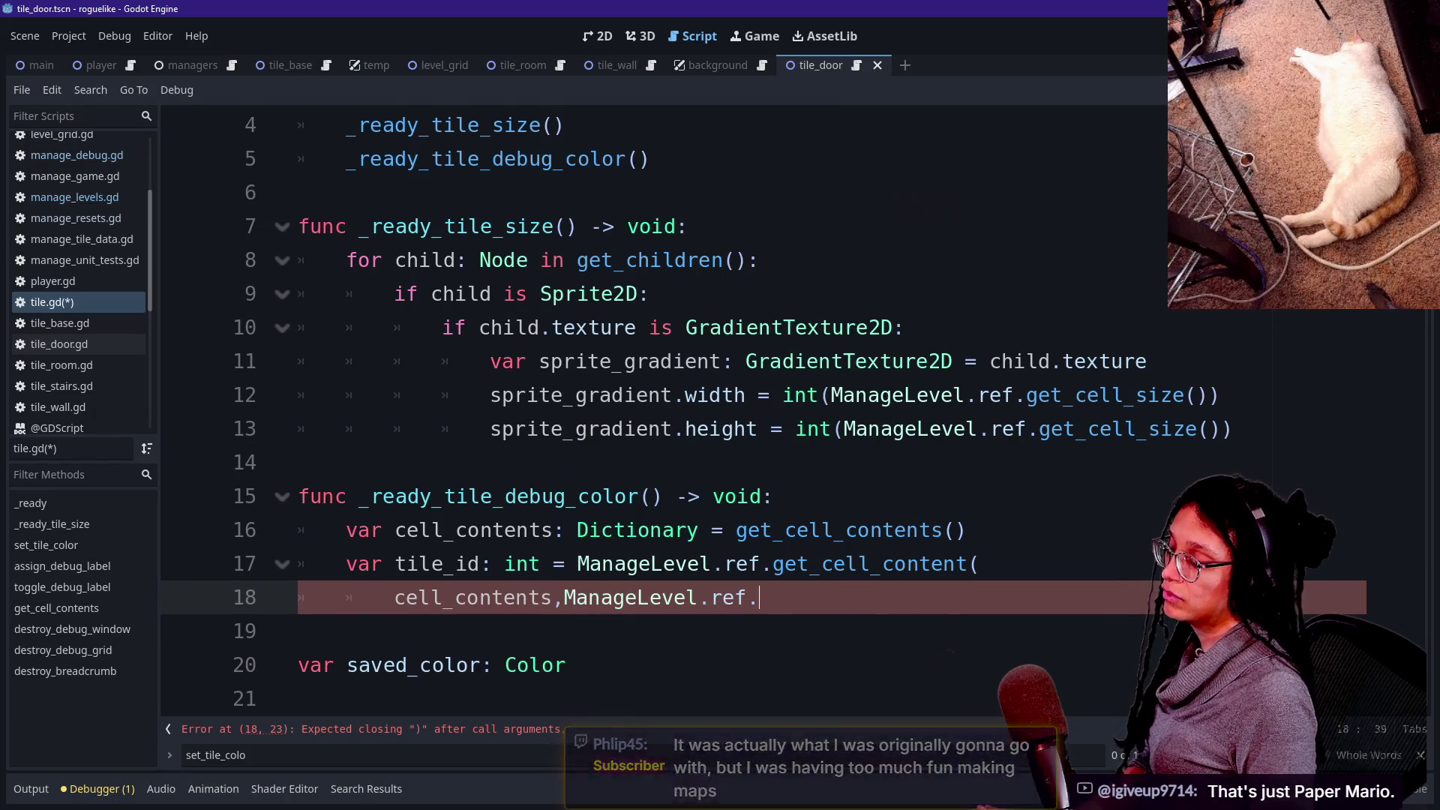
key("Return")
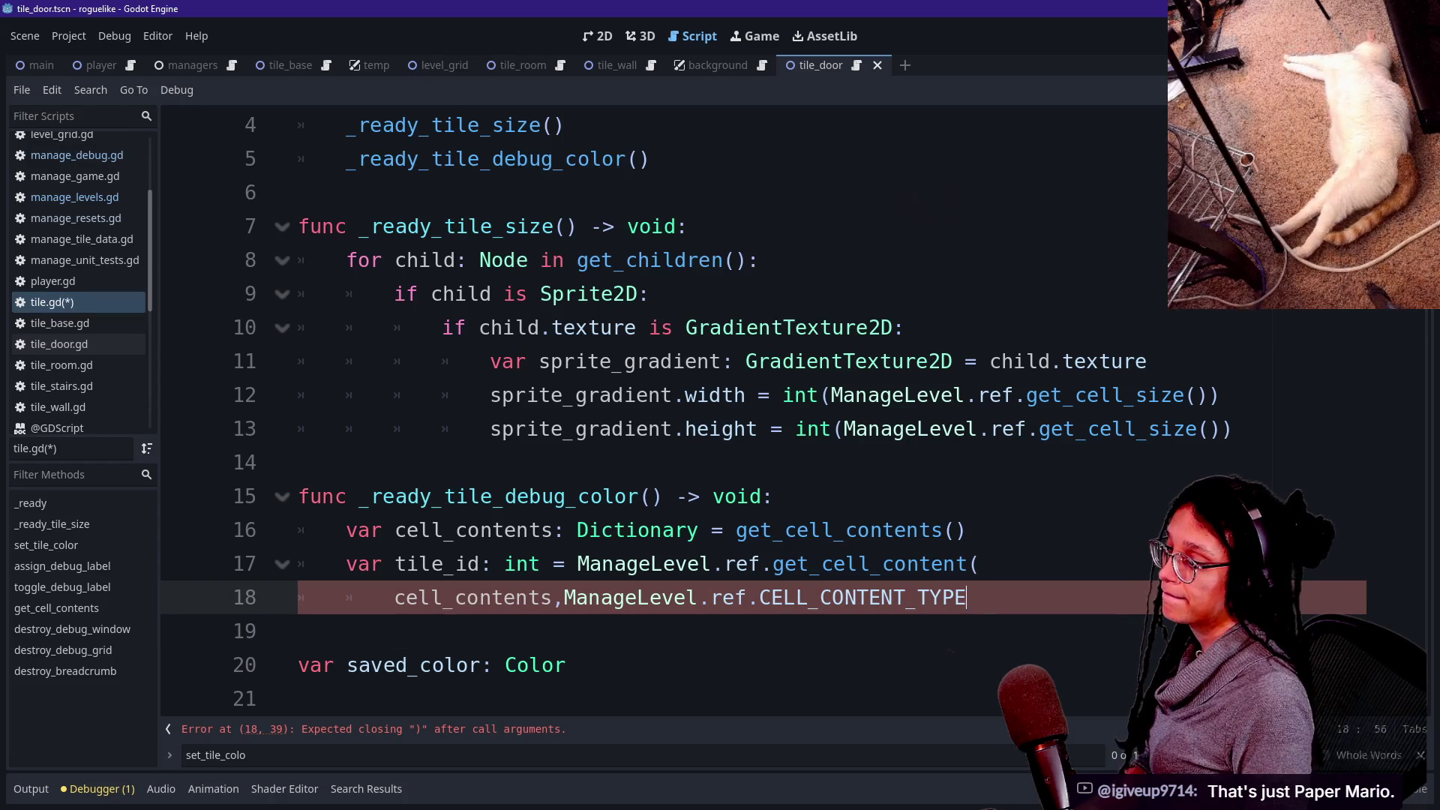
type(".")
key("Down")
key("Down")
key("Return")
type(")")
key("Return")
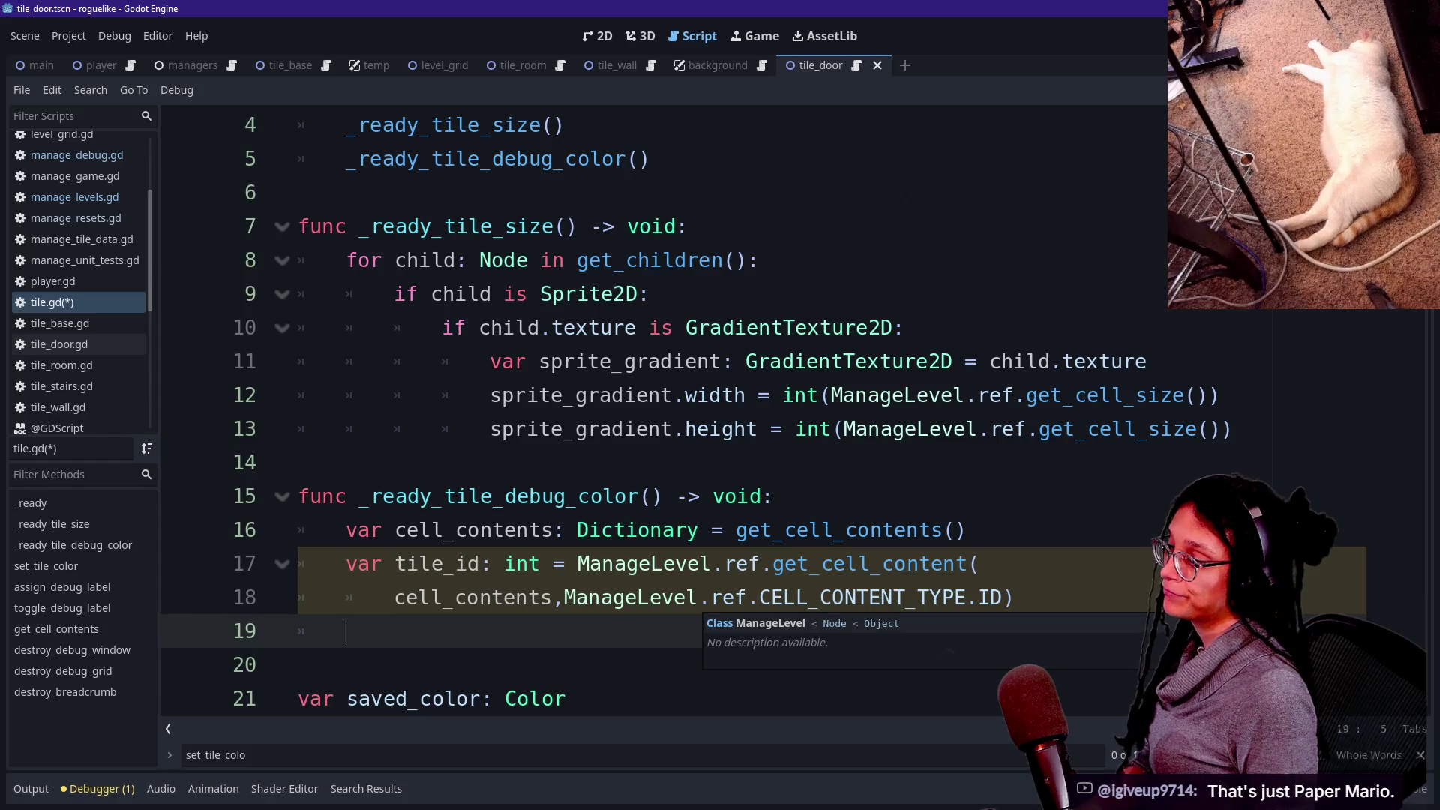
key("Return")
left_click(299, 597)
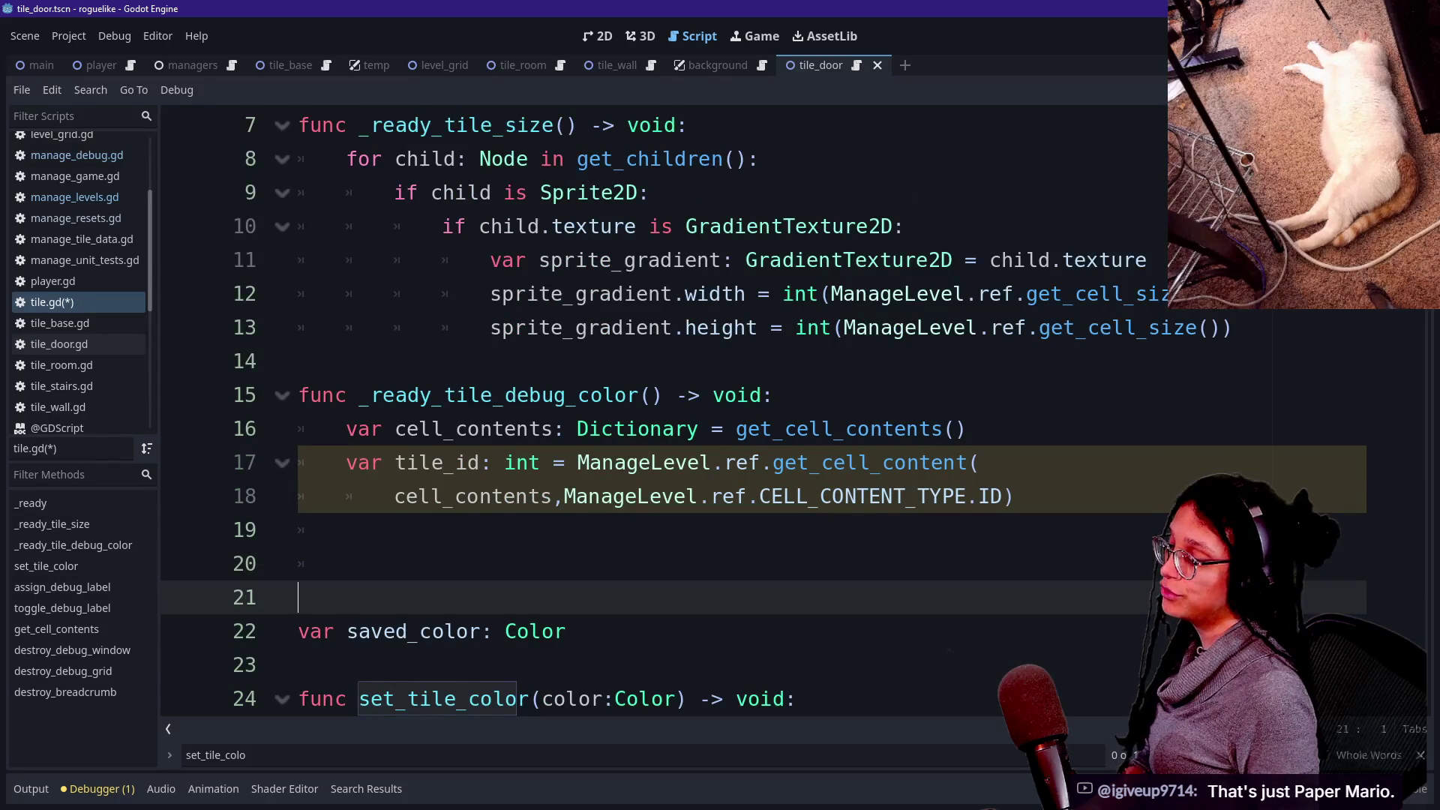
On line 20 write ManageDebug.ref.assign_debug_color(tile_id, leaving the color argument empty.
left_click(346, 563)
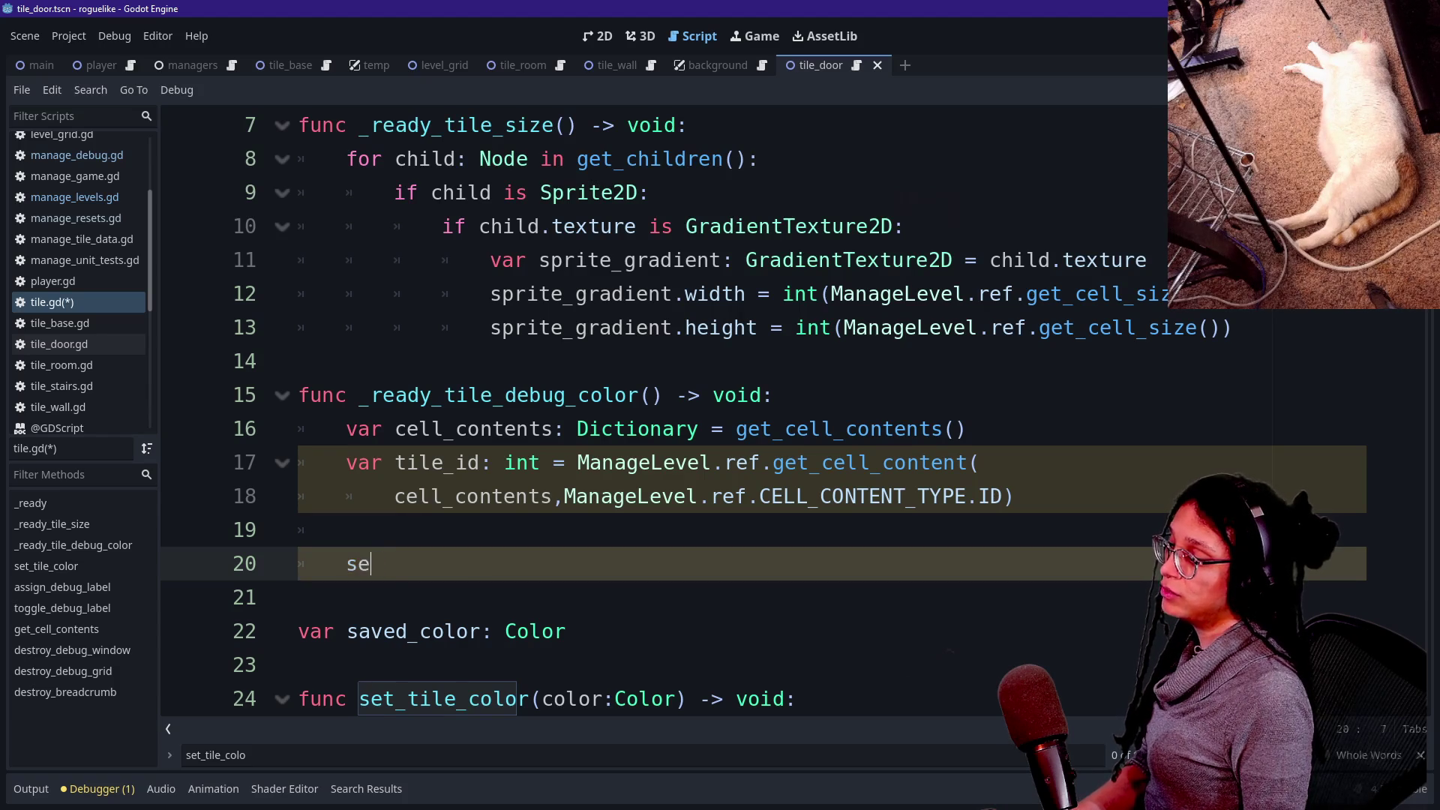
key("BackSpace")
key("BackSpace")
type("et")
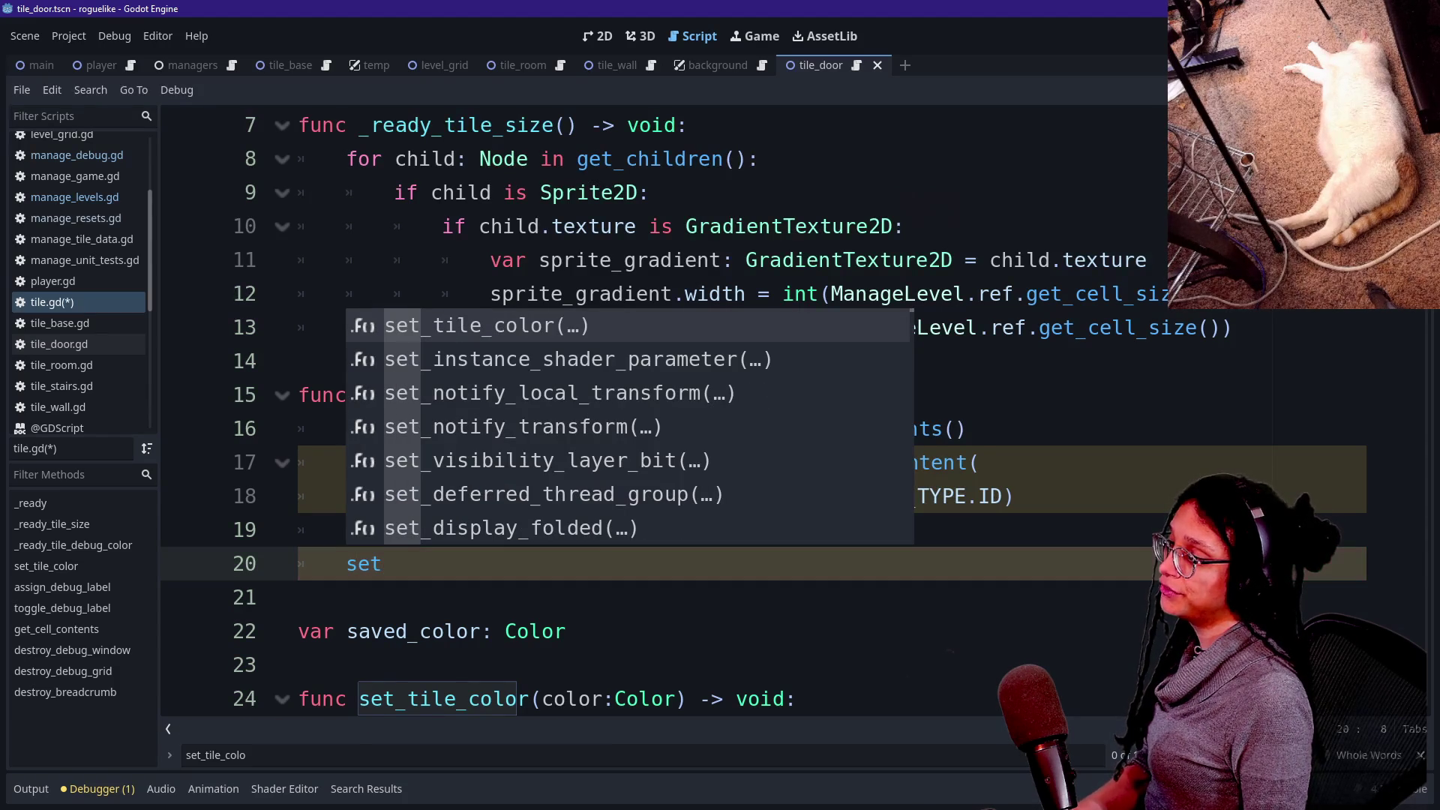
key("BackSpace")
key("BackSpace")
key("BackSpace")
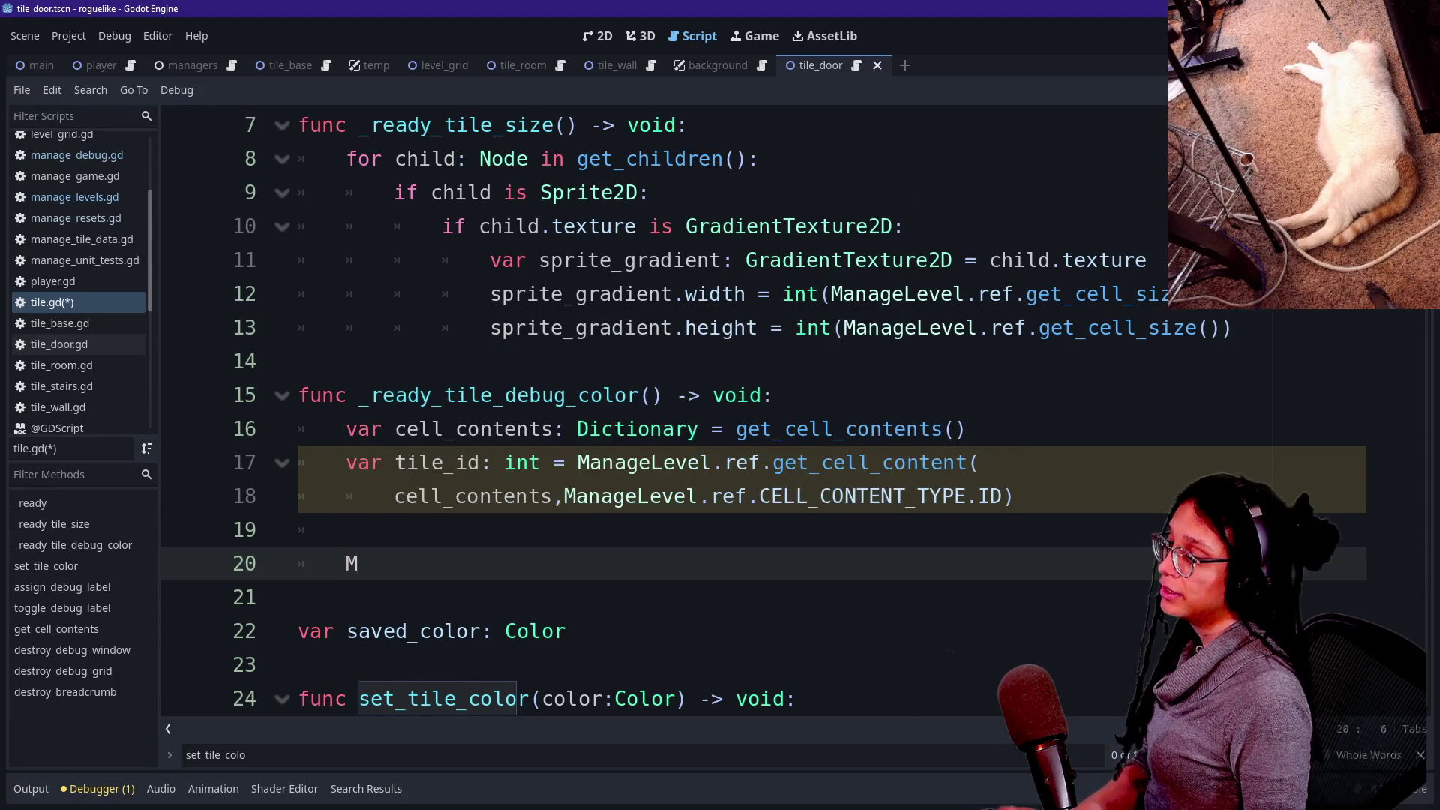
type("ManageDebug.ref.")
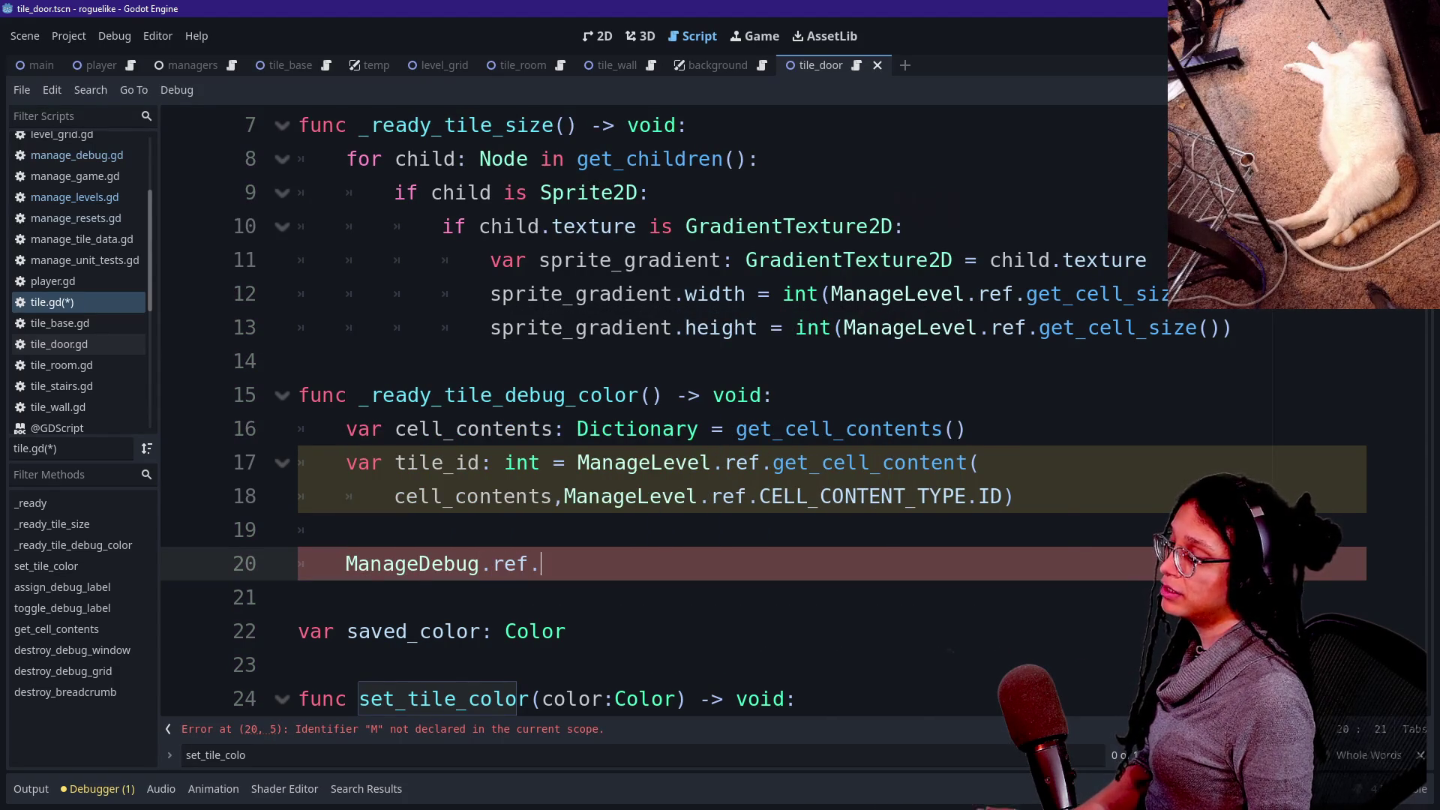
type("s")
key("BackSpace")
type("a")
key("Return")
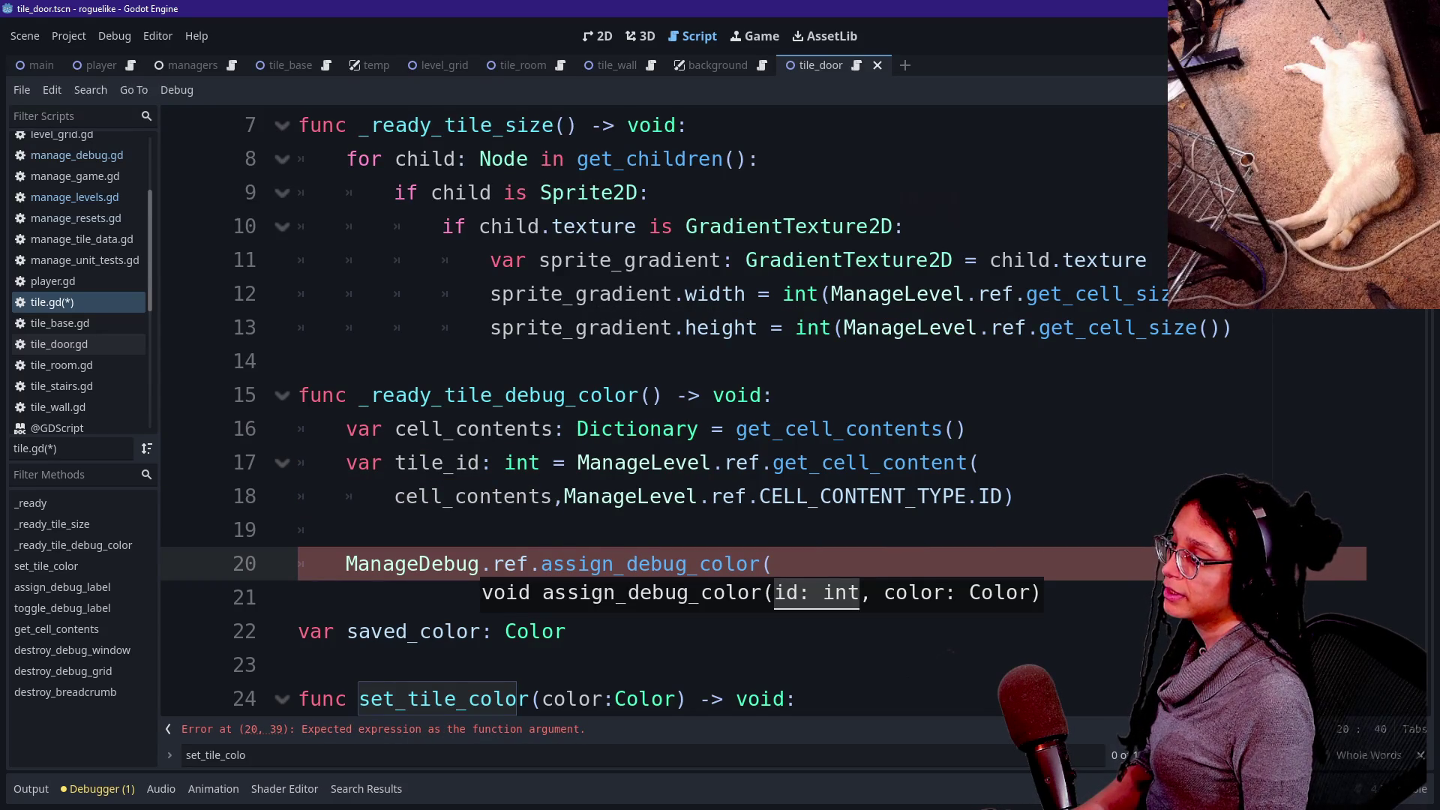
type("tile_id")
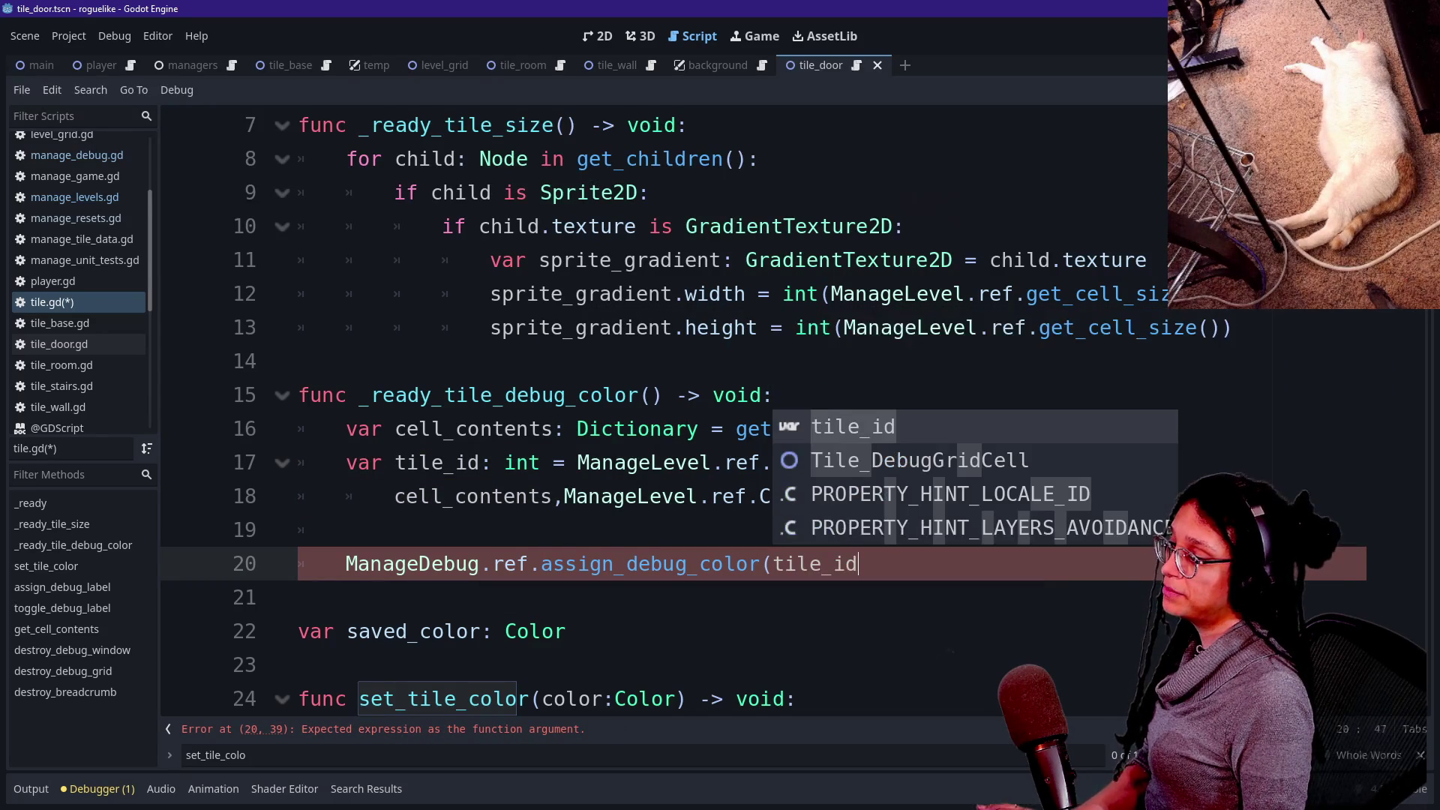
key("Escape")
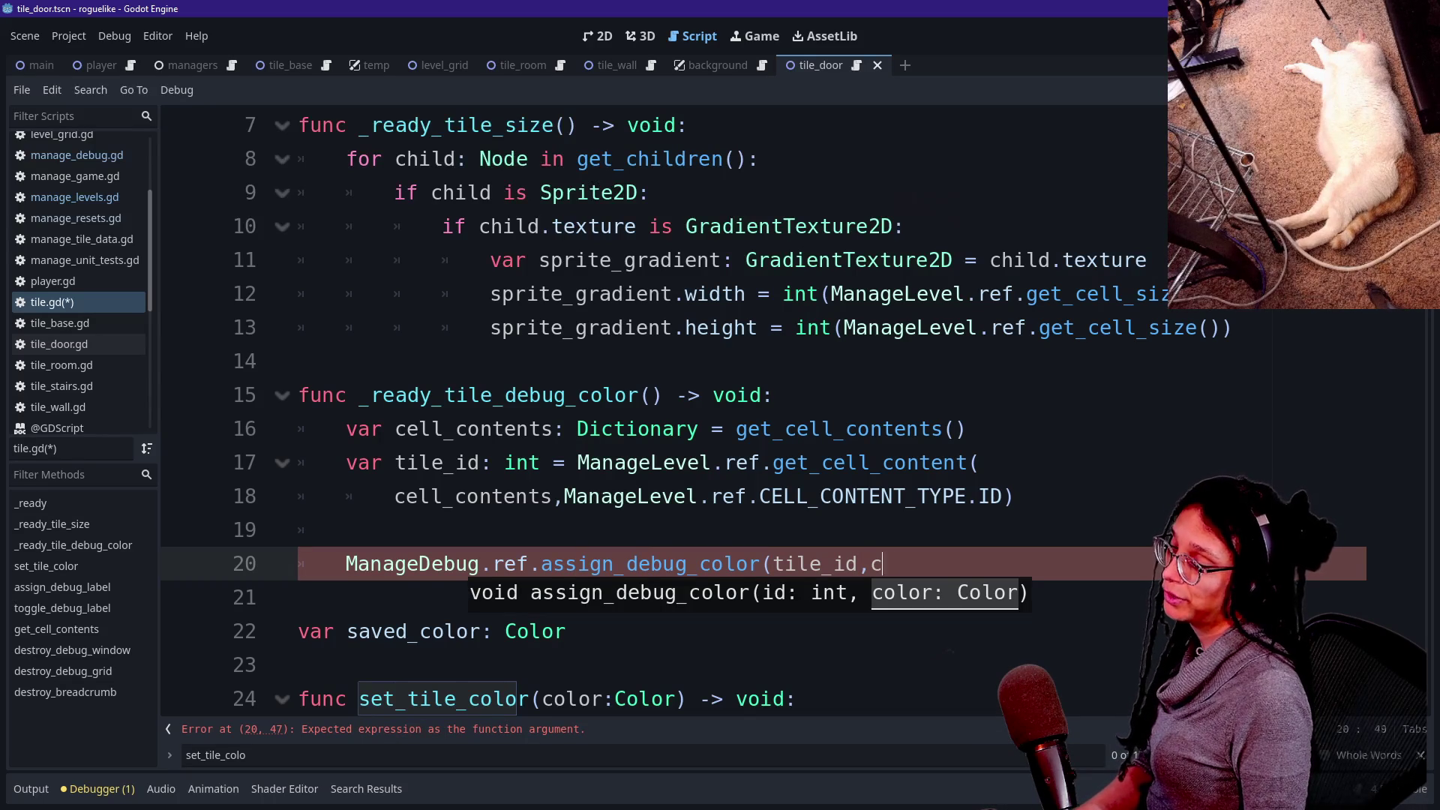
type("r")
key("BackSpace")
key("BackSpace")
key("BackSpace")
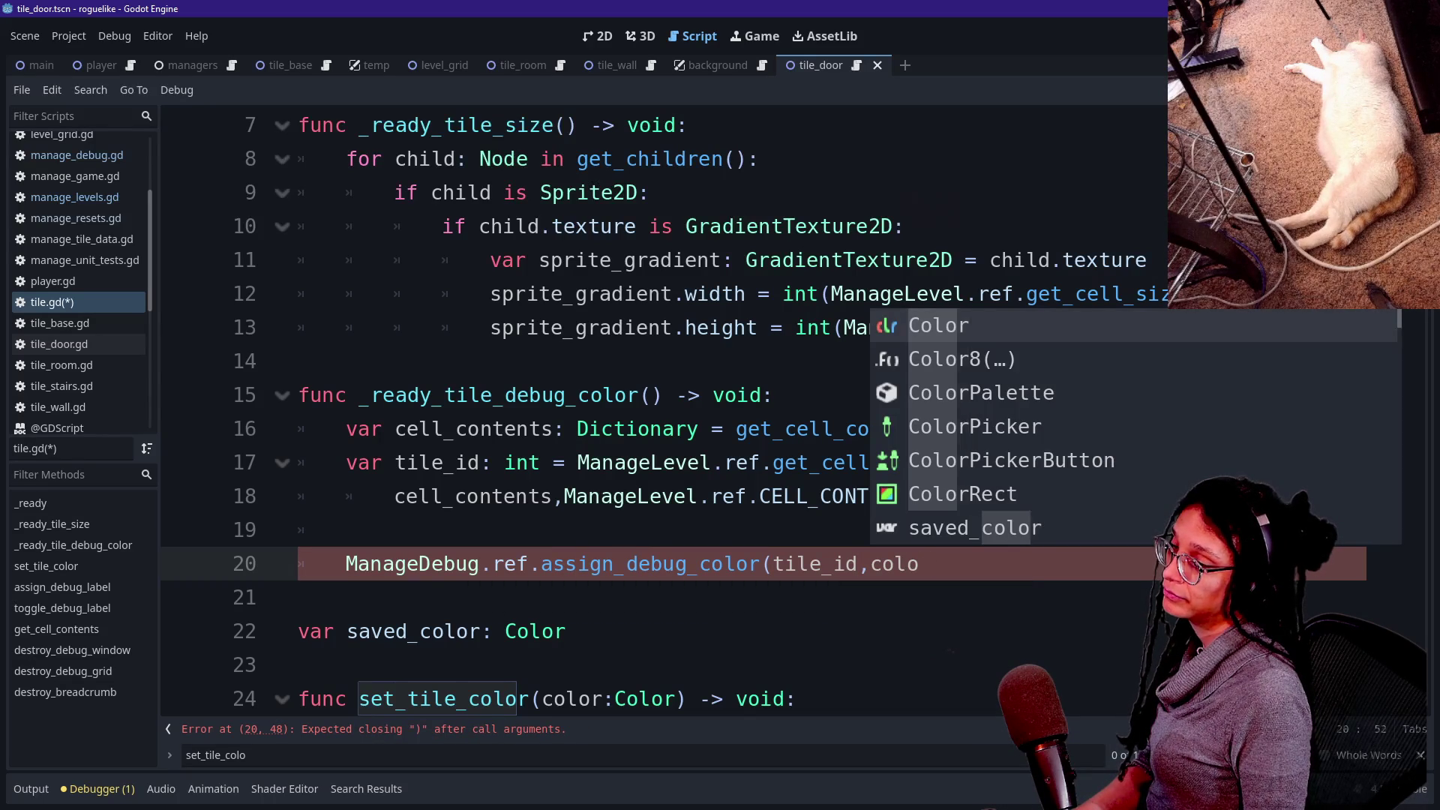
key("BackSpace")
scroll(799, 495, "up", 2)
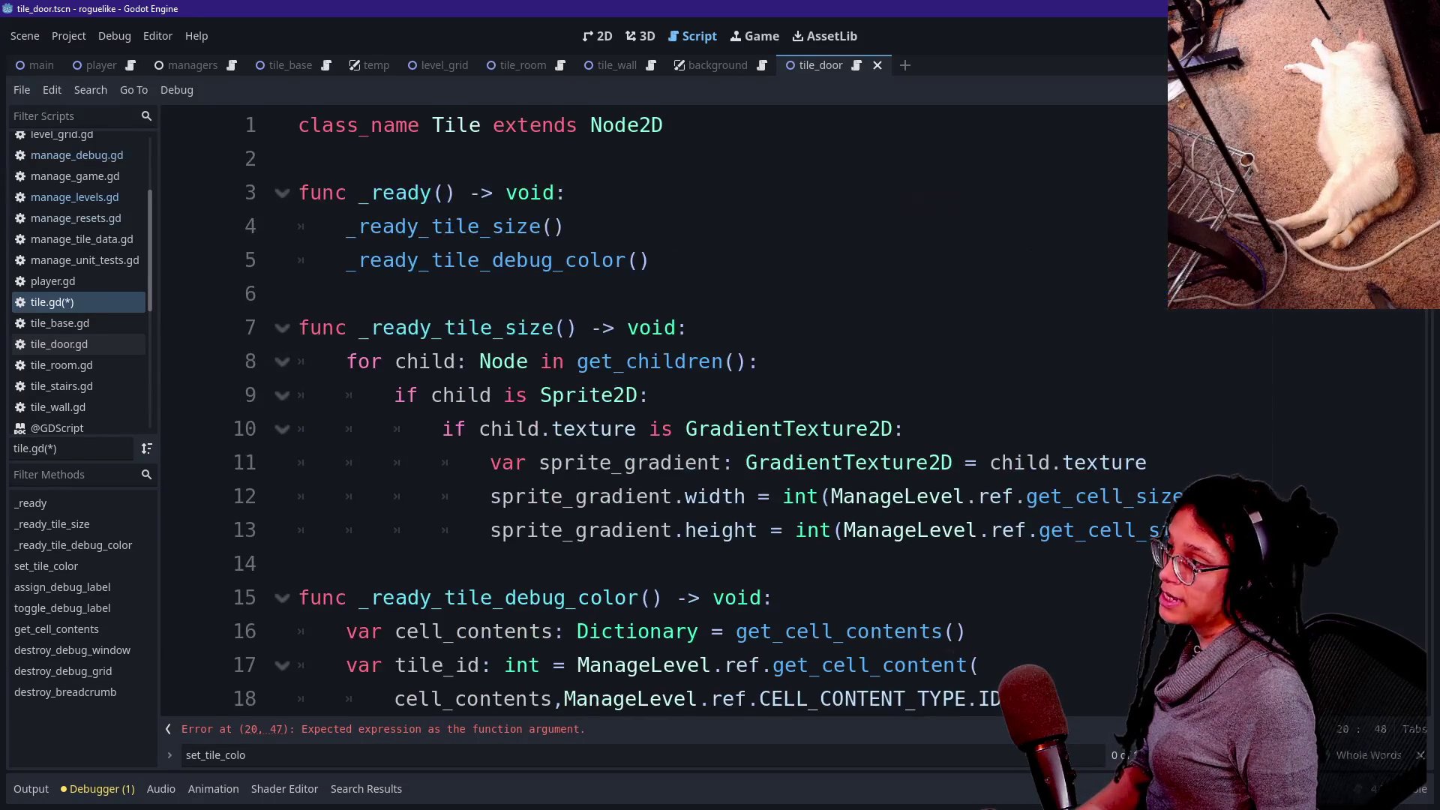
Paste the var saved_color: Color declaration directly below the class_name line.
scroll(799, 495, "down", 7)
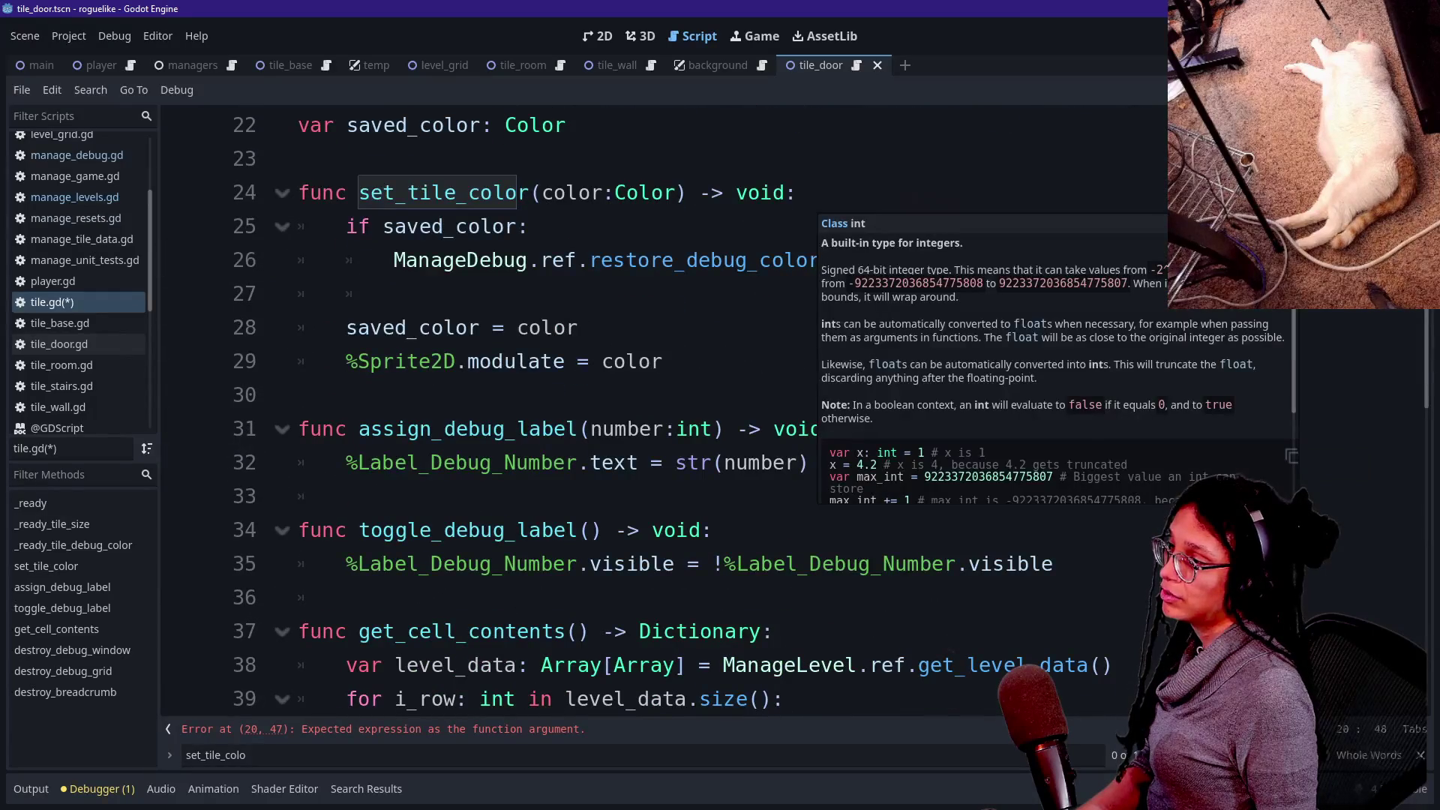
left_click_drag(346, 225, 529, 226)
left_click(394, 294)
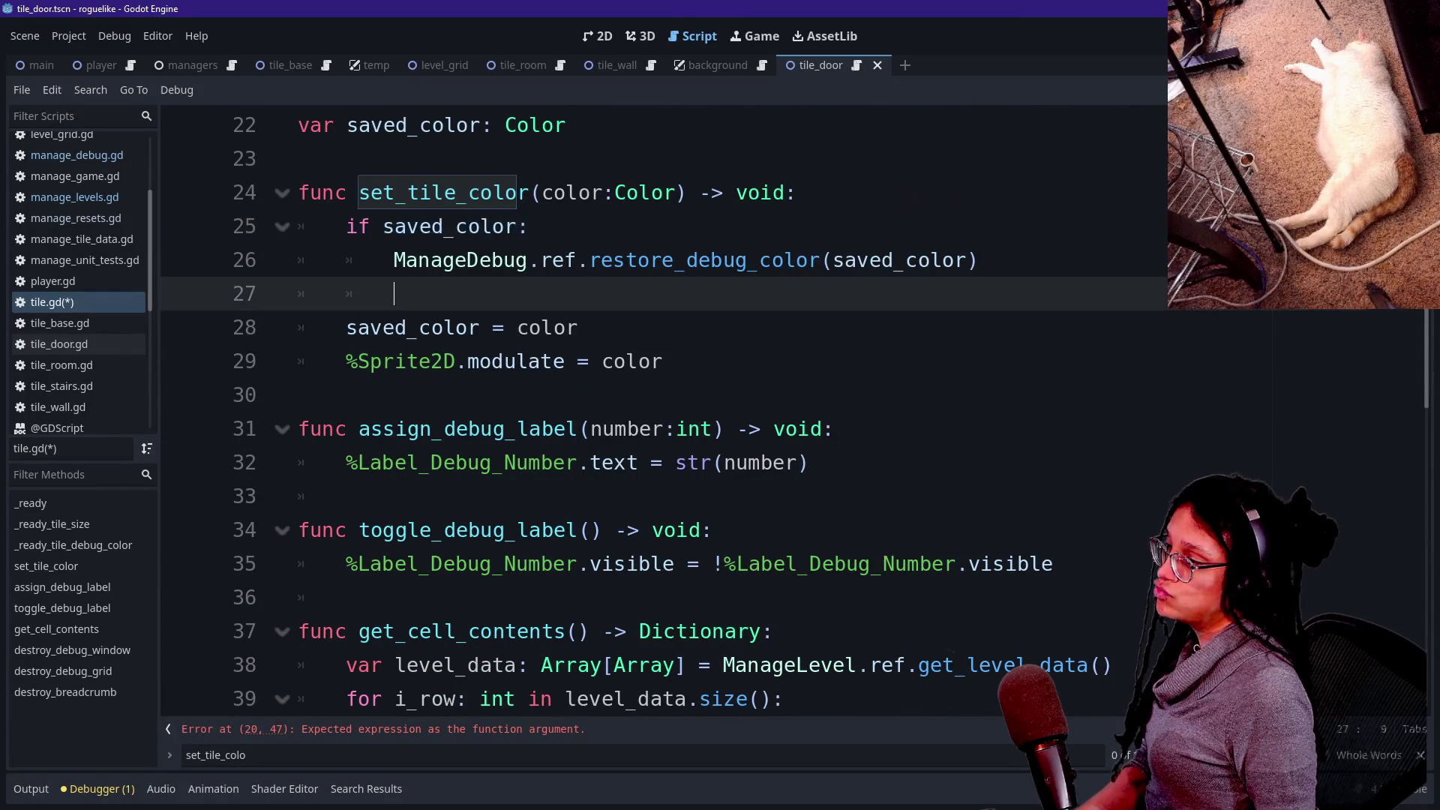
scroll(394, 293, "up", 7)
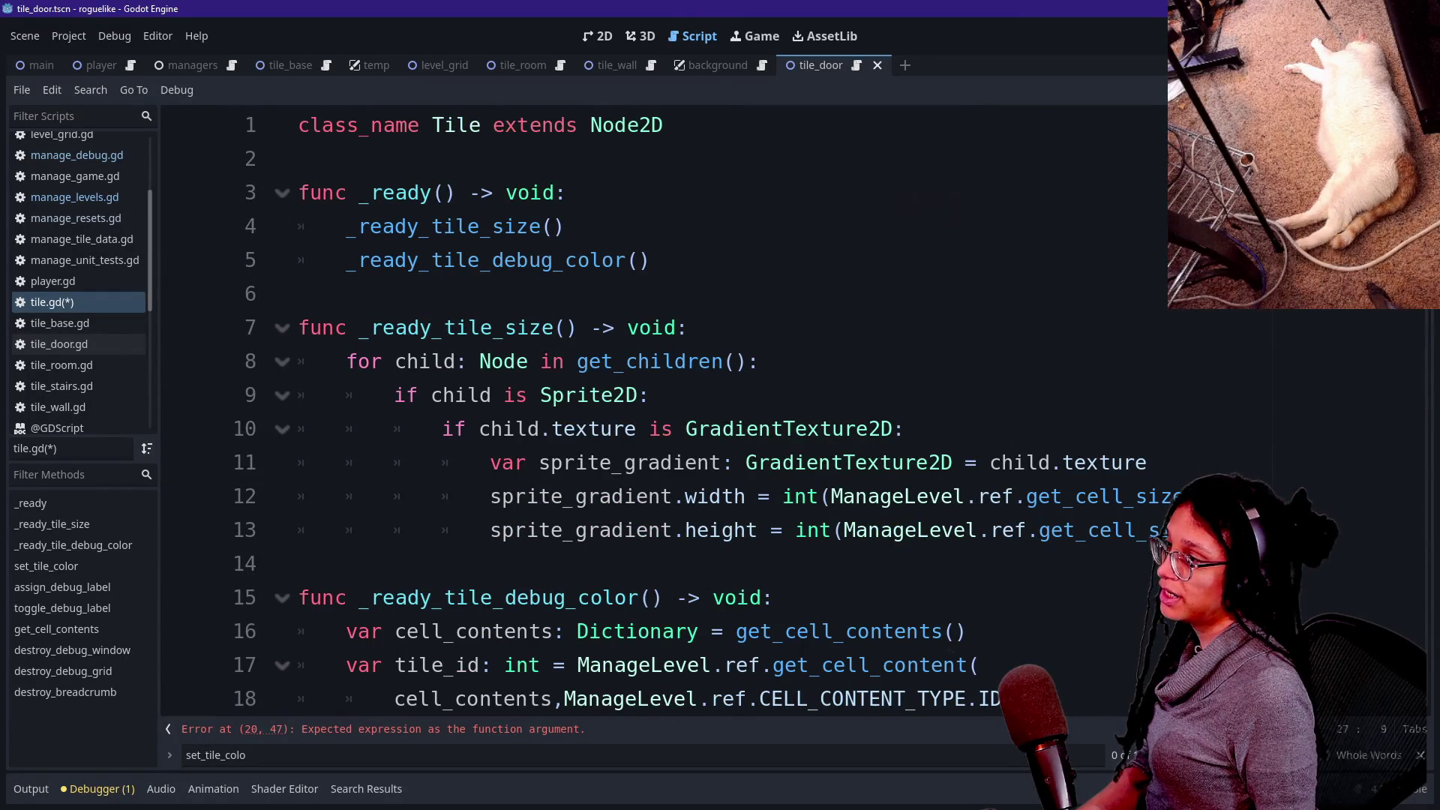
scroll(645, 413, "down", 6)
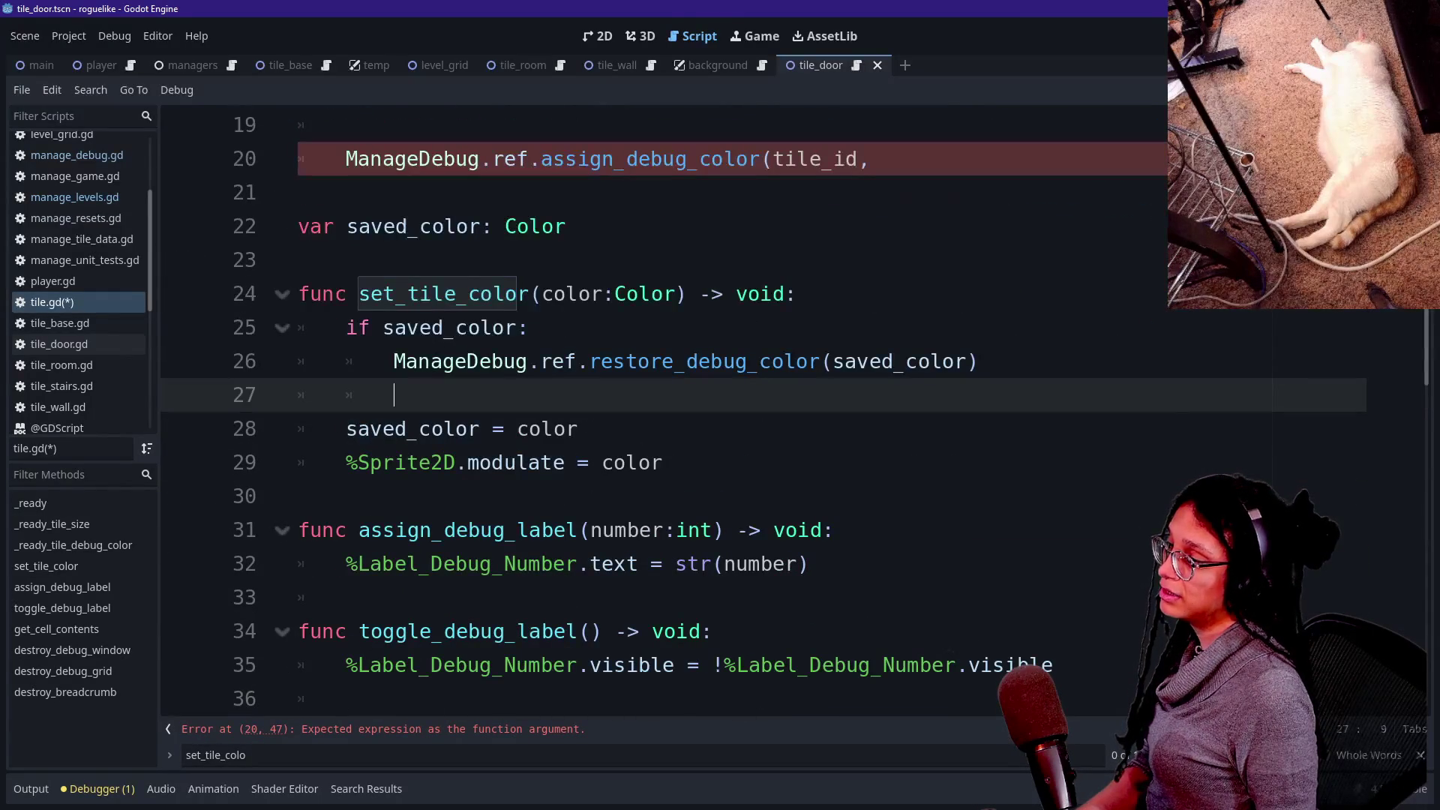
left_click(609, 428)
key("Down")
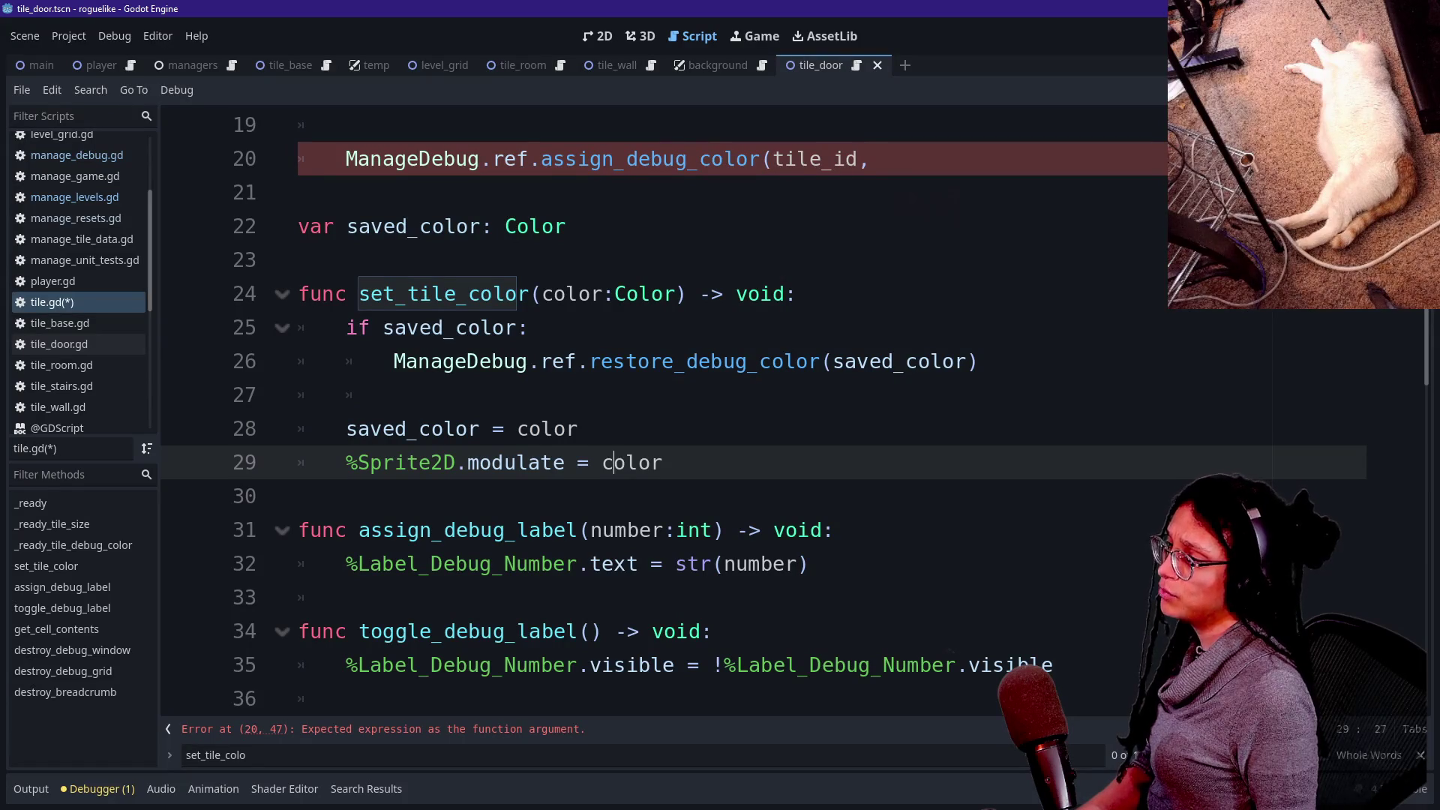
left_click(421, 328)
scroll(645, 413, "up", 6)
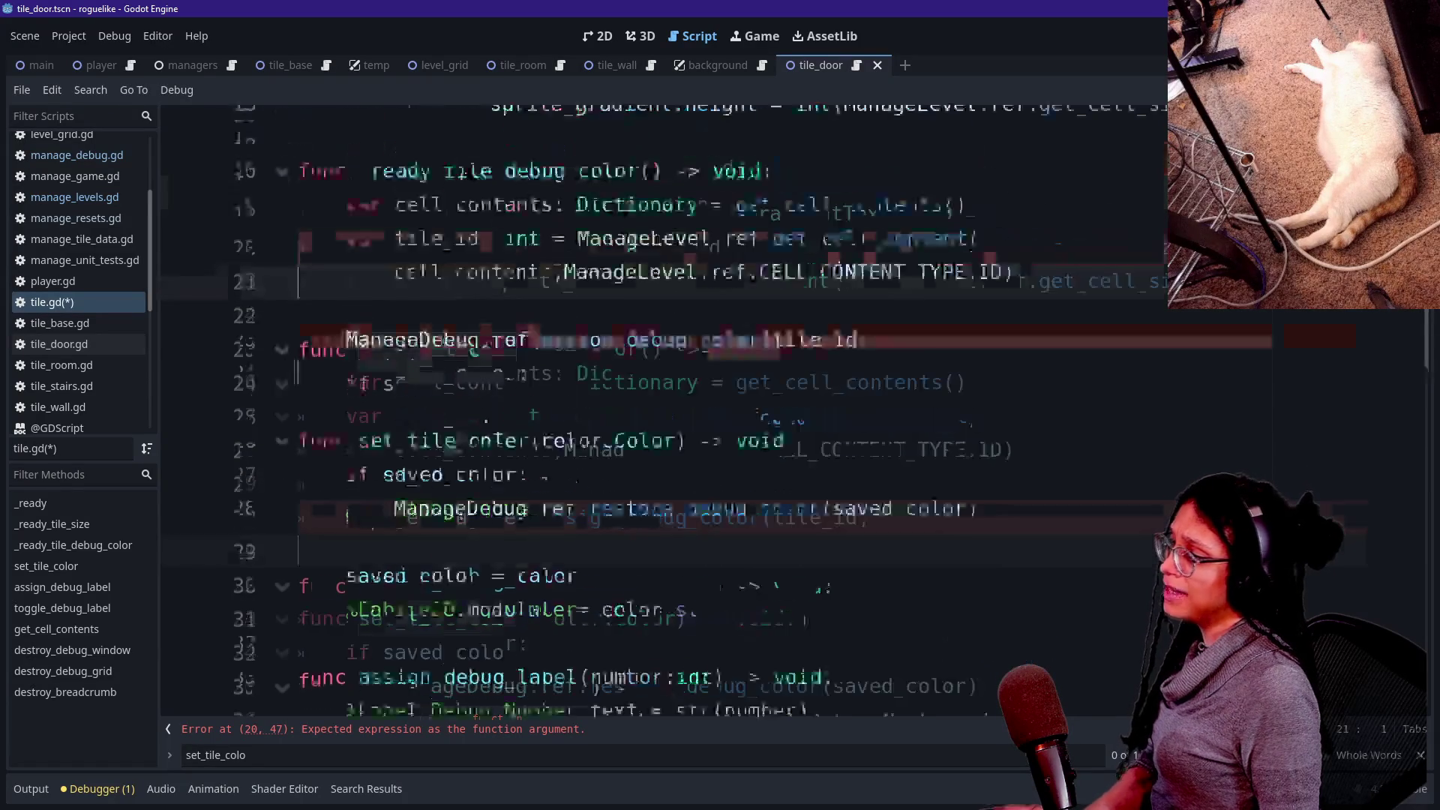
left_click(664, 125)
key("Return")
key("Return")
key("Return")
type("var saved_color: Color")
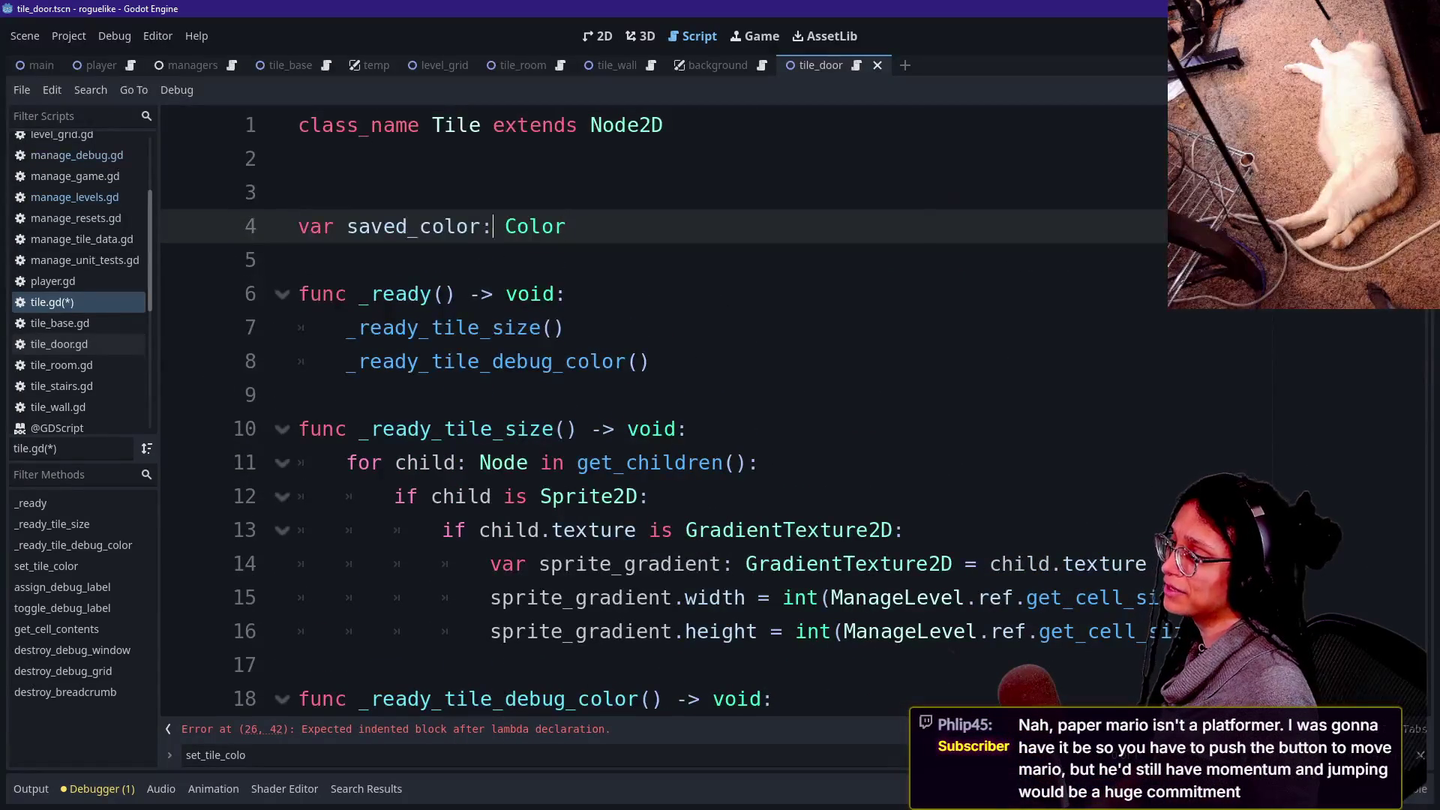
Remove the extra blank lines at the top and above set_tile_color.
left_click(300, 158)
key("BackSpace")
key("BackSpace")
type("D")
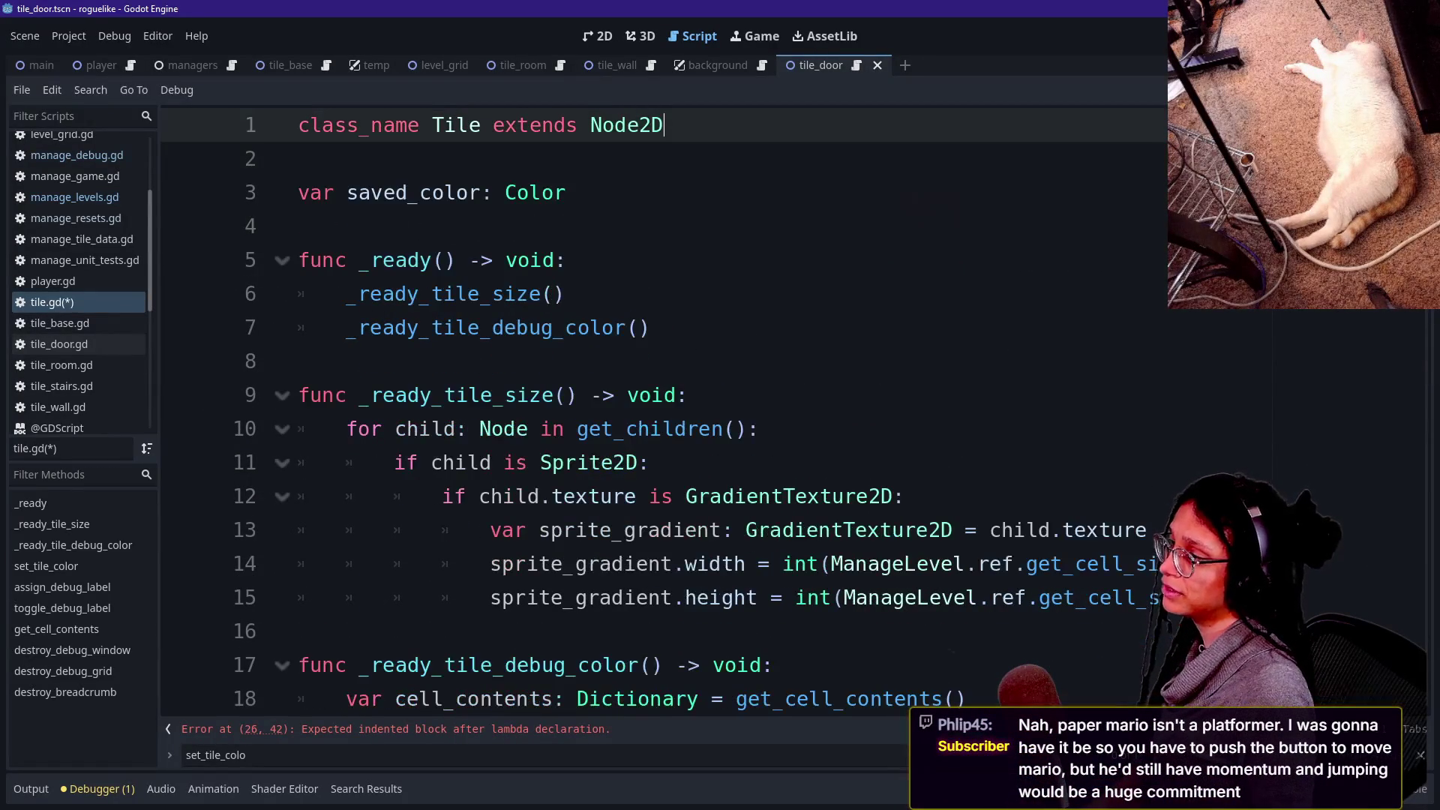
key("F3")
left_click(300, 379)
key("BackSpace")
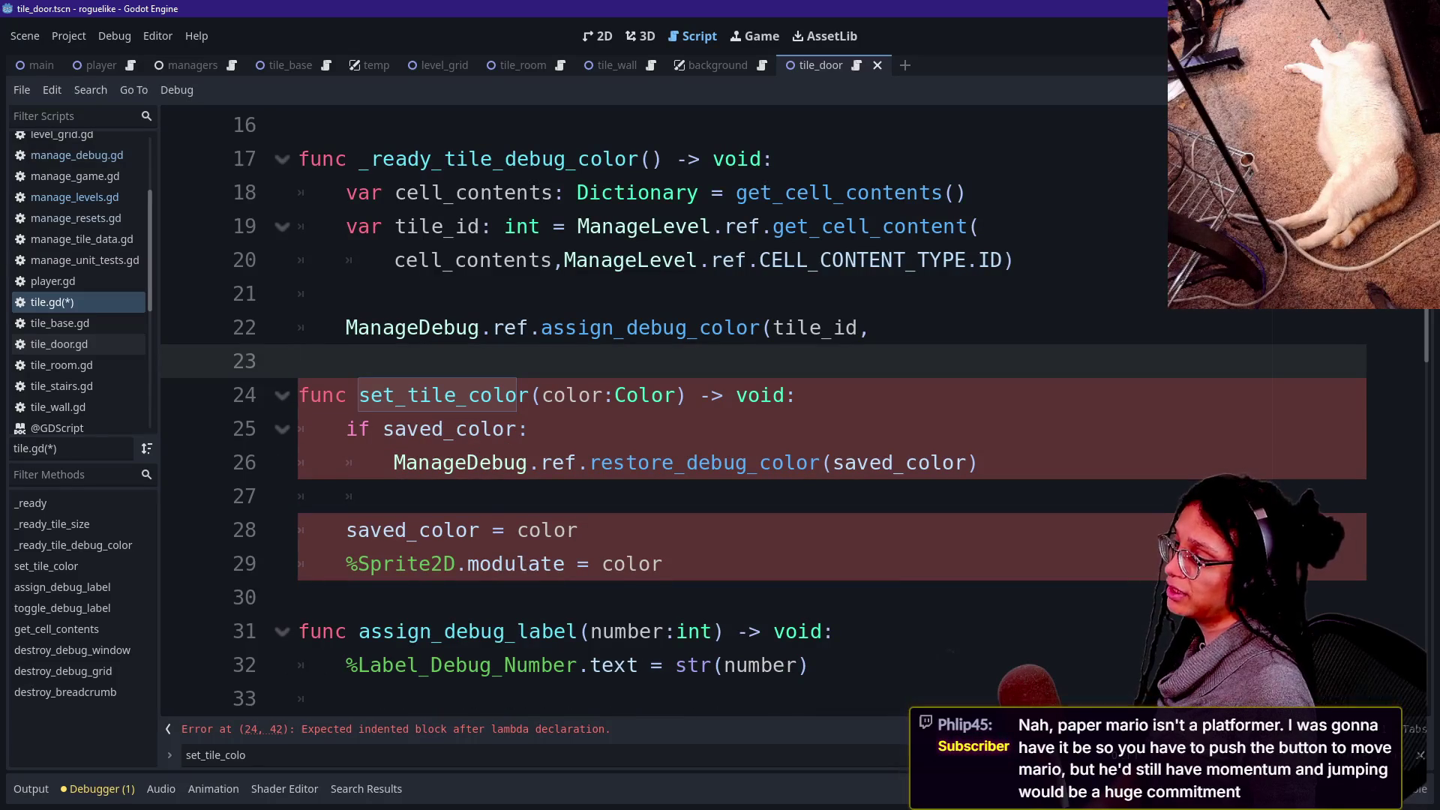
left_click(579, 529)
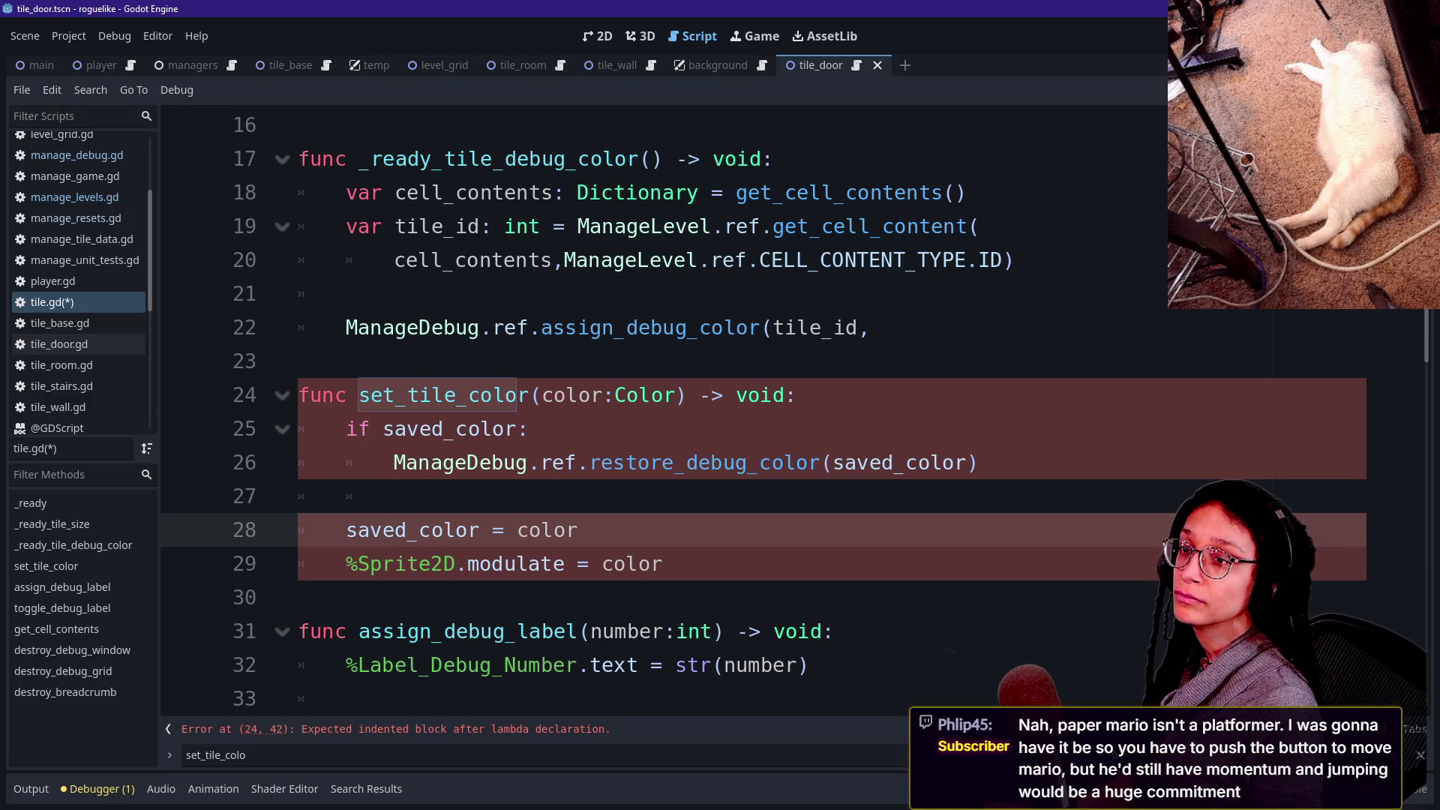
Alt+Tab from Godot to the browser with the Twitch and YouTube chat popouts.
key("alt+Tab")
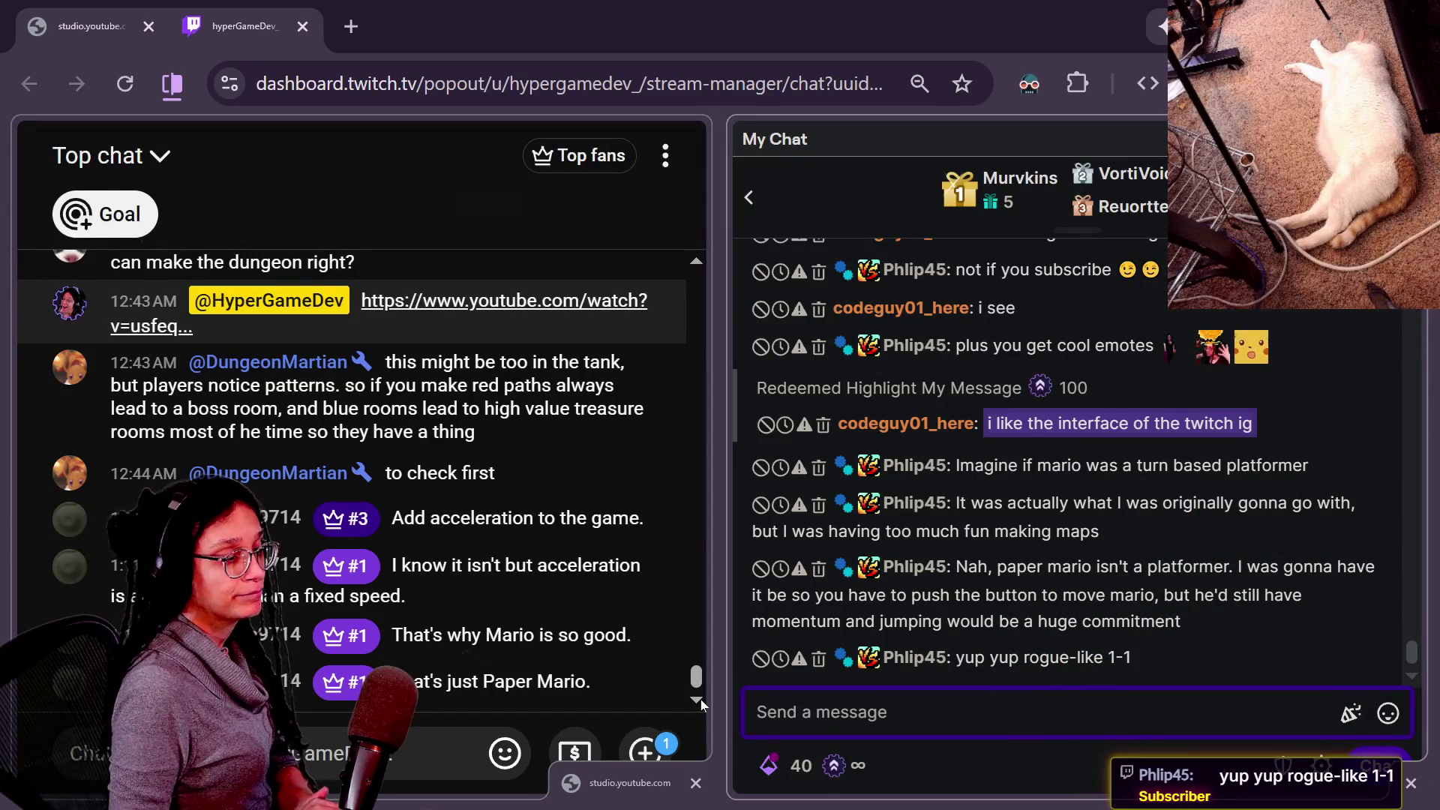
Alt+Tab from the Twitch chat back to tile.gd in the Godot script editor.
key("alt+Tab")
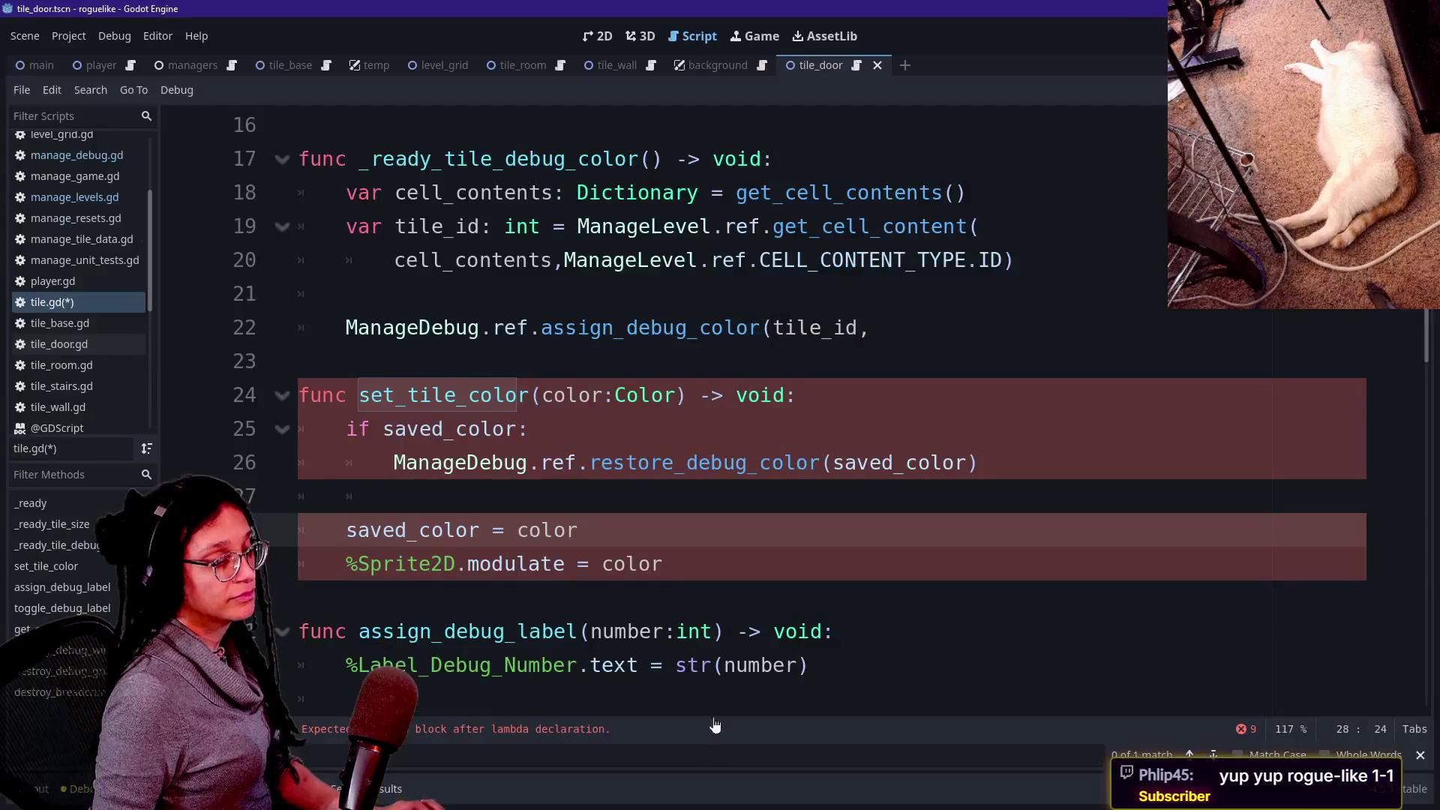
Complete the call as assign_debug_color(tile_id, saved_color).
left_click(600, 463)
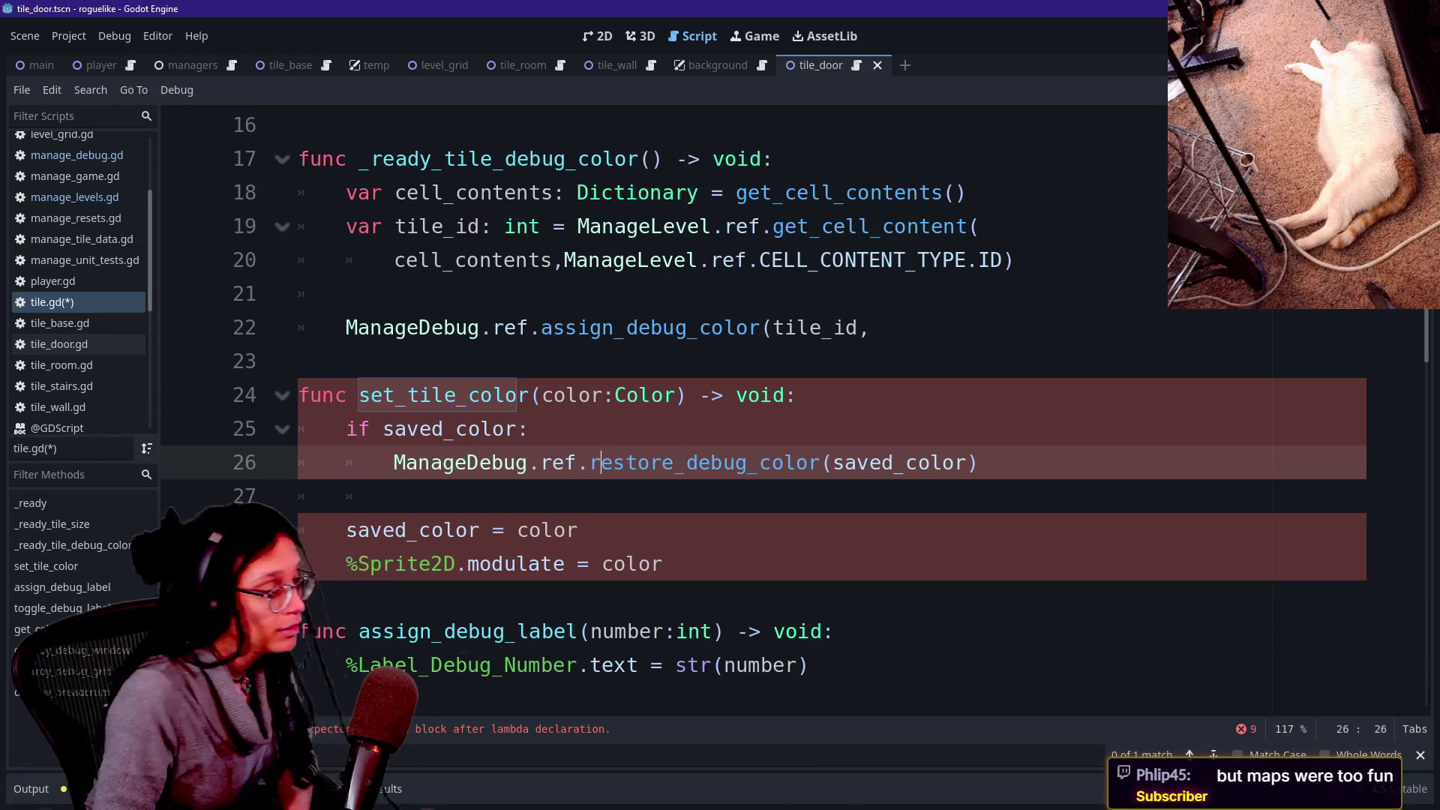
left_click(663, 564)
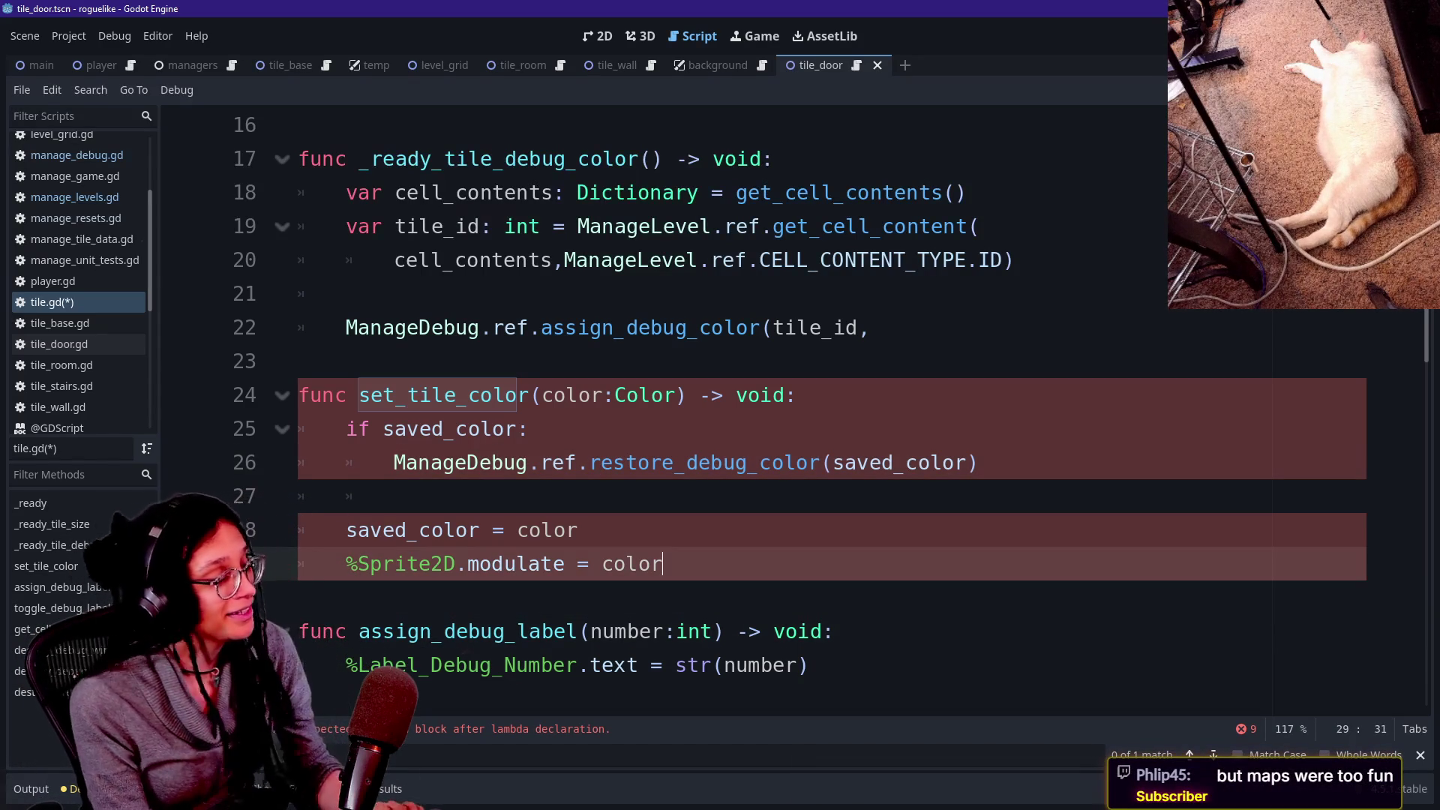
left_click(394, 496)
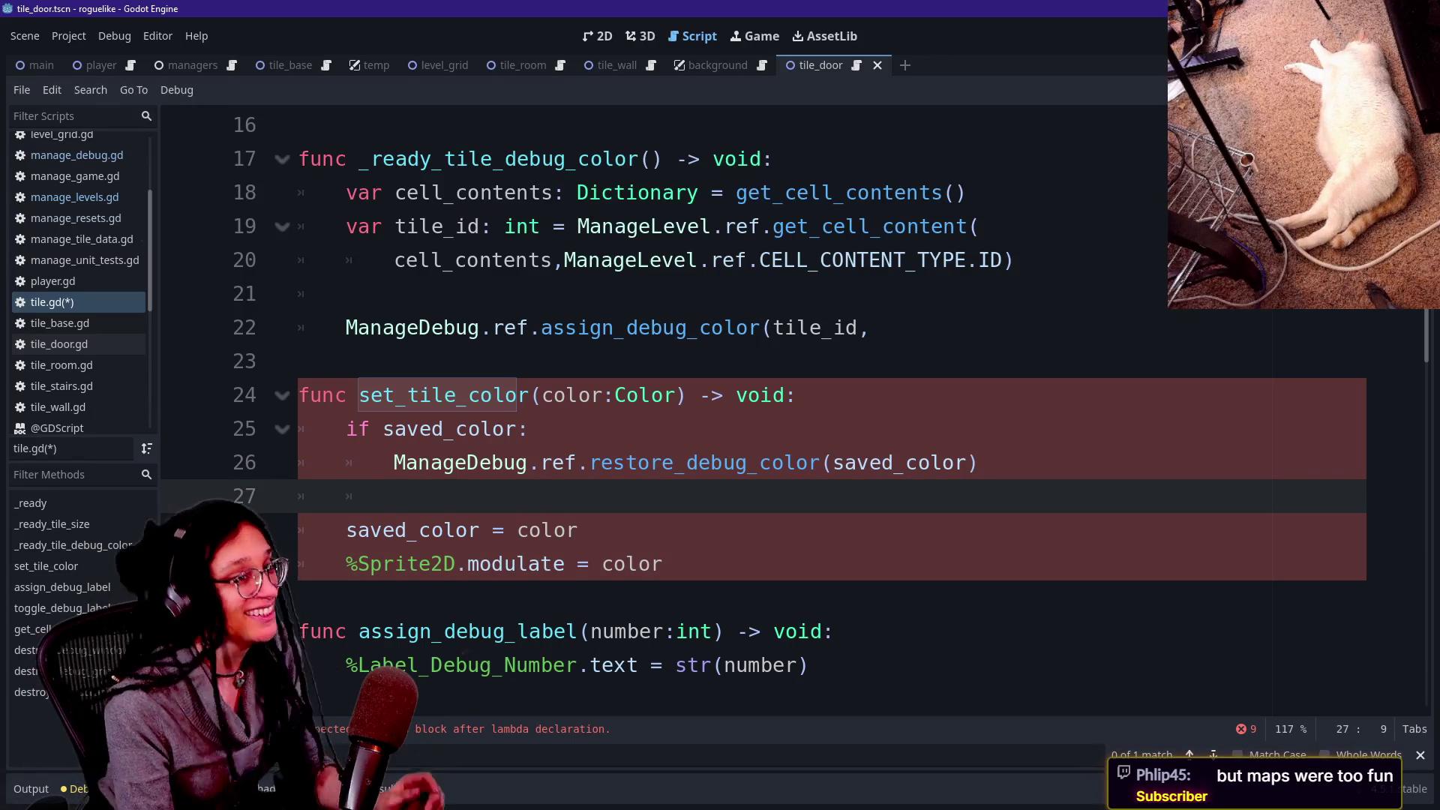
left_click(578, 531)
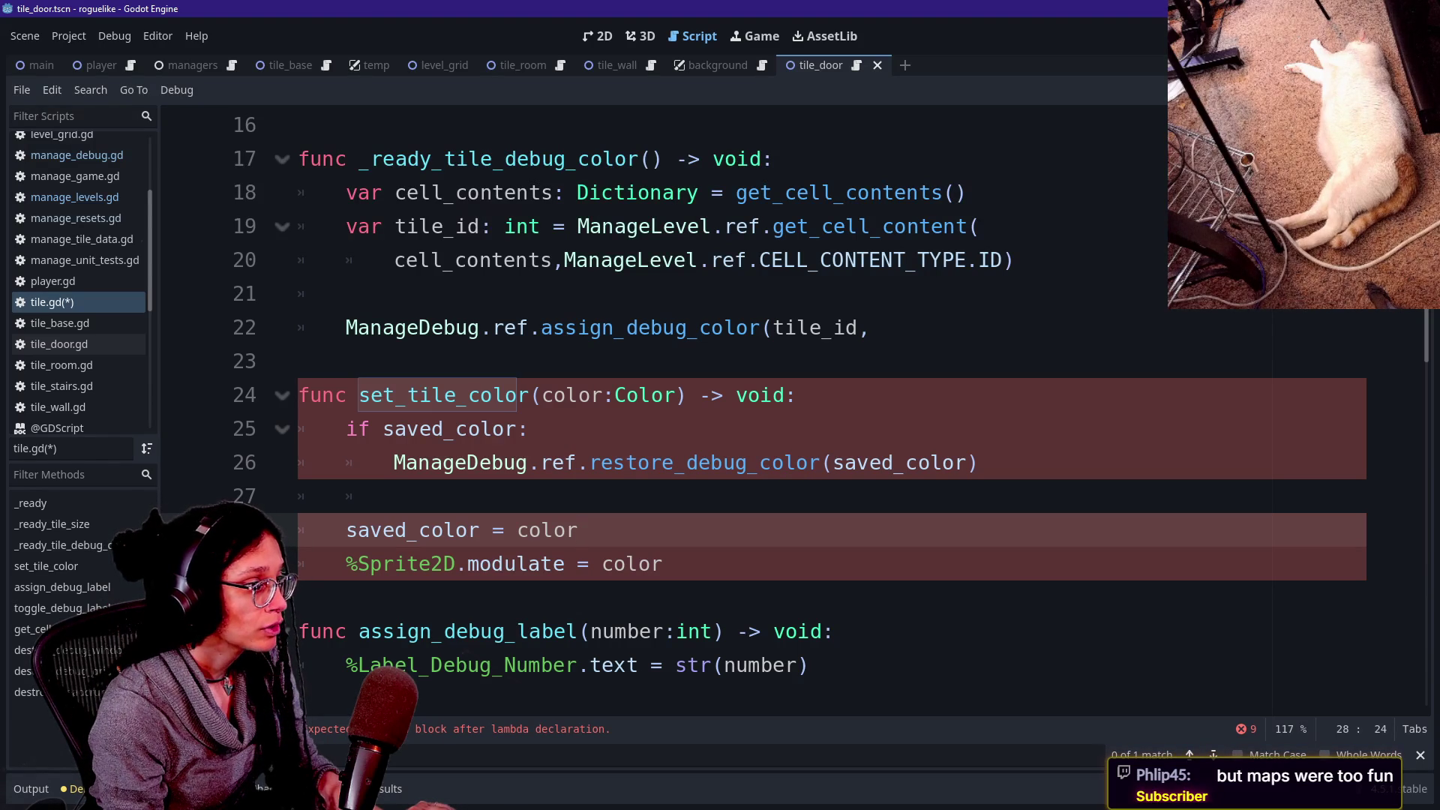
left_click(870, 328)
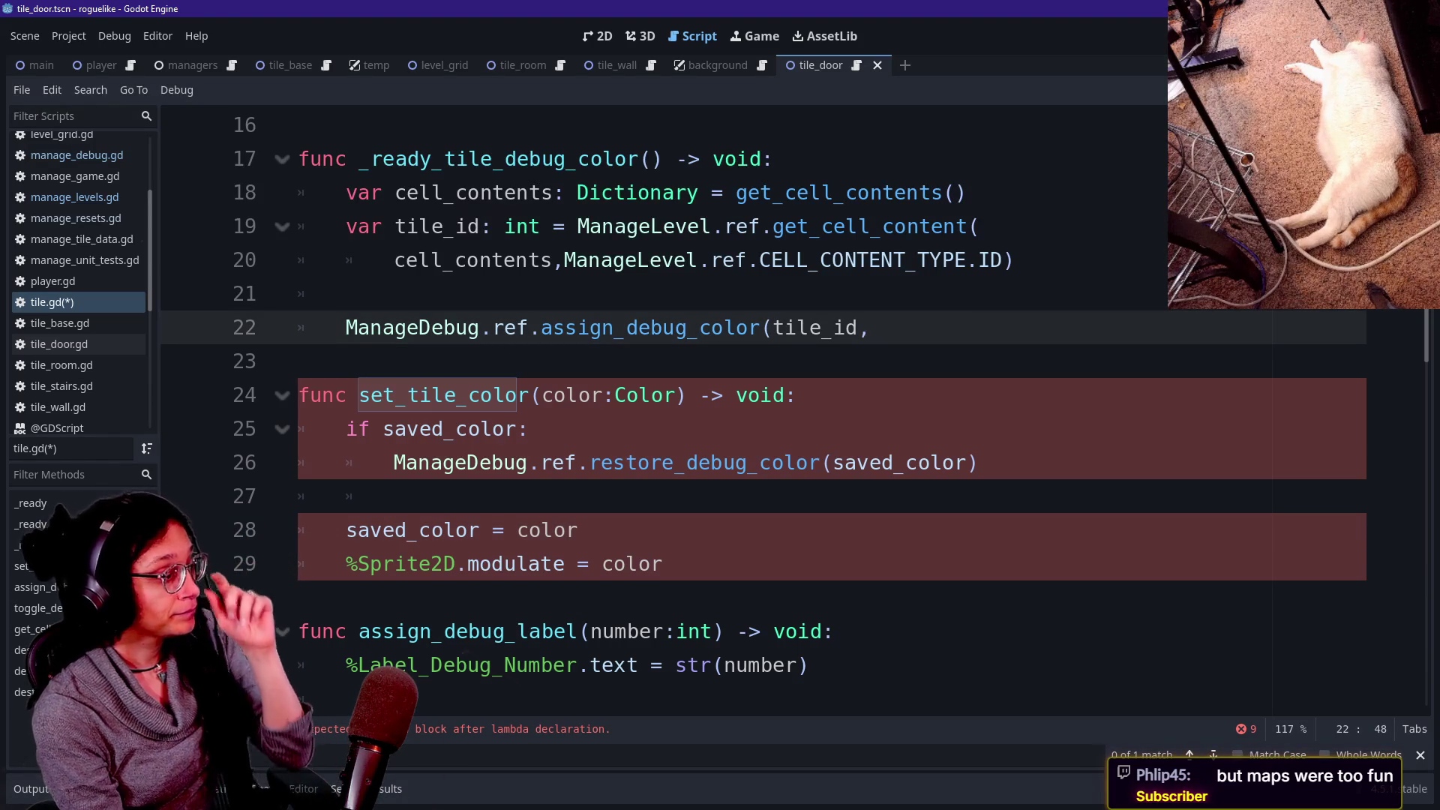
type("save")
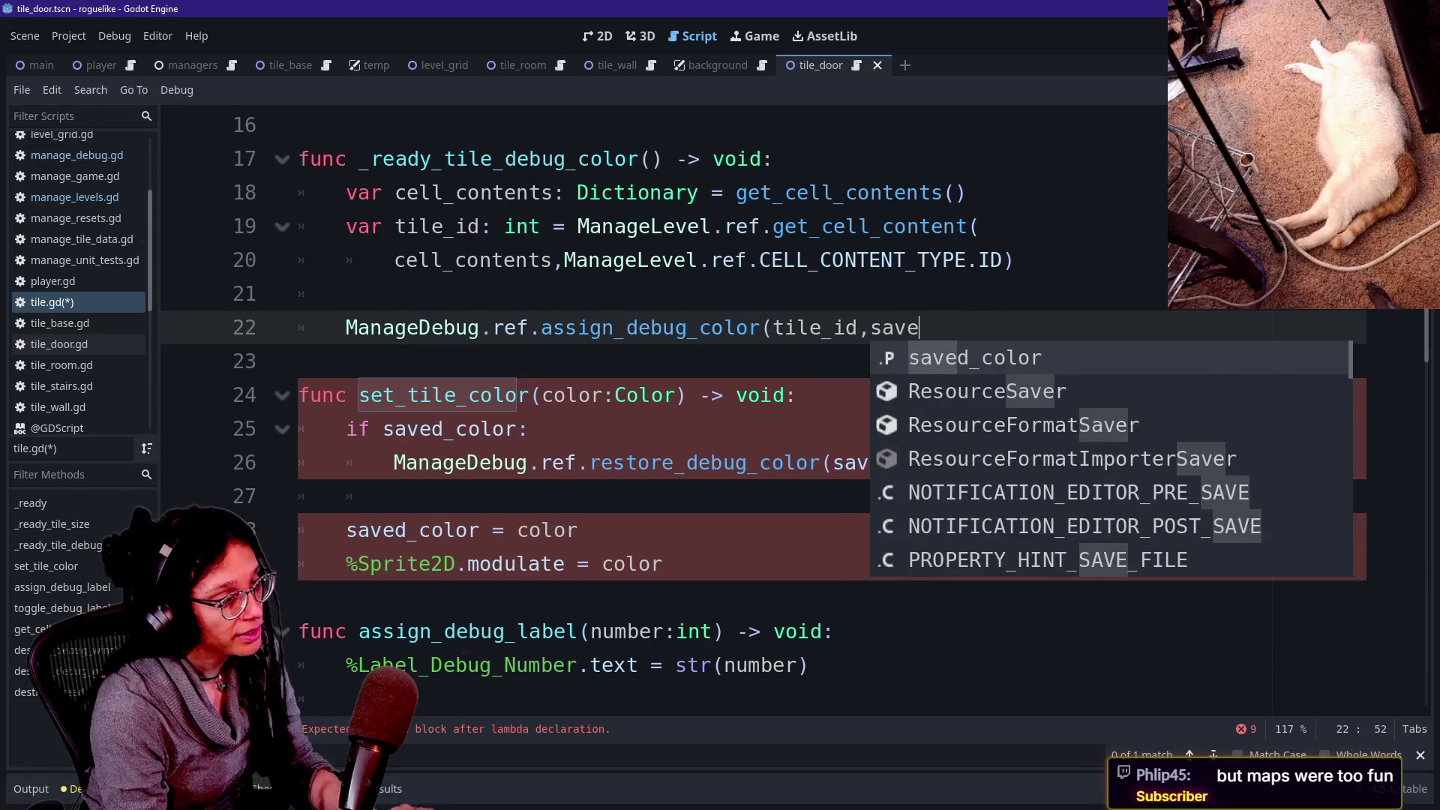
type("d")
key("Return")
type(")")
Wrap the assign_debug_color call in an 'if saved_color:' block, then switch to Firefox.
left_click(346, 294)
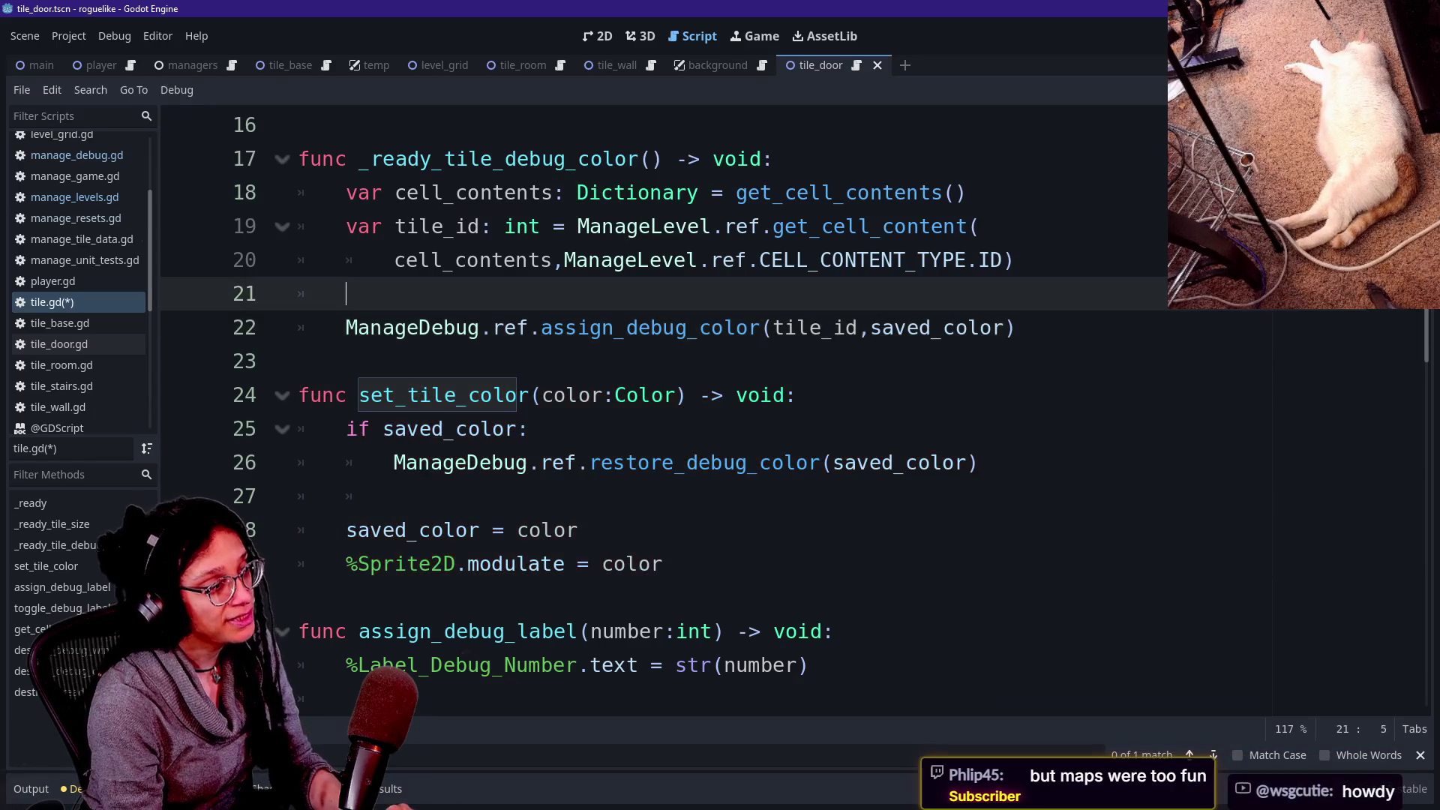
key("Return")
type("if save")
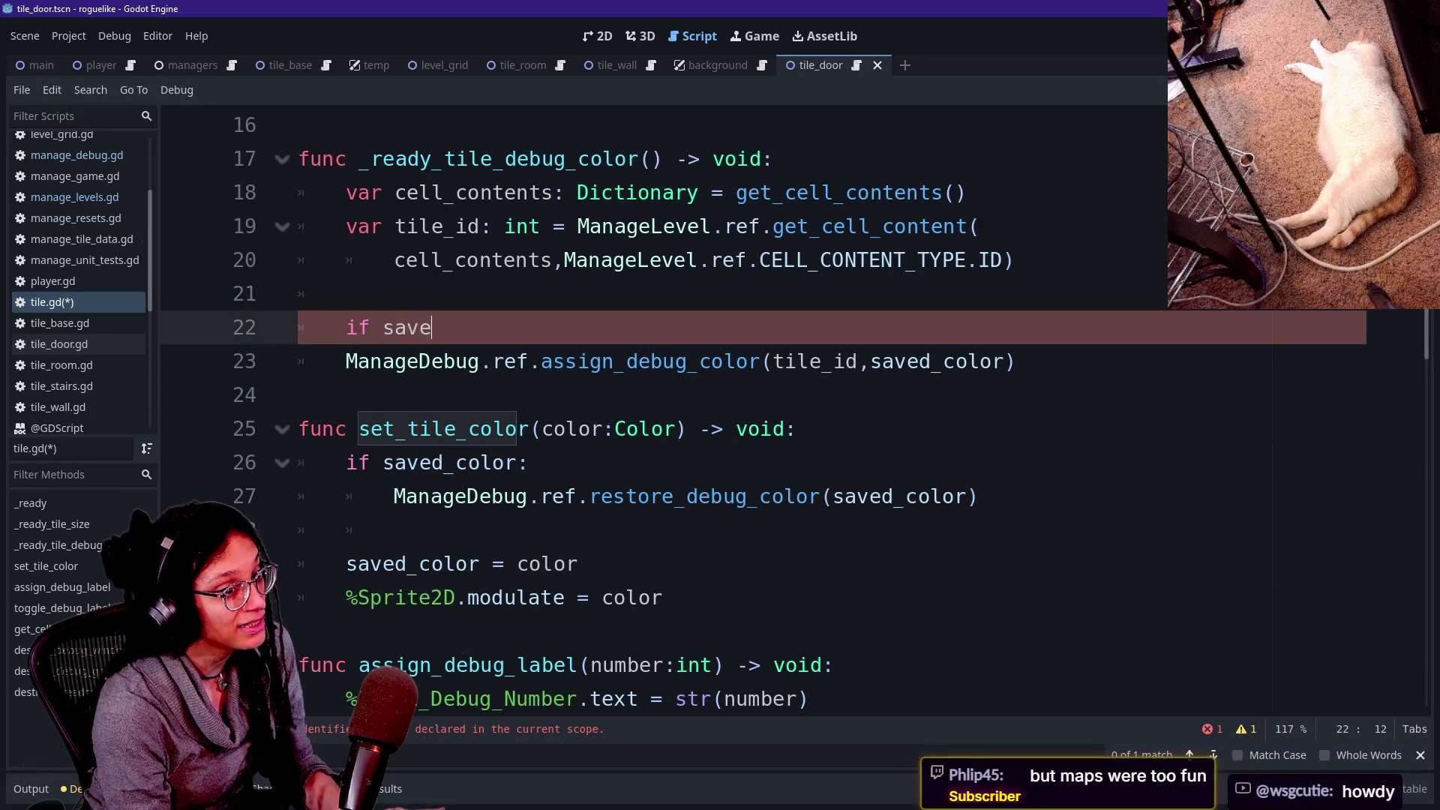
type("d_")
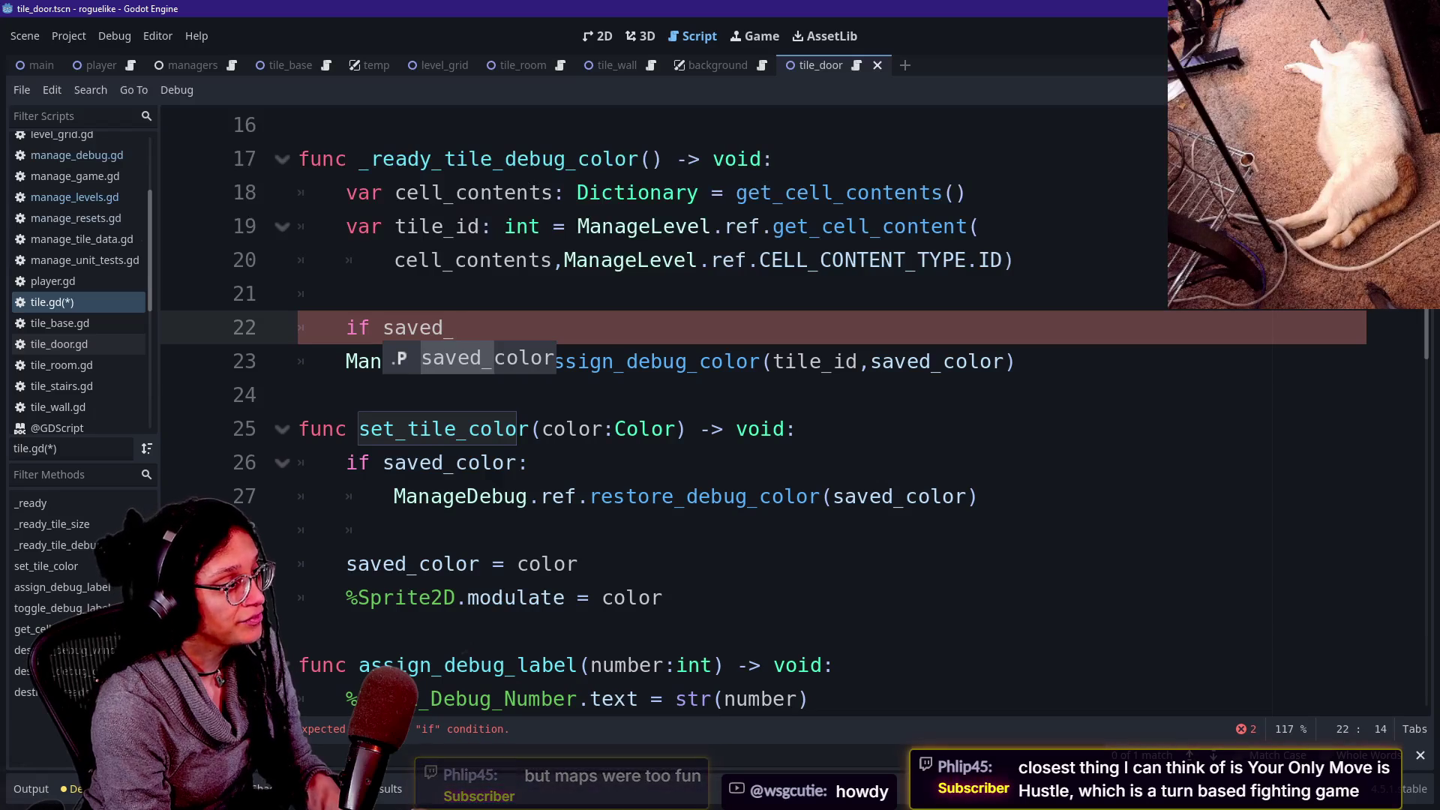
key("Return")
type(":")
left_click(345, 362)
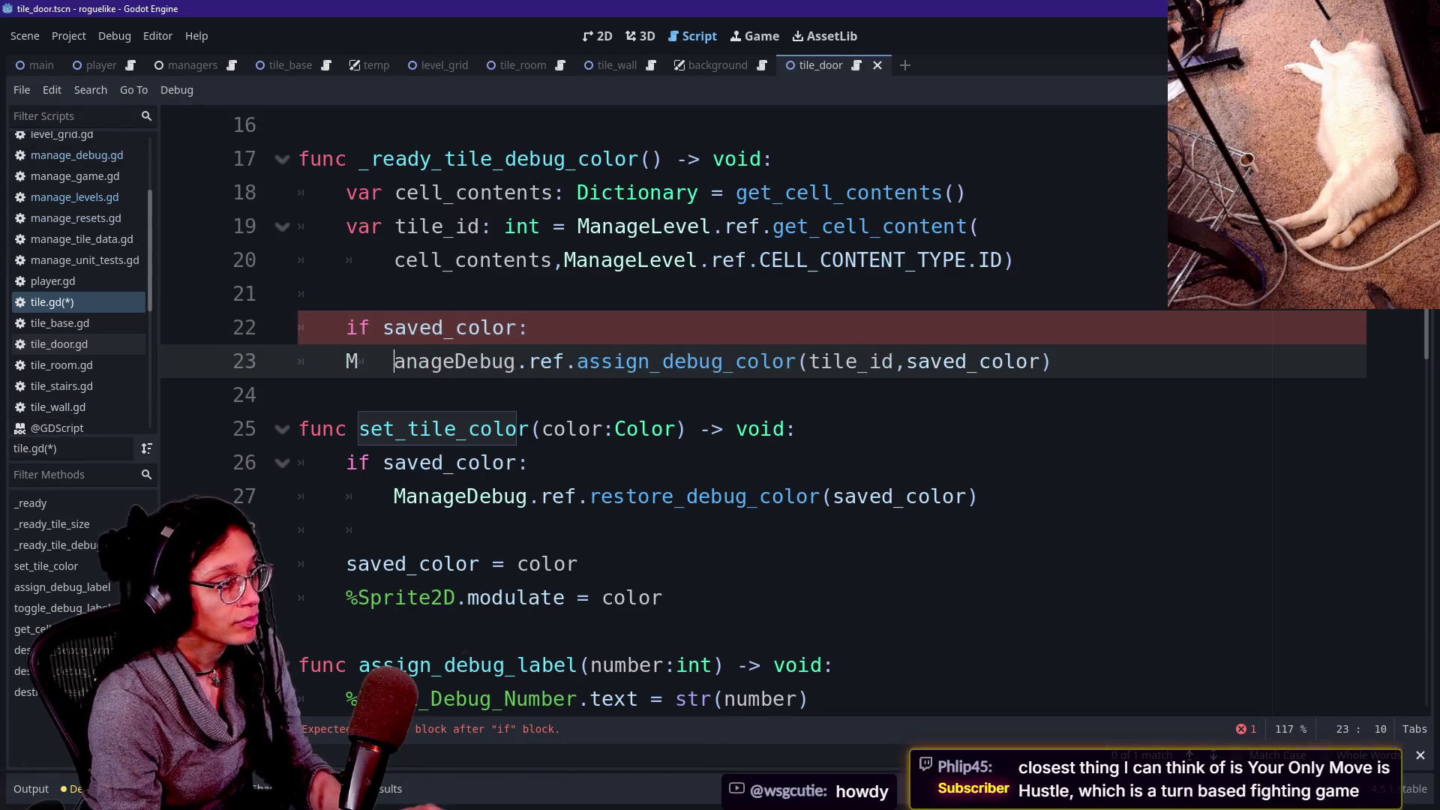
key("Tab")
left_click(736, 260)
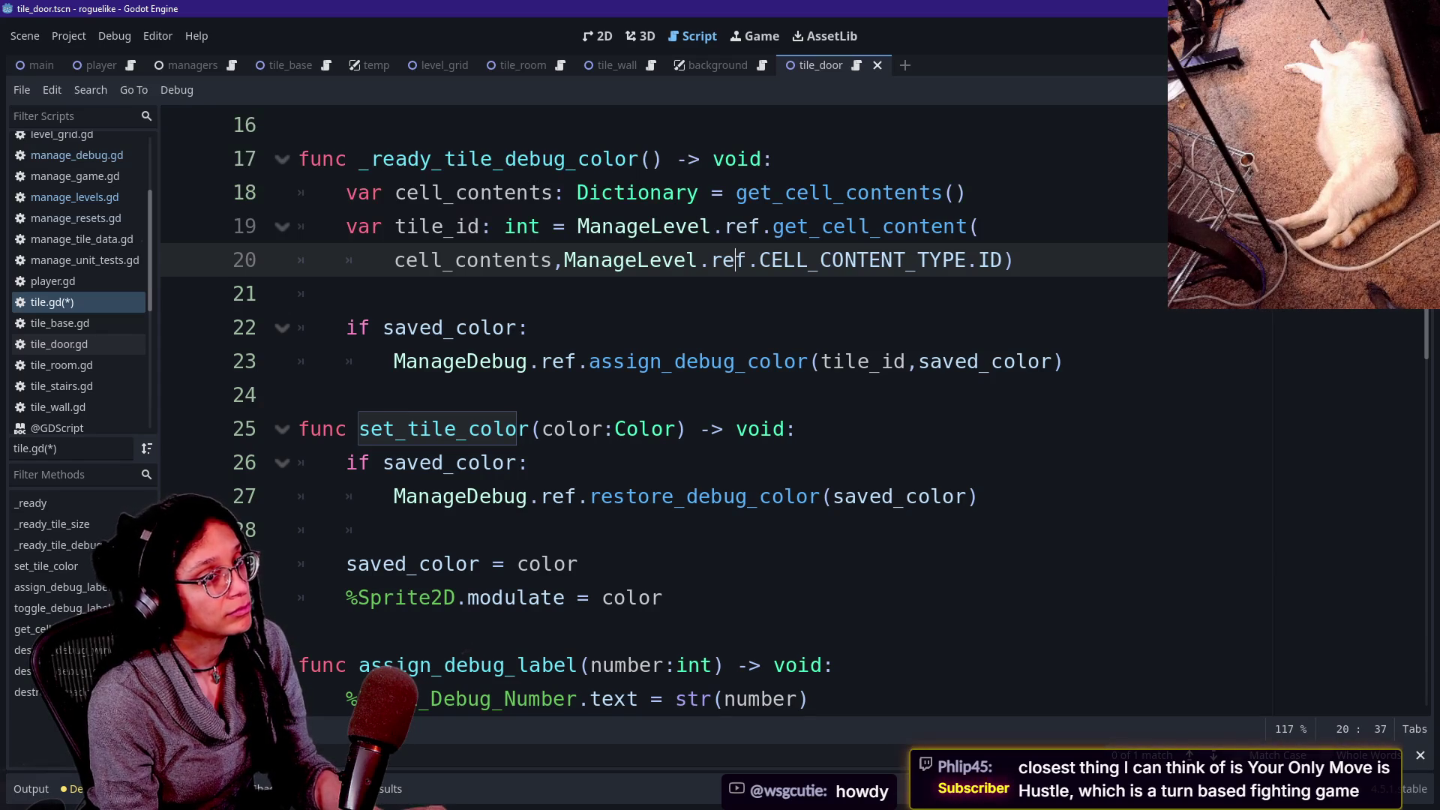
key("alt+Tab")
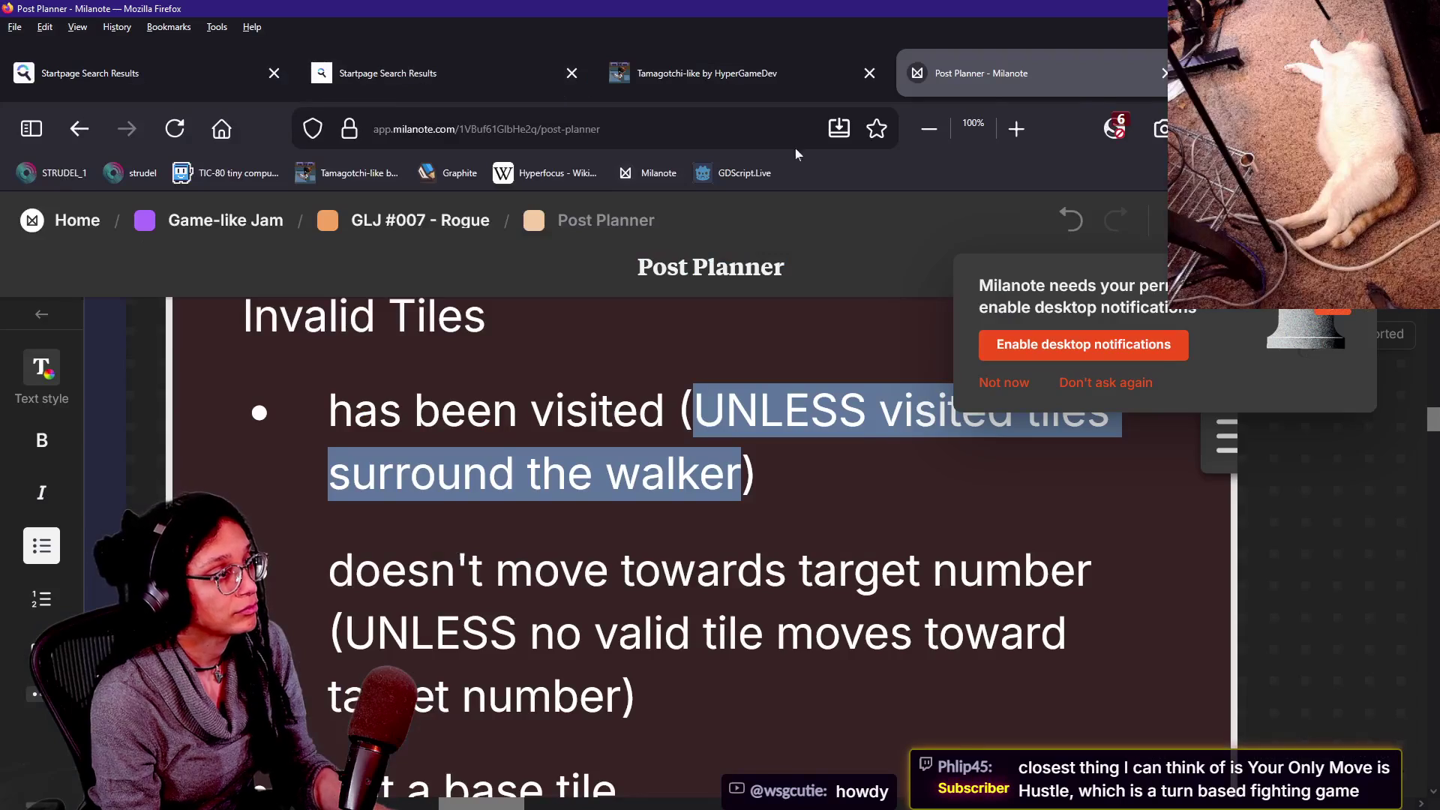
In a new tab, open the Your Only Move Is HUSTLE Steam page and play its trailer full screen.
key("ctrl+t")
type("yout")
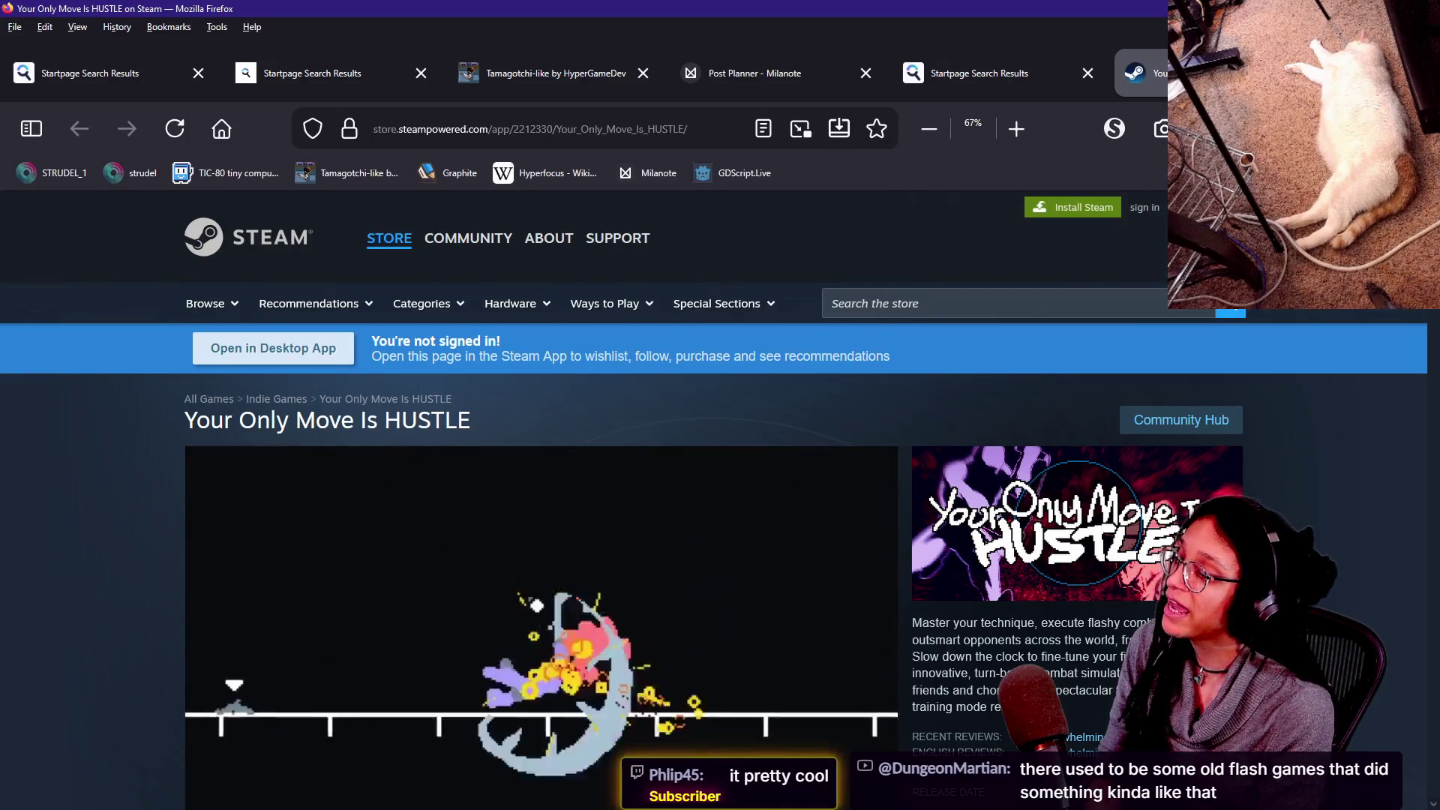
scroll(876, 643, "down", 2)
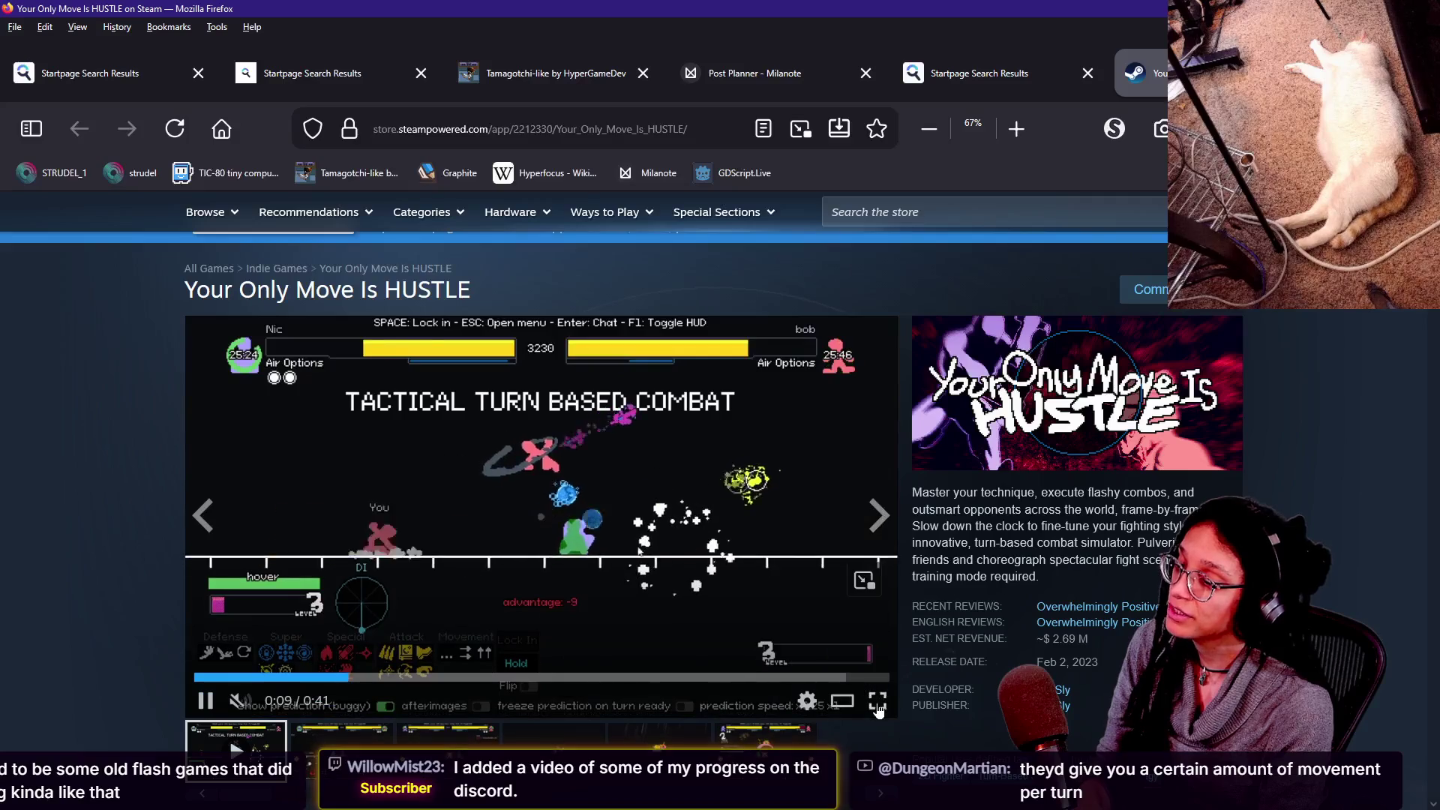
double_click(876, 613)
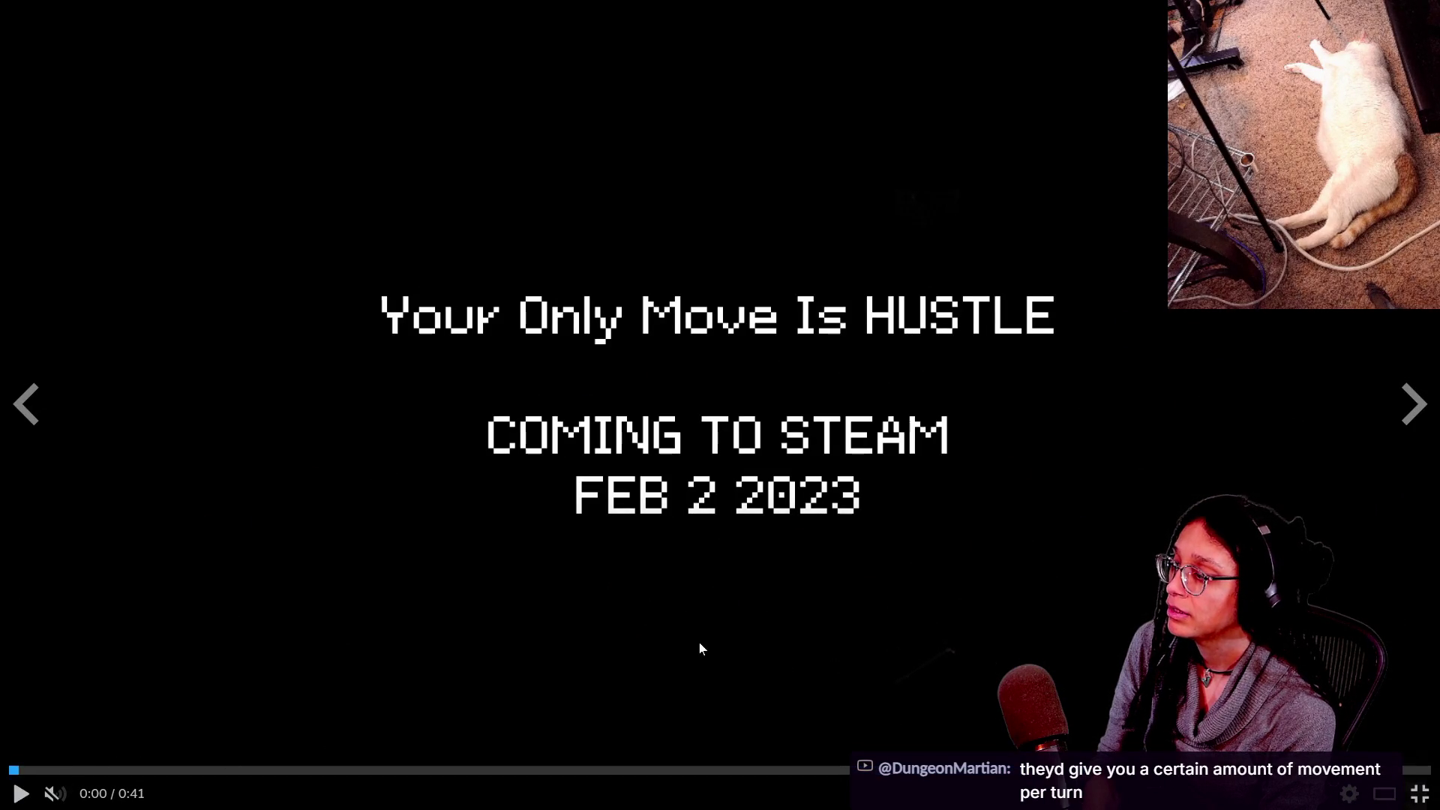
Jump around the HUSTLE trailer (0:15, early gameplay, 0:06, opening fight), then exit full screen.
left_click(531, 769)
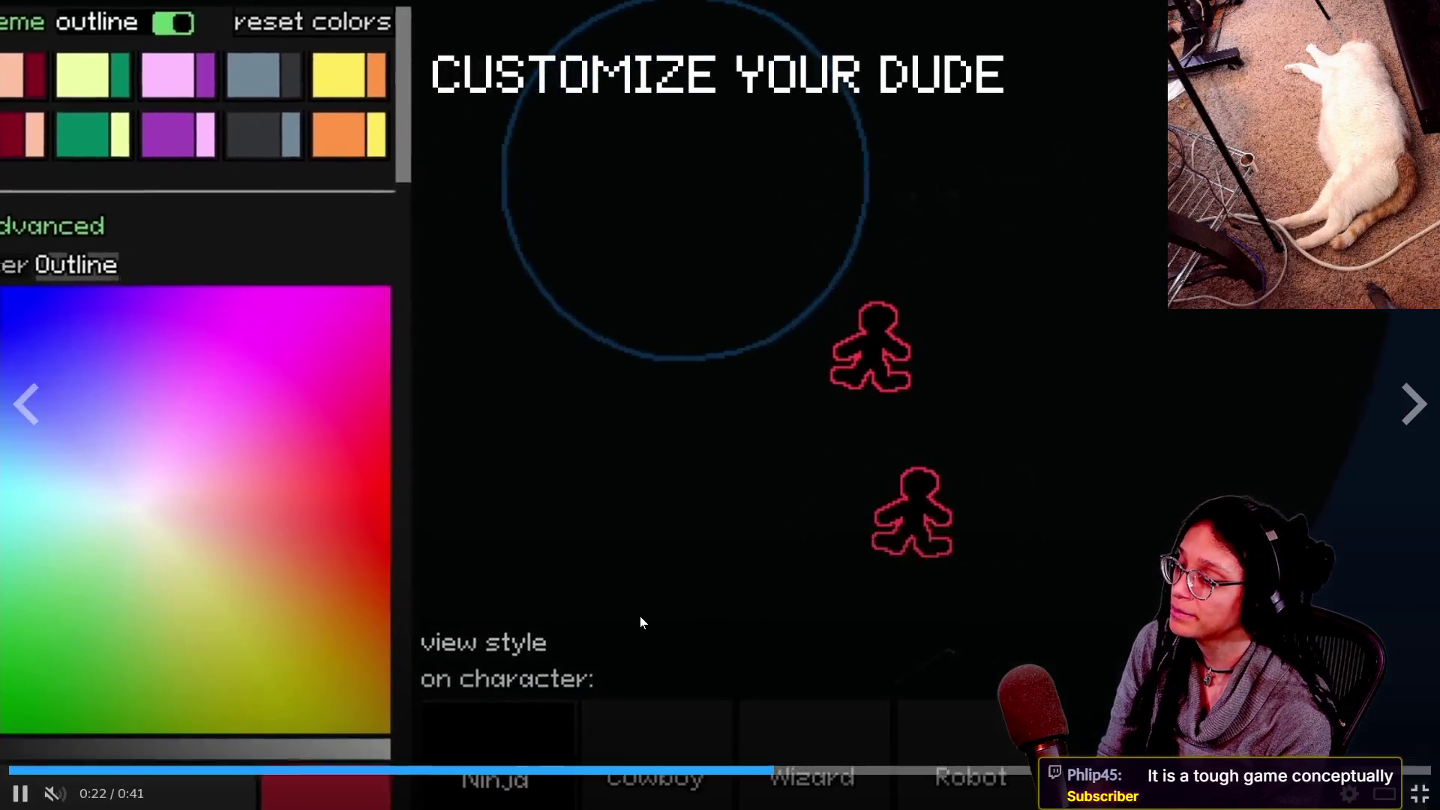
left_click(142, 771)
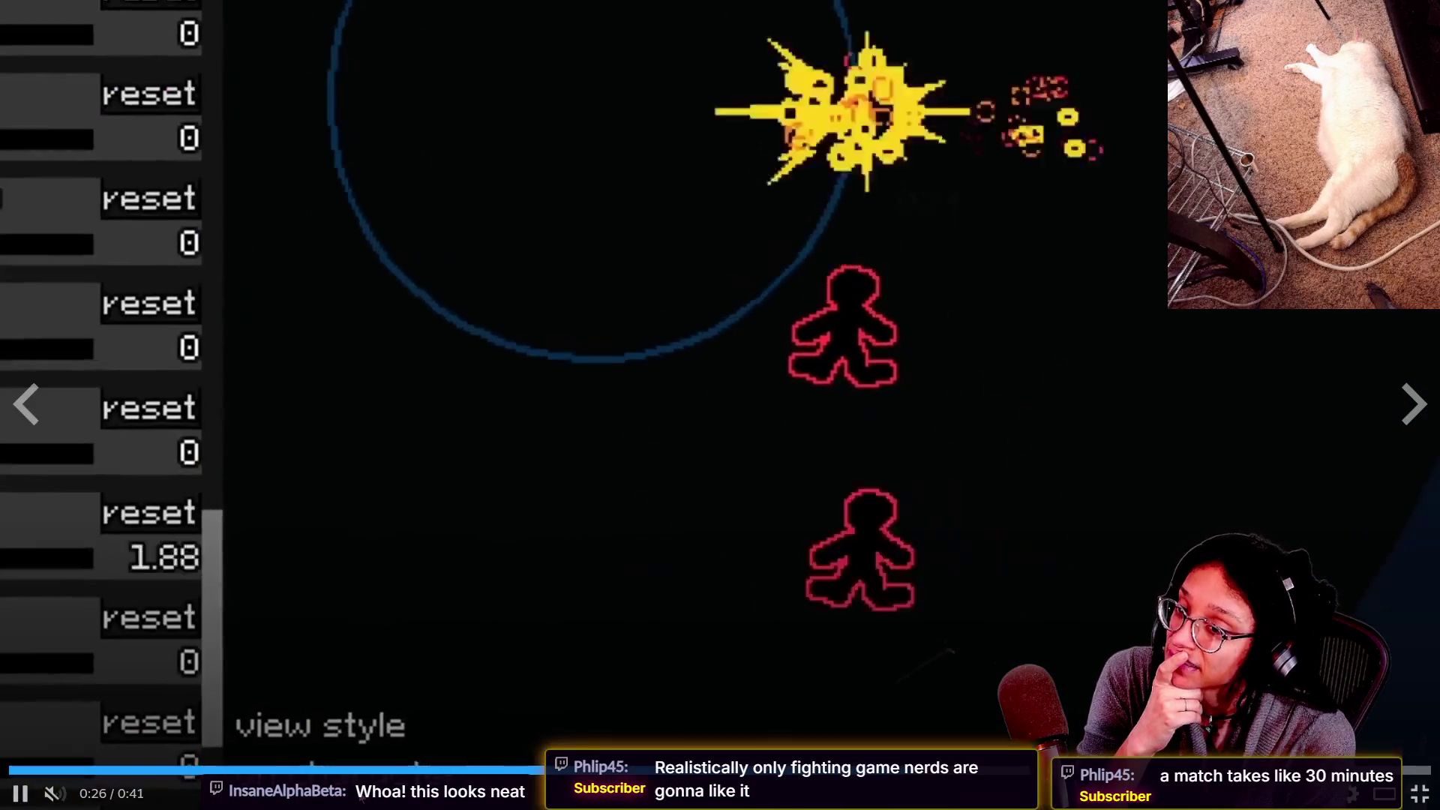
left_click(242, 768)
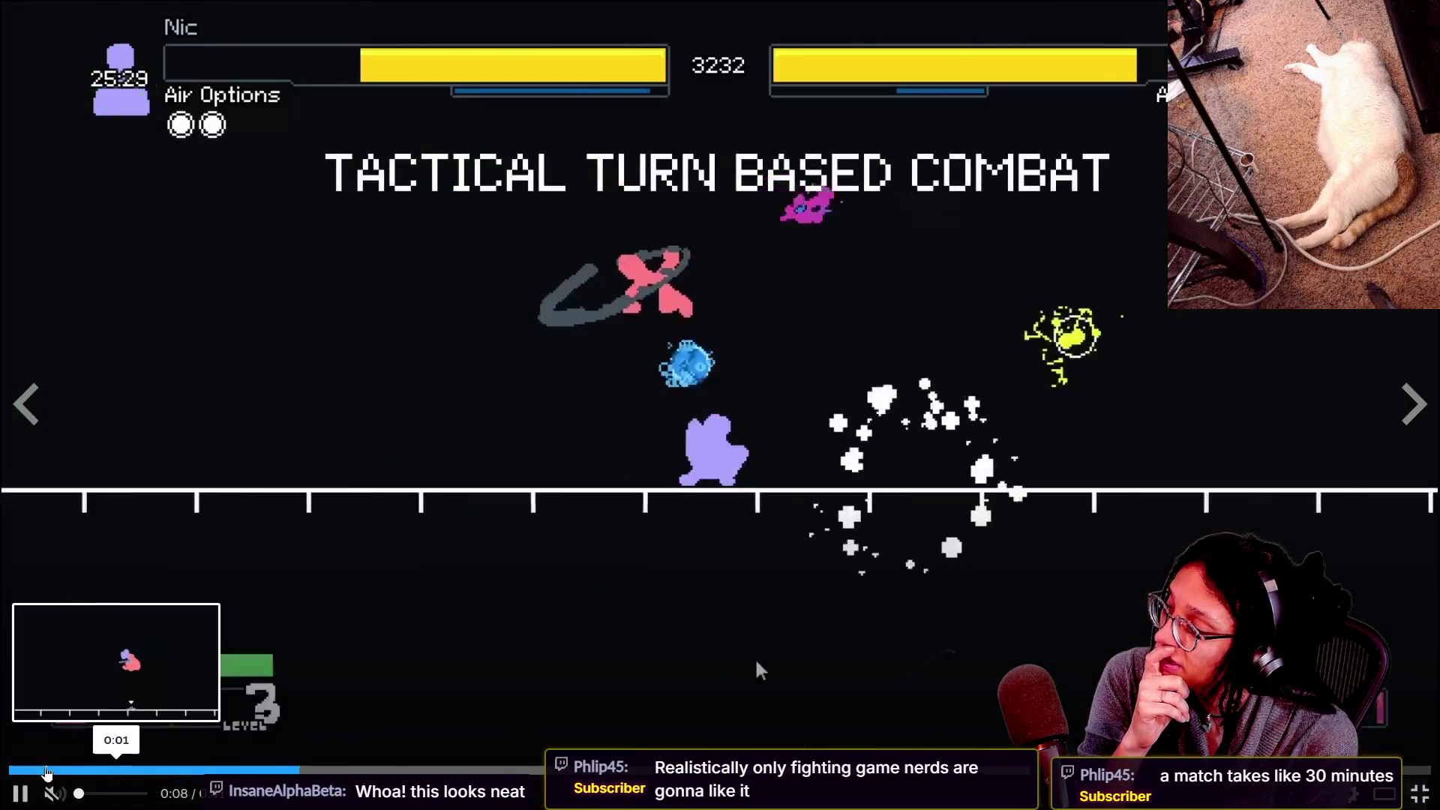
left_click(46, 773)
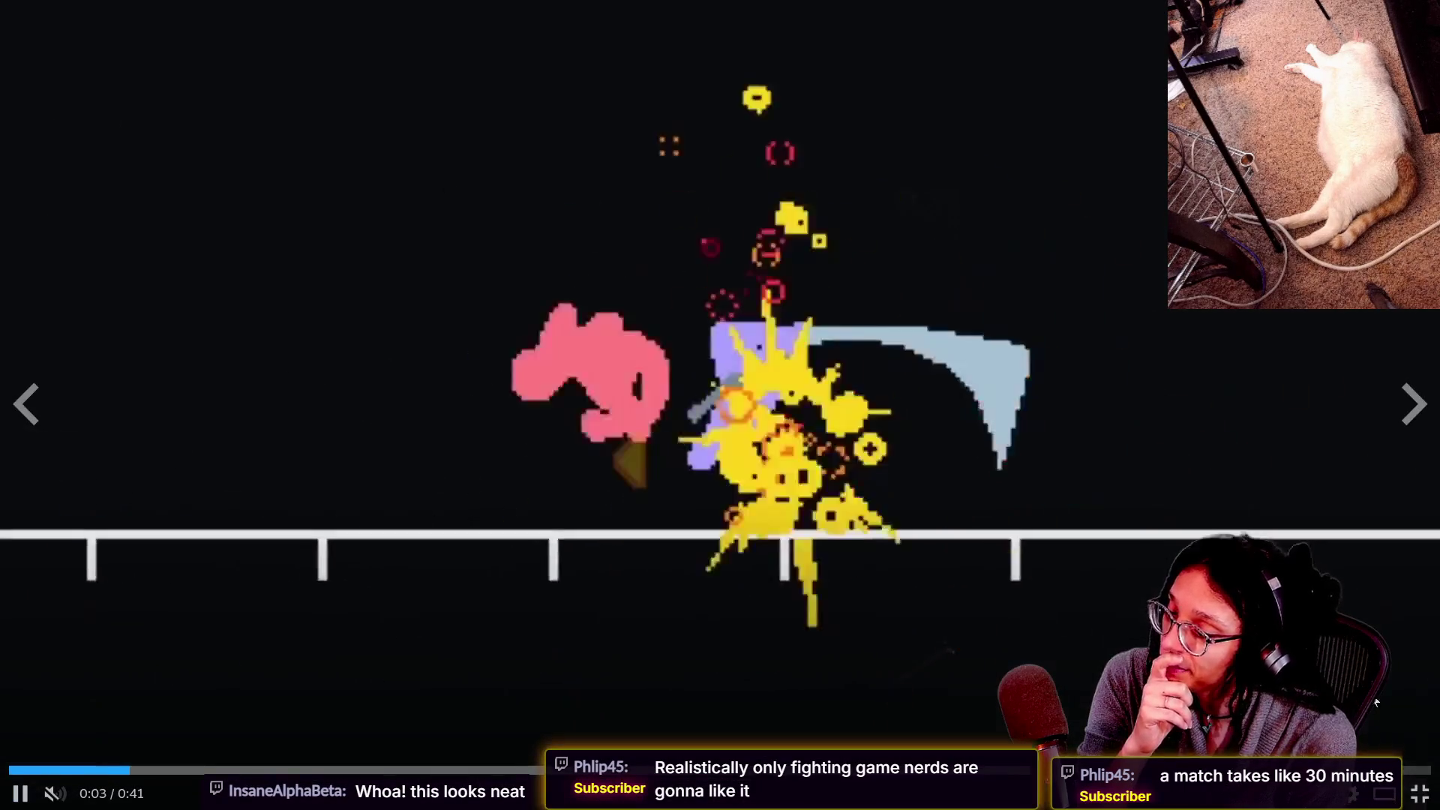
left_click(1414, 789)
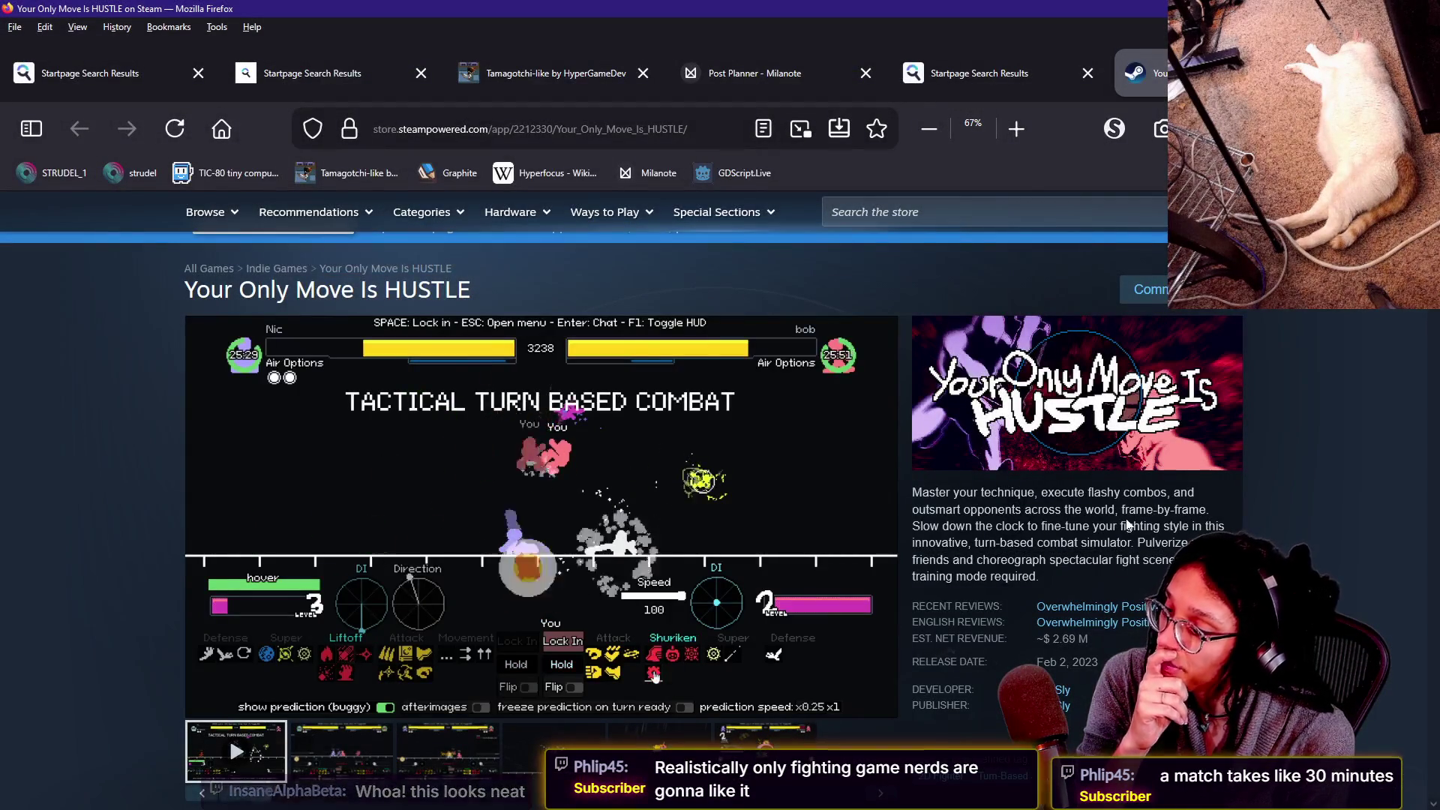
Search the web for 'roborally gameplay' from the Steam store page.
scroll(1161, 553, "down", 2)
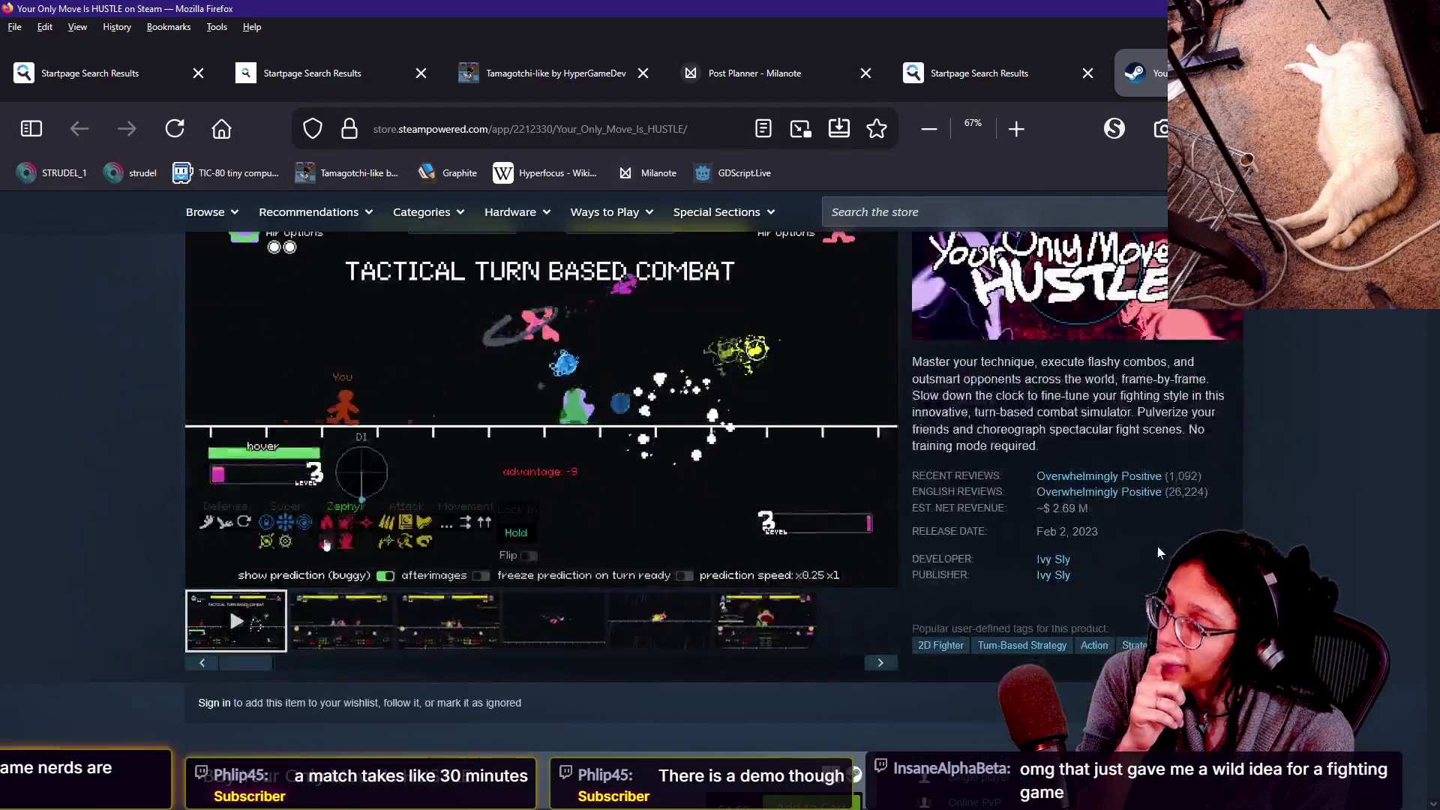
left_click(1096, 507)
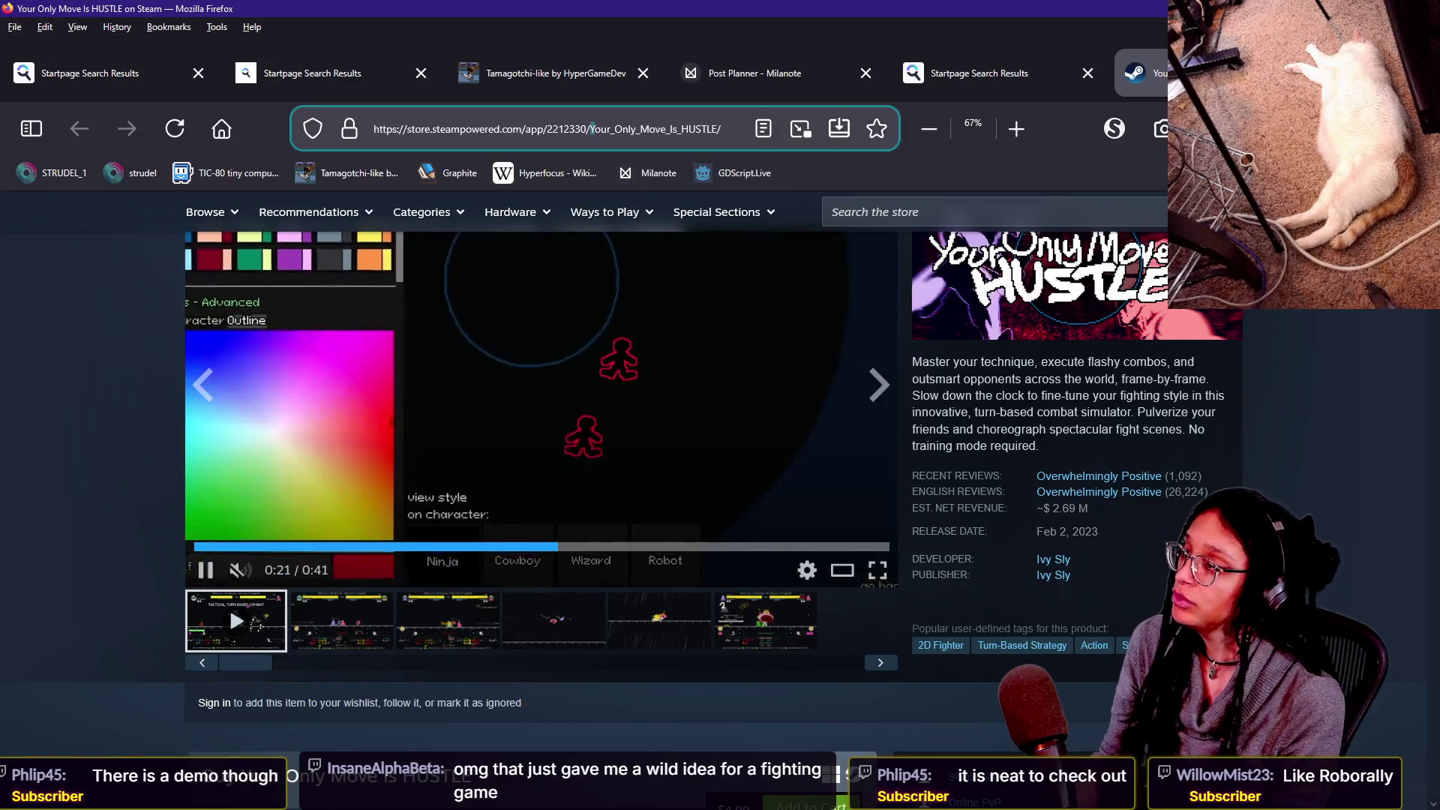
key("ctrl+l")
type("roborally")
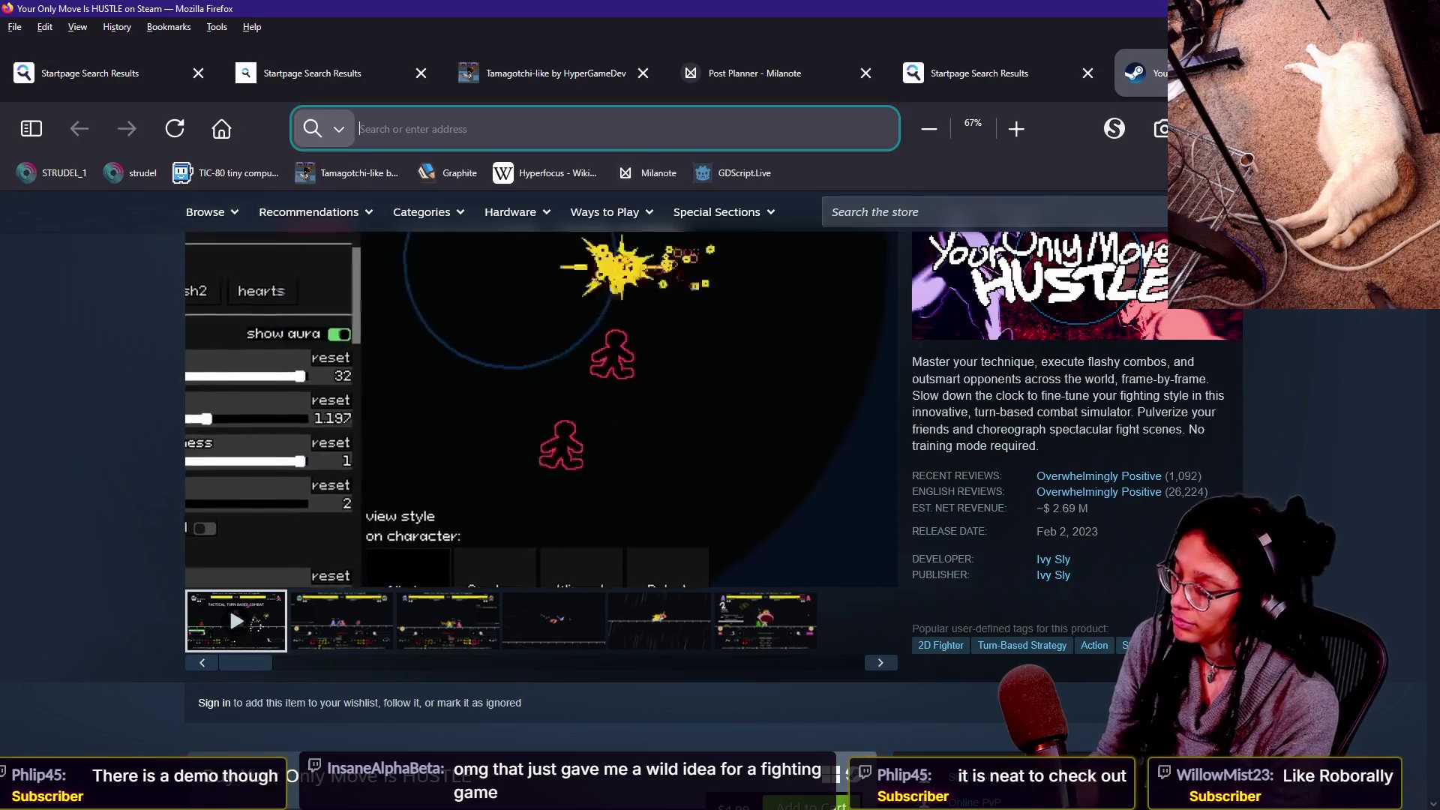
type(" gameplay")
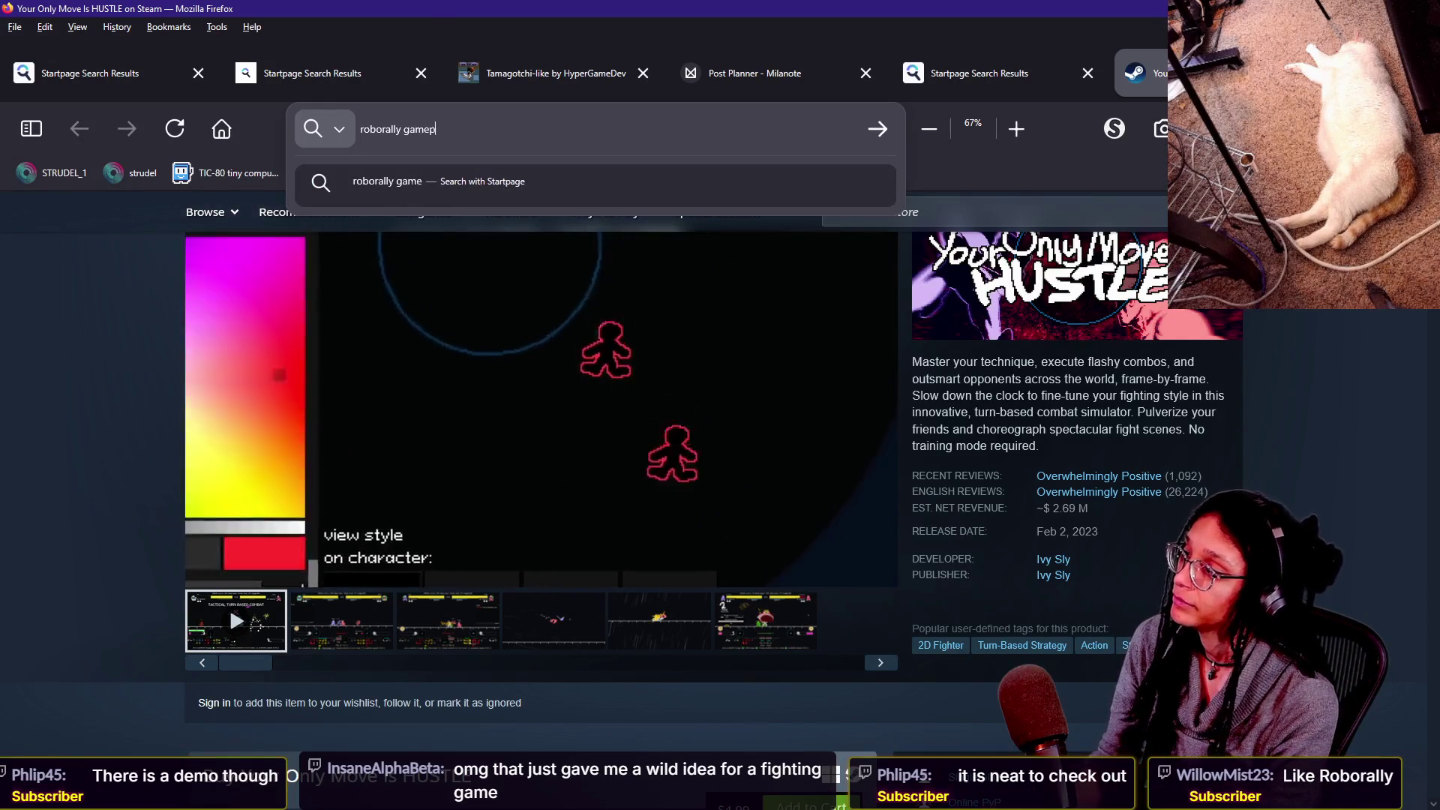
key("Return")
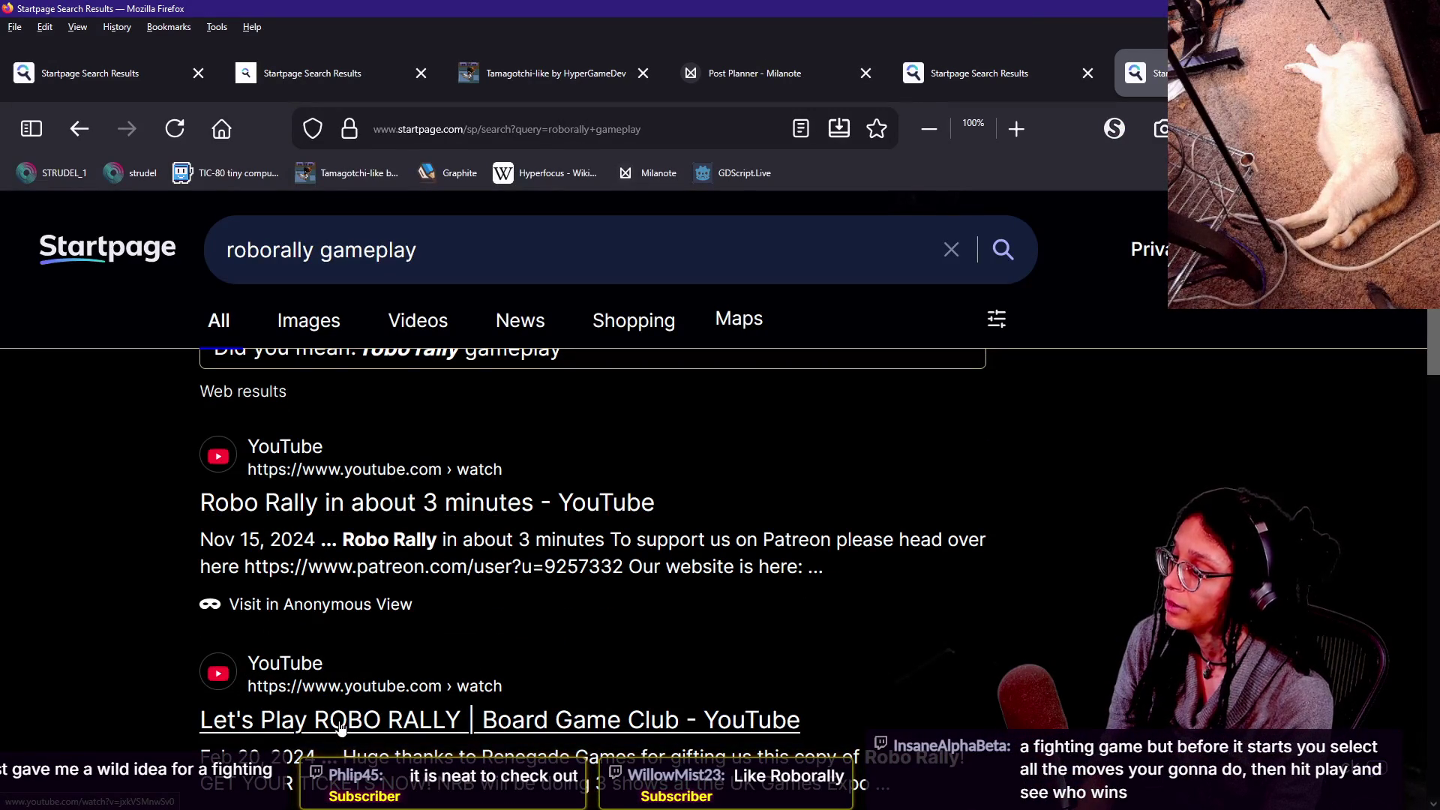
Open the Let's Play ROBO RALLY video full screen and skip ahead to 16:25.
scroll(340, 726, "down", 3)
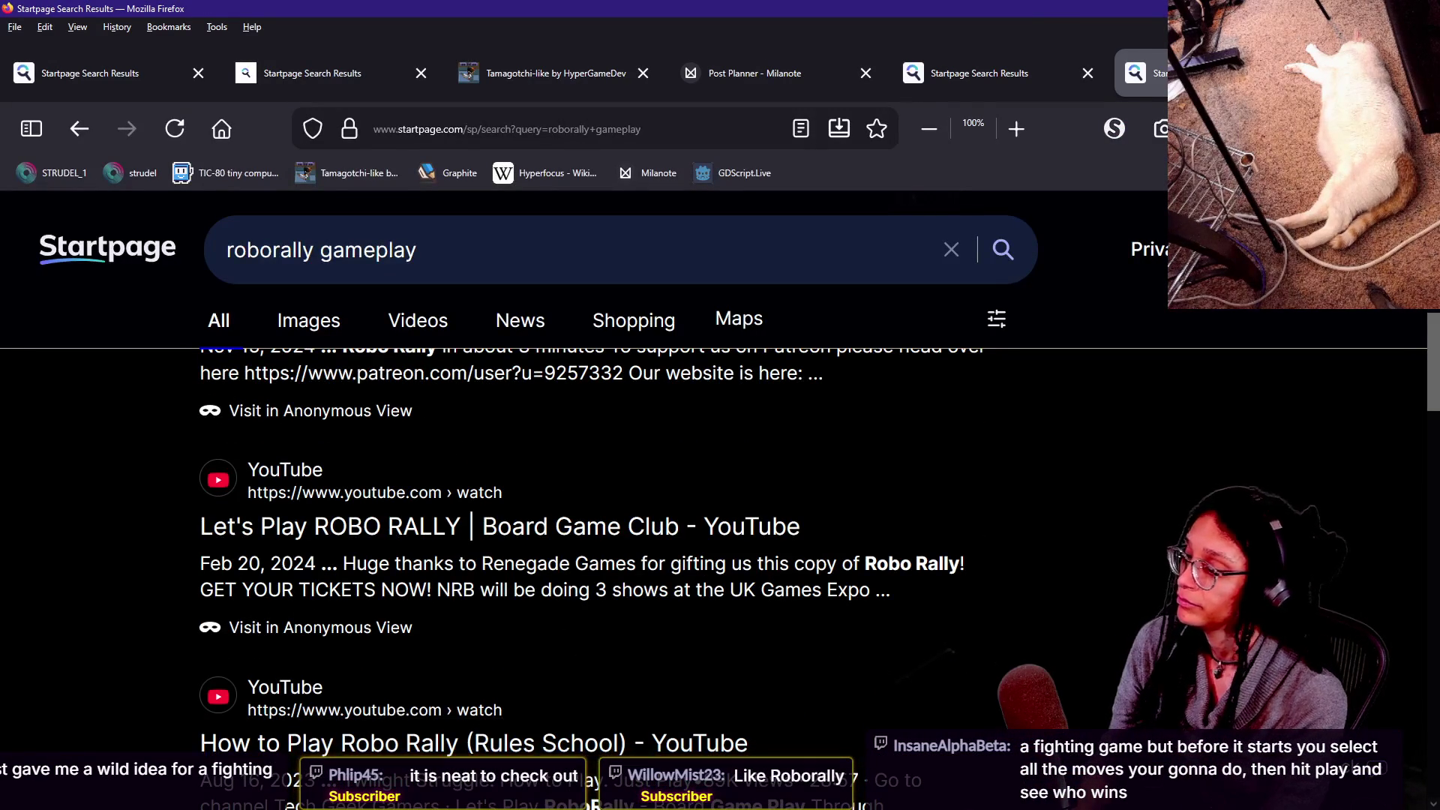
left_click(546, 534)
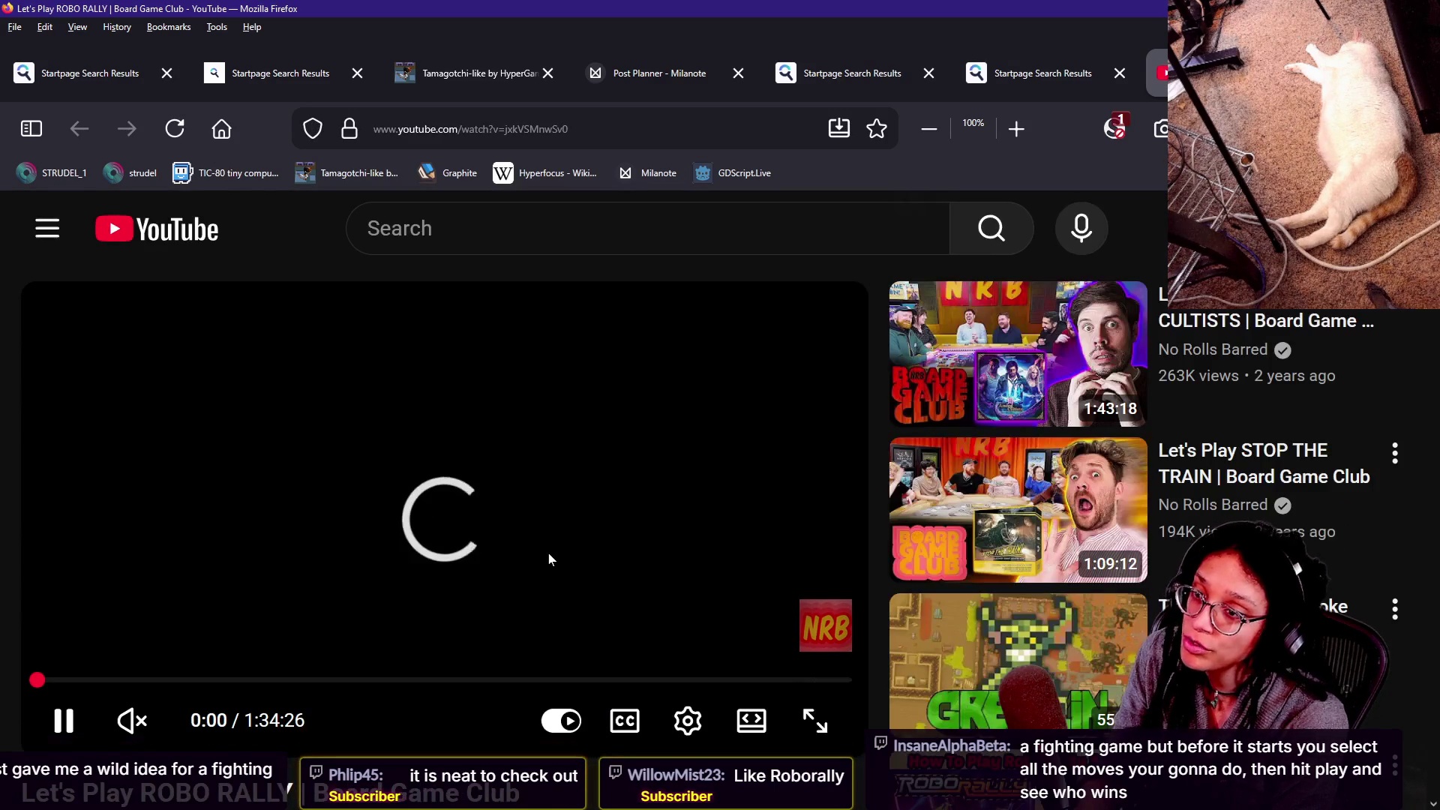
left_click(834, 726)
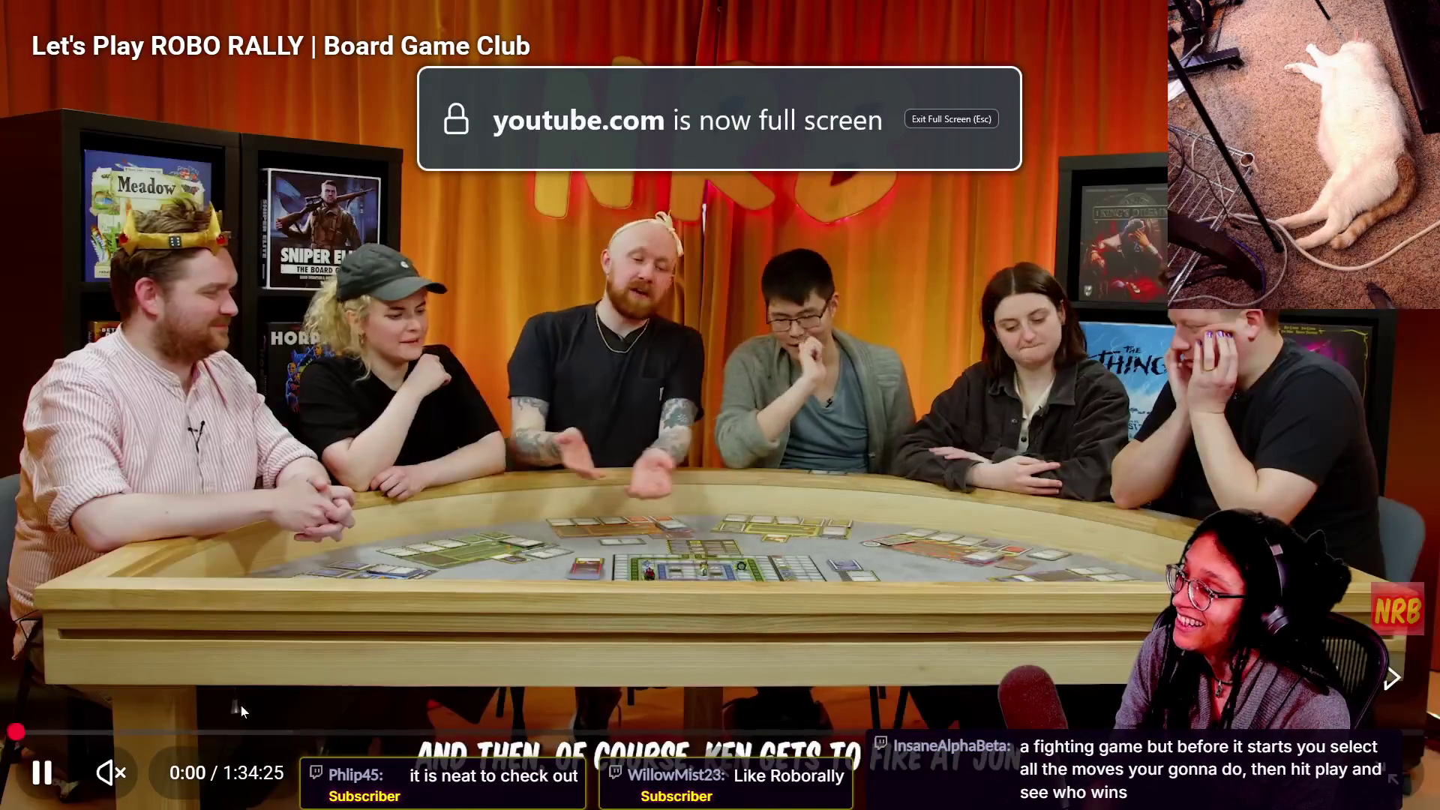
left_click(260, 732)
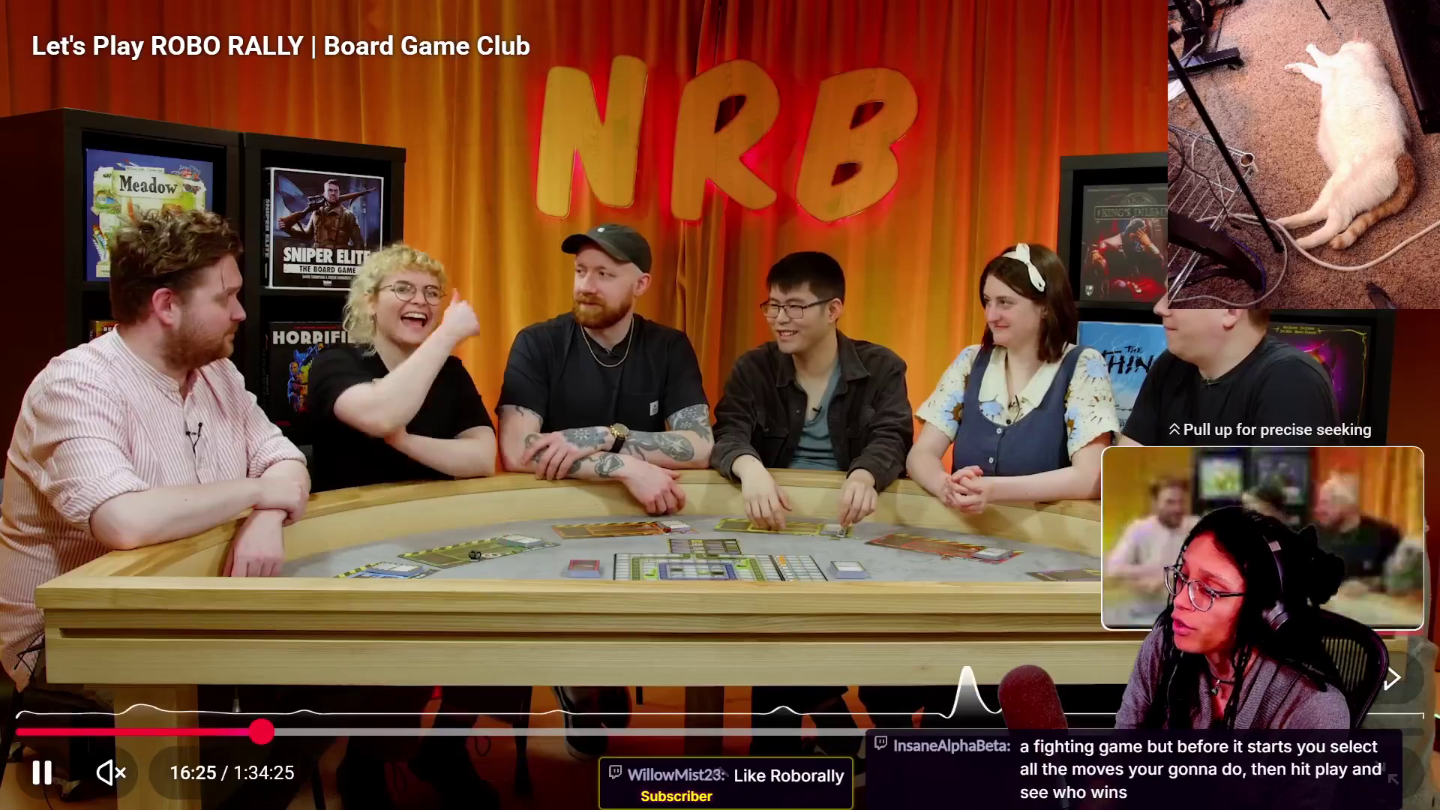
key("Escape")
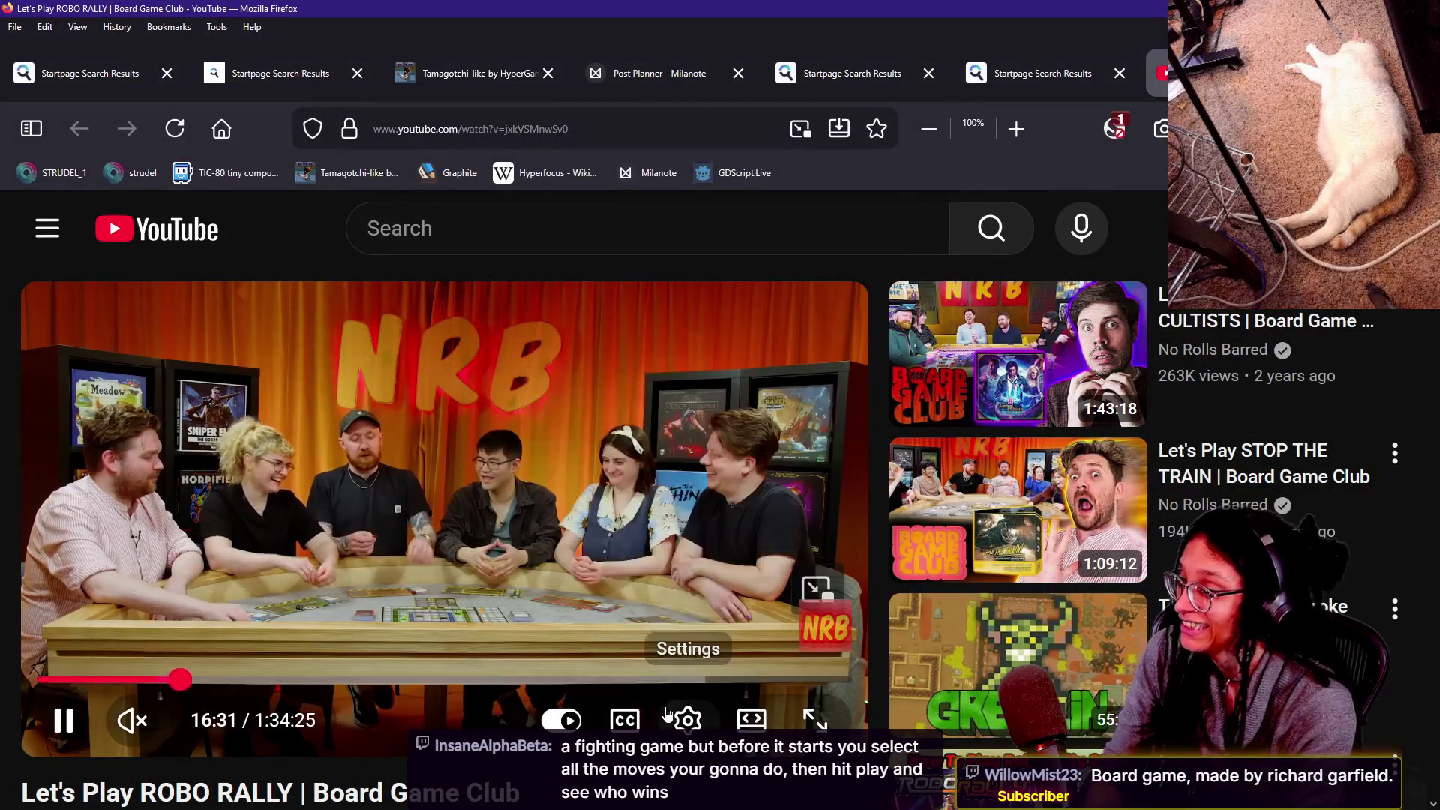
Jump the video to 41:14 and about 58 minutes, then close its tab.
left_click(393, 680)
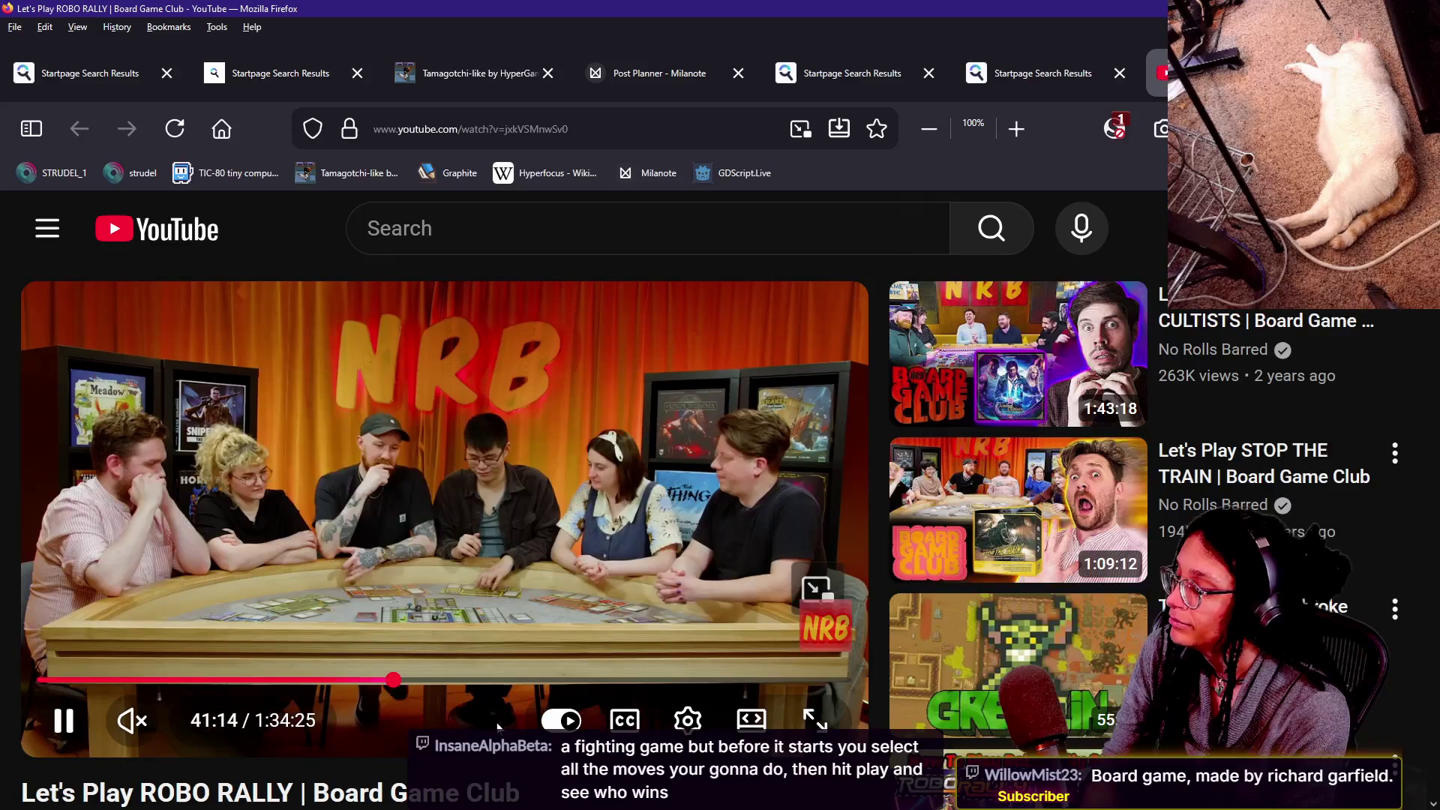
mouse_move(425, 680)
left_mouse_down()
mouse_move(382, 680)
mouse_move(540, 682)
left_mouse_up()
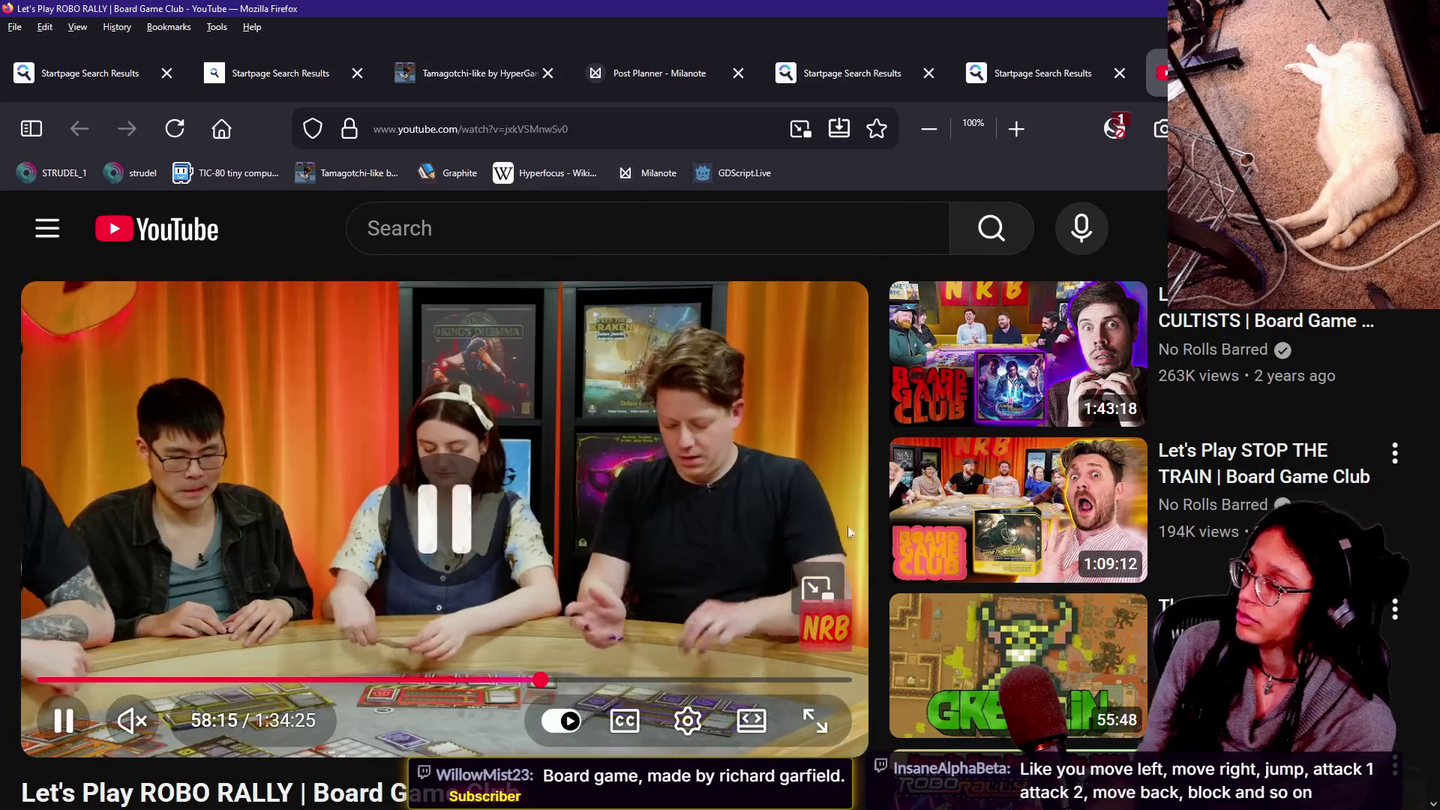
key("ctrl+w")
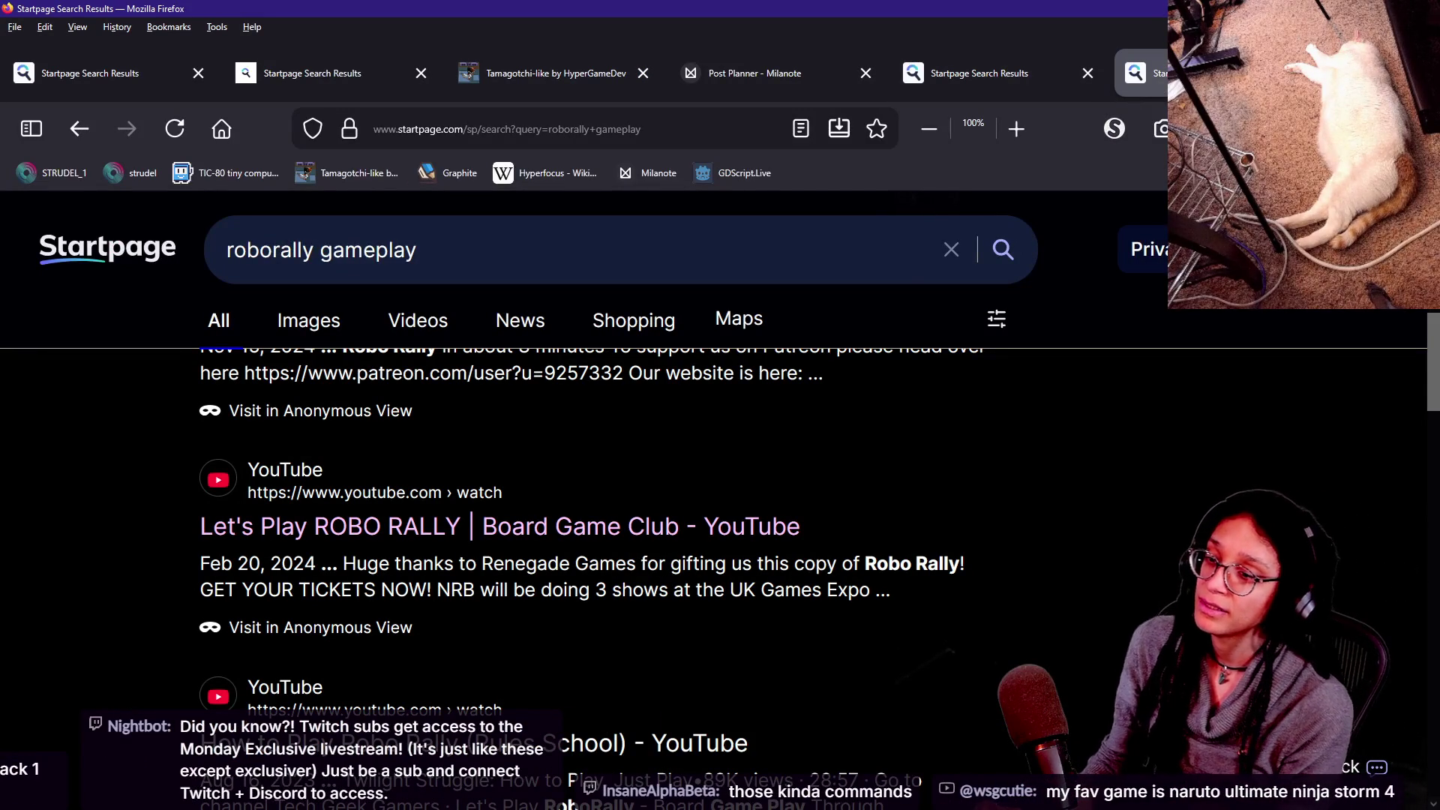
Glance at the Twitch chat dashboard, then switch to the Chrome window with the Godot dungeon video.
key("alt+Tab")
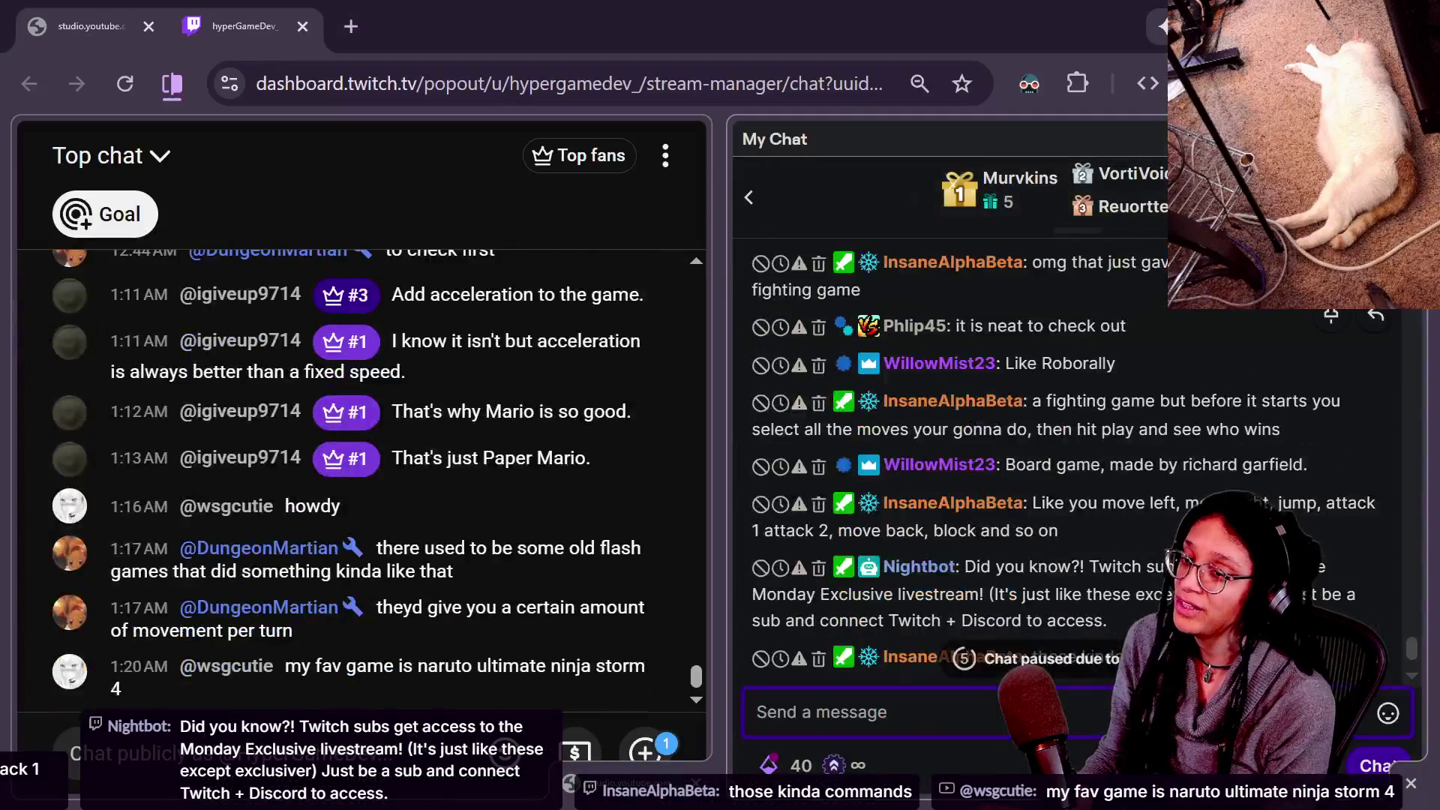
key("alt+Tab")
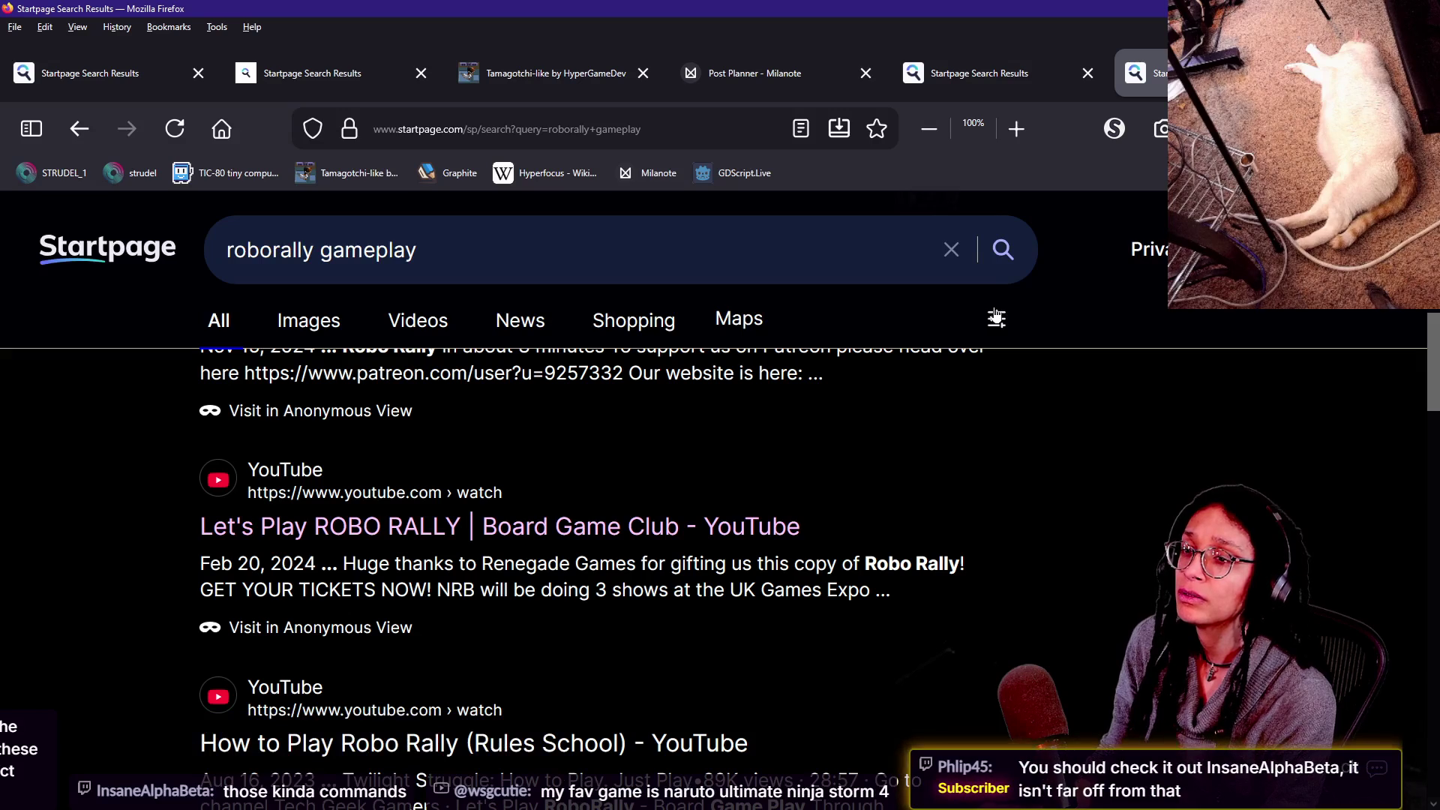
key("alt+Tab")
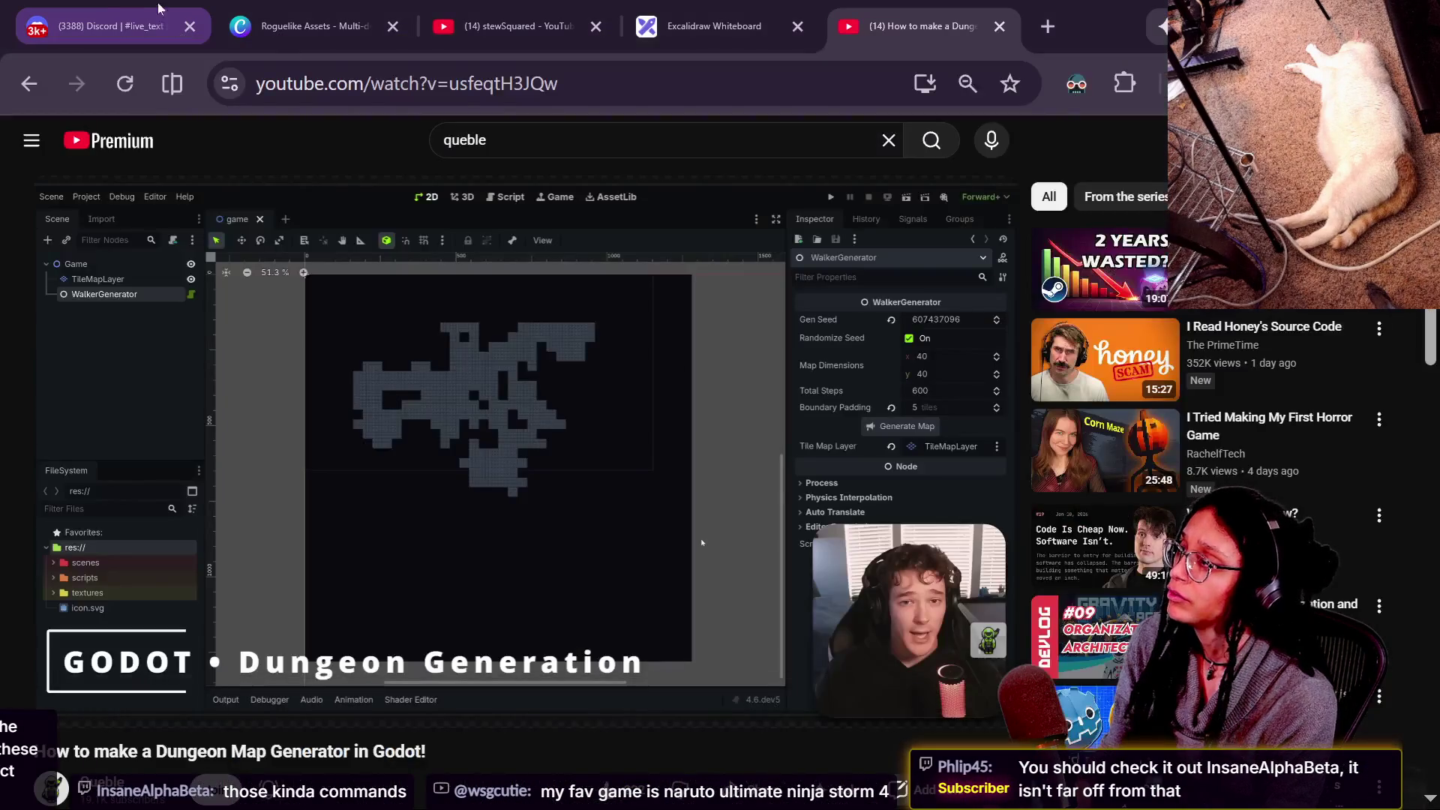
Open the game-like-jam forum in Discord and its rogue-like tiling progress thread.
key("ctrl+1")
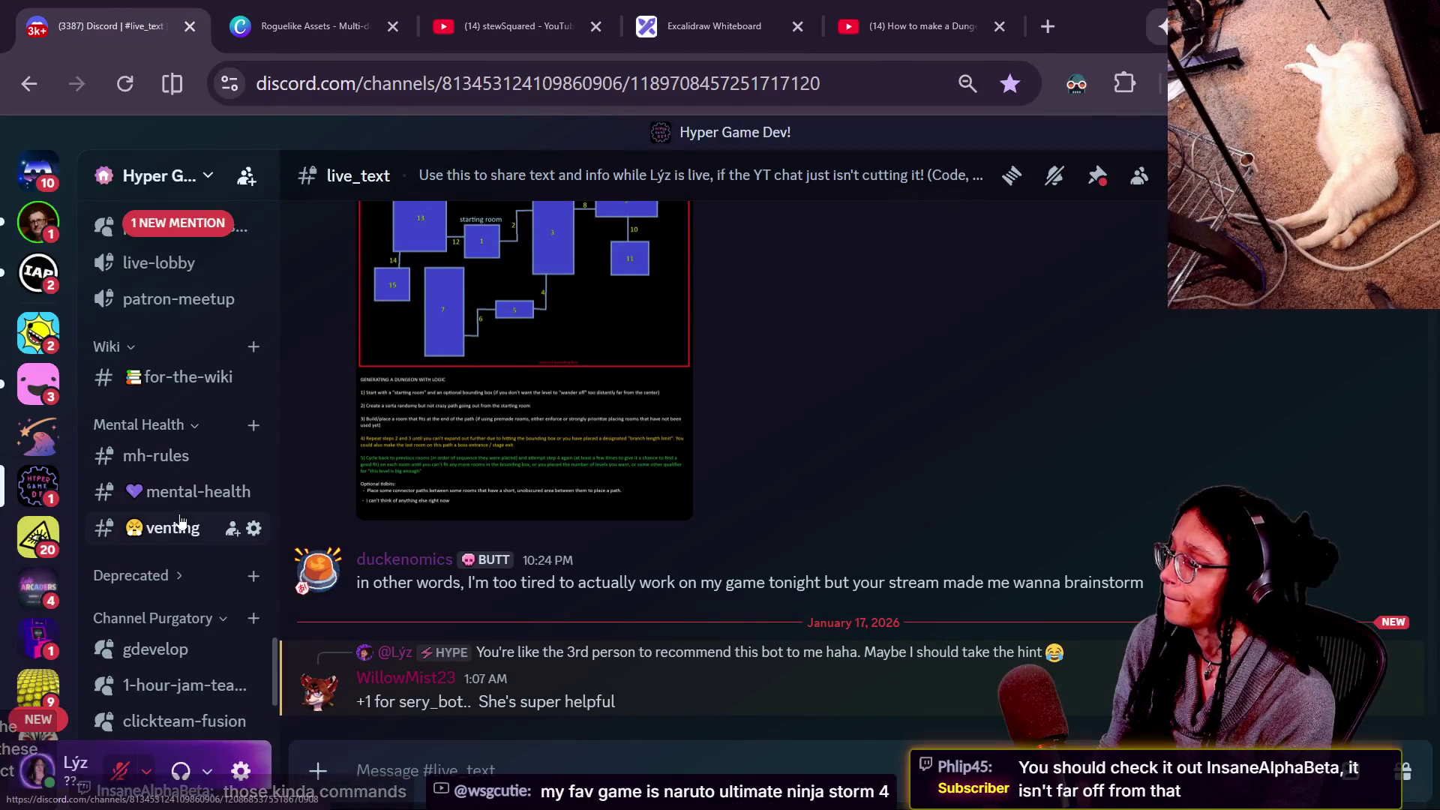
scroll(176, 527, "up", 3)
scroll(177, 528, "up", 10)
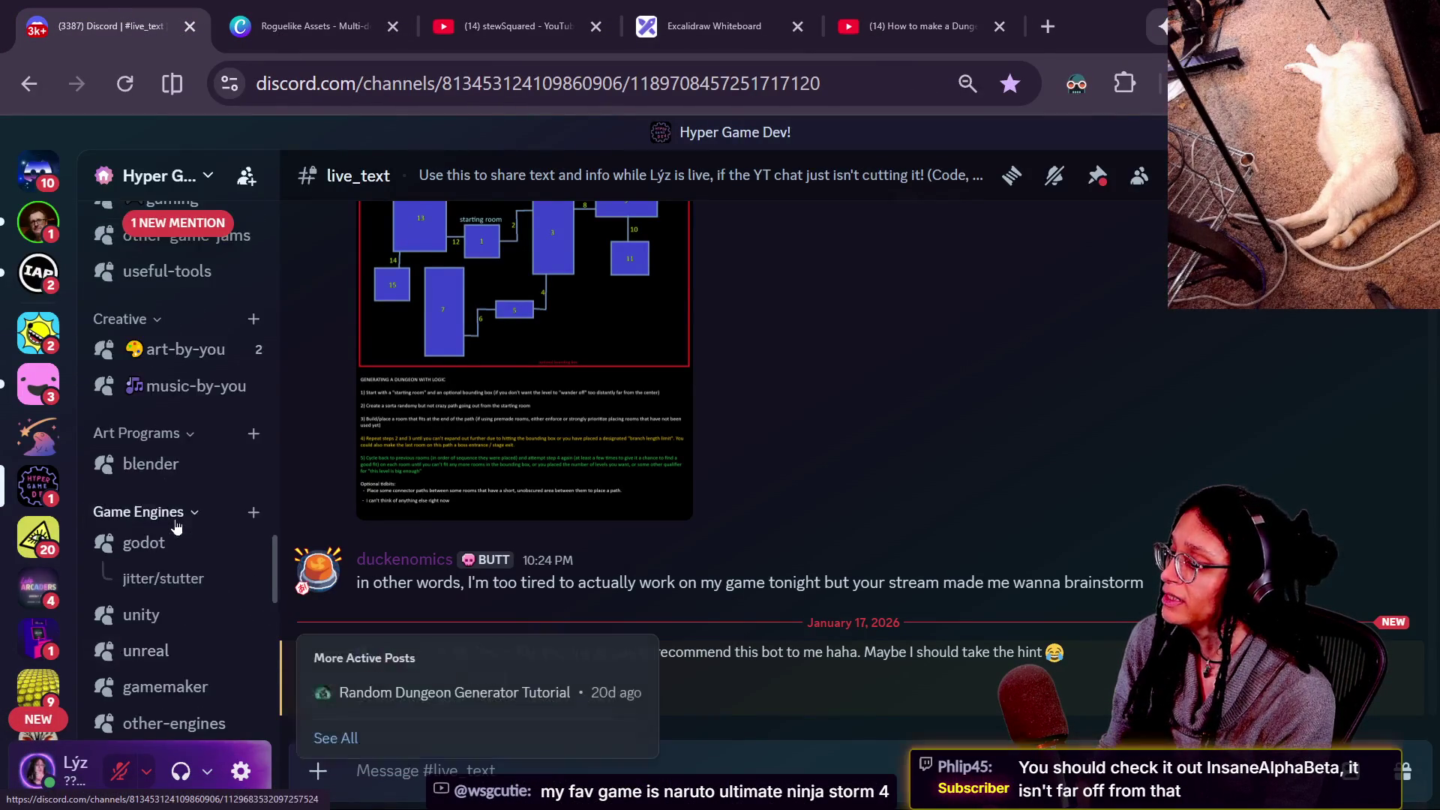
scroll(172, 397, "up", 10)
scroll(188, 420, "down", 6)
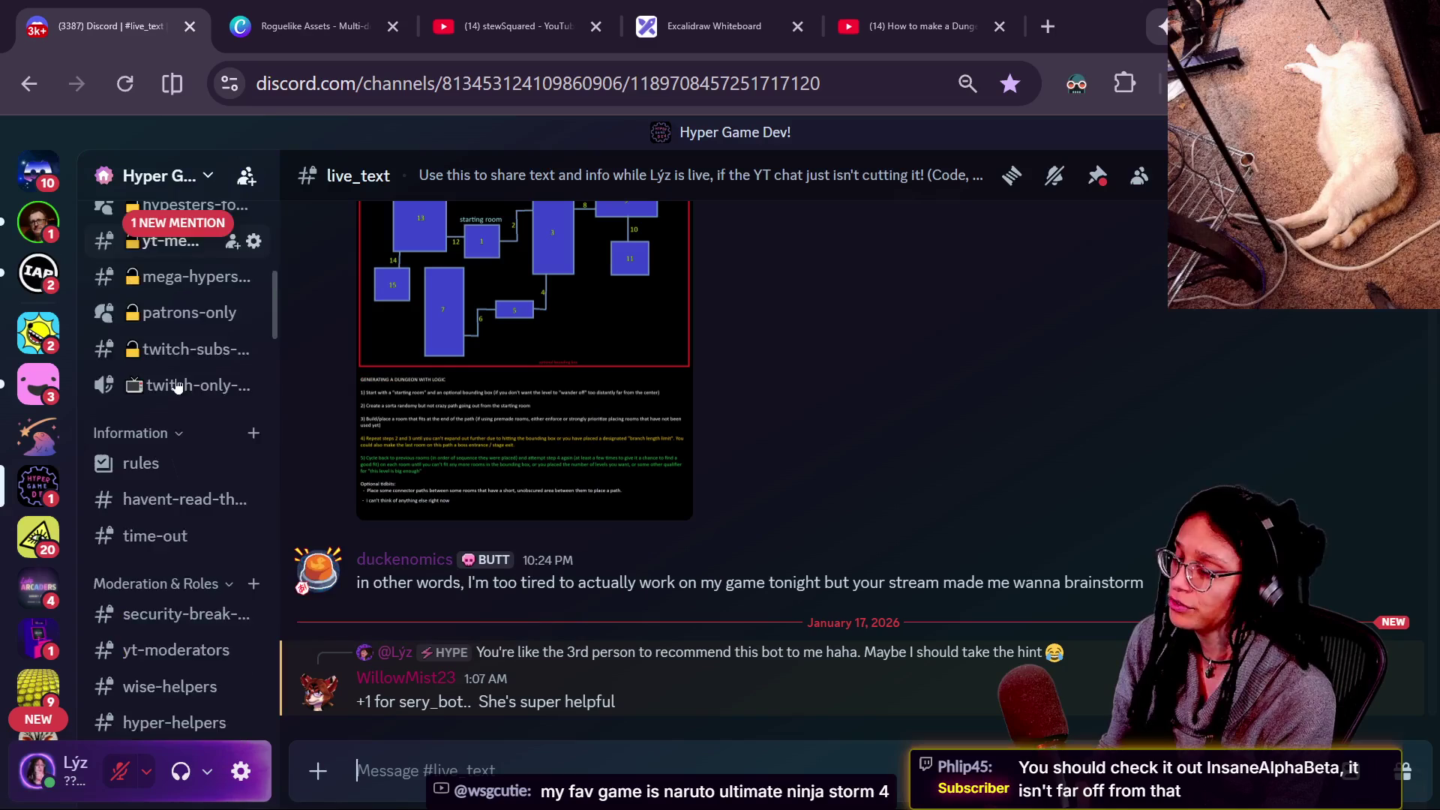
scroll(187, 421, "up", 3)
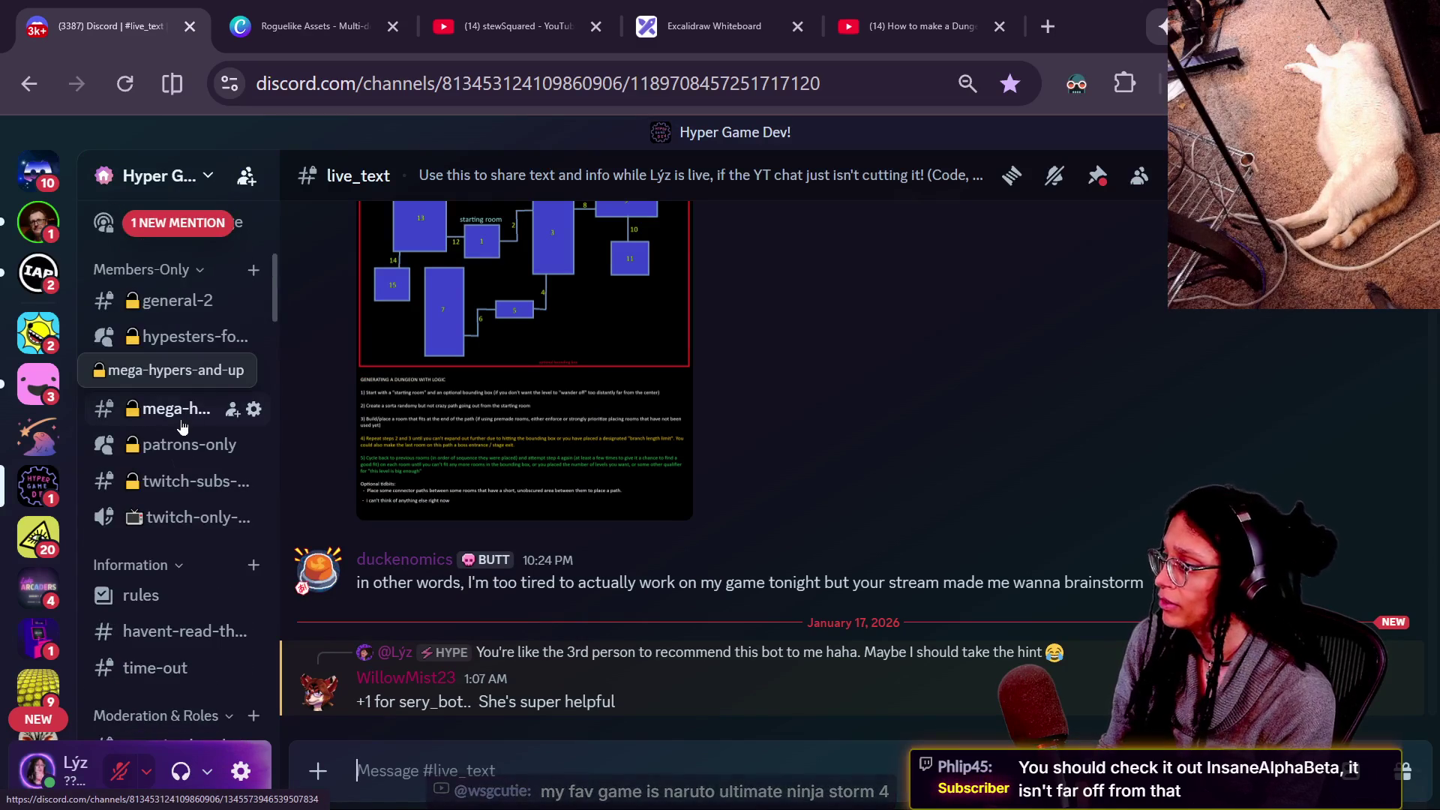
scroll(187, 418, "down", 3)
scroll(175, 630, "down", 5)
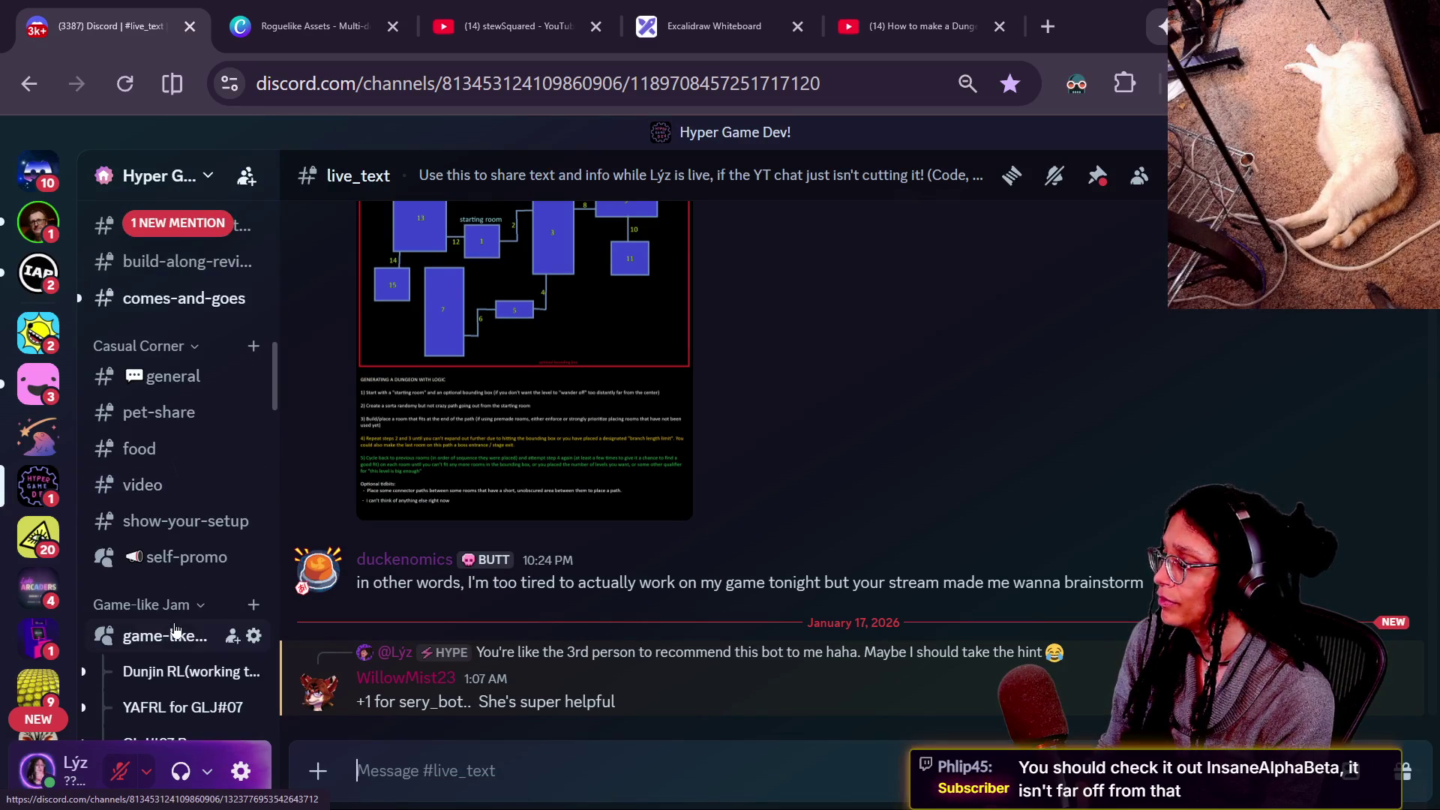
left_click(158, 637)
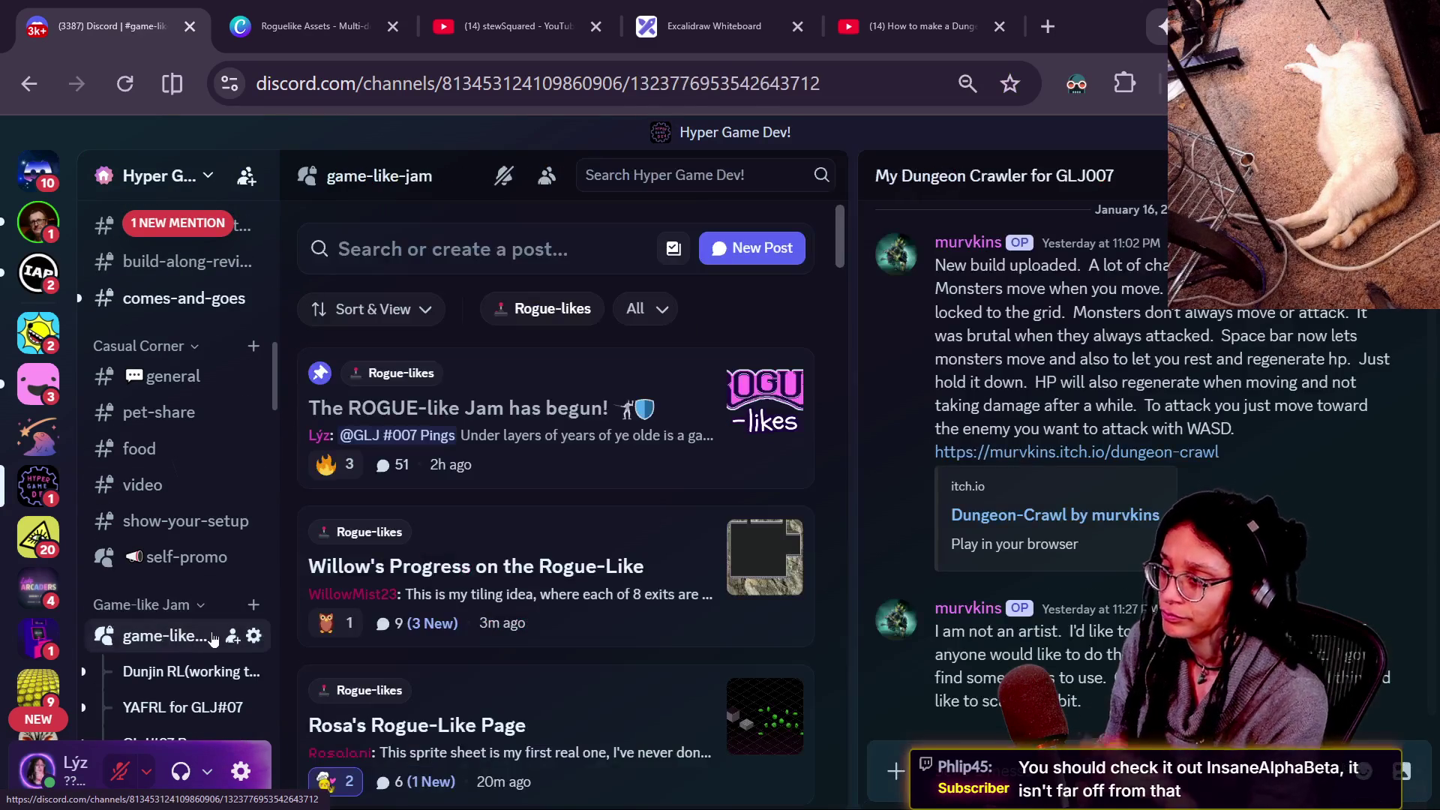
scroll(531, 636, "down", 3)
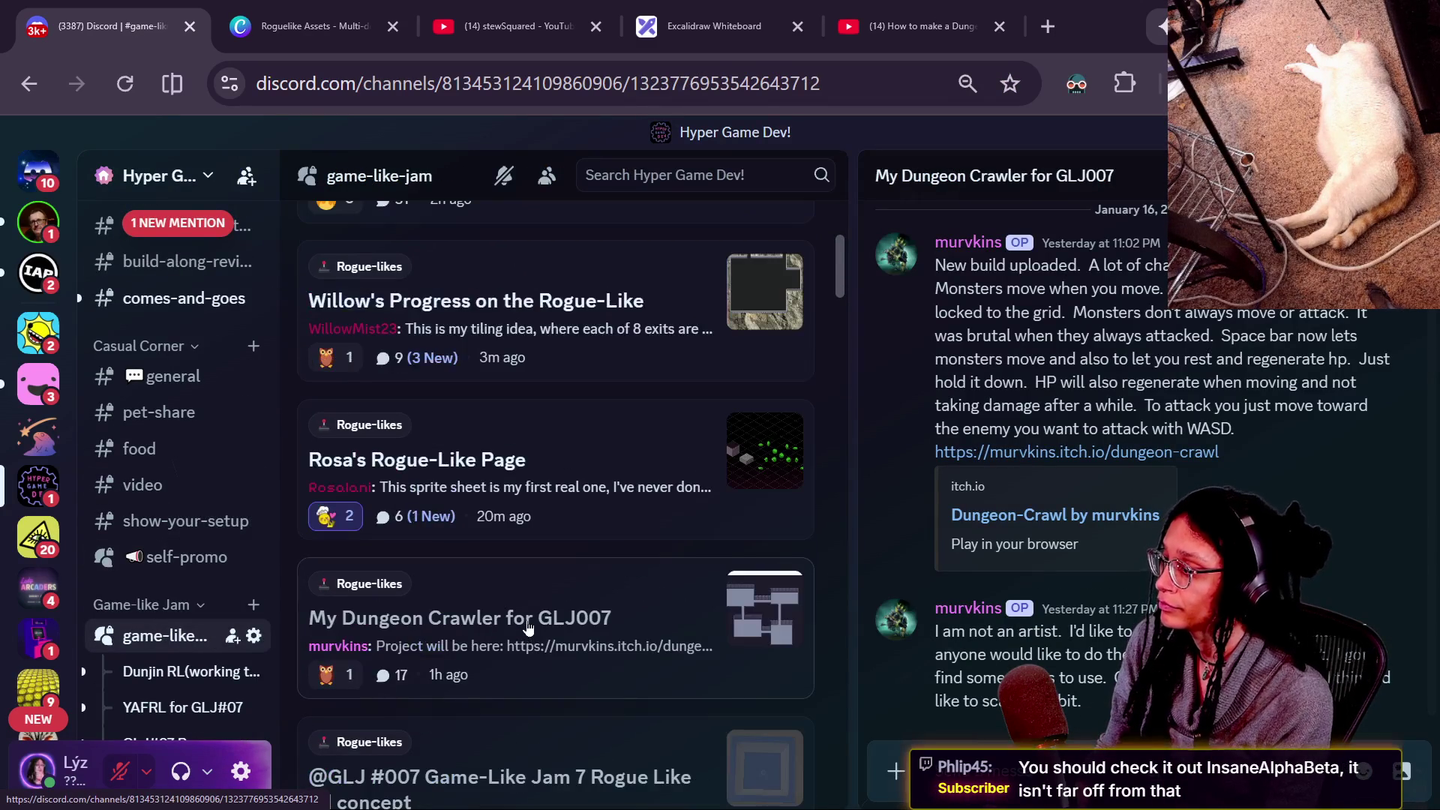
left_click(575, 367)
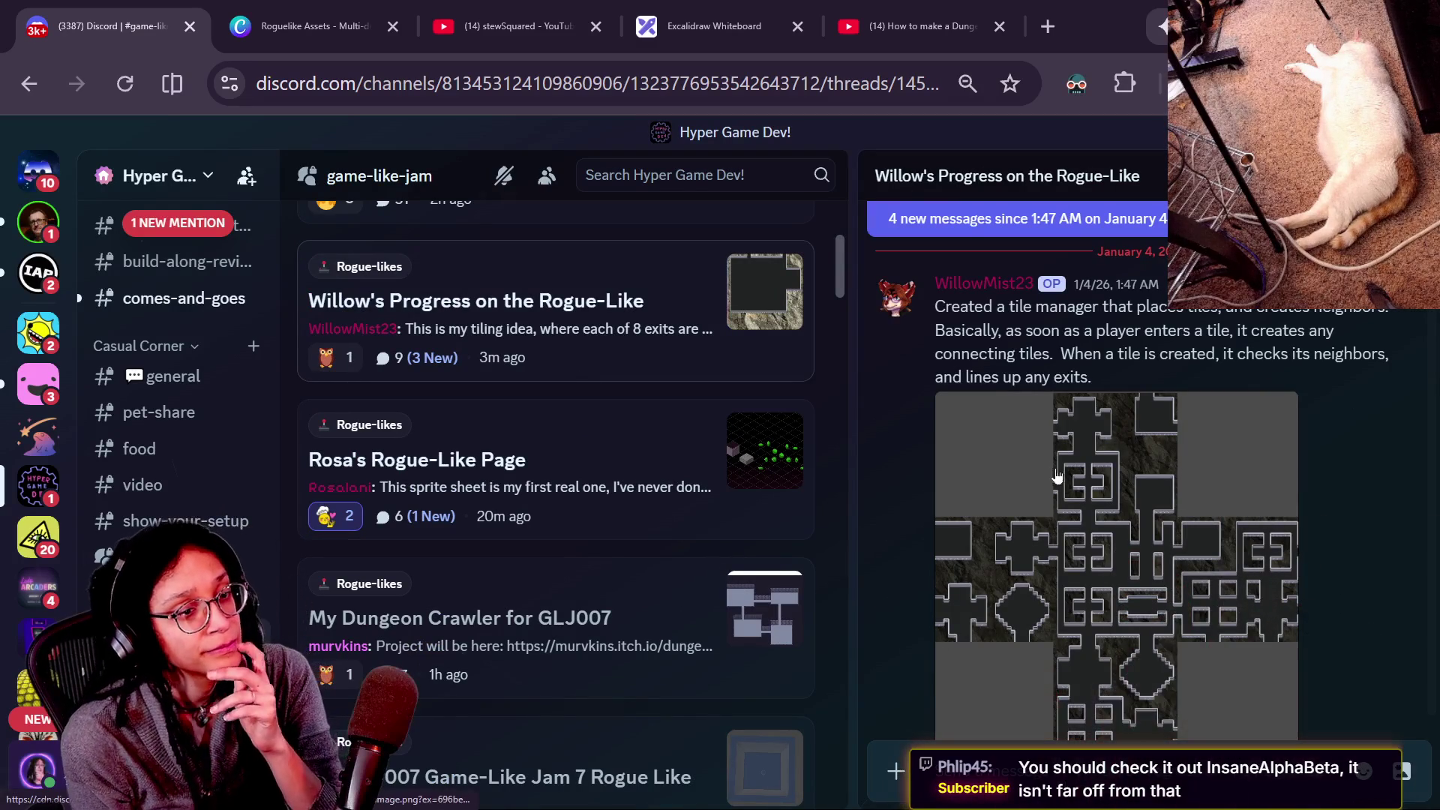
View the post's first two tile images enlarged, then scroll further down the thread.
scroll(1090, 632, "up", 10)
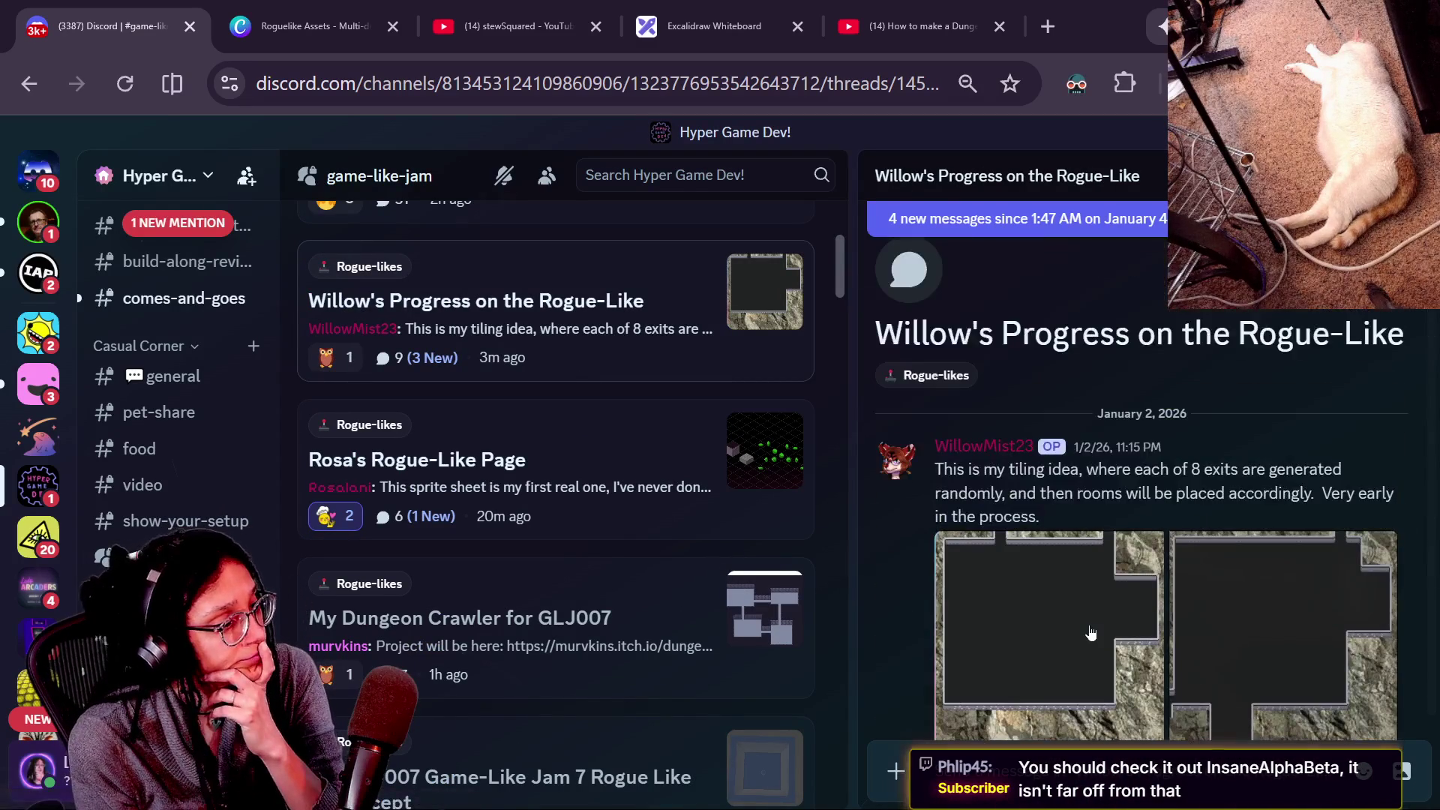
scroll(1091, 632, "down", 5)
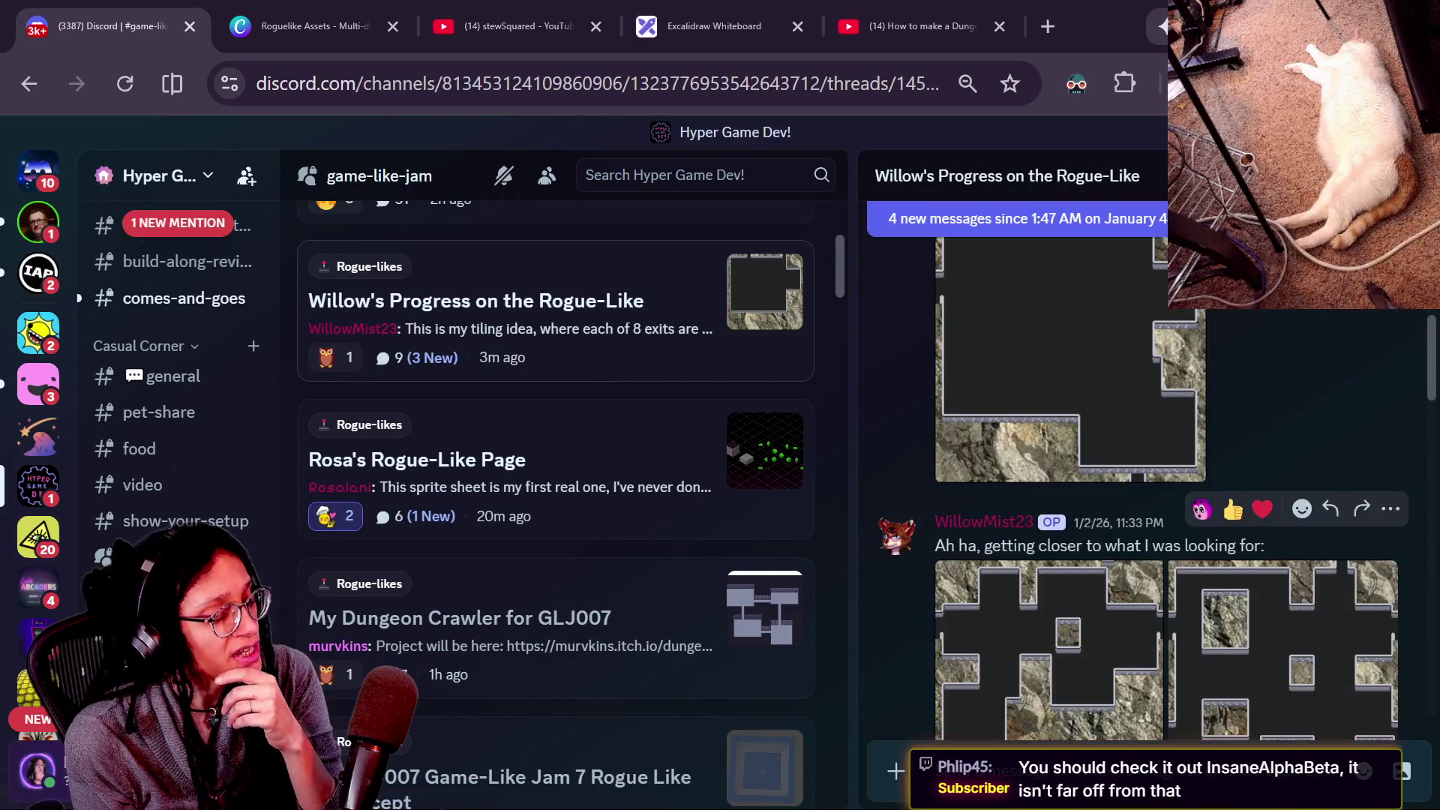
left_click(1106, 595)
key("Right")
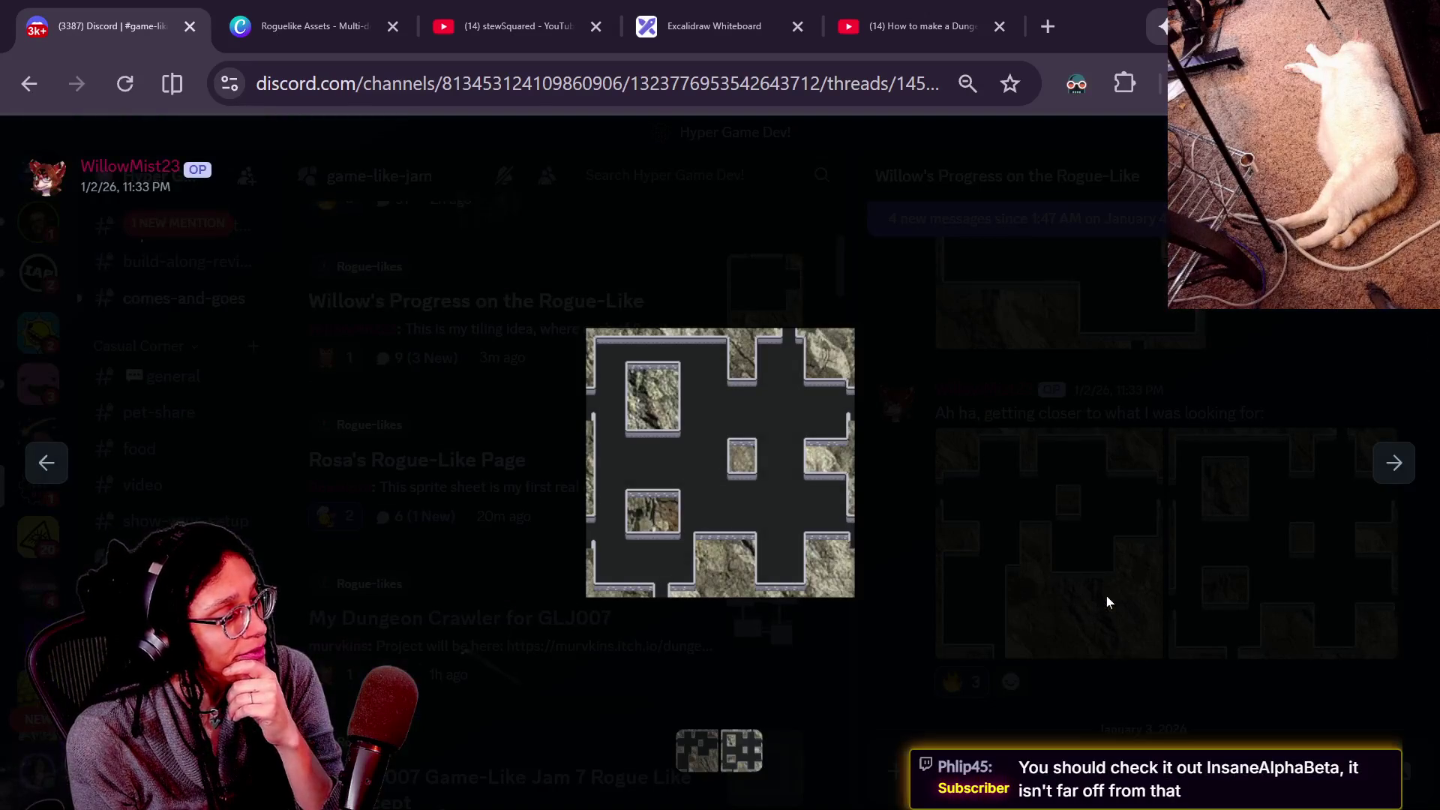
left_click(941, 516)
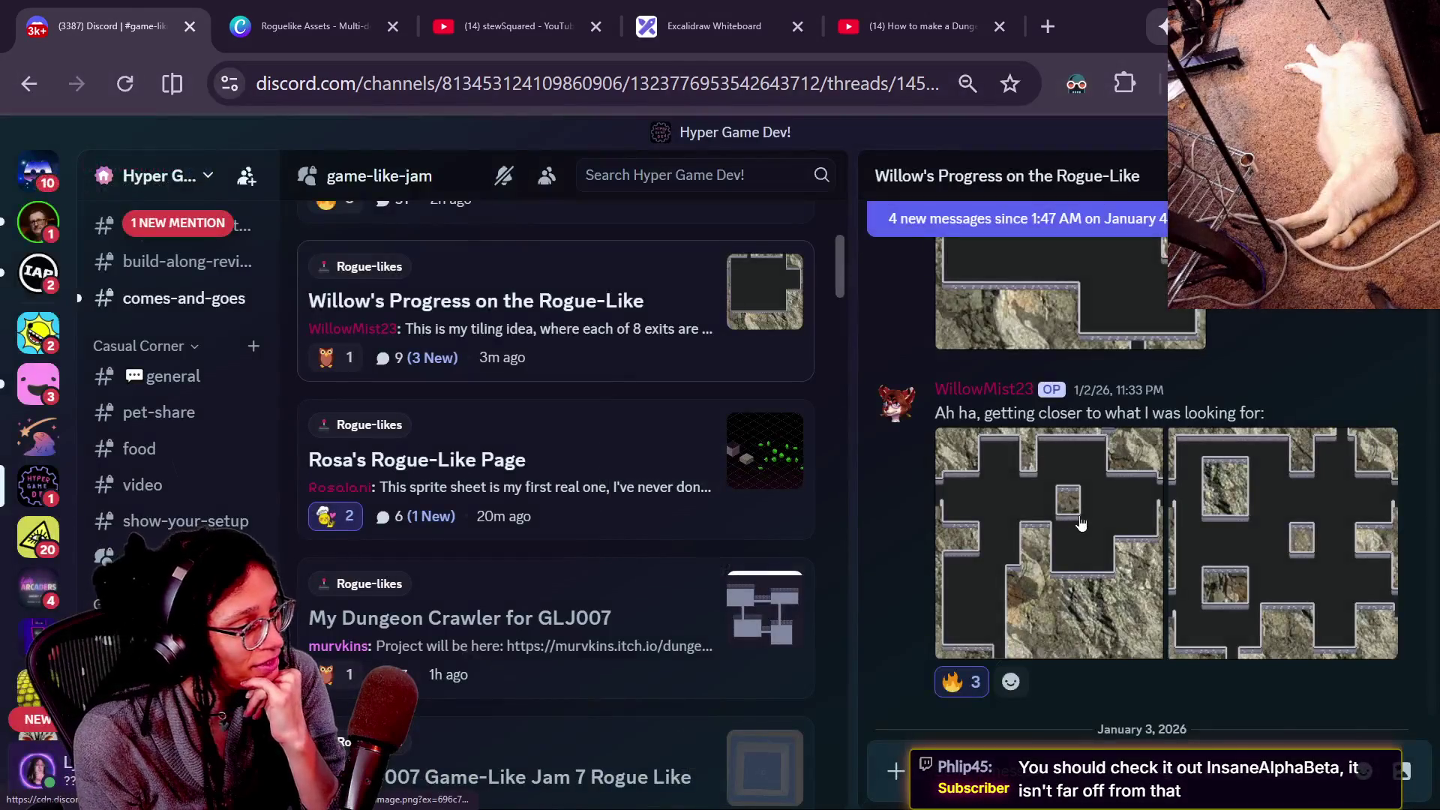
scroll(1081, 523, "down", 3)
scroll(1081, 523, "down", 3)
Inspect the January 3 dungeon image, read the connecting-tiles notes, and enlarge the January 4 map.
left_click(1081, 480)
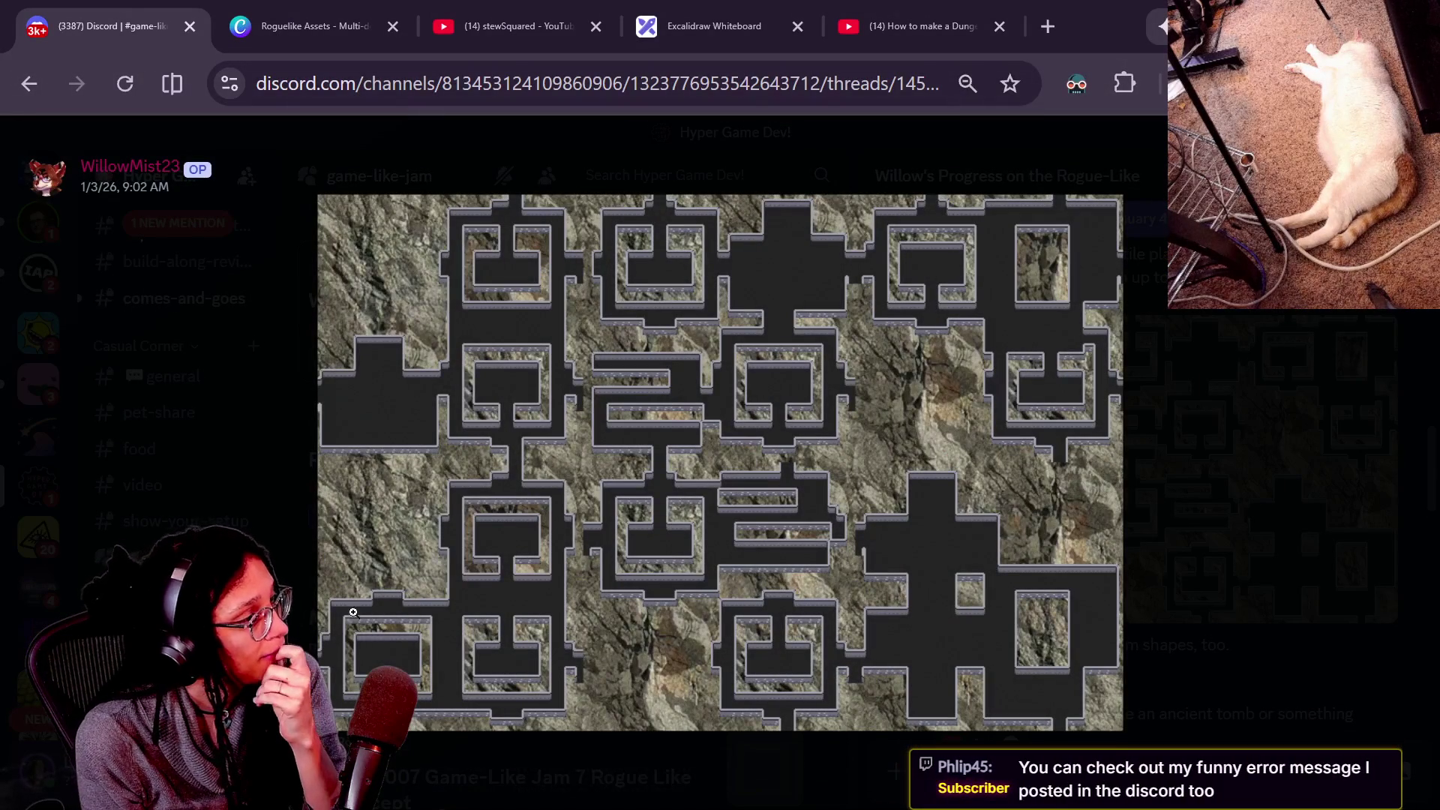
left_click(890, 470)
left_click(983, 393)
left_click(1213, 525)
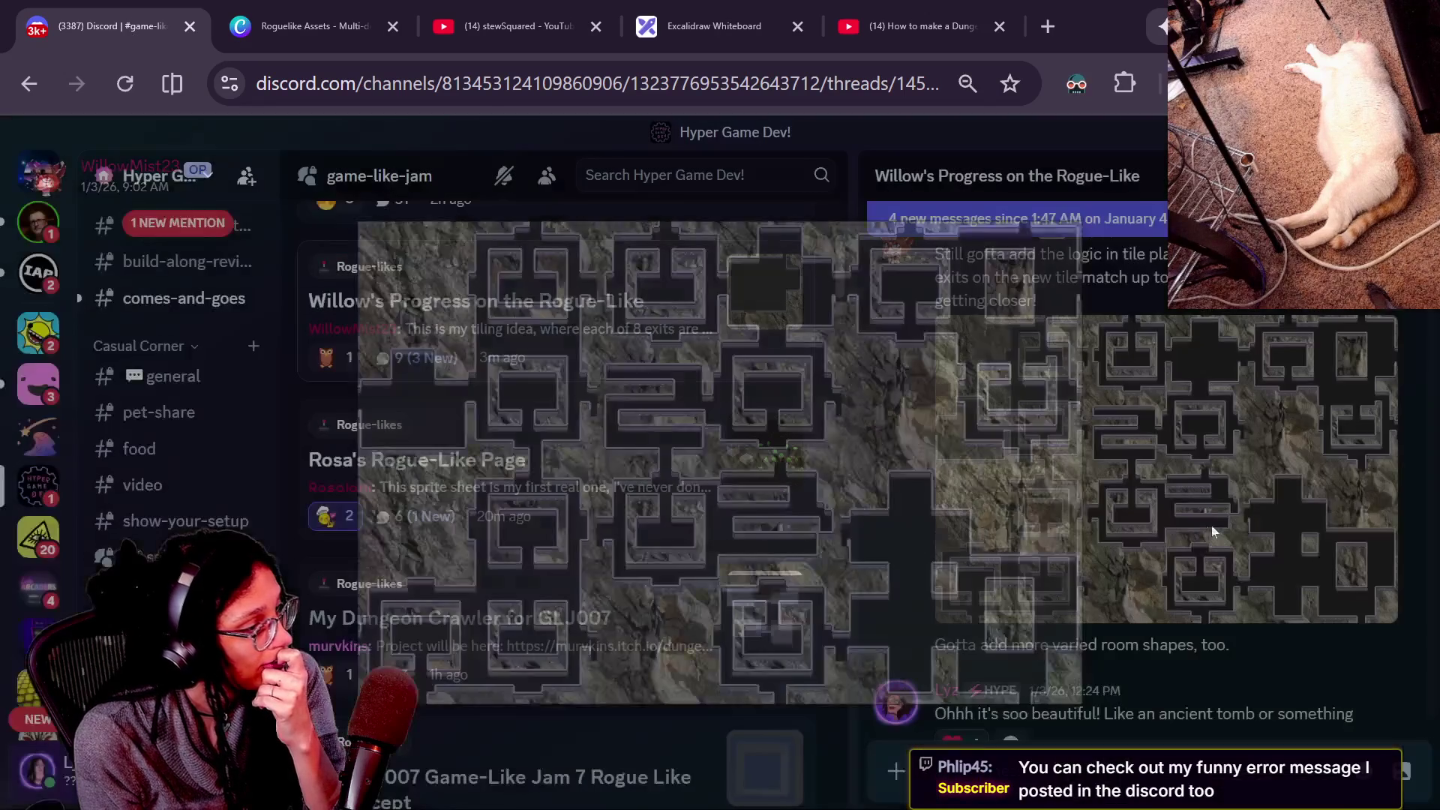
scroll(1110, 561, "down", 5)
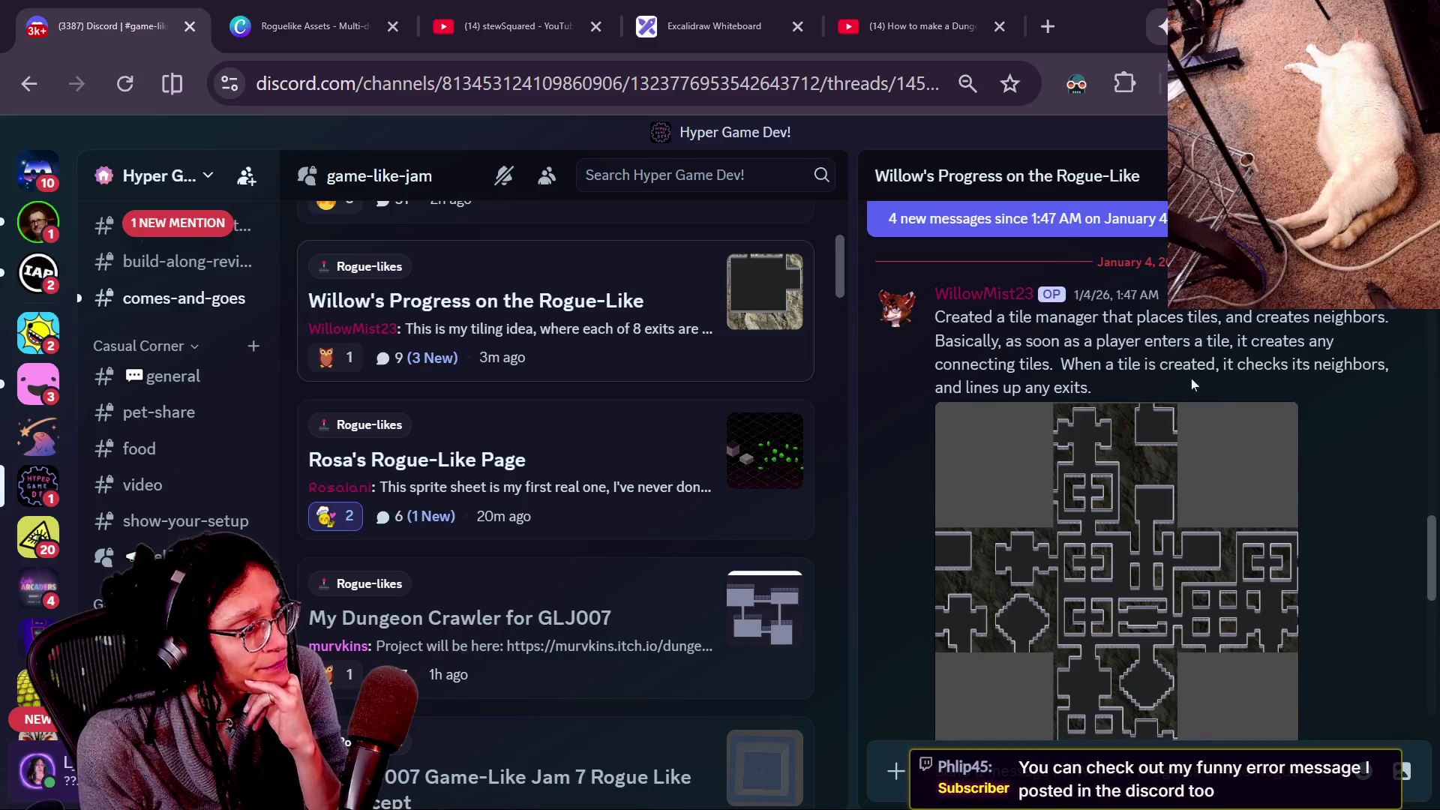
mouse_move(927, 348)
left_mouse_down()
mouse_move(1141, 347)
mouse_move(1172, 365)
mouse_move(1147, 385)
left_mouse_up()
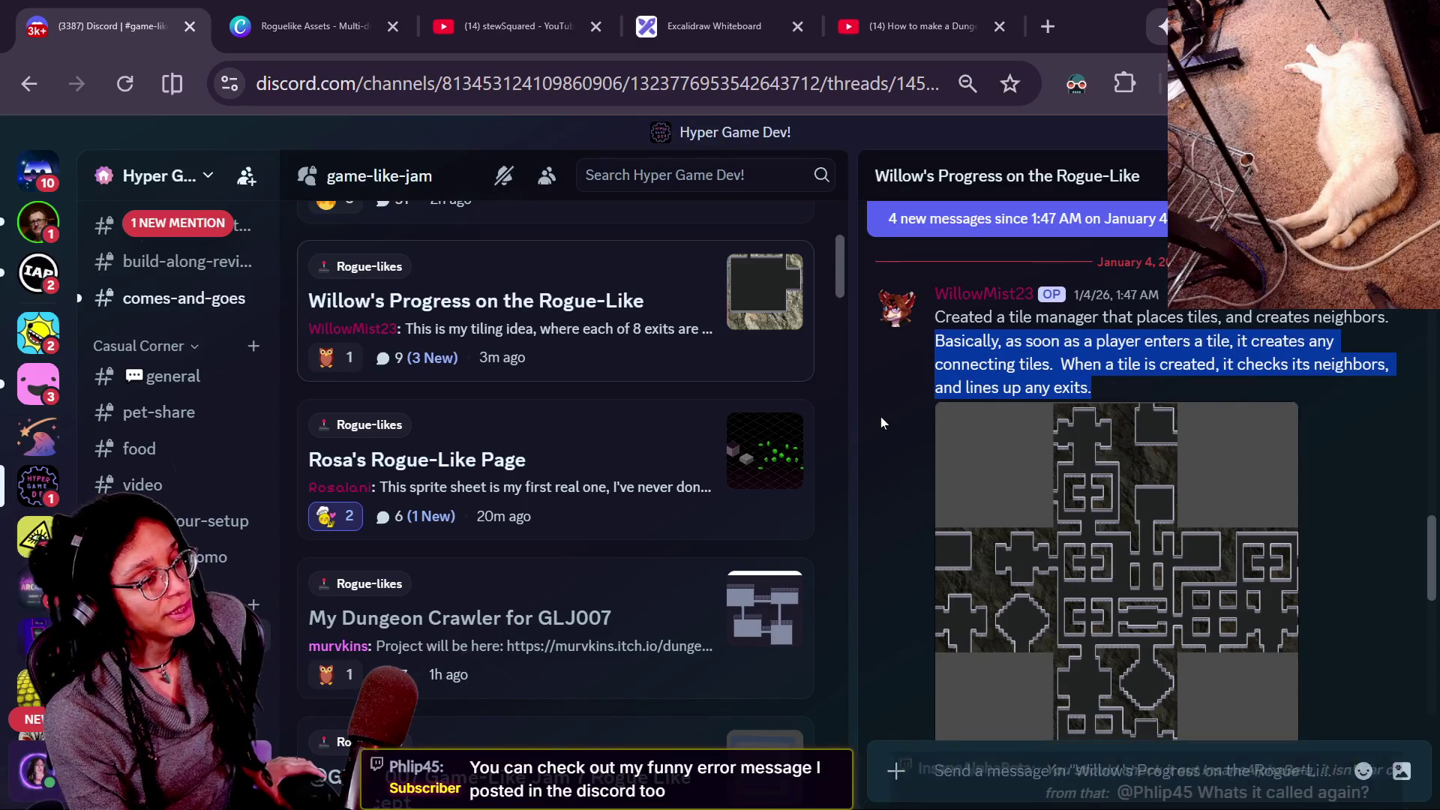
left_click(1006, 432)
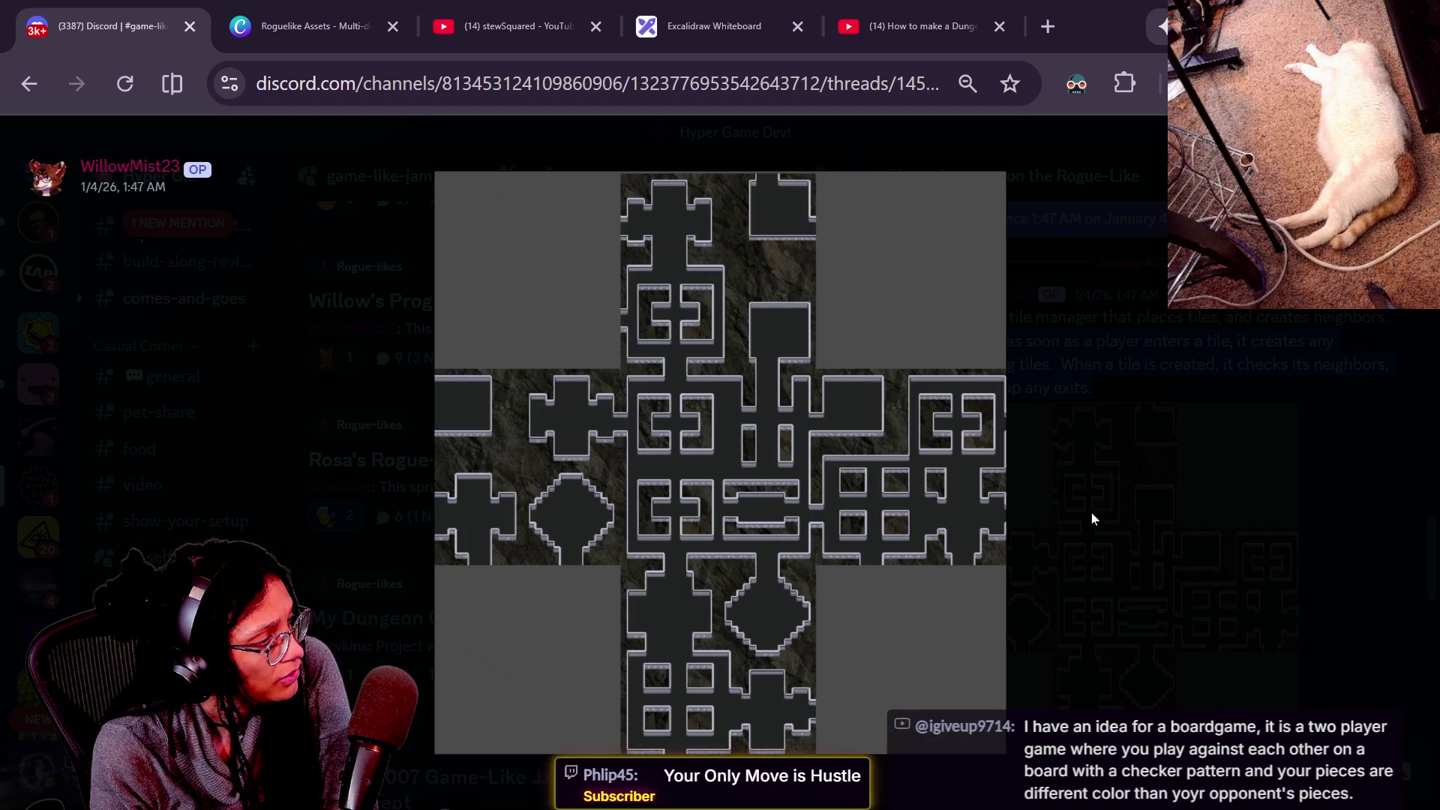
Zoom in and out on the January 4 dungeon map, close it, and scroll to the January 13 post.
left_click(719, 352)
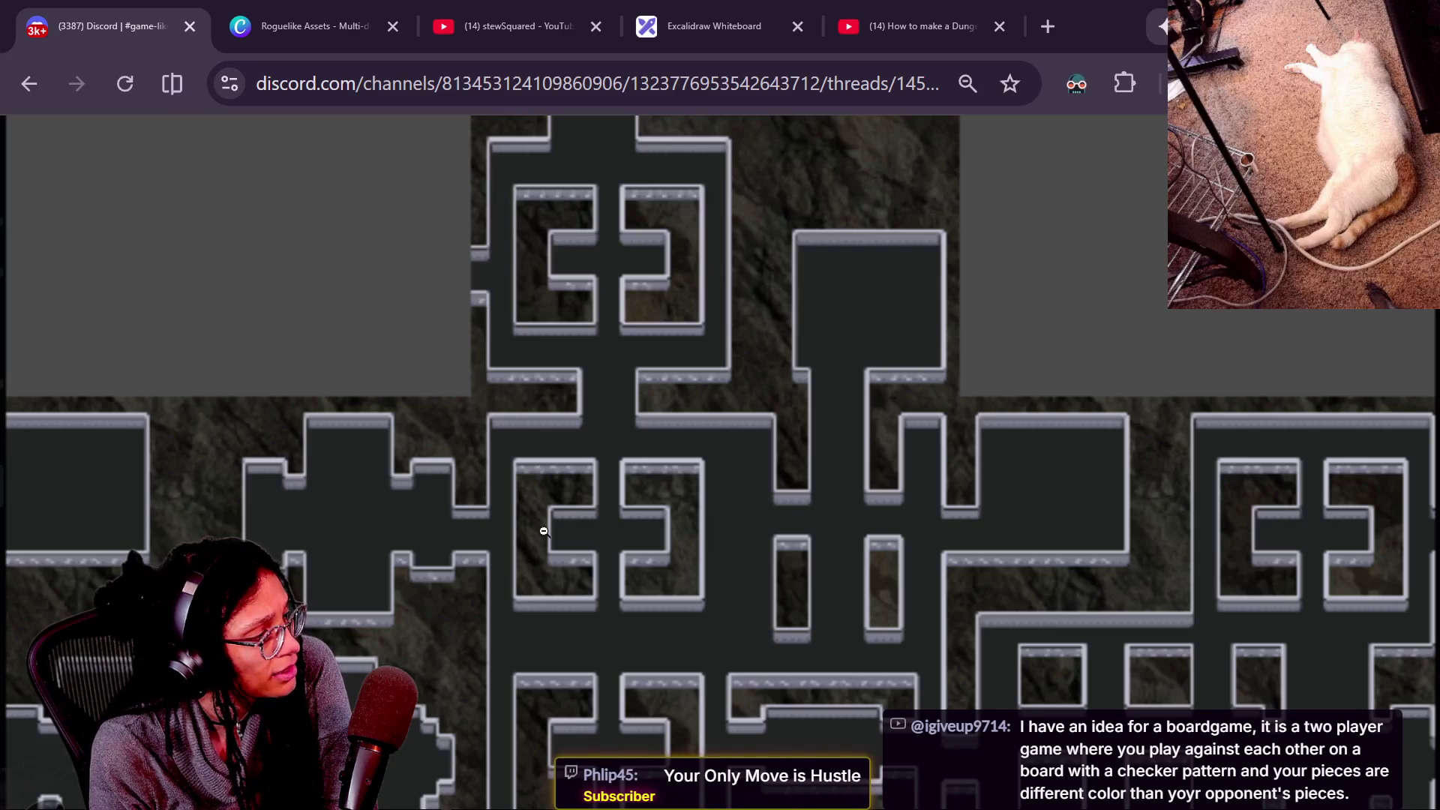
left_click(841, 467)
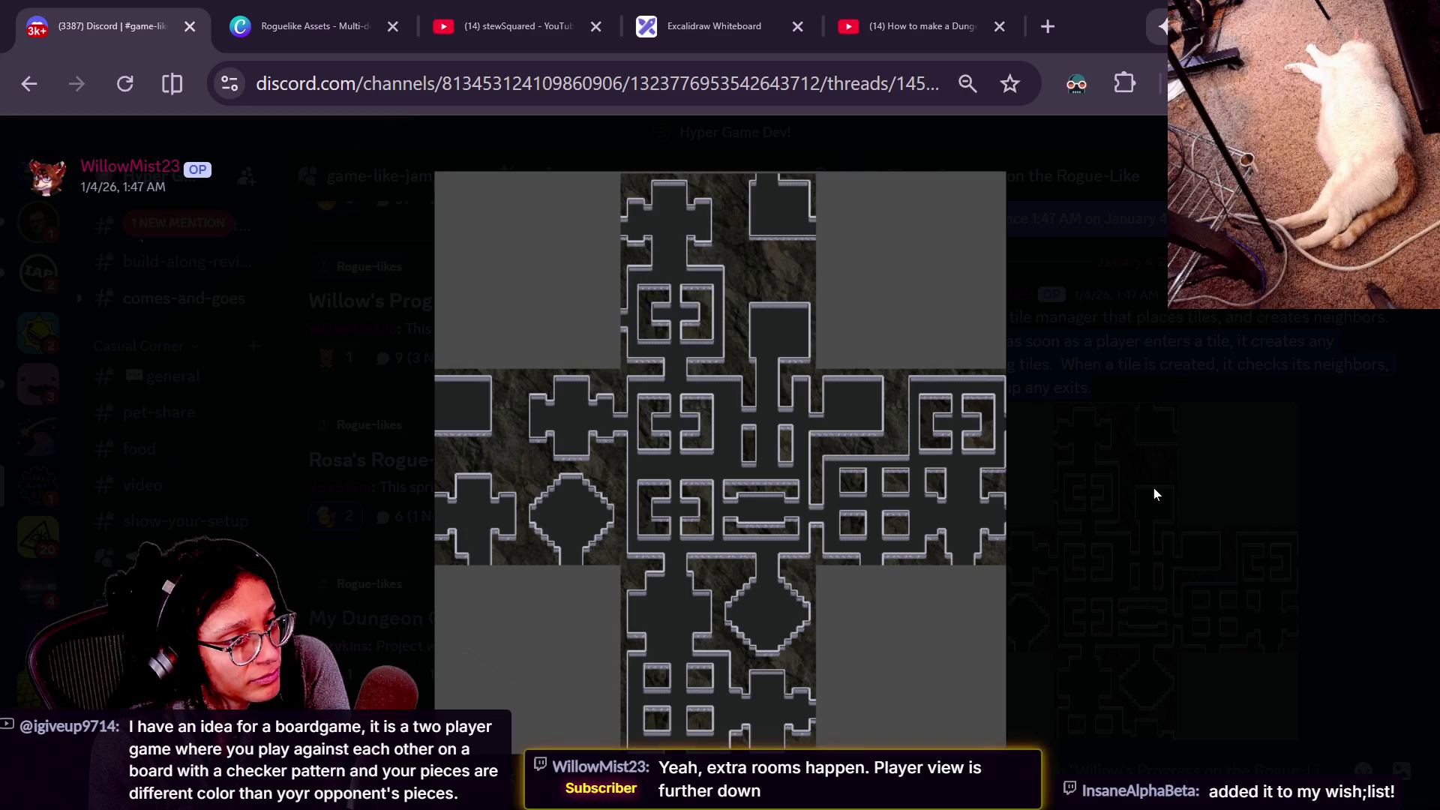
left_click(572, 531)
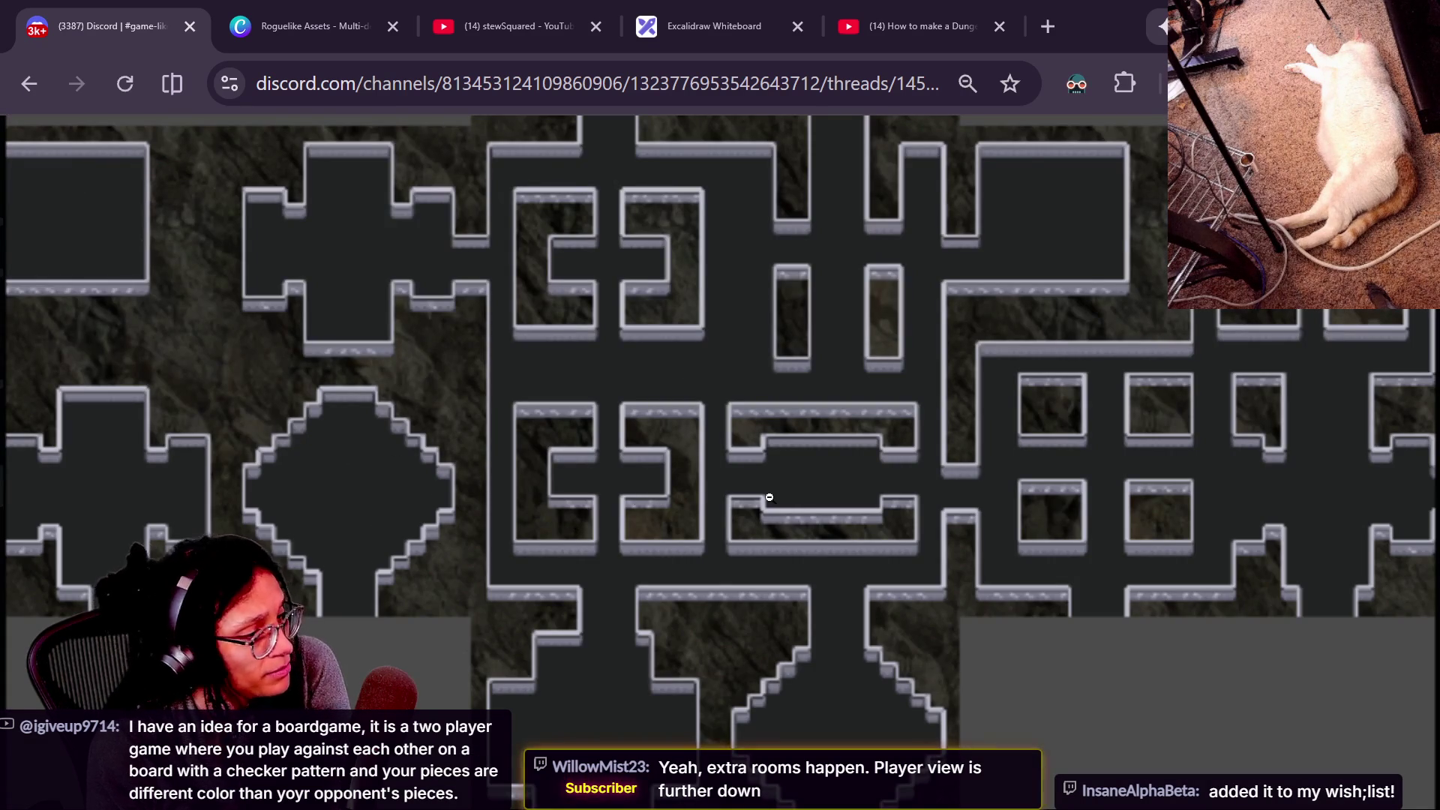
scroll(770, 497, "down", 3)
scroll(886, 453, "up", 3)
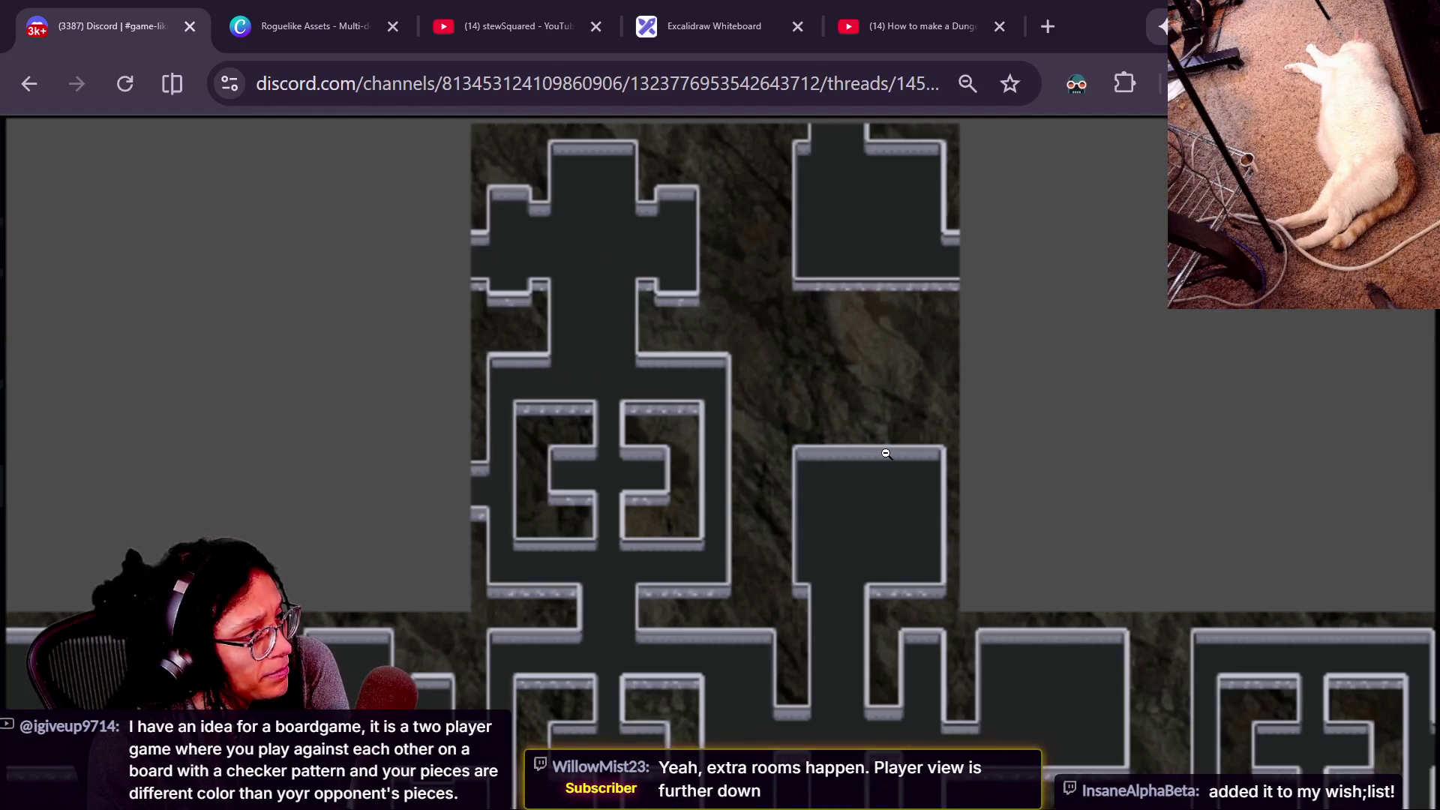
left_click(886, 453)
left_click(1078, 453)
scroll(934, 505, "down", 5)
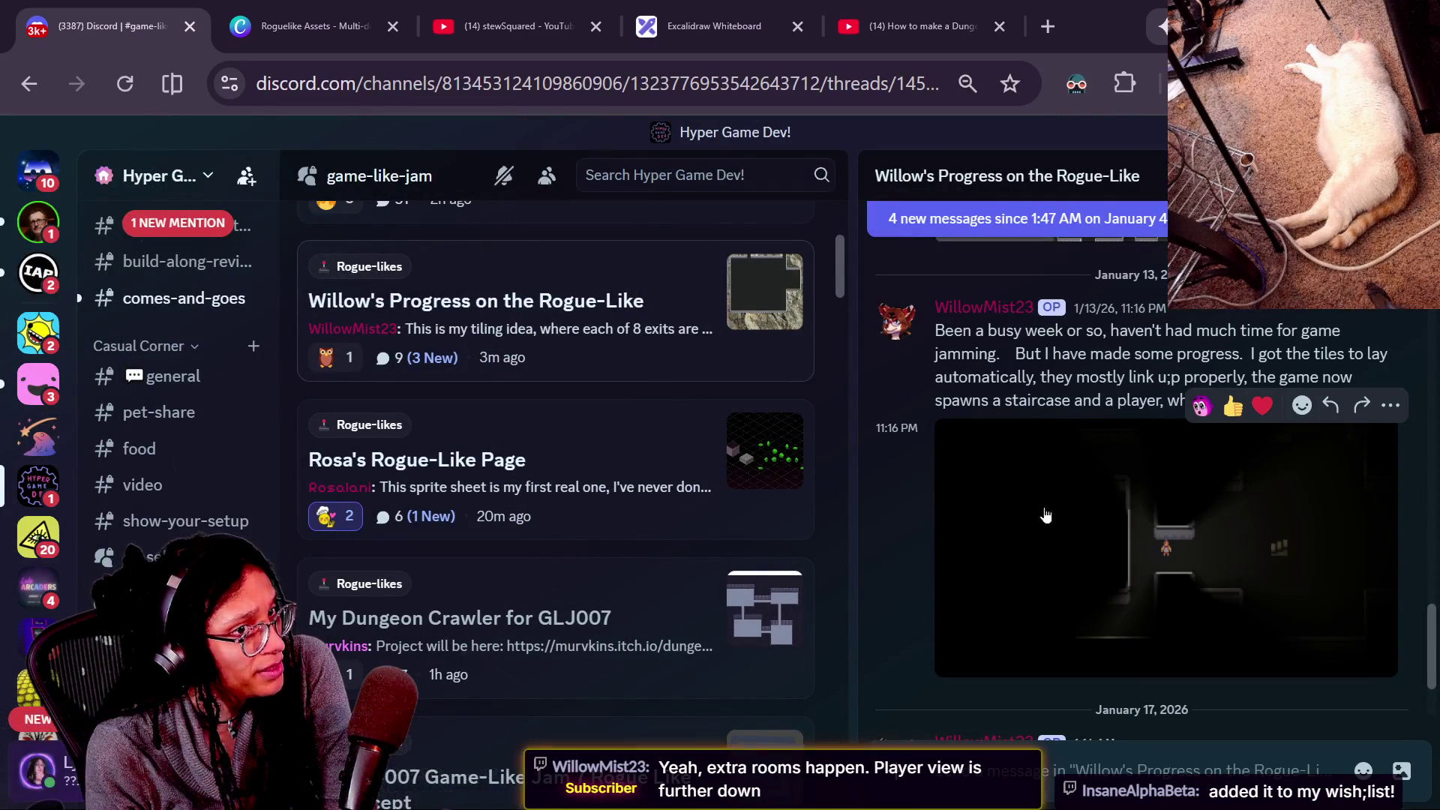
Read the auto-laying tiles notes and view the January 13 lit game screenshot zoomed in and out.
mouse_move(1016, 353)
left_mouse_down()
mouse_move(1253, 376)
mouse_move(1249, 356)
mouse_move(1253, 377)
mouse_move(992, 400)
mouse_move(1181, 377)
mouse_move(1167, 400)
left_mouse_up()
left_click(992, 400)
left_click(1181, 377)
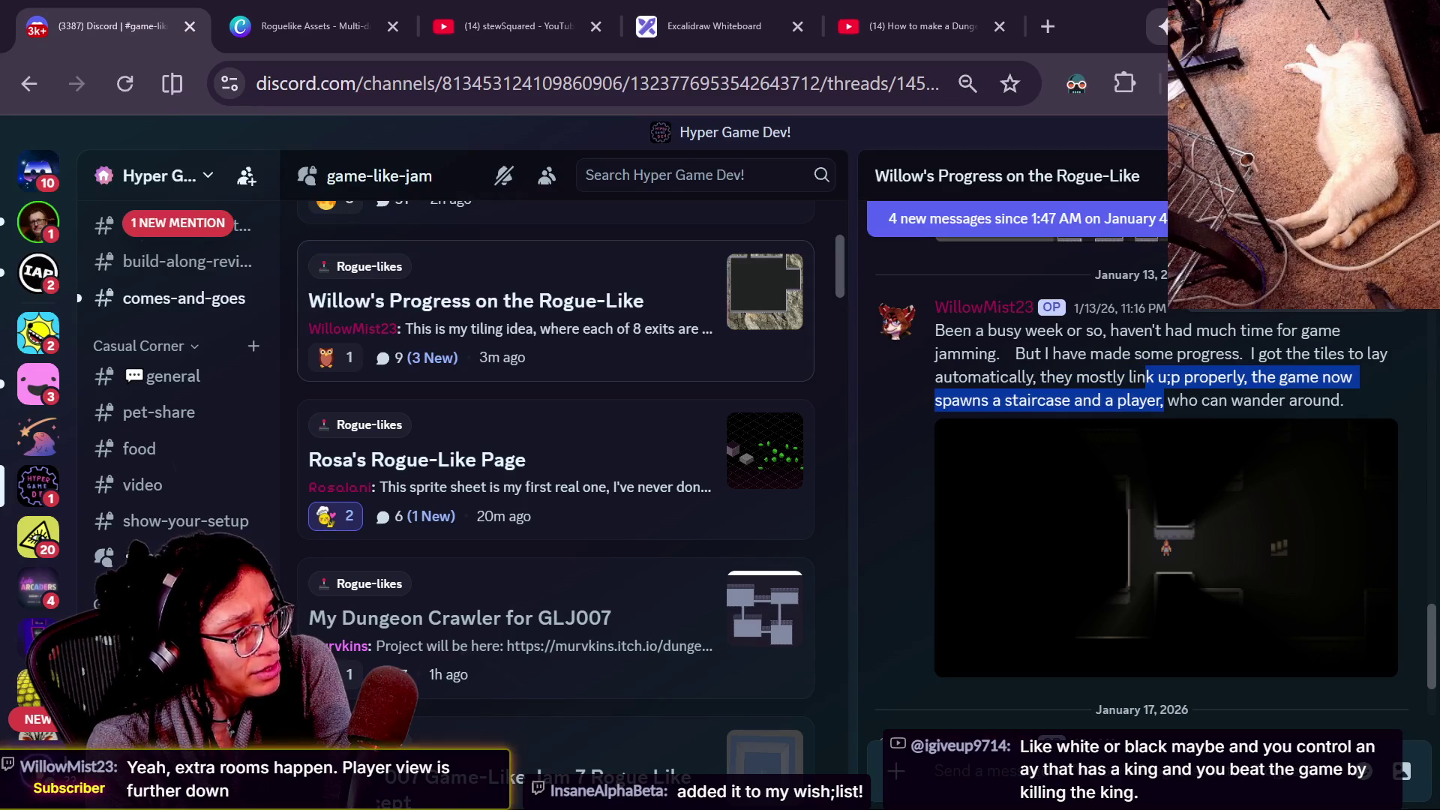
left_click(1080, 572)
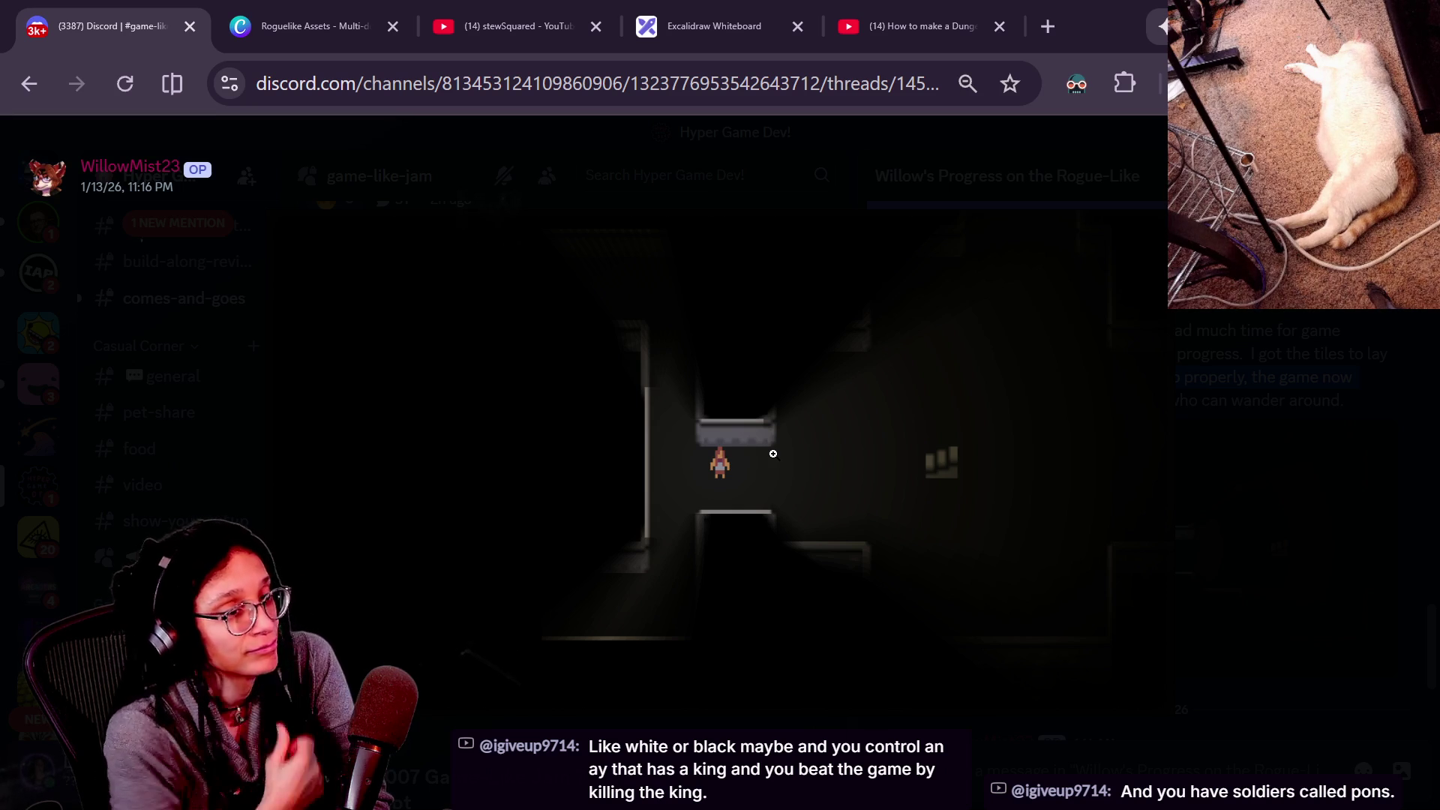
left_click(1020, 576)
left_click(1090, 618)
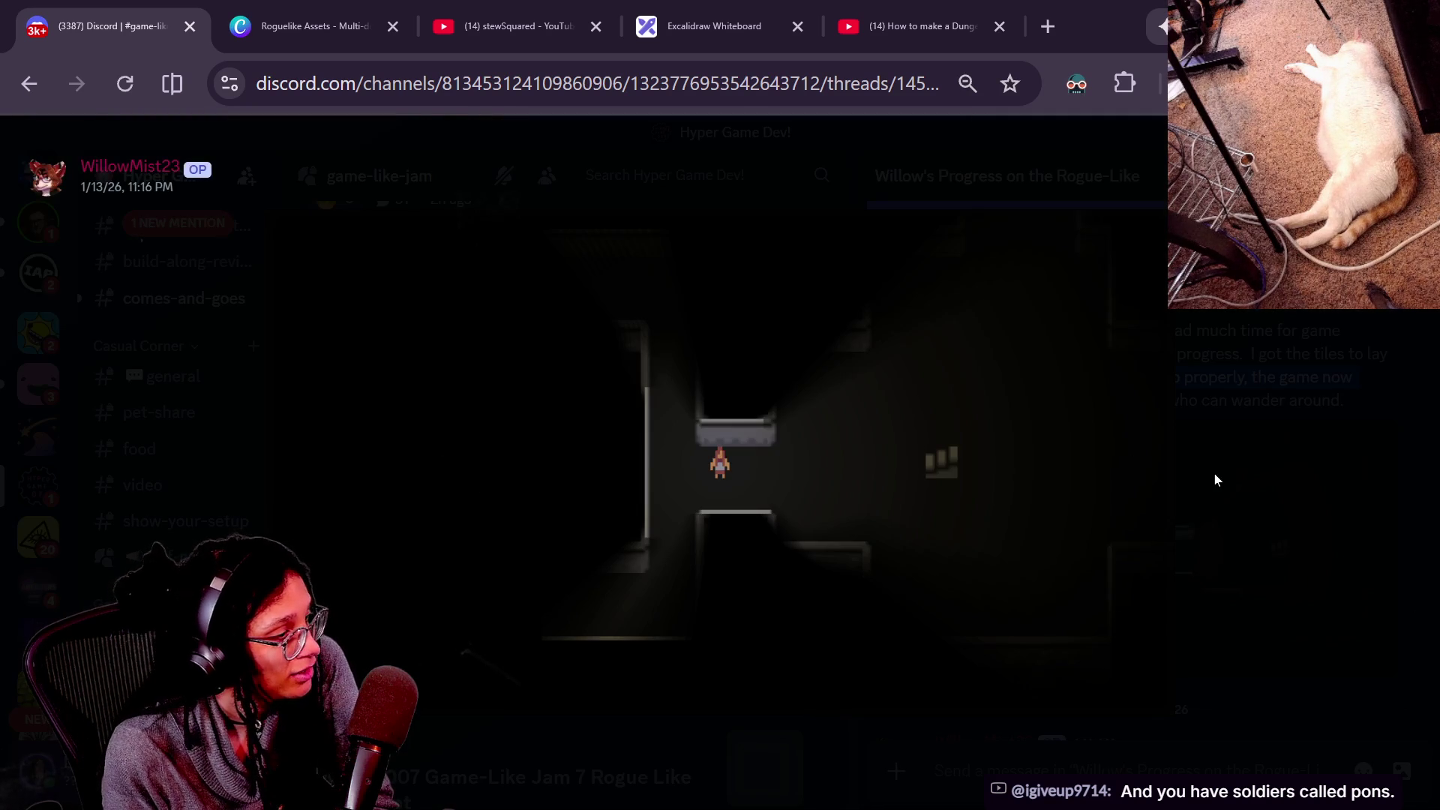
left_click(1214, 505)
scroll(1123, 496, "down", 3)
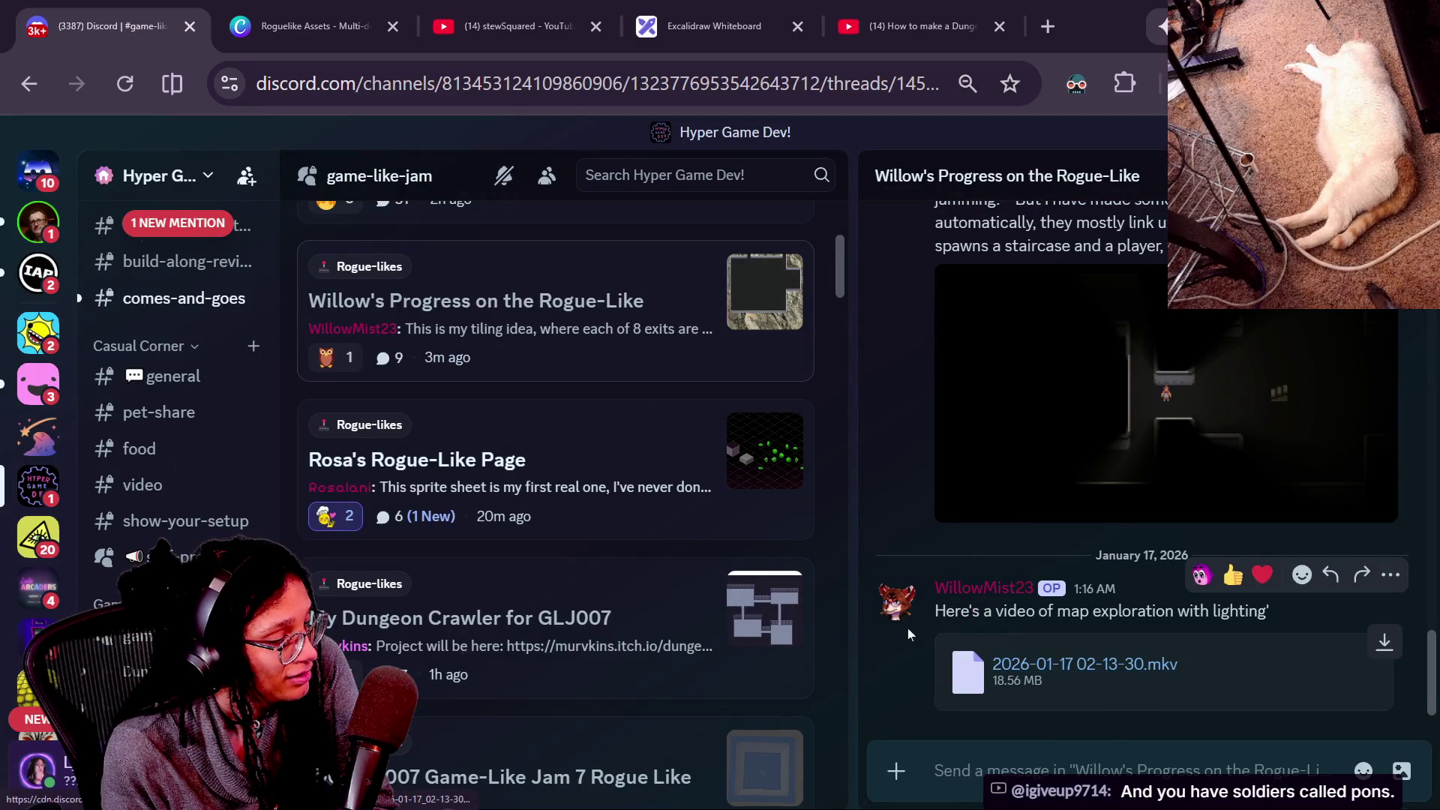
left_click_drag(935, 609, 1154, 736)
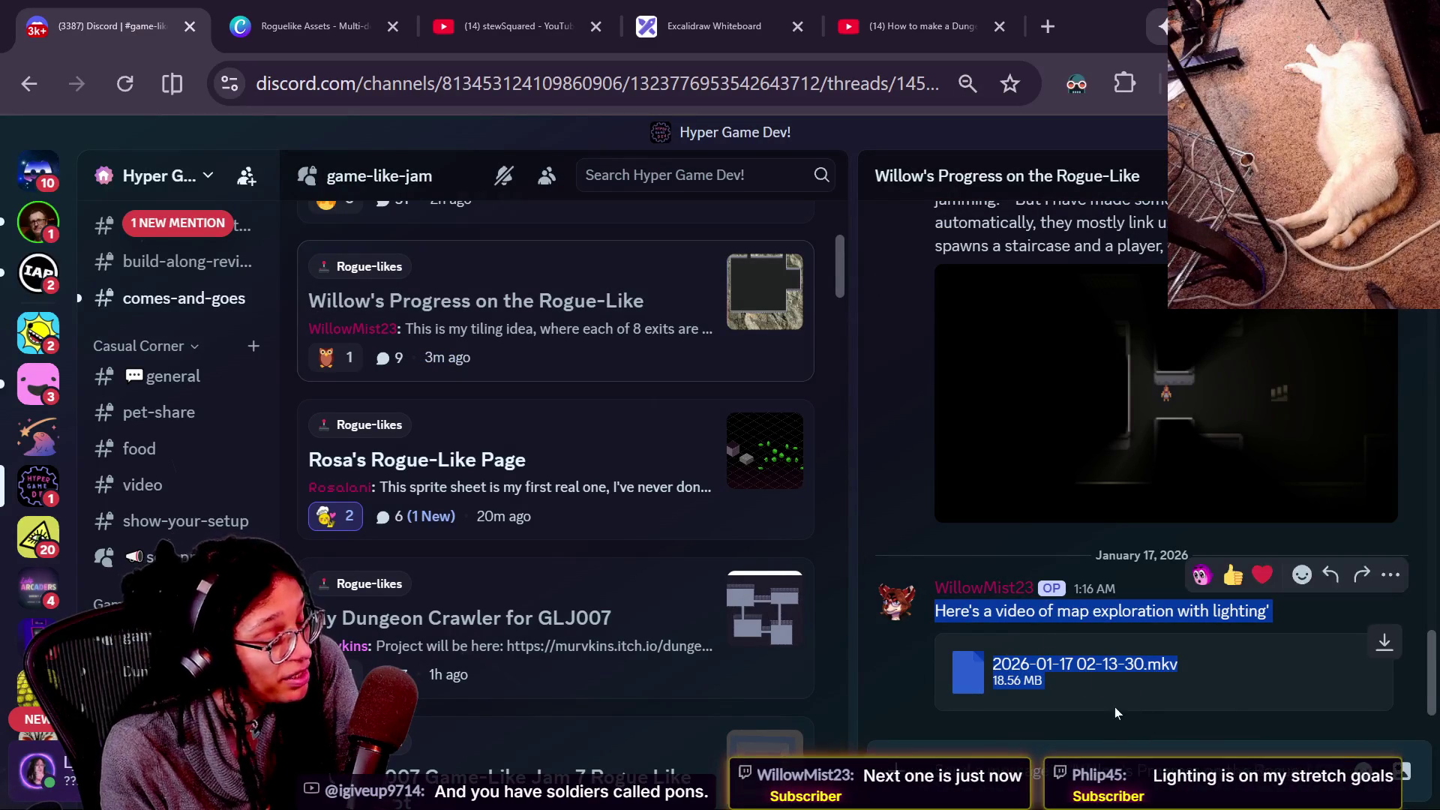
double_click(1017, 610)
mouse_move(1001, 664)
left_mouse_down()
mouse_move(1065, 698)
mouse_move(934, 587)
left_mouse_up()
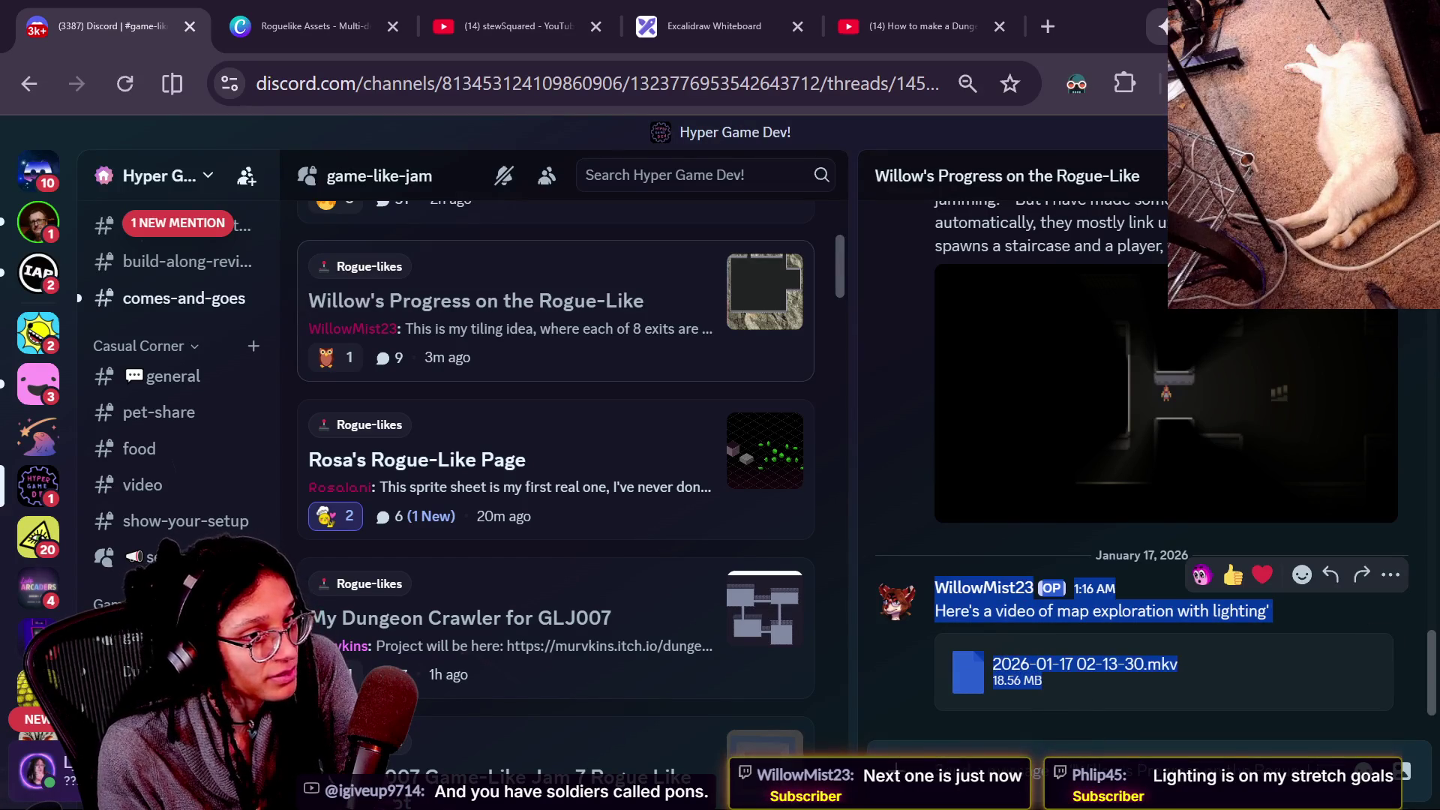
left_click(975, 589)
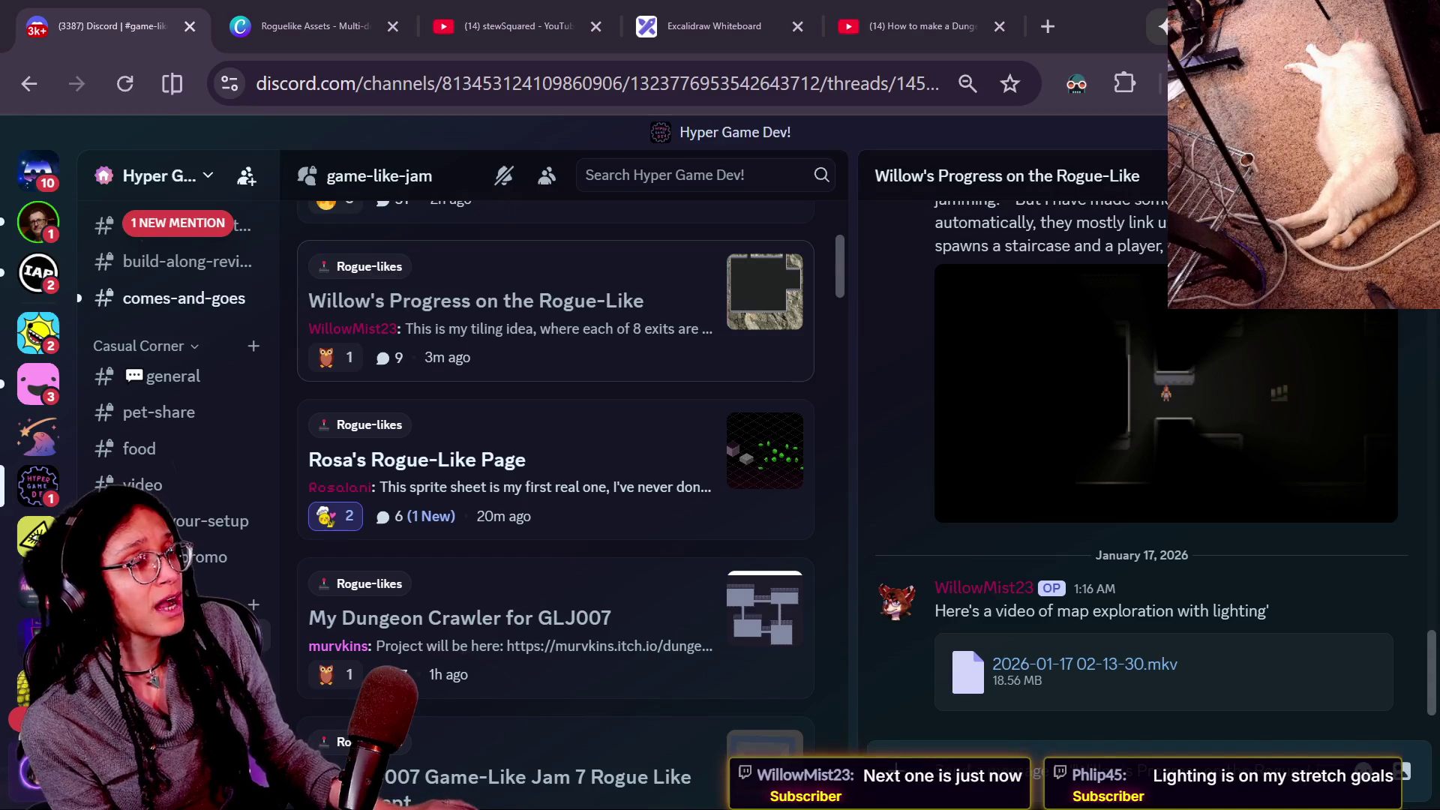
Check OBS Output recording settings showing MPEG-4 (.mp4), cancel unchanged, and minimize OBS.
left_click_drag(1439, 102, 939, 151)
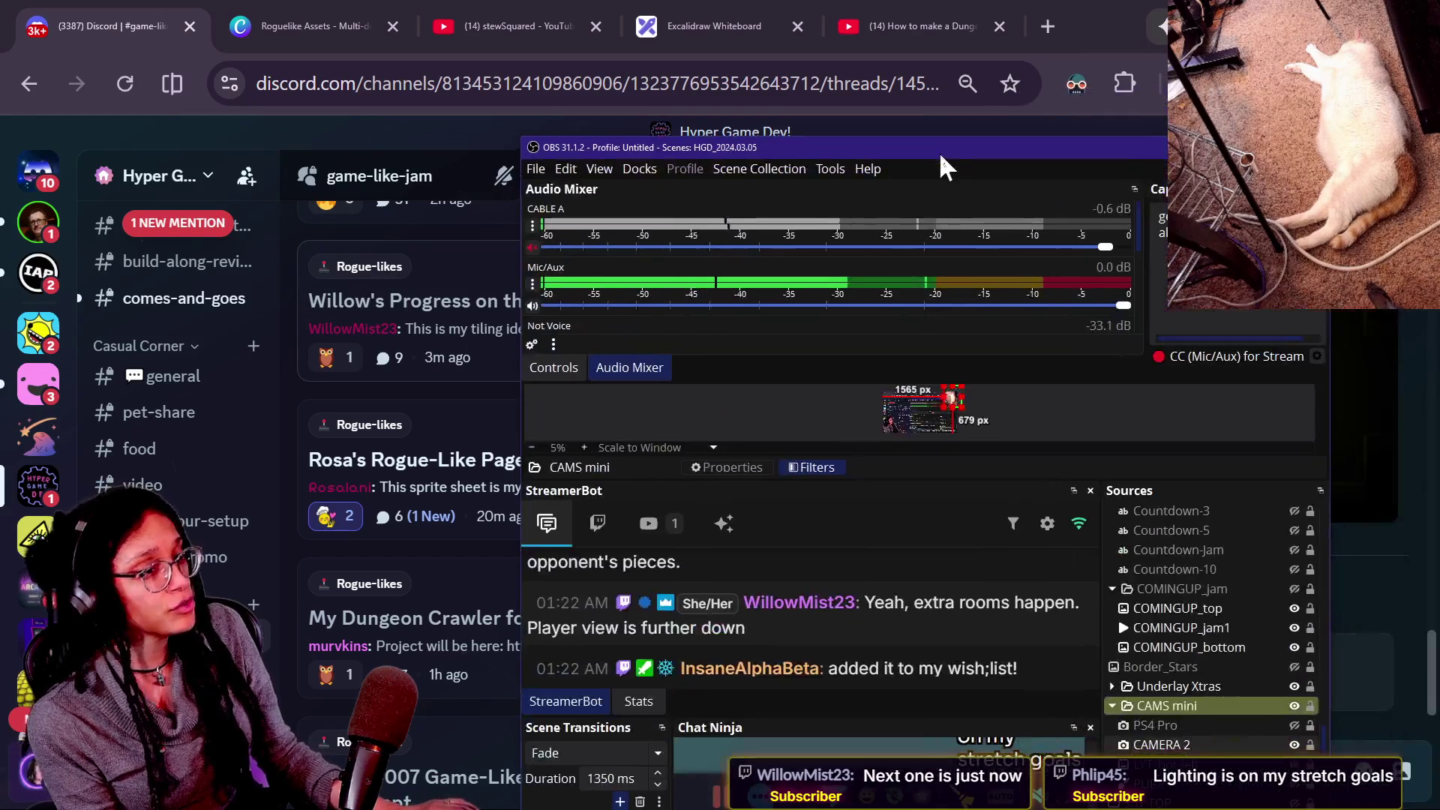
left_click(535, 169)
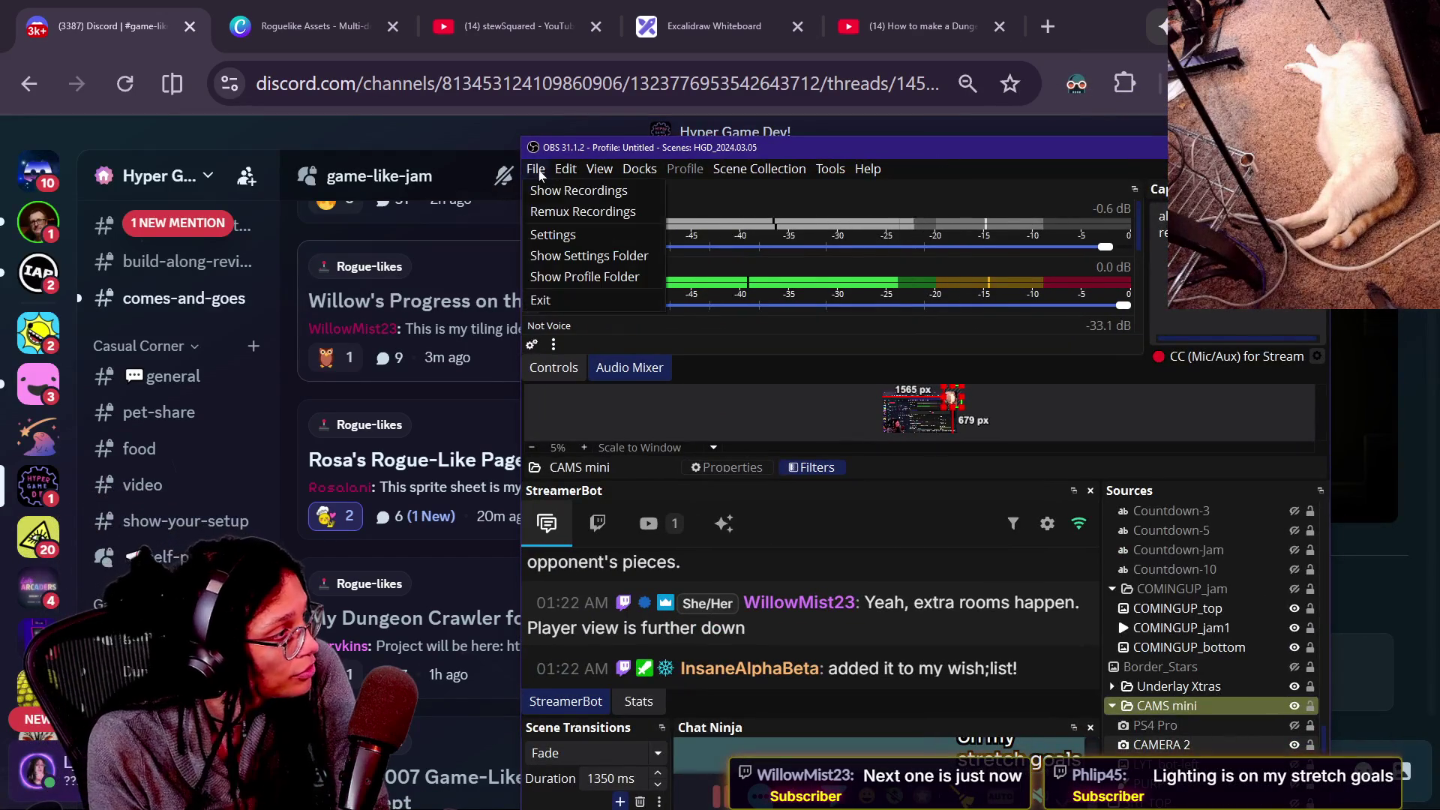
left_click(572, 235)
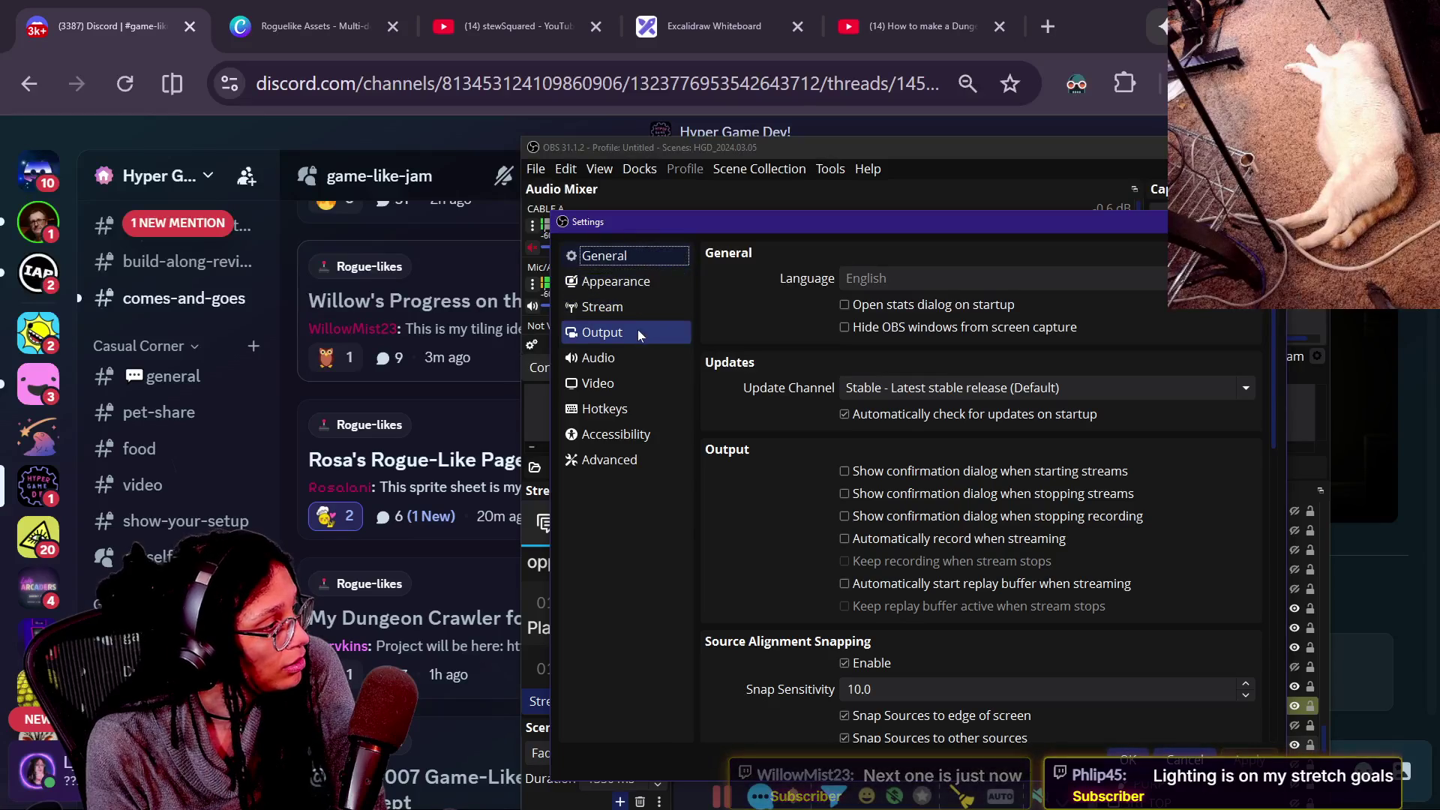
left_click(611, 341)
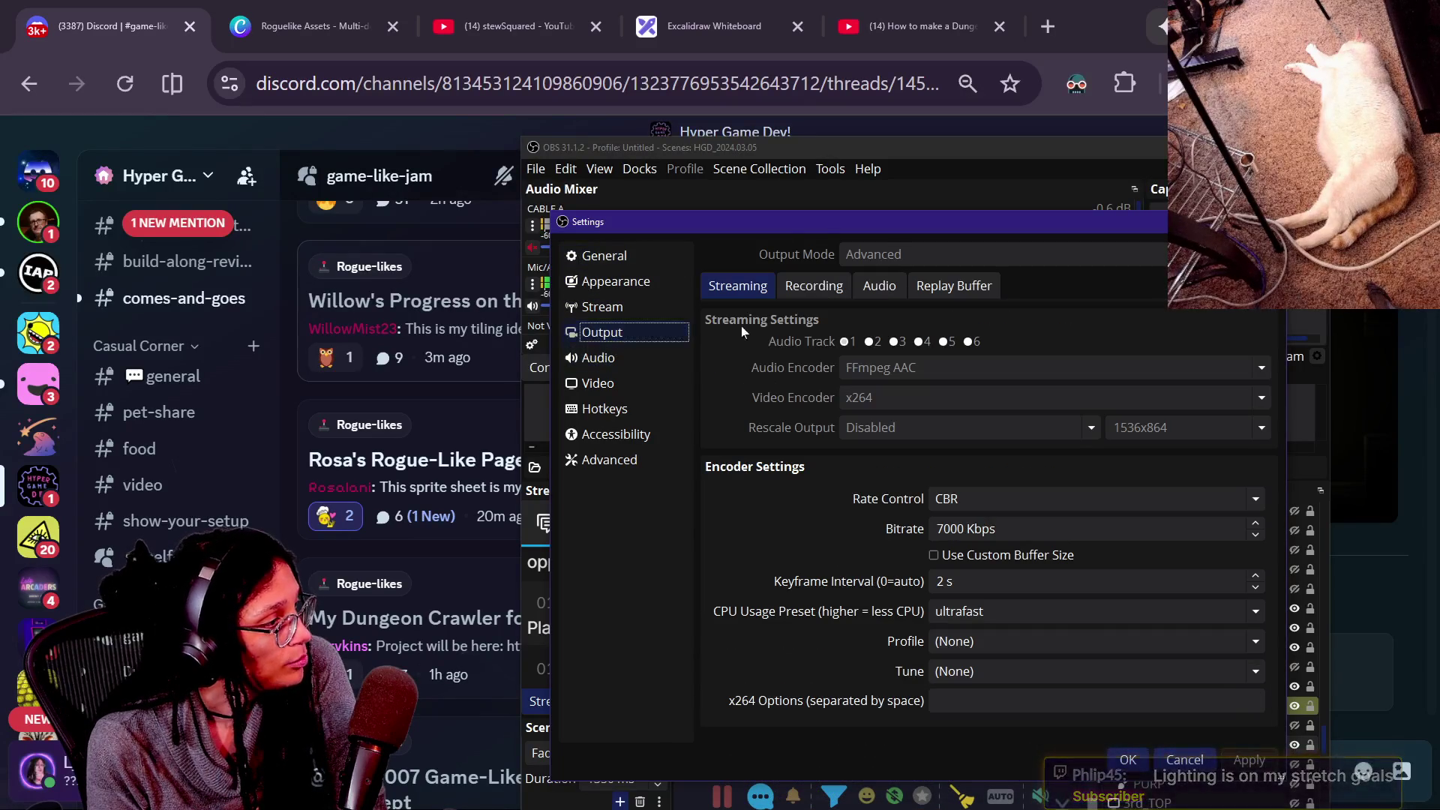
left_click(837, 299)
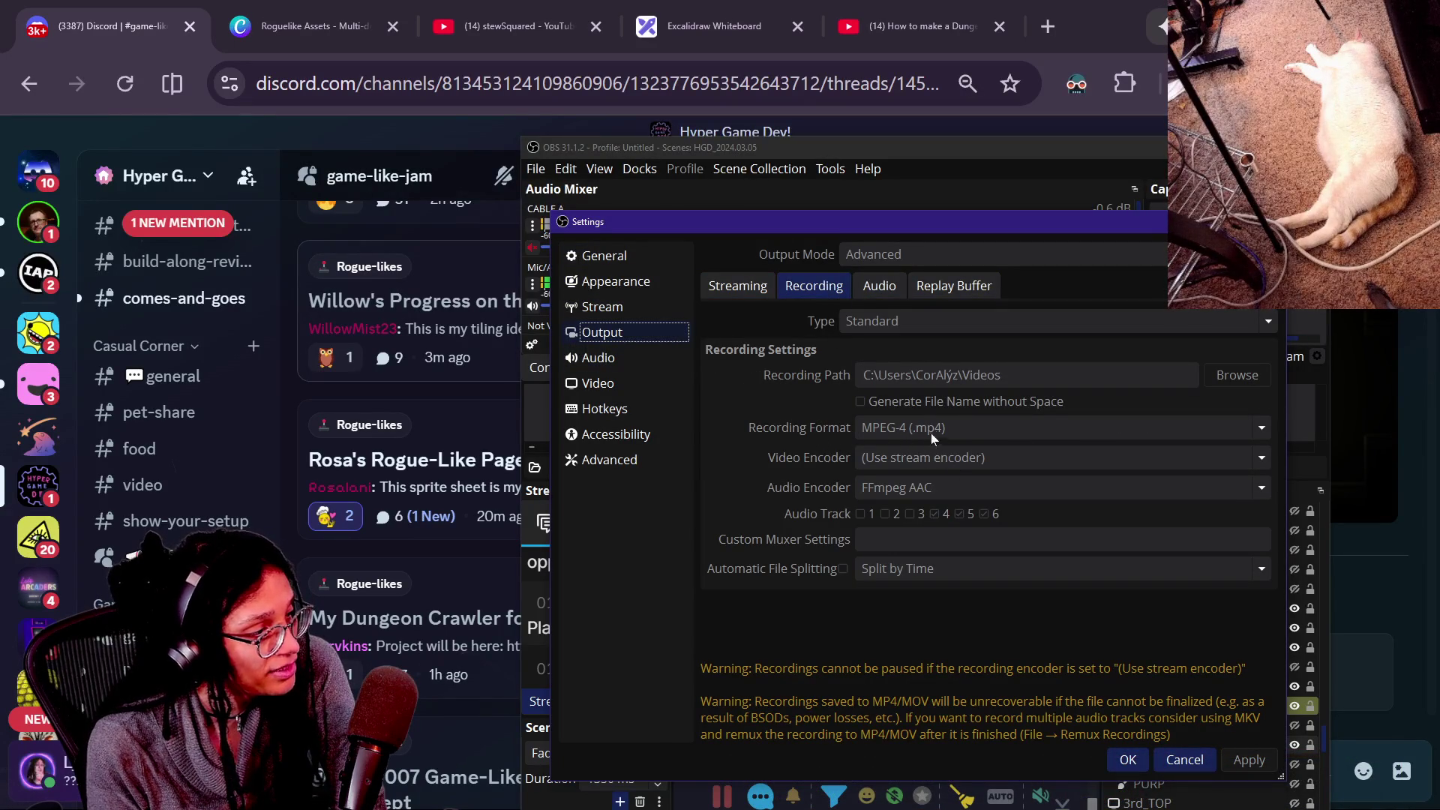
left_click(1171, 759)
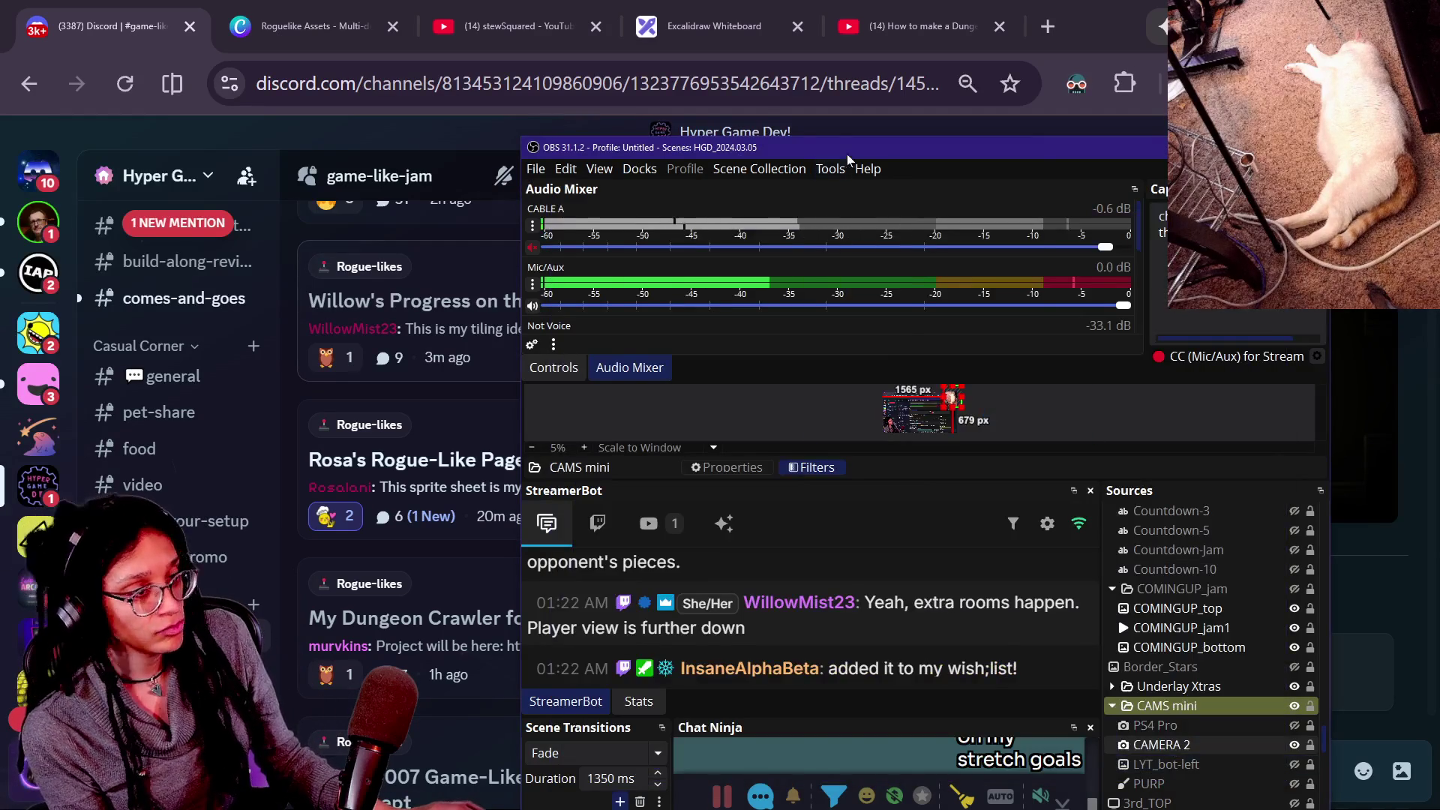
left_click(1260, 147)
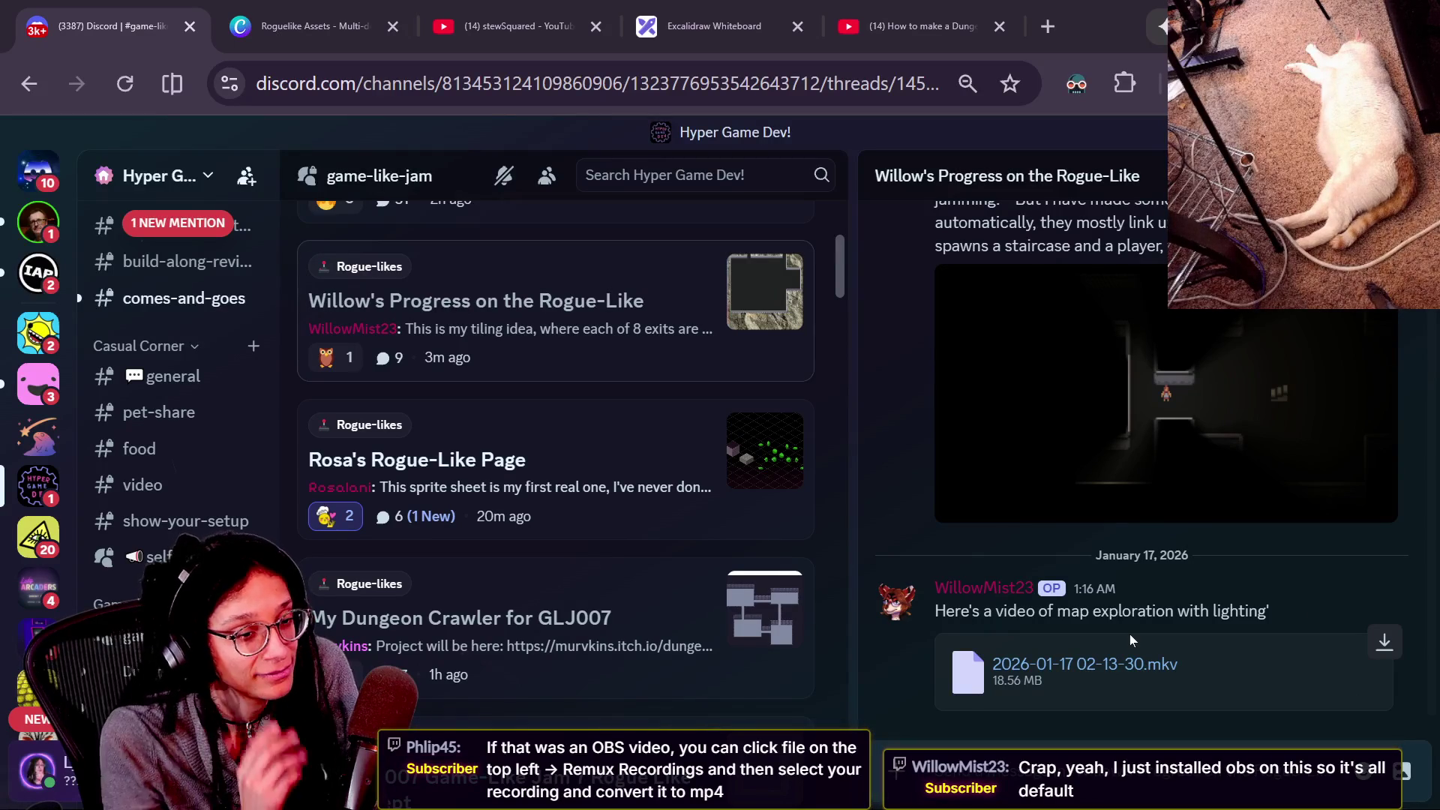
Select and read the .mkv video message, then switch to the Twitch stream chat popout.
left_click_drag(1130, 638, 1133, 663)
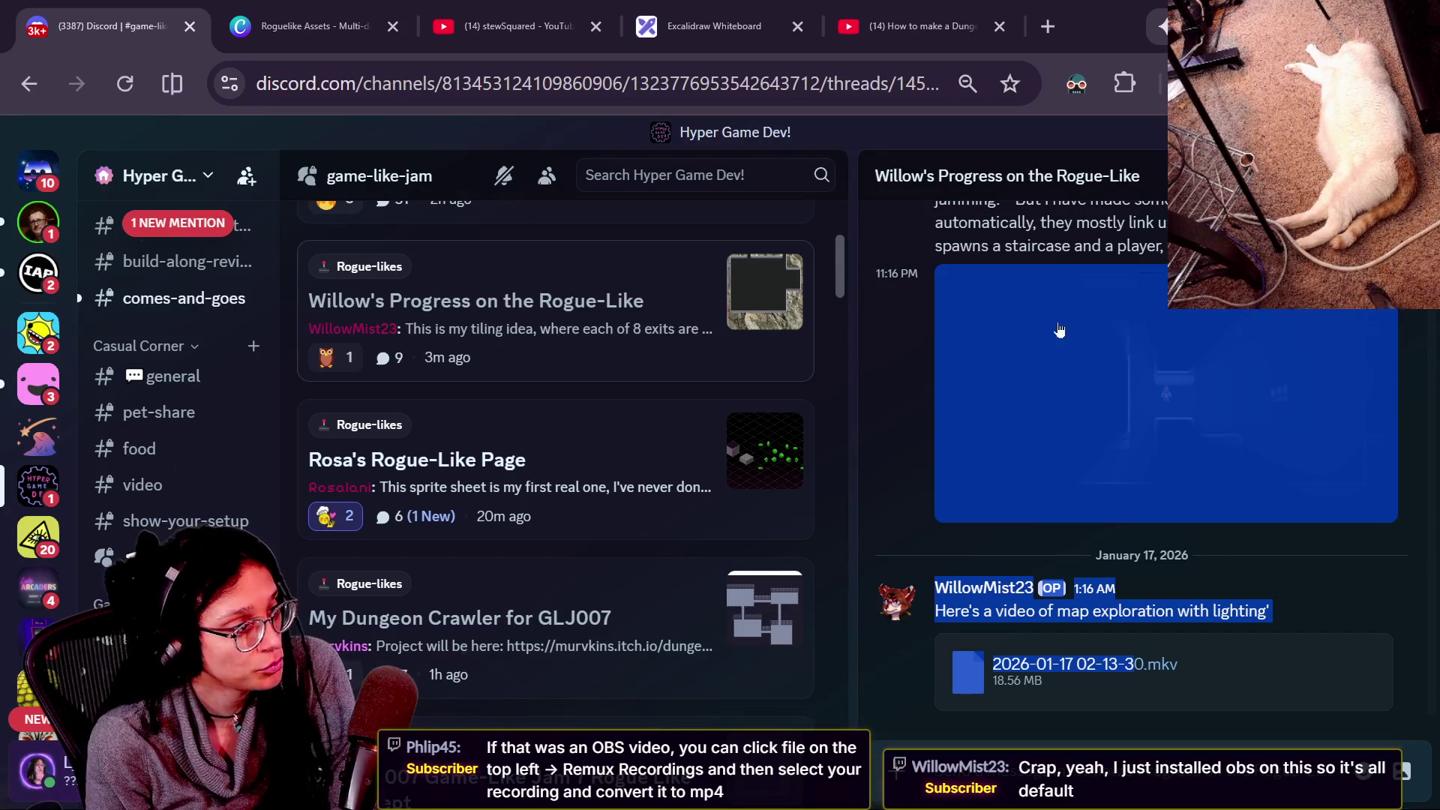
left_click(1062, 352)
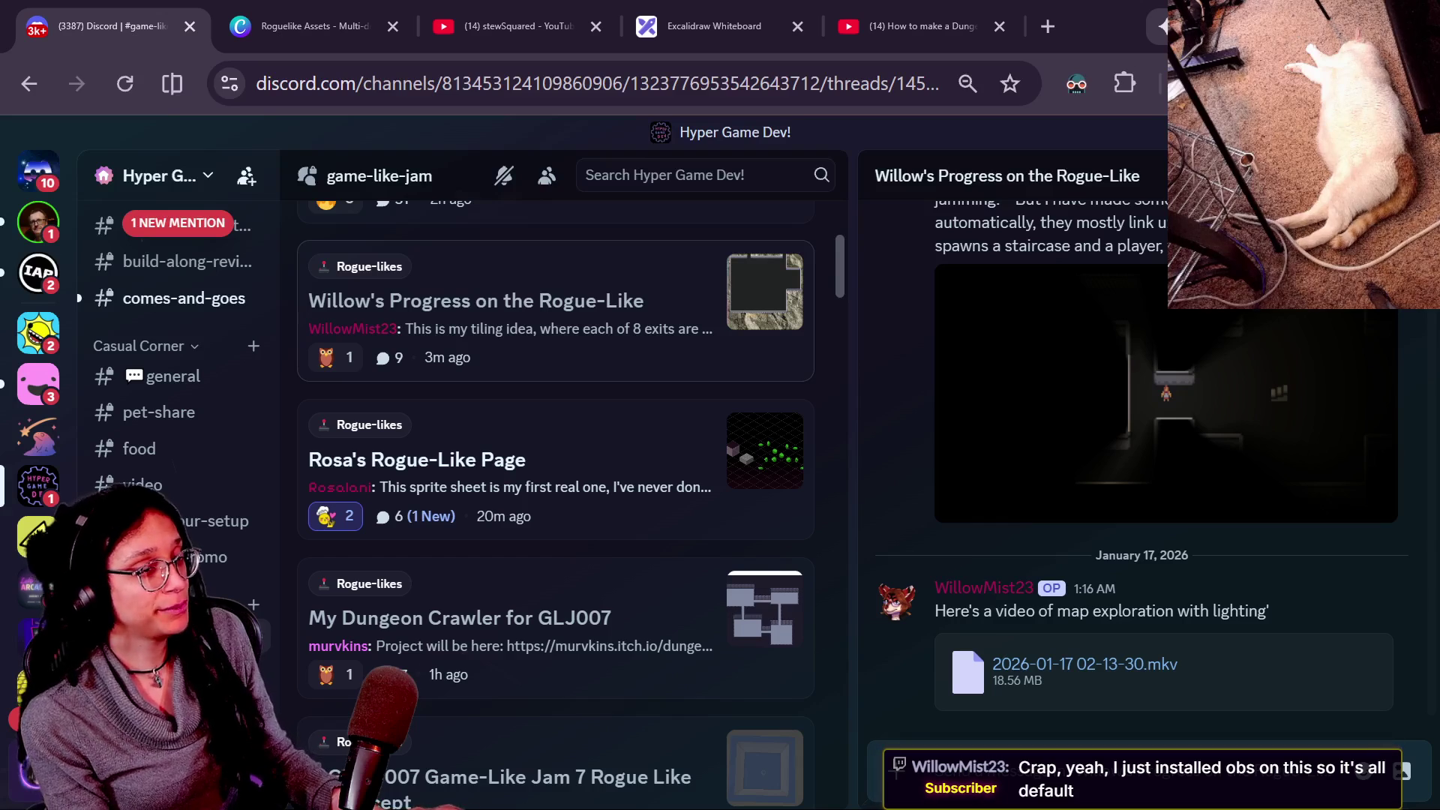
key("alt+Tab")
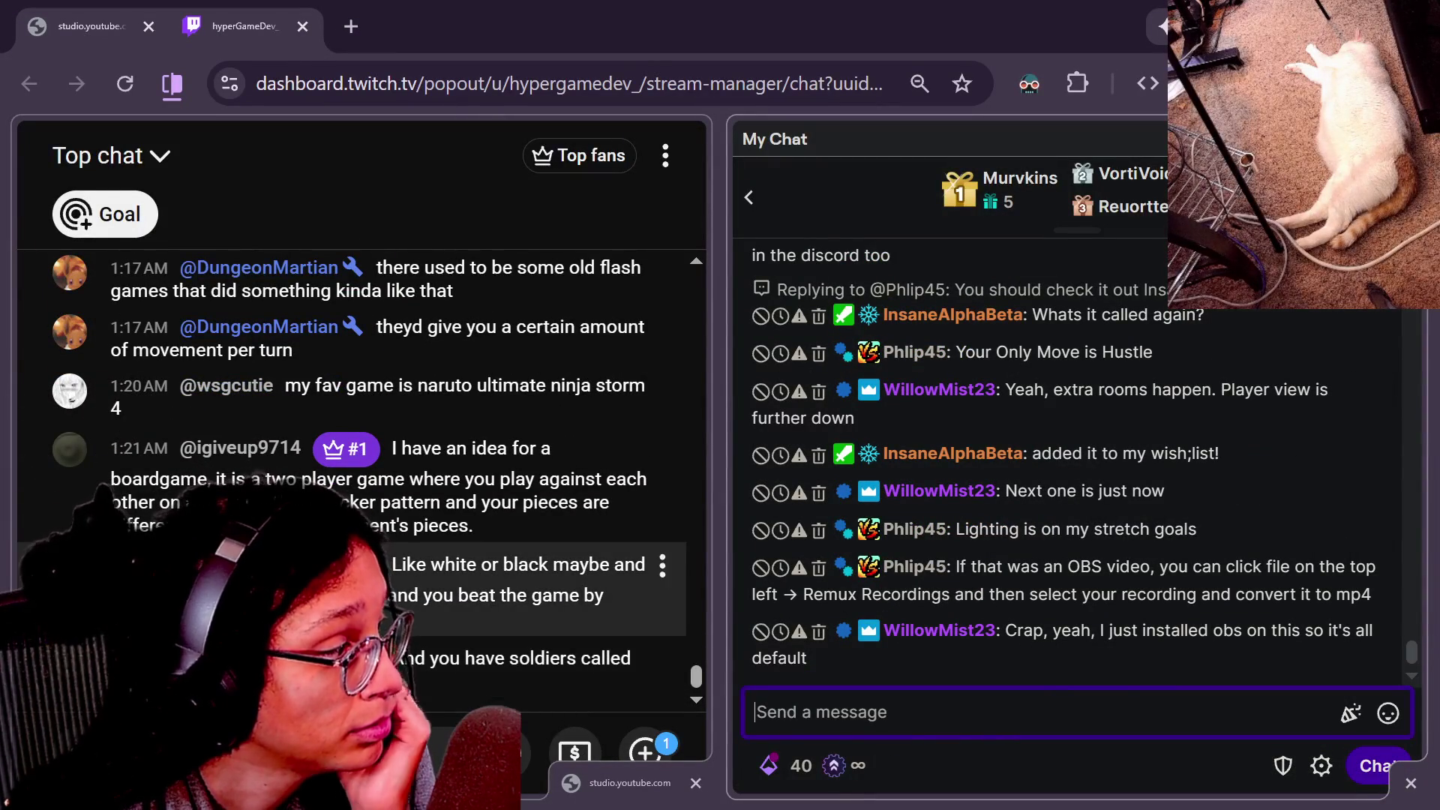
Focus the YouTube chat popout and read through its latest messages.
left_click_drag(398, 658, 634, 658)
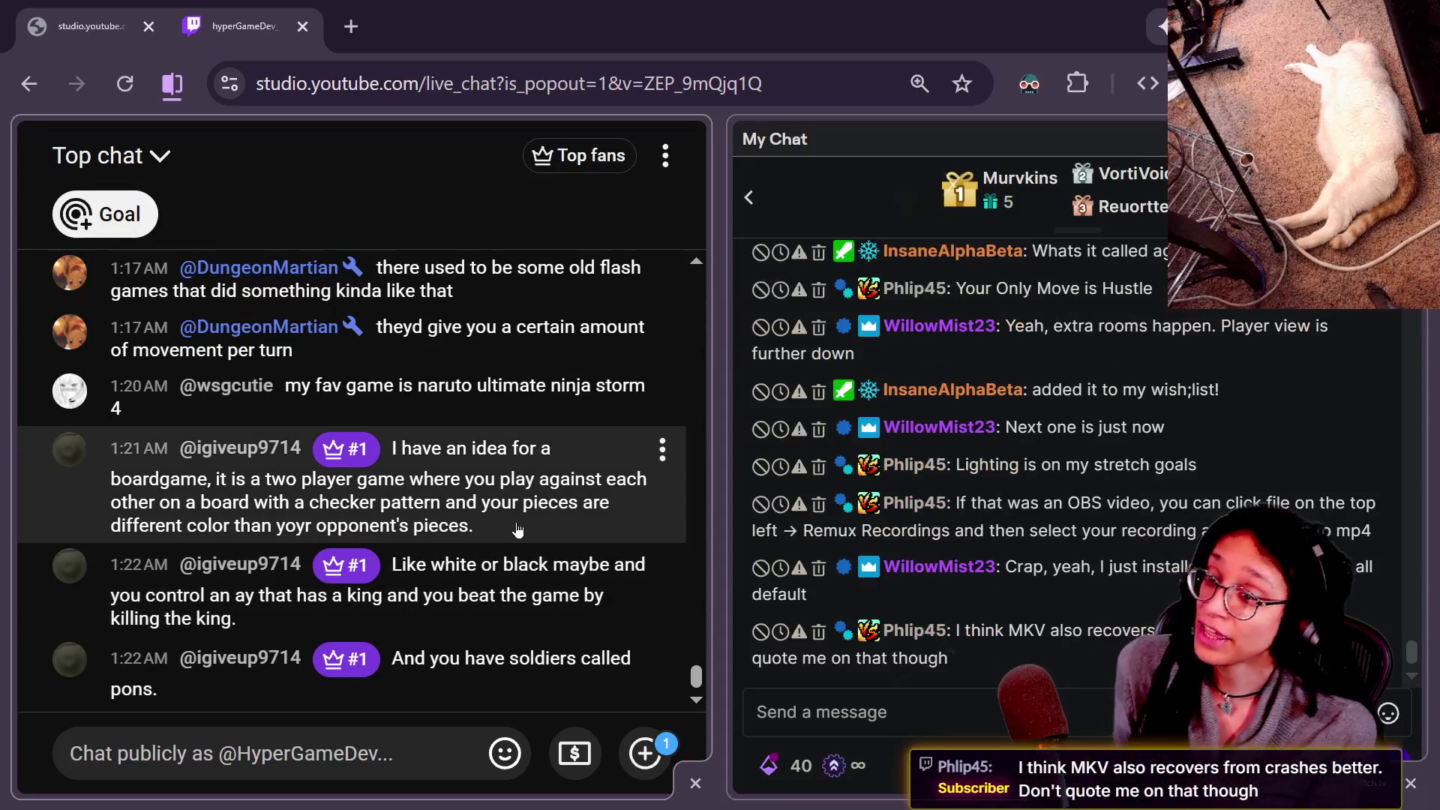
mouse_move(661, 487)
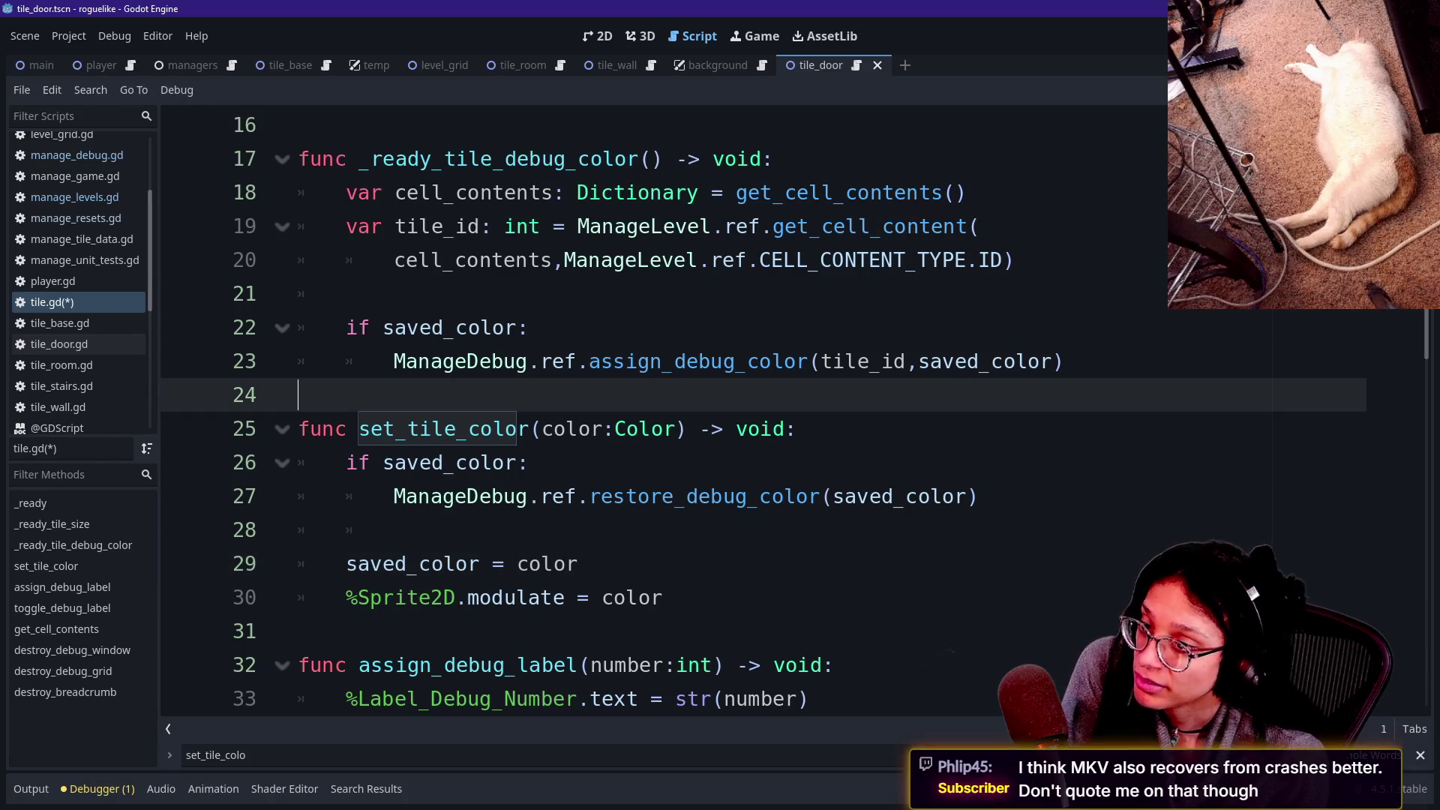
Review lines 22–29 of tile.gd around the saved_color check, then return to the Discord thread.
left_click(299, 564)
left_click(529, 327)
mouse_move(978, 361)
left_mouse_down()
mouse_move(1065, 361)
mouse_move(298, 395)
left_mouse_up()
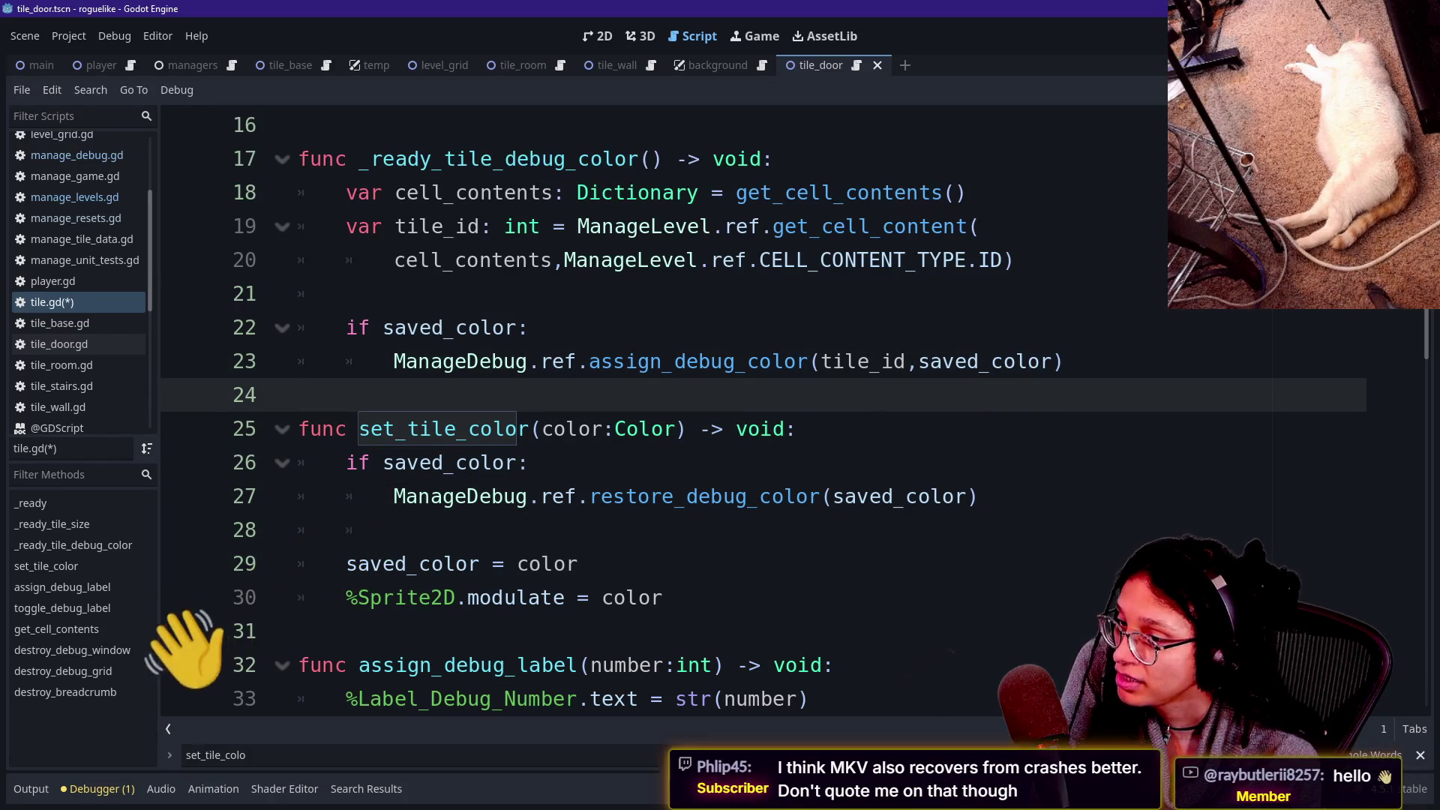
key("Down")
key("Down")
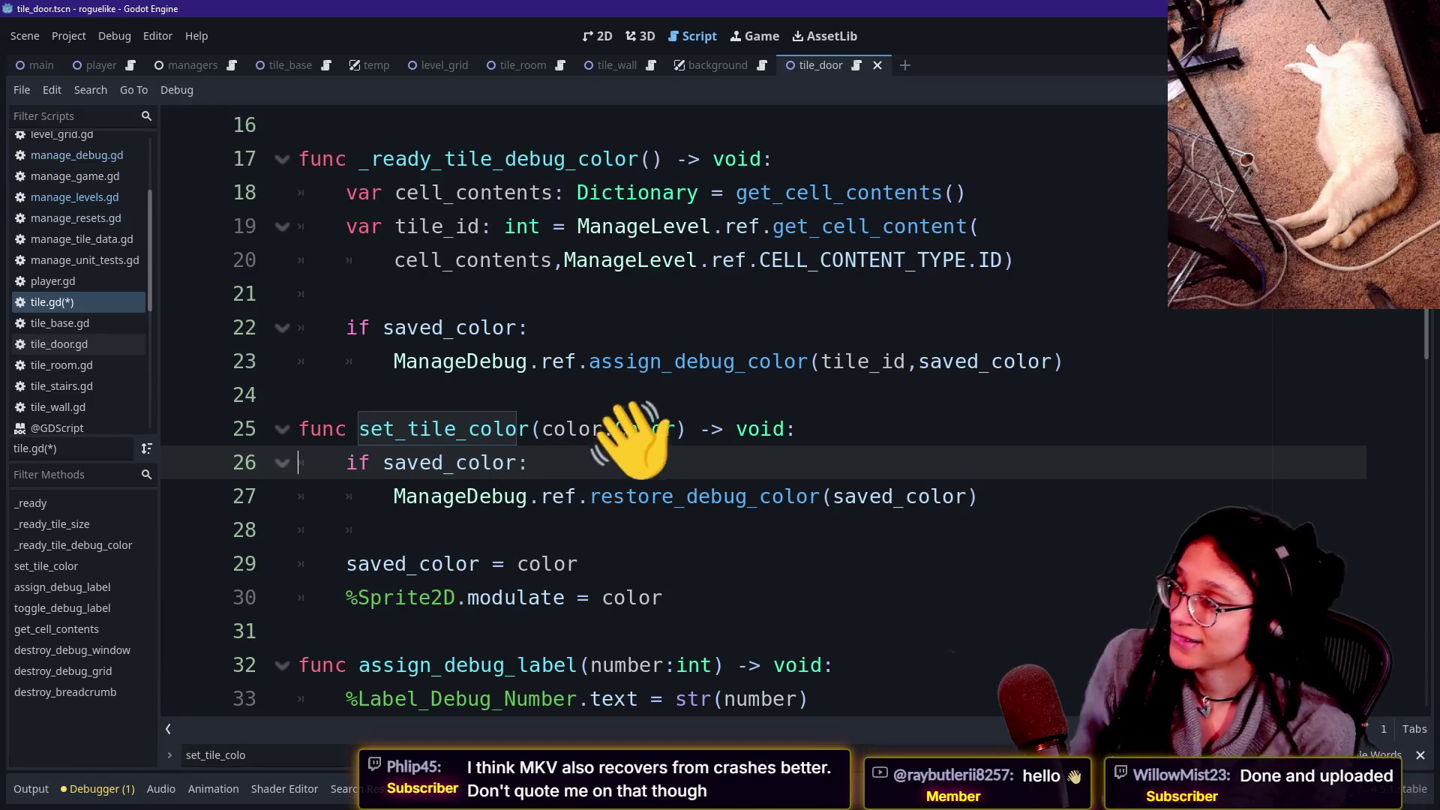
key("alt+Tab")
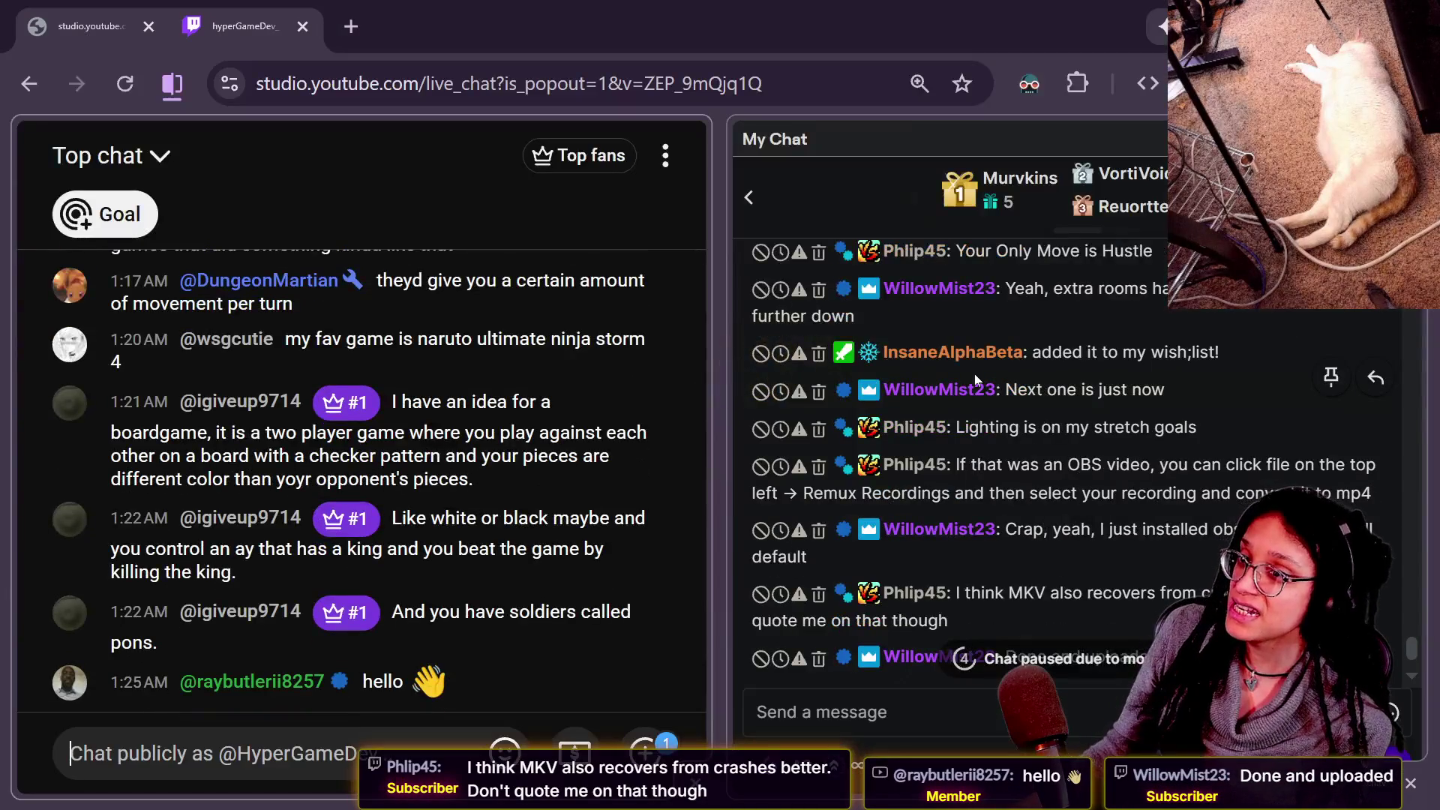
key("alt+Tab")
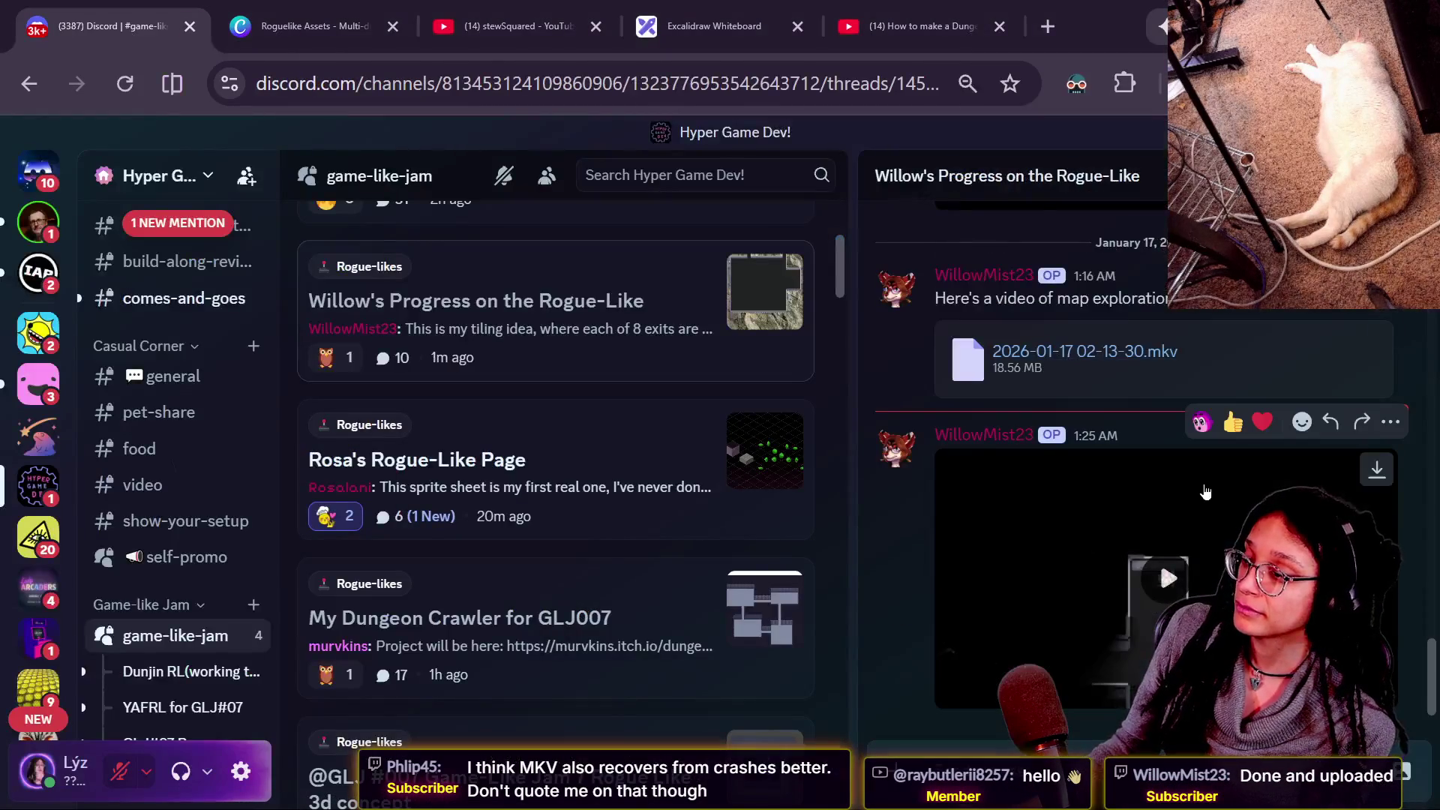
Play the 1:25 AM dungeon video attachment full screen and pause it at the small room.
left_click(1190, 520)
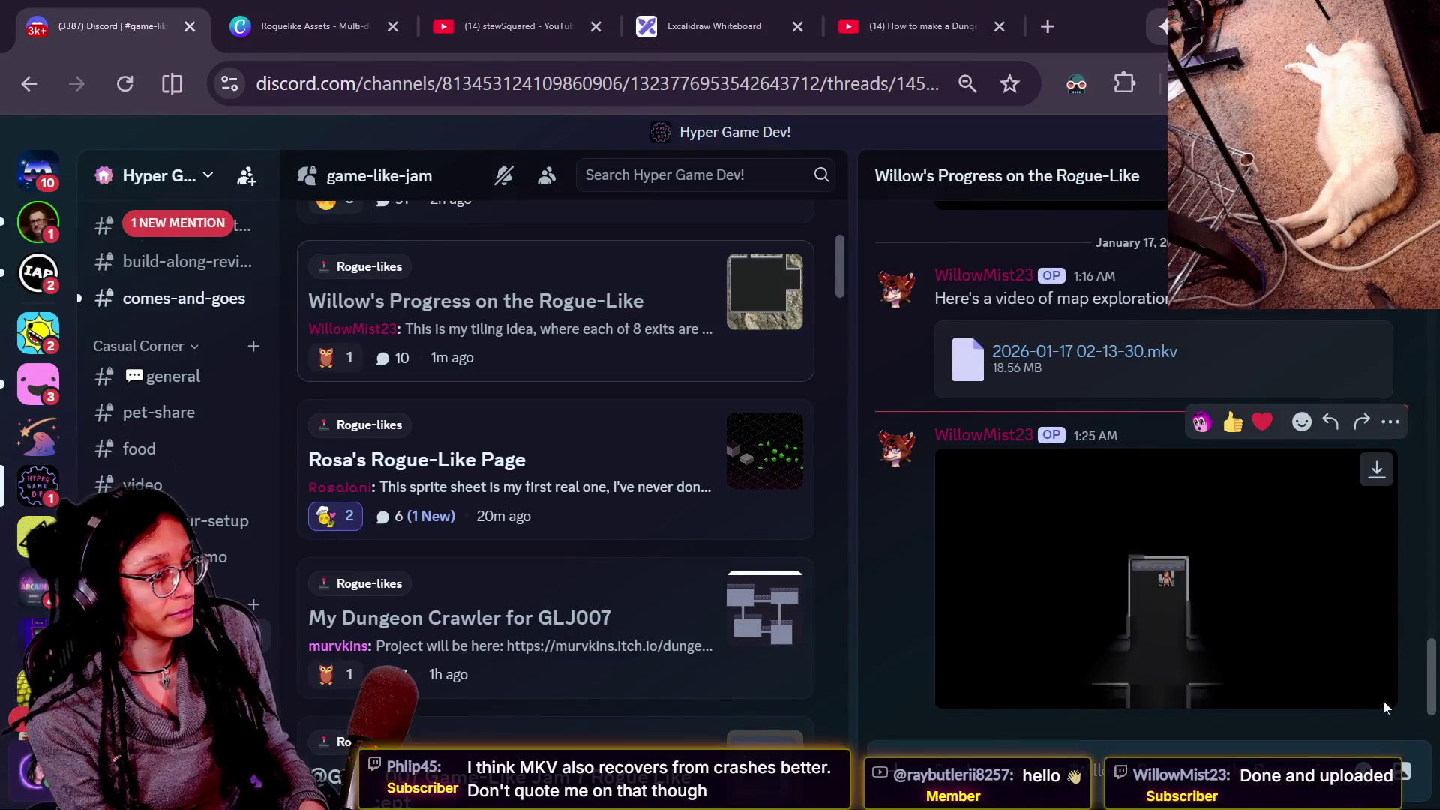
left_click(1374, 693)
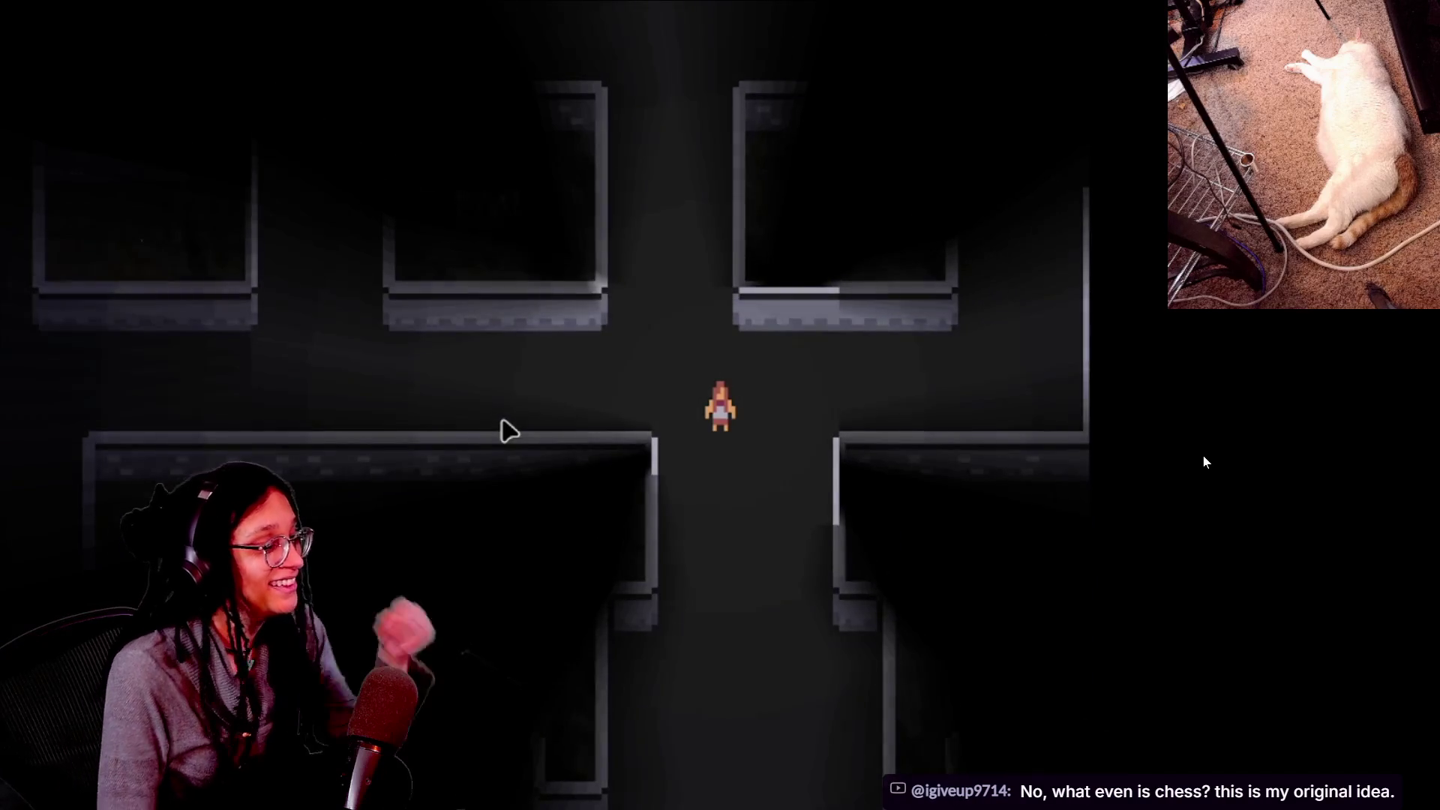
mouse_move(1204, 434)
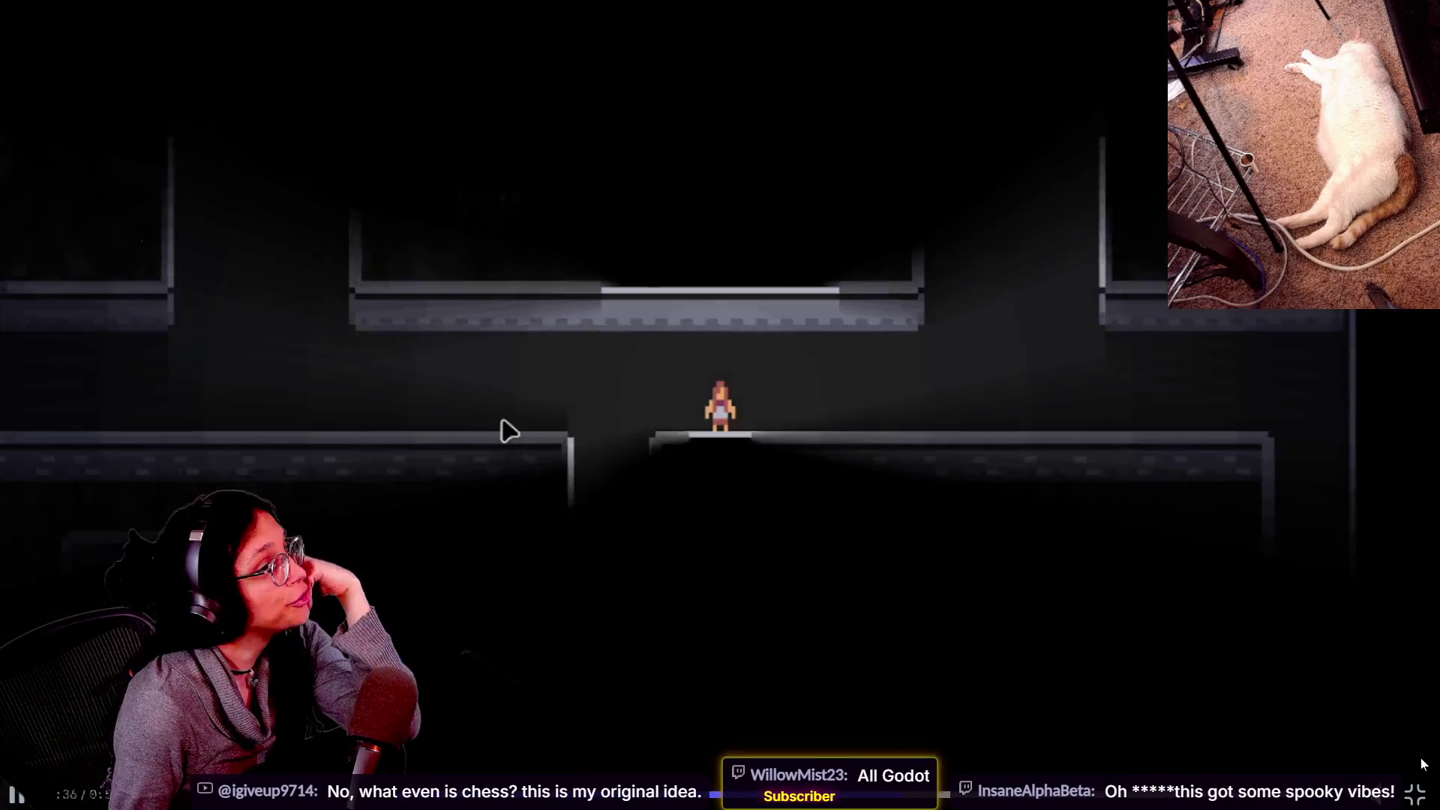
mouse_move(1210, 738)
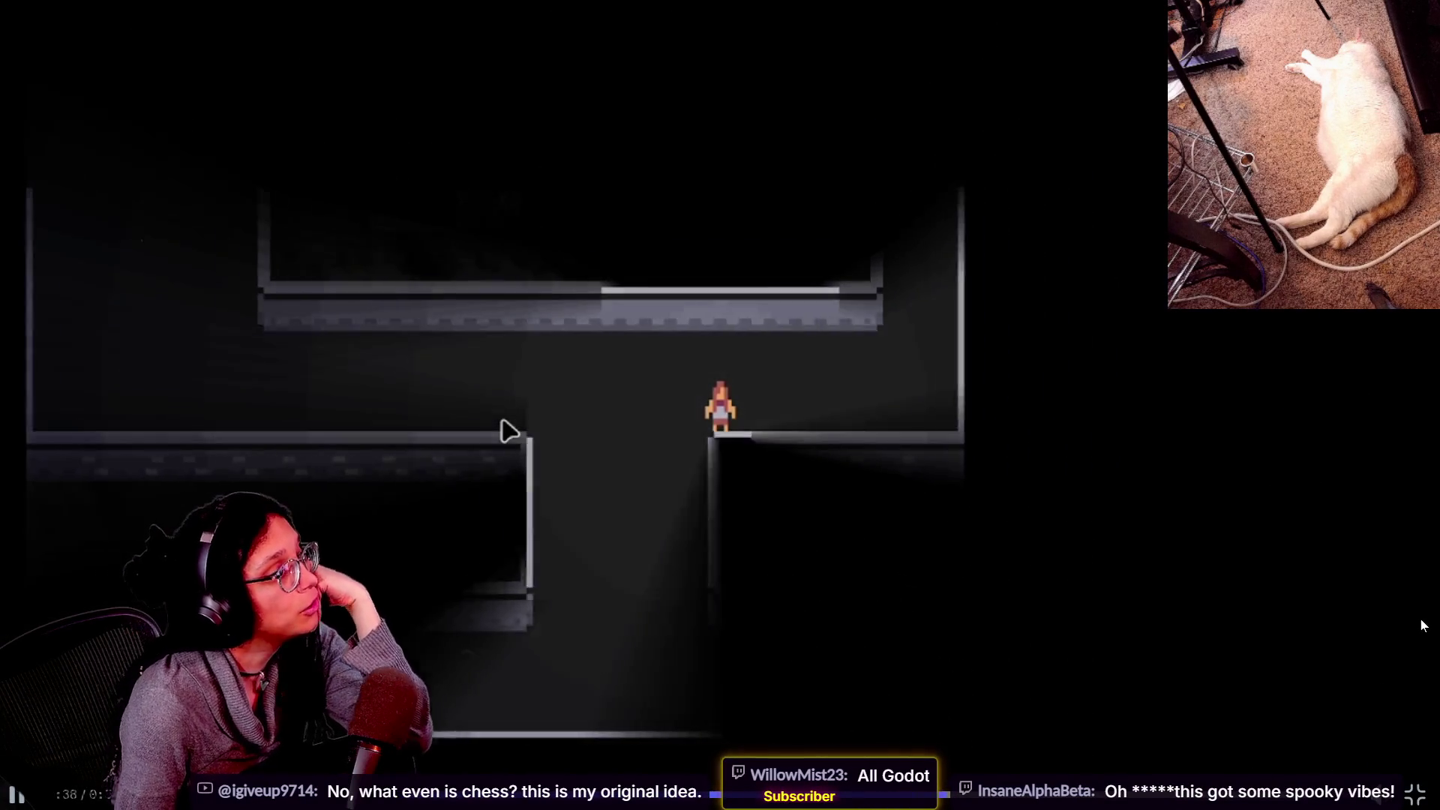
mouse_move(1401, 453)
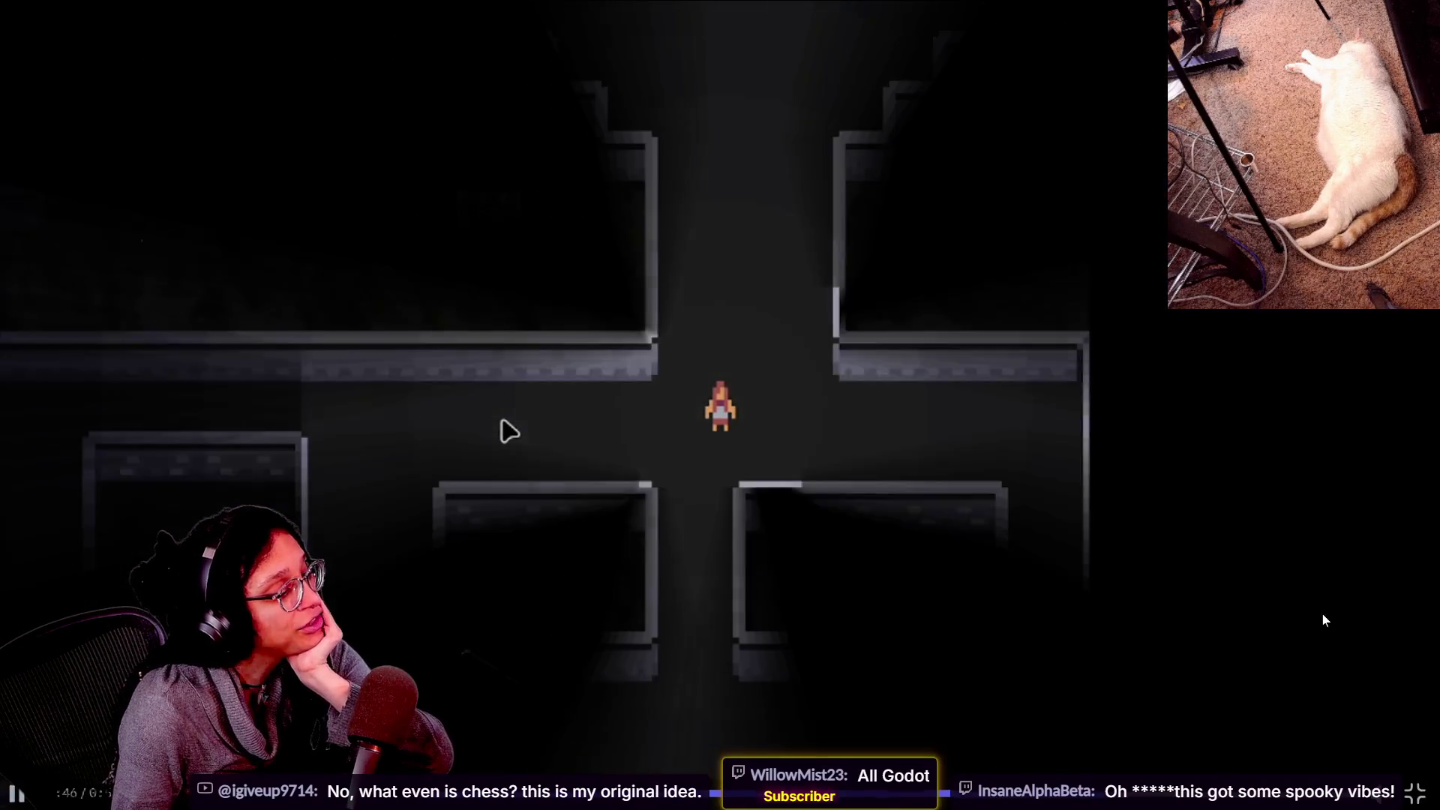
mouse_move(828, 517)
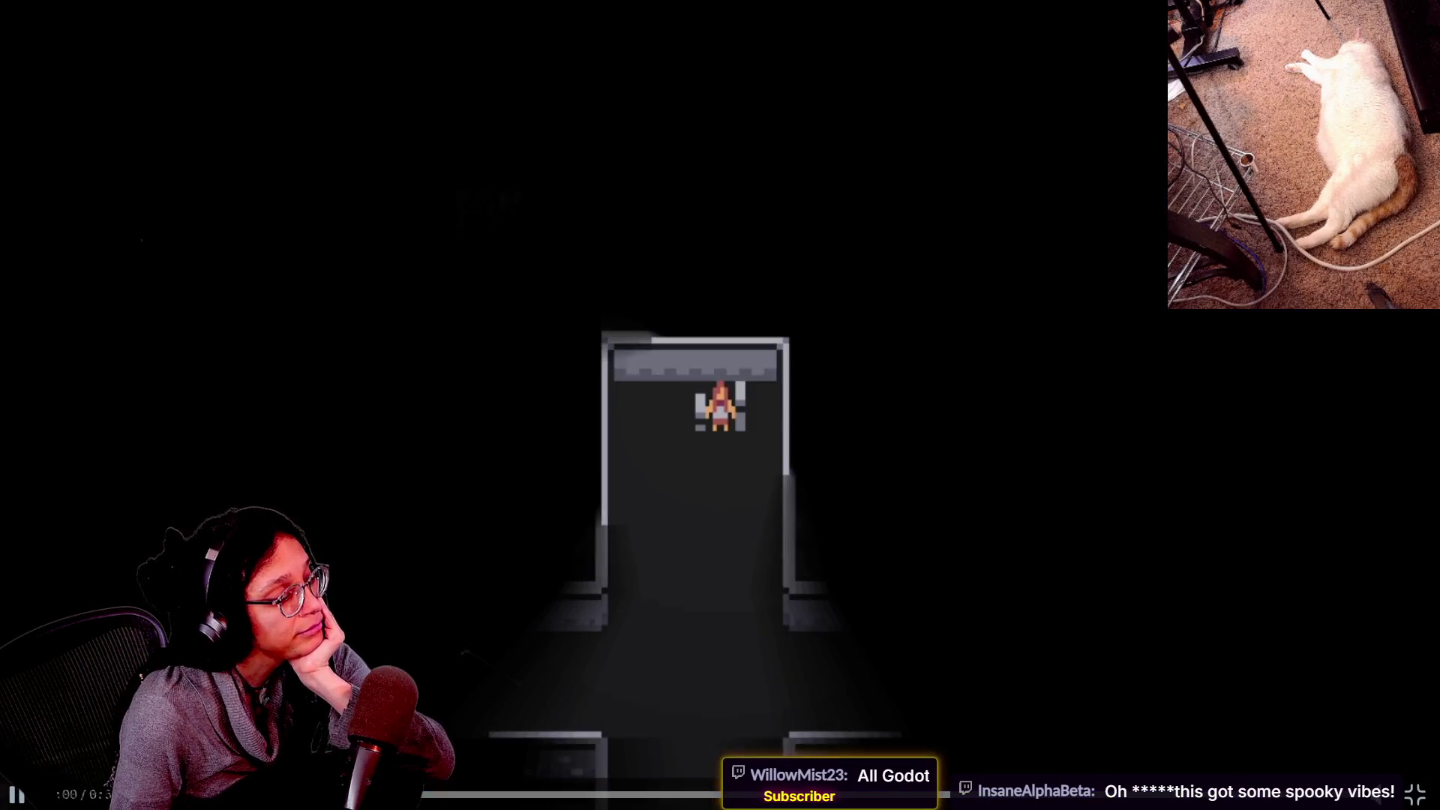
key("space")
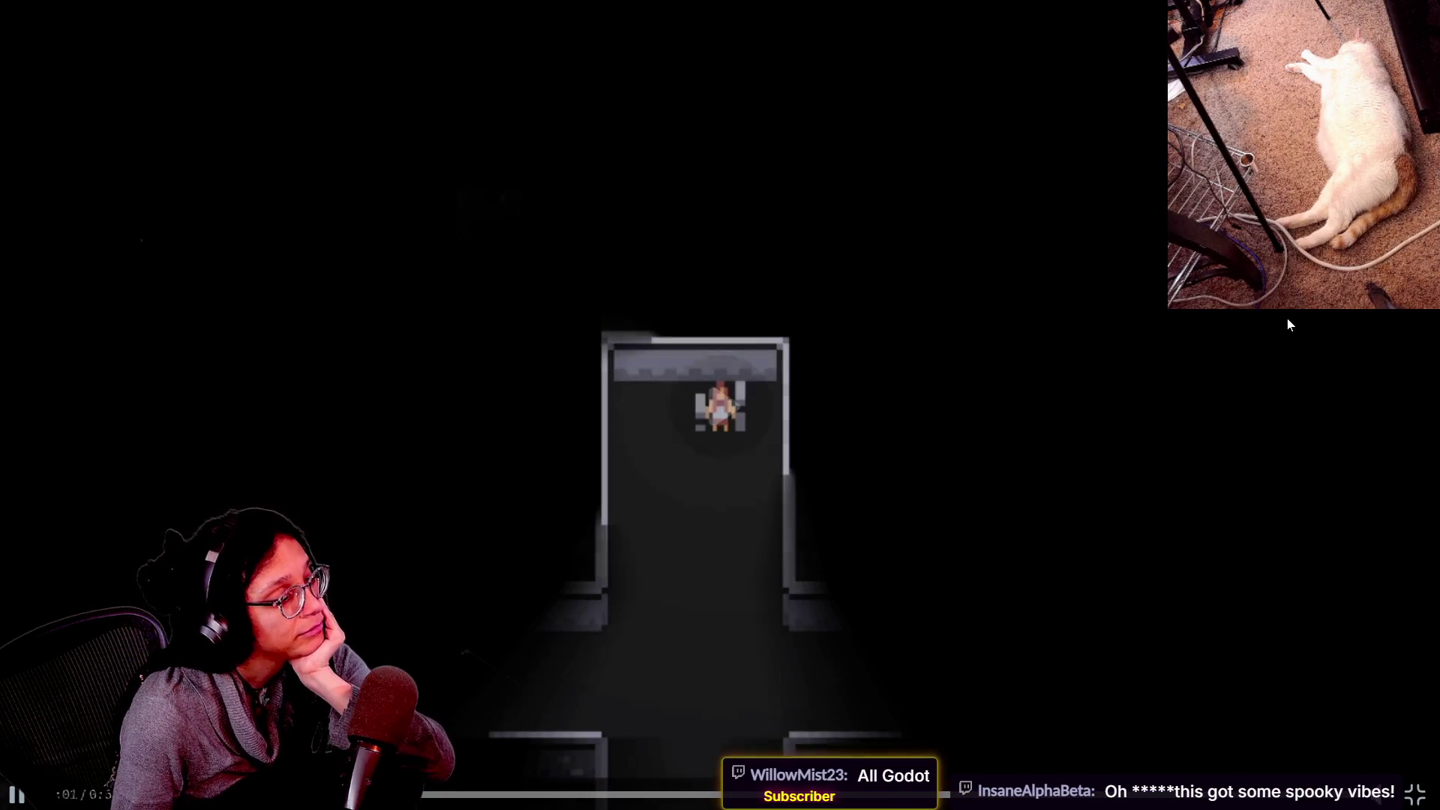
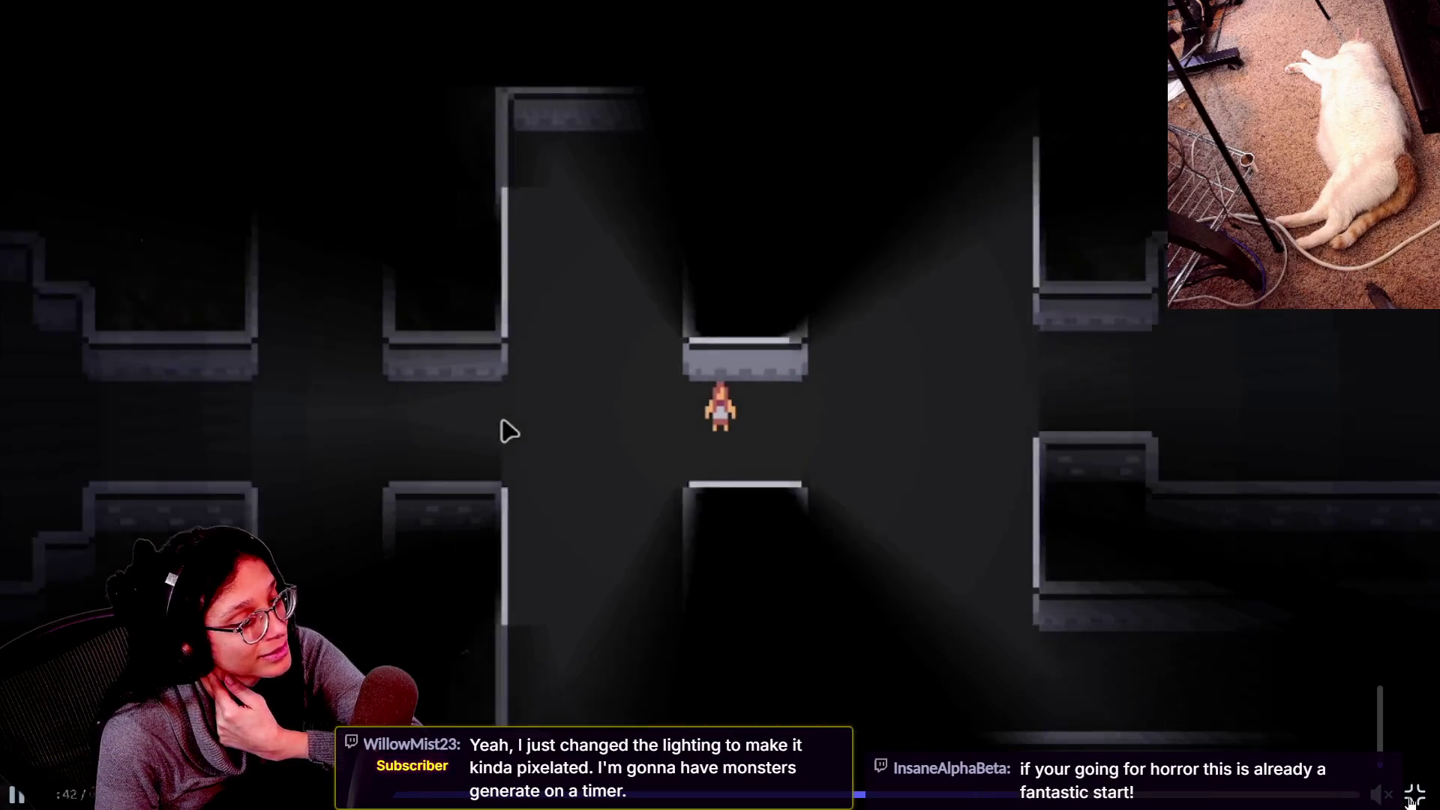
Exit fullscreen on the Discord map video, pause it at 0:45, and return to the Godot script.
left_click(1415, 795)
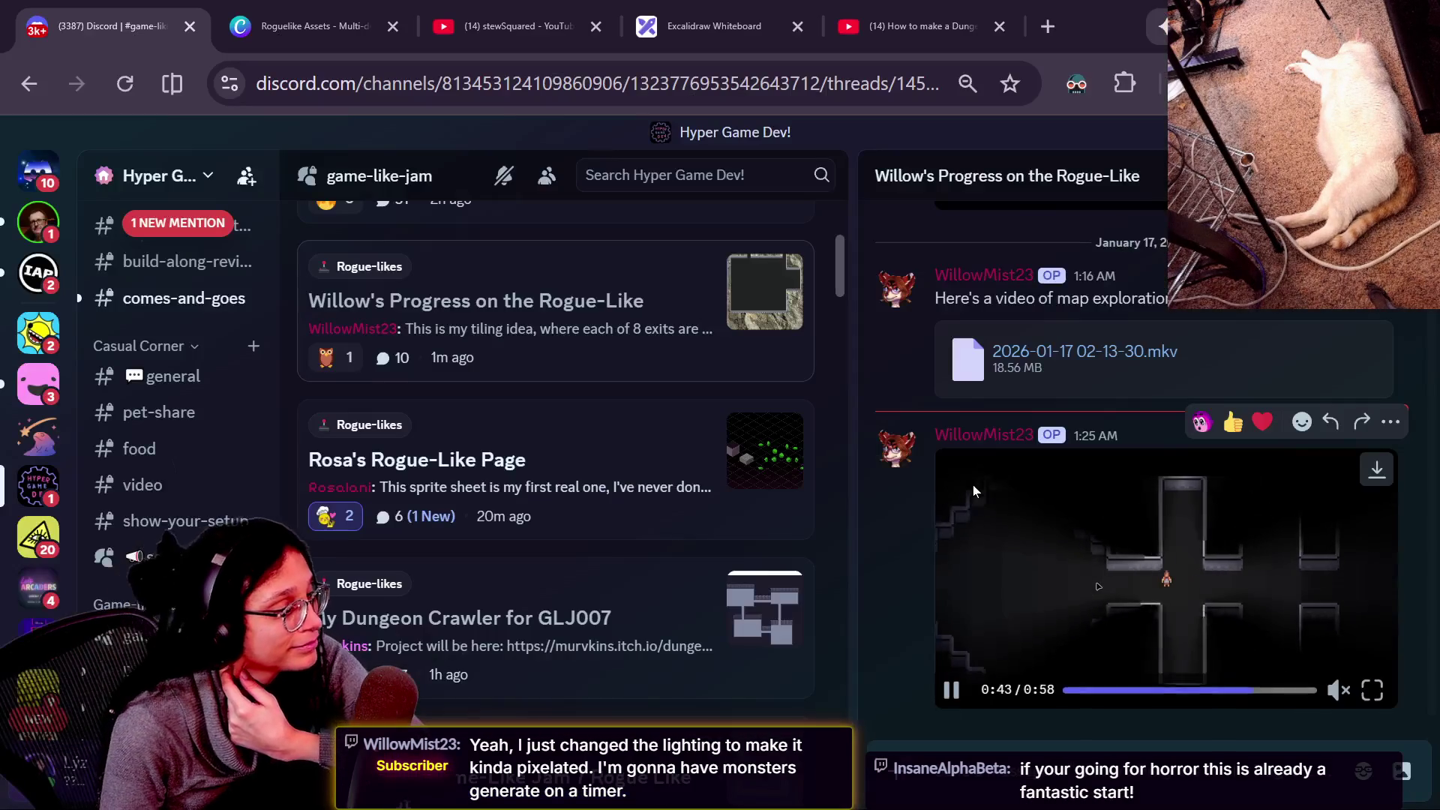
left_click(960, 687)
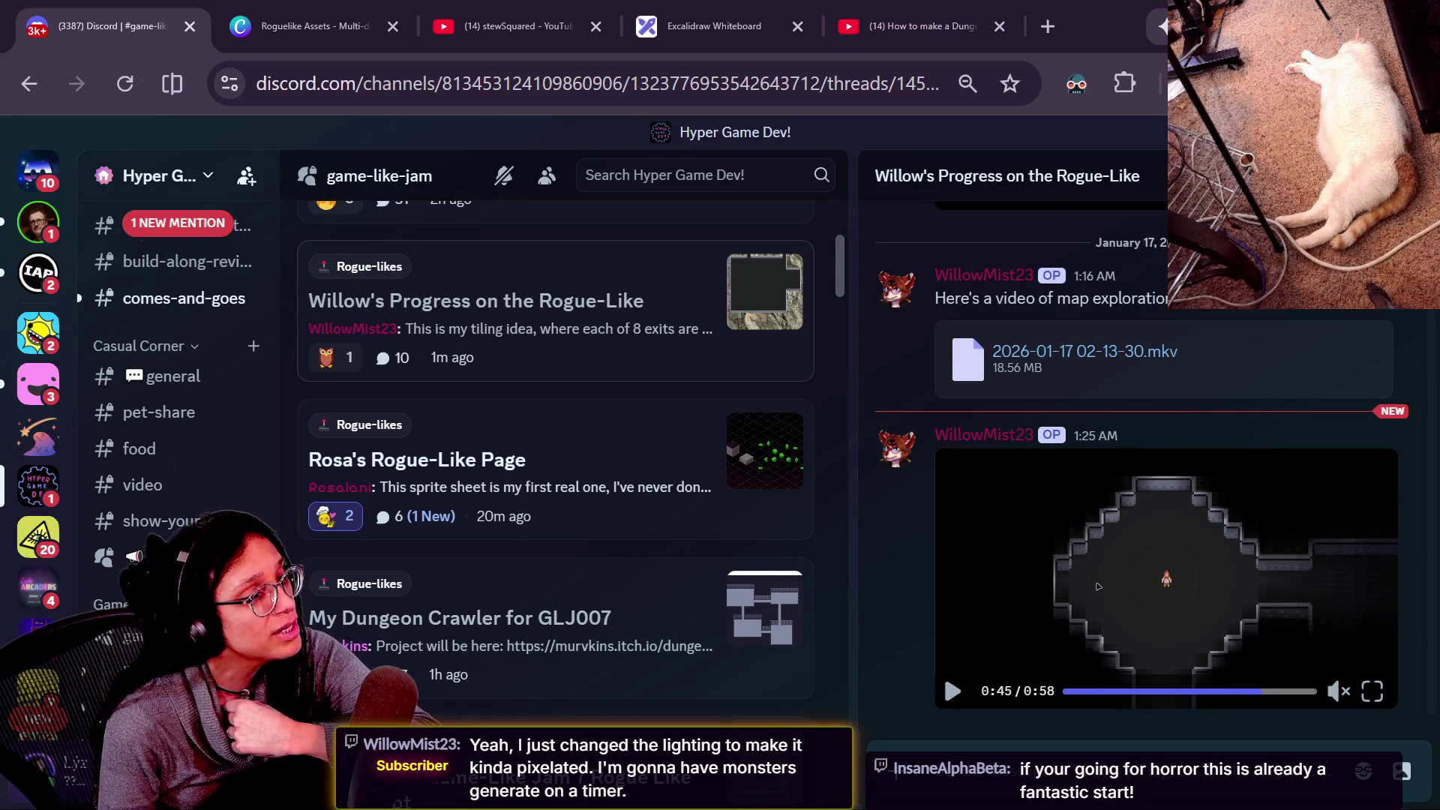
key("alt+Tab")
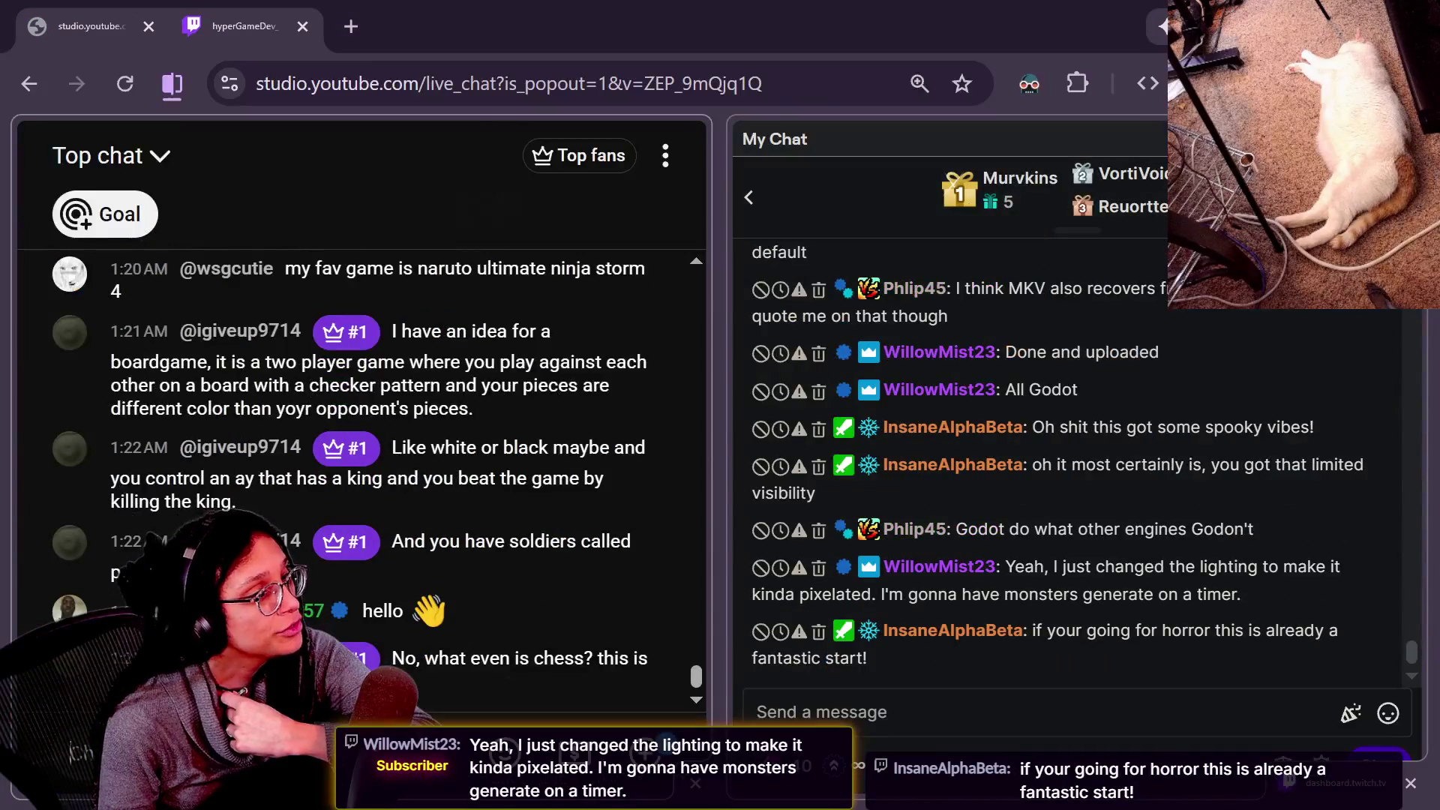
key("alt+Tab")
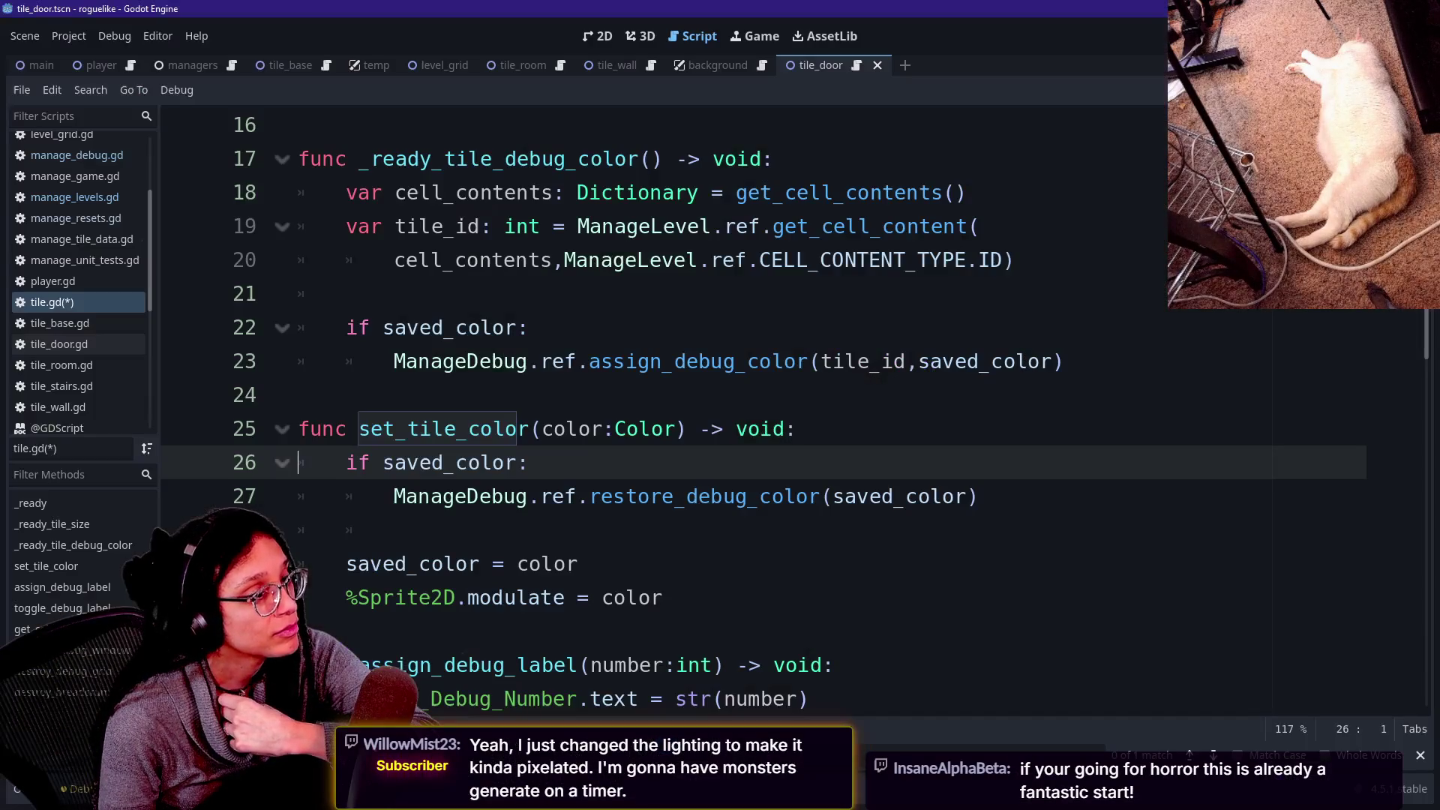
Review lines 22–31 of tile.gd around the restore_debug_color call, then bring up the itch.io jam page.
left_click(663, 496)
left_click(345, 630)
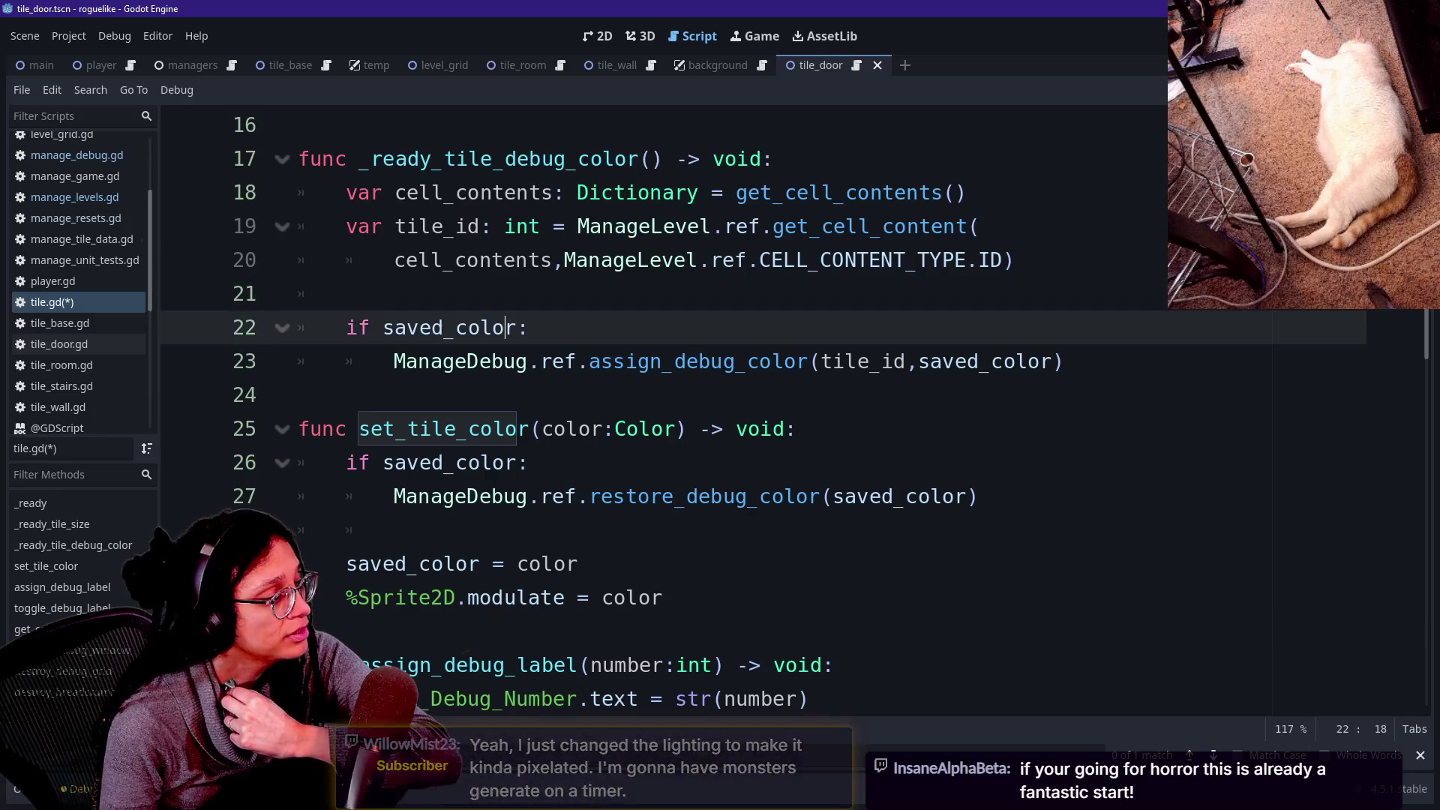
left_click(529, 328)
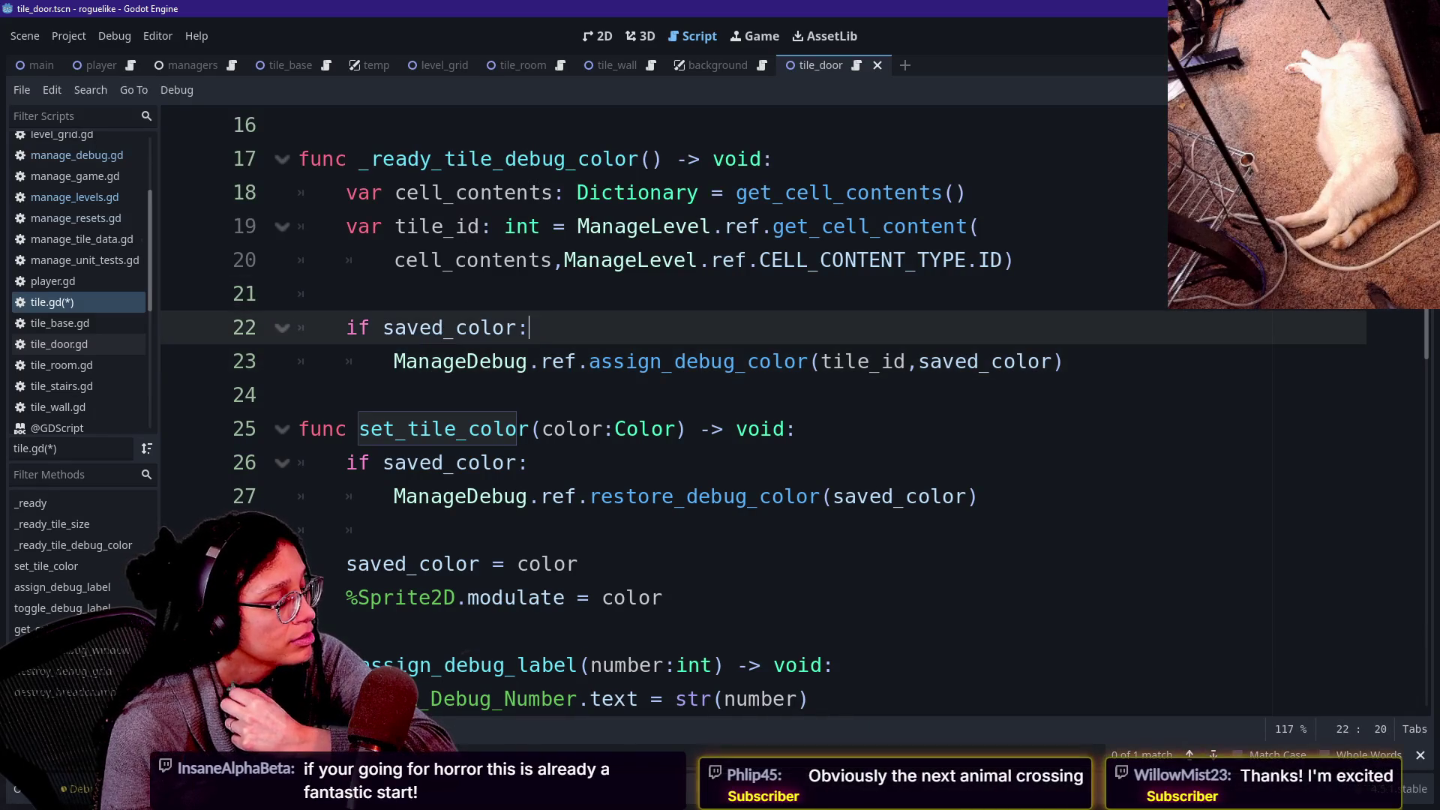
left_click(450, 396)
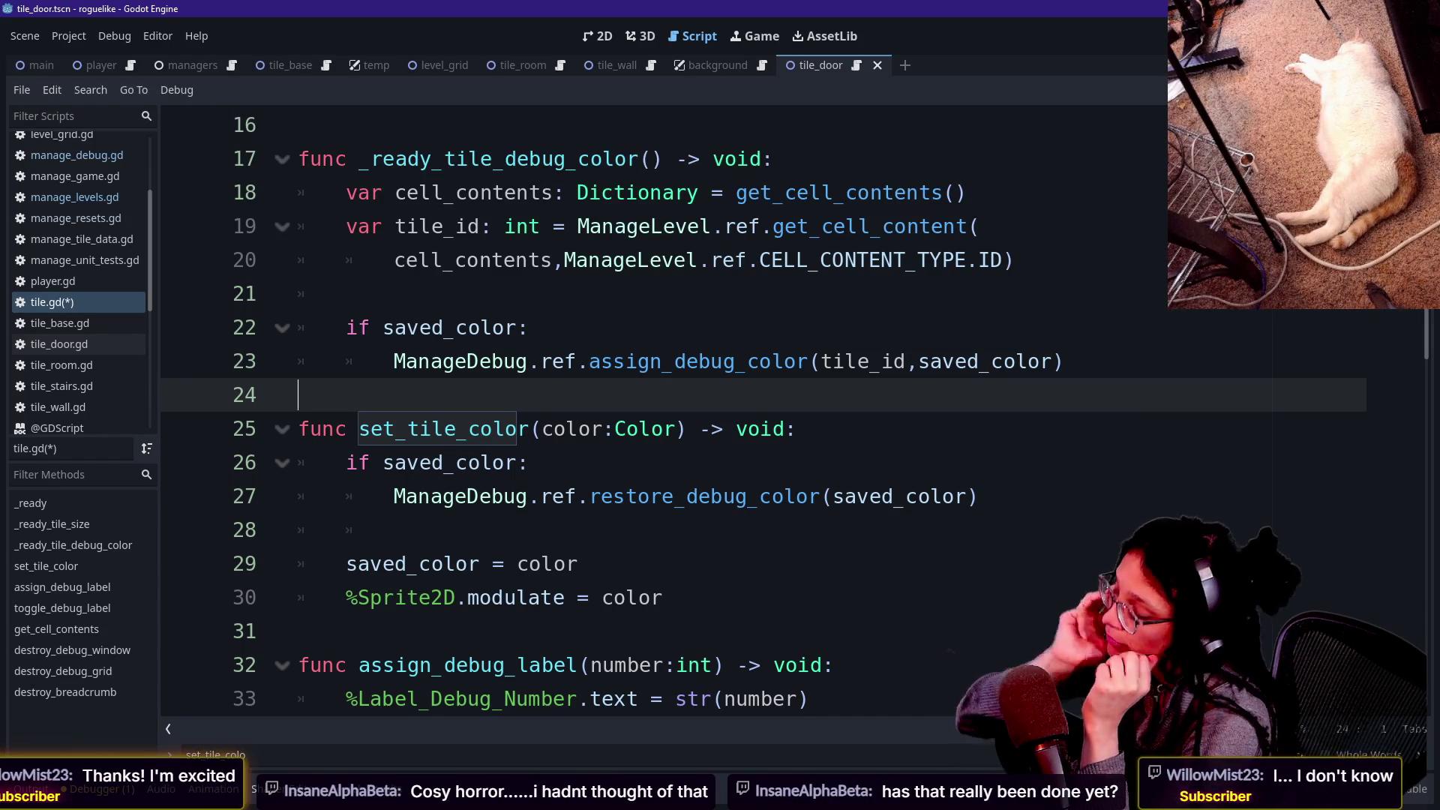
key("alt+Tab")
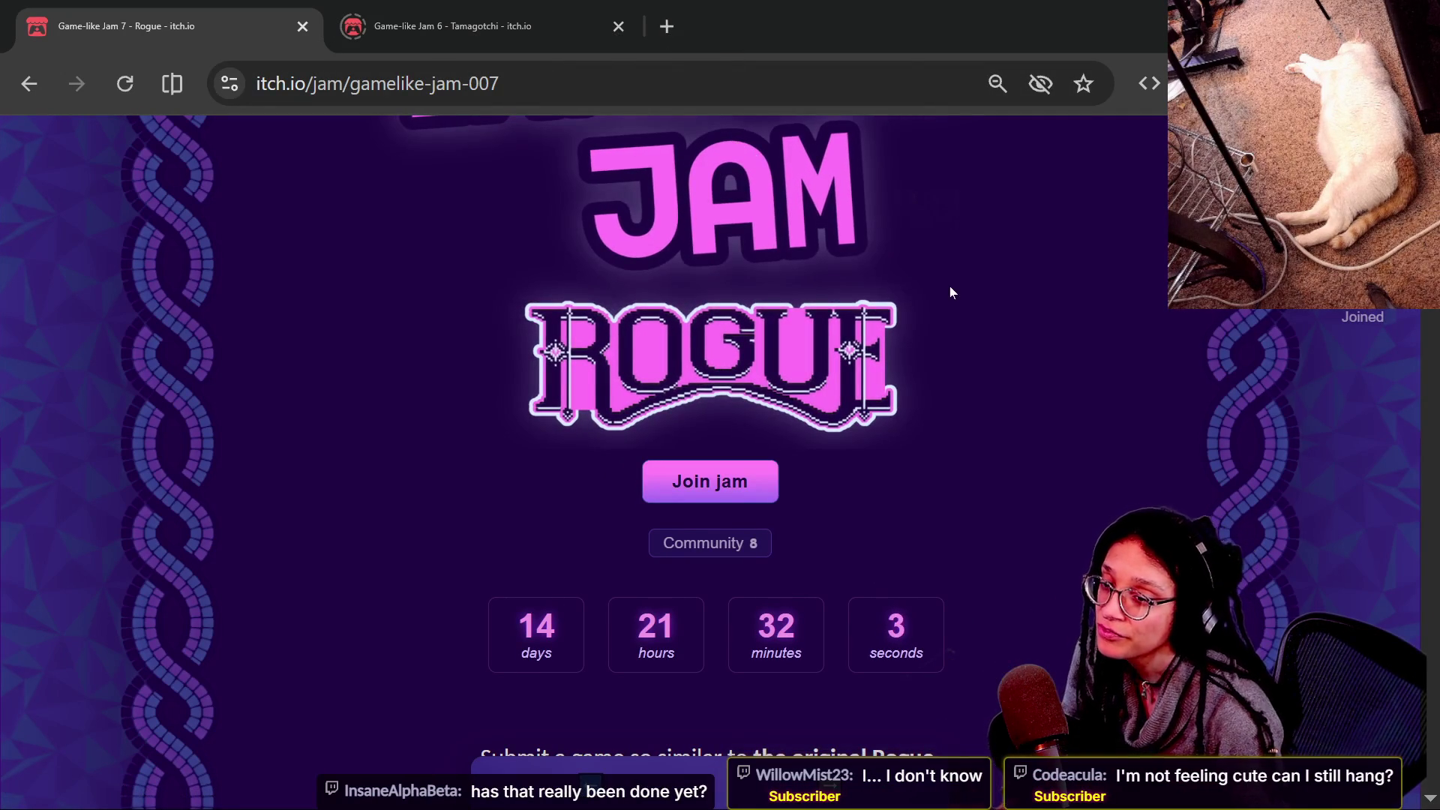
Check the Game-like Jam 7 countdown of 14 days 21 hours, then return to Godot.
key("alt+Tab")
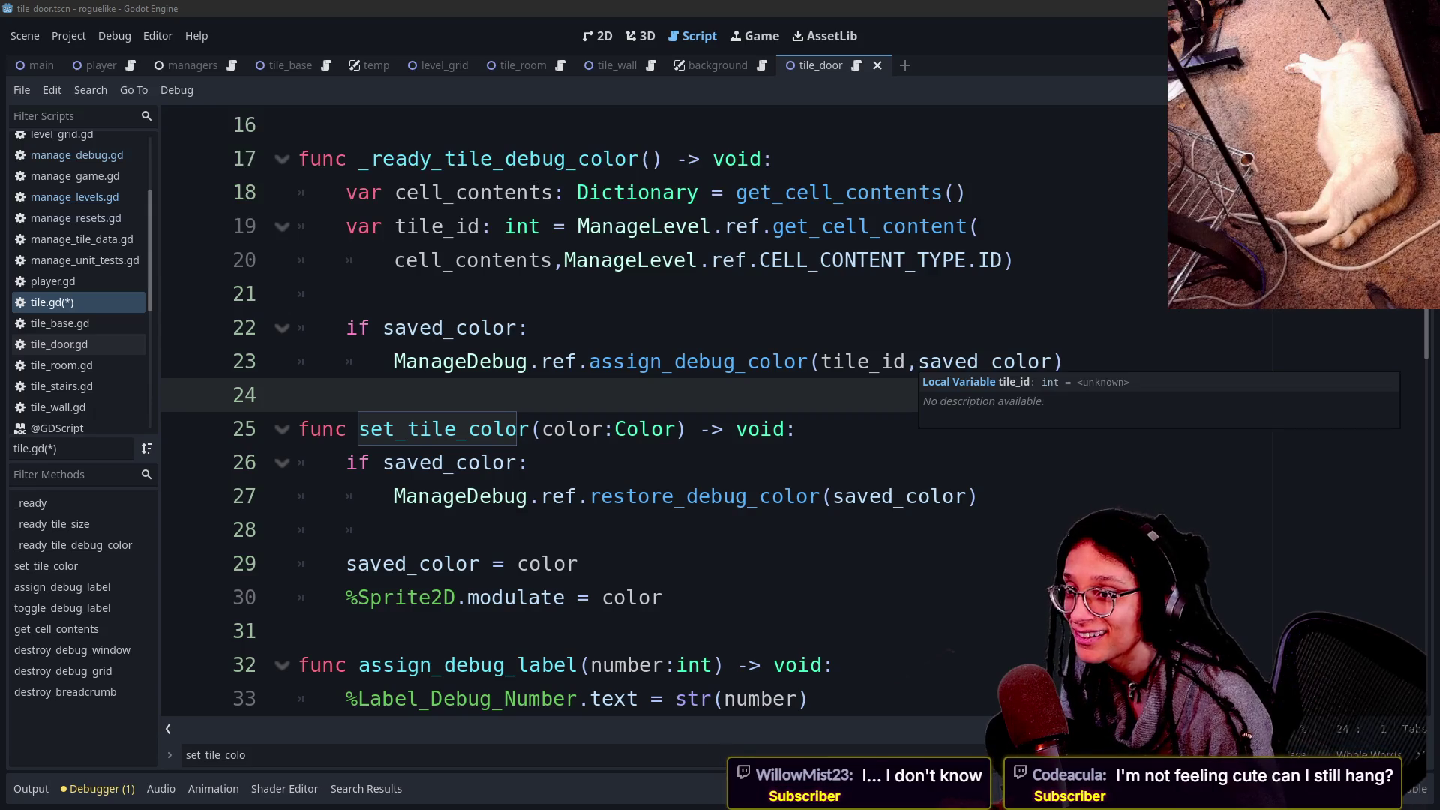
Load hypergamedev.itch.io from the bookmarks in a new Chrome tab.
key("alt+Tab")
left_click(1048, 26)
left_click(348, 132)
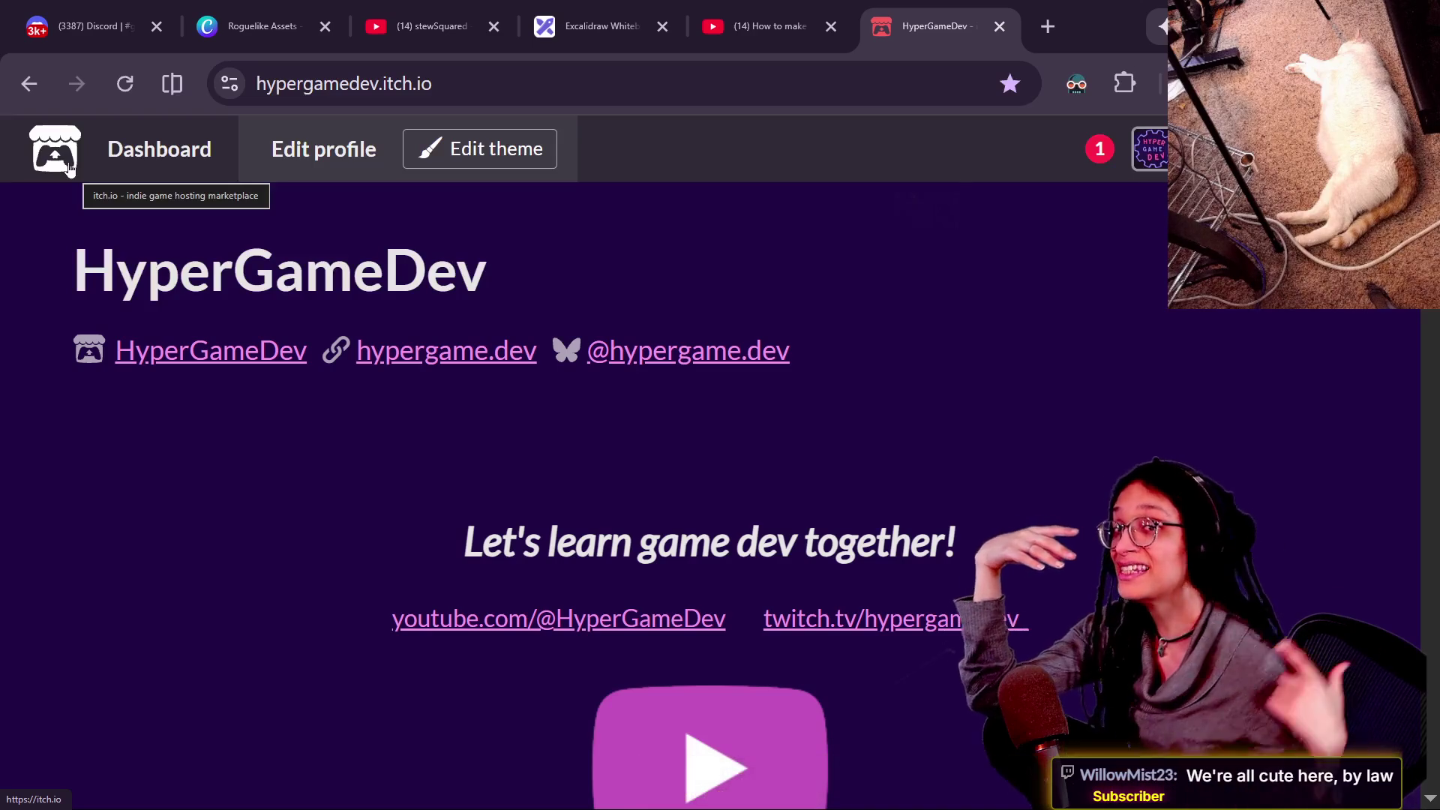
Search itch.io for 'tamagotchi', trying the Games-only filter and then all result types.
left_click(60, 164)
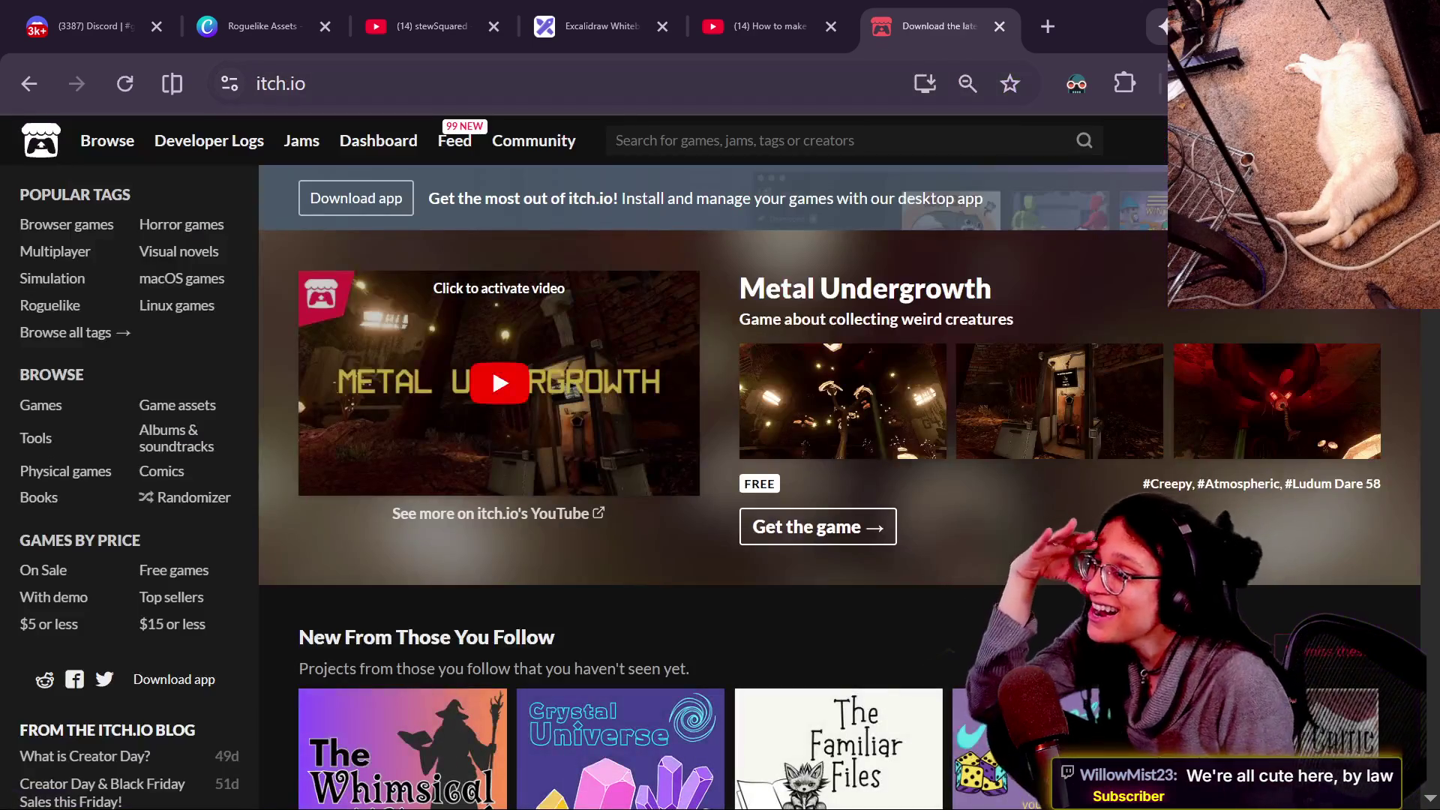
left_click(675, 140)
type("tamagotchi")
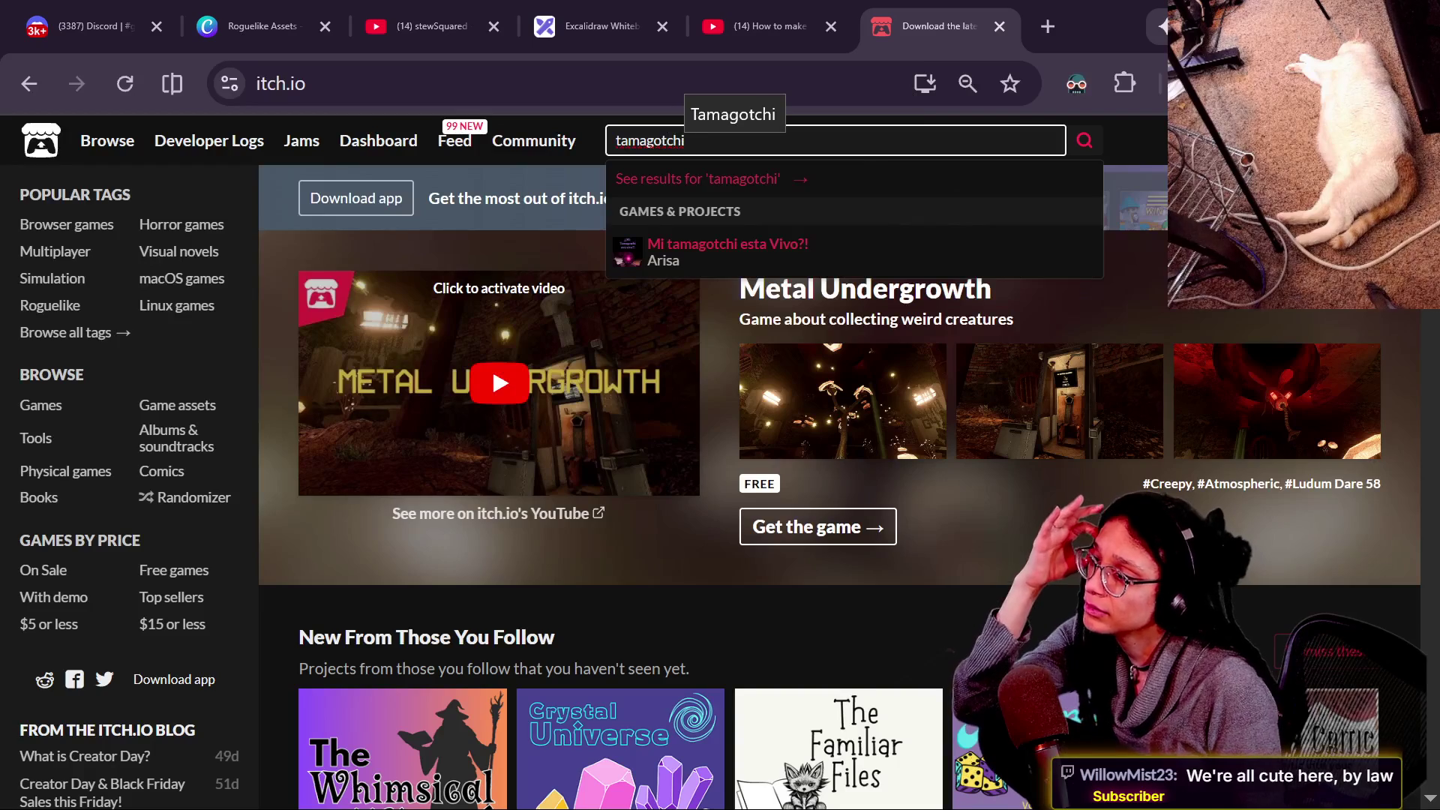
left_click(852, 180)
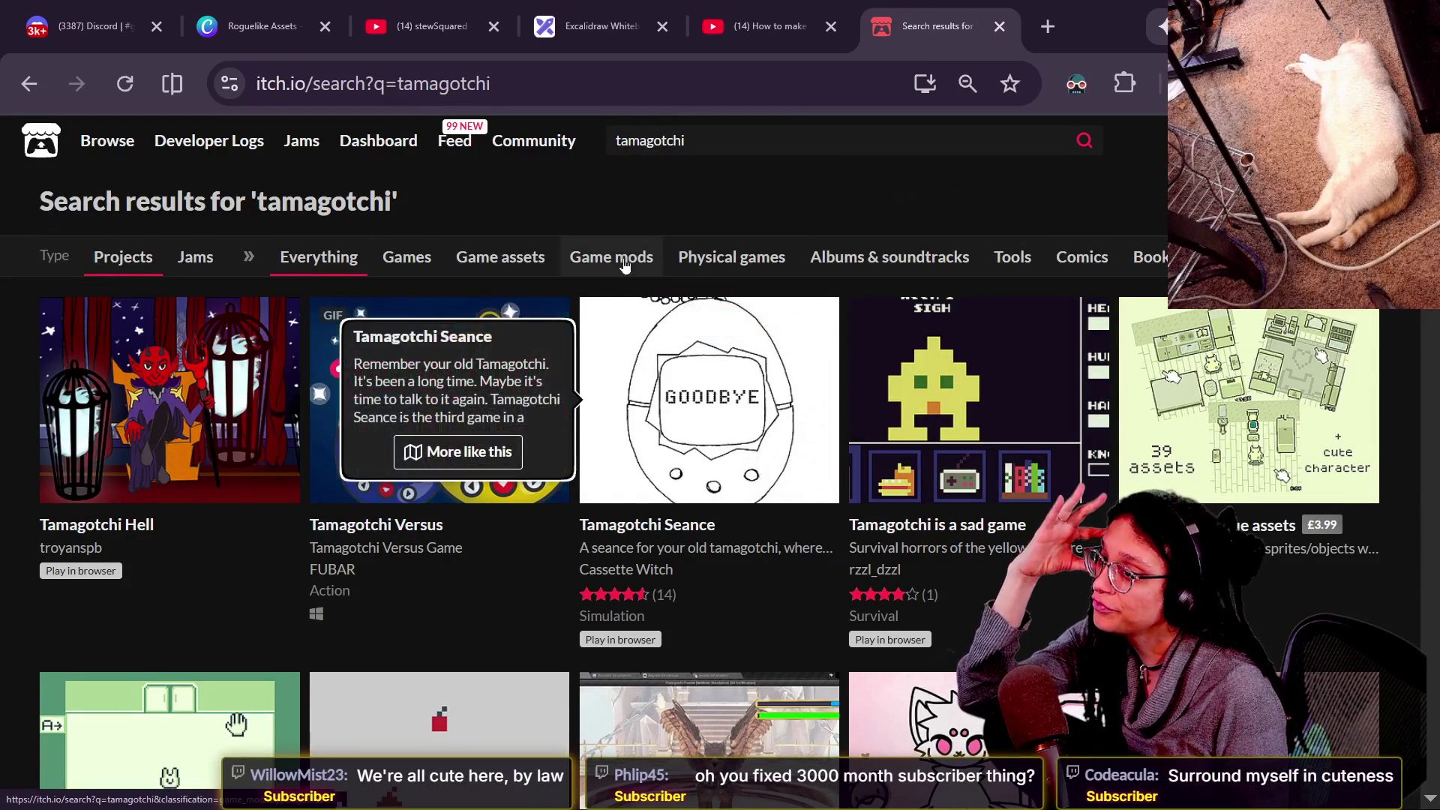
left_click(835, 144)
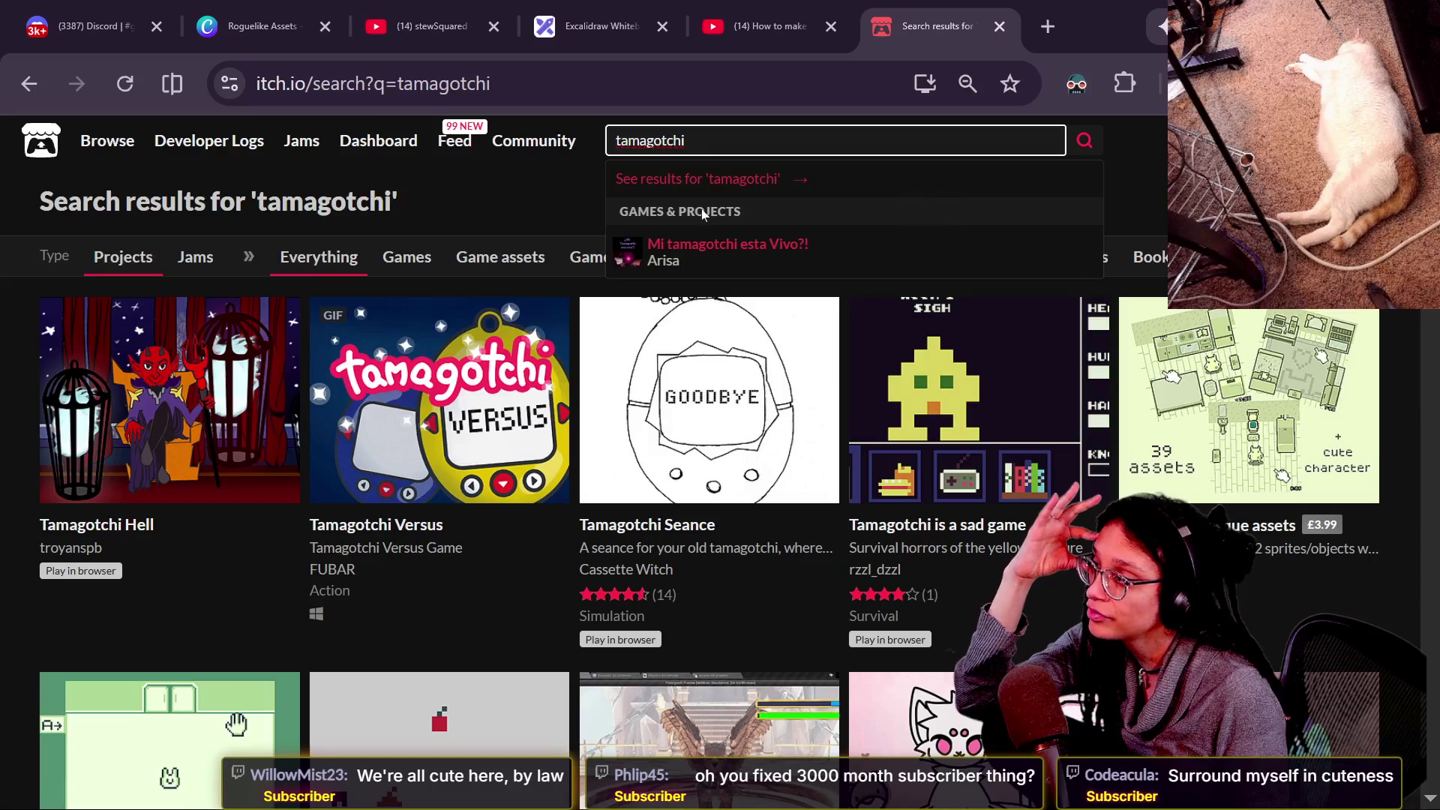
left_click(425, 258)
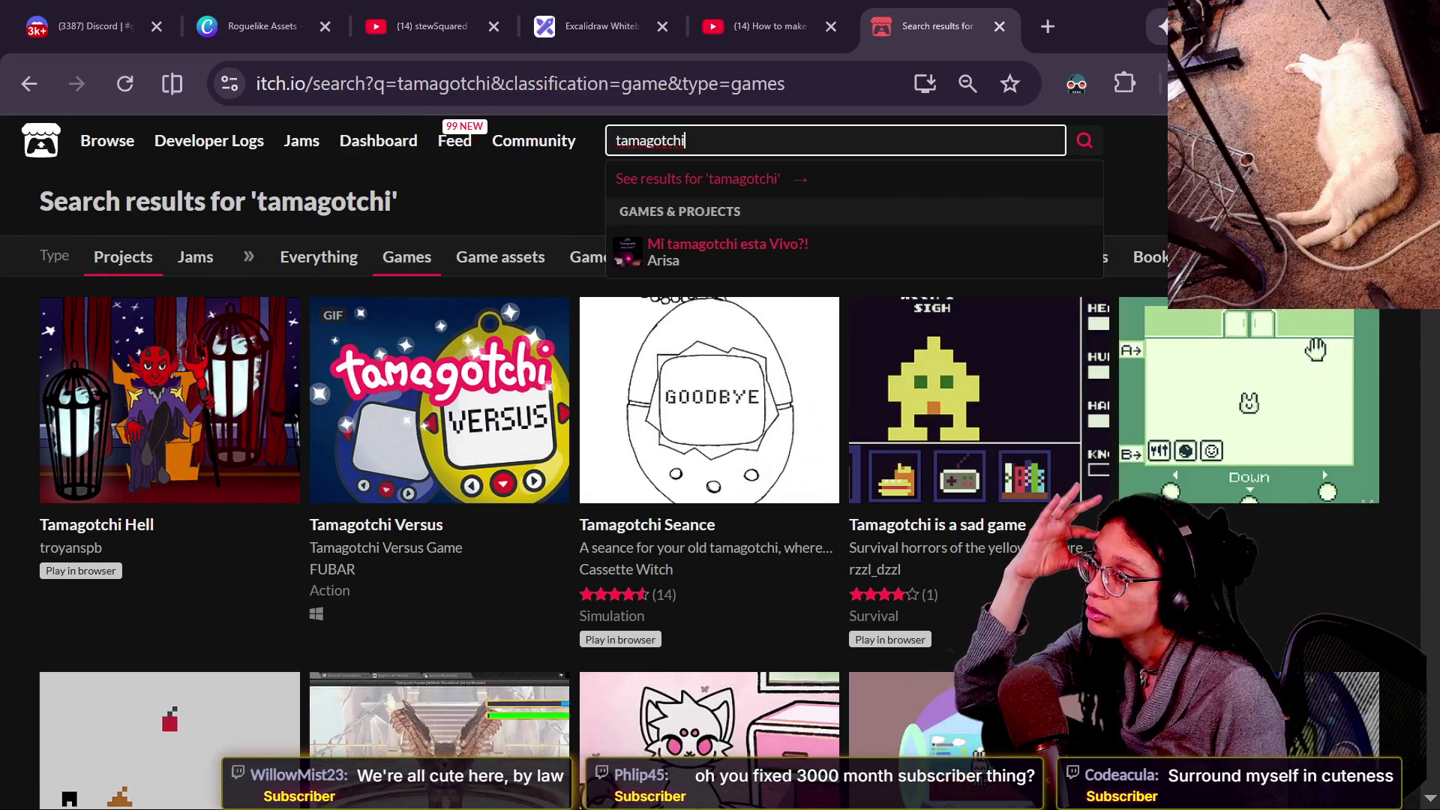
left_click(784, 188)
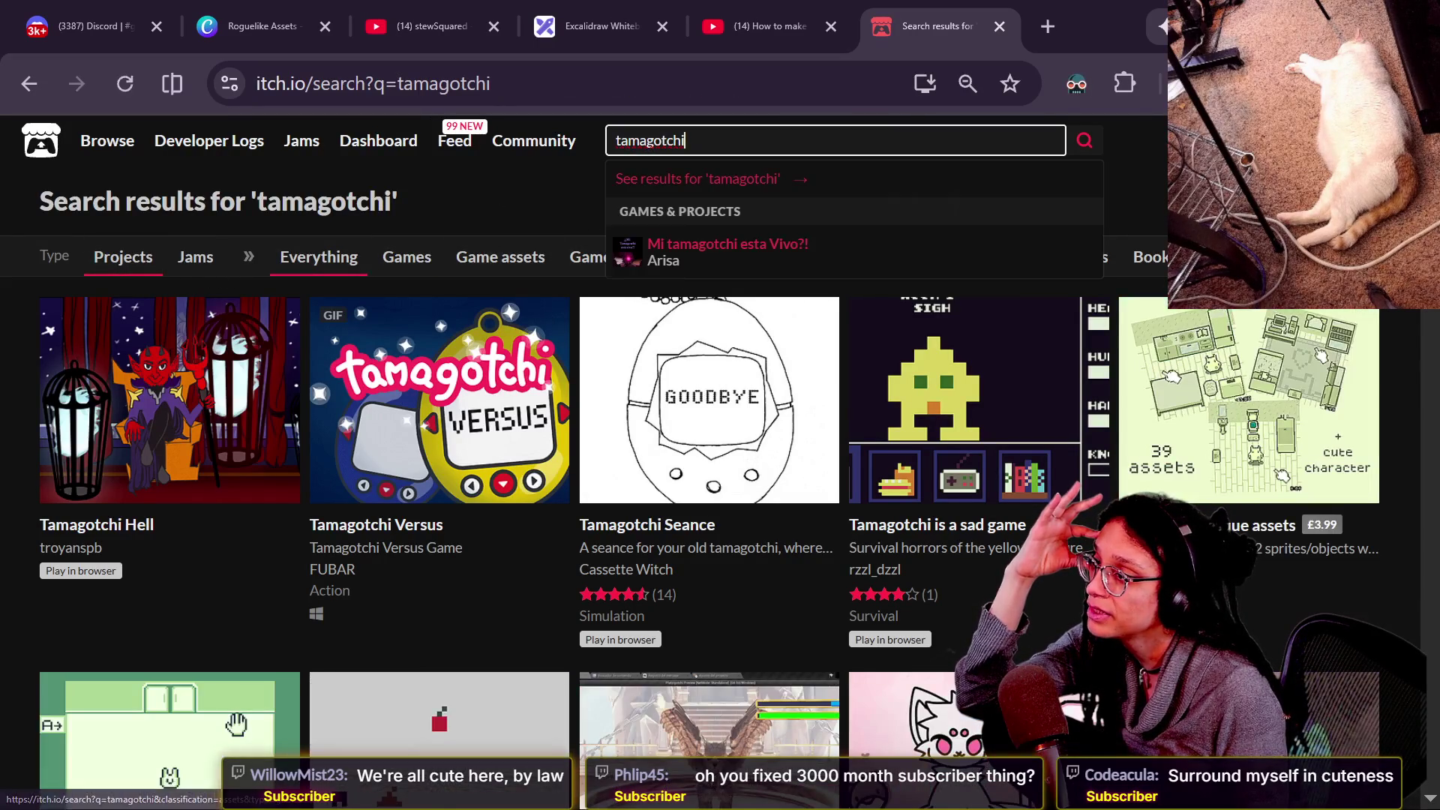
left_click(551, 178)
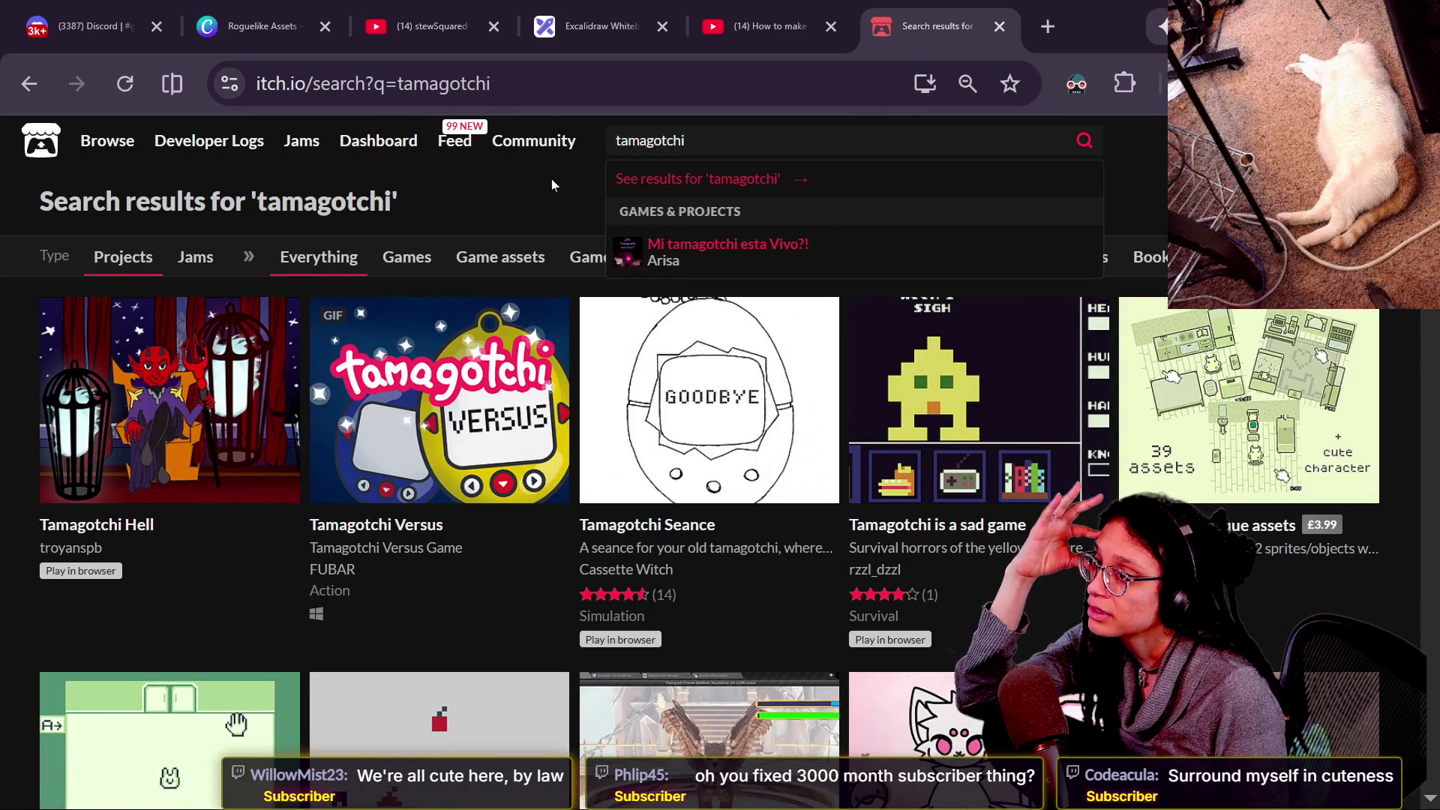
scroll(899, 136, "down", 10)
scroll(899, 137, "up", 10)
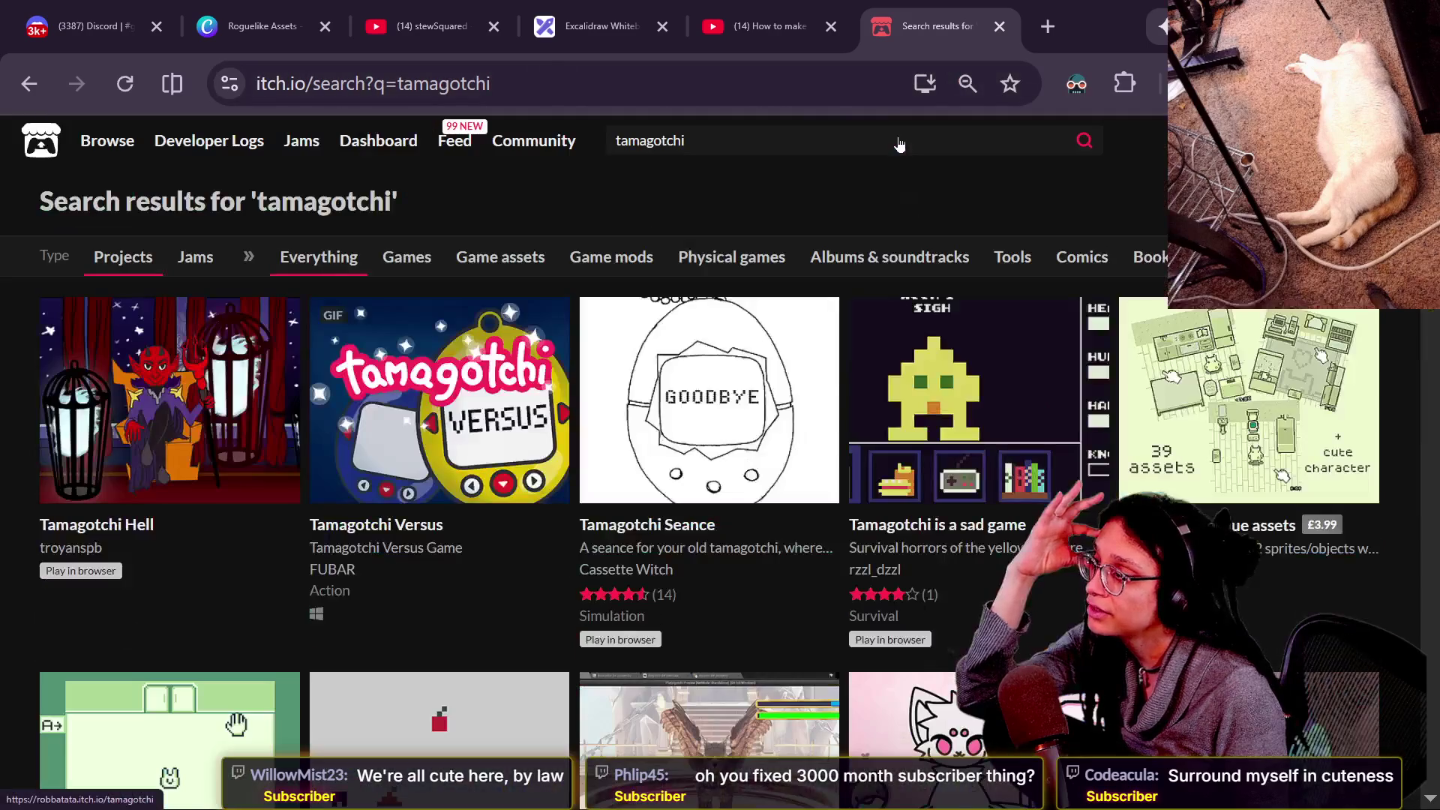
Change the query to 'virtual' and pick the Virtual Pet tag suggestion.
left_click(898, 140)
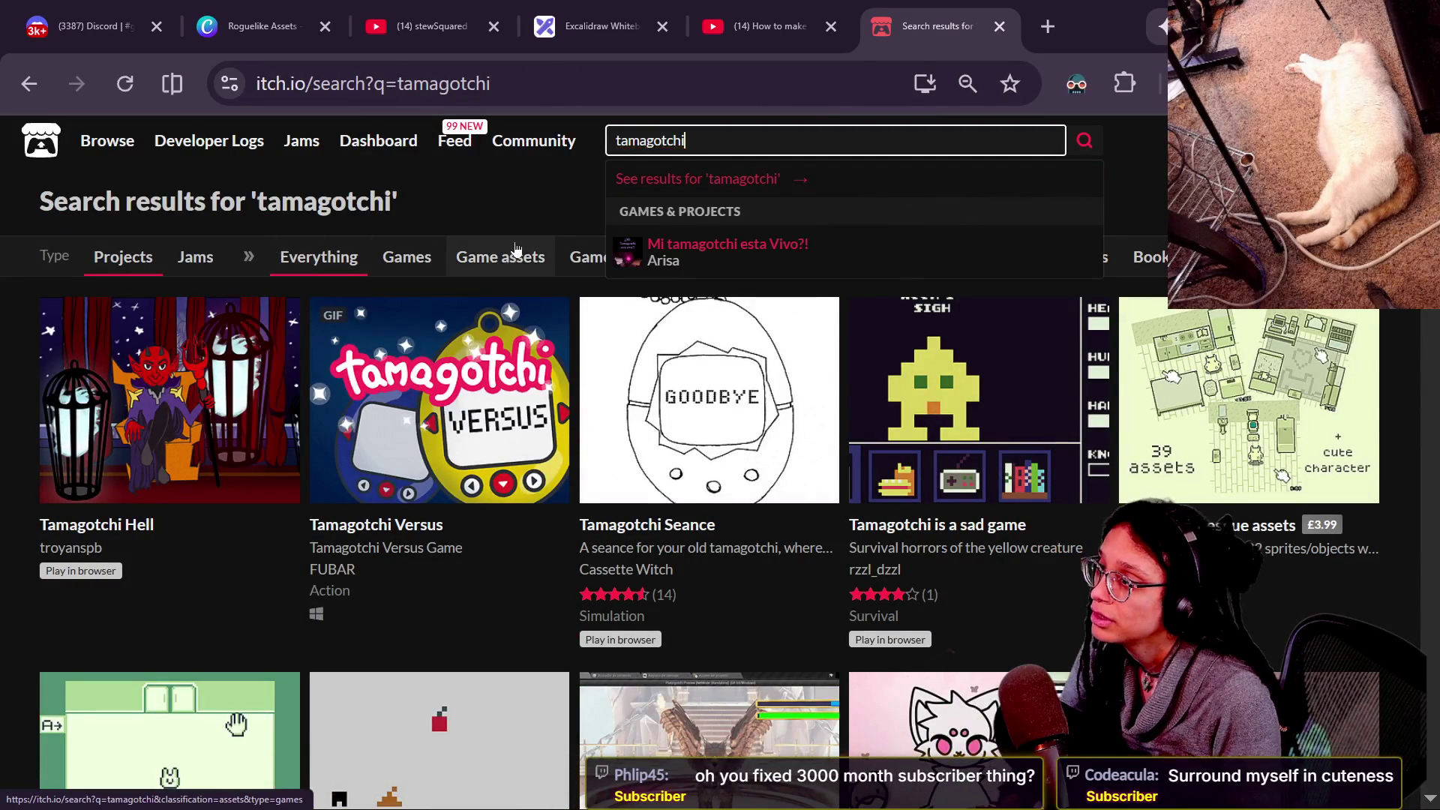
key("BackSpace")
key("BackSpace")
key("BackSpace")
type("tama")
key("BackSpace")
key("BackSpace")
key("BackSpace")
key("BackSpace")
type("virtual")
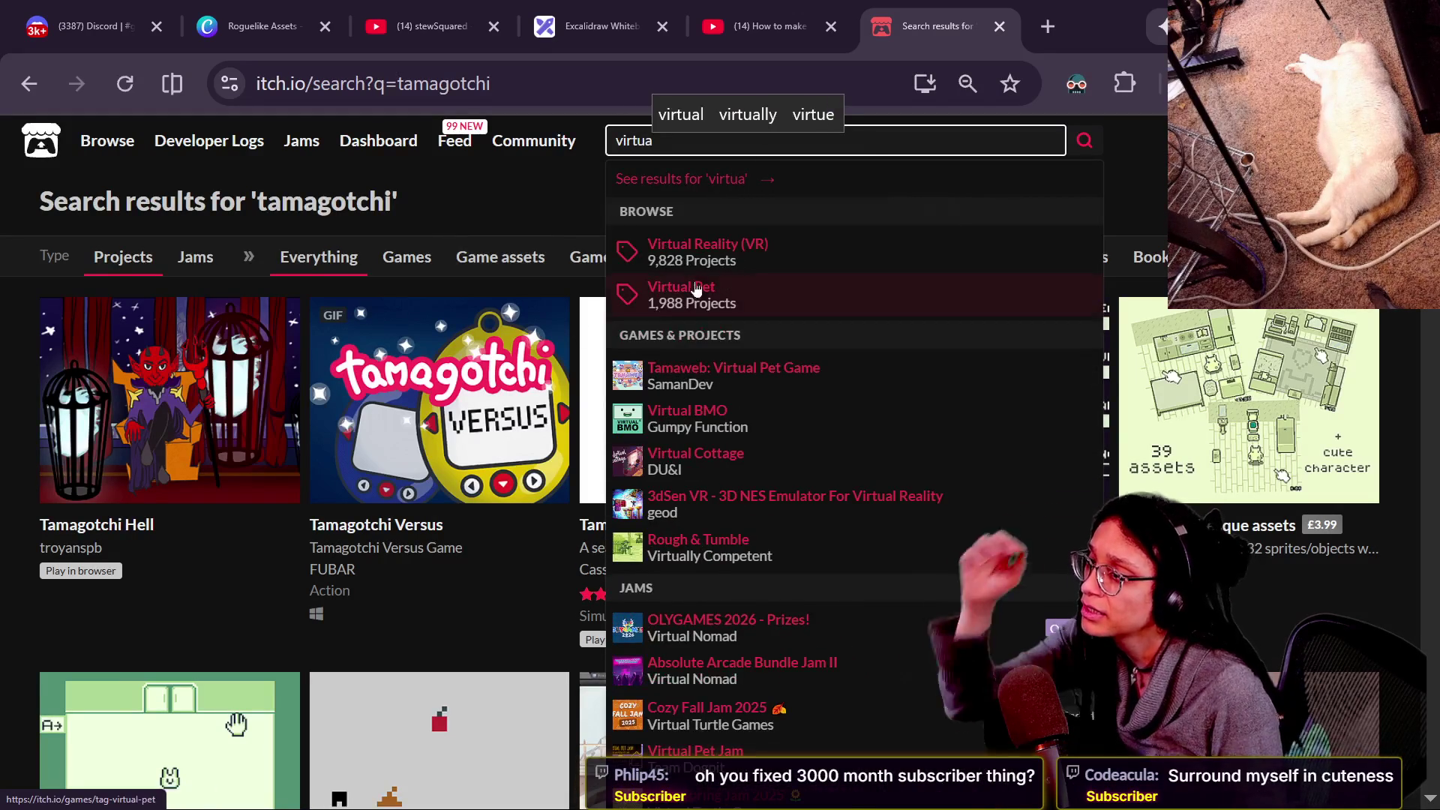
left_click(698, 293)
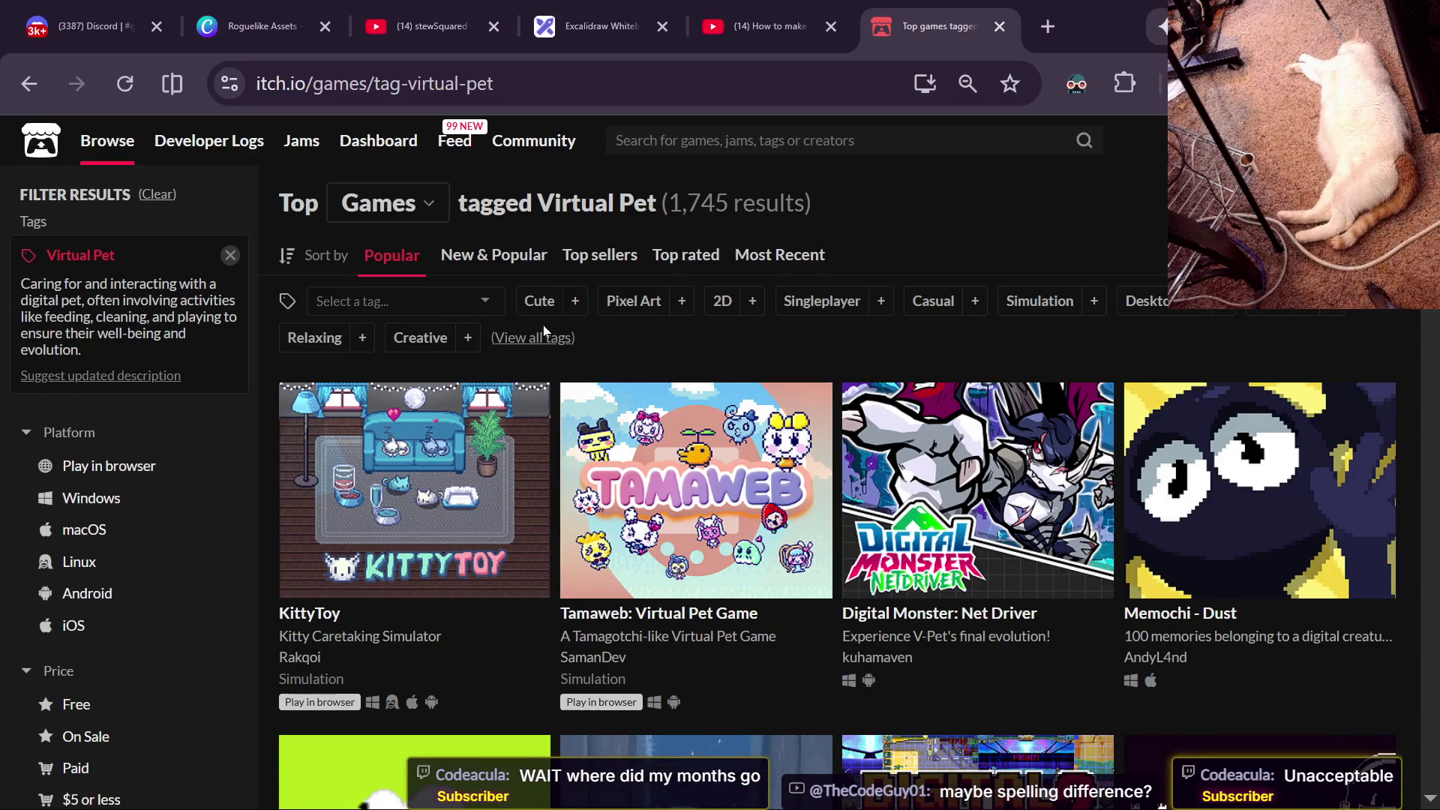
Browse the Virtual Pet games sorted by Top rated, then New & Popular, then Popular.
left_click(686, 255)
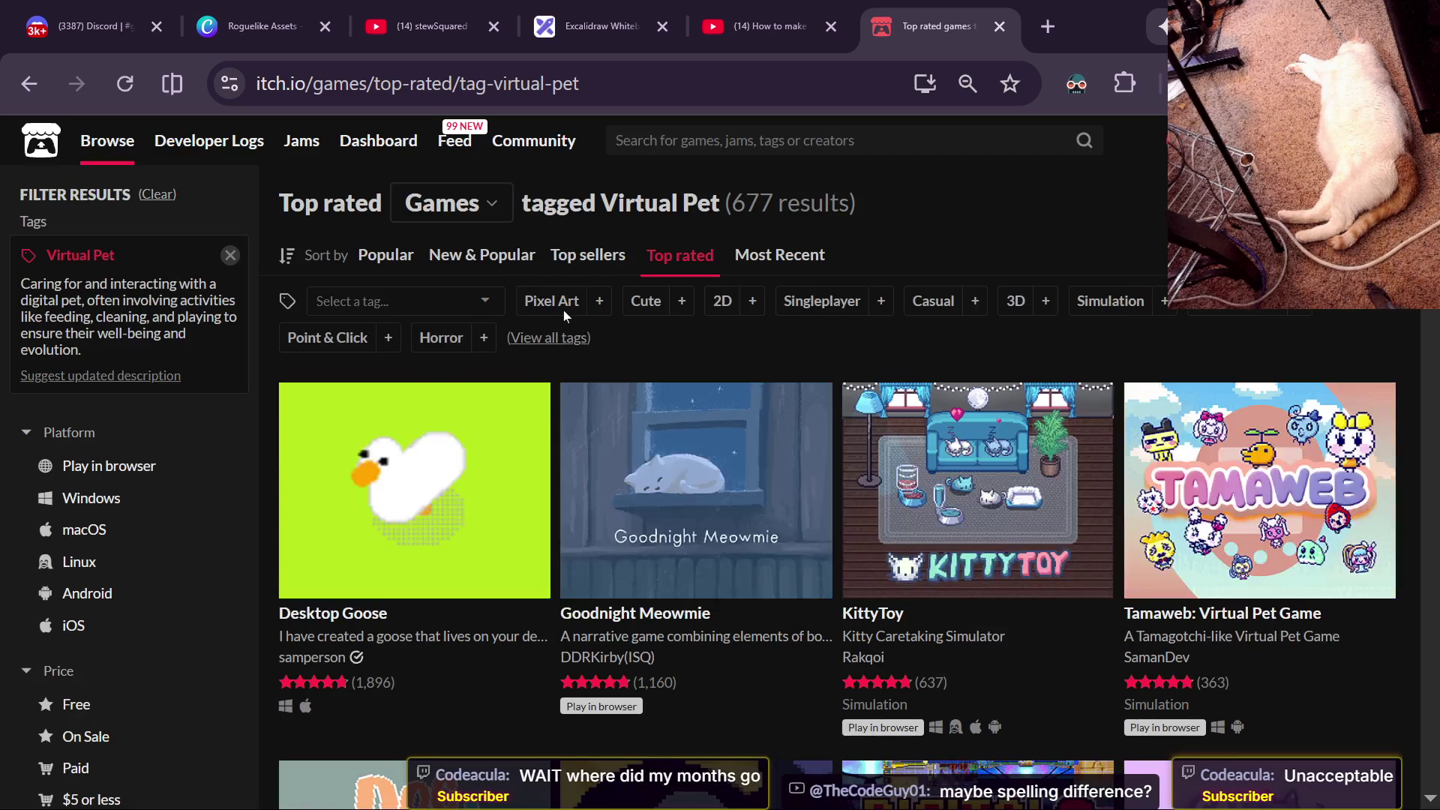
scroll(810, 383, "down", 4)
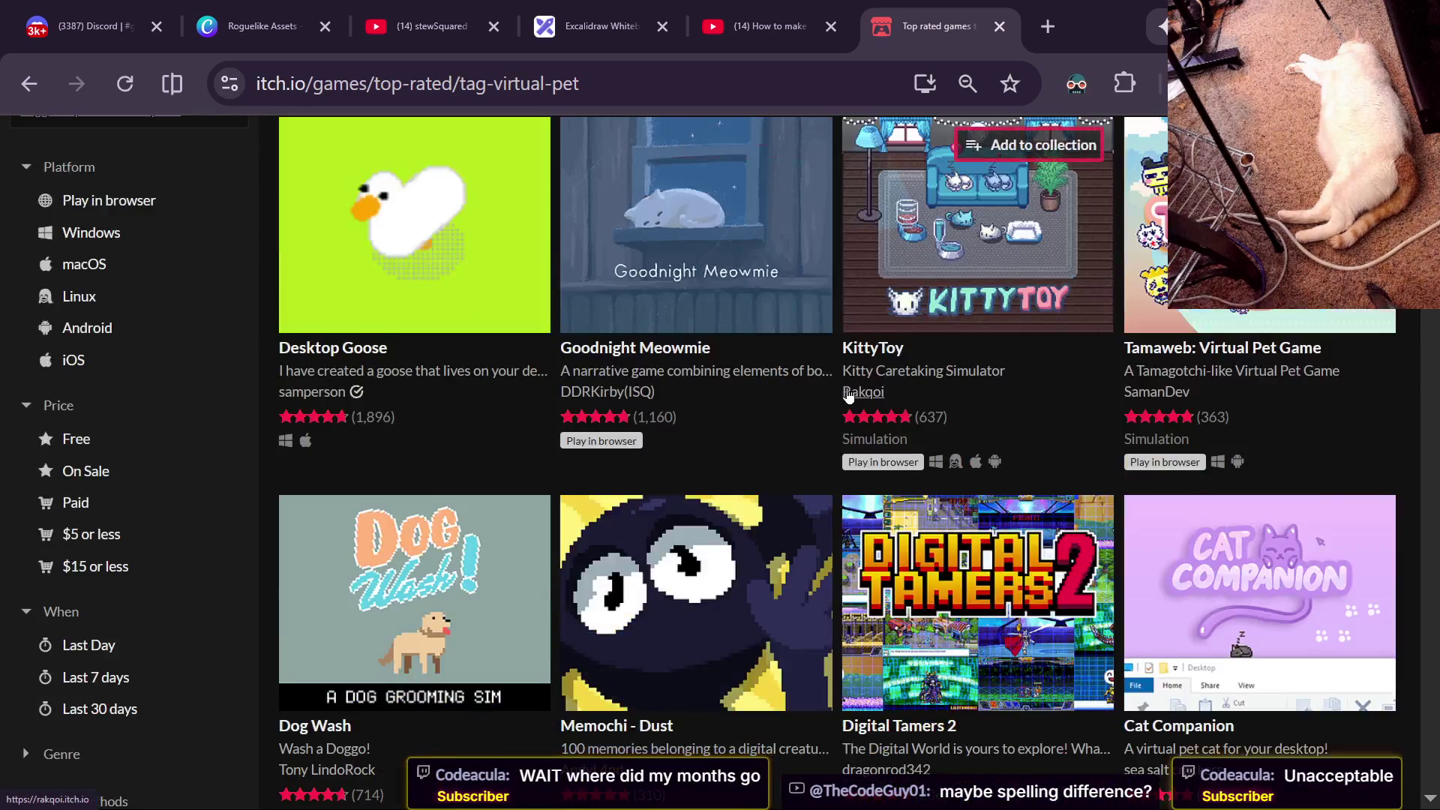
scroll(848, 393, "down", 5)
scroll(848, 393, "down", 7)
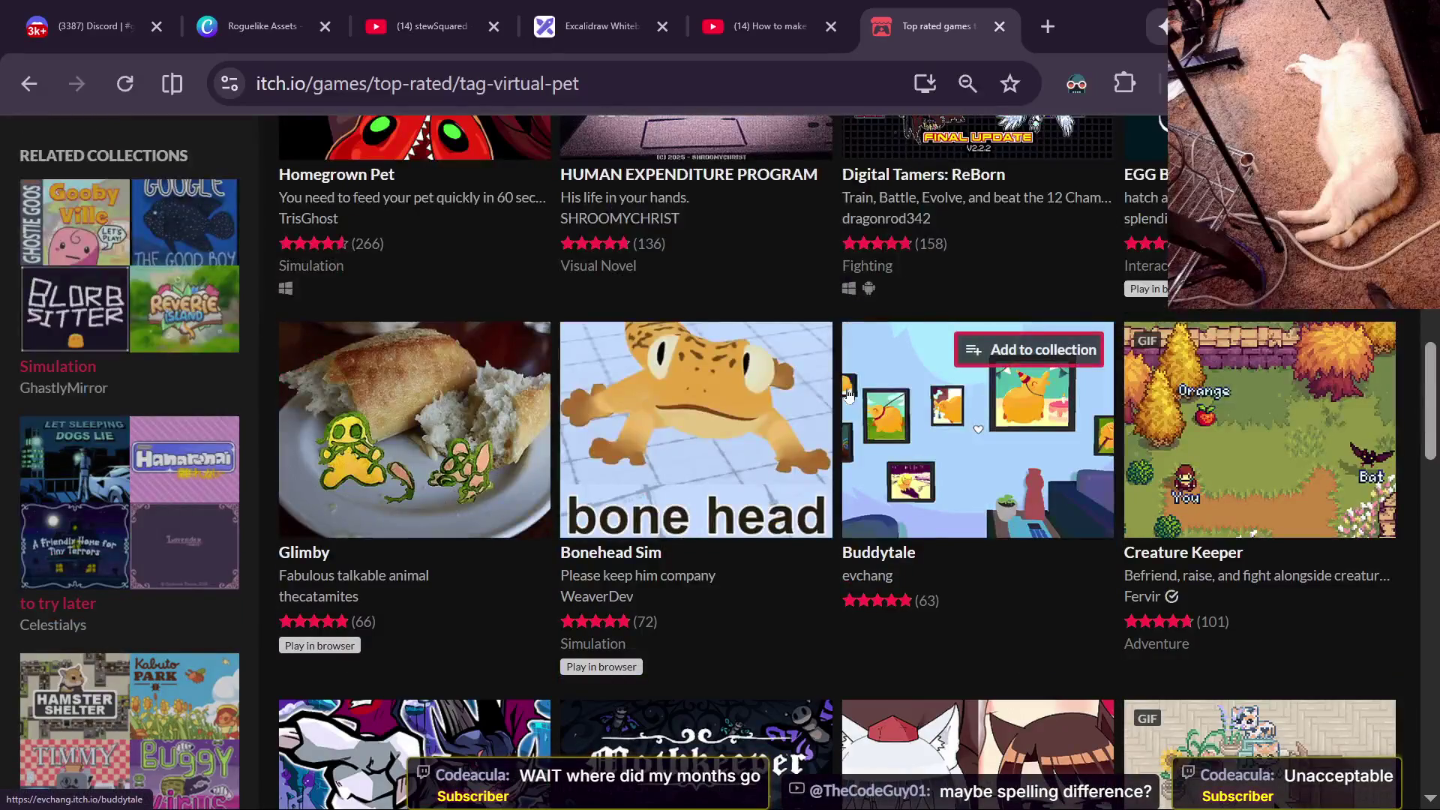
scroll(848, 393, "up", 15)
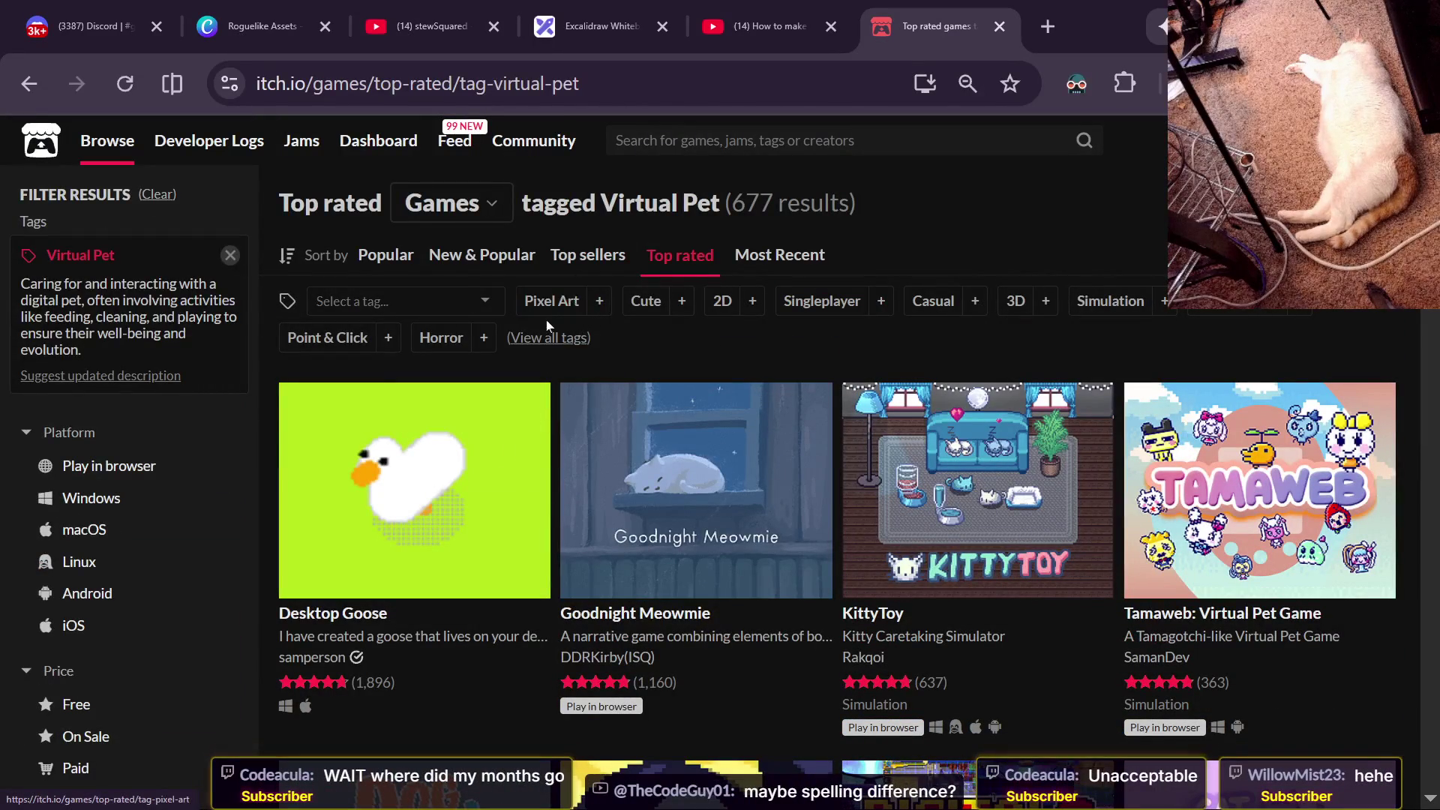
left_click(433, 259)
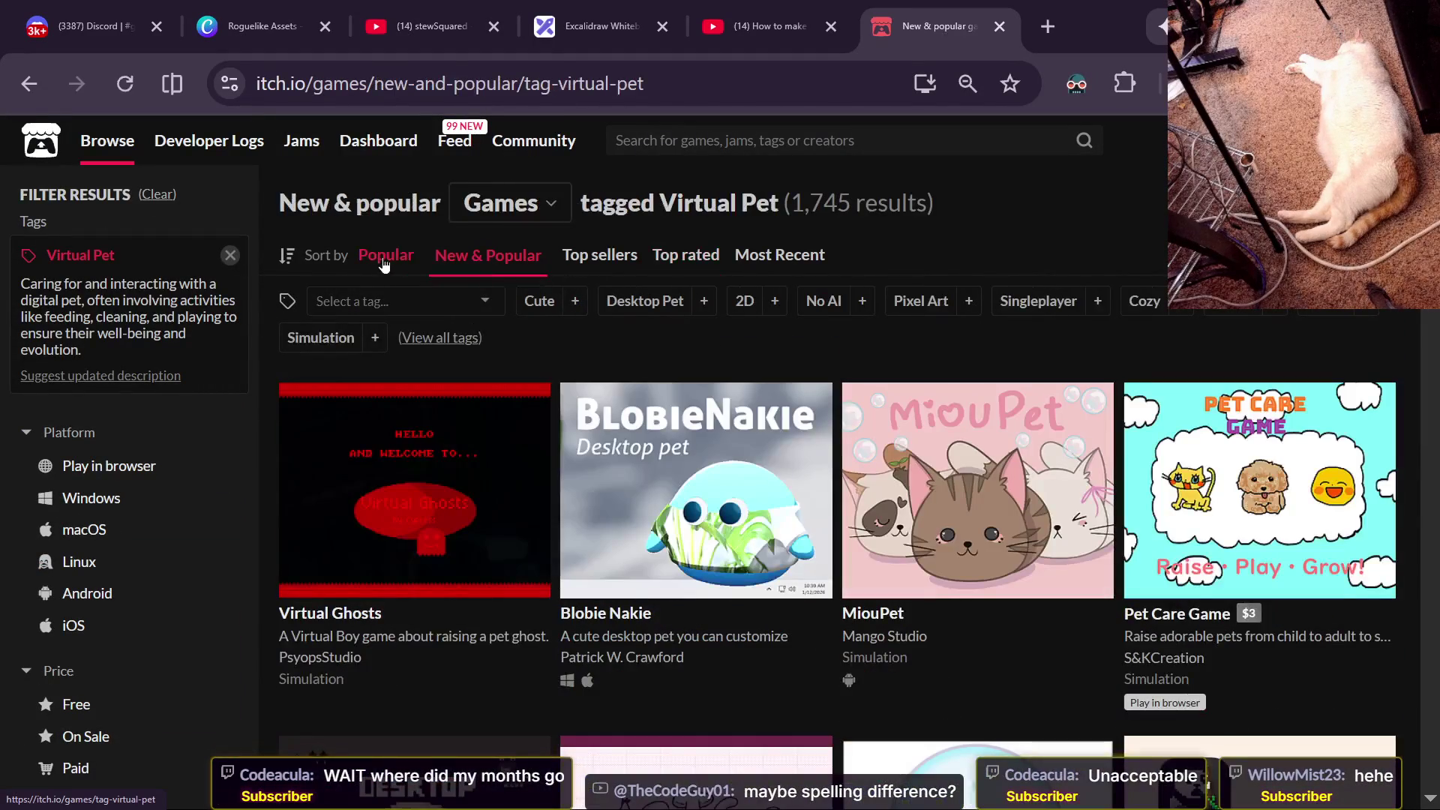
left_click(387, 259)
scroll(682, 519, "down", 4)
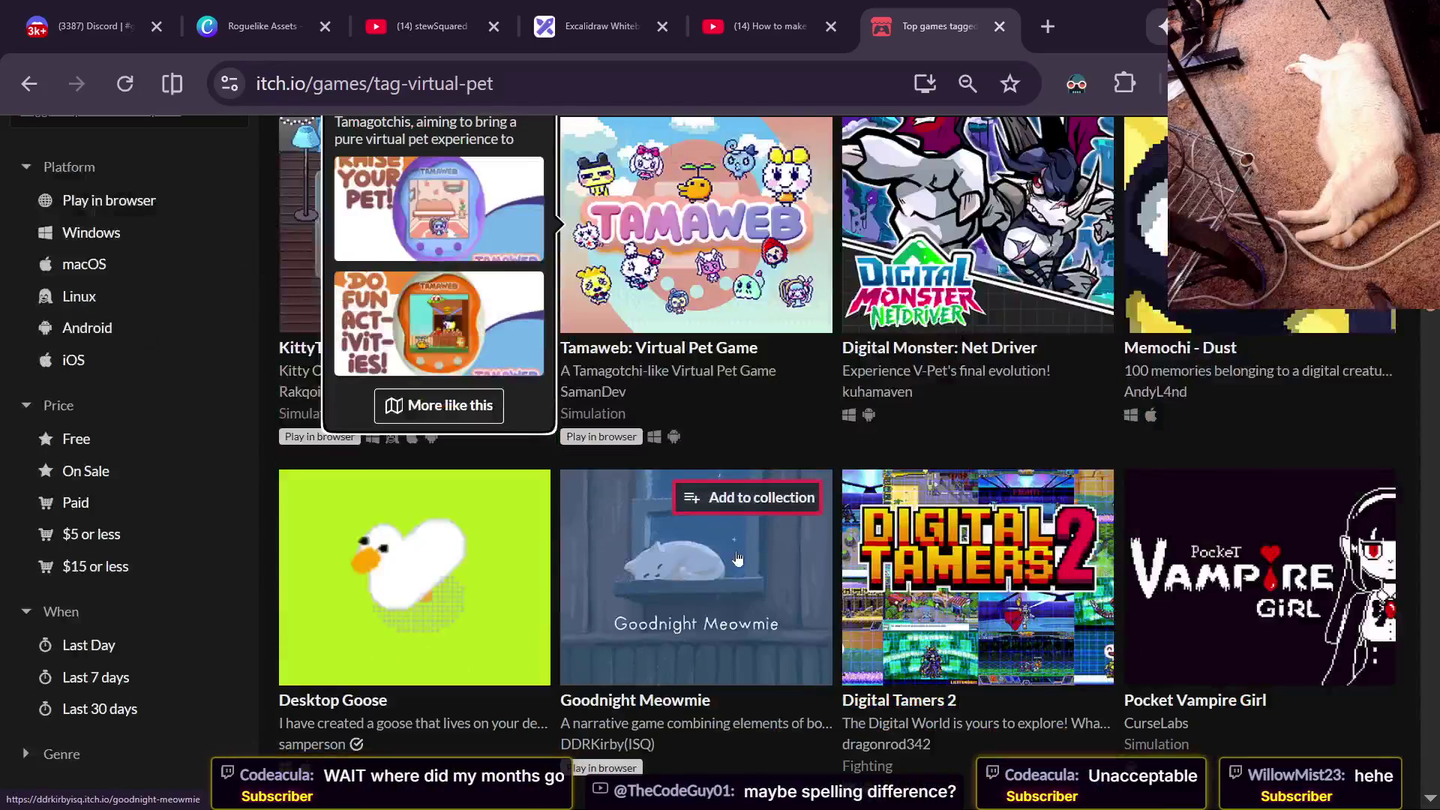
scroll(737, 559, "down", 4)
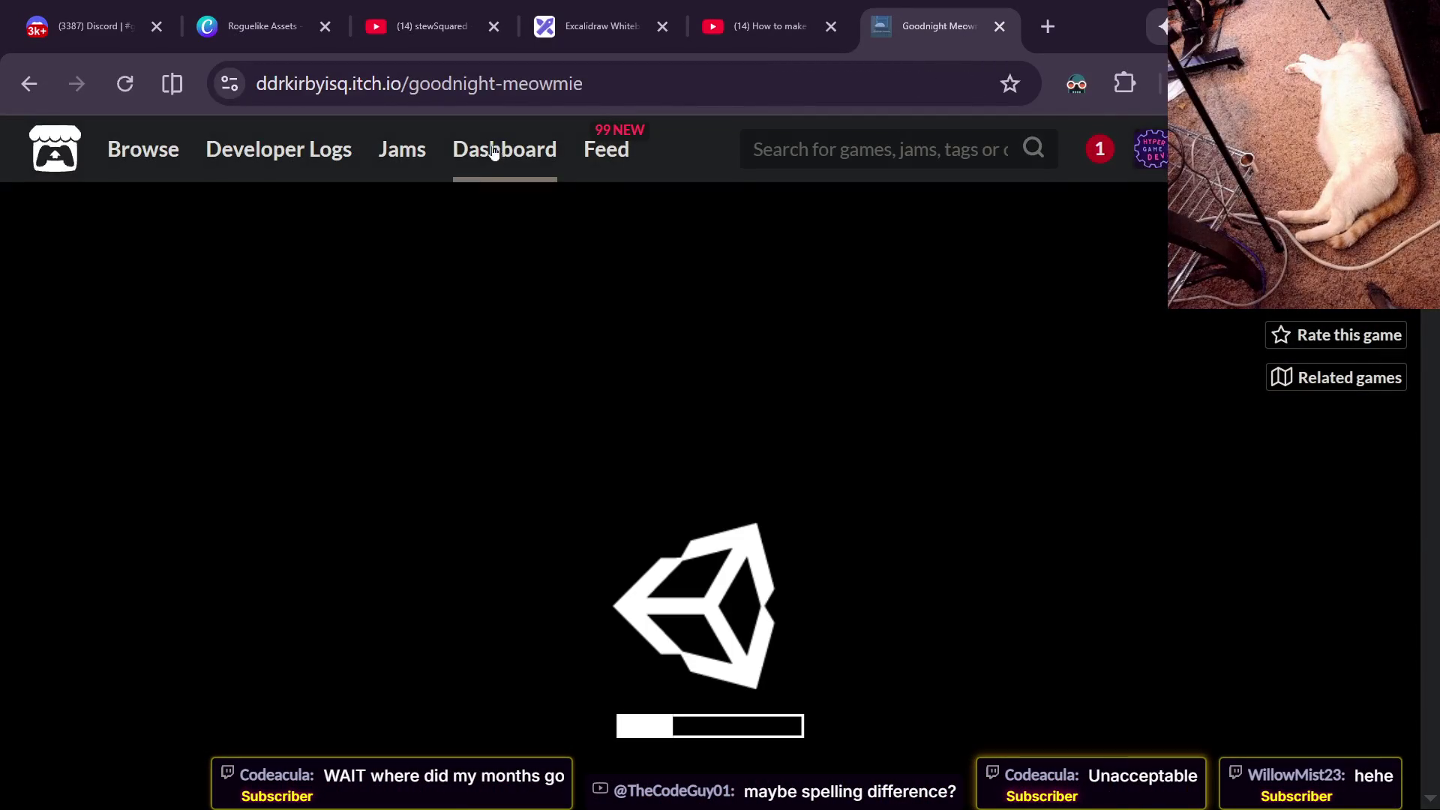
Copy the Goodnight Meowmie page URL and post it in the YouTube and Twitch chats.
key("ctrl+l")
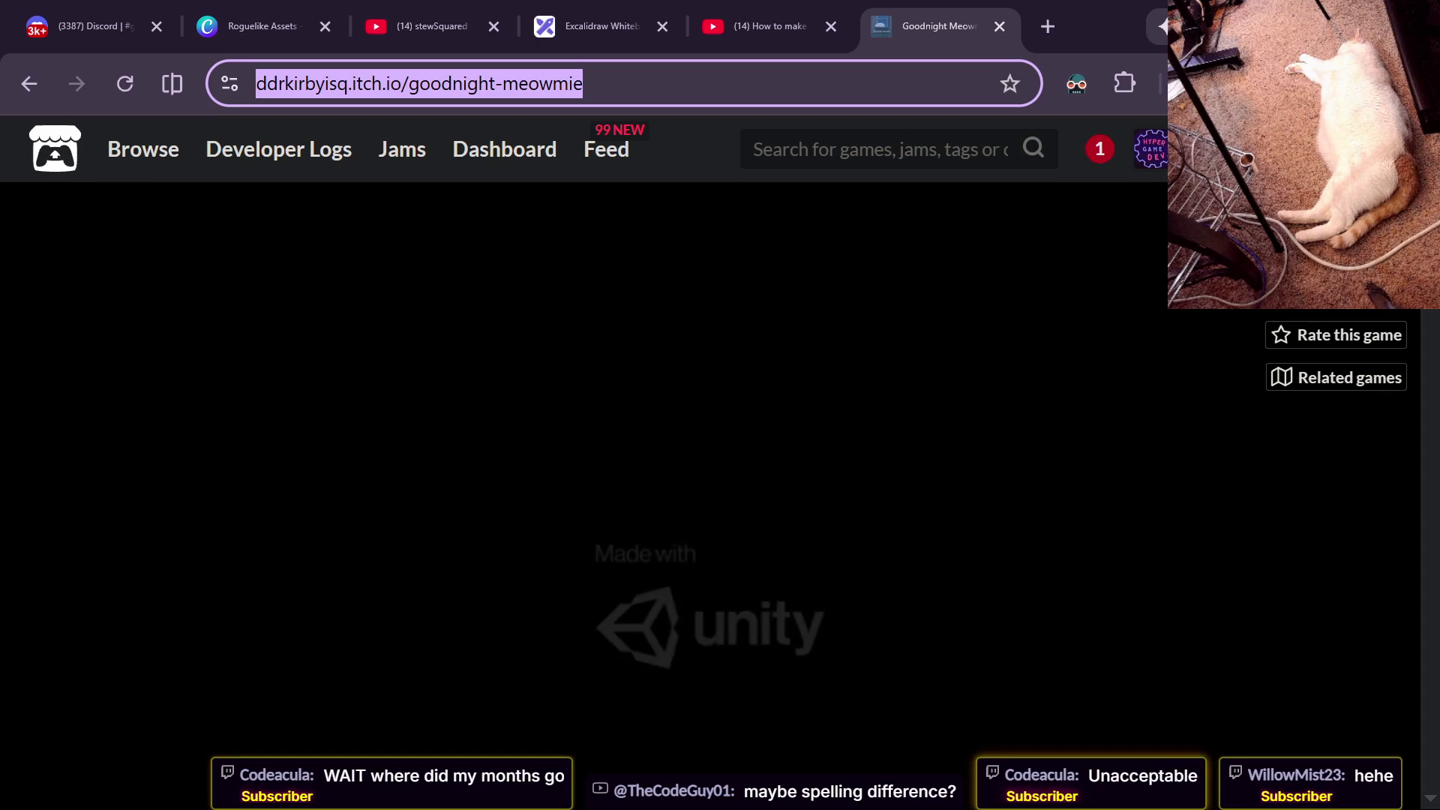
left_click(1046, 620)
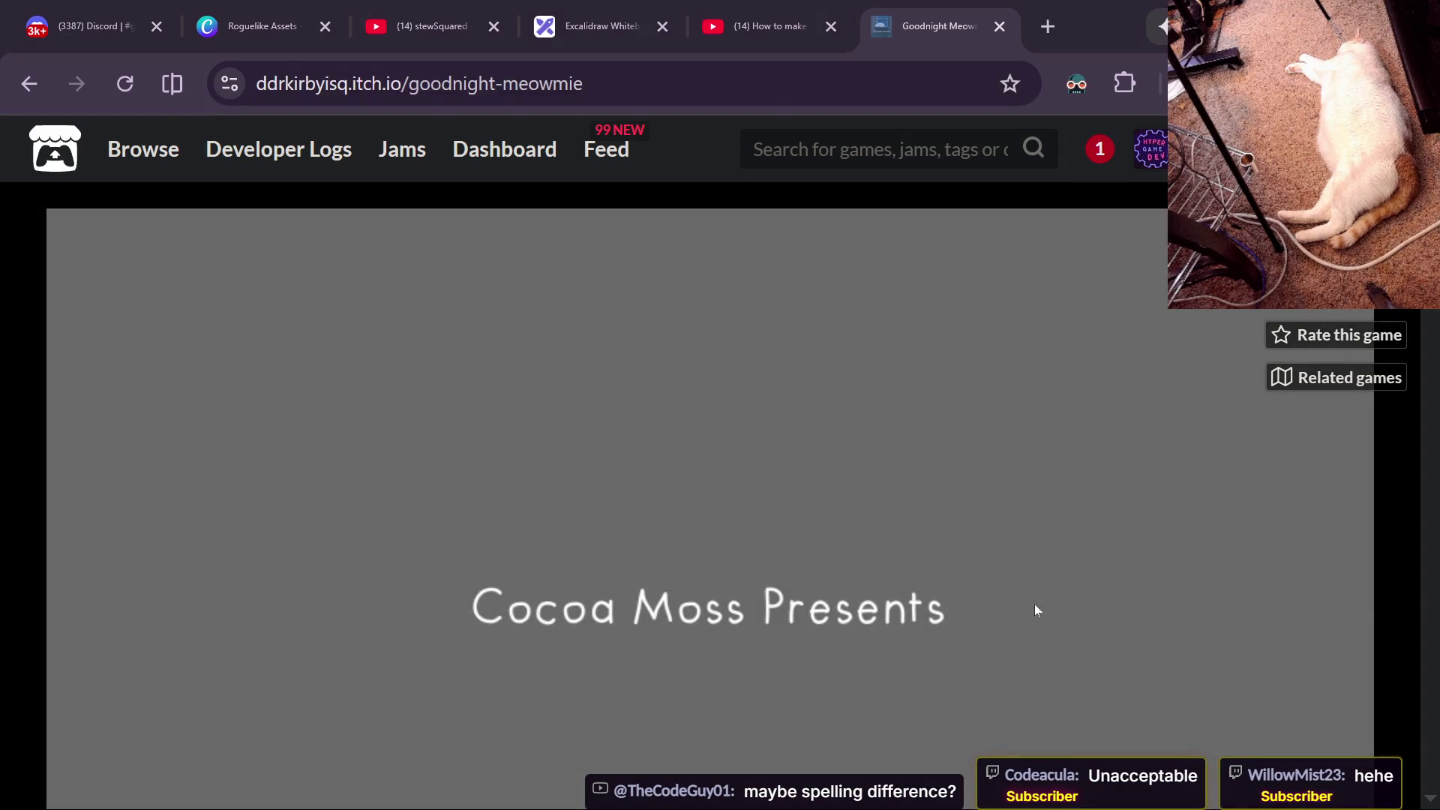
key("alt+Tab")
key("alt+Tab")
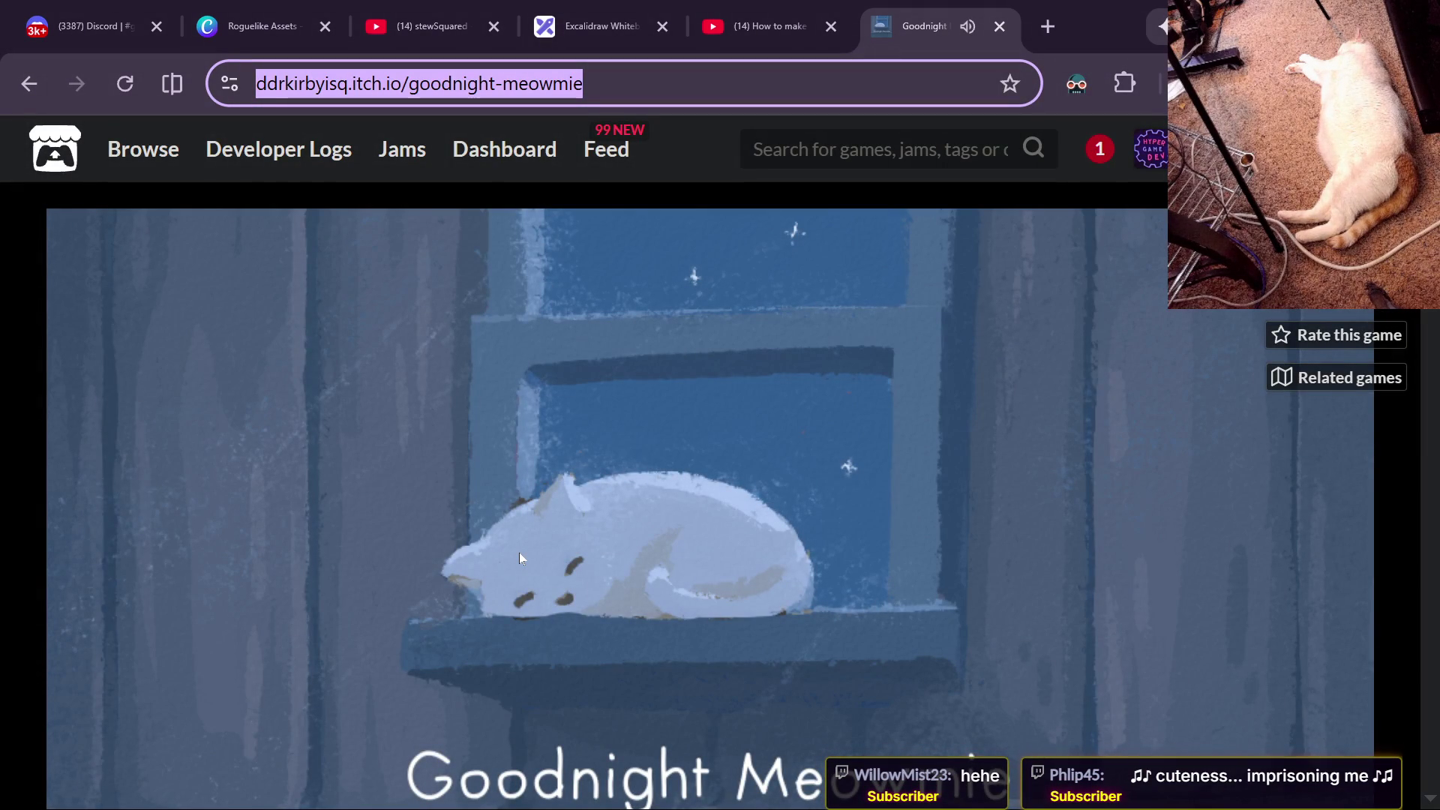
key("alt+Tab")
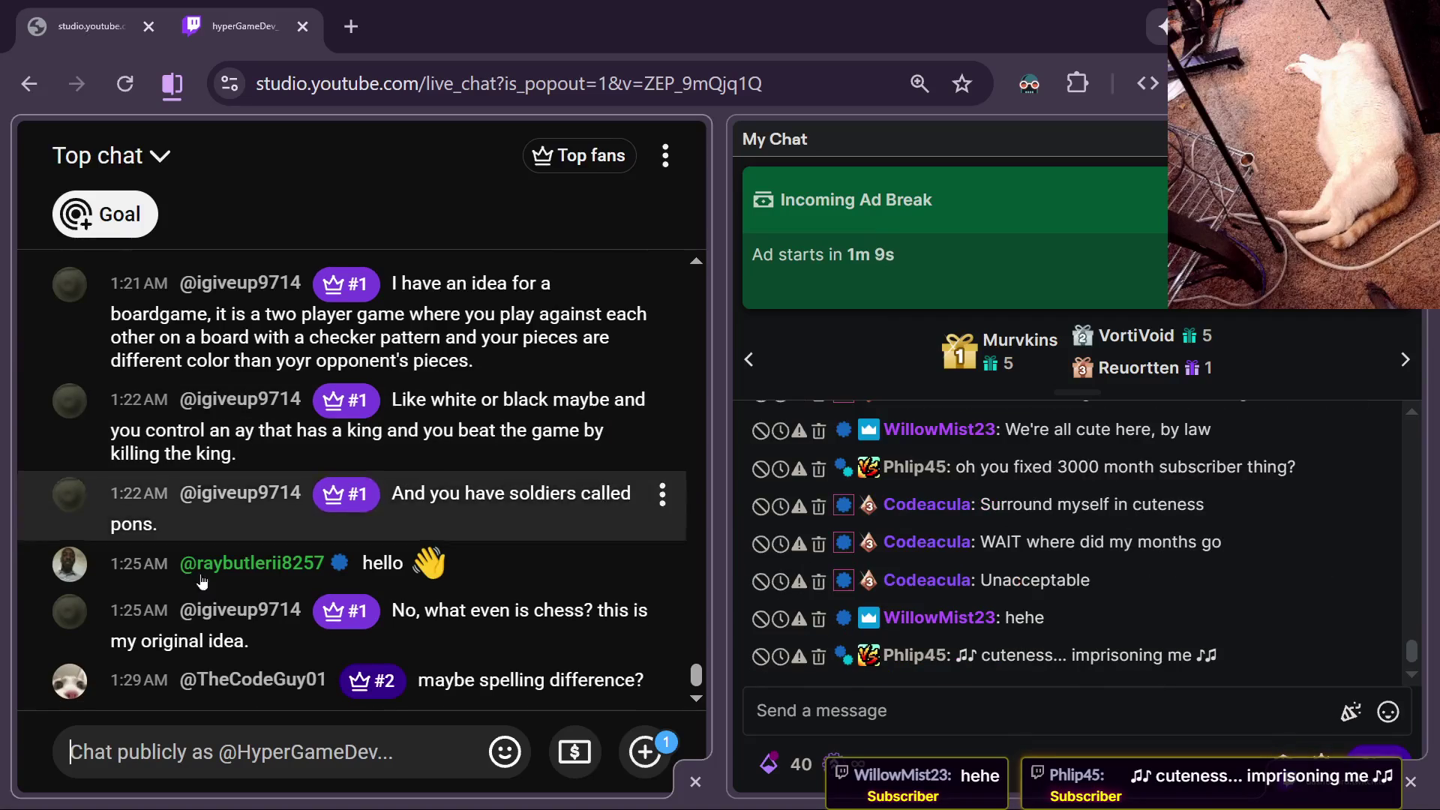
type("https://ddrkirbyisq.itch.io/goodnight-meowmie")
key("Return")
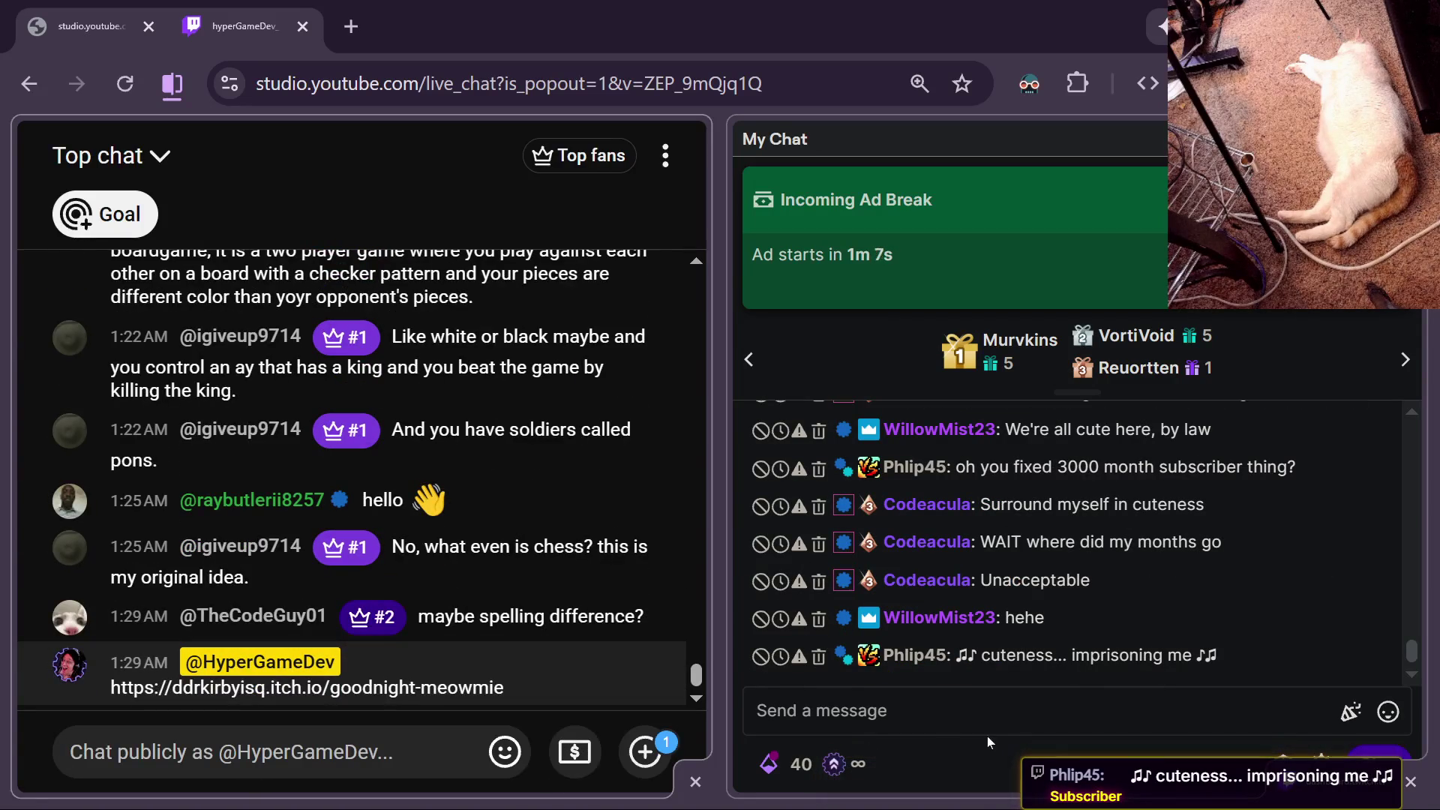
key("alt+Tab")
type("https://ddrkirbyisq.itch.io/goodnight-meowmie")
key("Return")
key("alt+Tab")
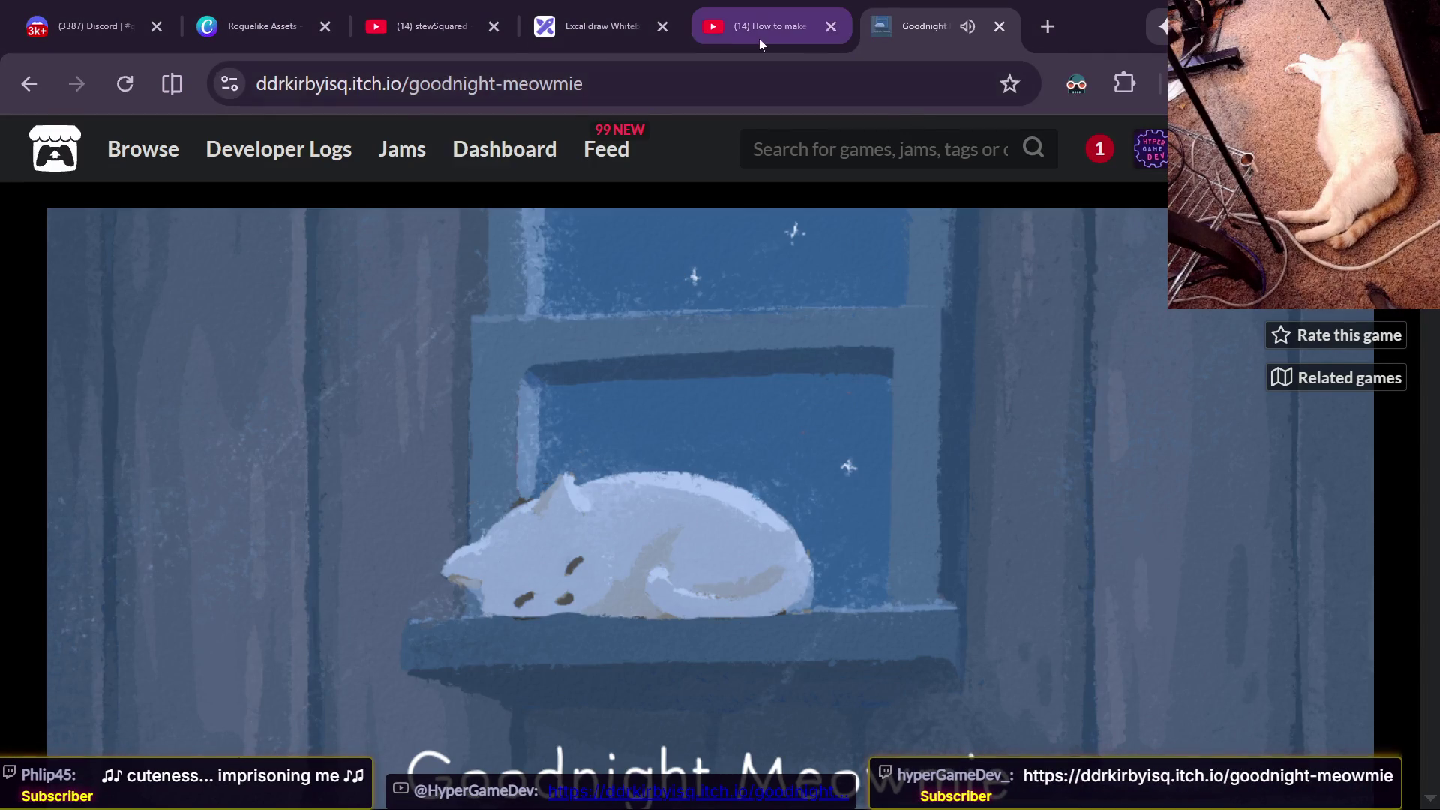
Mute the Goodnight Meowmie site, zoom the page out, and start the game.
right_click(956, 34)
left_click(1016, 353)
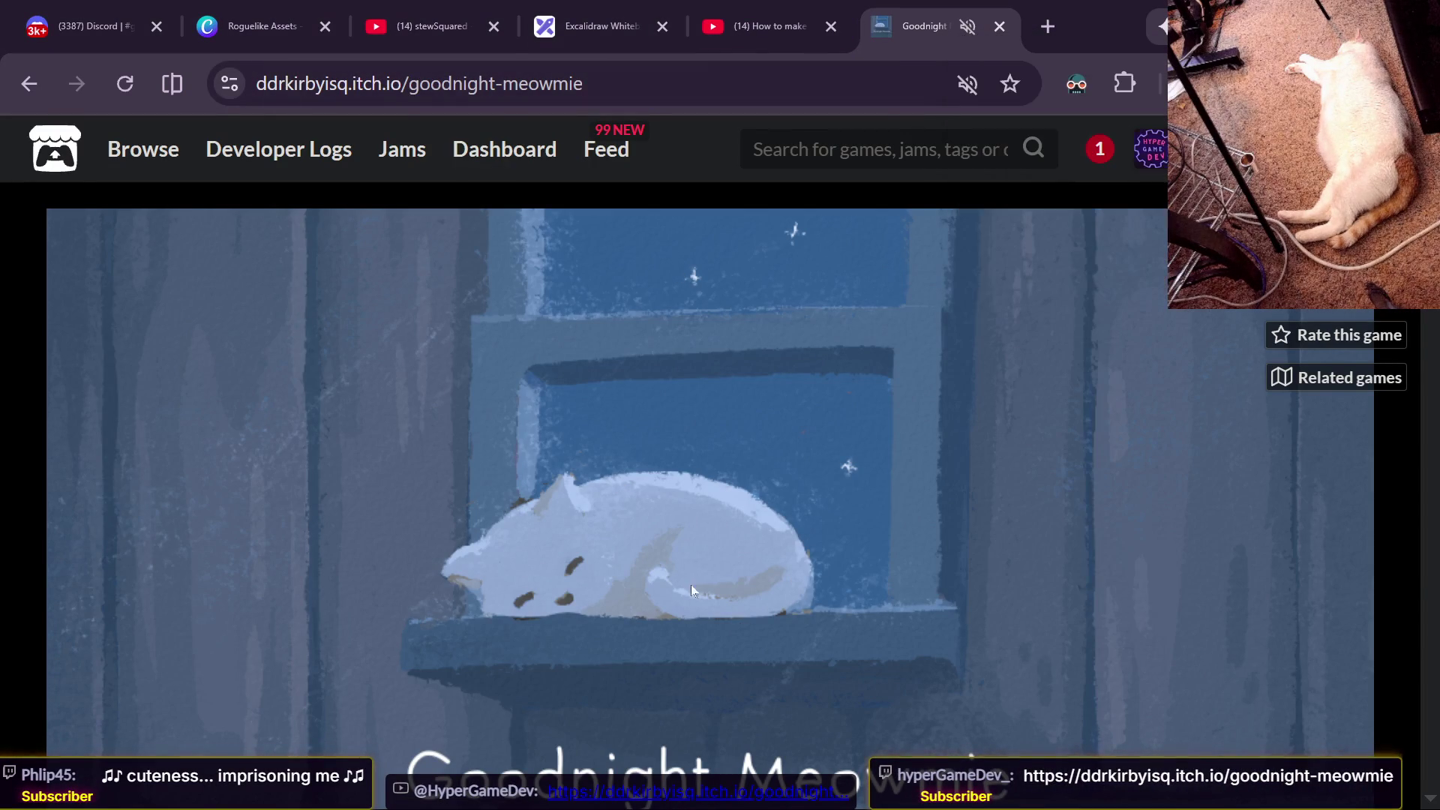
key("ctrl+minus")
key("ctrl+minus")
key("ctrl+minus")
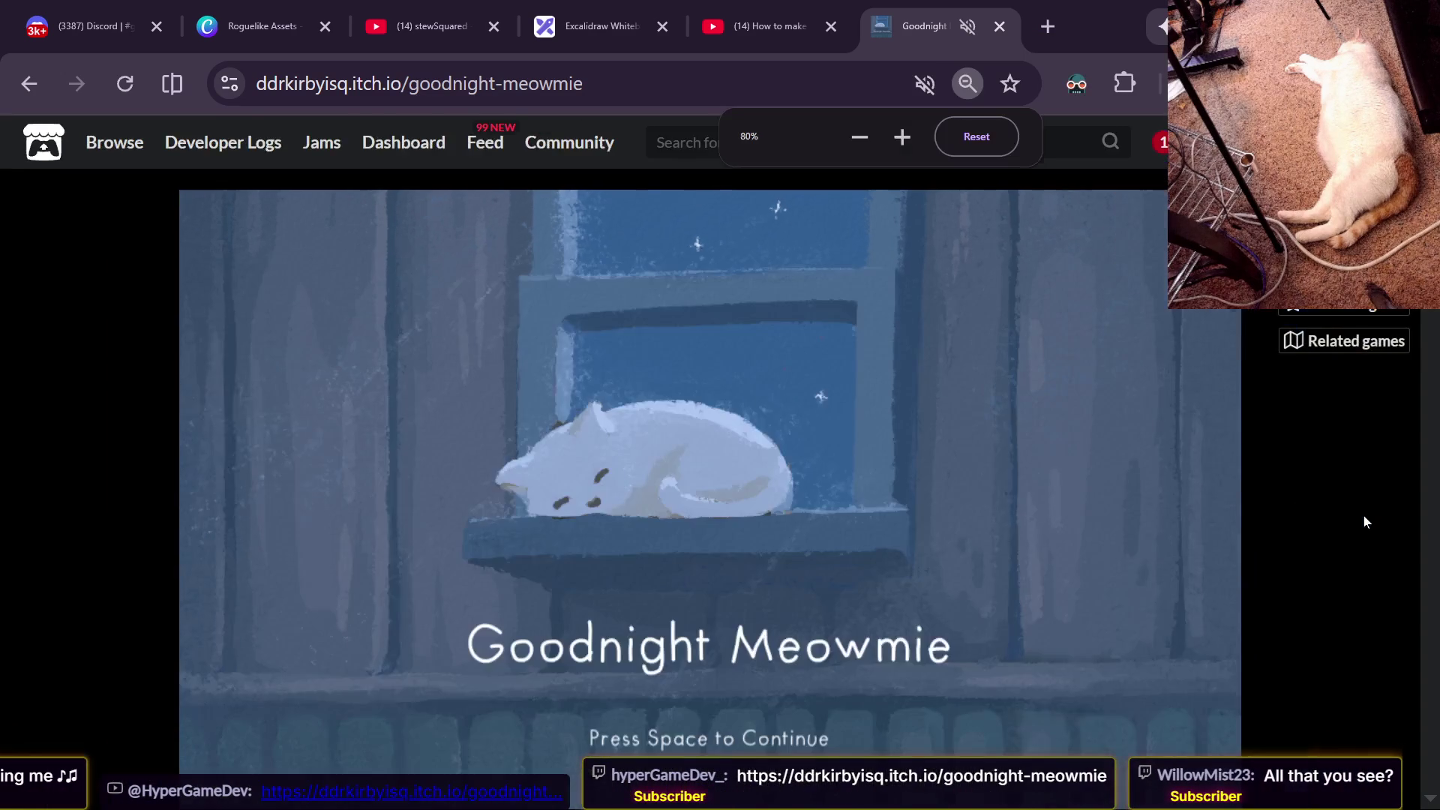
key("space")
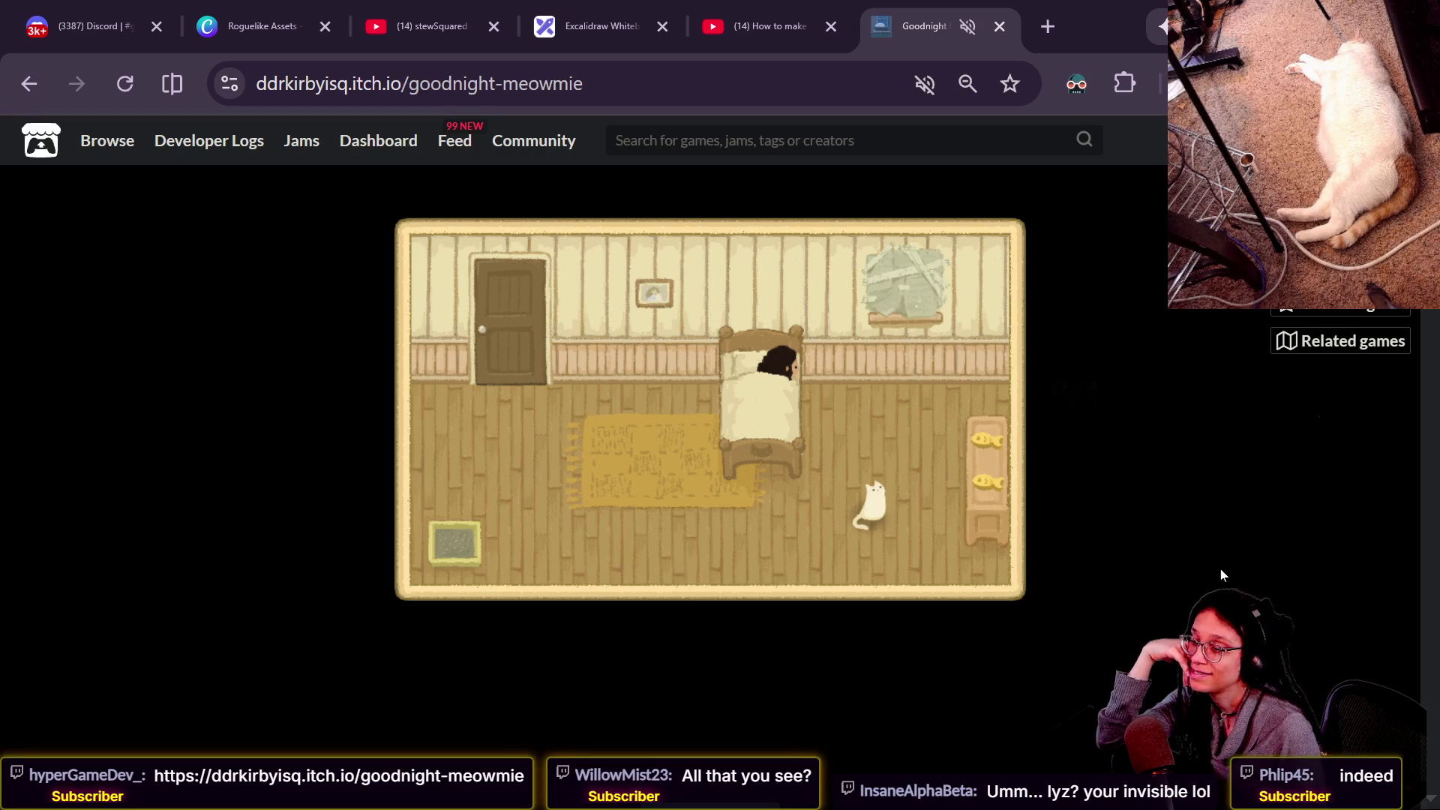
Walk the cat onto the fish shelf, then into the bed to wake the girl.
key("Up")
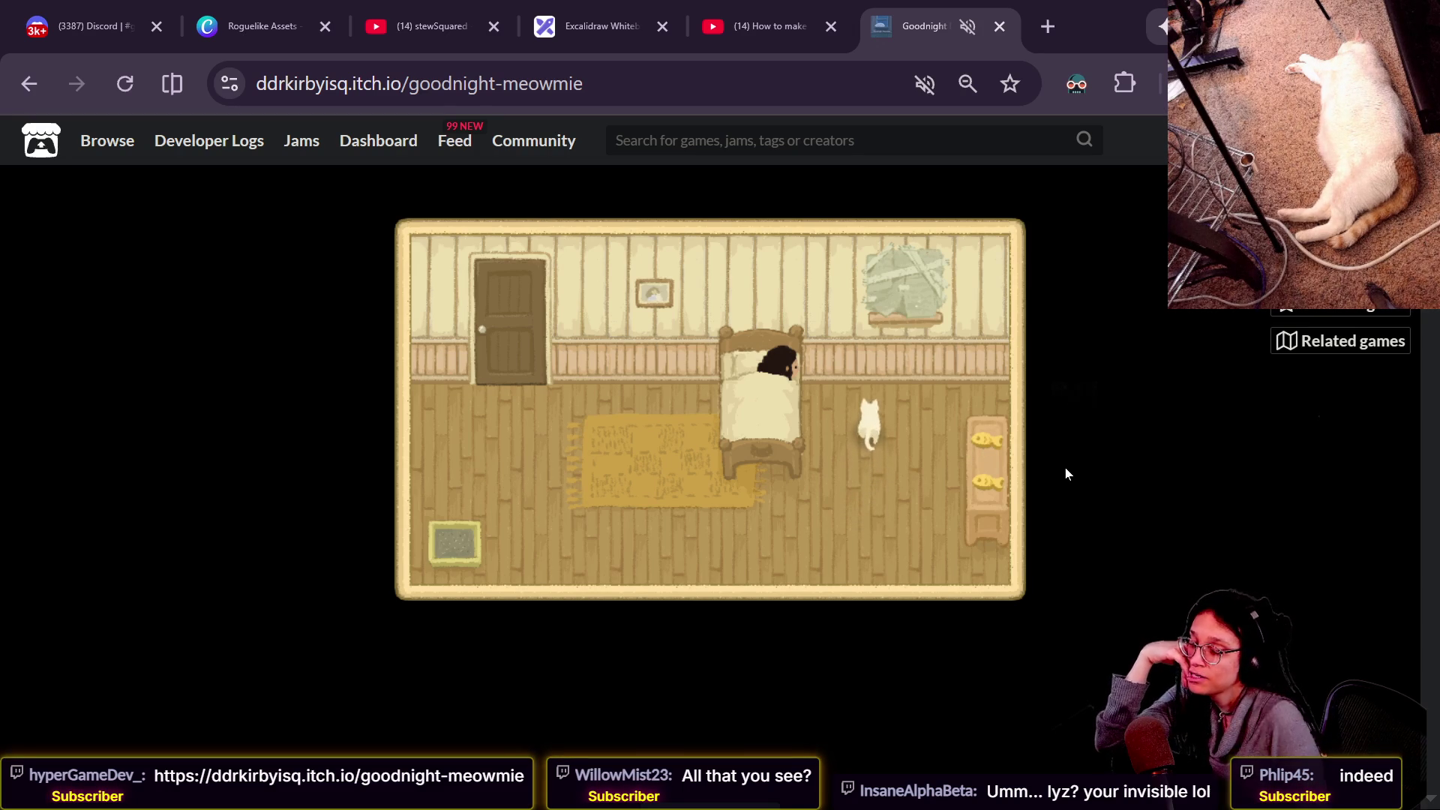
key("Right")
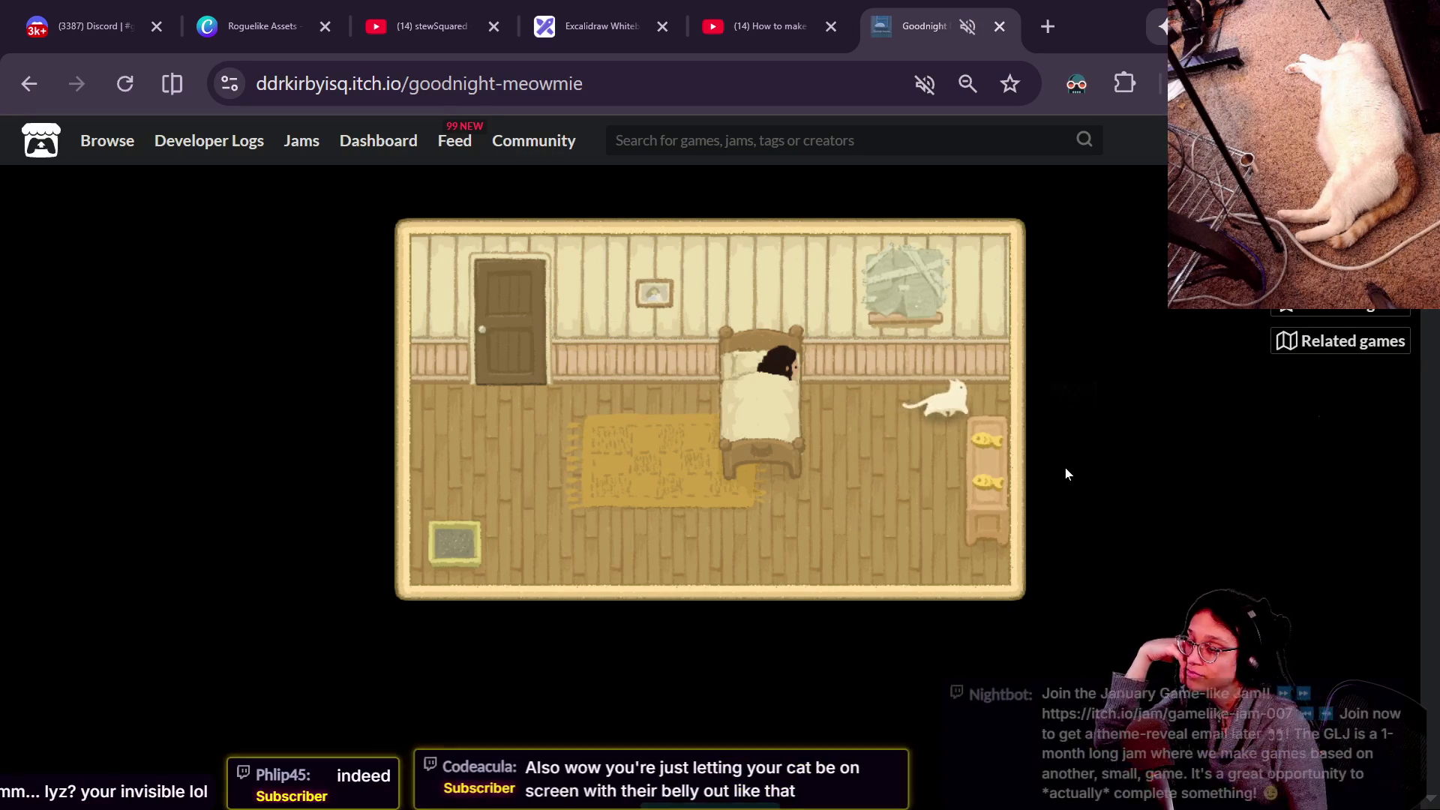
key("Right")
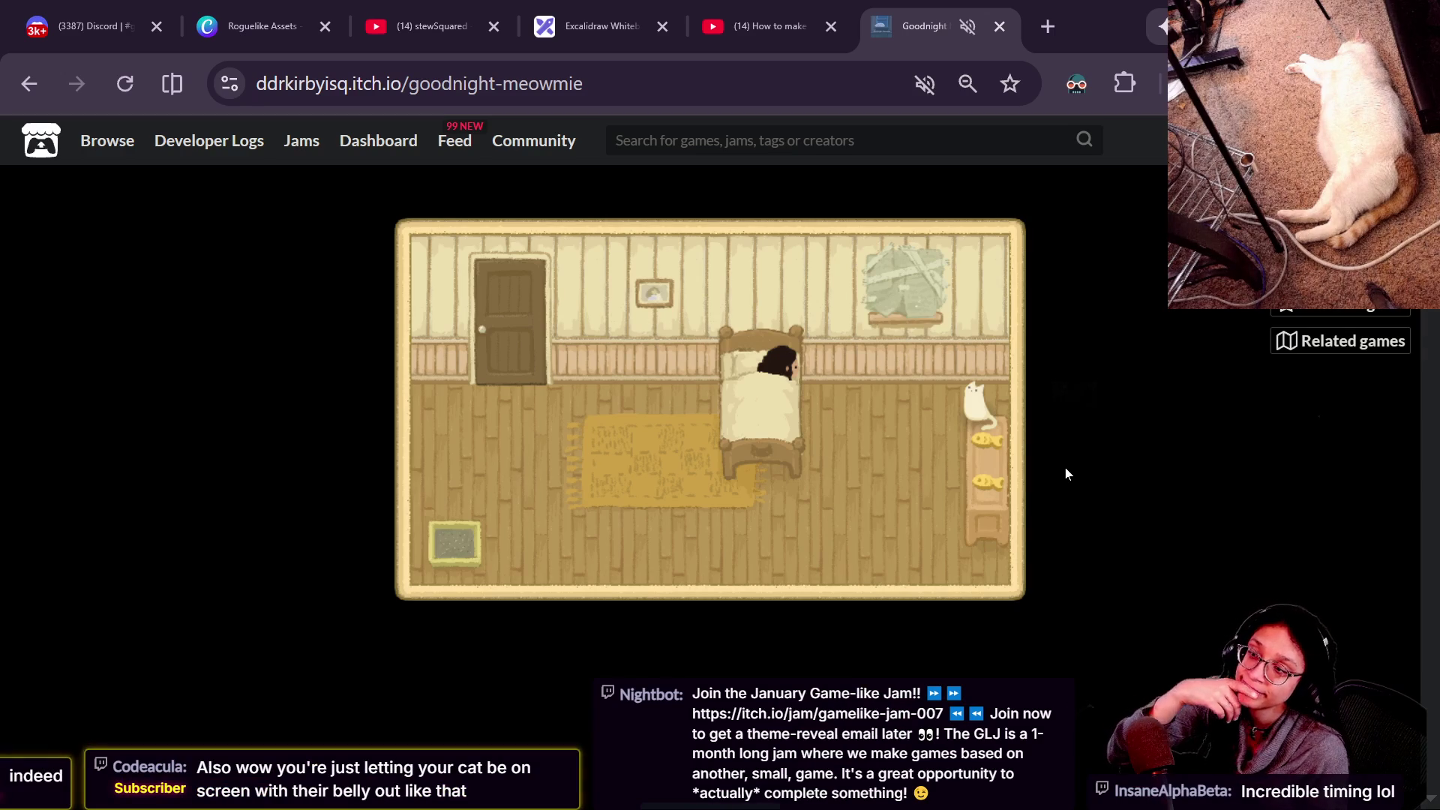
key("Left")
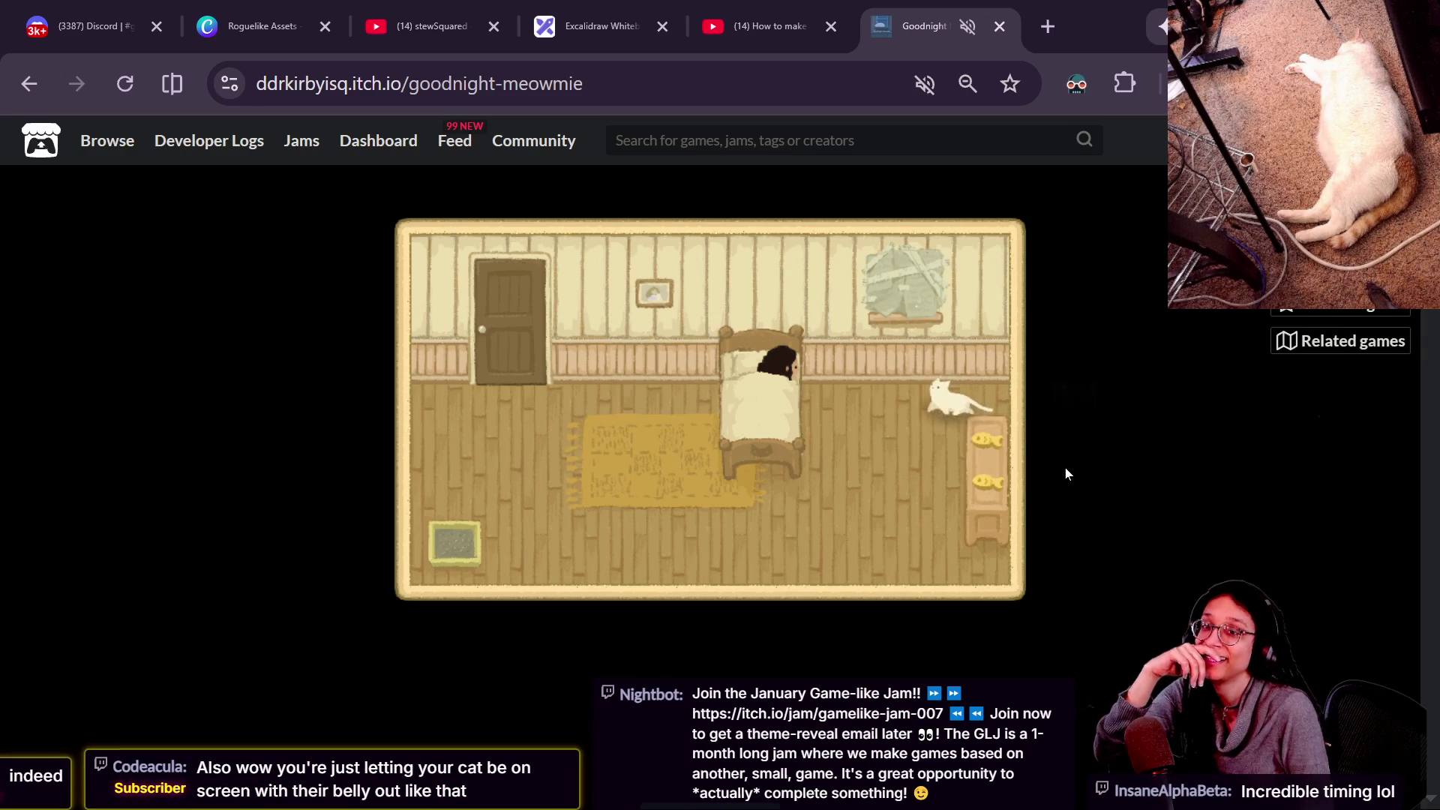
key("Left")
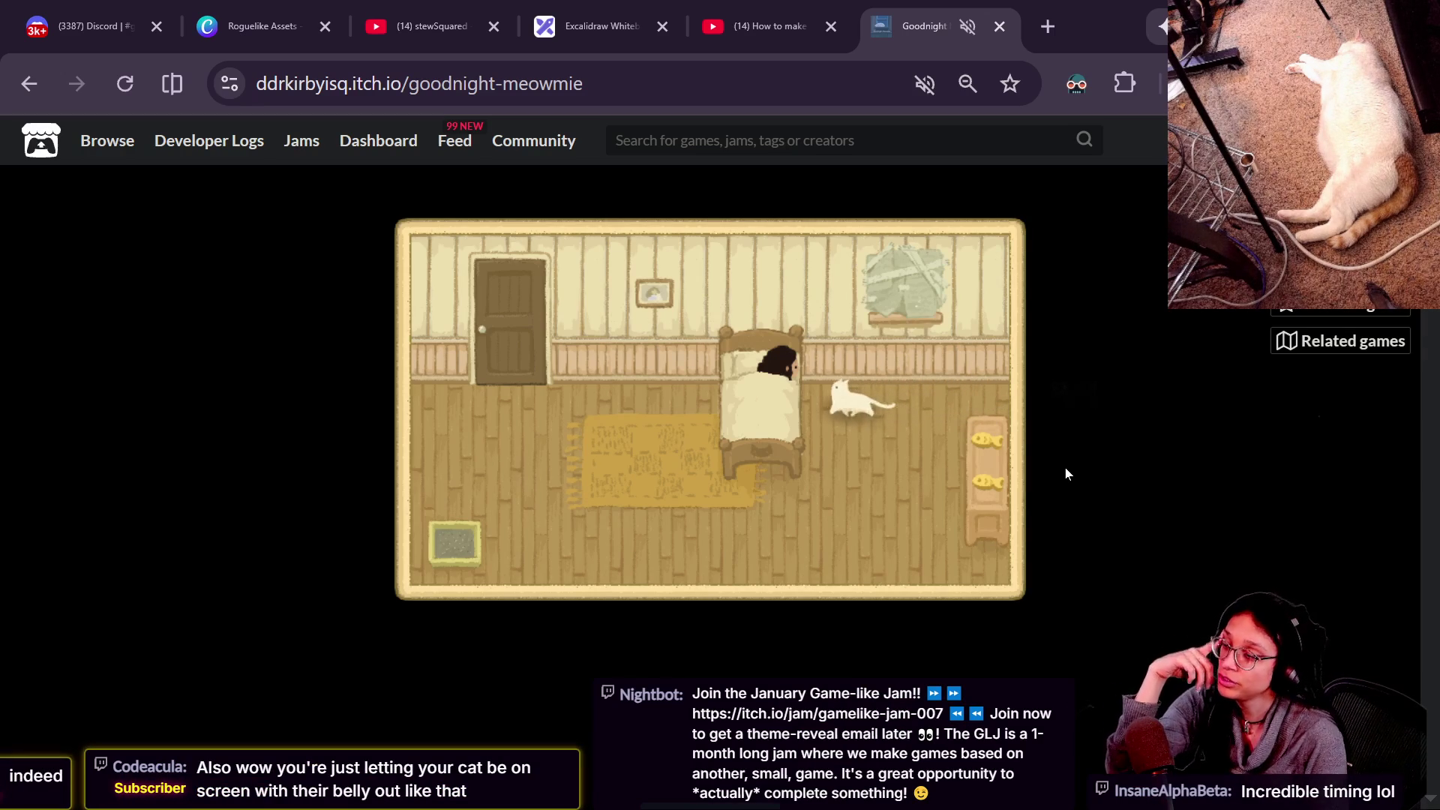
key("Left")
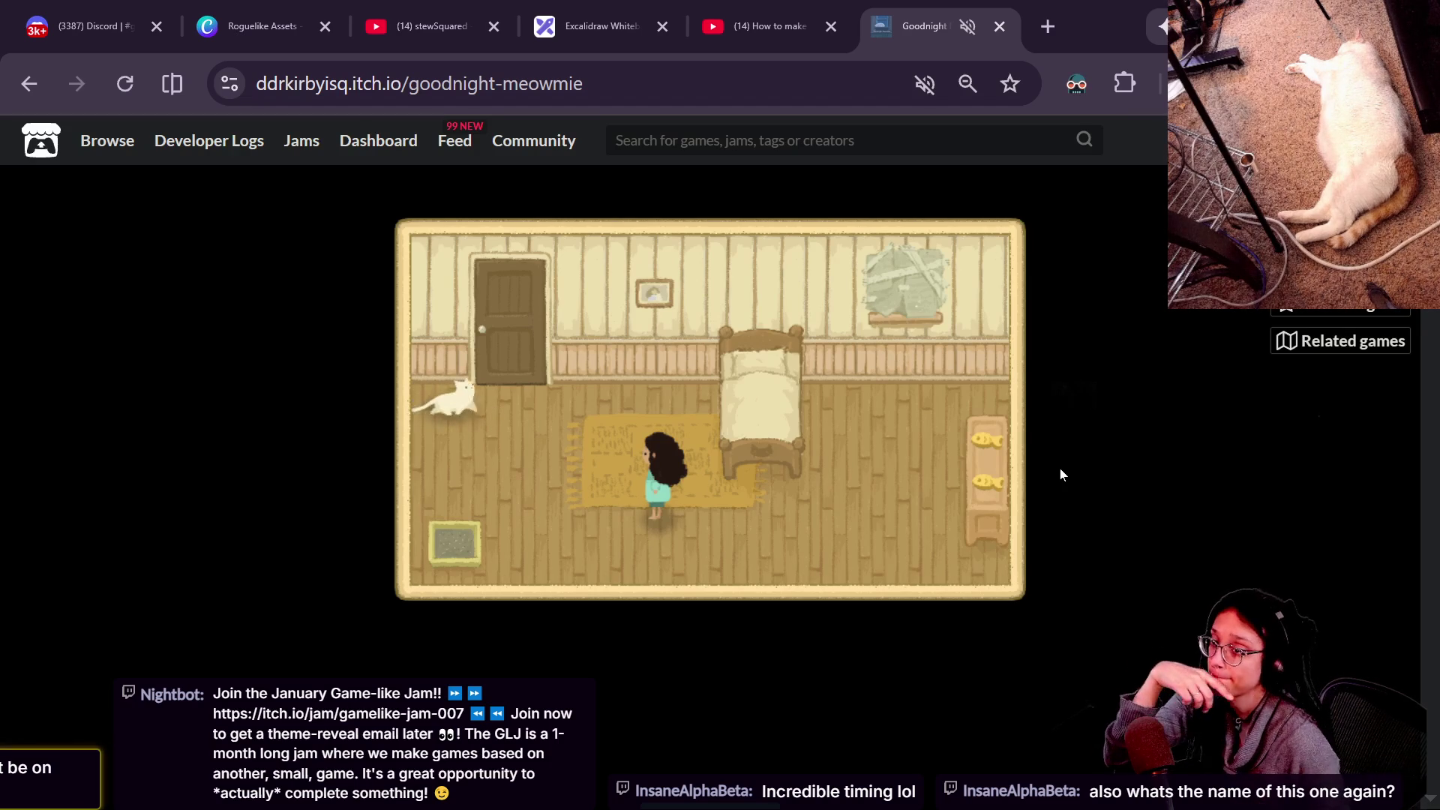
Walk the girl to the cat and talk to Meowmie.
key("Left")
key("Up")
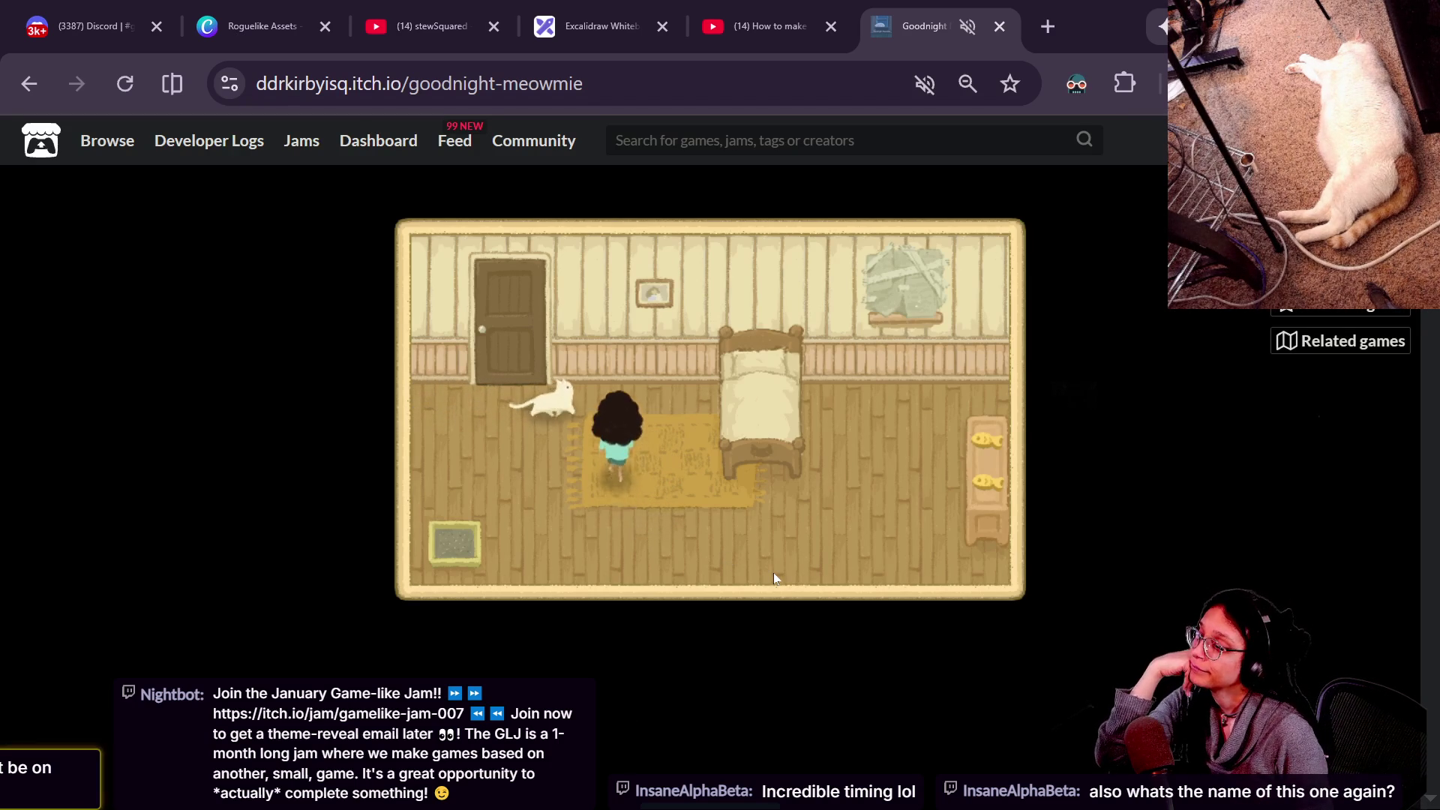
key("Right")
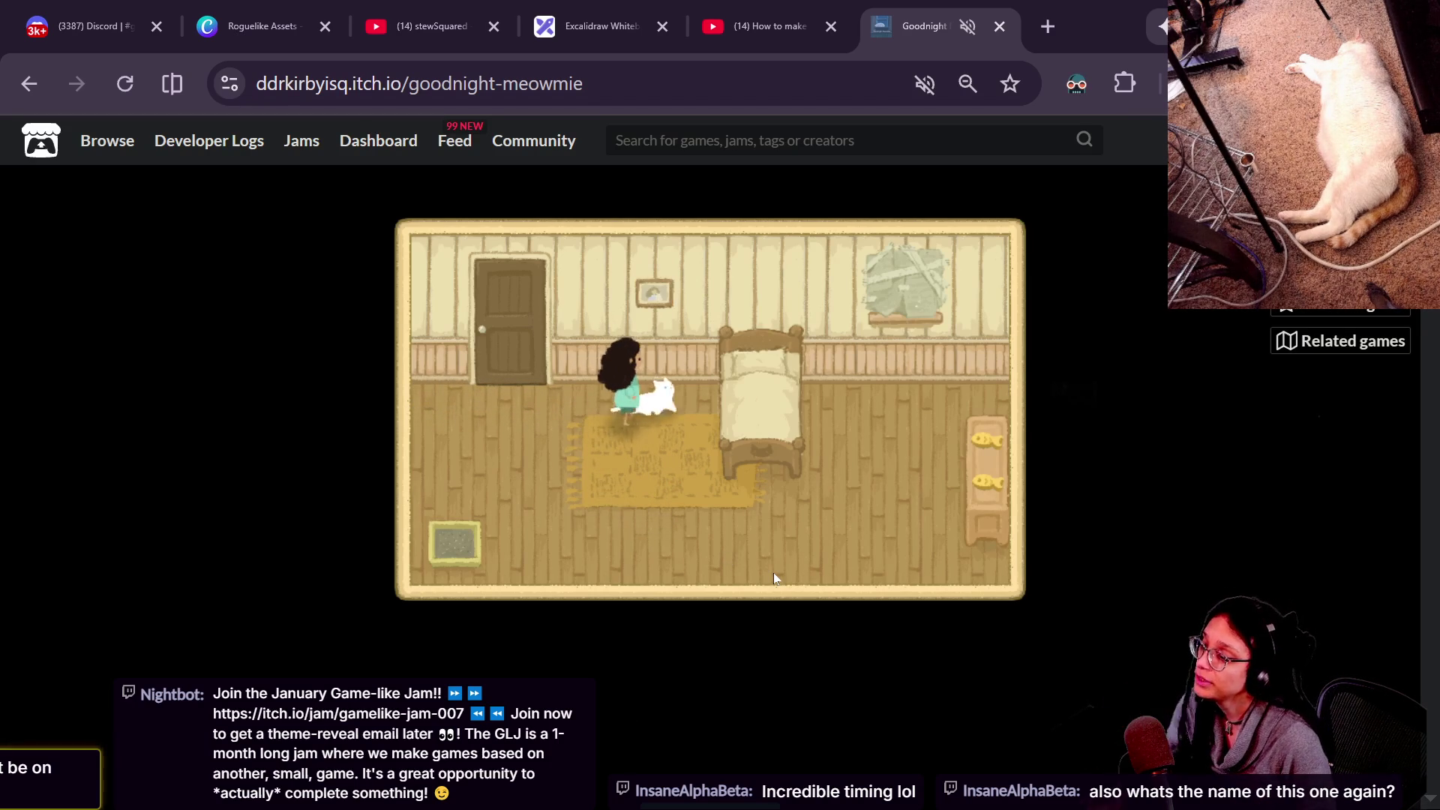
key("space")
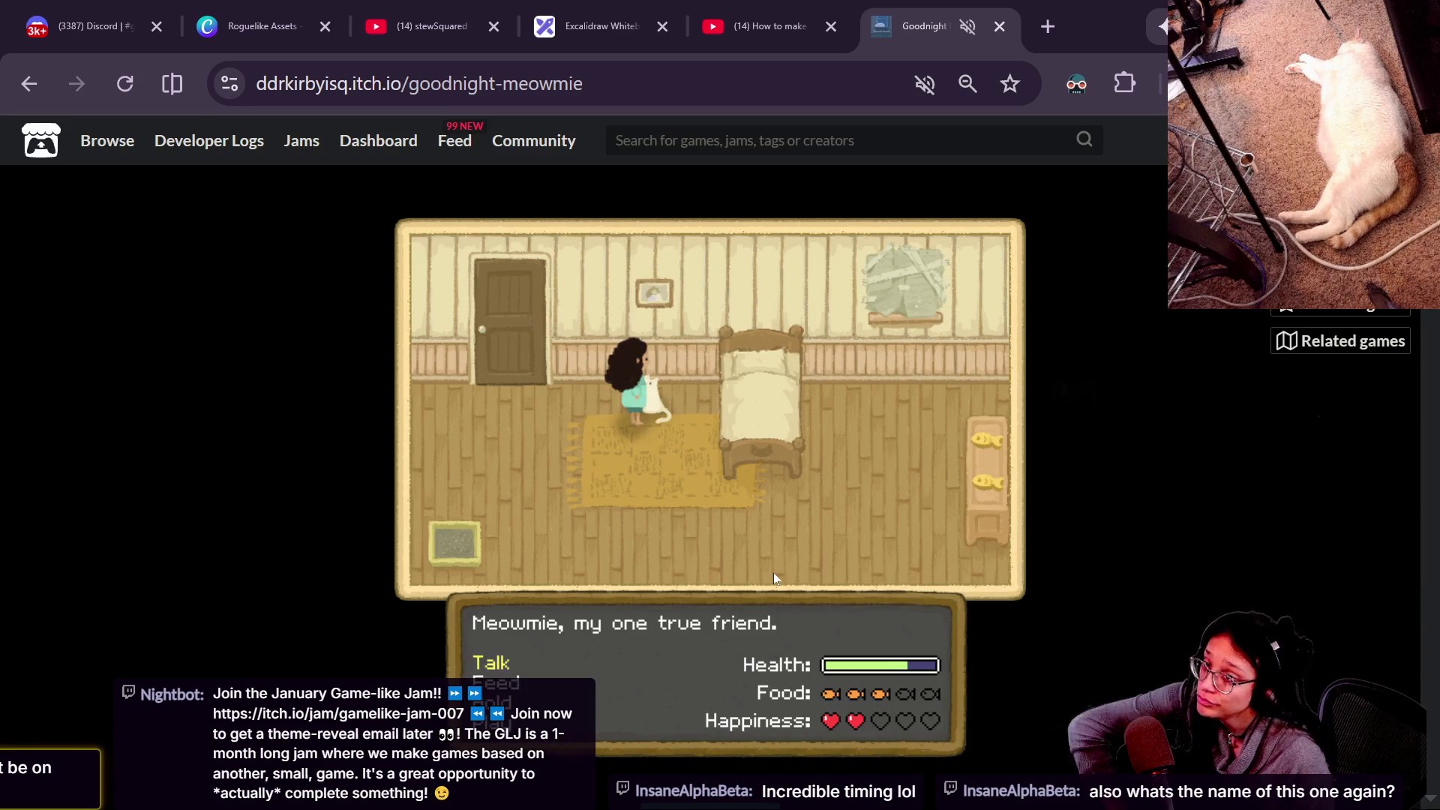
key("space")
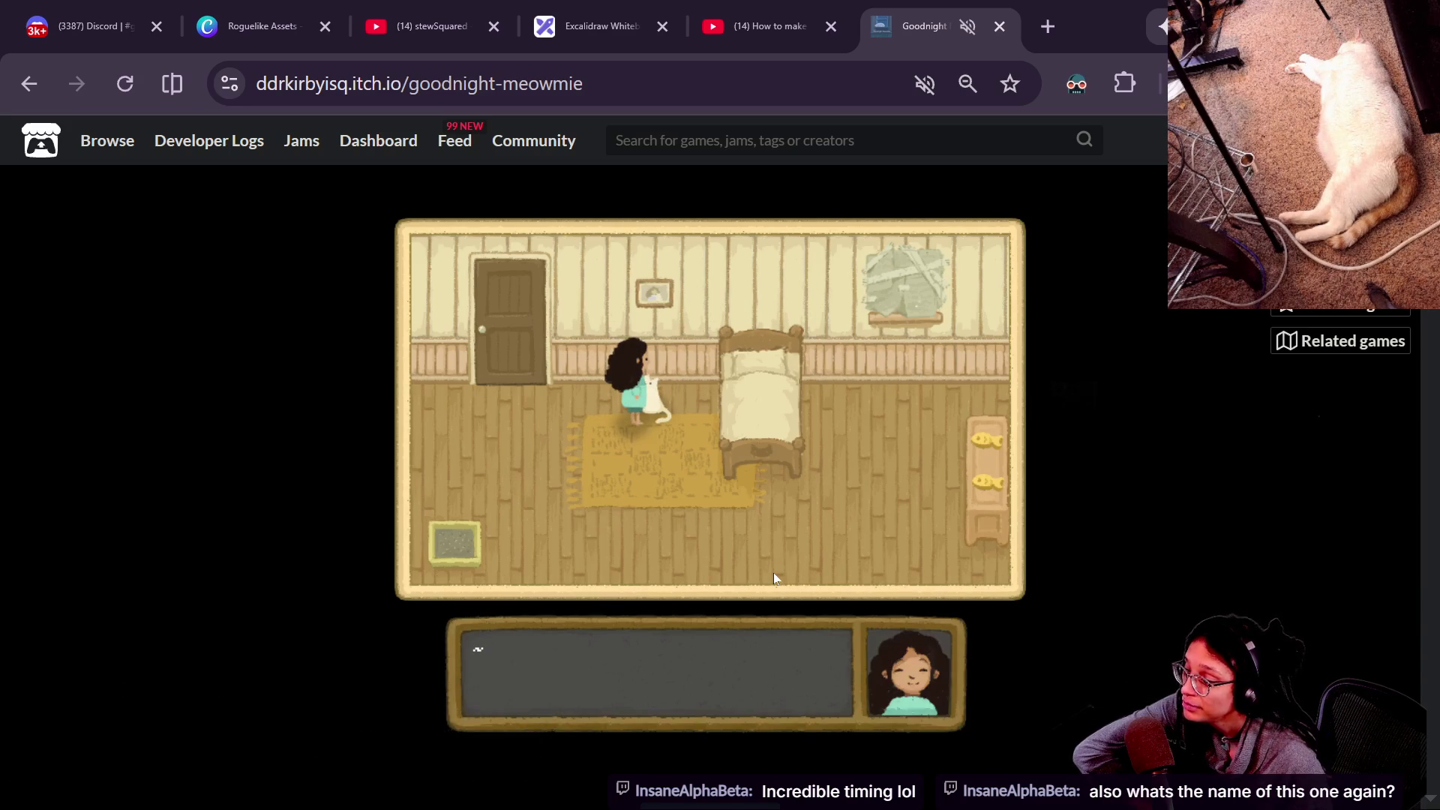
key("space")
key("space")
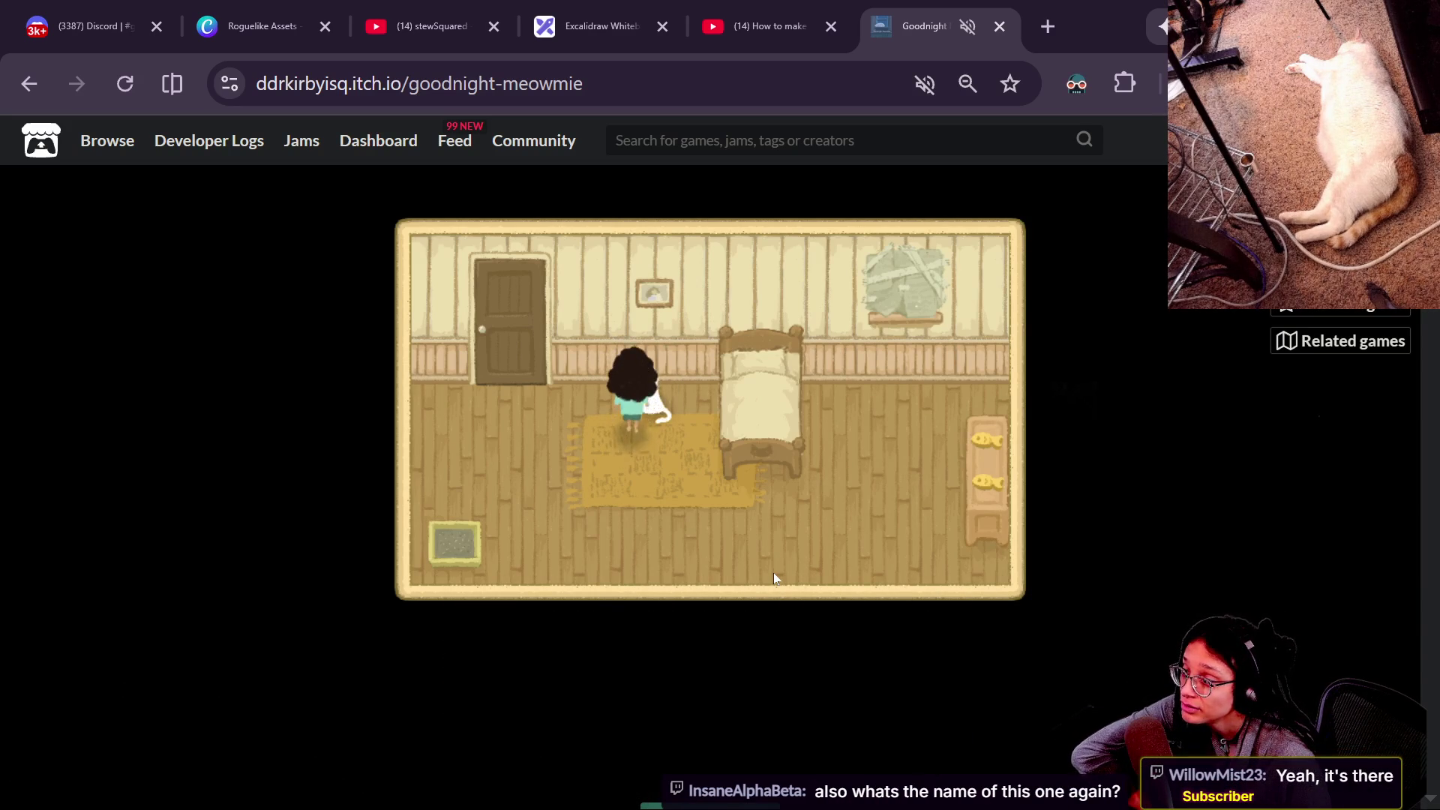
Return the girl to the cat and choose to hold her.
key("Down")
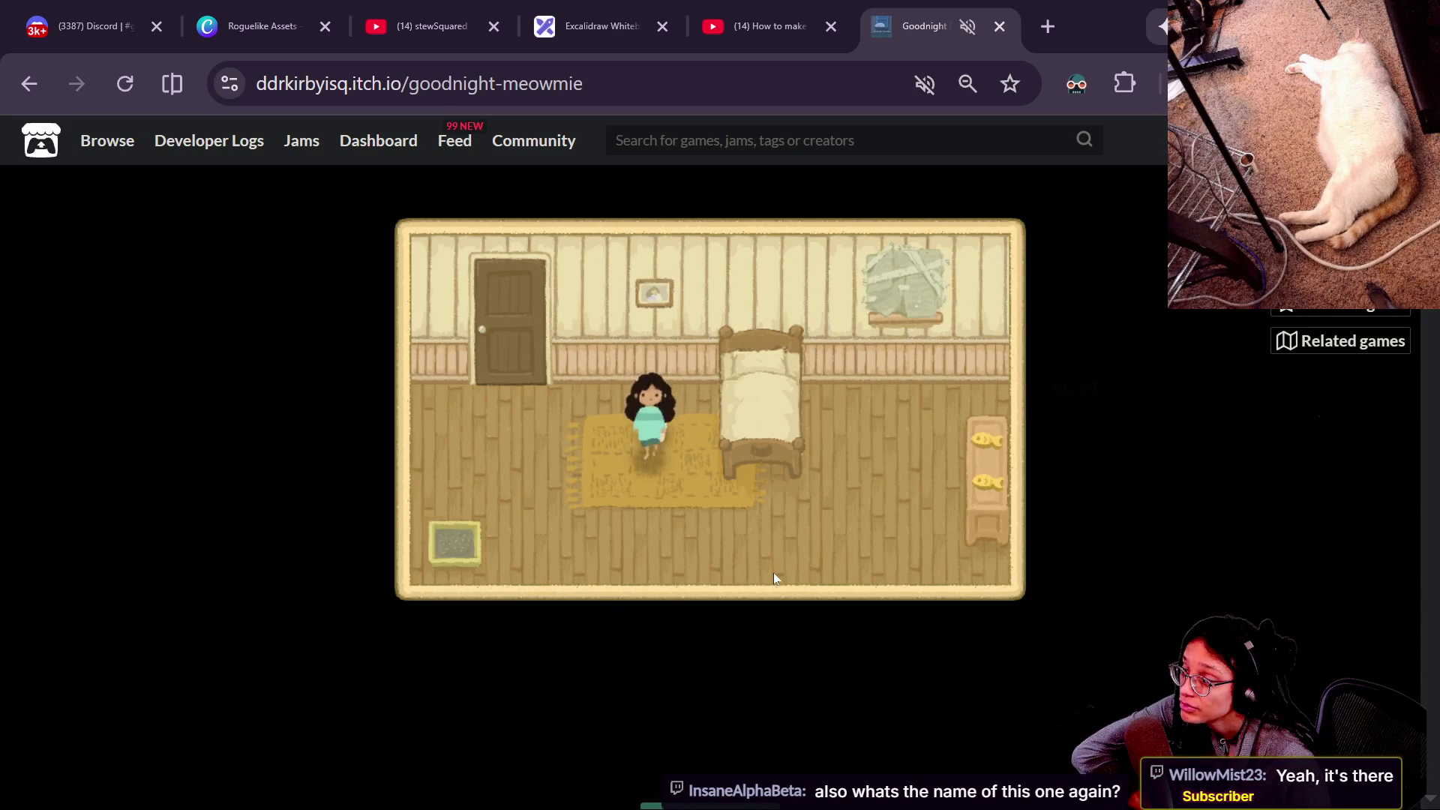
key("space")
key("Left")
key("Down")
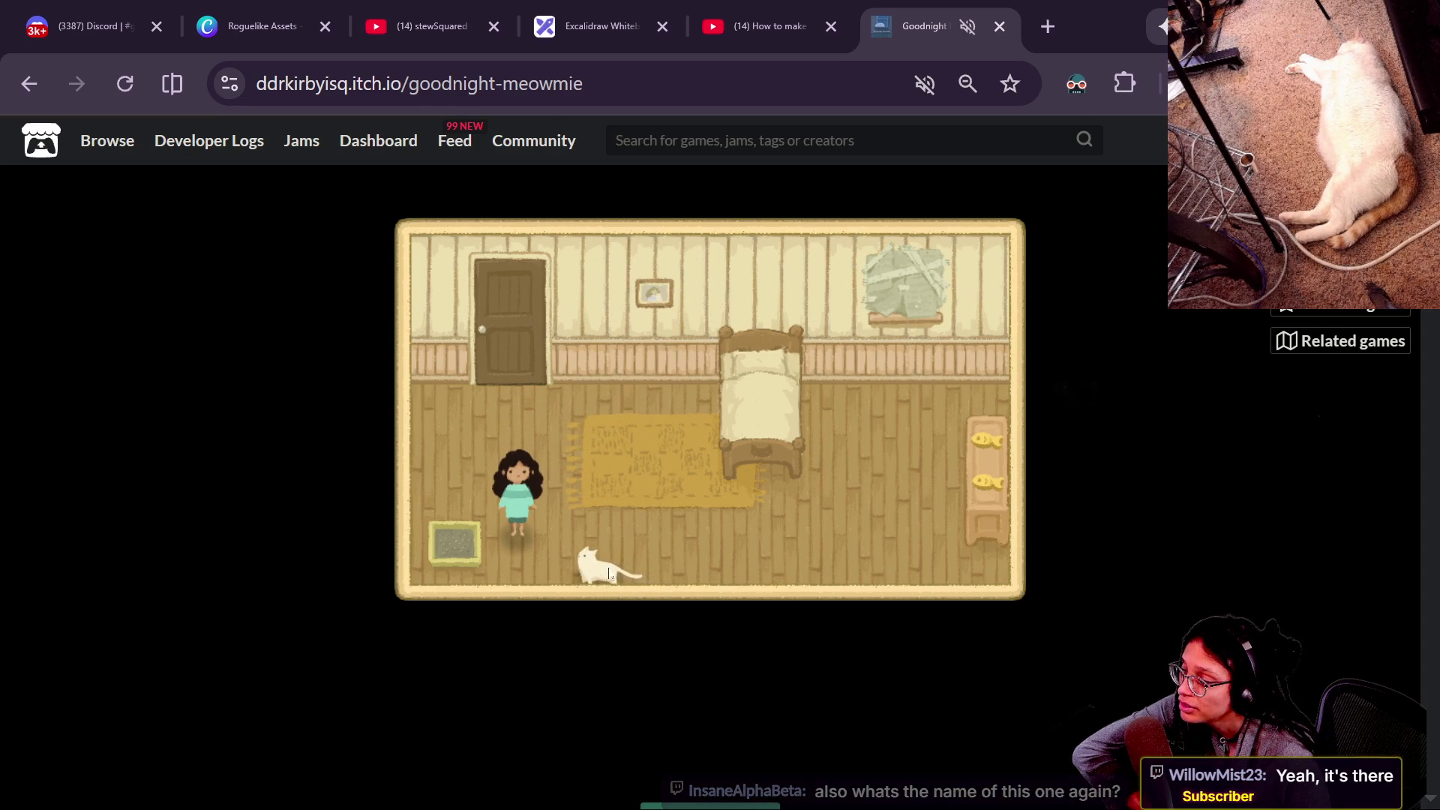
key("Right")
key("Down")
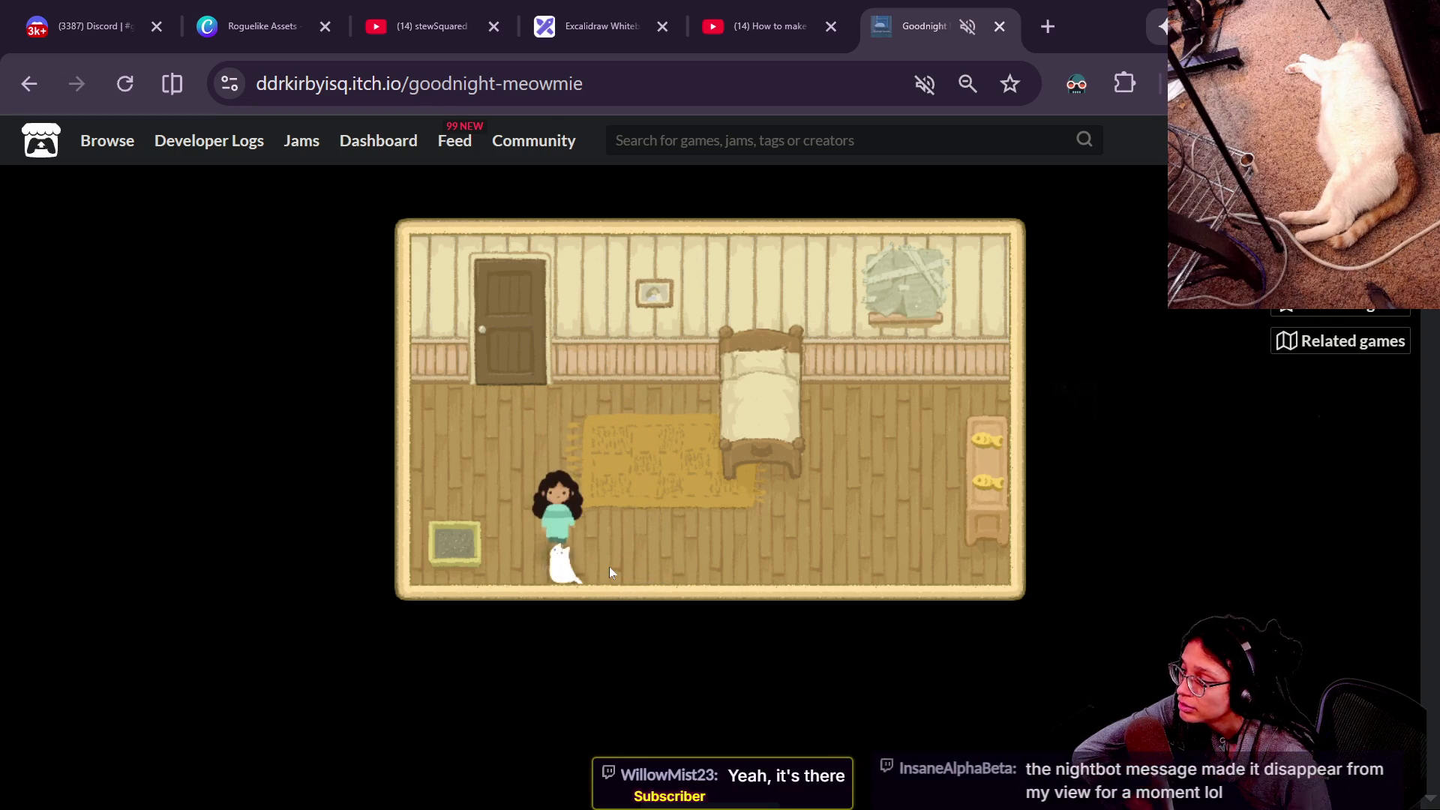
key("space")
key("space")
key("space")
key("space")
key("space")
key("Down")
key("Down")
key("Up")
key("Down")
key("space")
Carry the cat around the rug toward the bed.
key("Right")
key("Up")
key("Up")
key("Left")
key("Down")
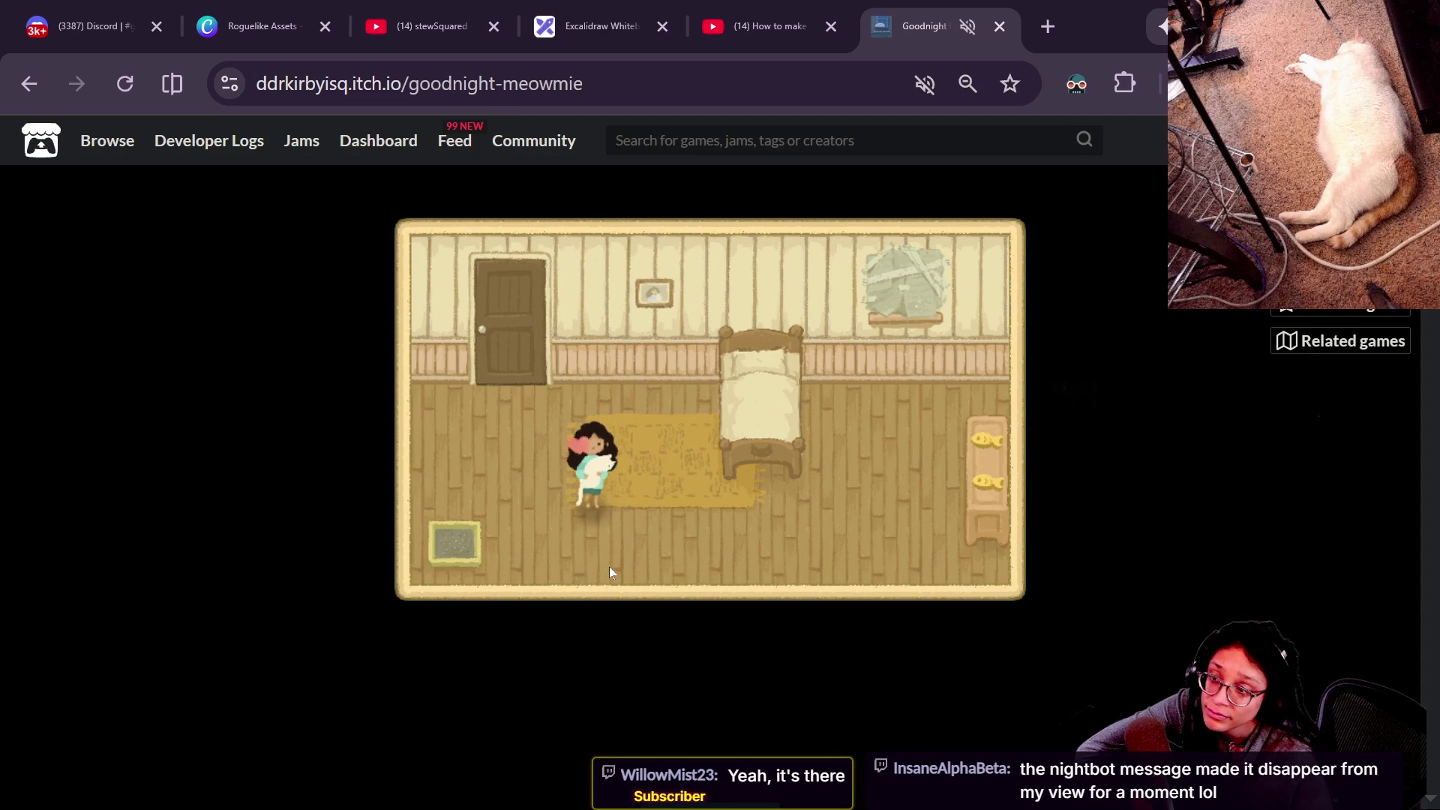
key("Right")
key("Up")
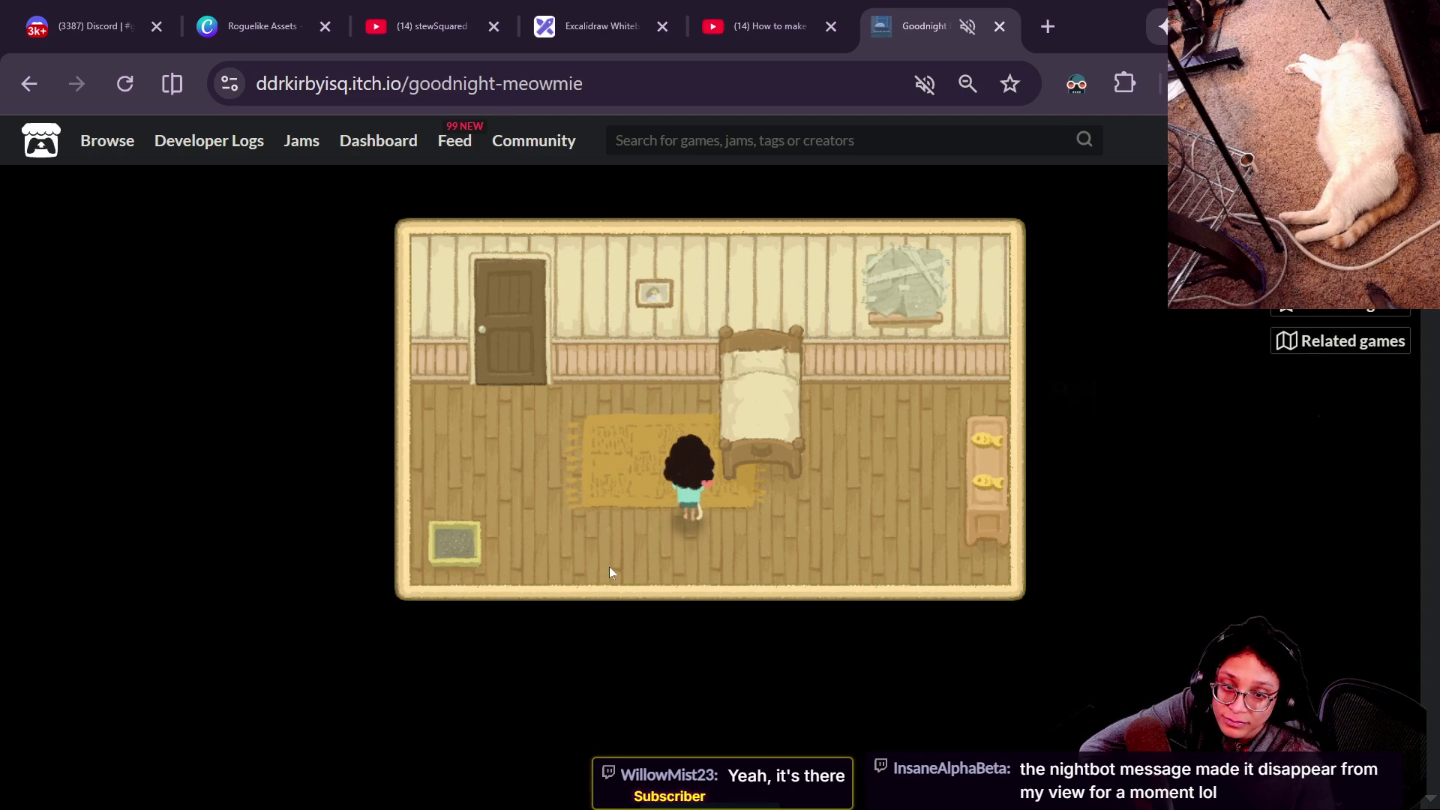
key("Down")
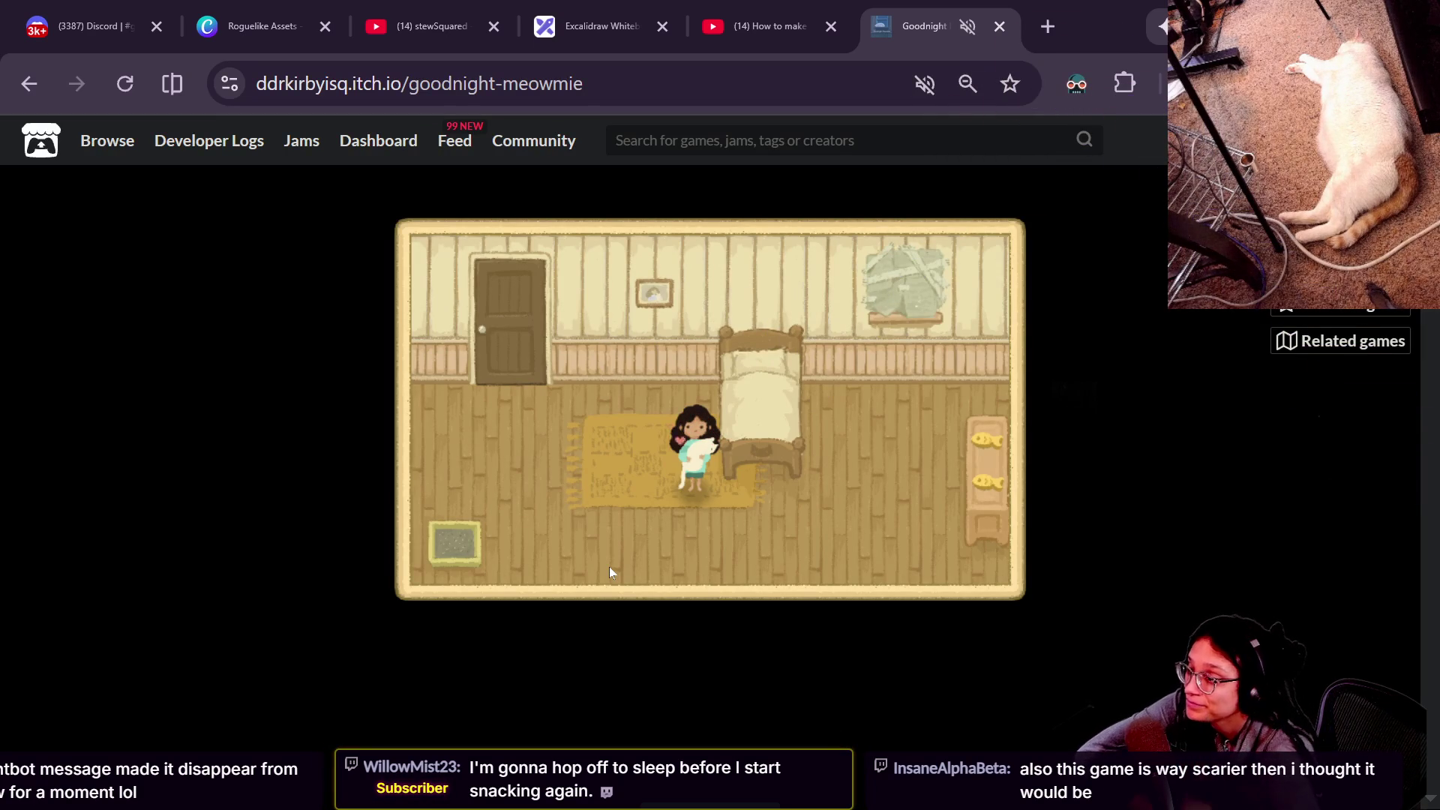
Walk the girl around the bed toward the fish shelf.
key("Down")
key("Left")
key("Right")
key("Right")
key("Up")
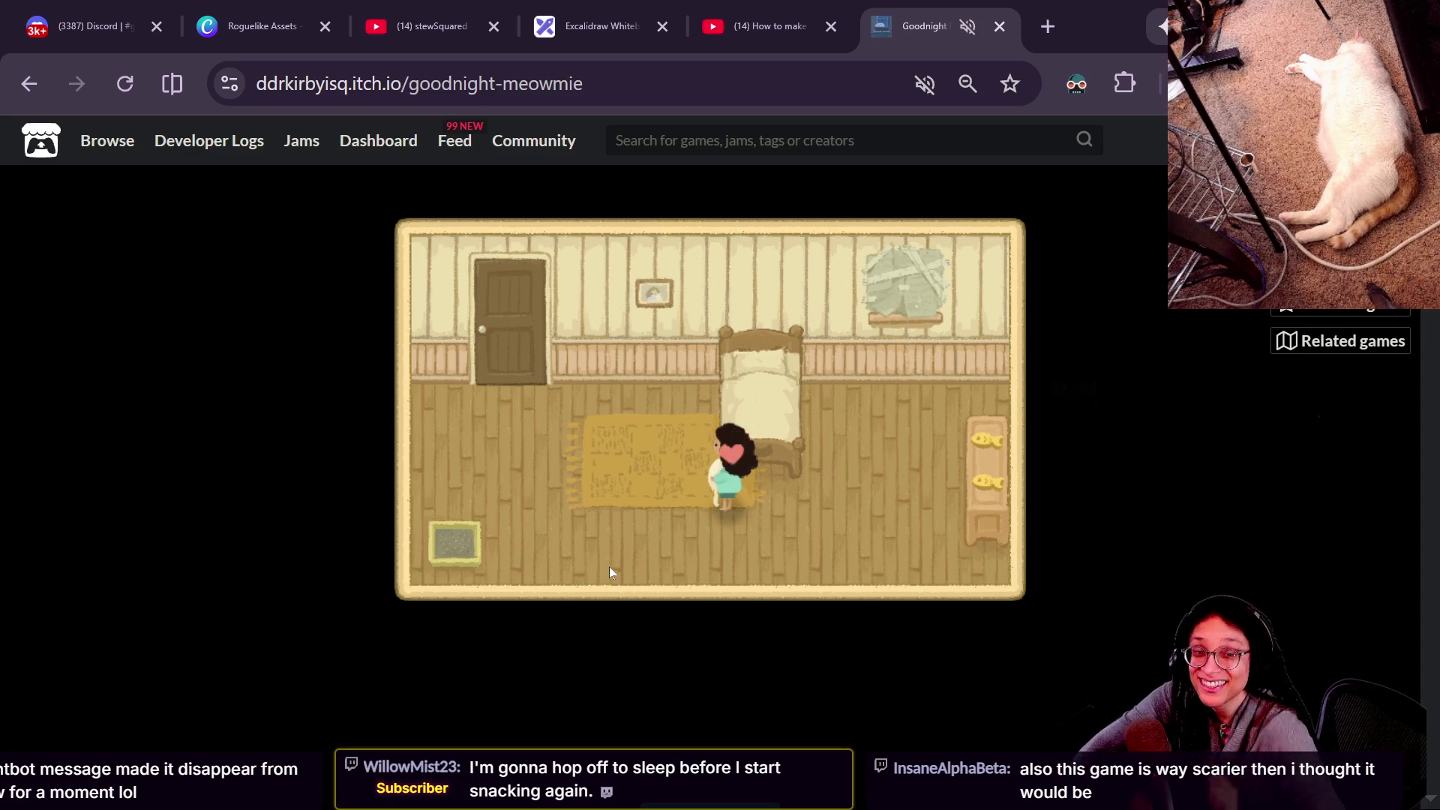
key("Down")
key("Up")
key("Right")
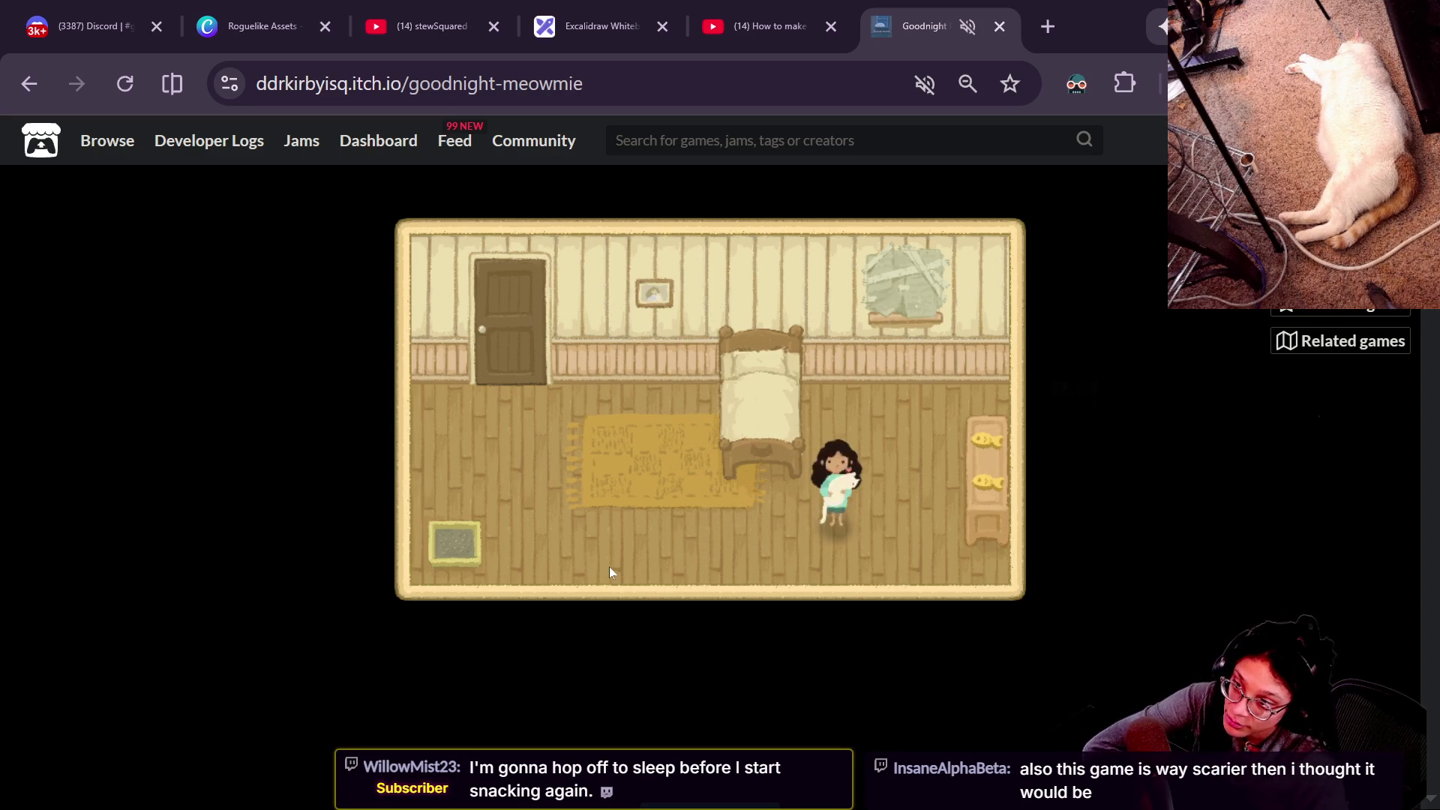
key("Up")
key("Right")
key("Down")
key("Right")
key("Up")
key("Right")
key("Up")
key("Right")
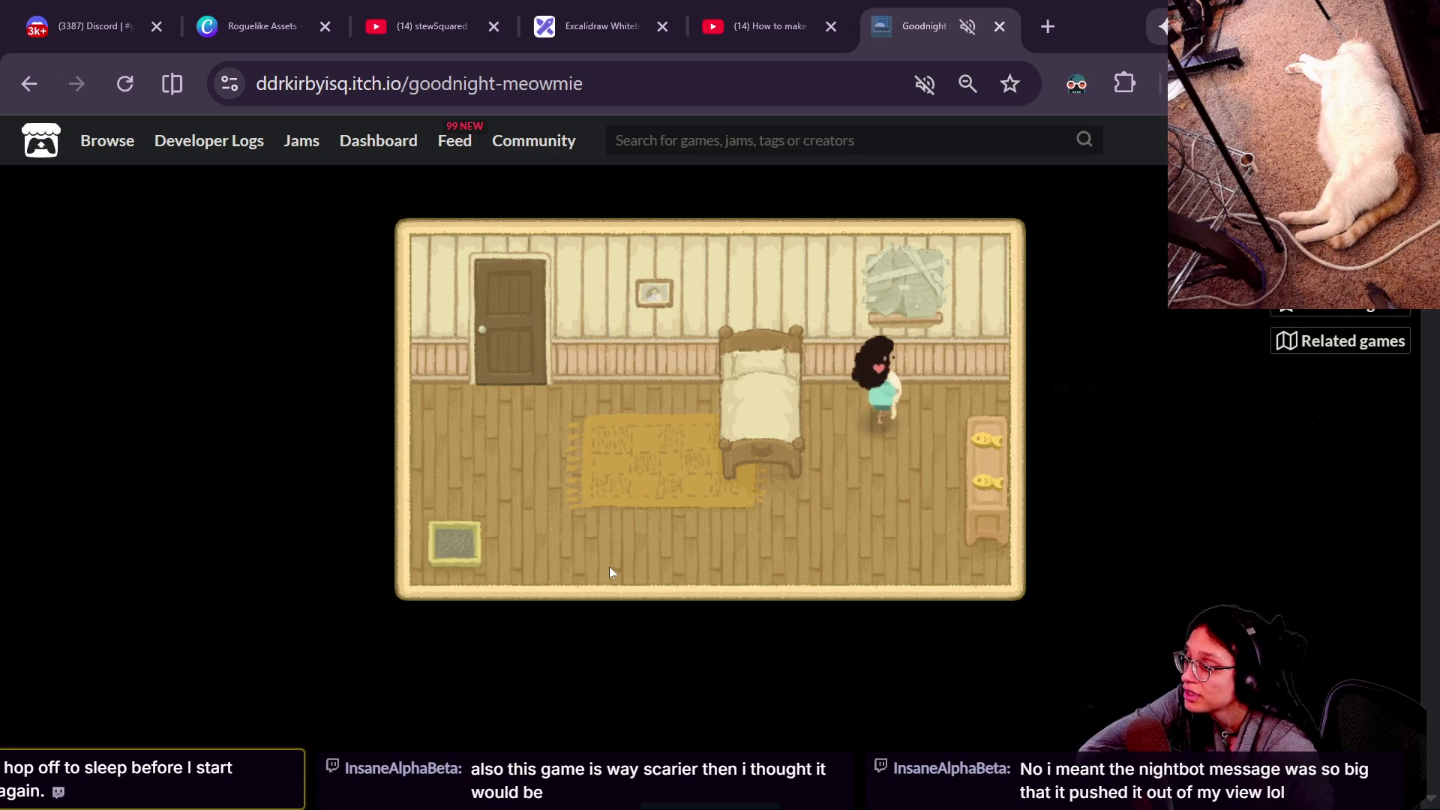
key("Down")
Pick up food from the fish shelf and head back toward the cat.
key("Right")
key("z")
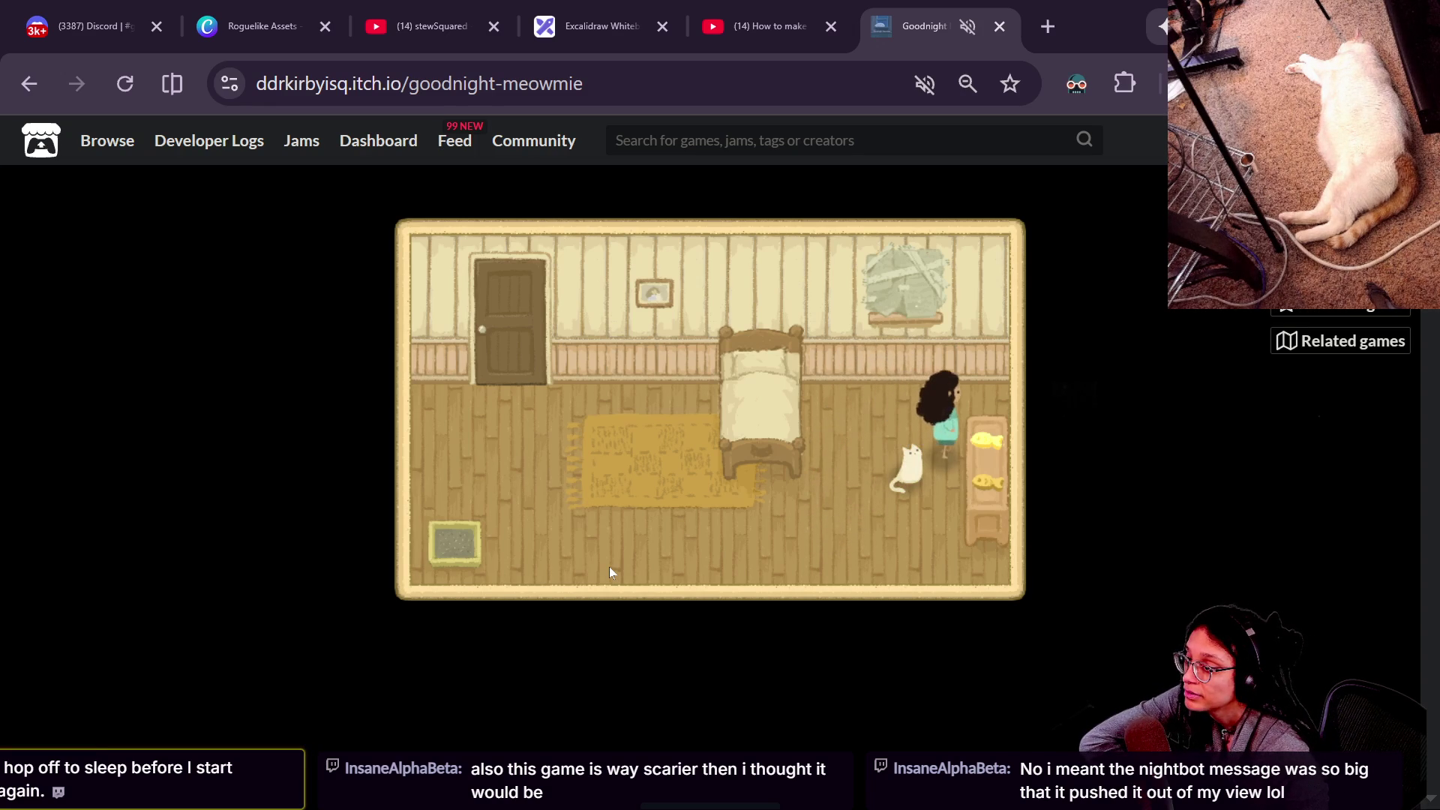
key("z")
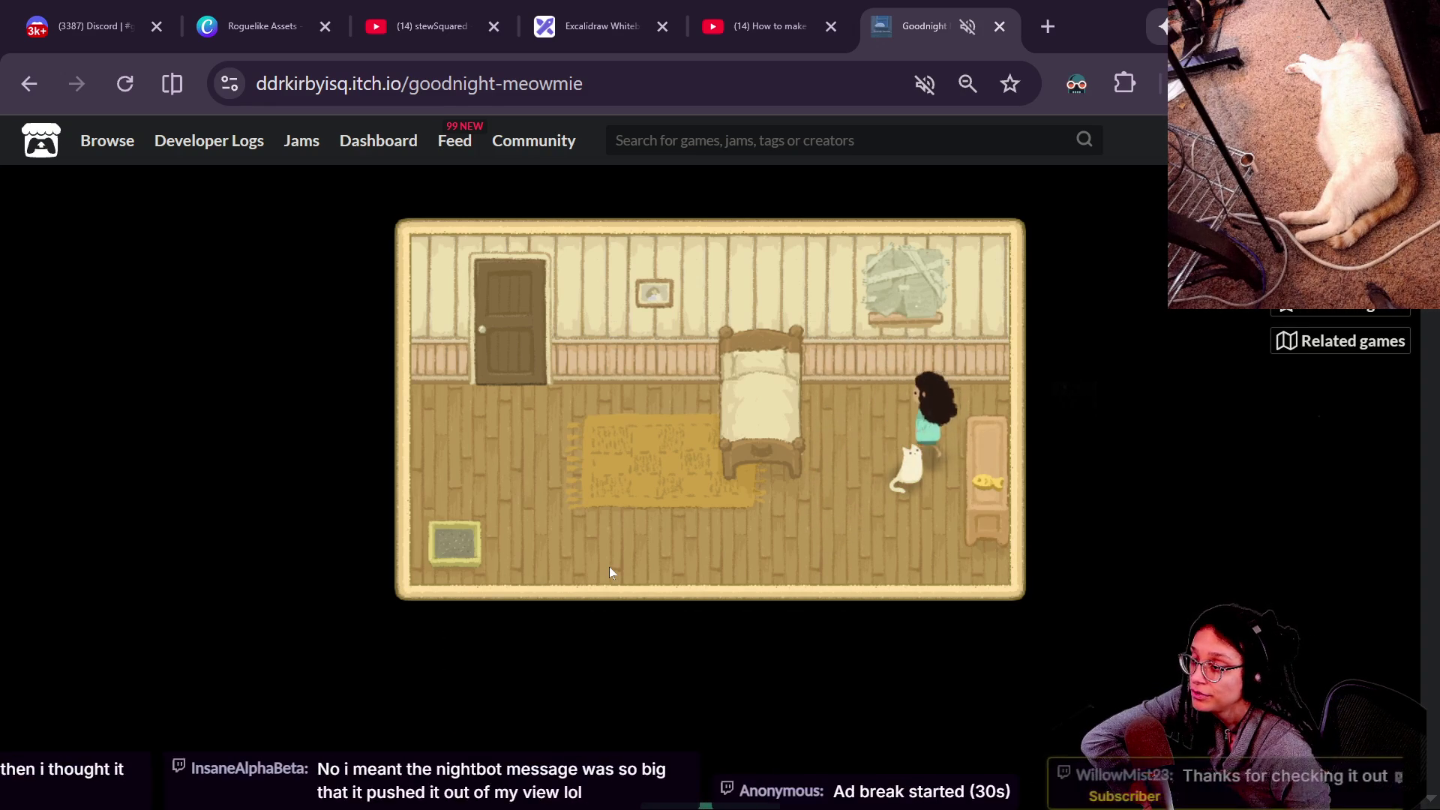
key("Left")
key("Down")
Feed Meowmie the fish, play with her, and say goodnight so night passes.
key("Up")
key("Left")
key("Right")
key("z")
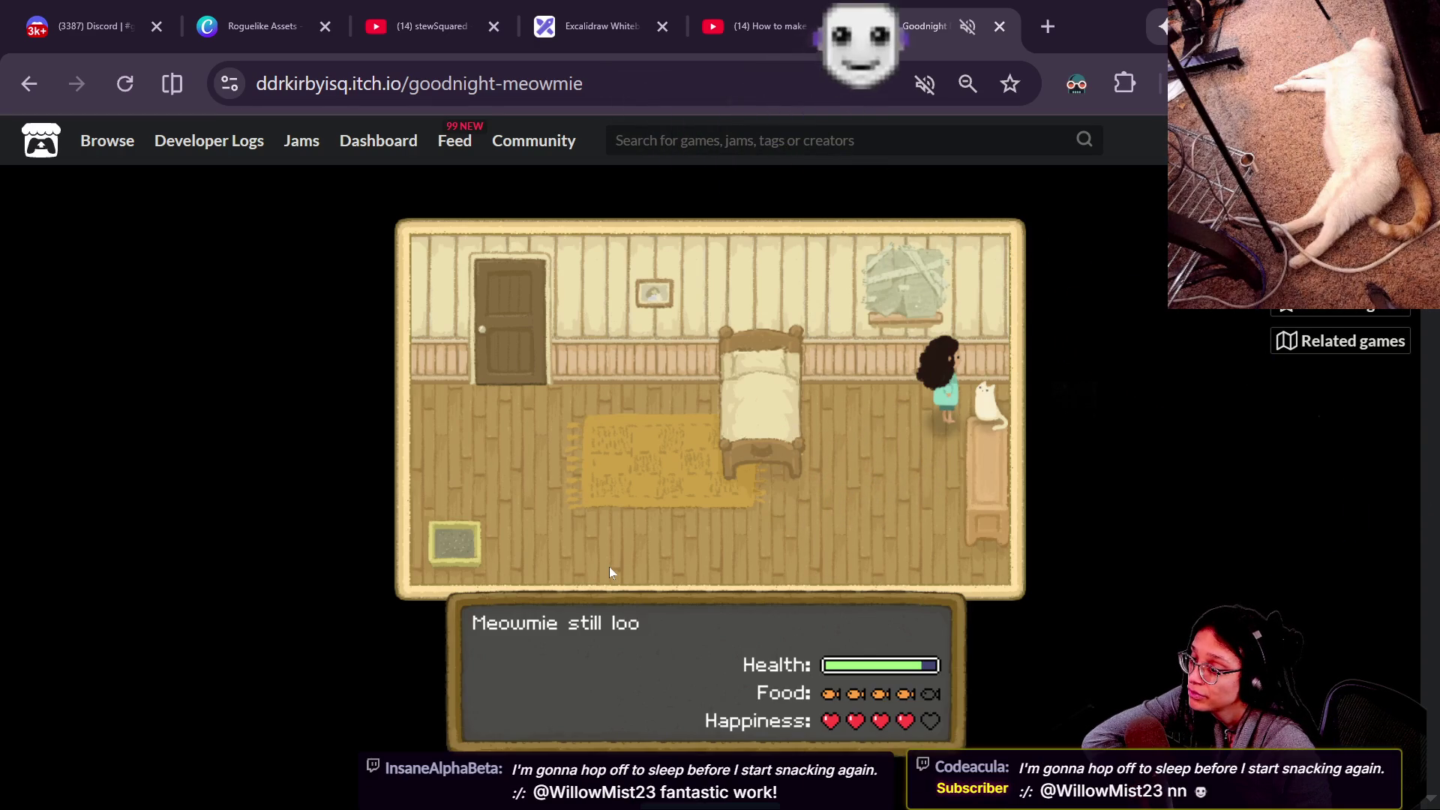
key("Down")
key("z")
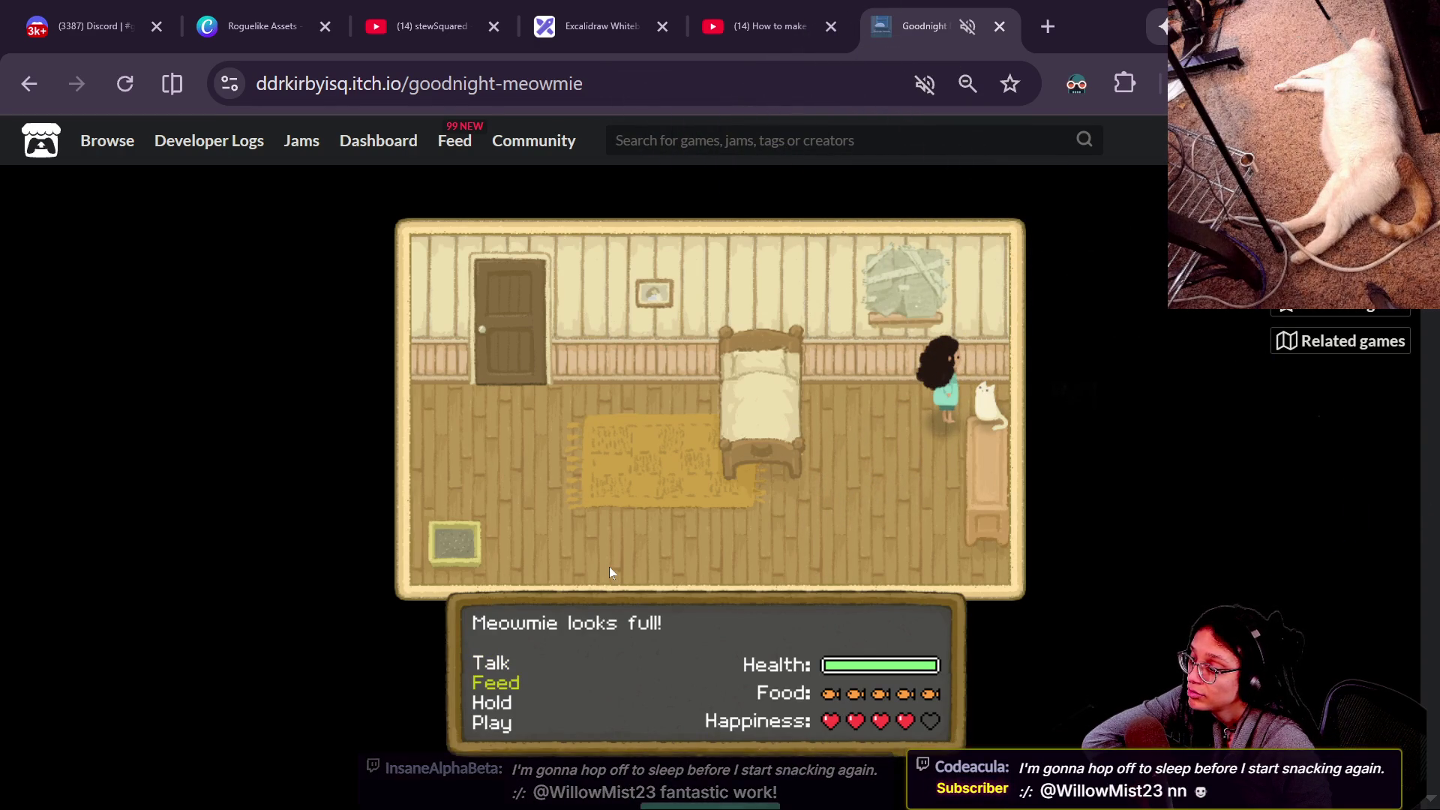
key("Down")
key("Down")
key("z")
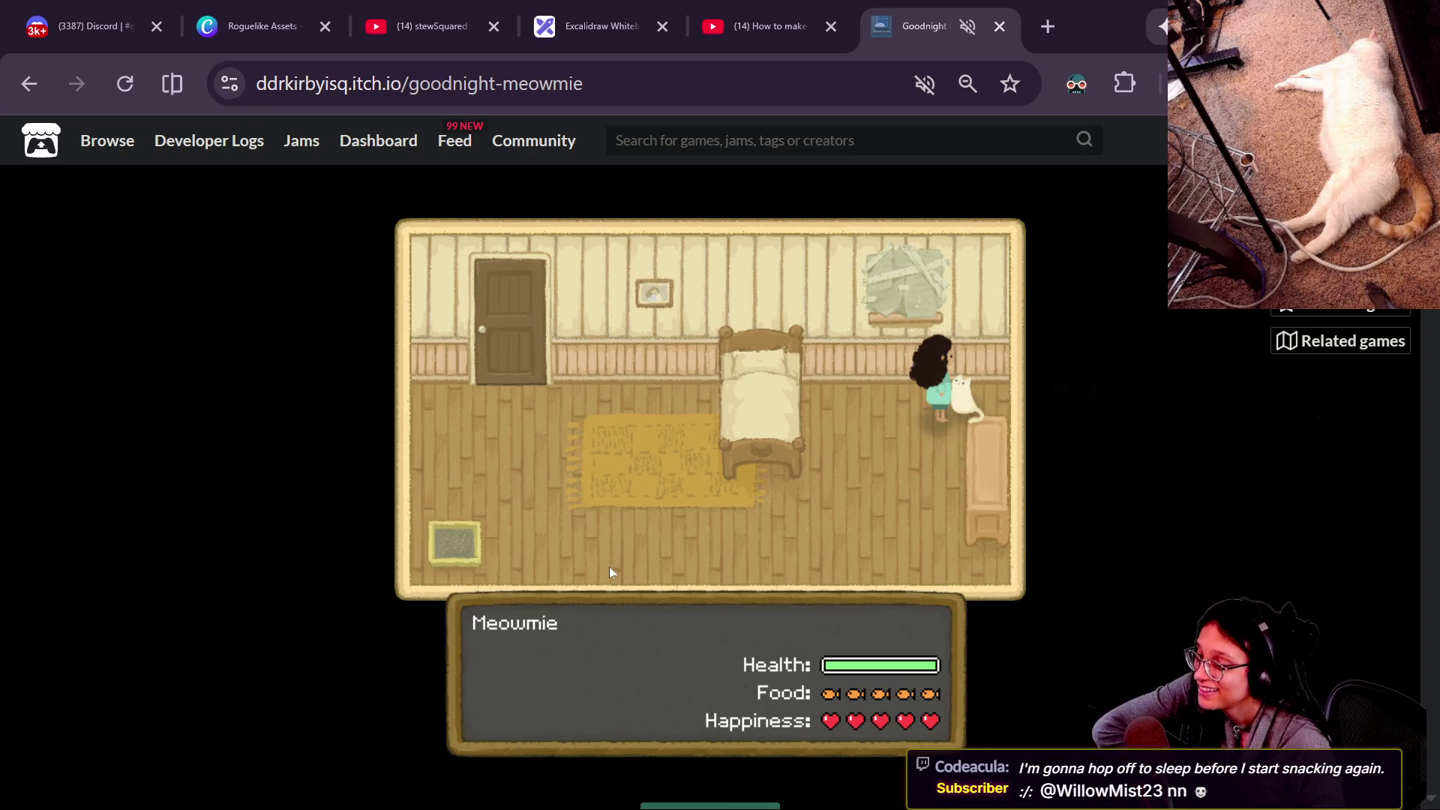
key("z")
key("z")
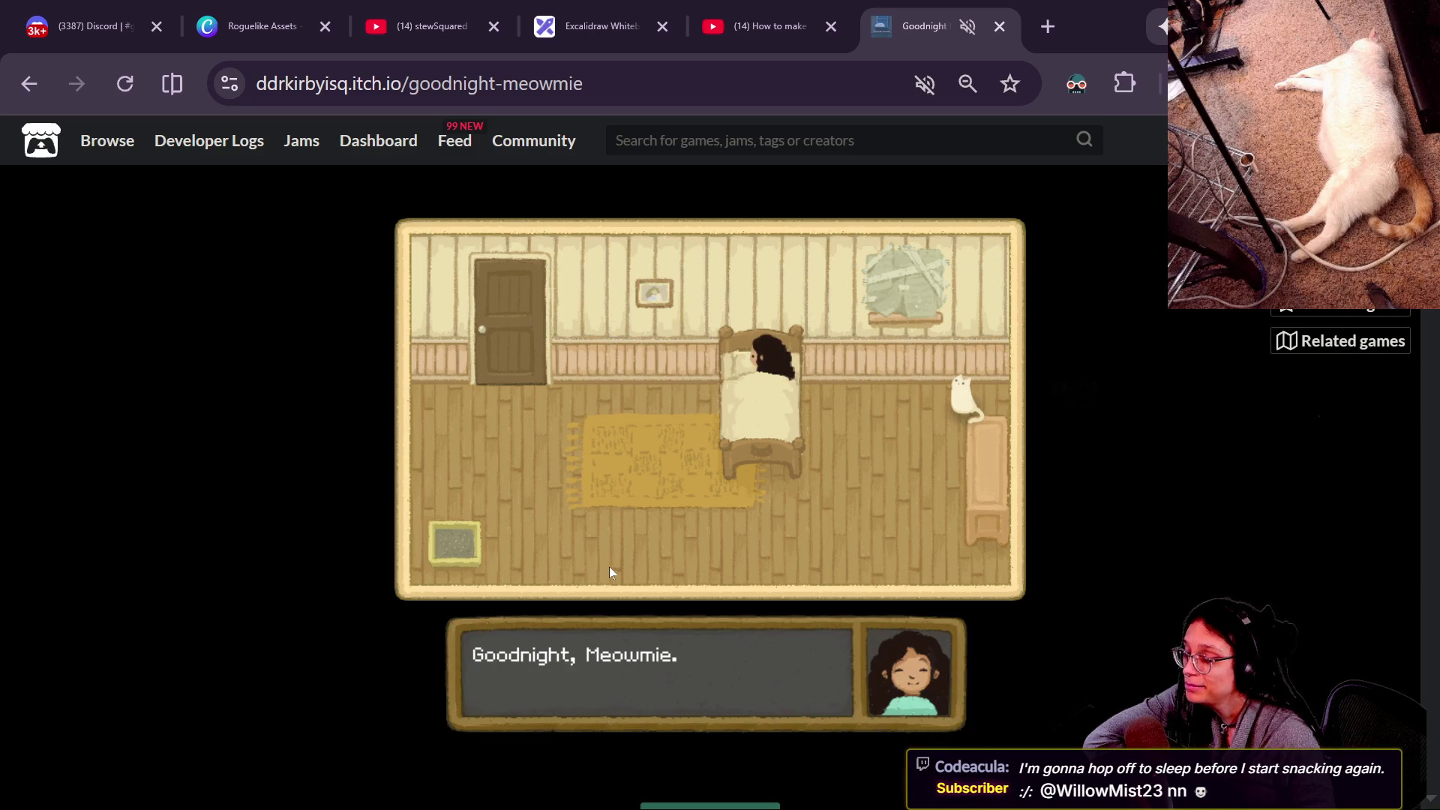
key("z")
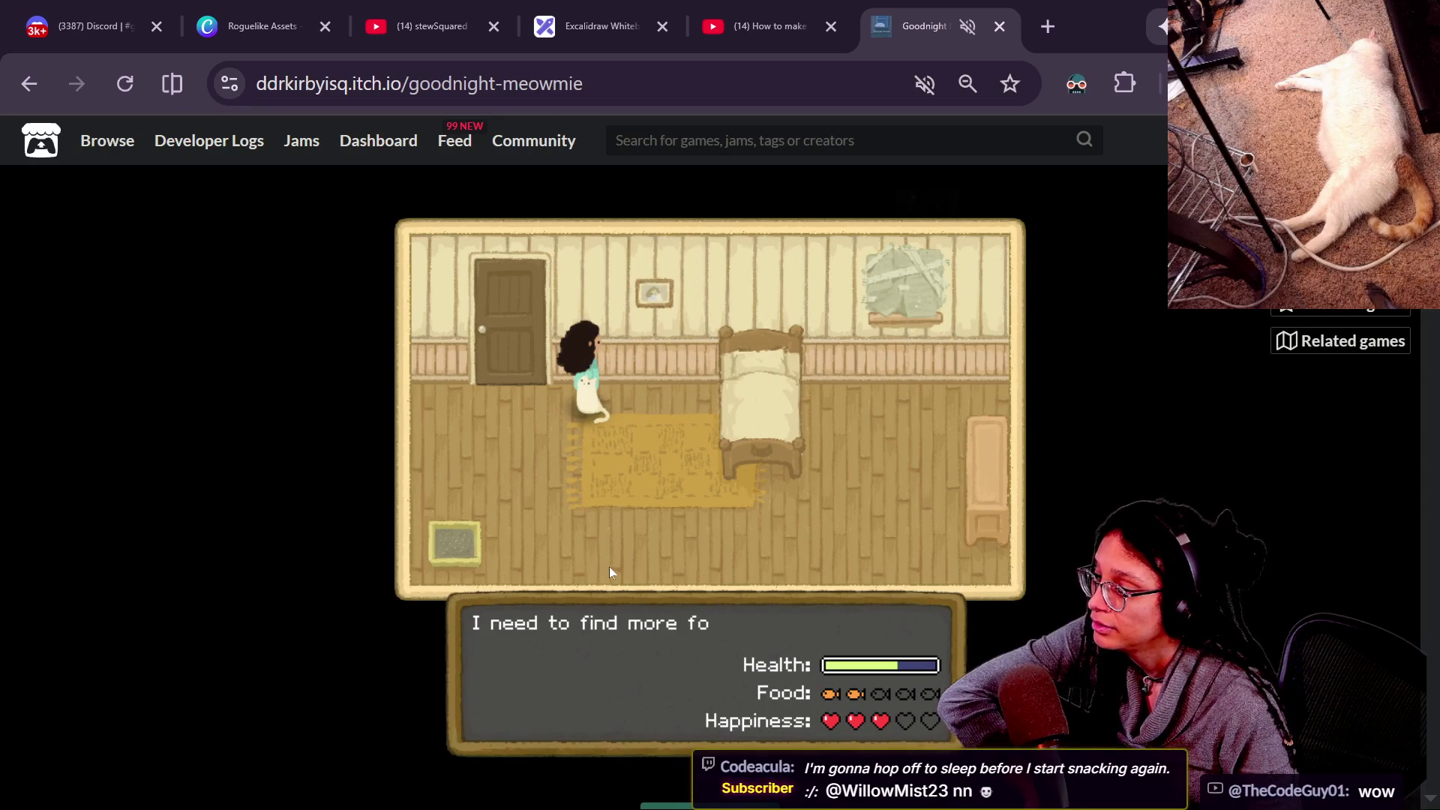
Choose Talk and have the girl tell Meowmie she's leaving to find food.
key("Down")
key("Down")
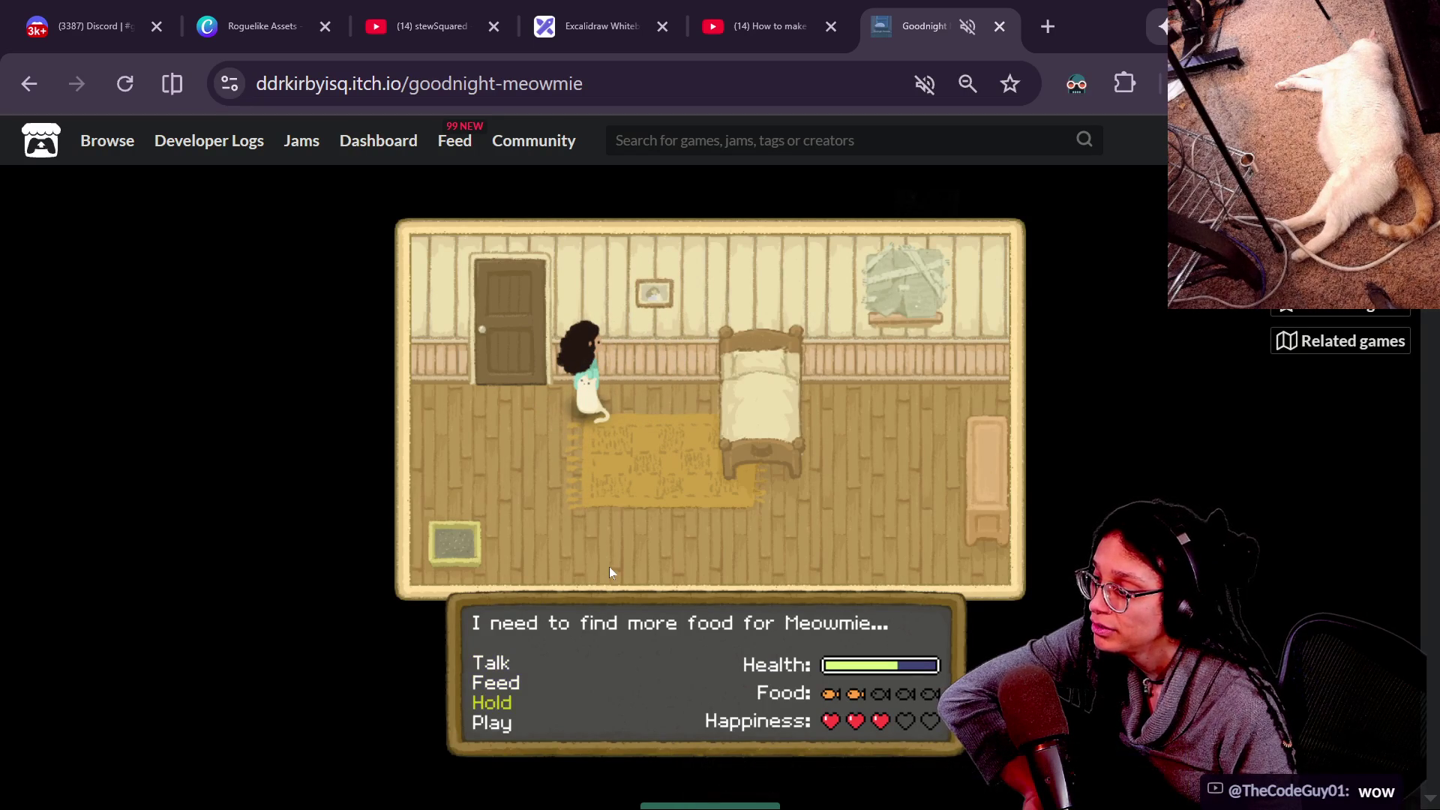
key("Up")
key("Up")
key("Return")
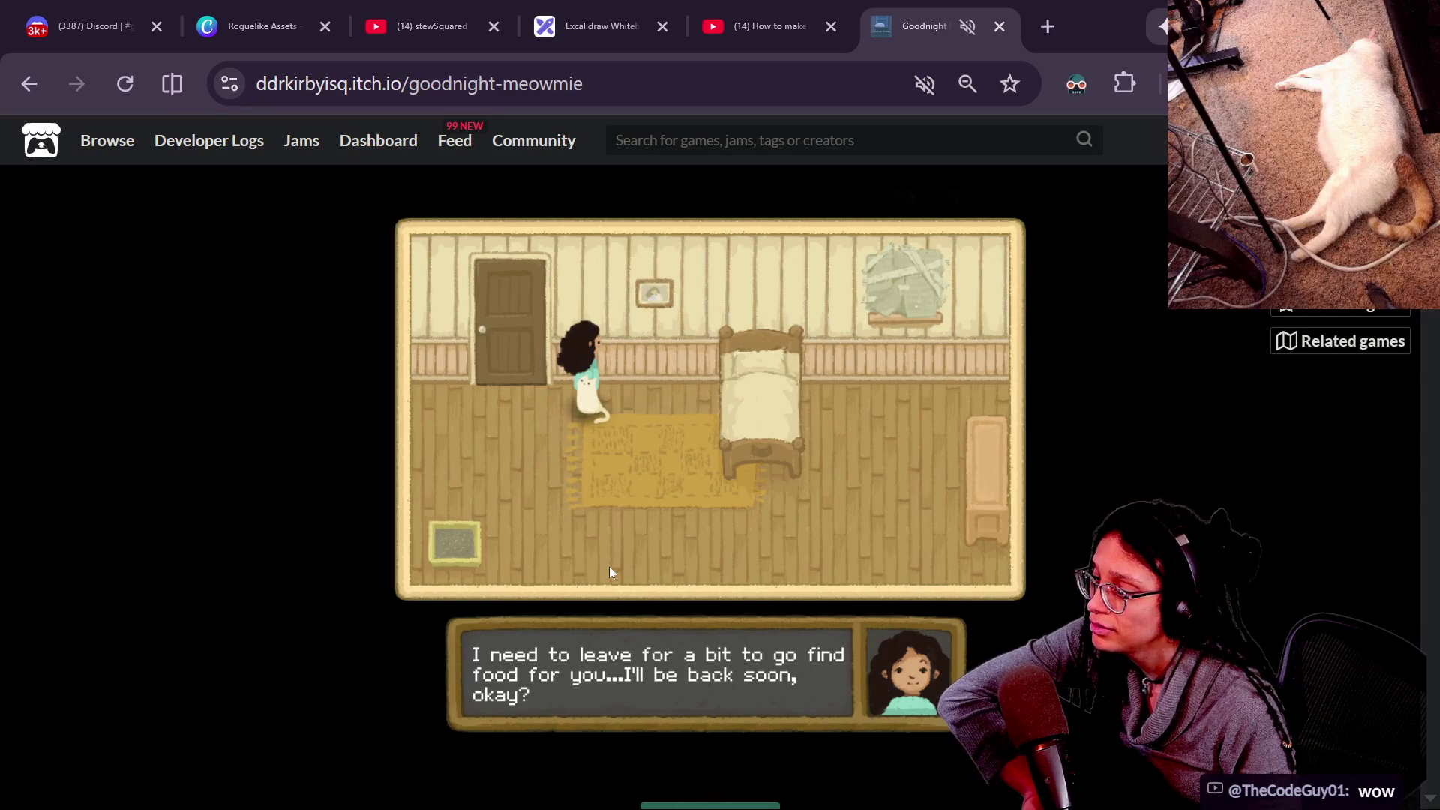
key("Return")
key("Return")
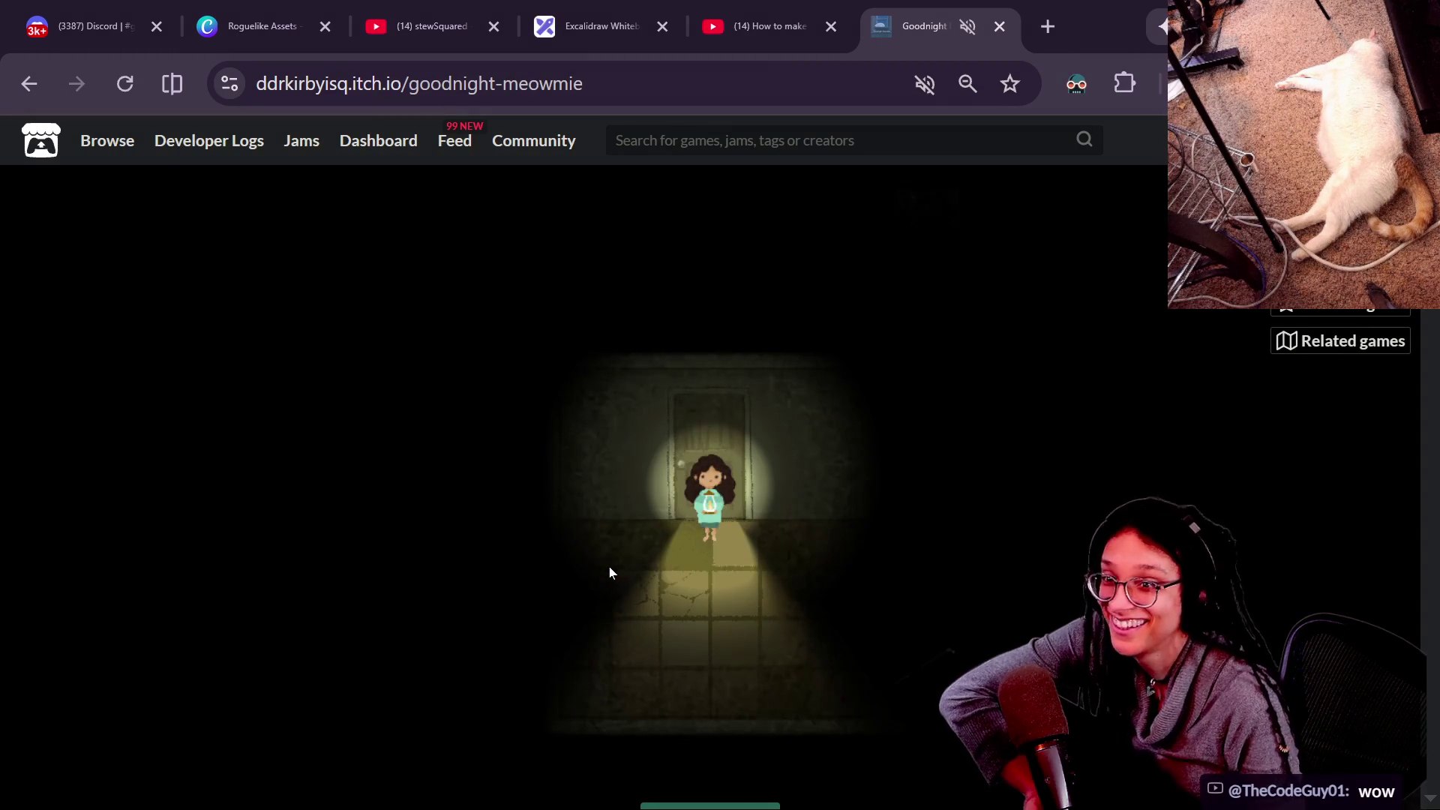
Walk the girl right along the hallway and through the next door.
key("Right")
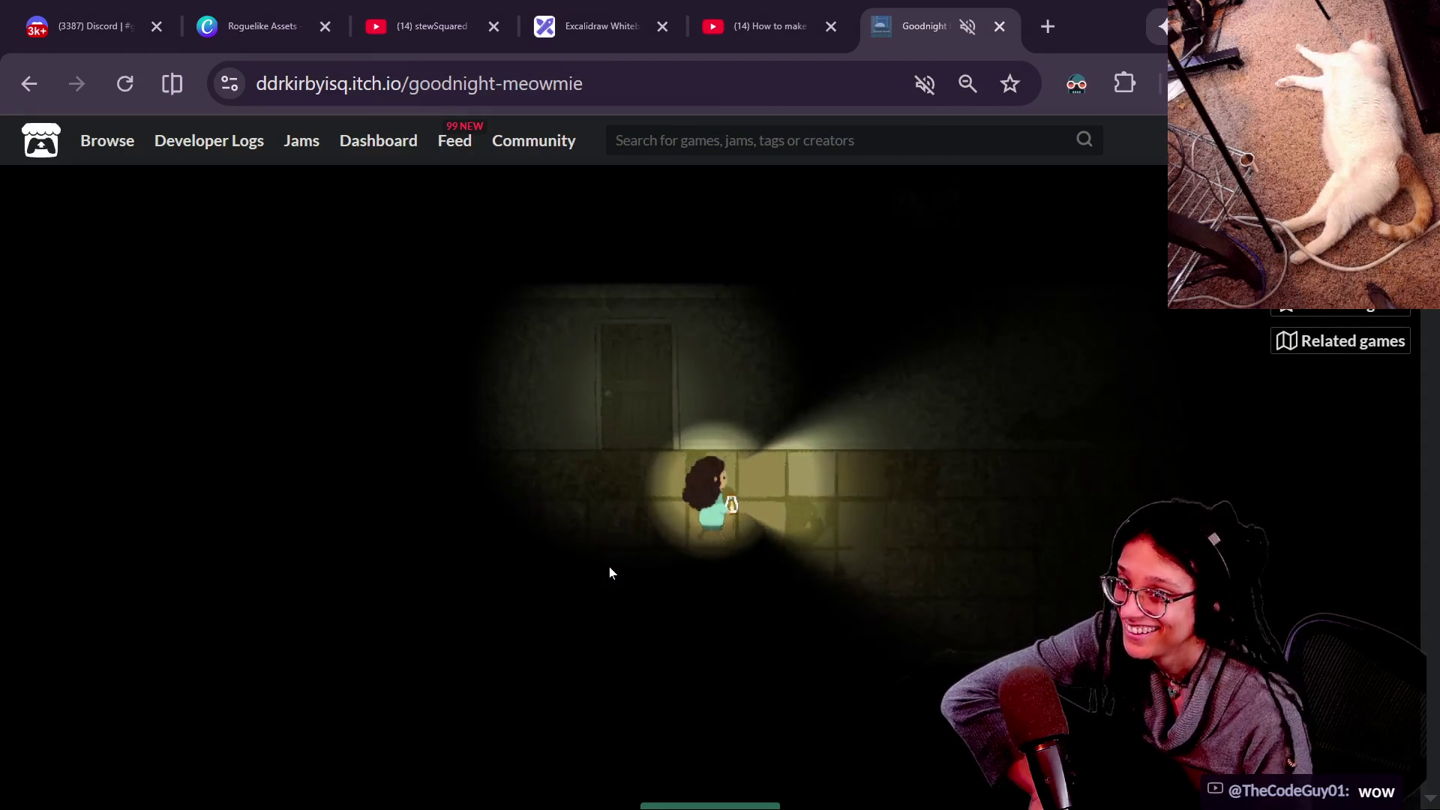
key("Right")
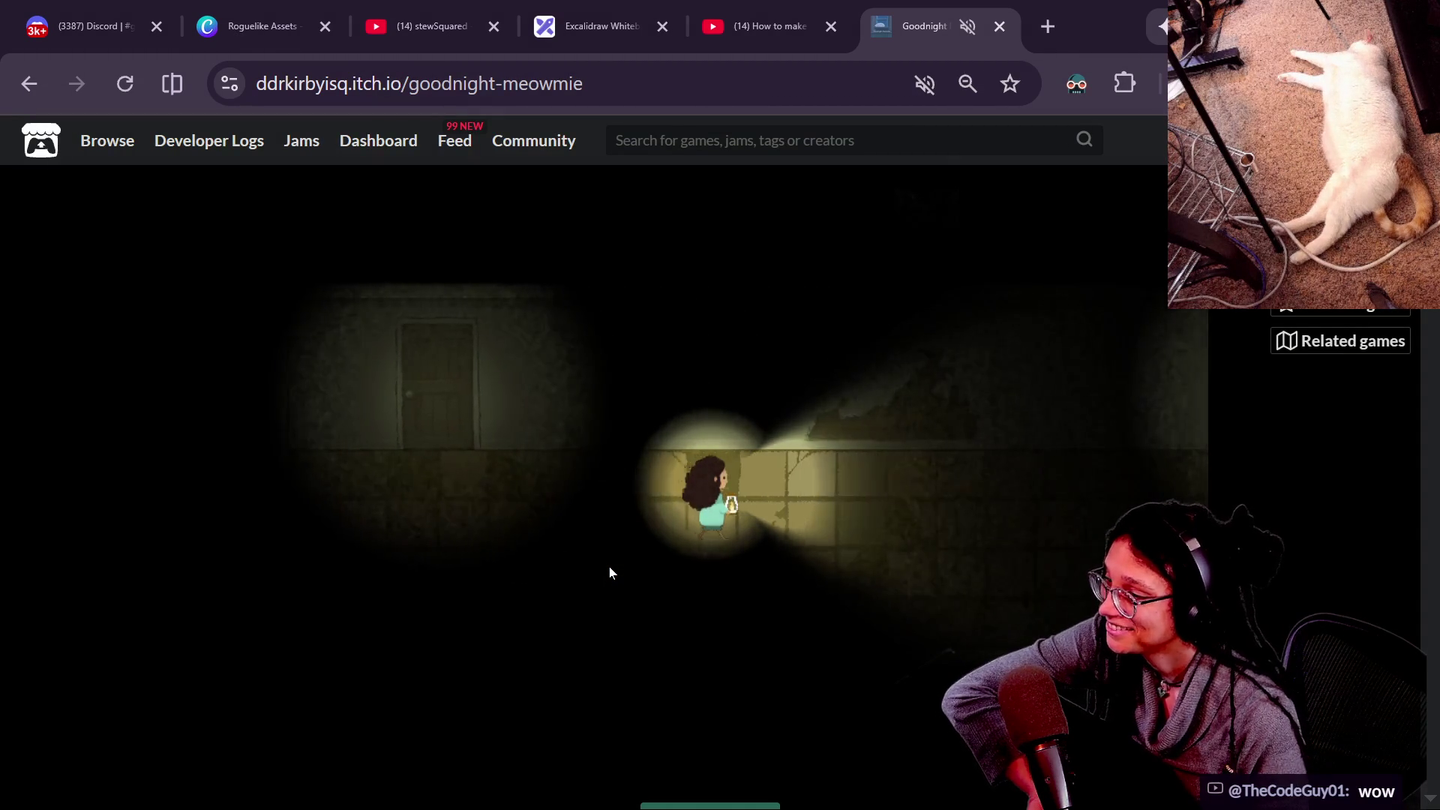
key("Right")
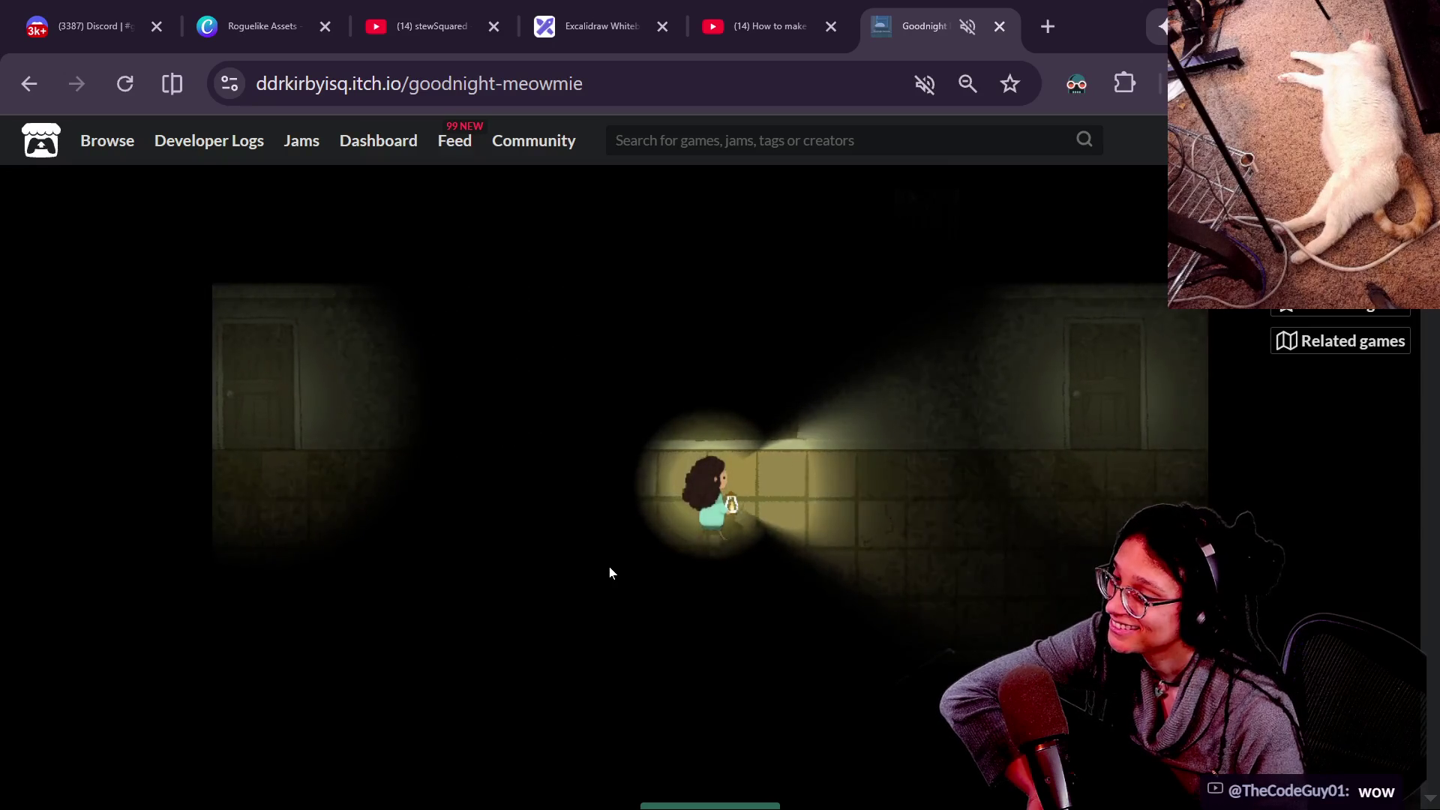
key("Right")
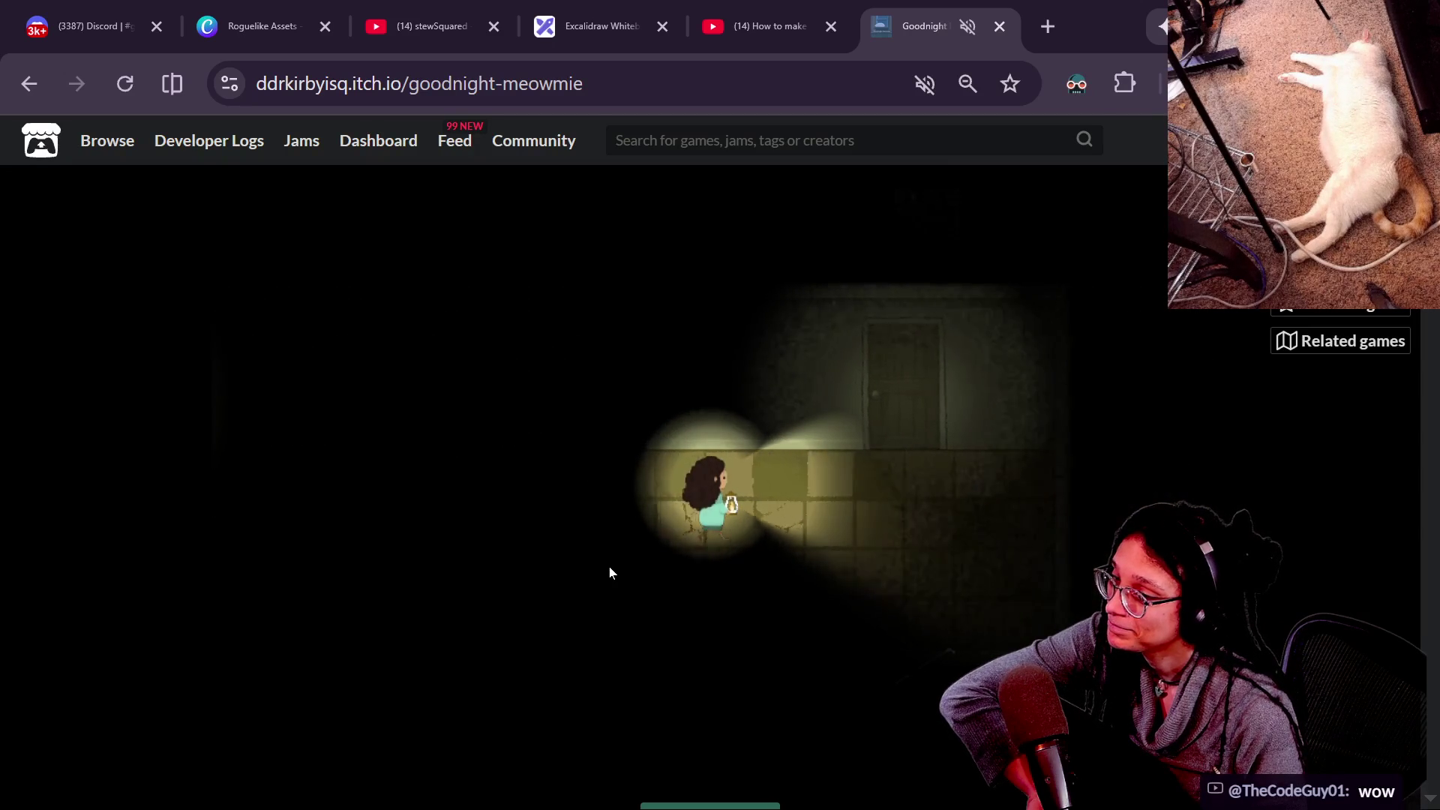
key("Right")
key("Up")
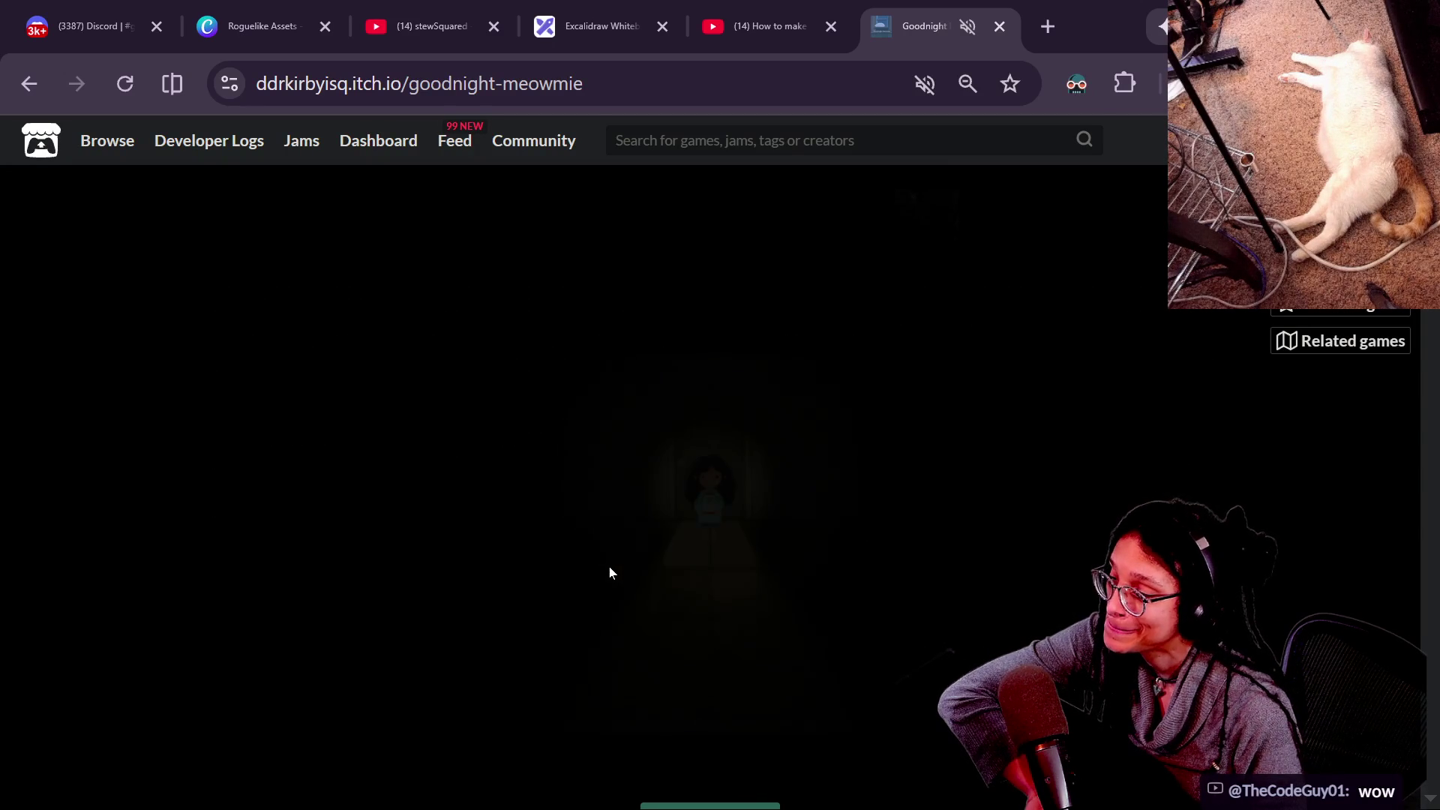
Cross the dark room with the flashlight toward the red corridor.
key("Right")
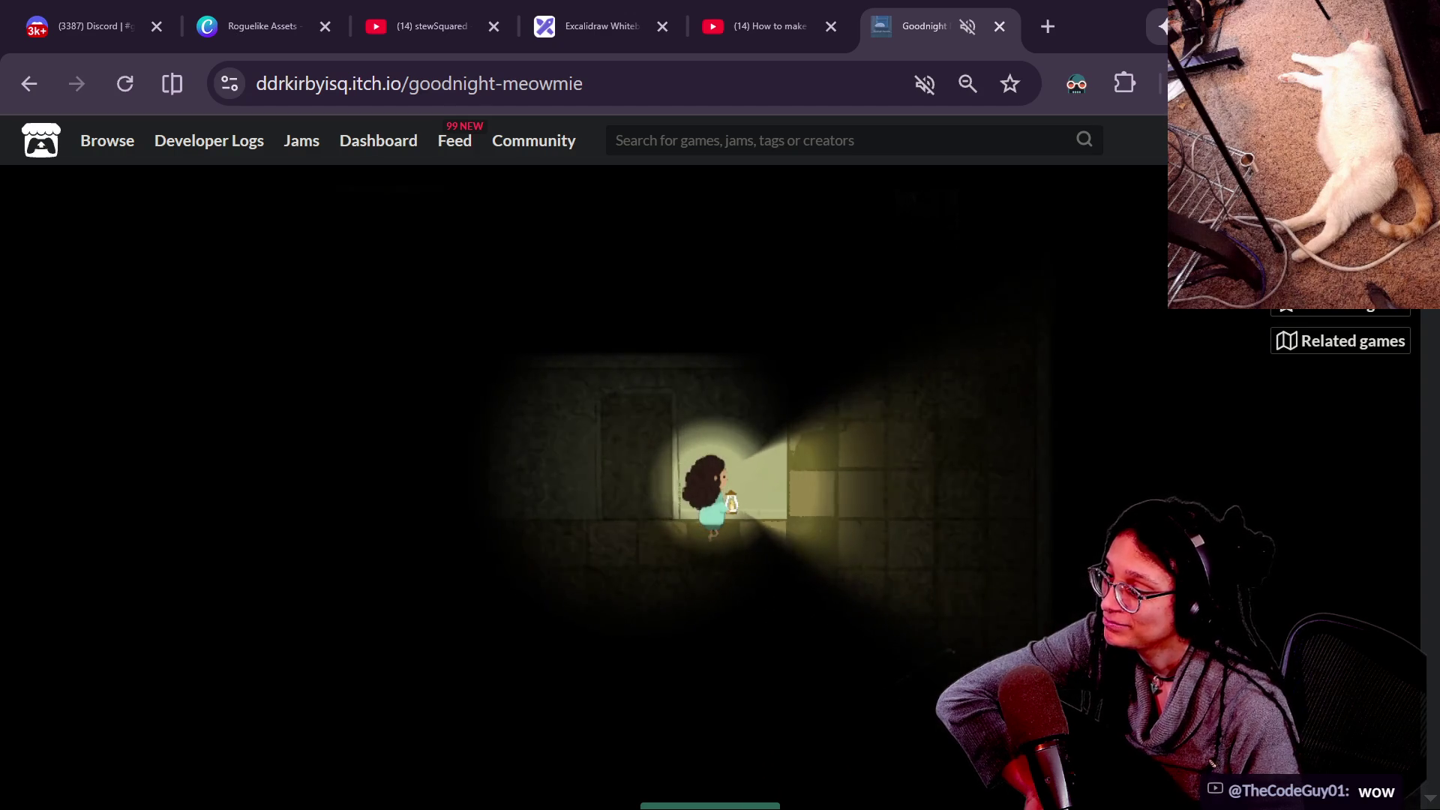
key("Right")
key("Up")
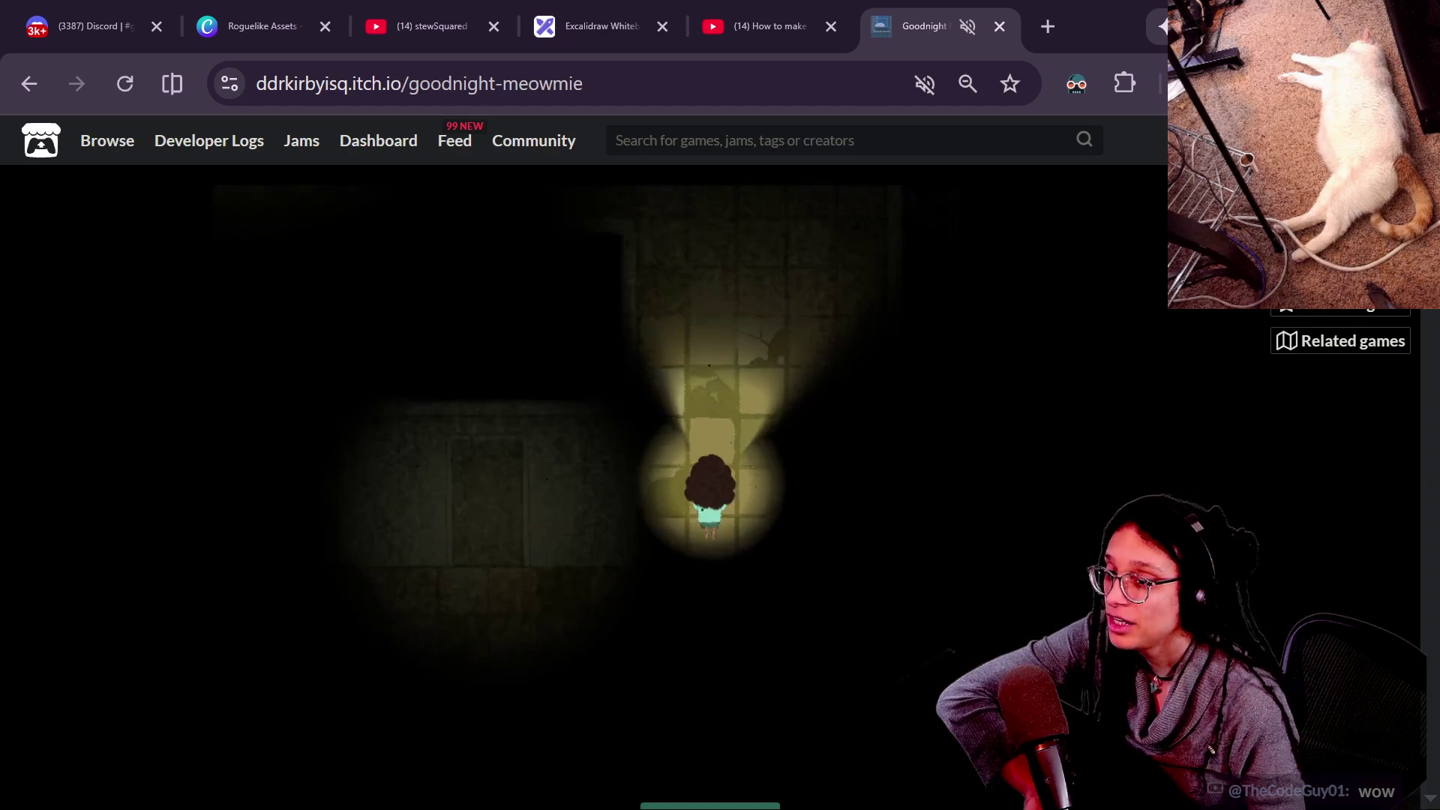
key("Up")
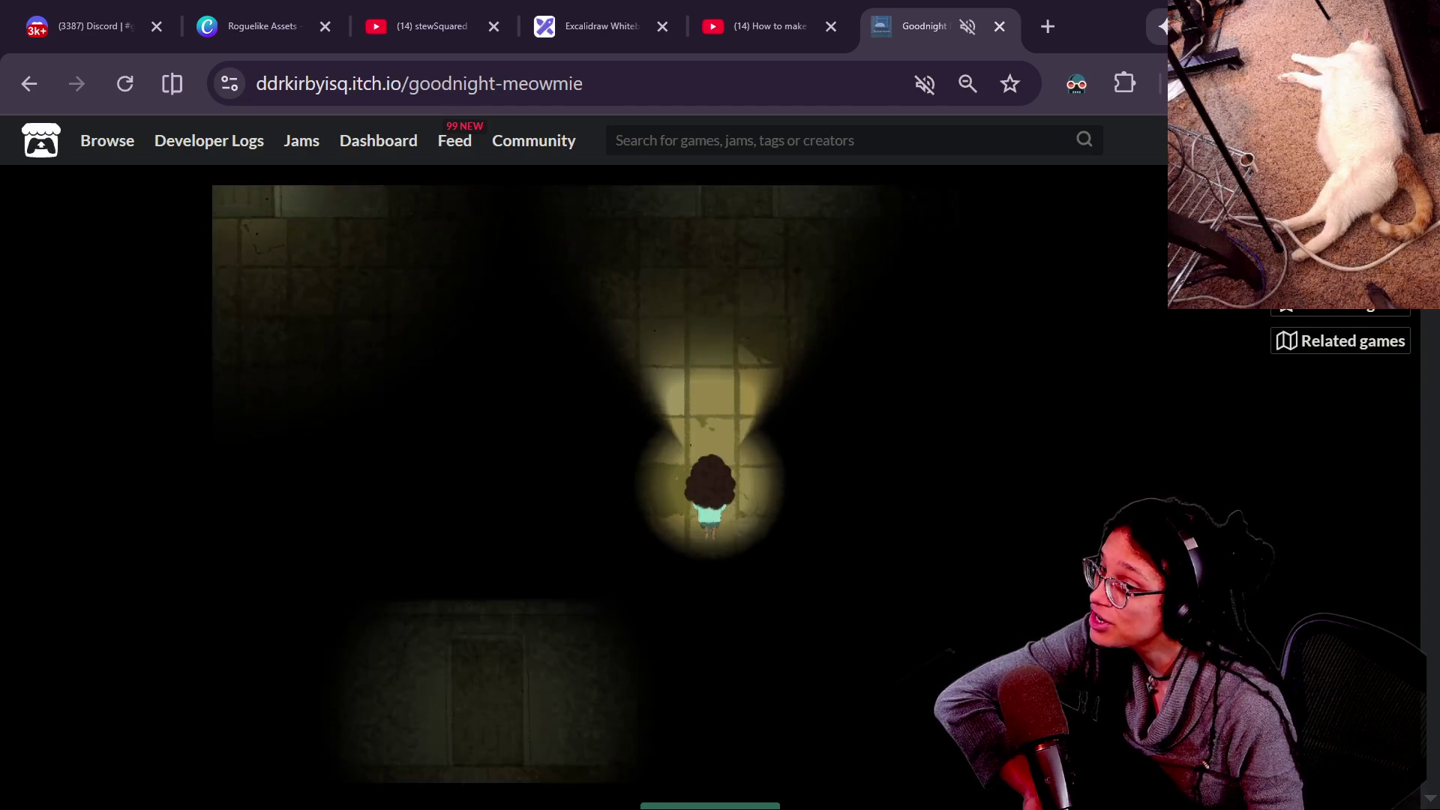
key("Up")
key("Left")
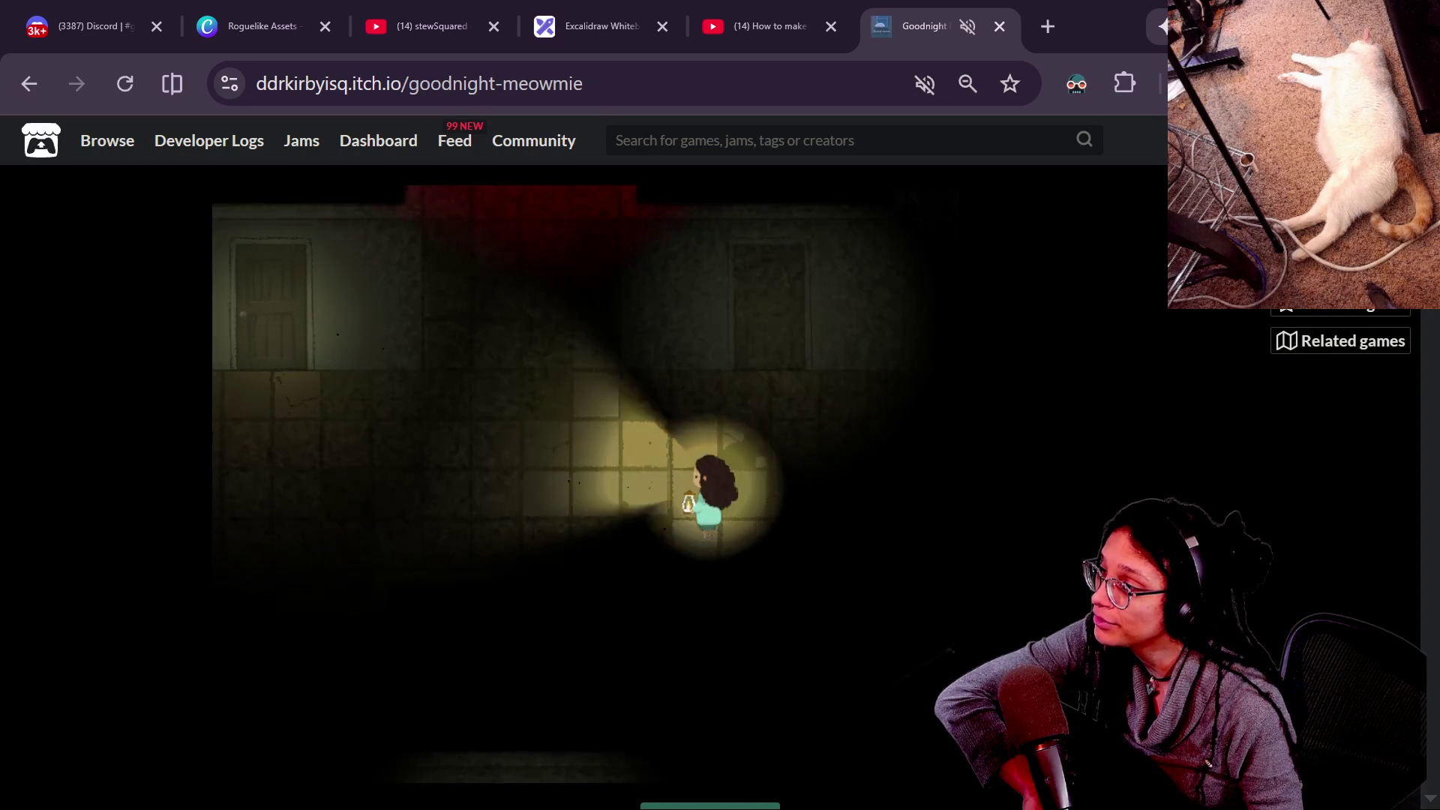
key("Up")
key("Left")
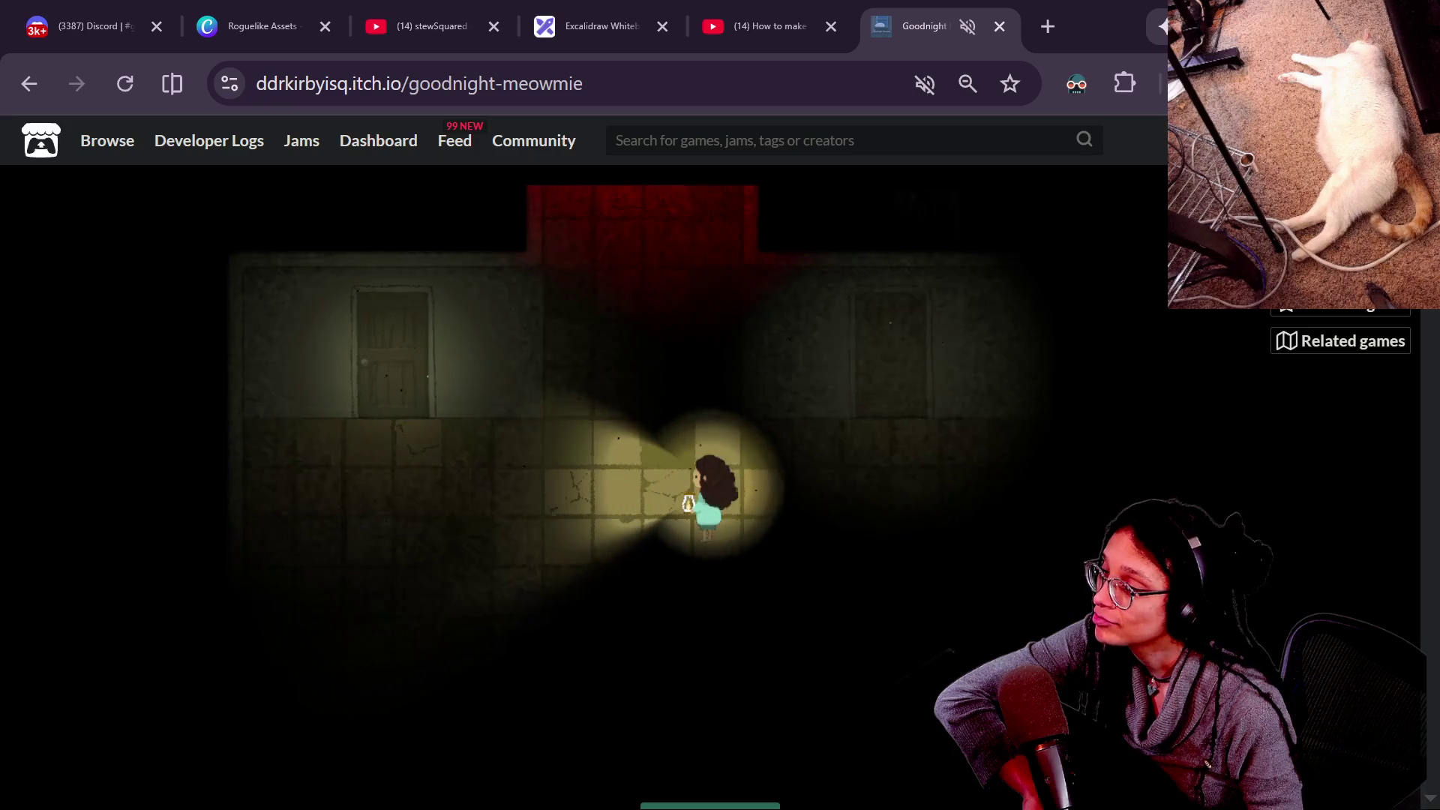
key("Up")
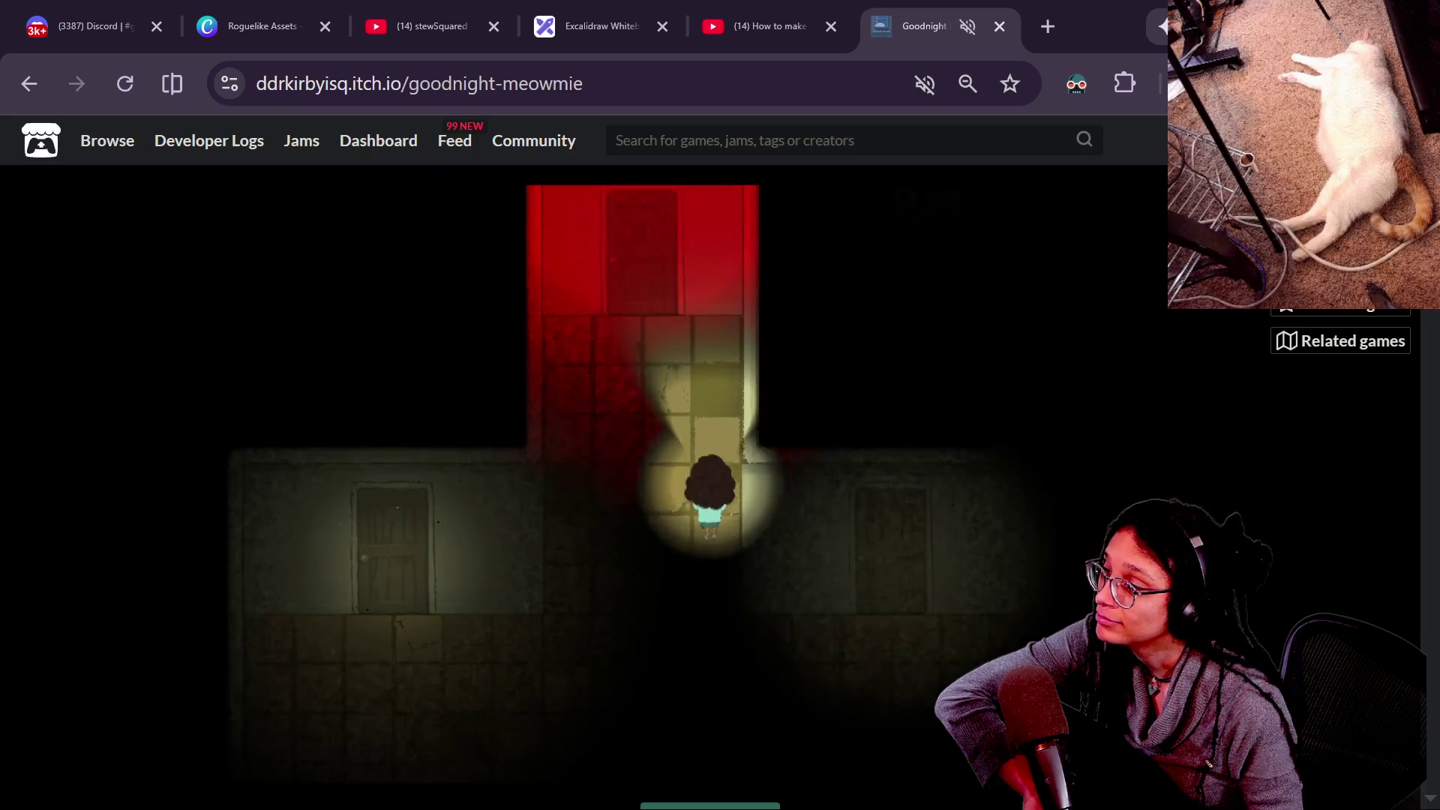
Climb the red corridor into the next room and walk left toward the bloody skull.
key("Up")
key("Right")
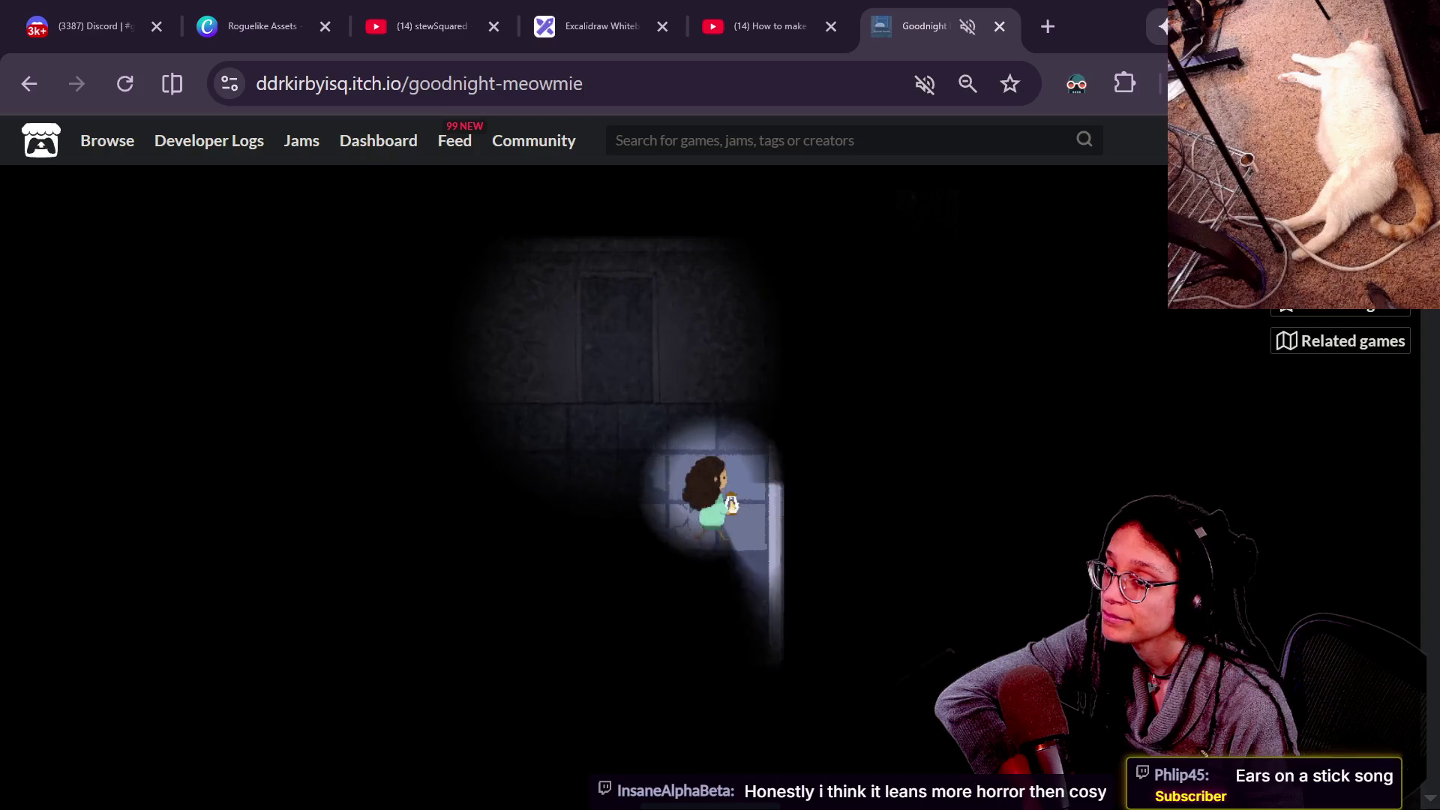
key("Right")
key("Left")
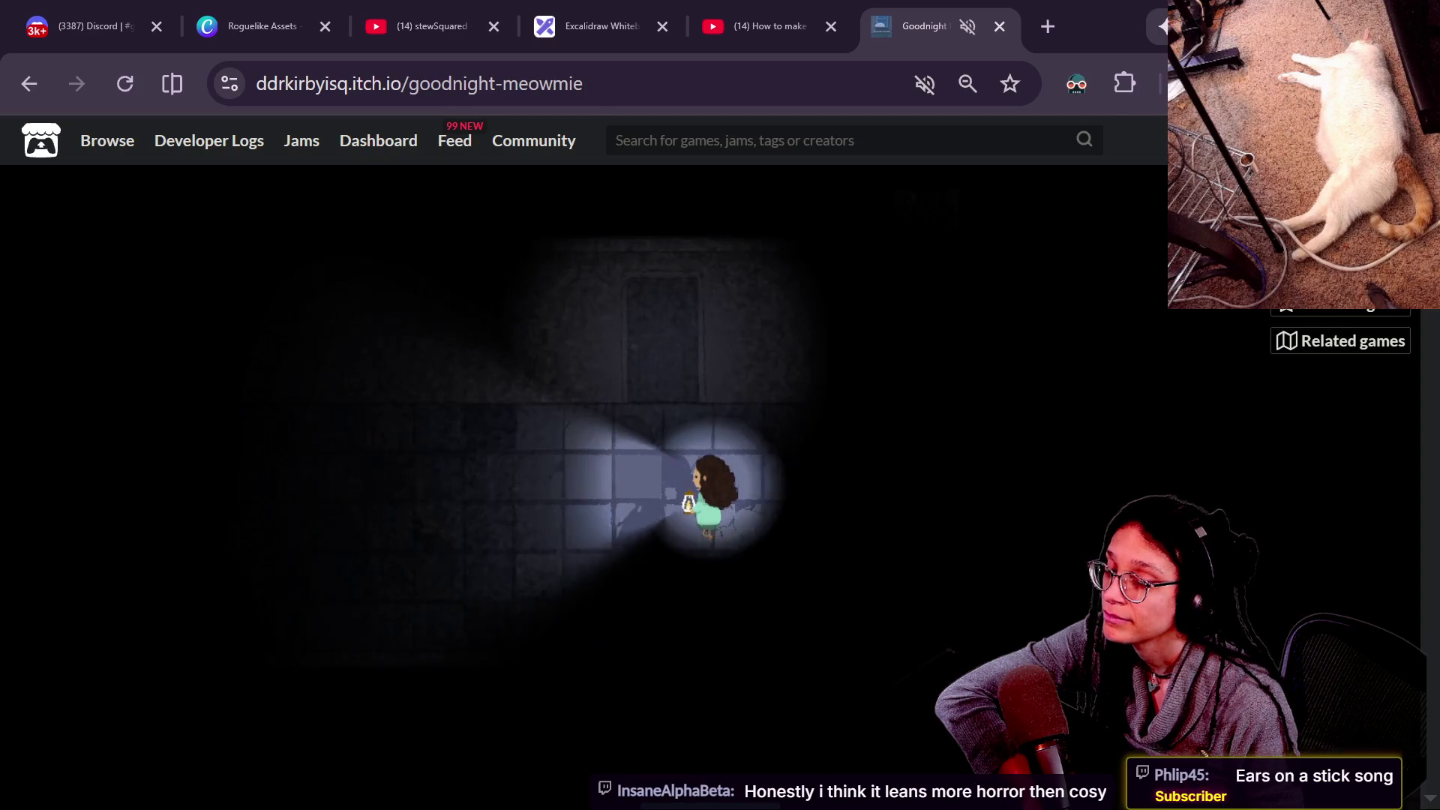
key("Left")
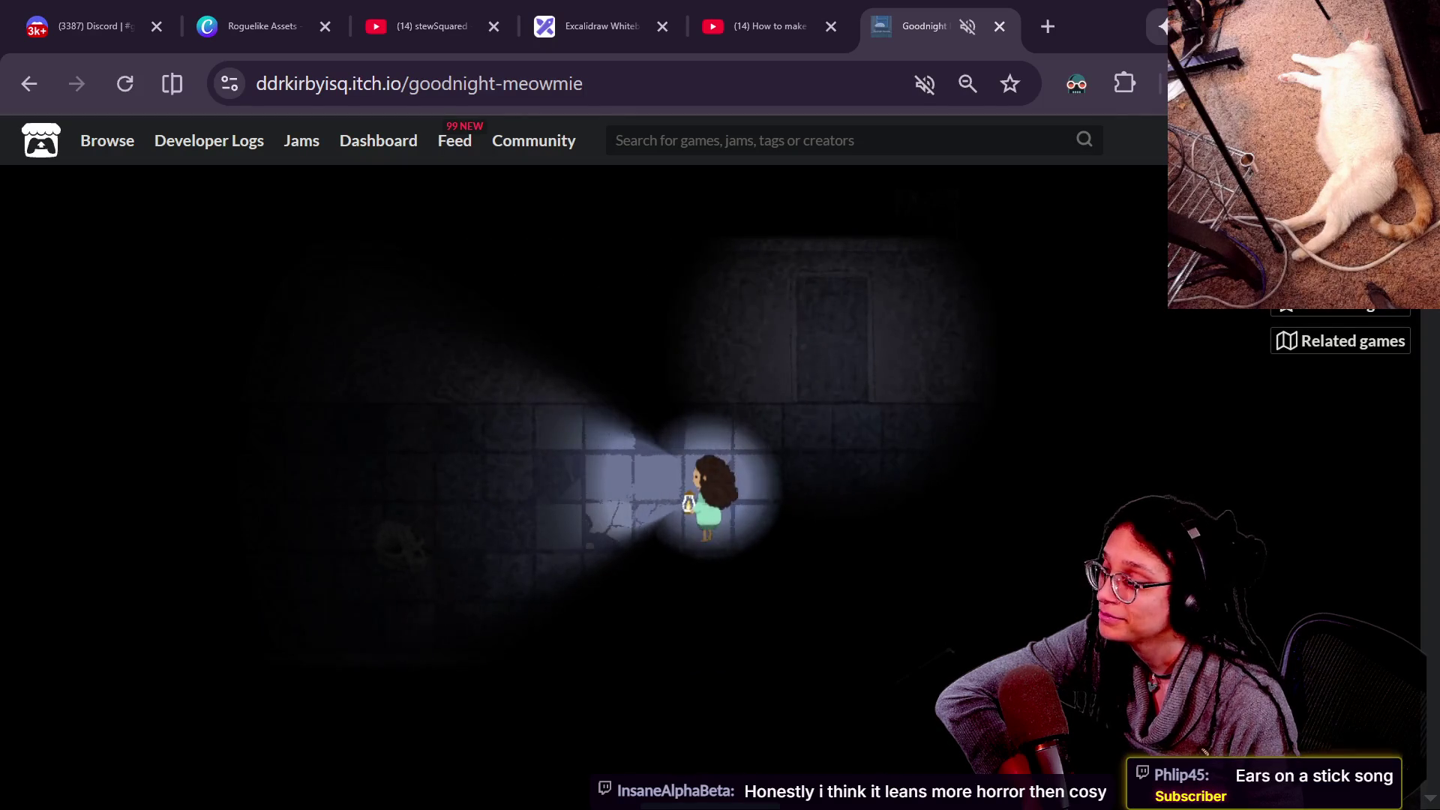
key("Left")
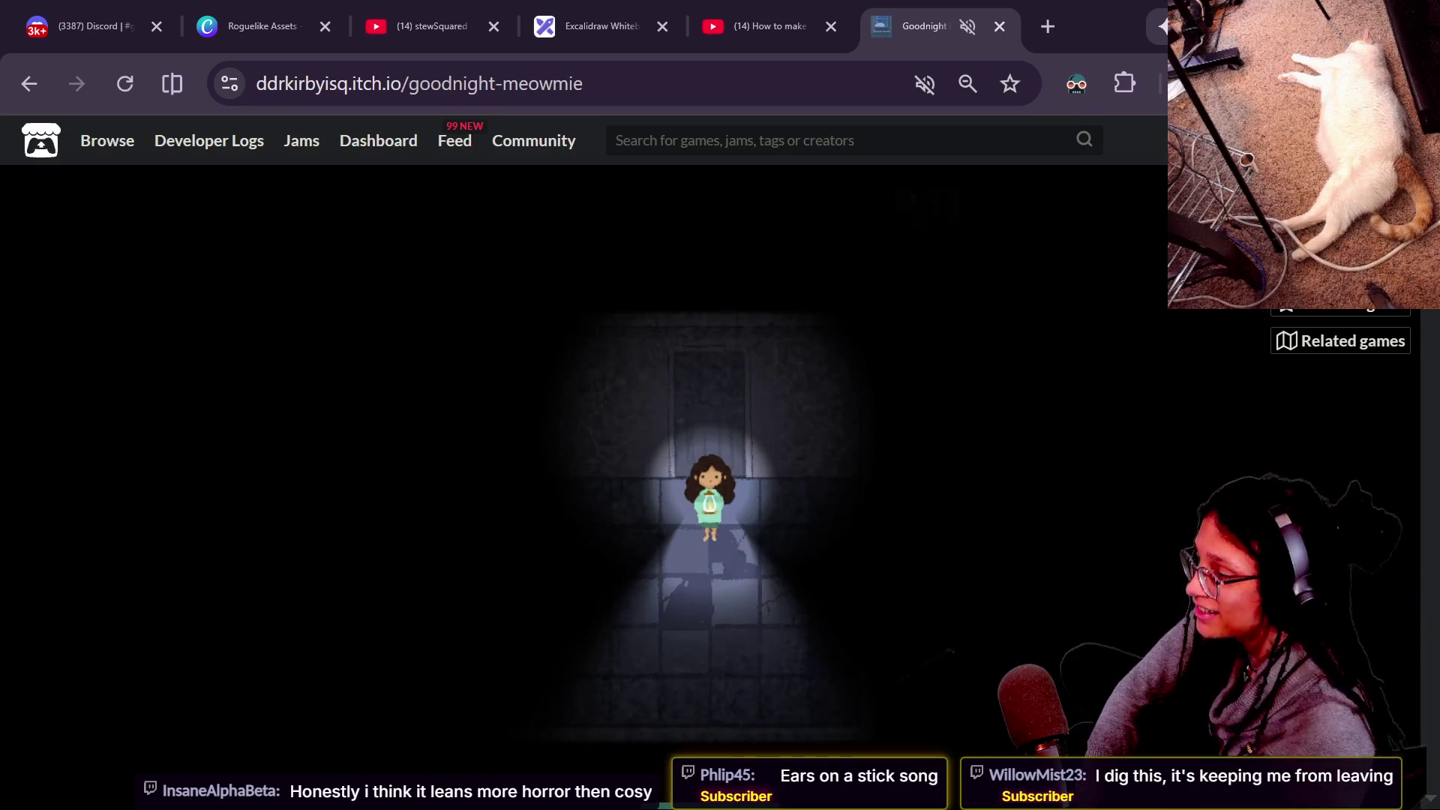
Walk the girl left, down through the room, then right and up through its door.
key("Left")
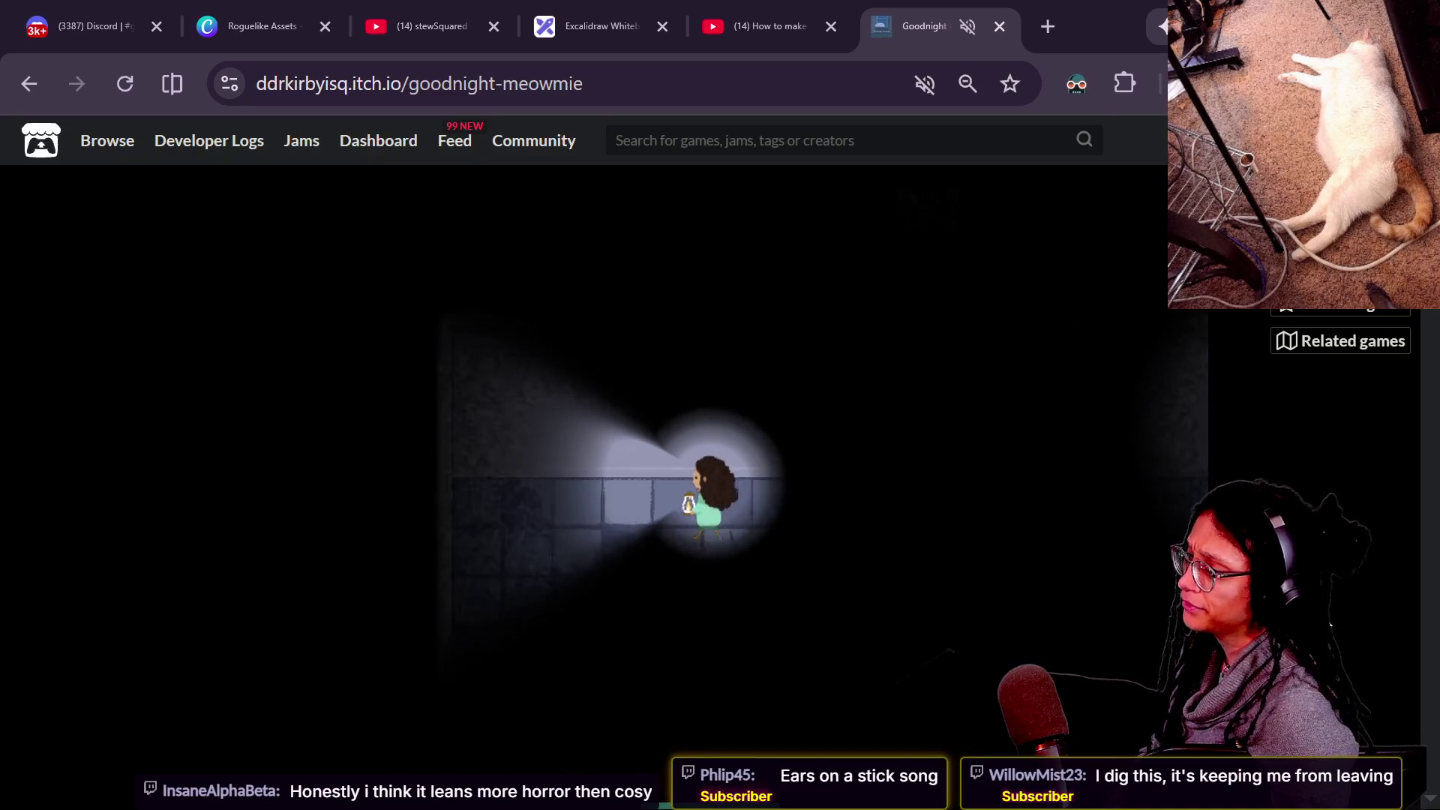
key("Left")
key("Down")
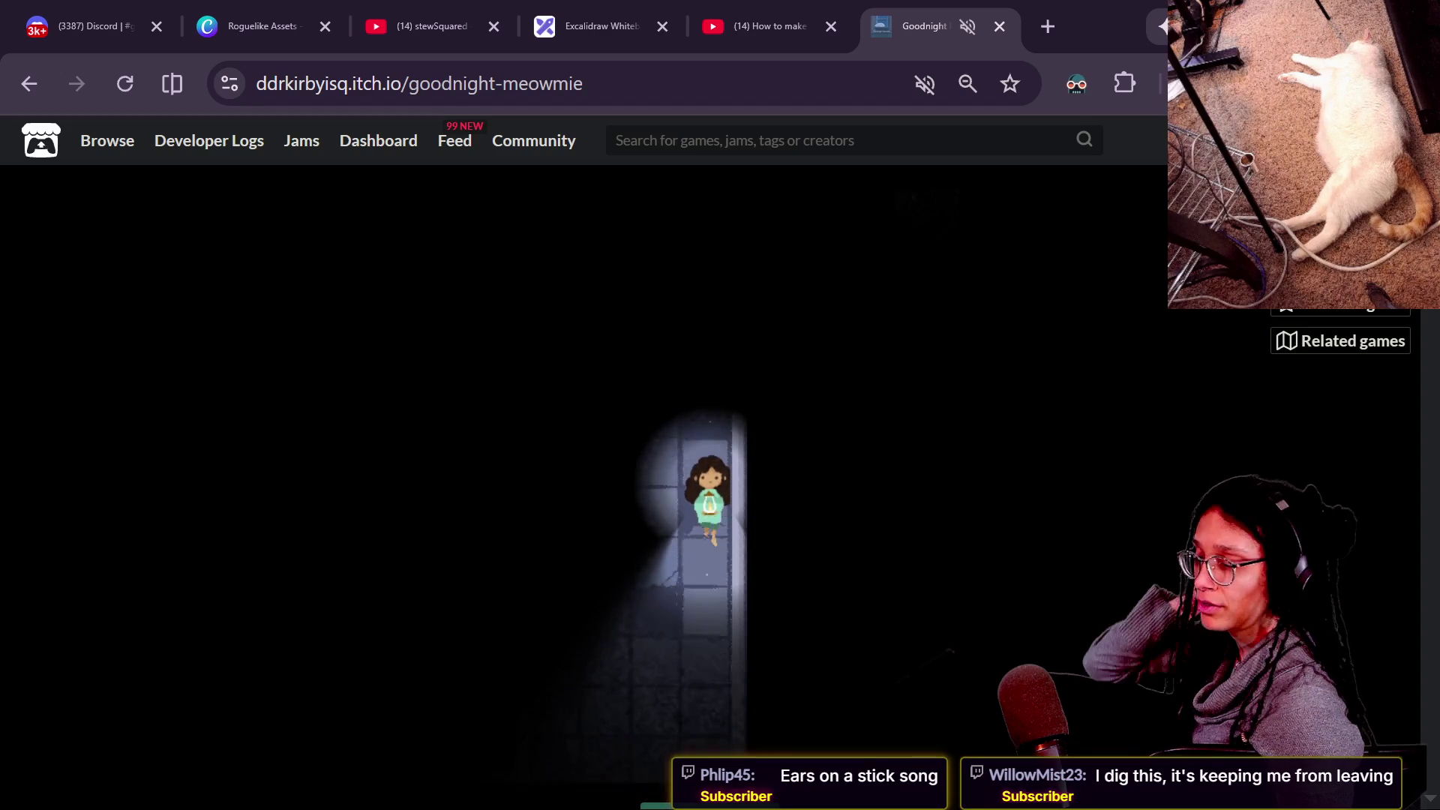
key("Left")
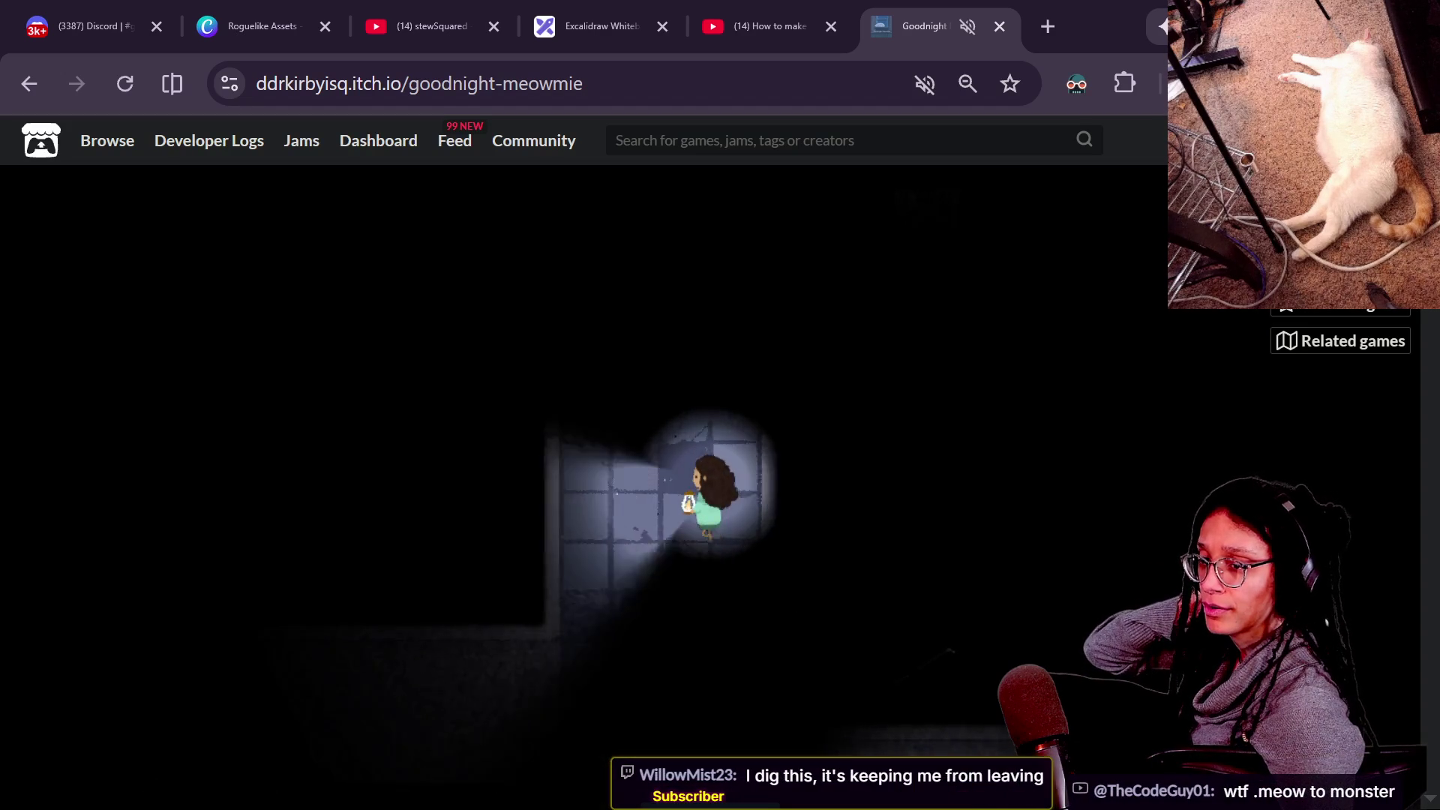
key("Down")
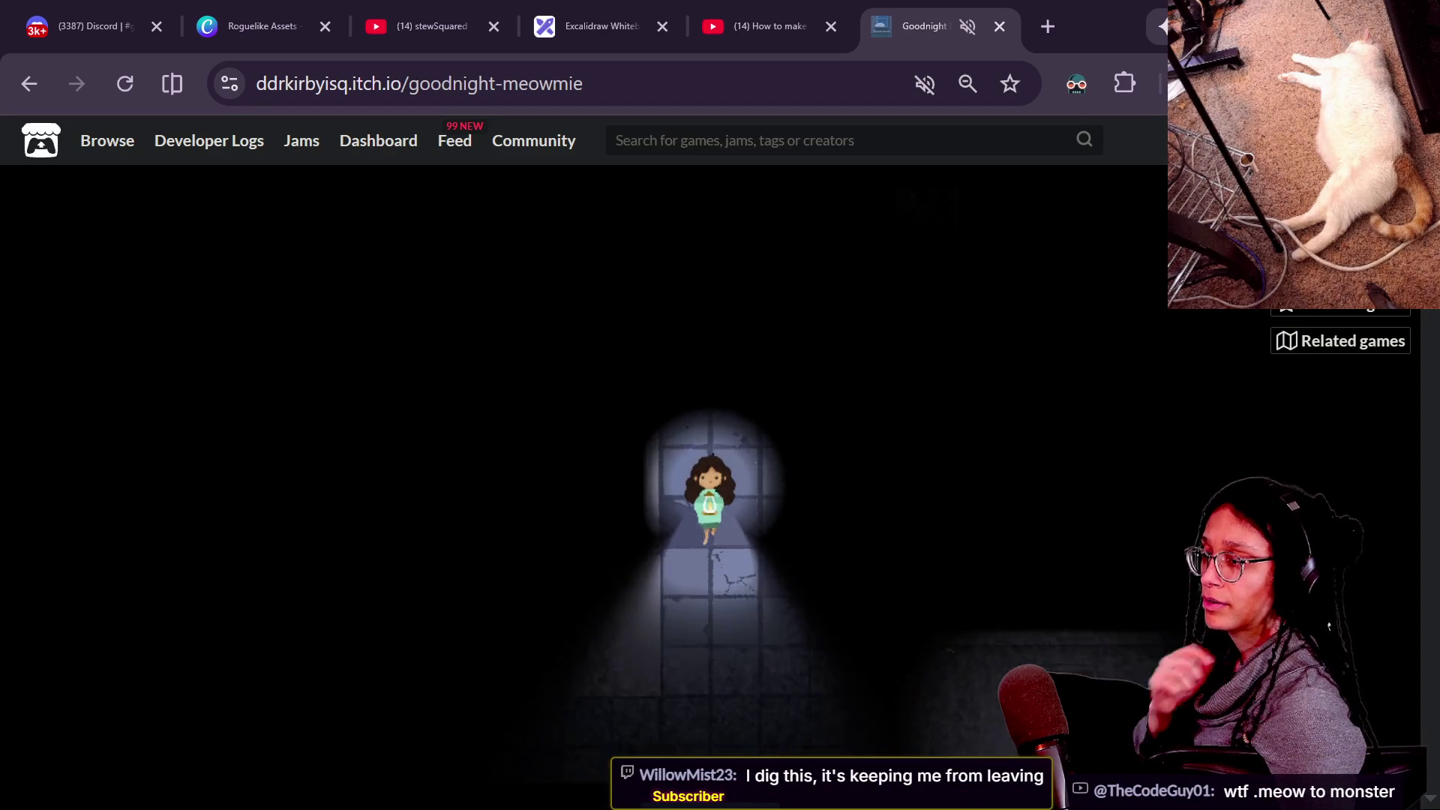
scroll(585, 450, "down", 2)
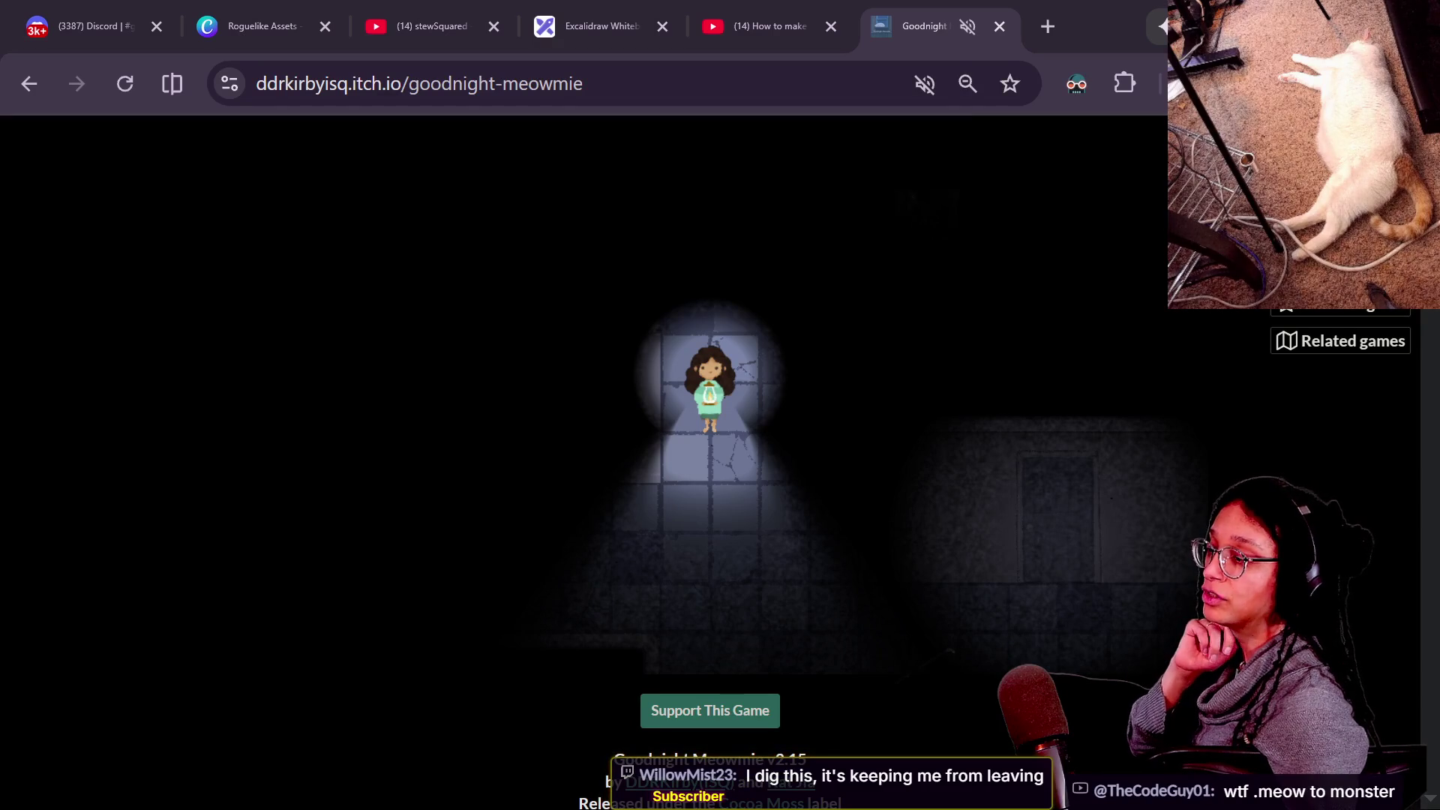
scroll(585, 450, "up", 2)
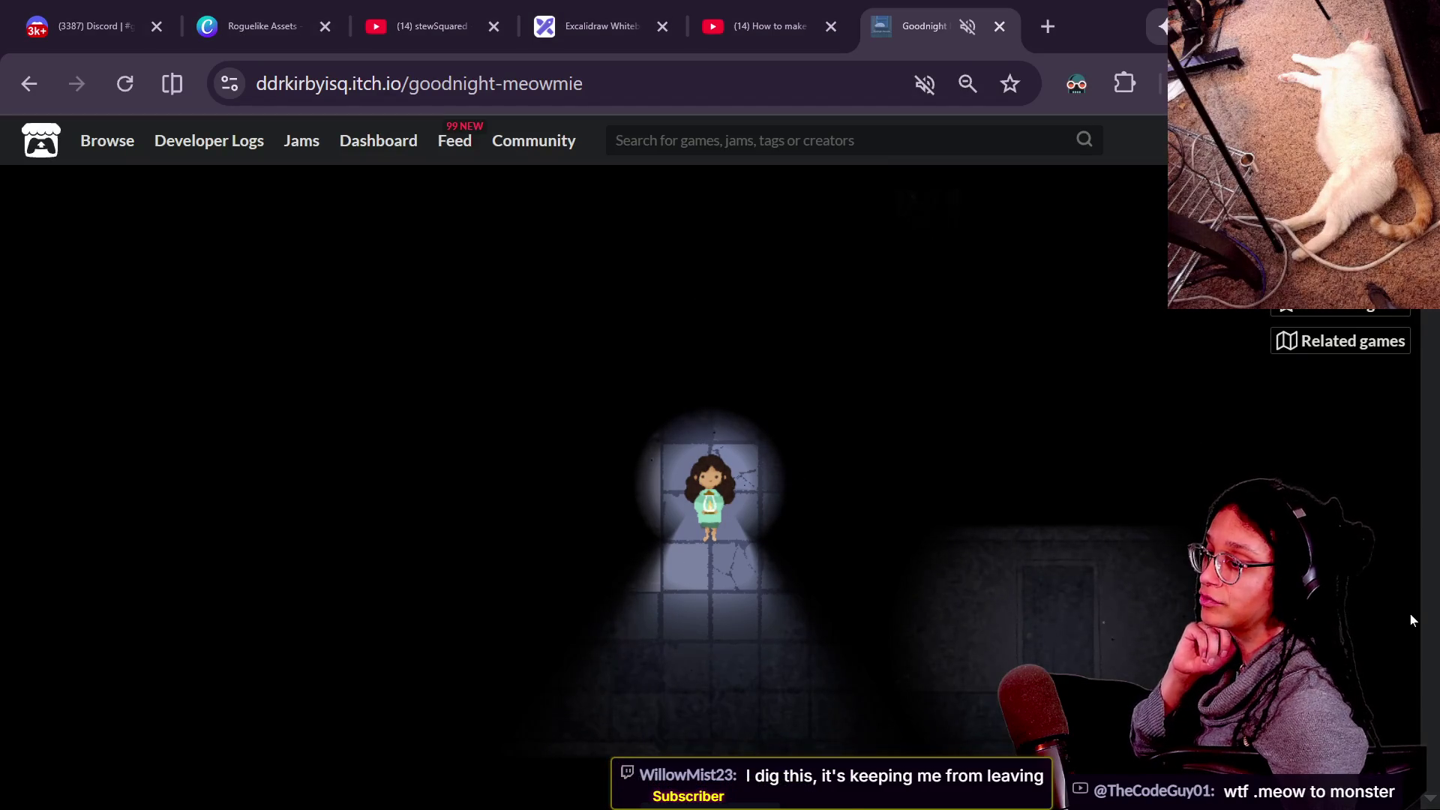
key("Down")
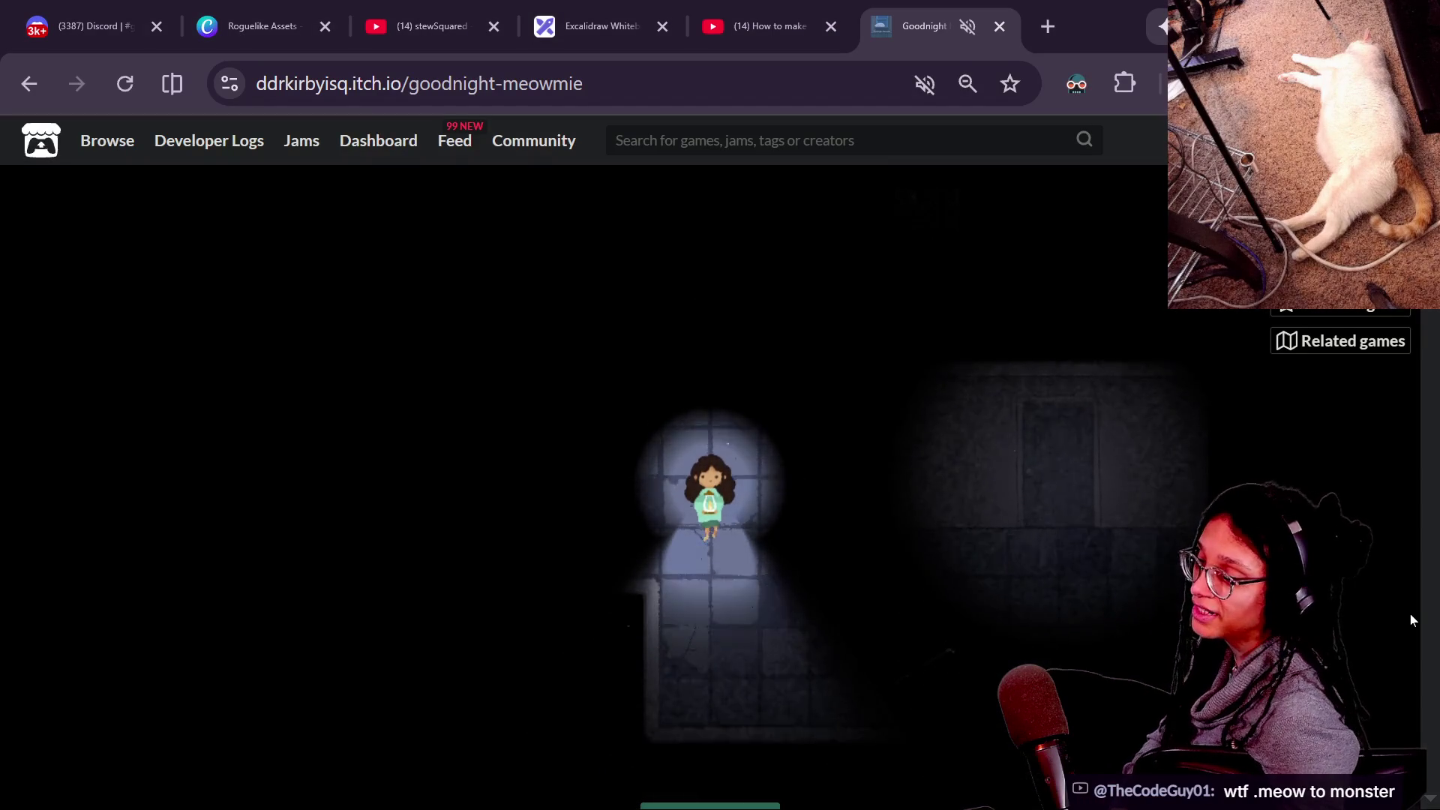
key("Right")
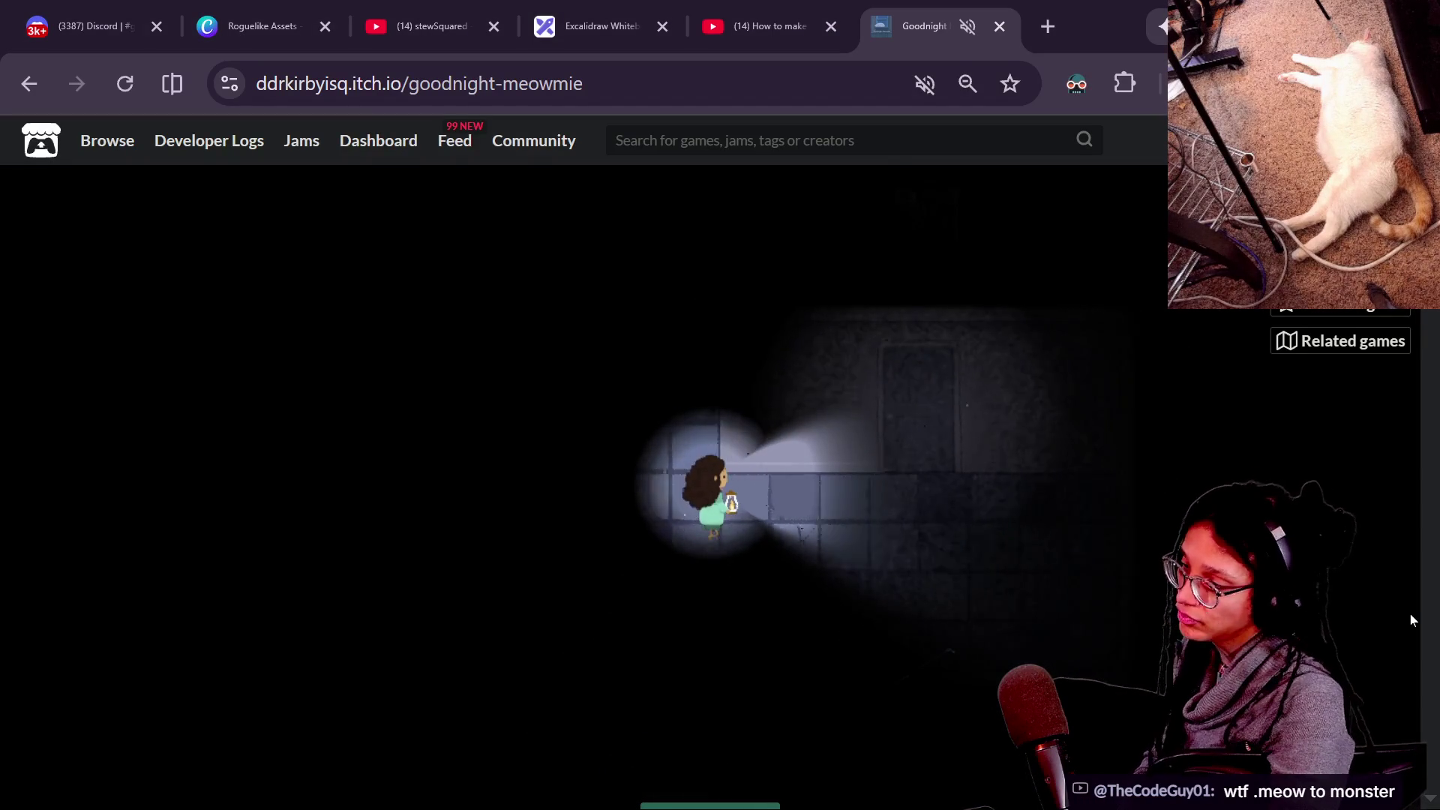
key("Right")
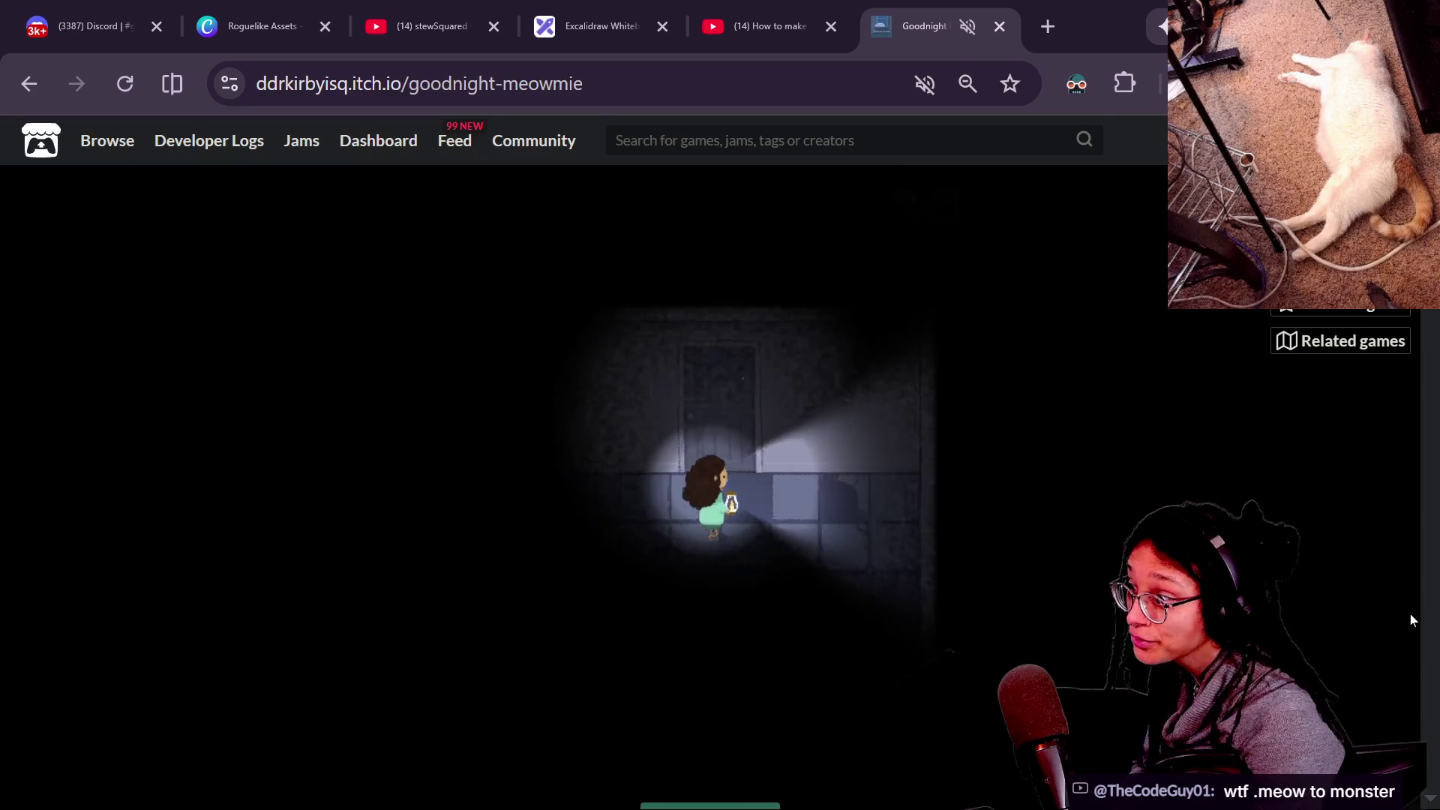
key("Up")
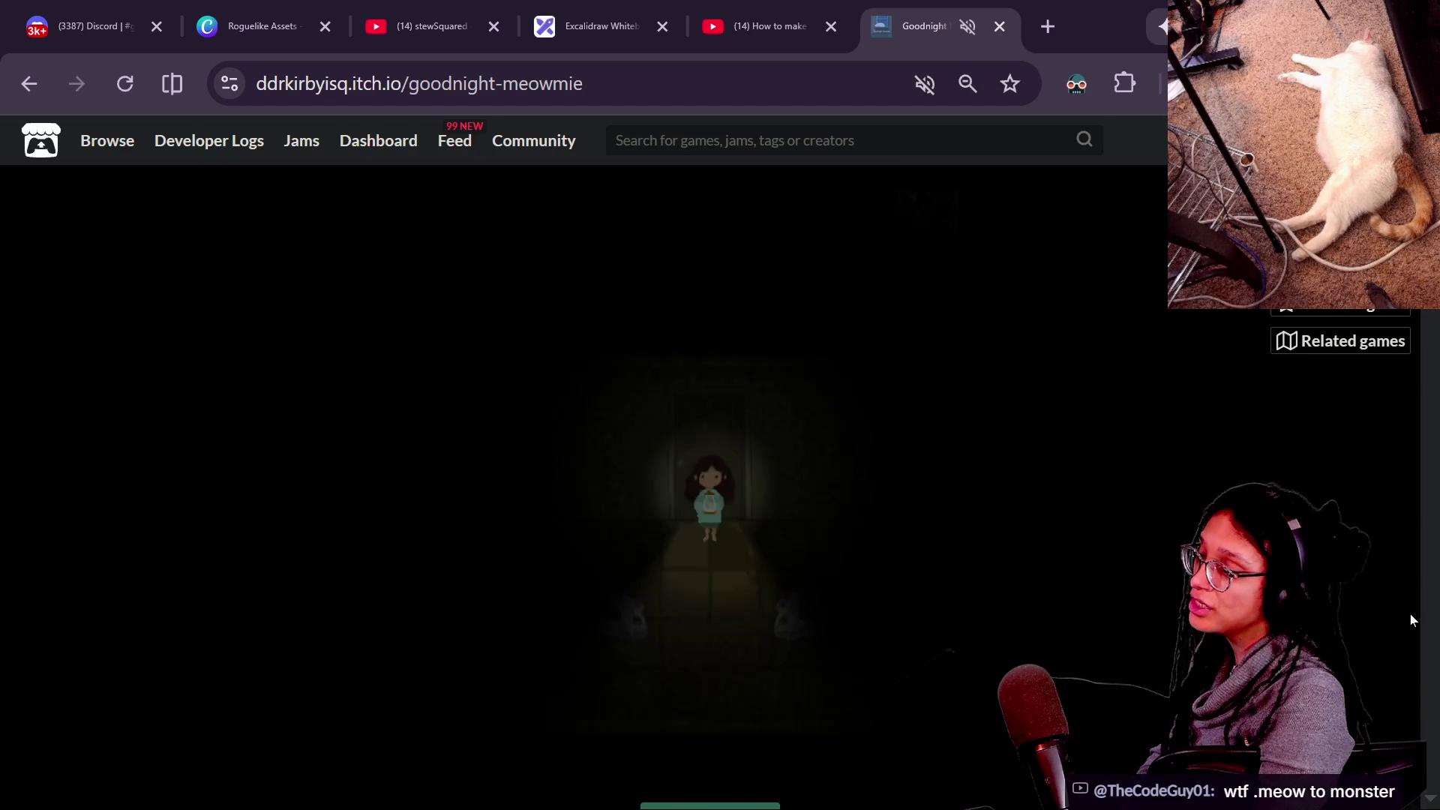
Walk the girl left past the skull along the dark corridor, lighting the way.
key("Left")
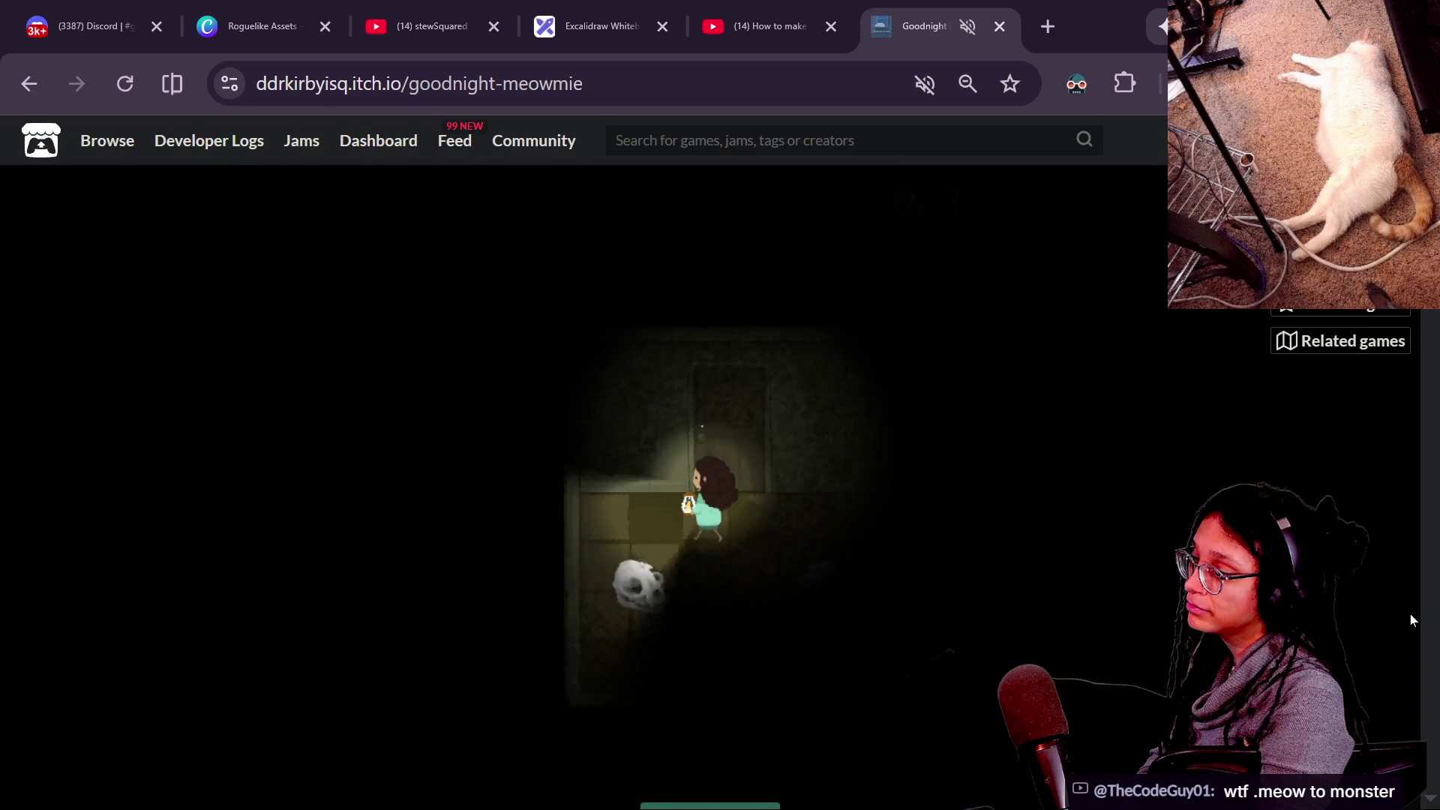
key("Up")
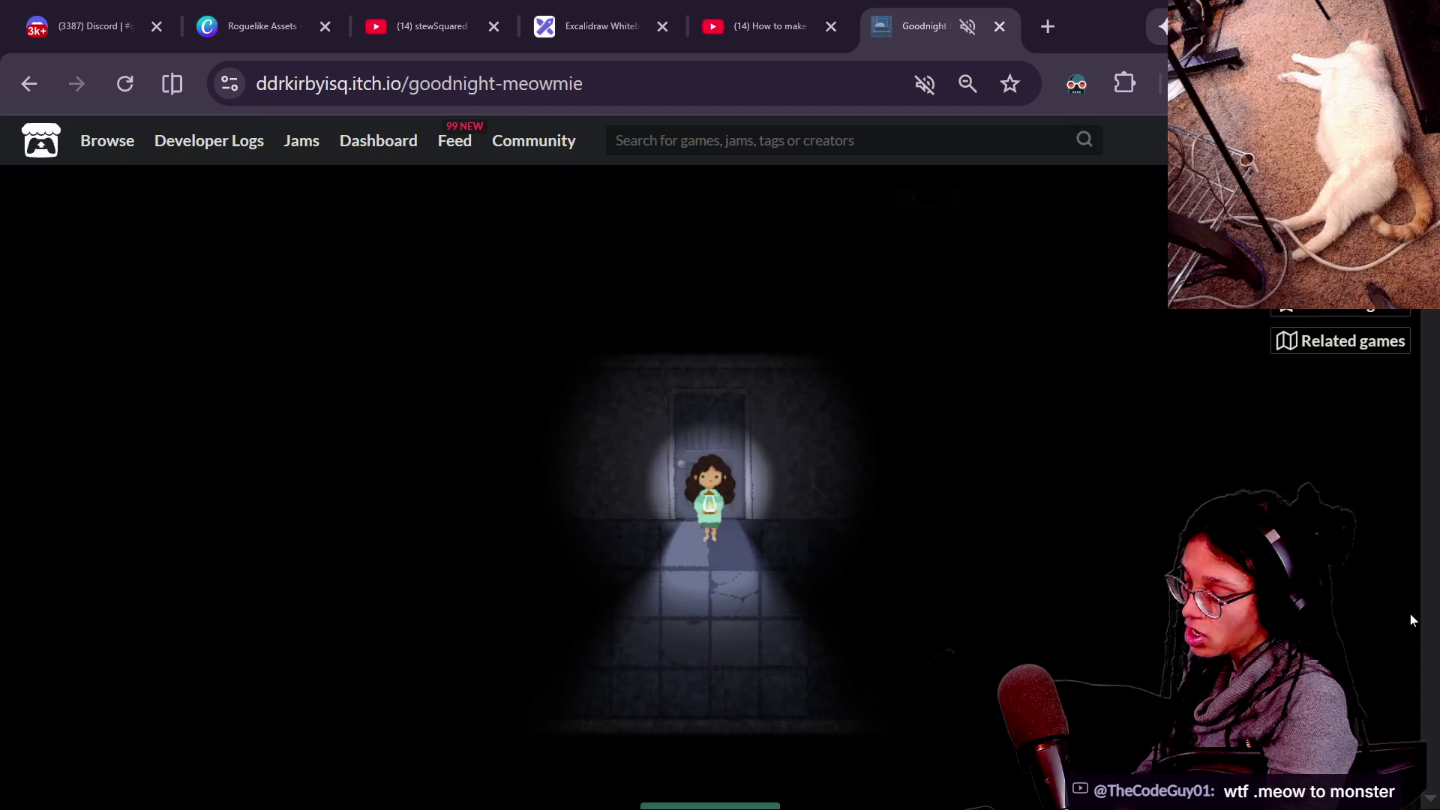
key("Left")
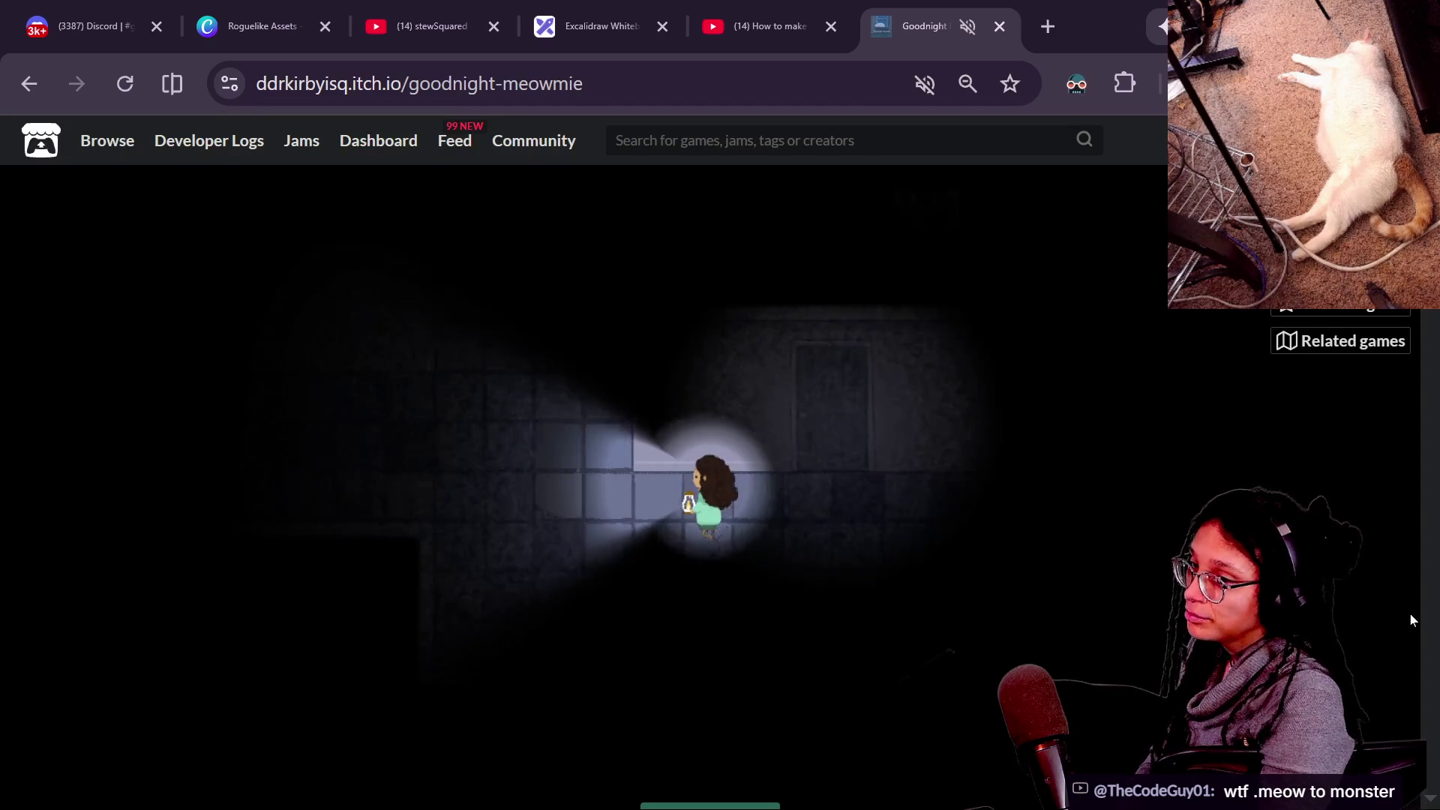
key("Left")
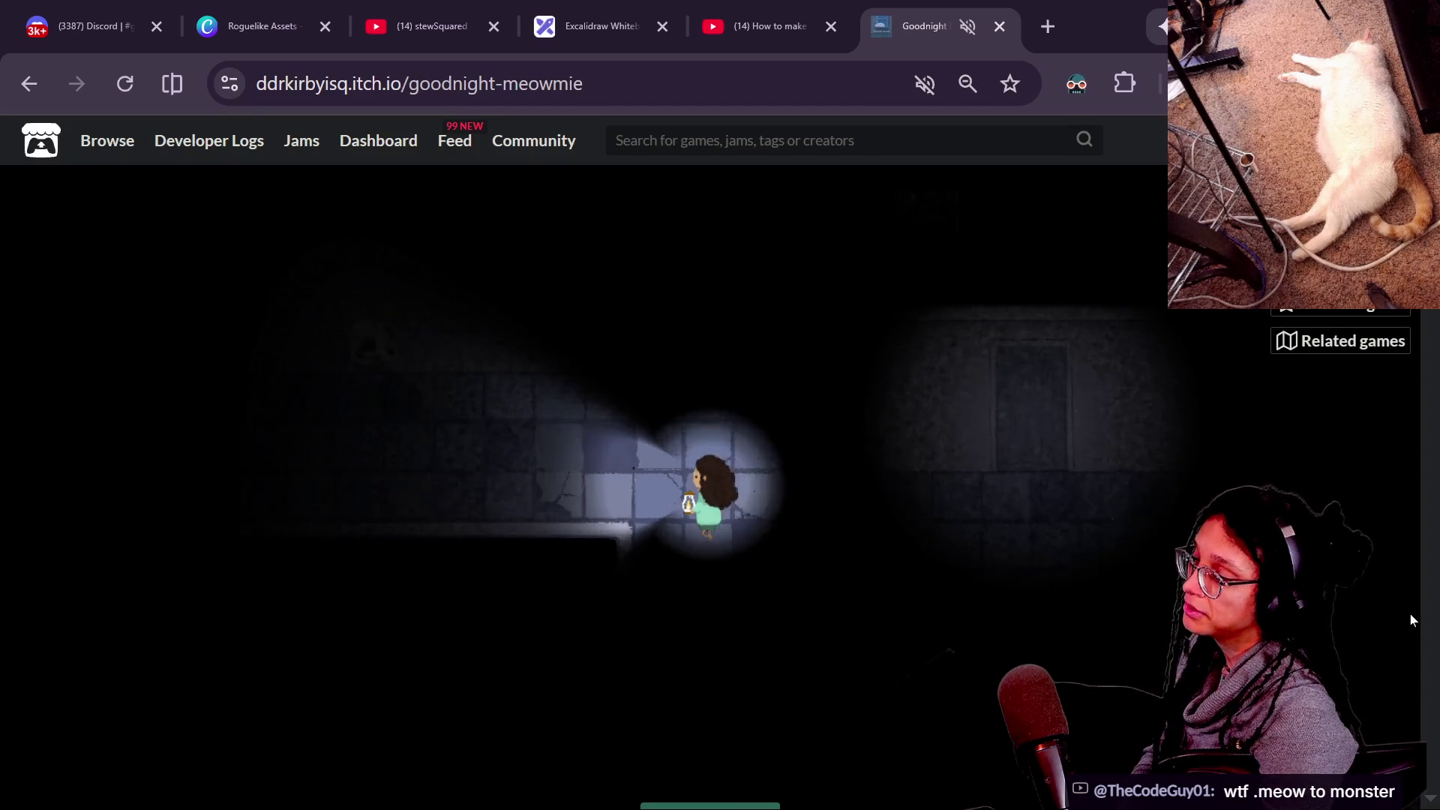
key("Left")
key("Up")
key("Left")
key("Up")
key("Left")
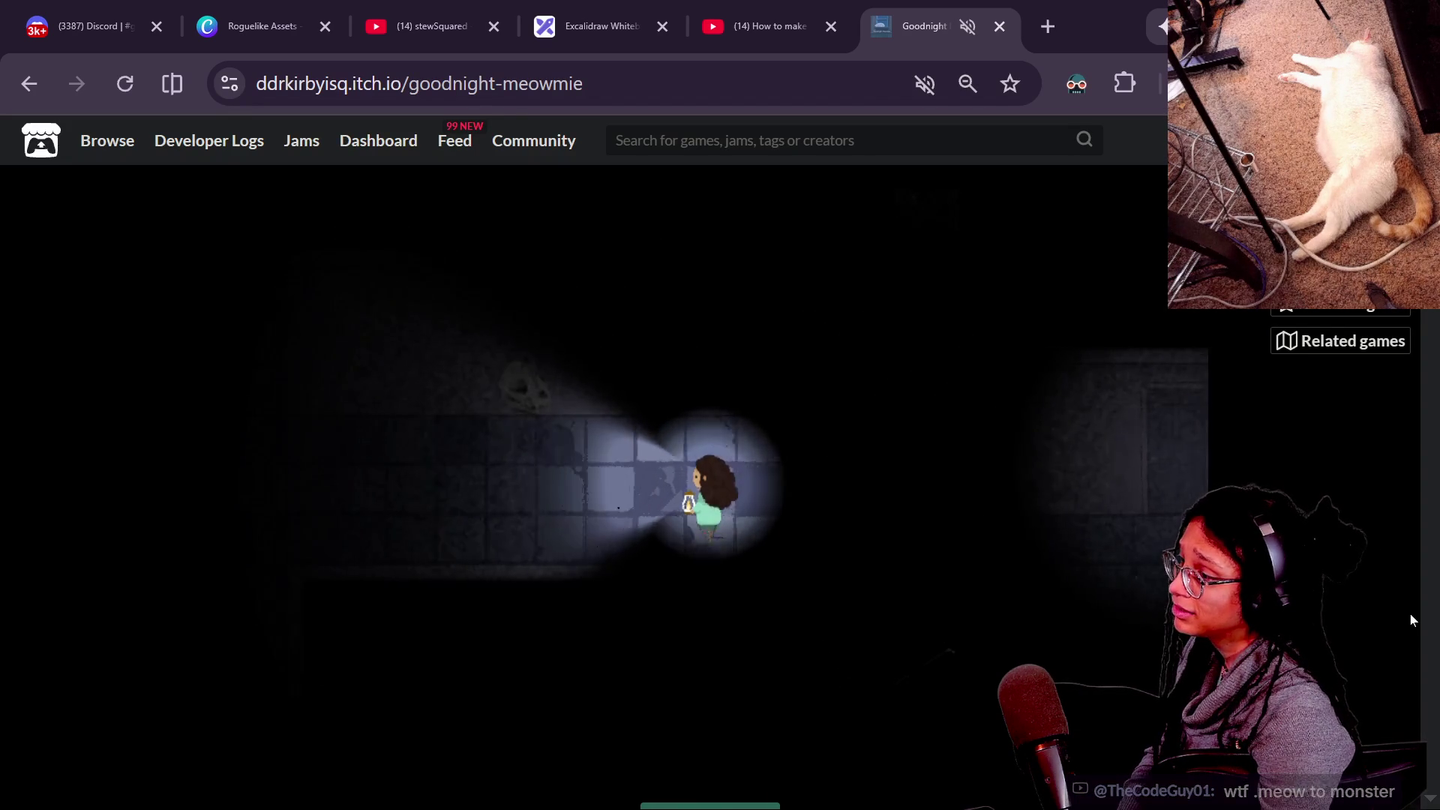
key("Left")
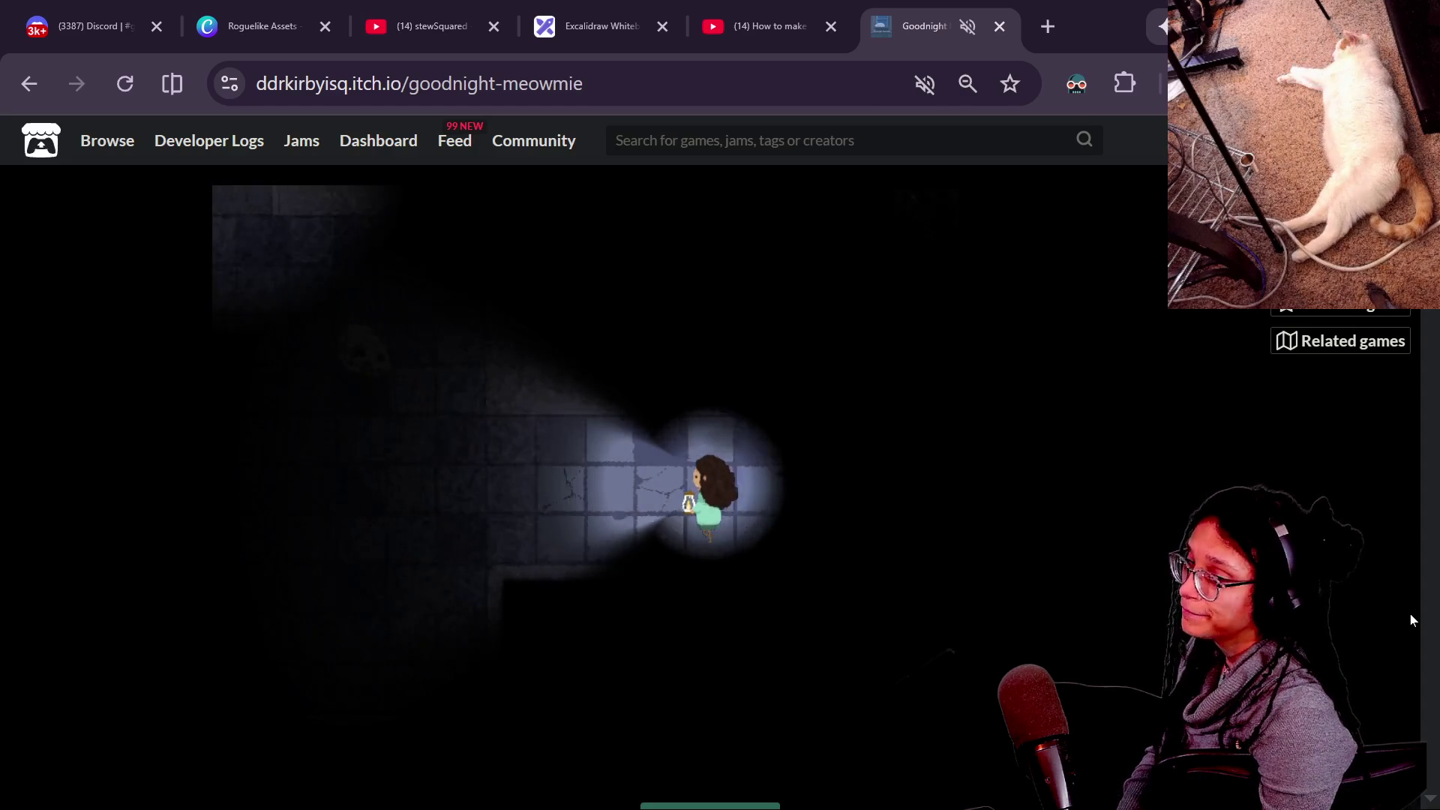
key("Left")
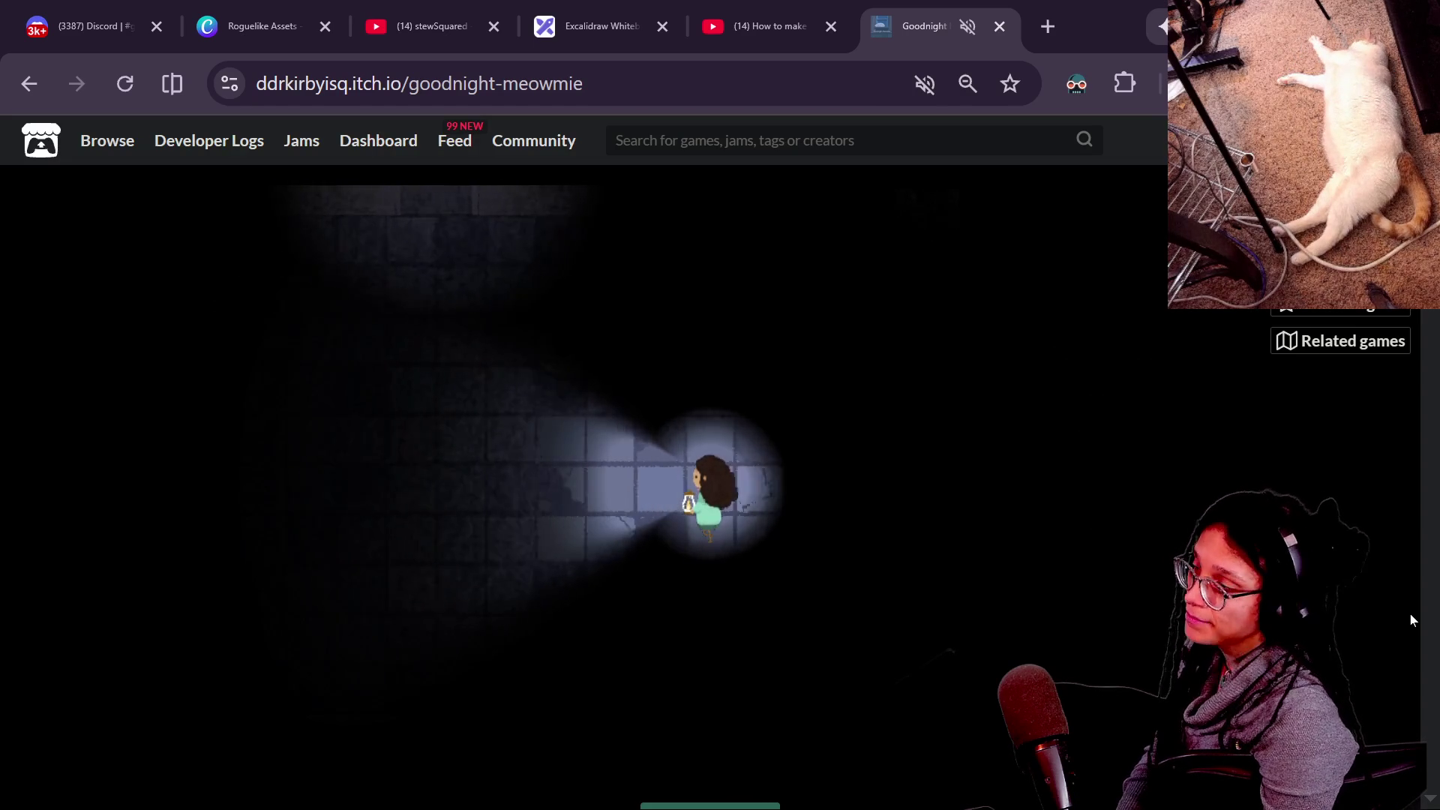
key("Left")
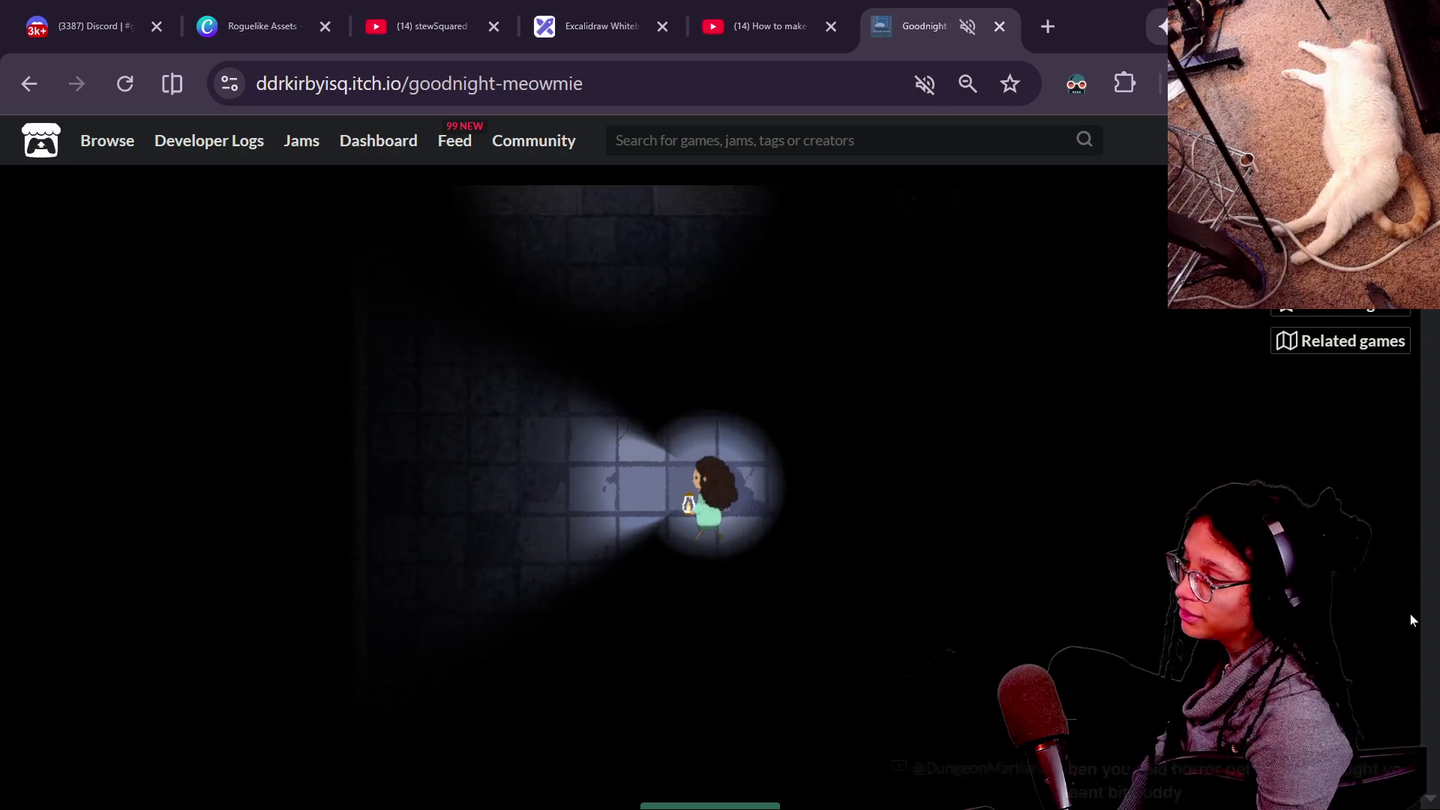
Walk up to the door at the corridor's end and enter the pink-lit room.
key("Up")
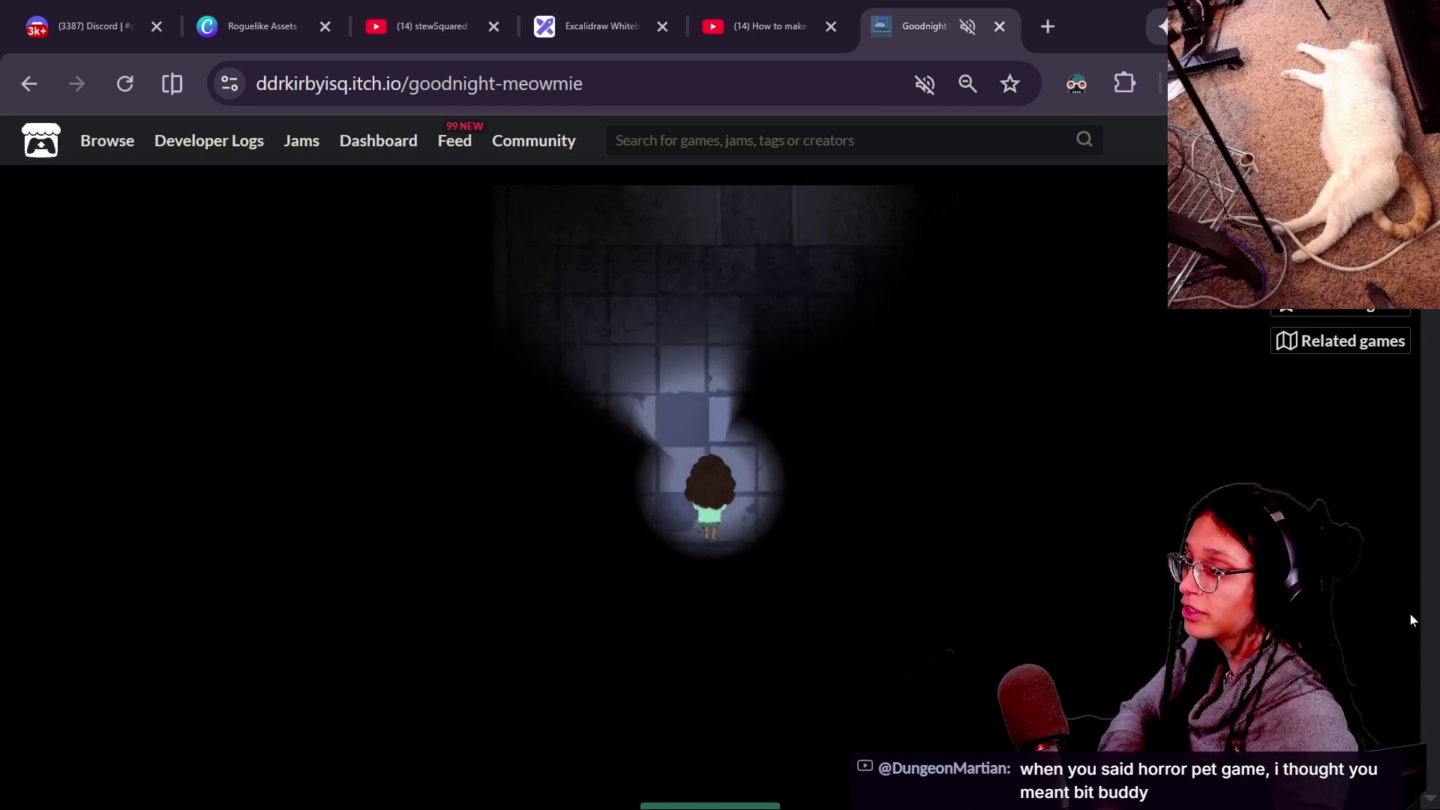
key("Up")
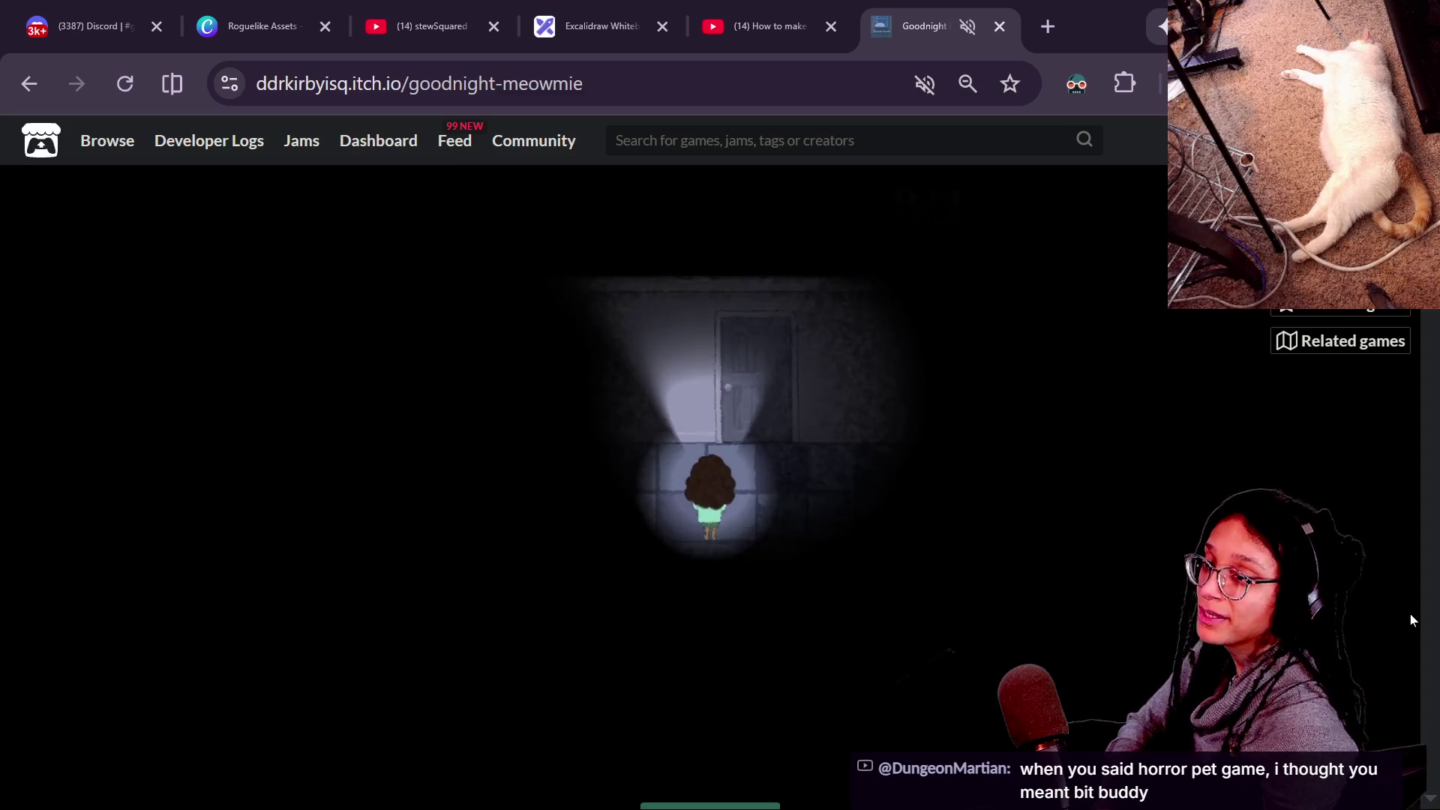
key("Right")
key("Up")
key("Up")
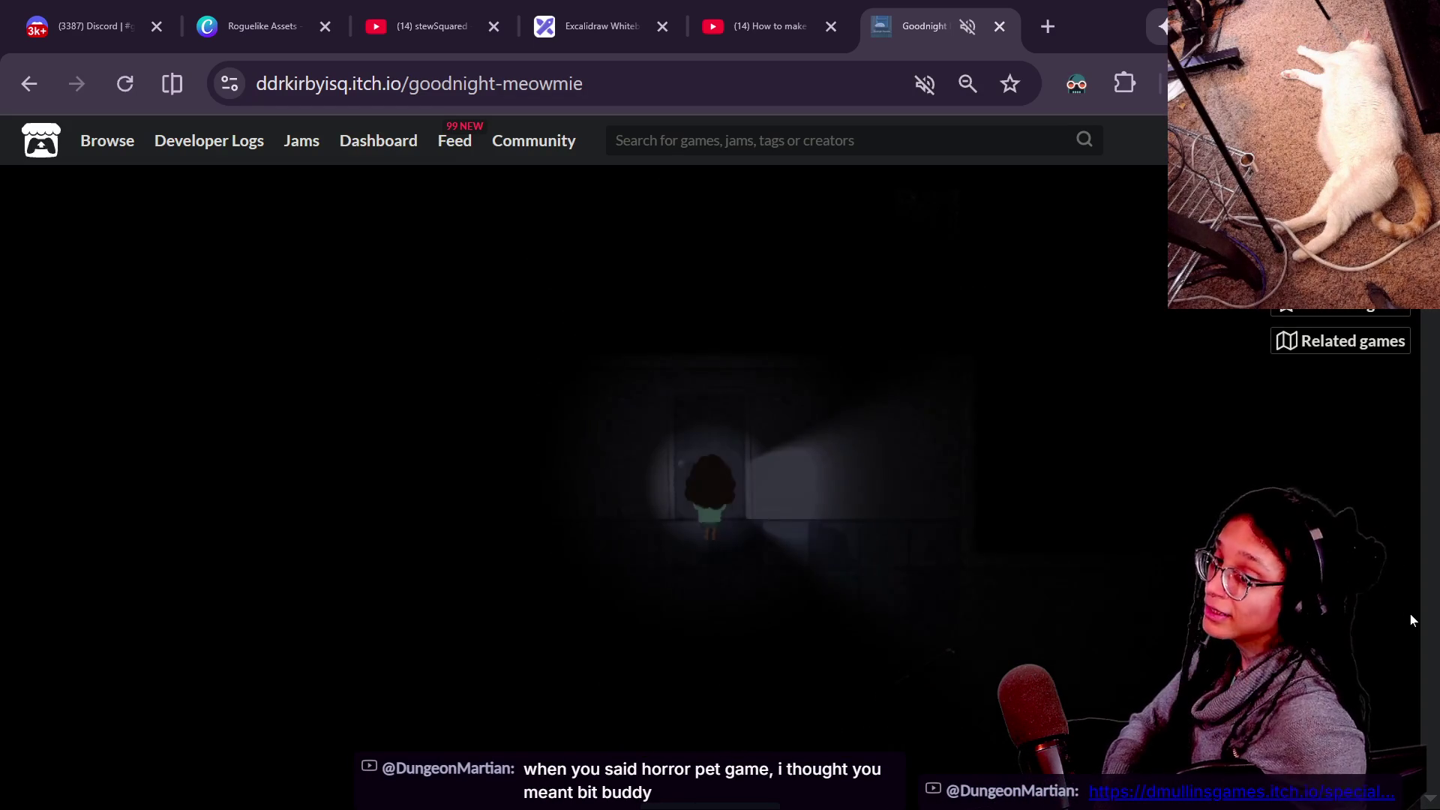
key("Up")
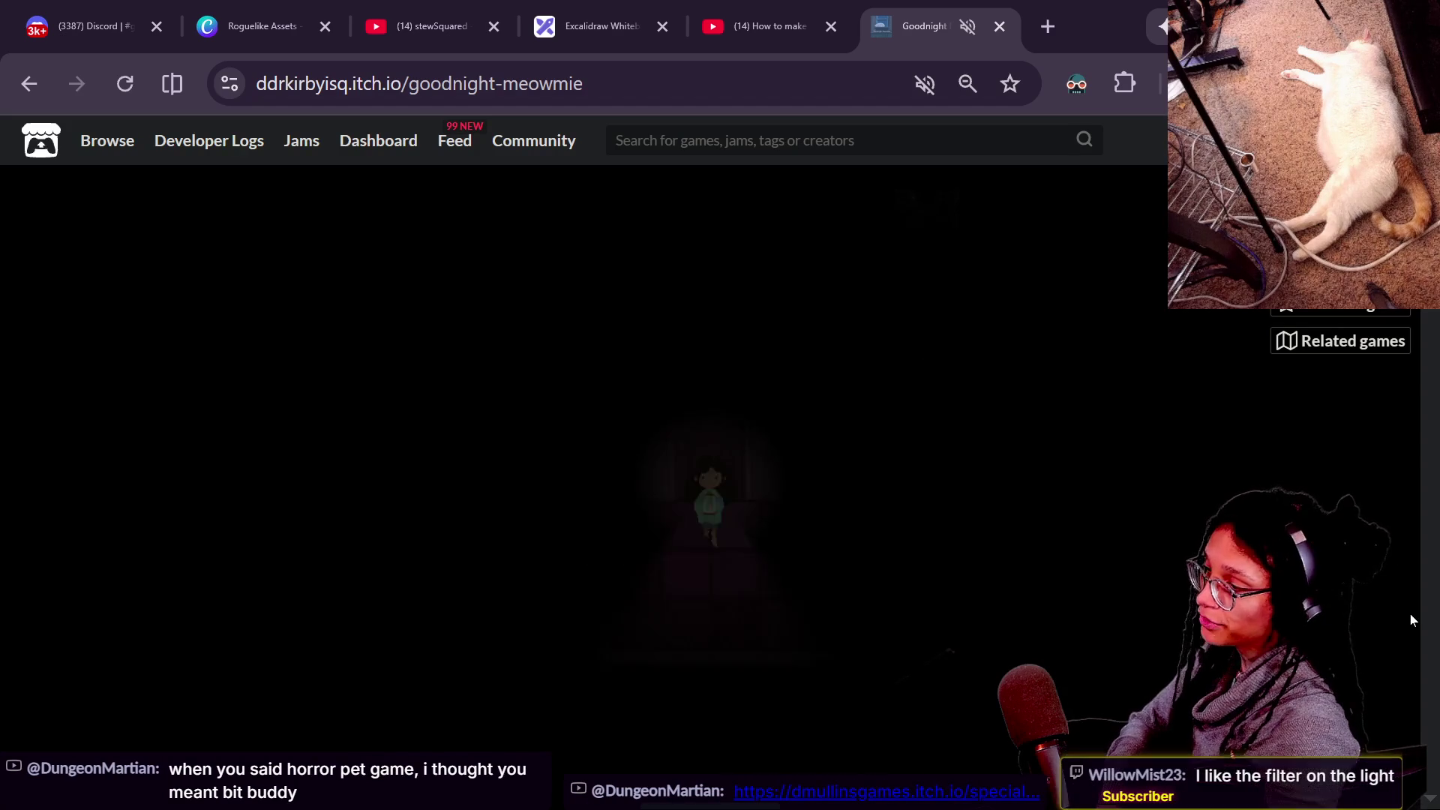
Light up the new room with the lantern and pick up the food.
key("Right")
key("Down")
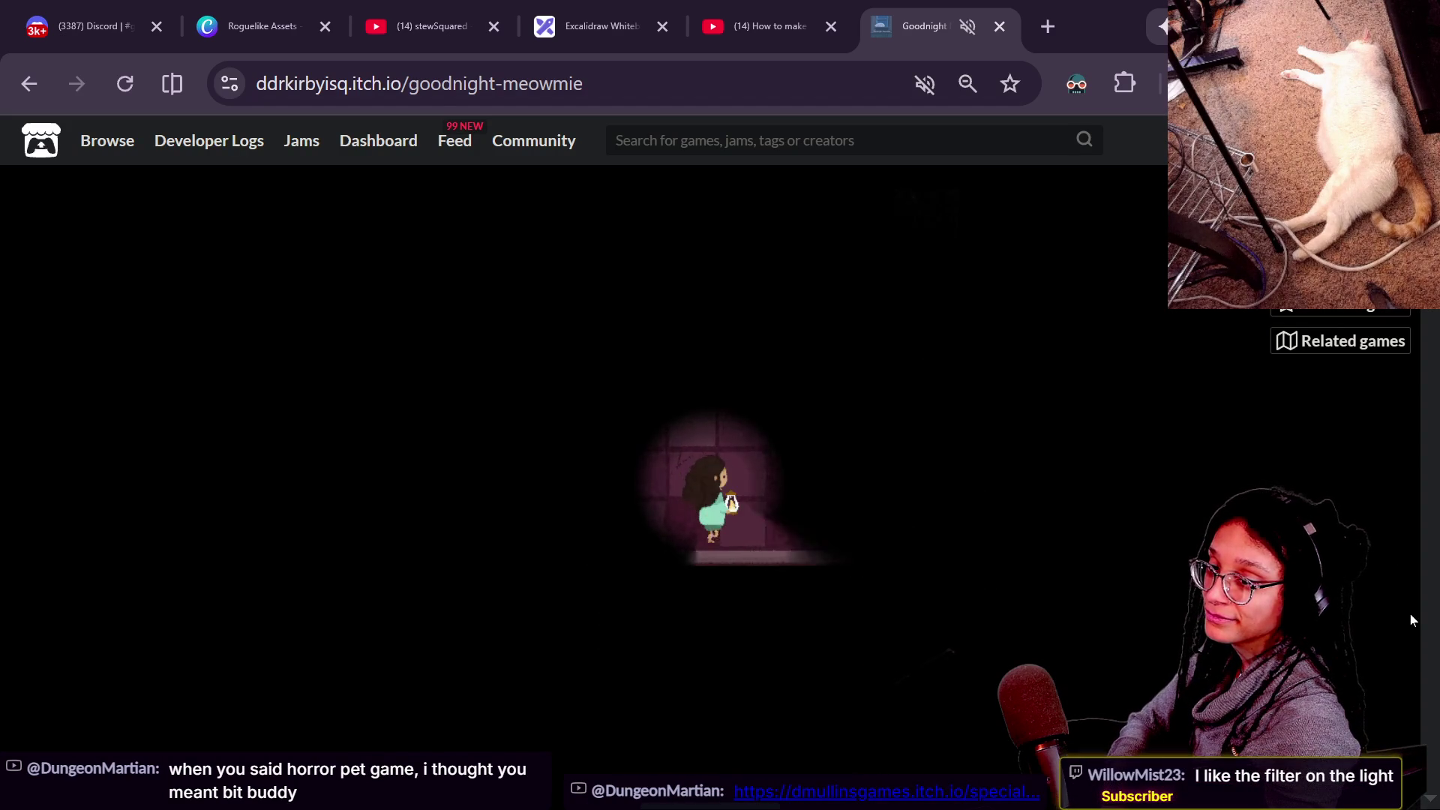
key("Up")
key("Up")
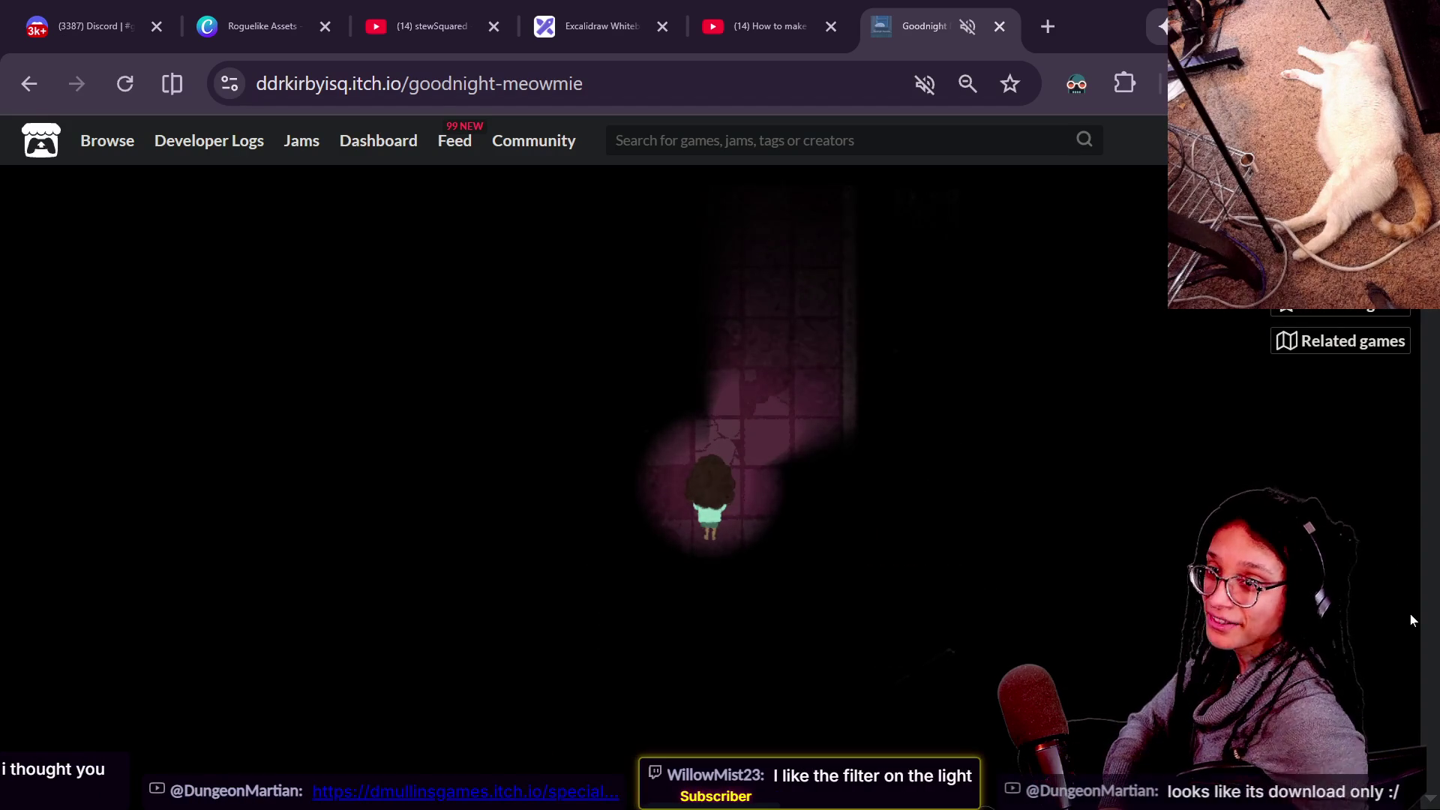
key("Right")
key("Up")
key("Up")
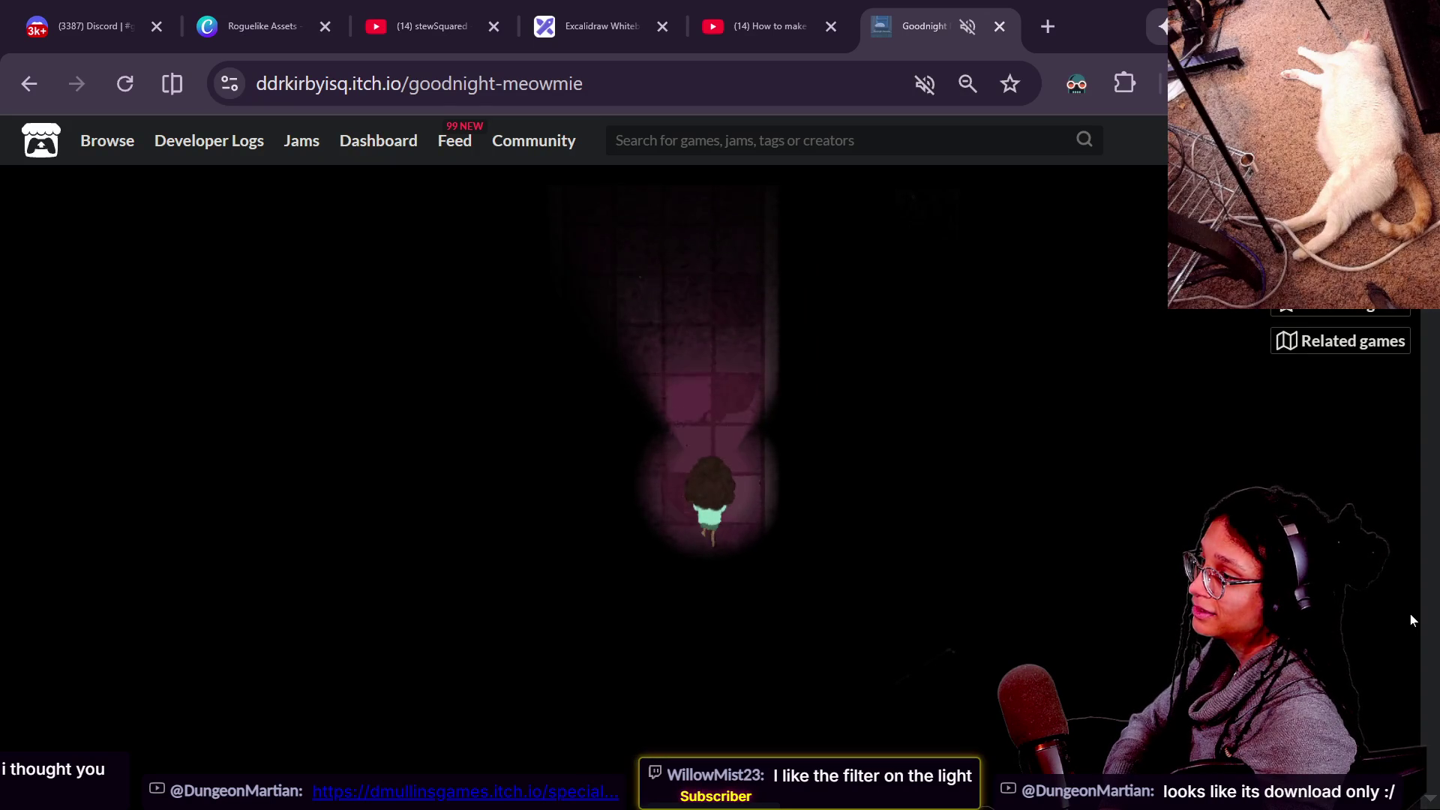
key("Left")
key("Up")
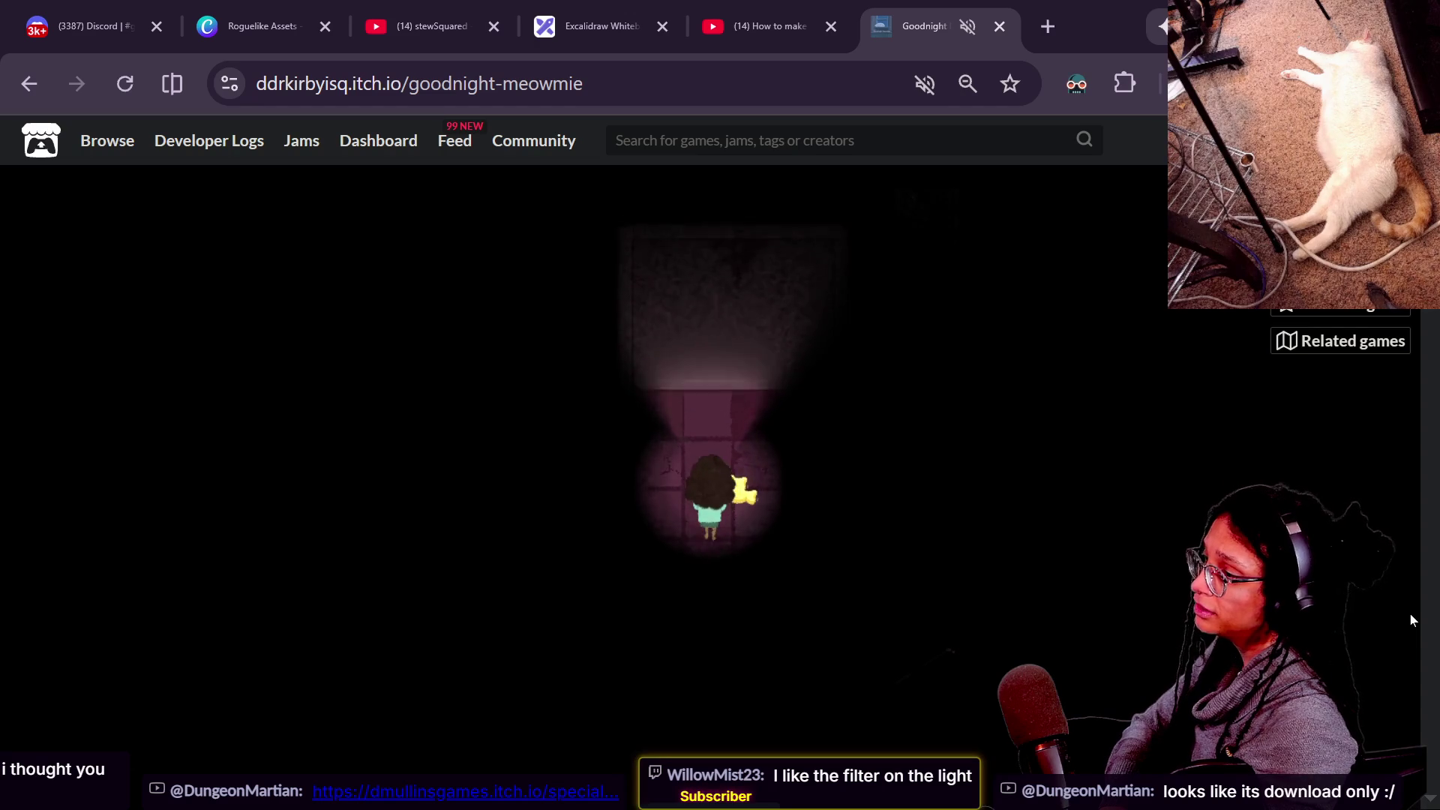
key("Right")
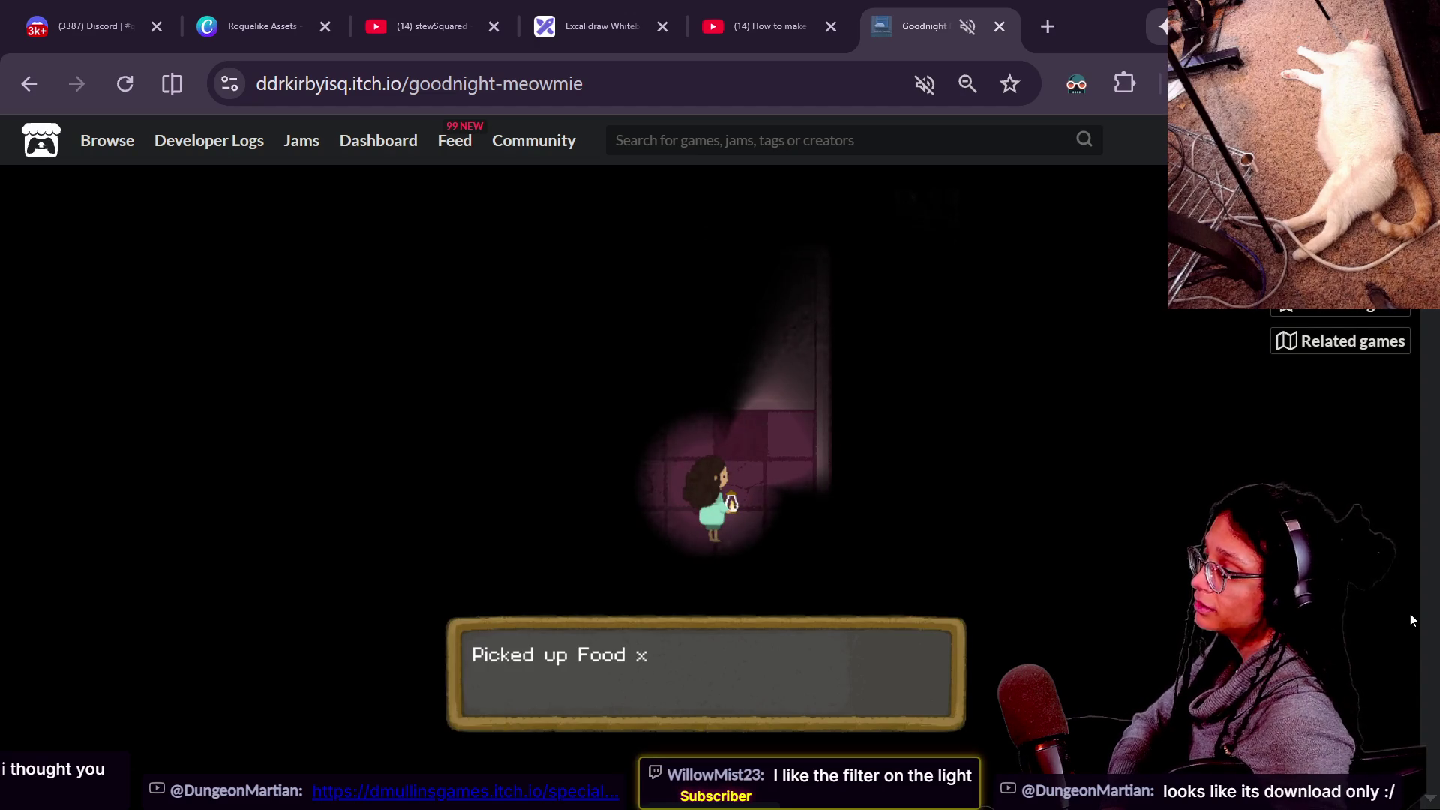
key("space")
Walk left to the upper door, find it locked, then face the corridor.
key("Down")
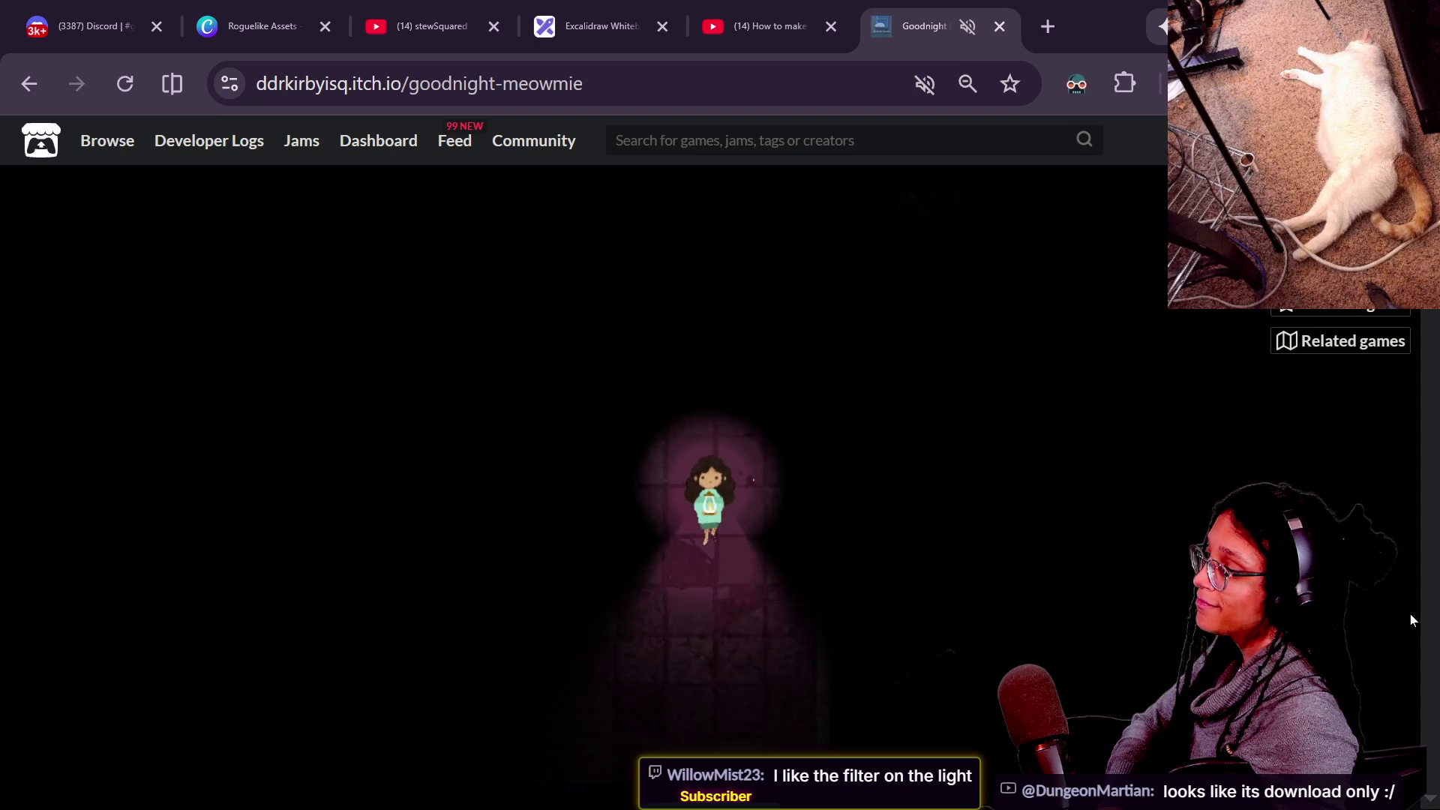
key("Left")
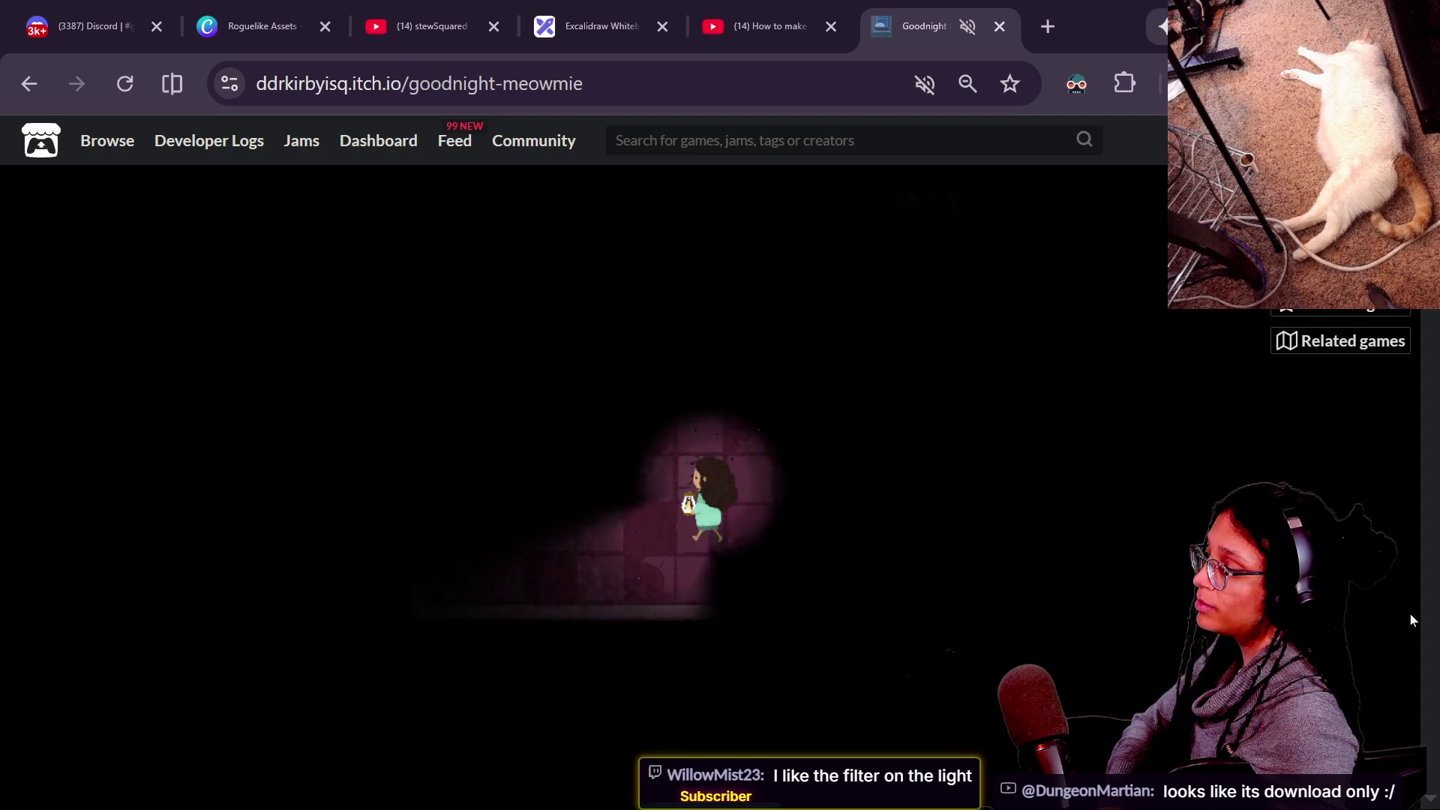
key("Up")
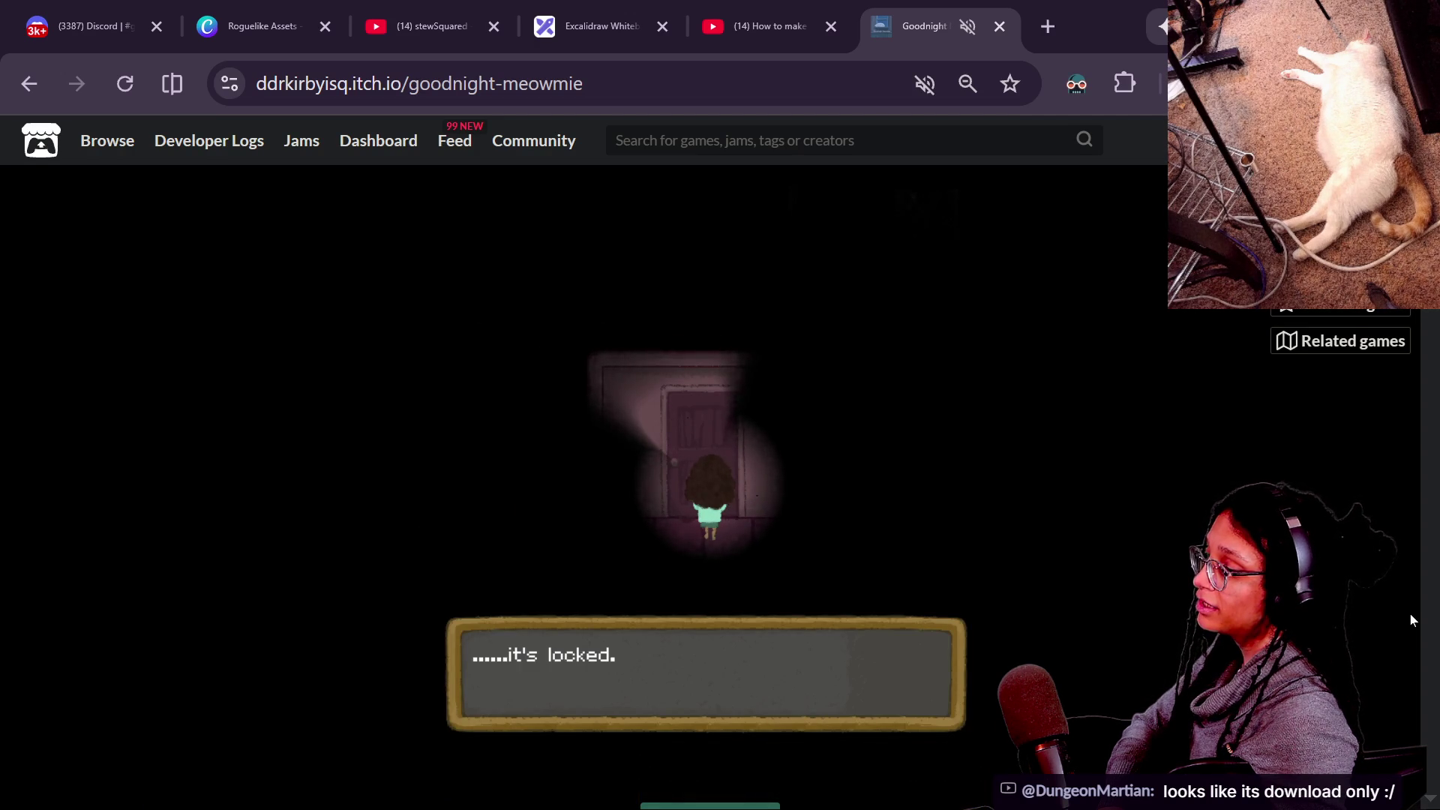
key("Return")
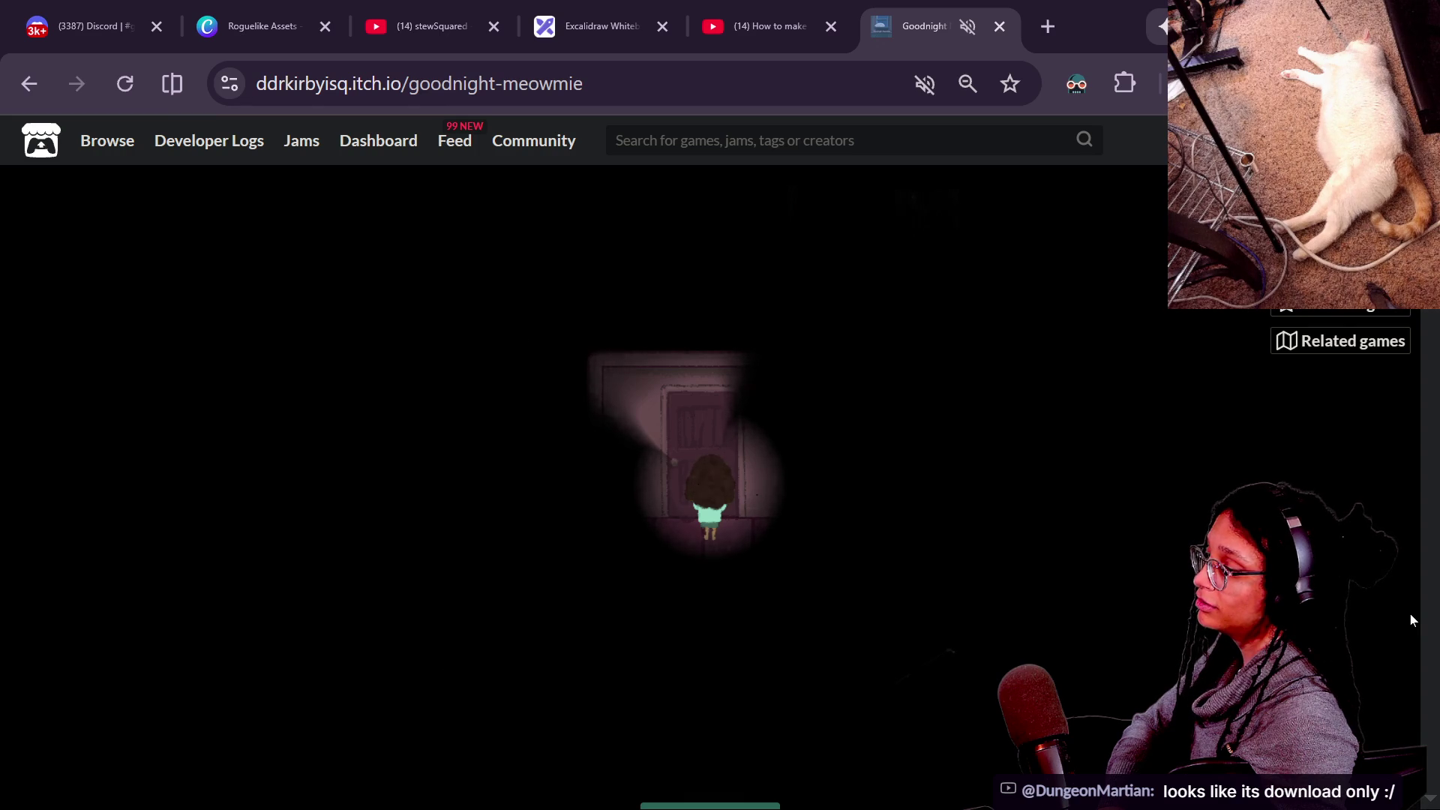
key("Right")
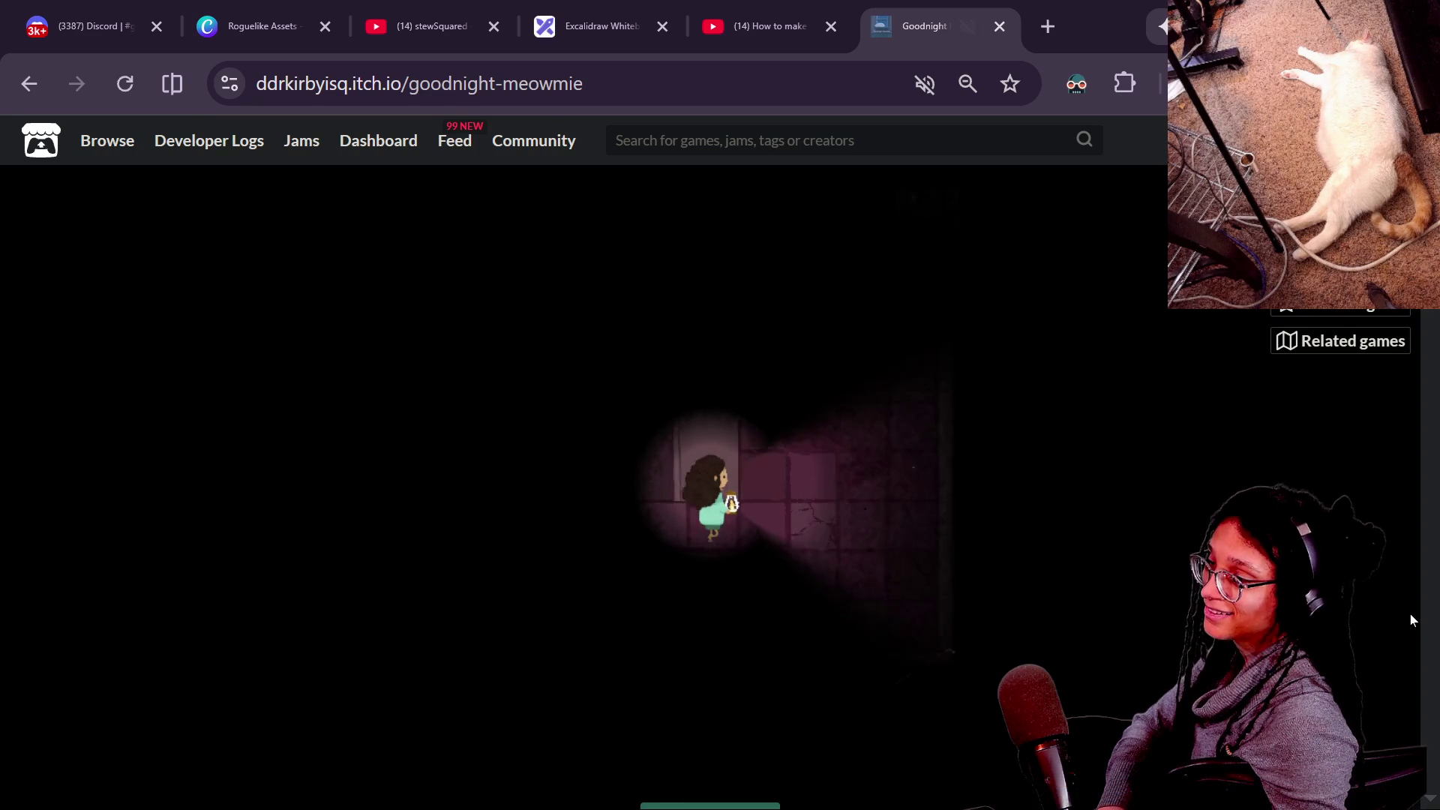
key("Down")
key("Left")
key("Right")
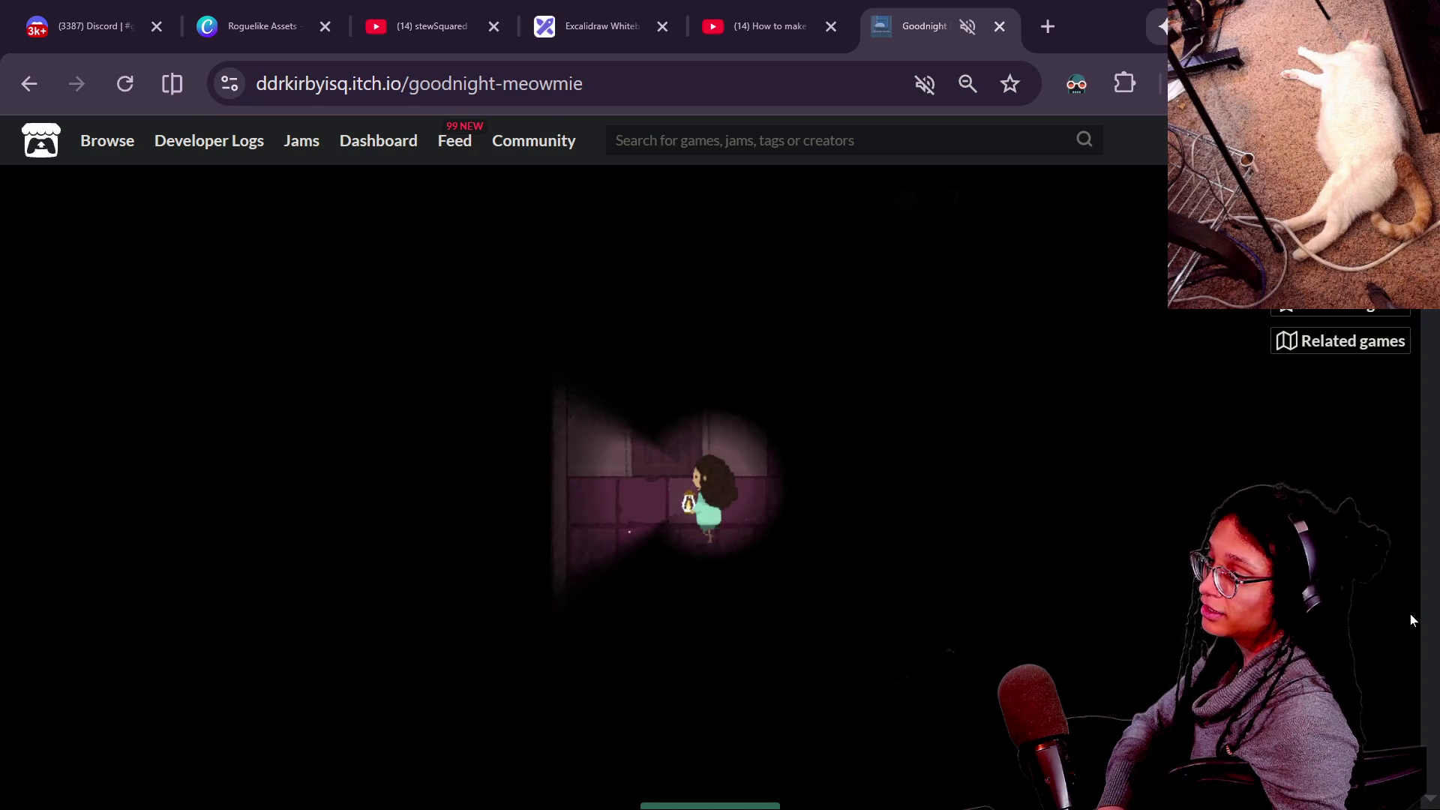
key("Up")
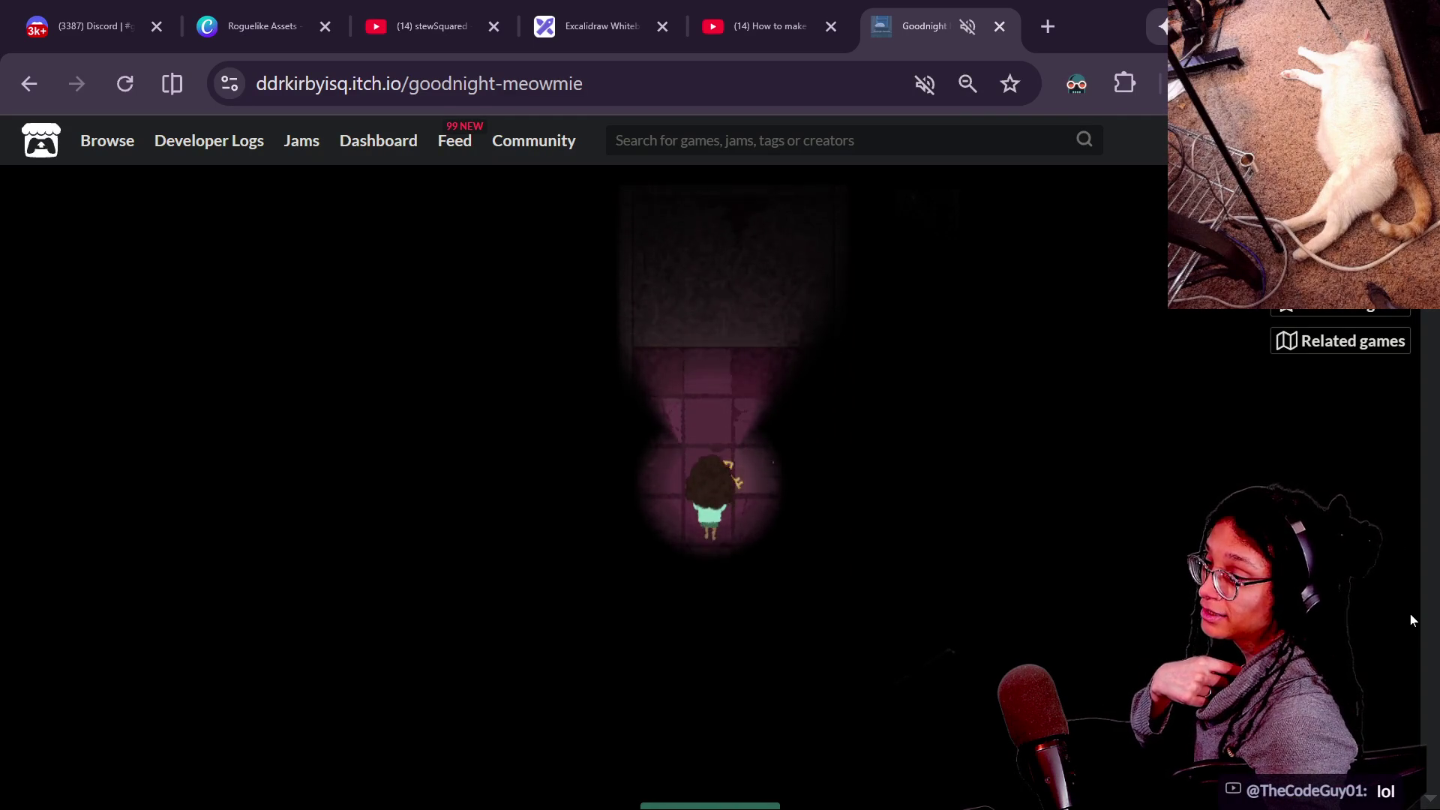
Pick up the rusty key, then walk down and dismiss the 'it's locked' message.
key("z")
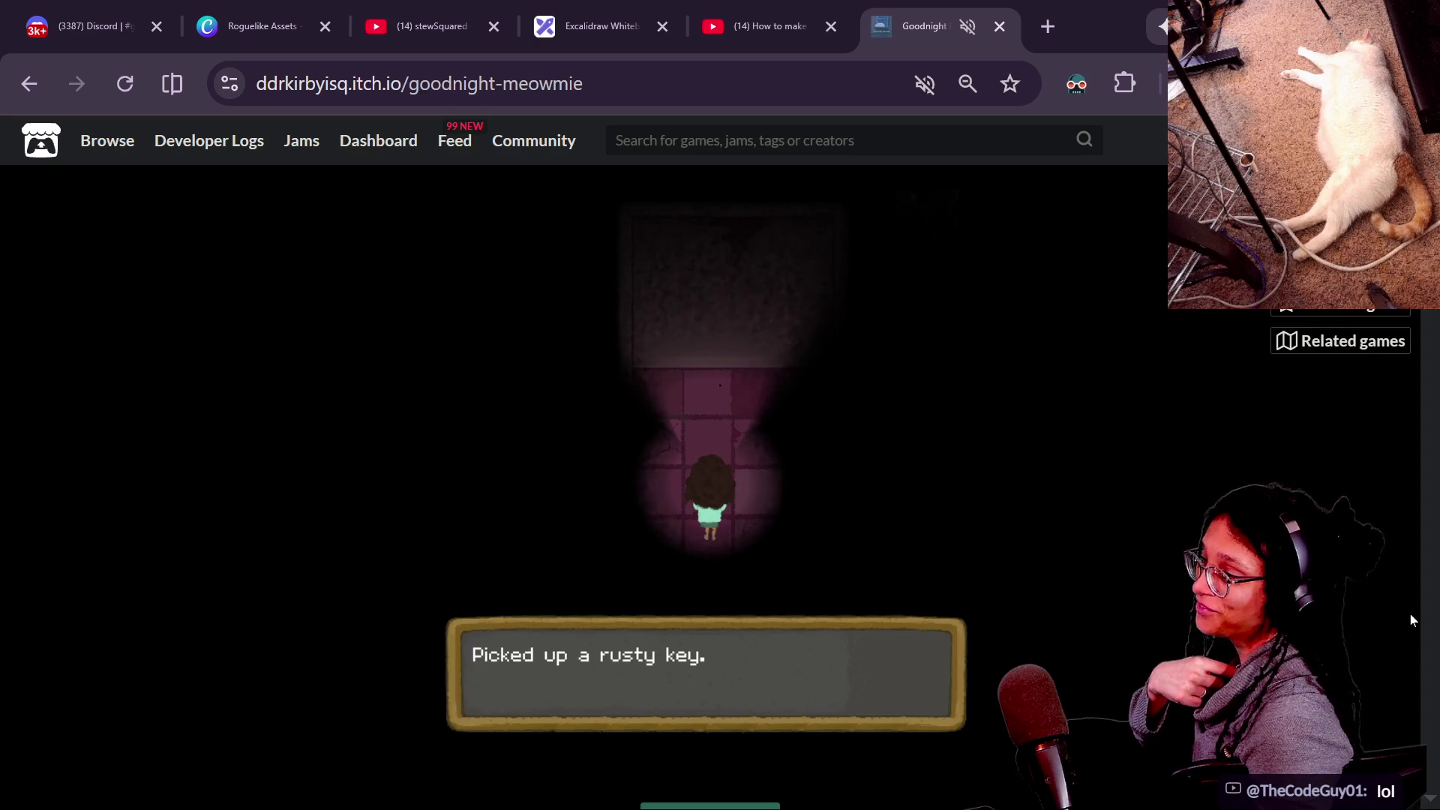
key("z")
key("Down")
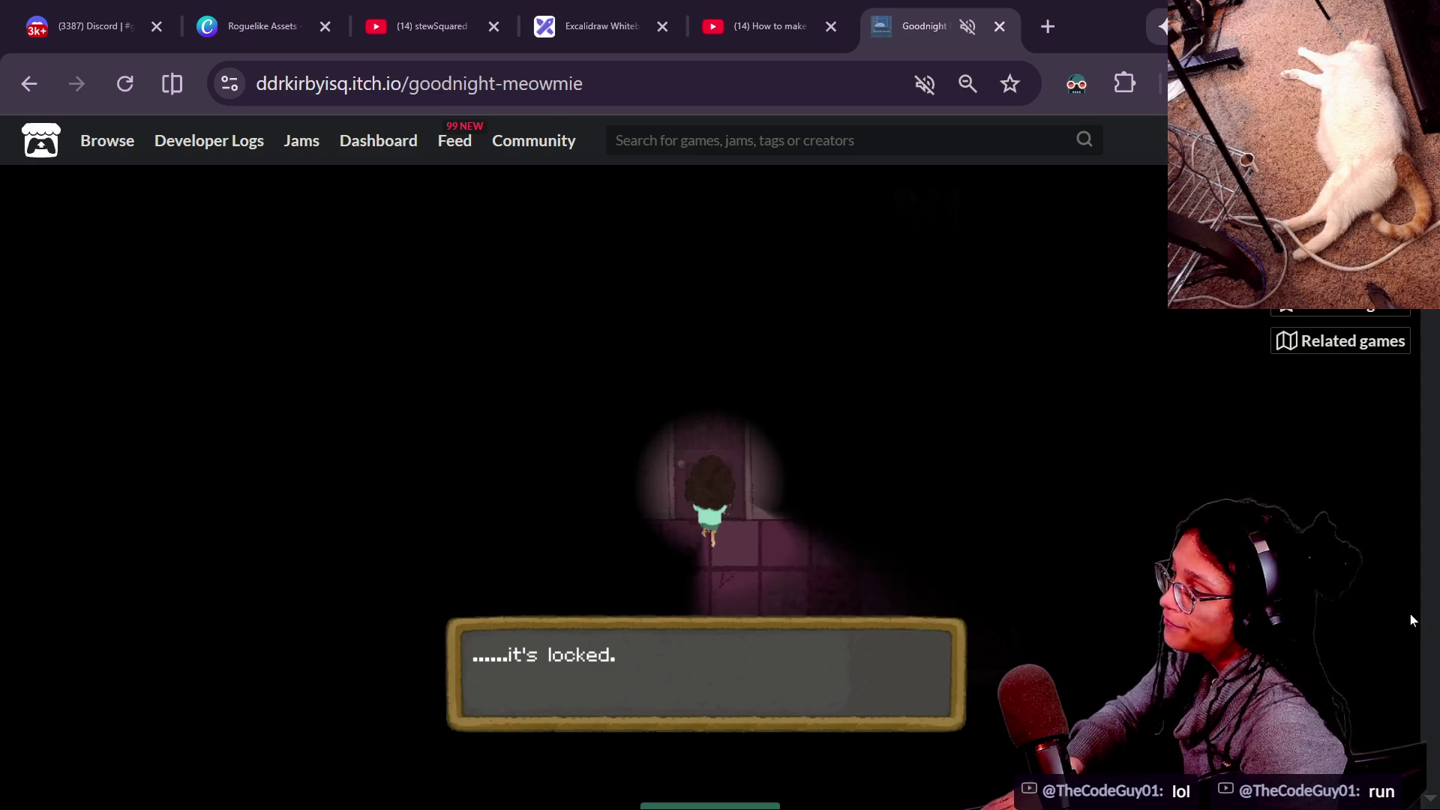
key("space")
Walk right and up the corridor, collect another rusty key, and face the doorway.
key("Right")
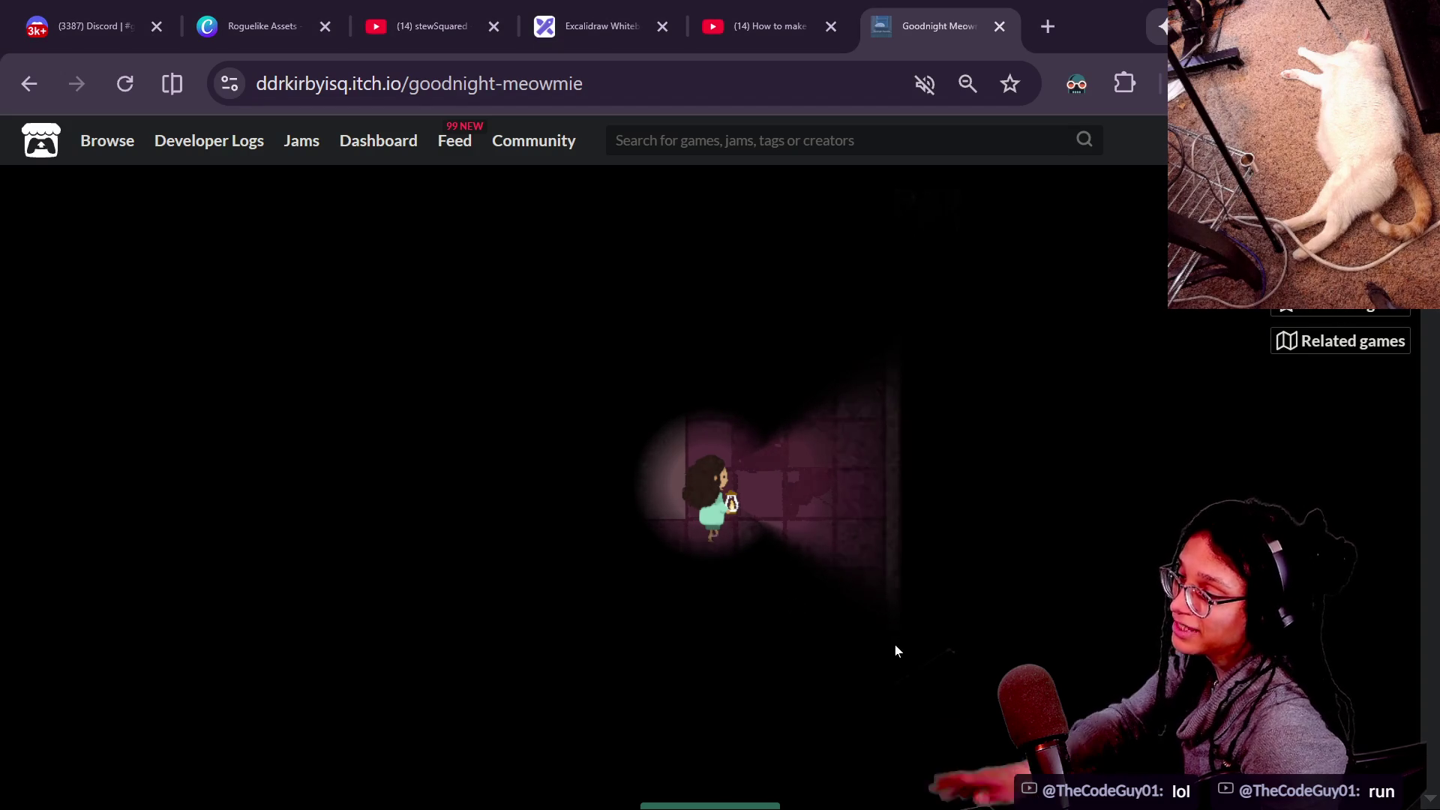
key("Up")
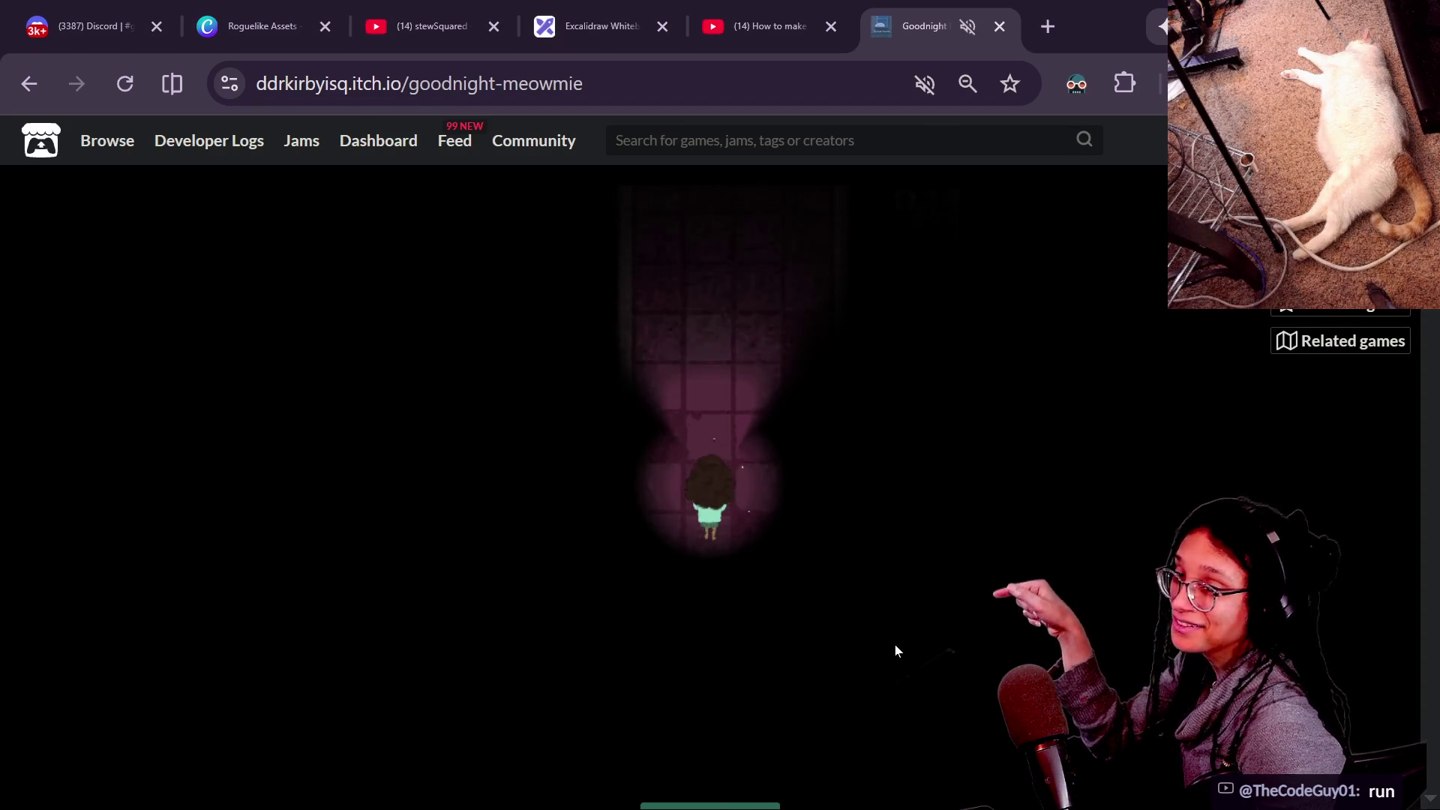
key("Up")
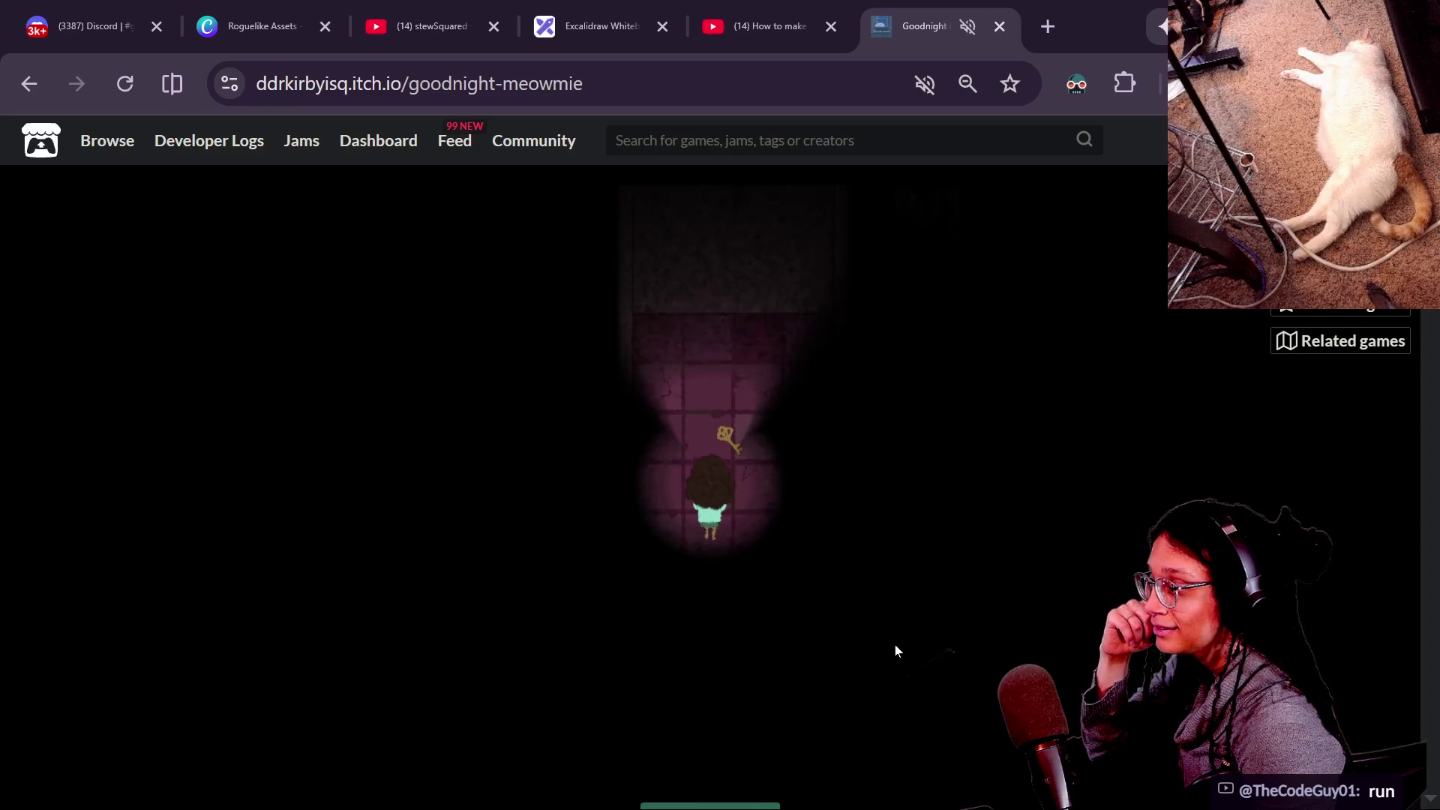
key("Up")
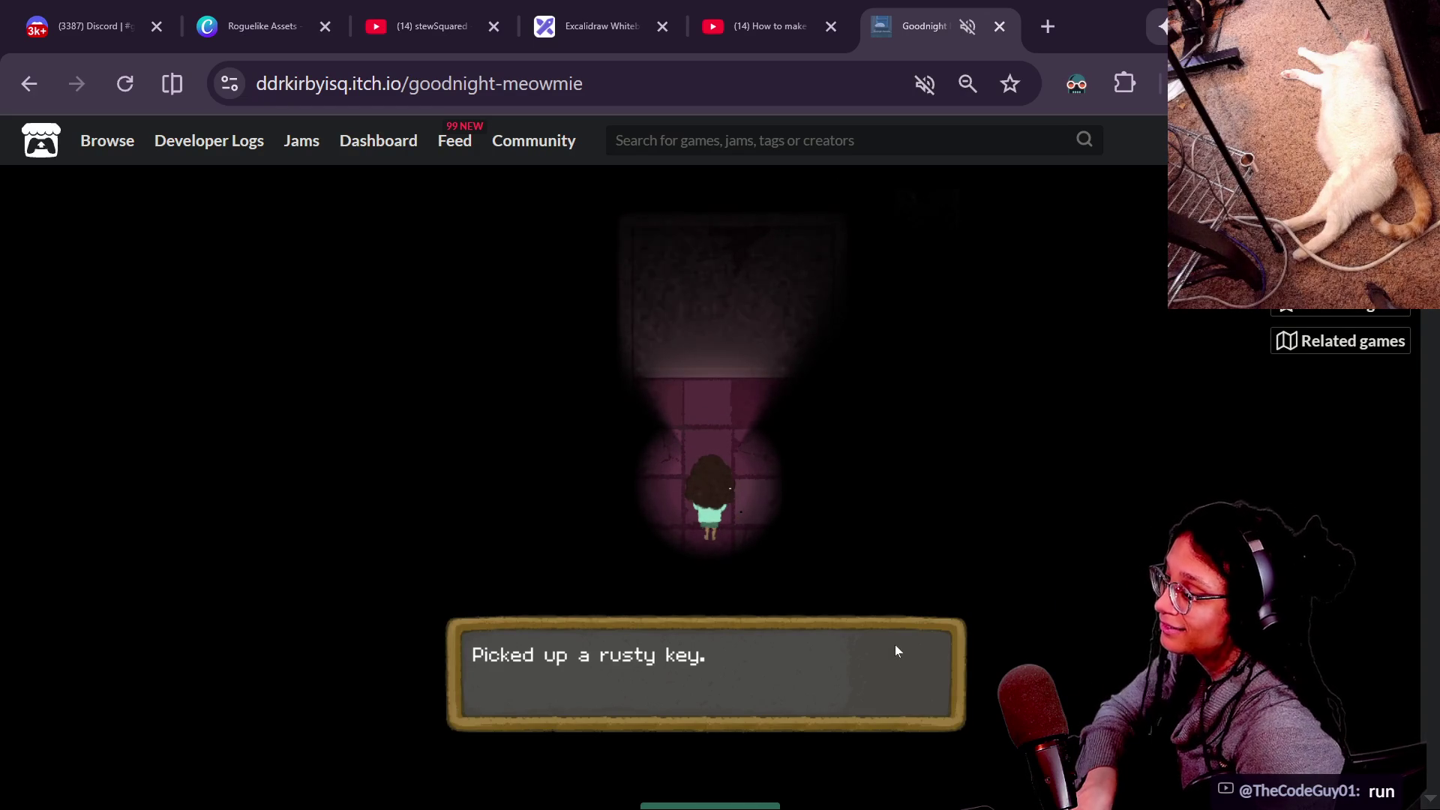
key("z")
key("Down")
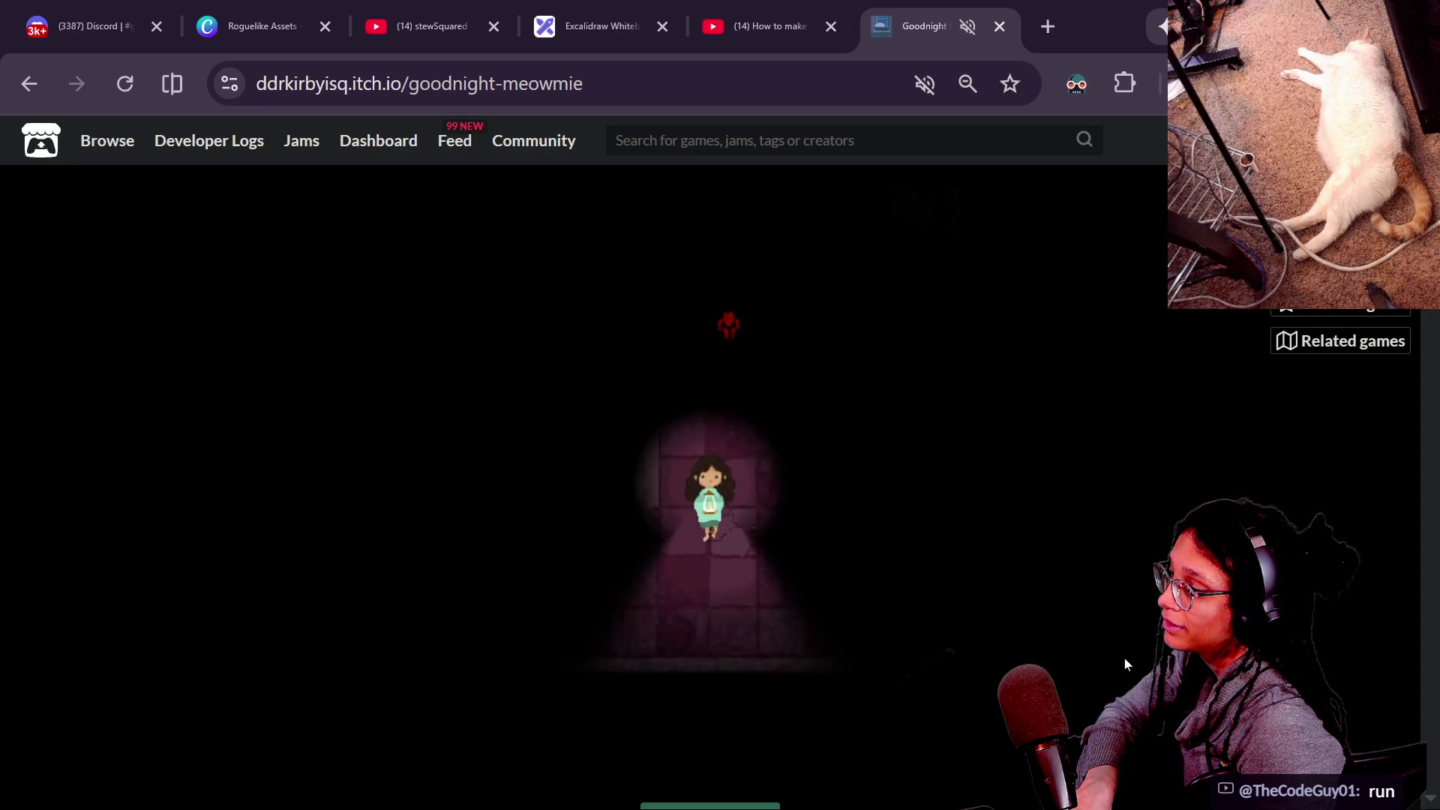
key("Up")
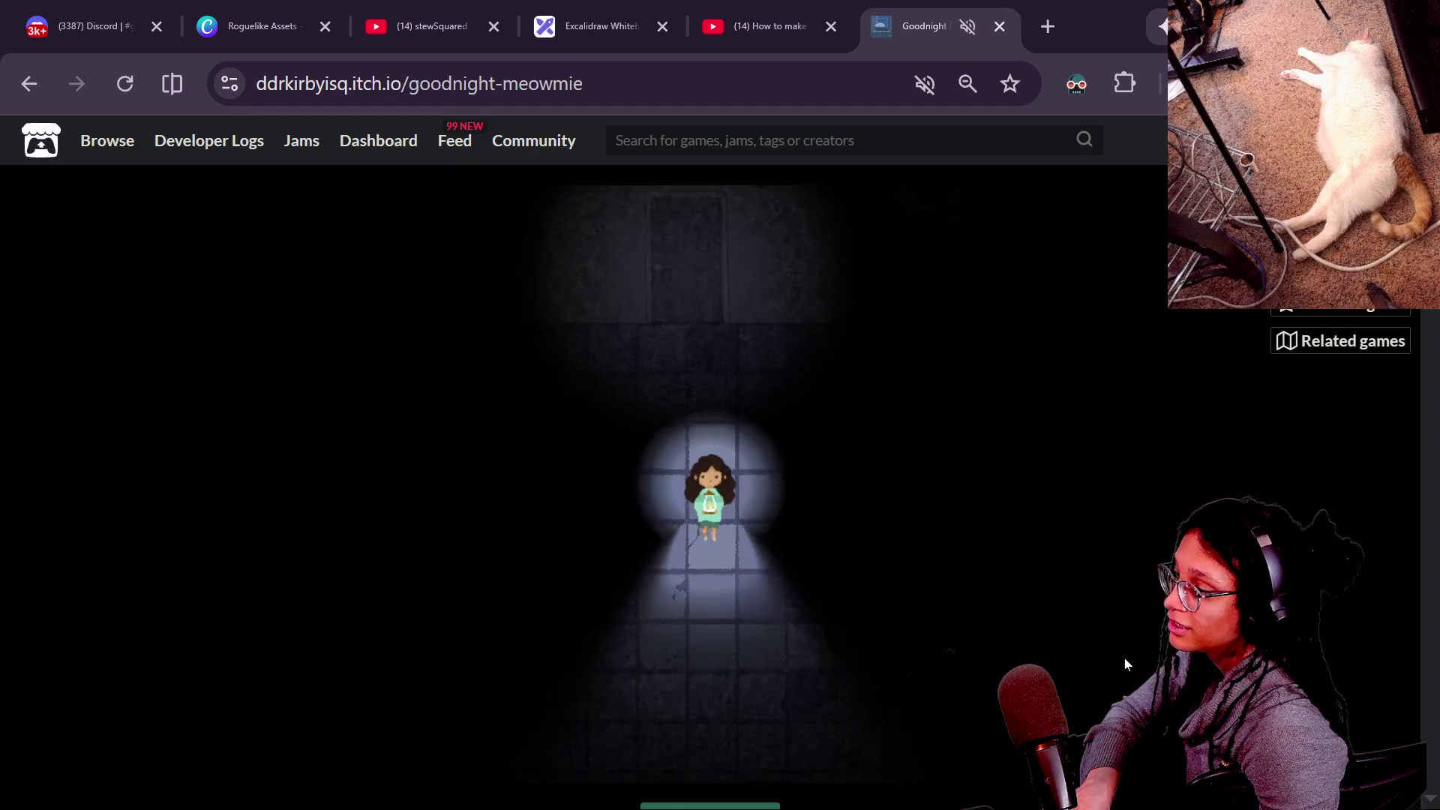
Look left and right, then walk the girl down the corridor toward the side passage.
key("Left")
key("Right")
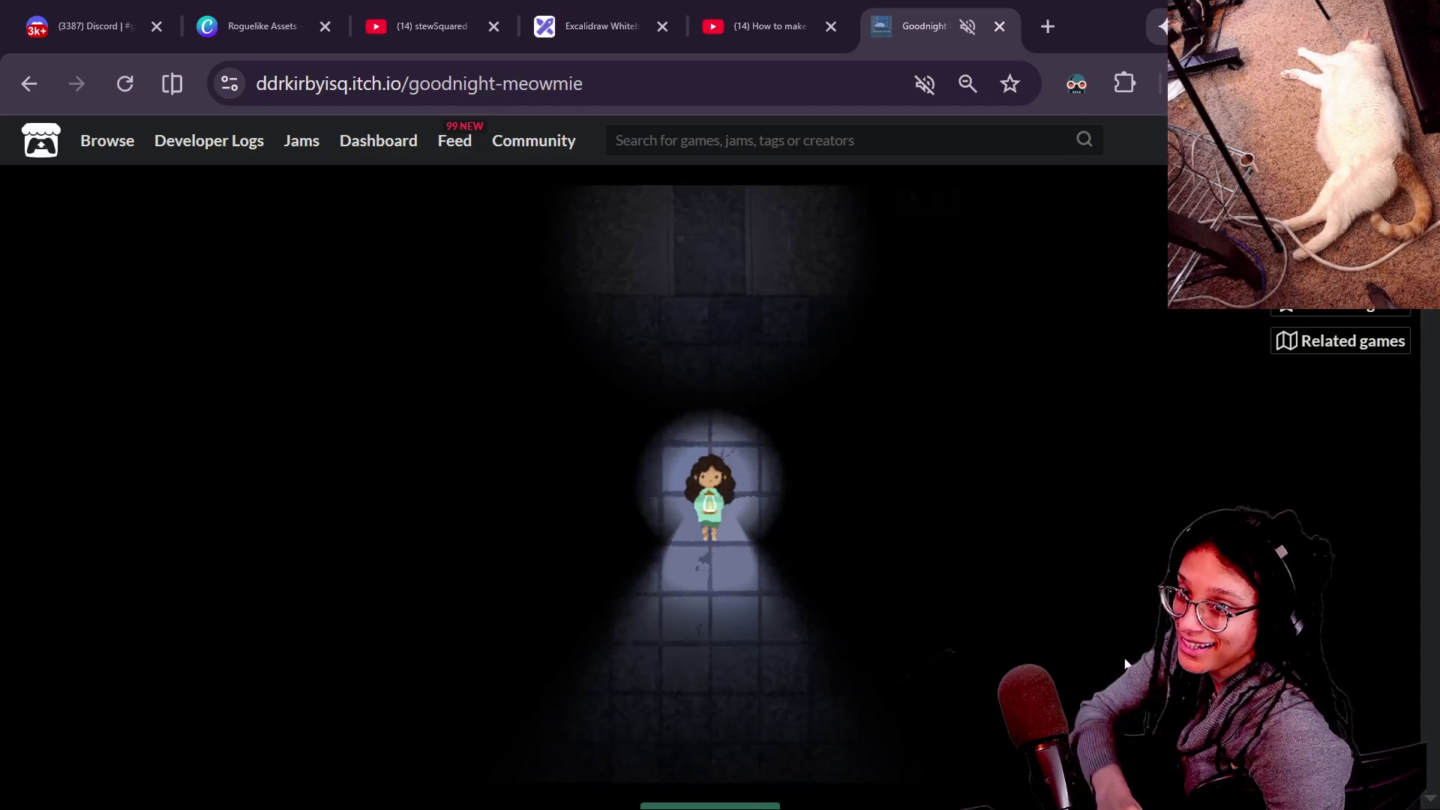
key("Down")
key("Right")
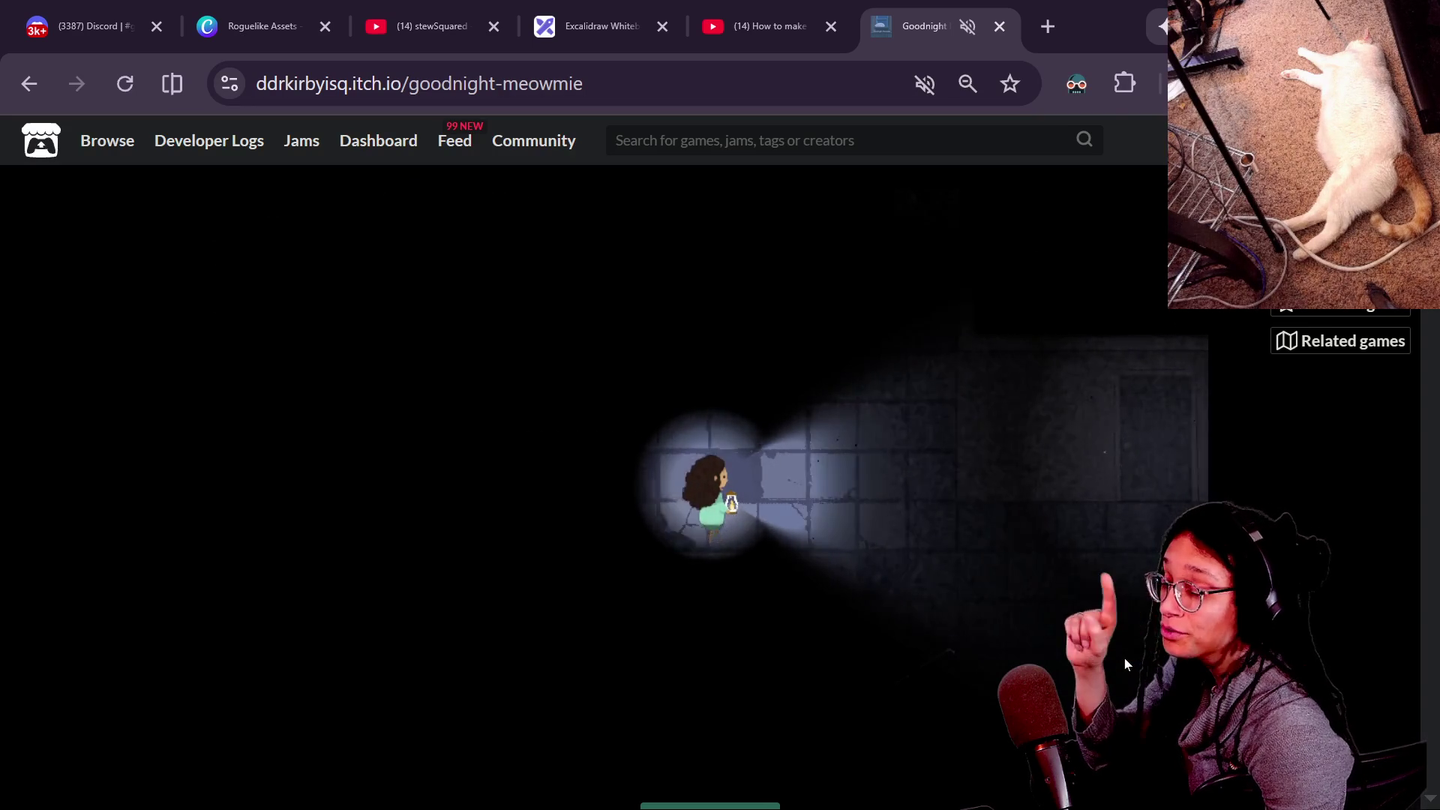
Walk up the corridor, then right to the door and through it.
key("Up")
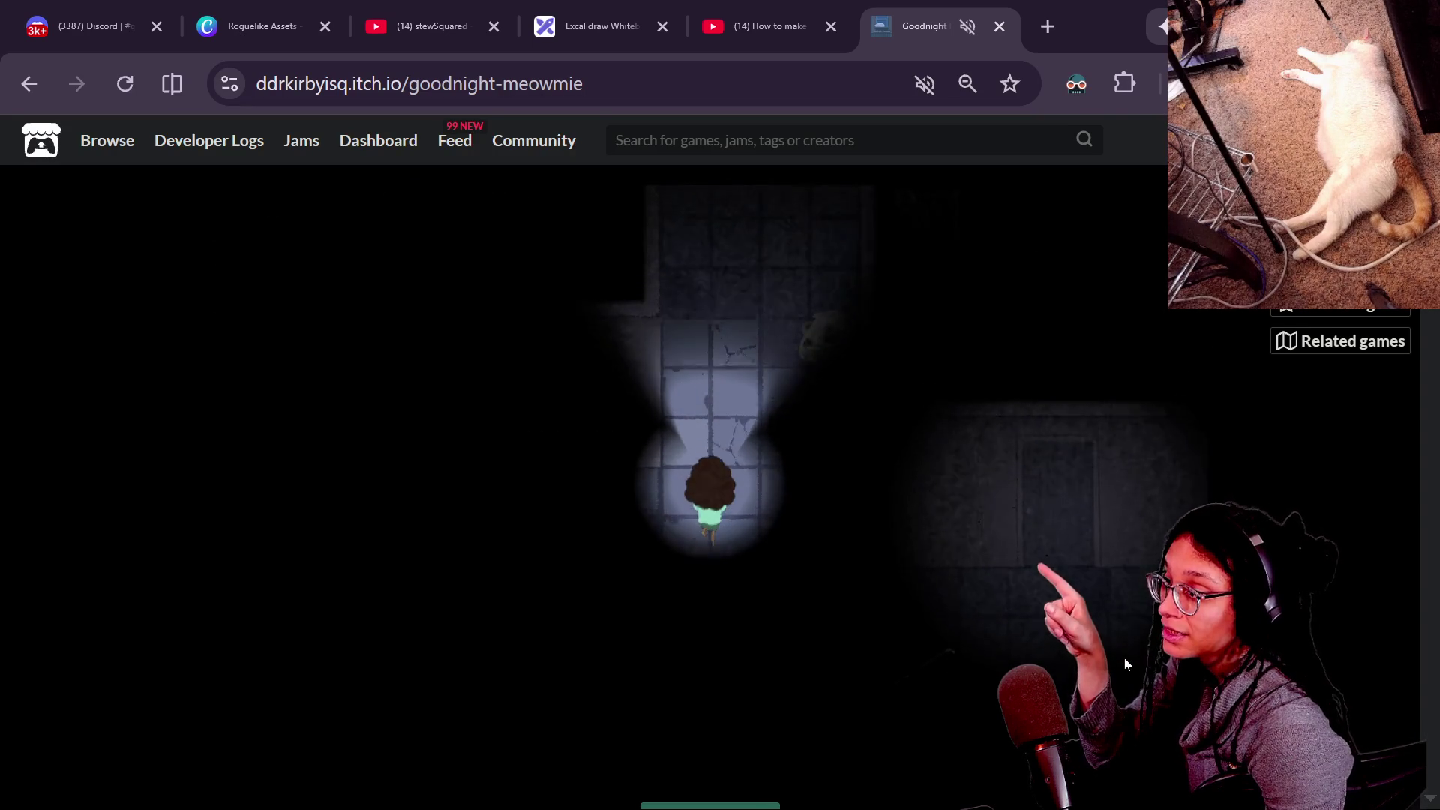
key("Up")
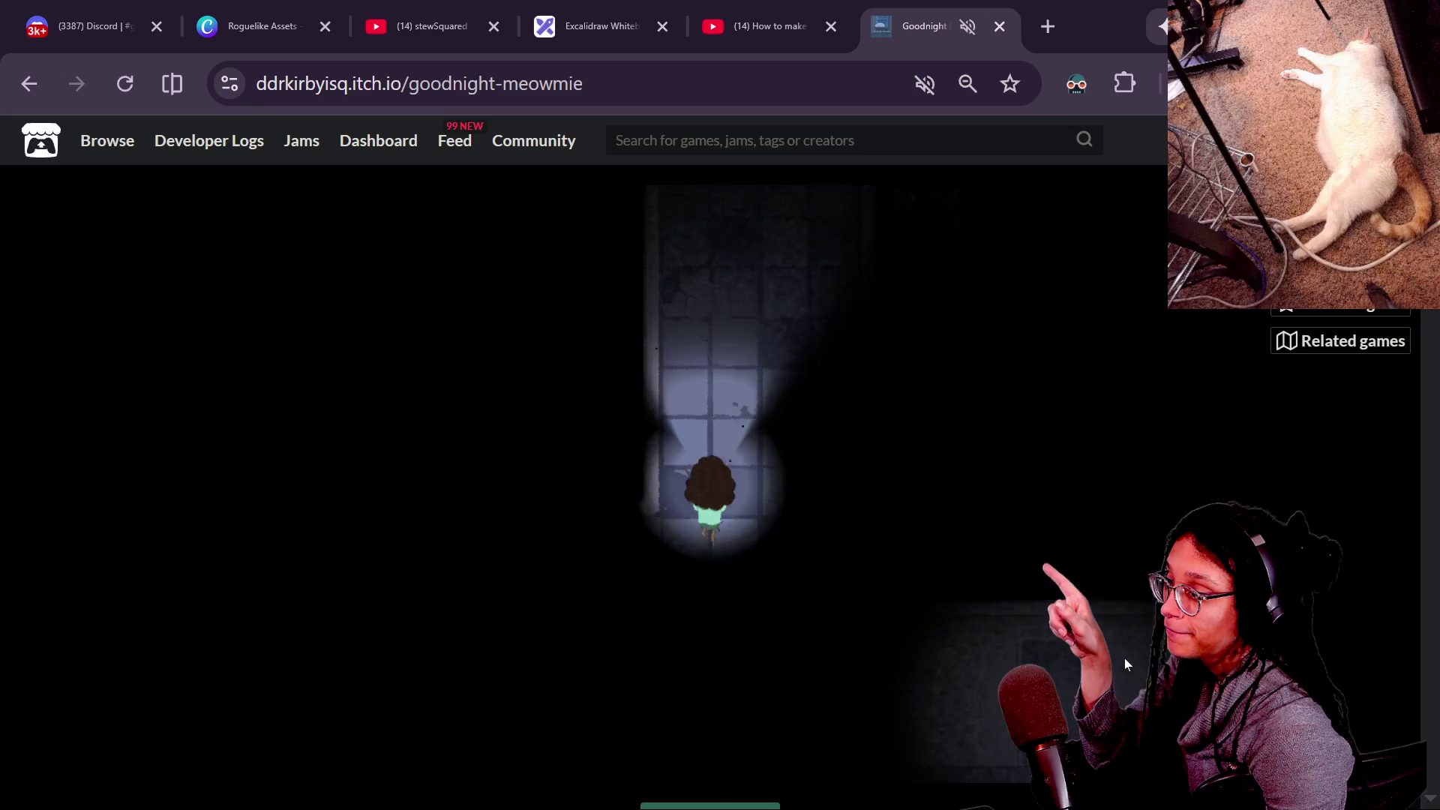
key("Right")
key("Up")
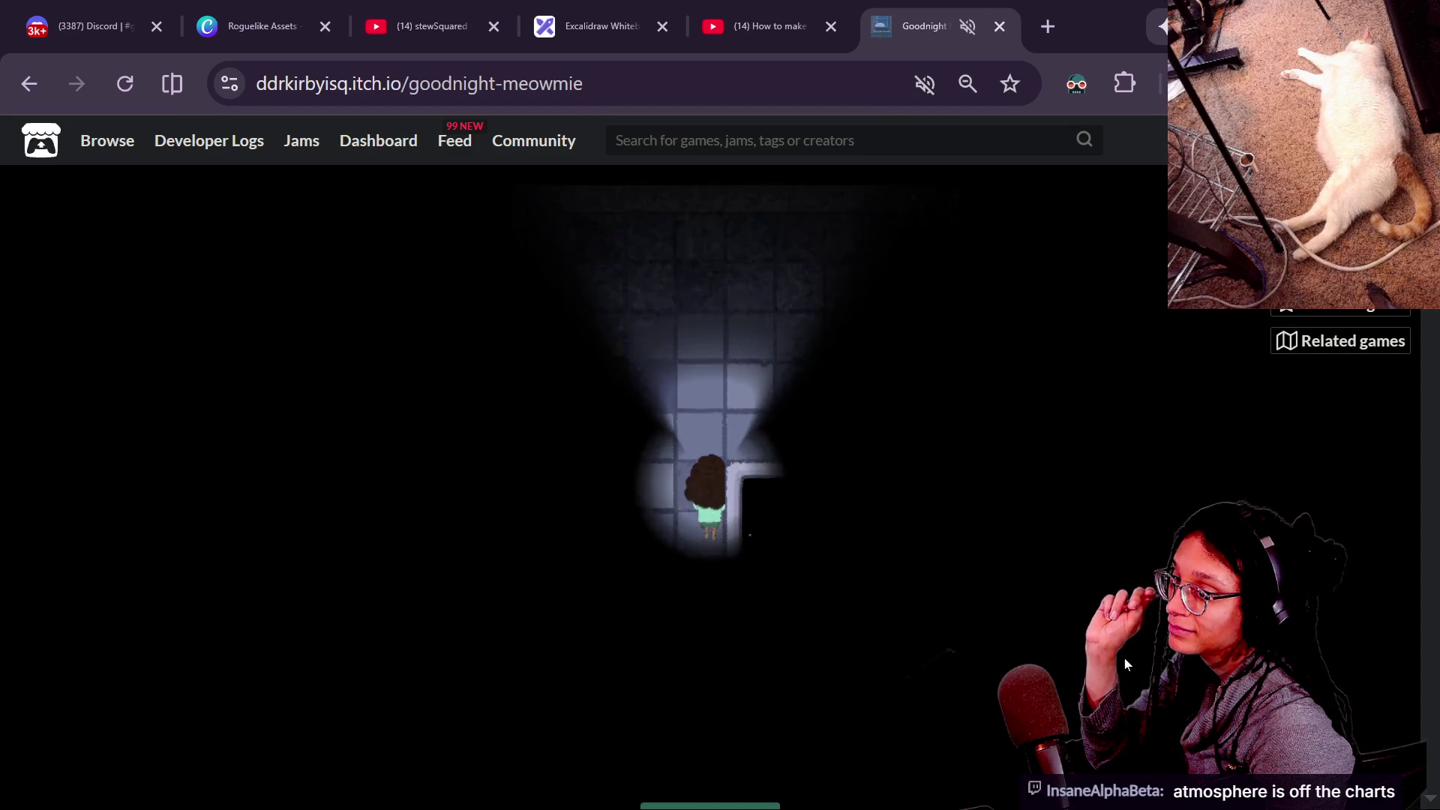
key("Right")
key("Up")
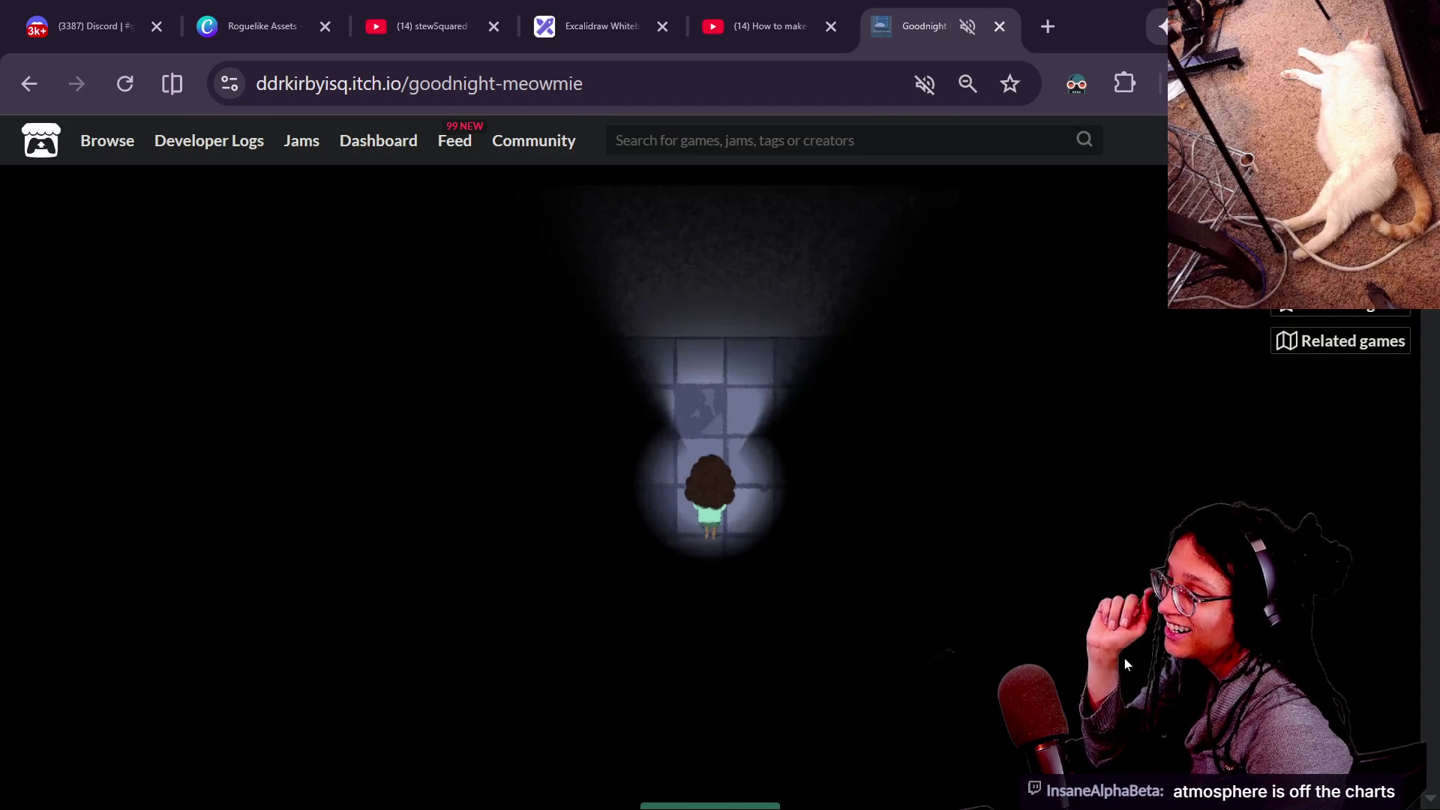
key("Right")
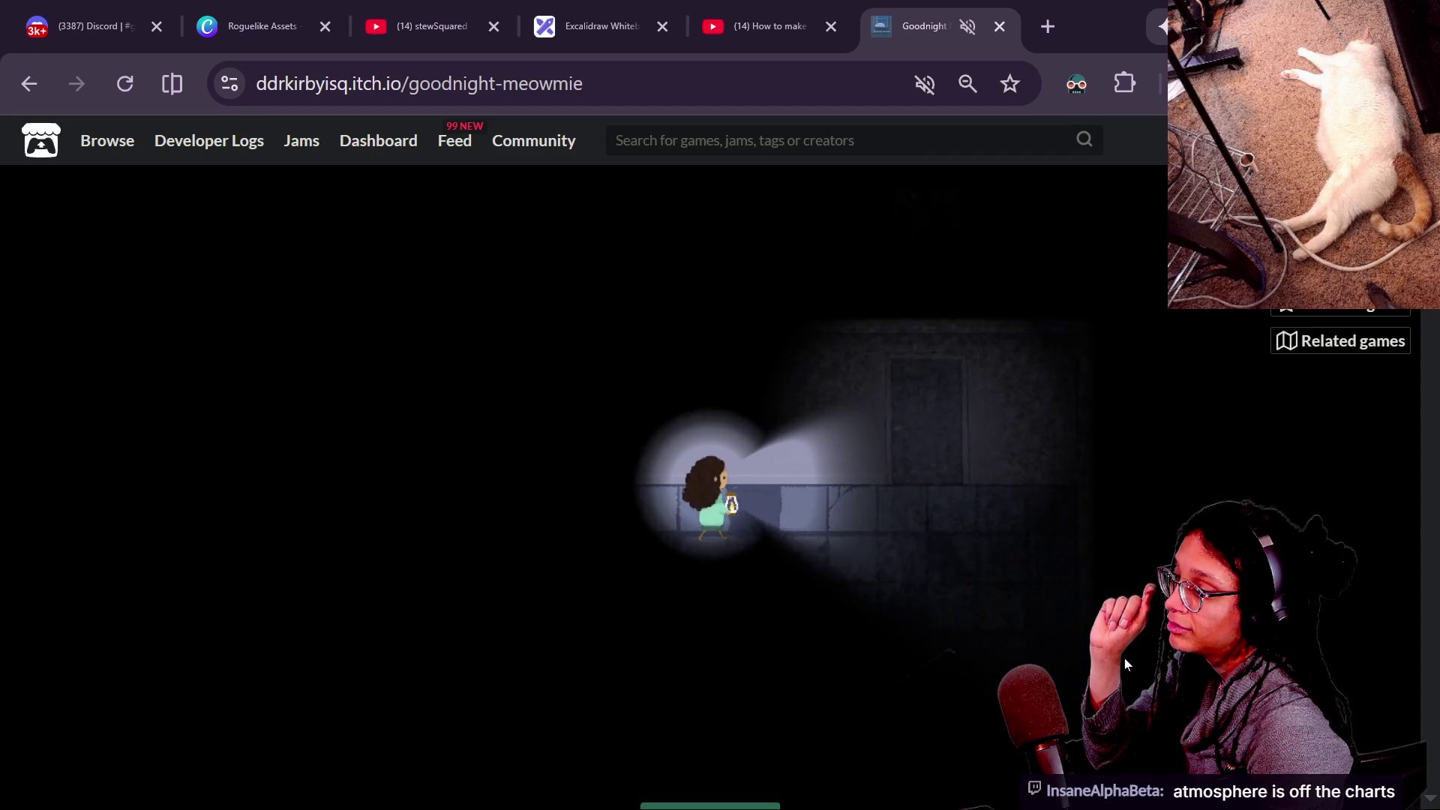
key("Right")
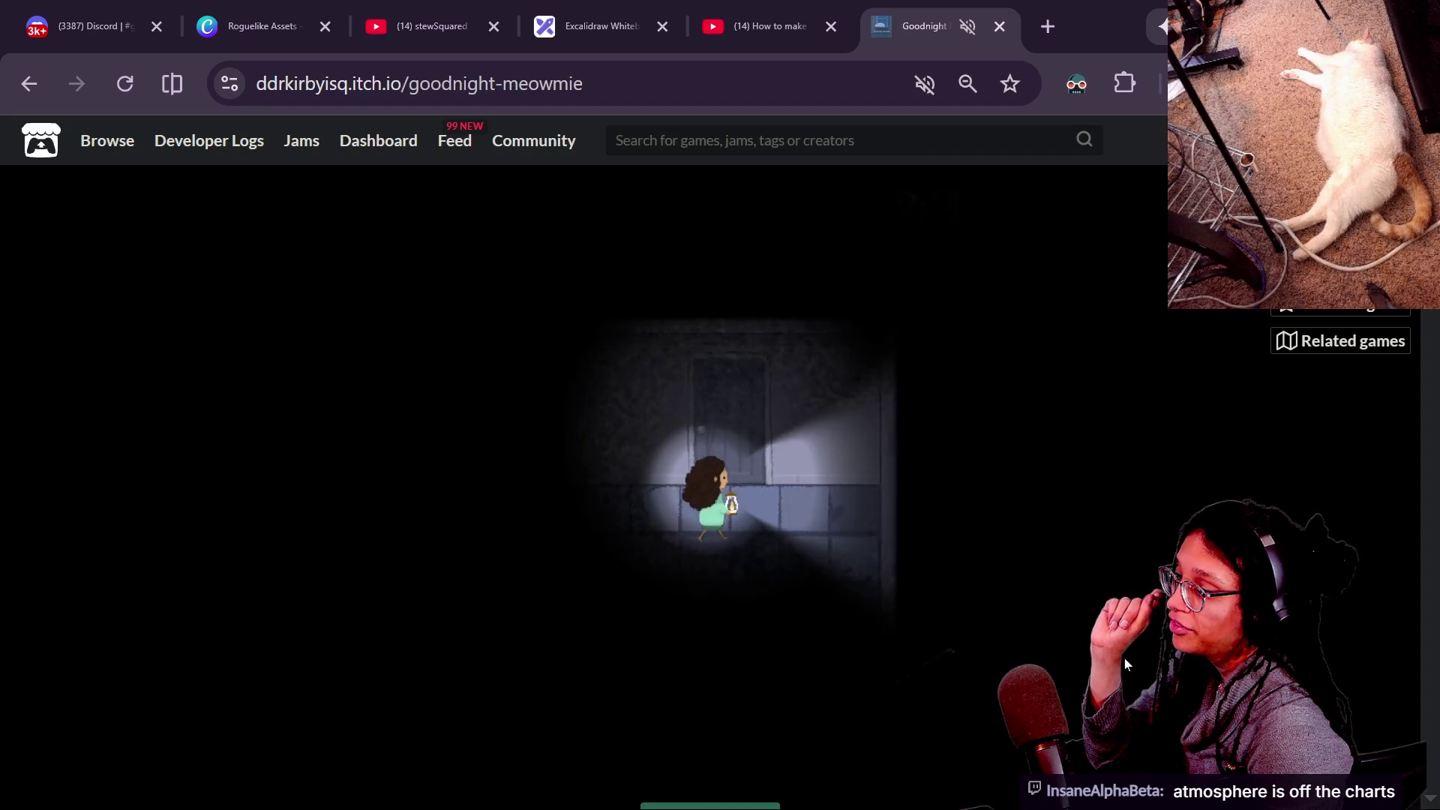
key("Up")
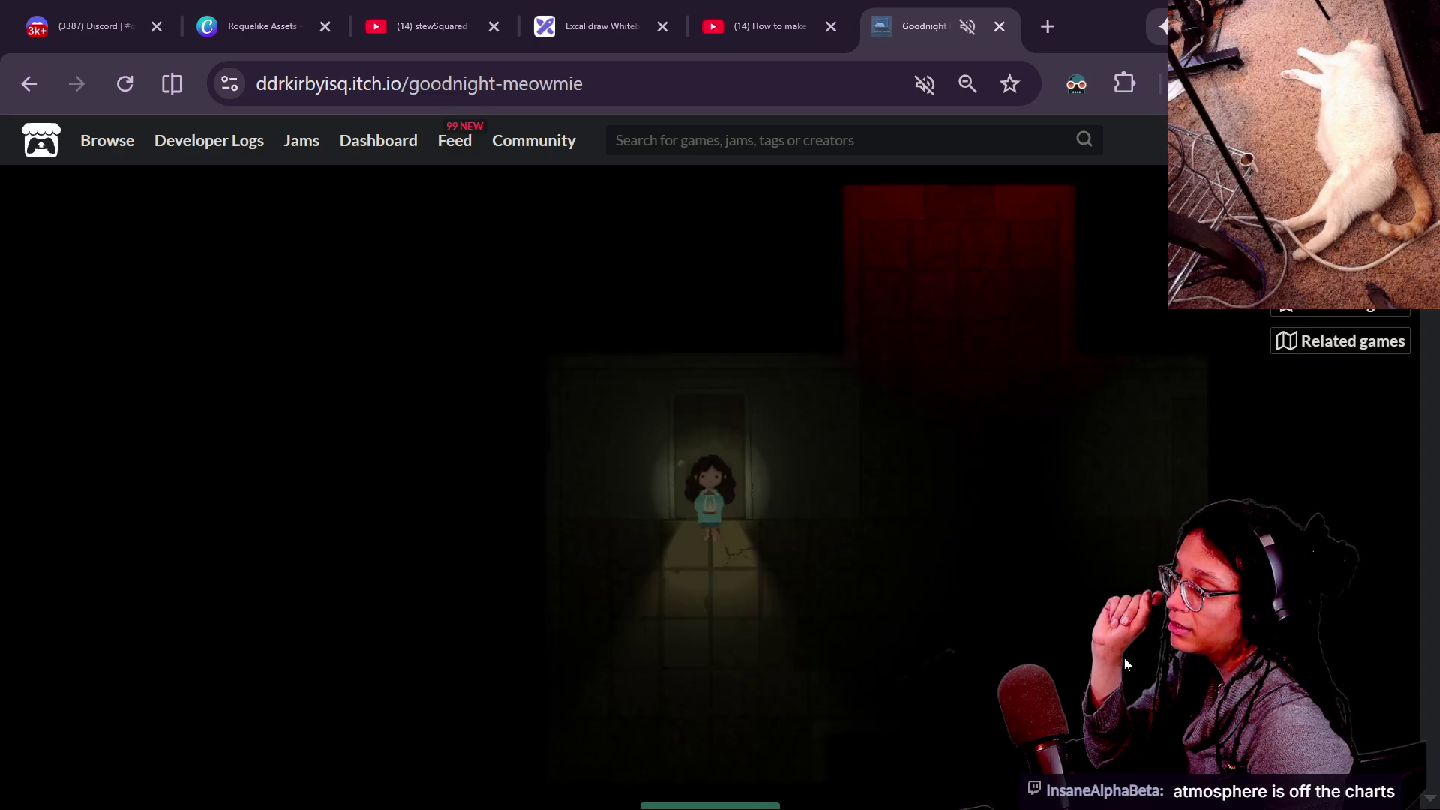
Walk the girl down through the dark room and out the lit door.
key("Down")
key("Right")
key("Down")
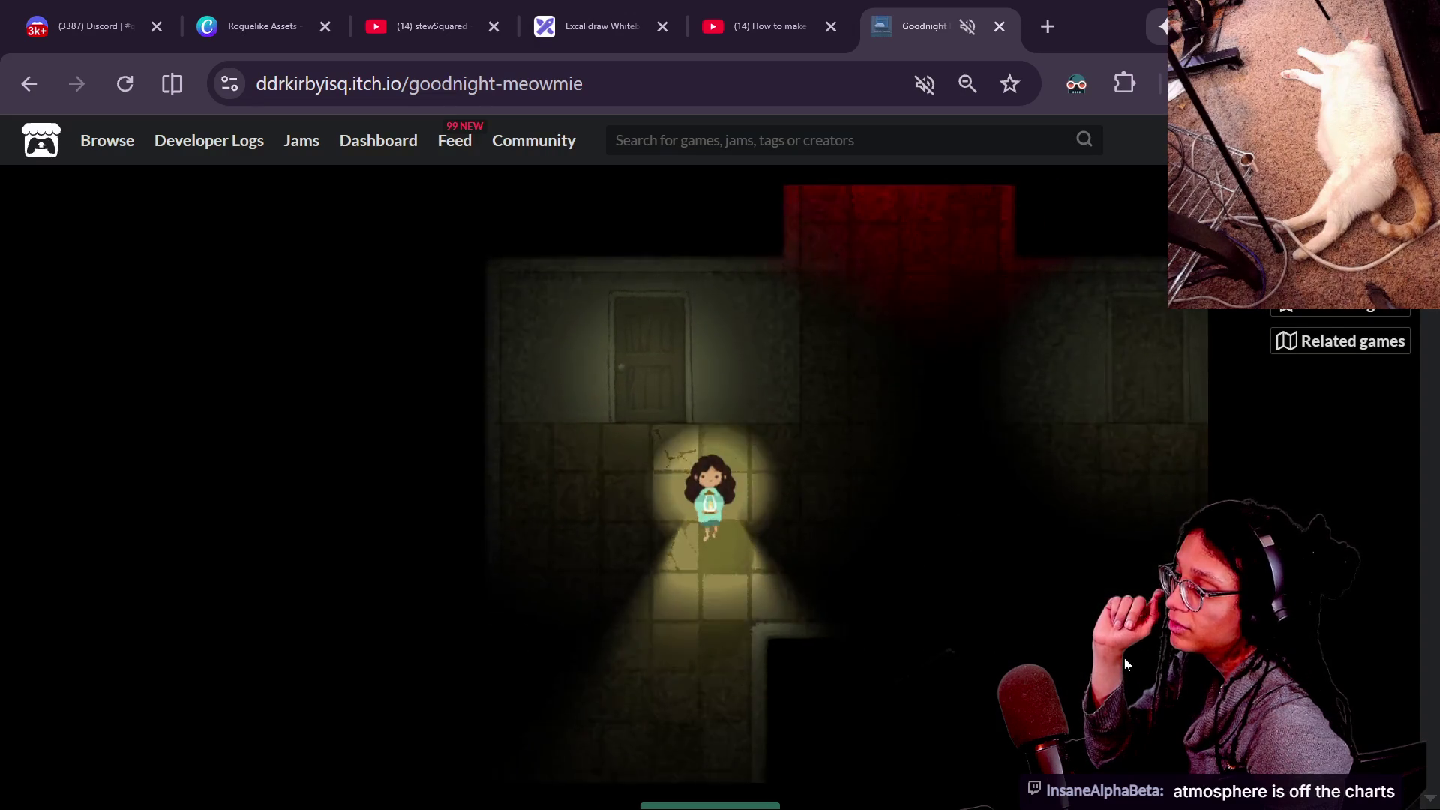
key("Down")
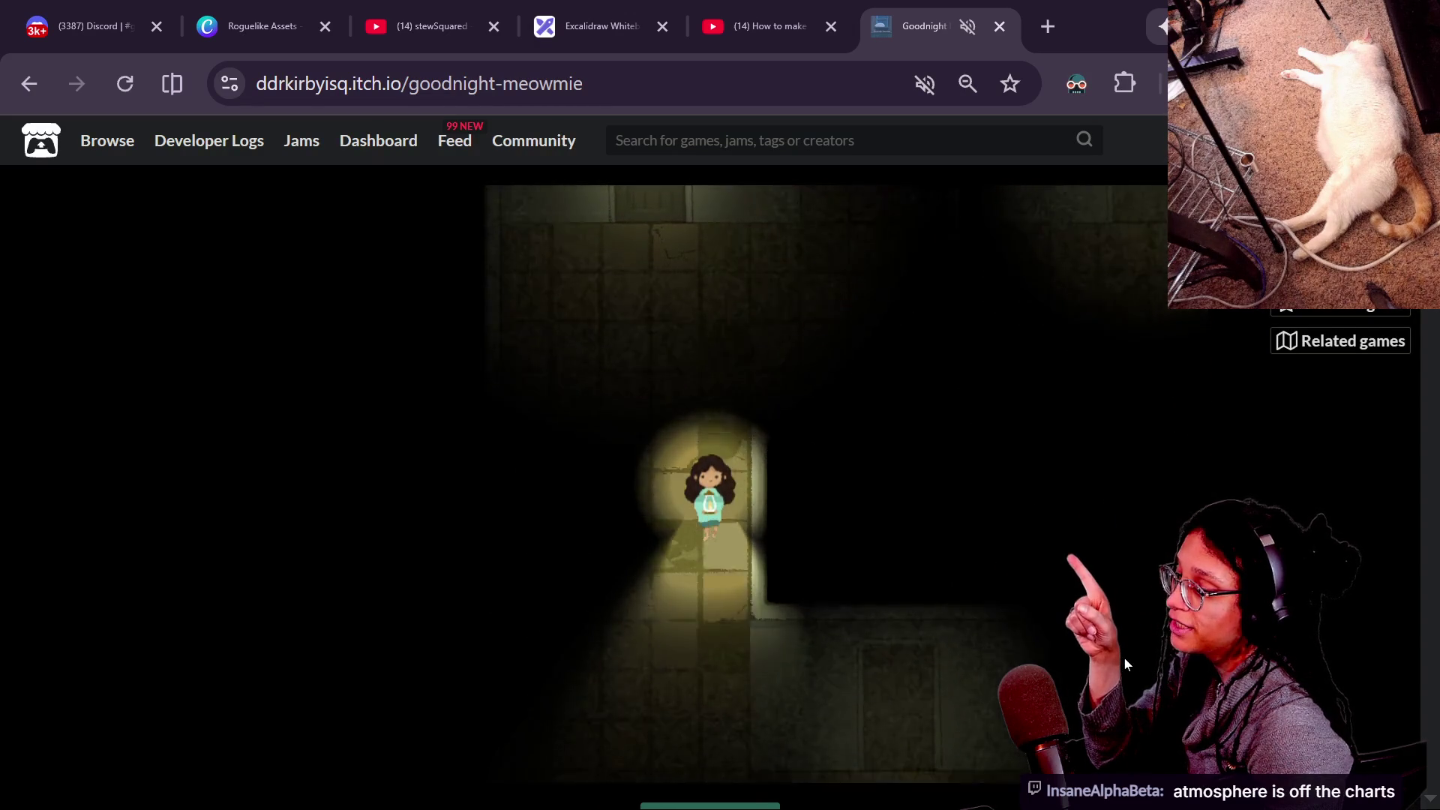
key("Down")
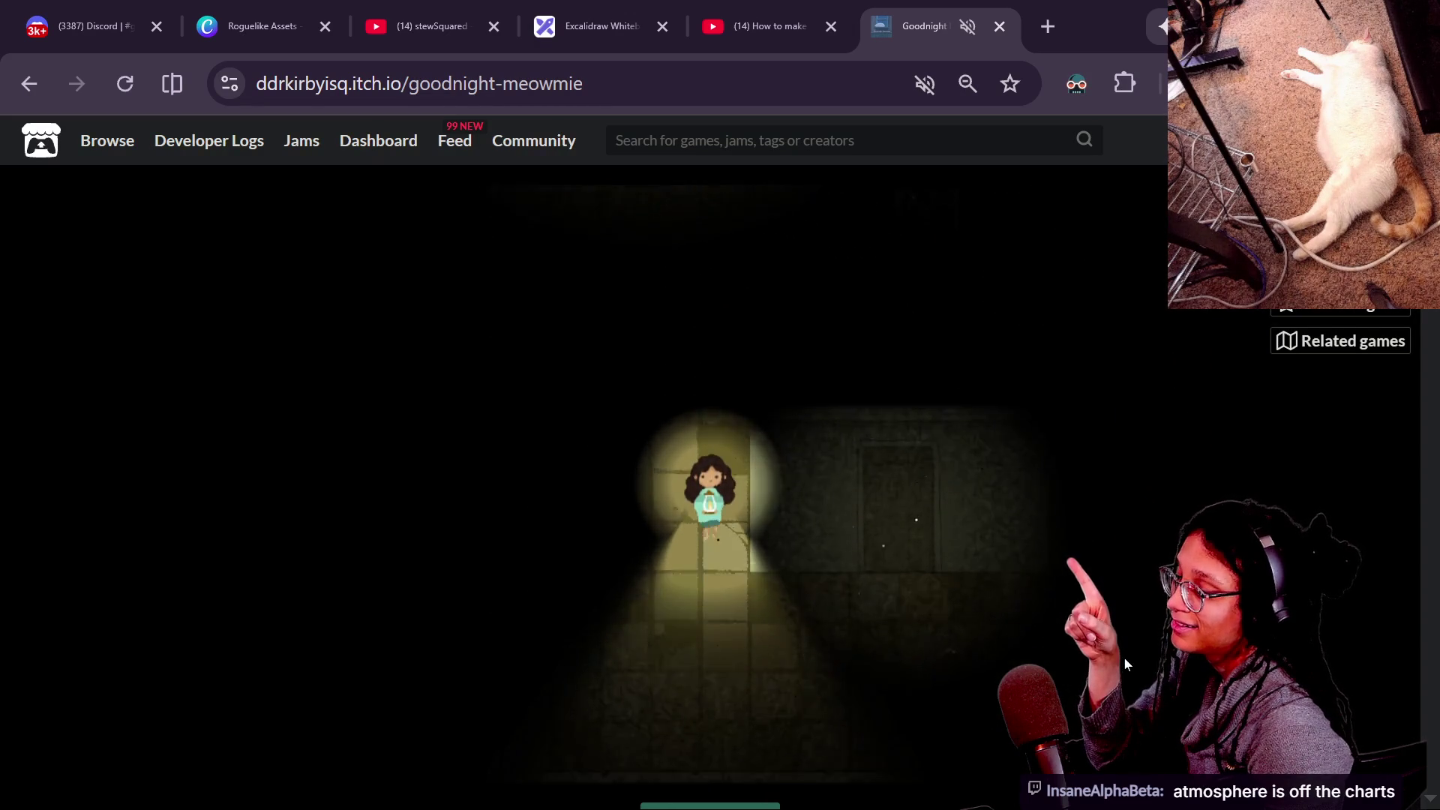
key("Right")
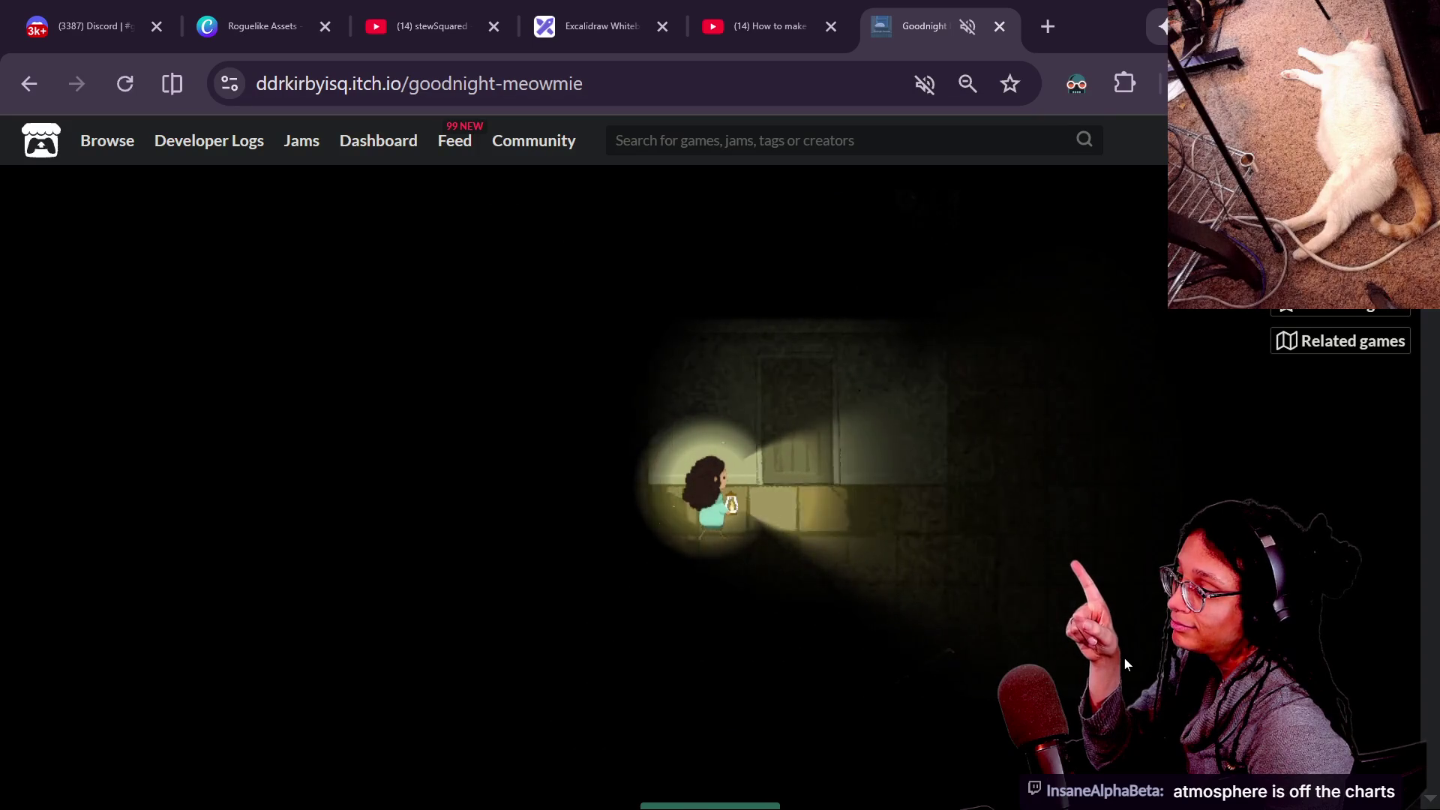
key("Up")
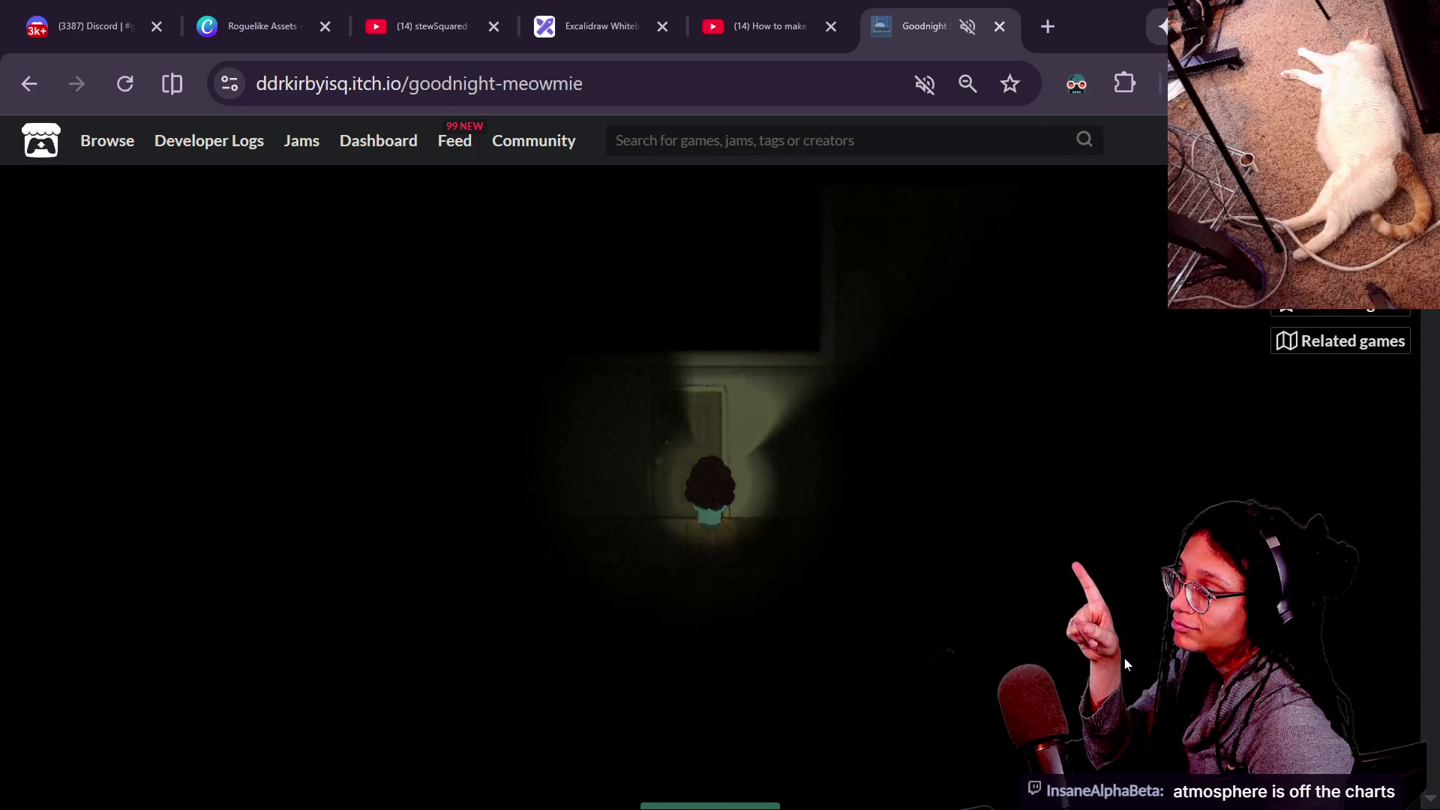
key("Up")
Walk left past the pawprints and up through the far door into the bedroom.
key("Left")
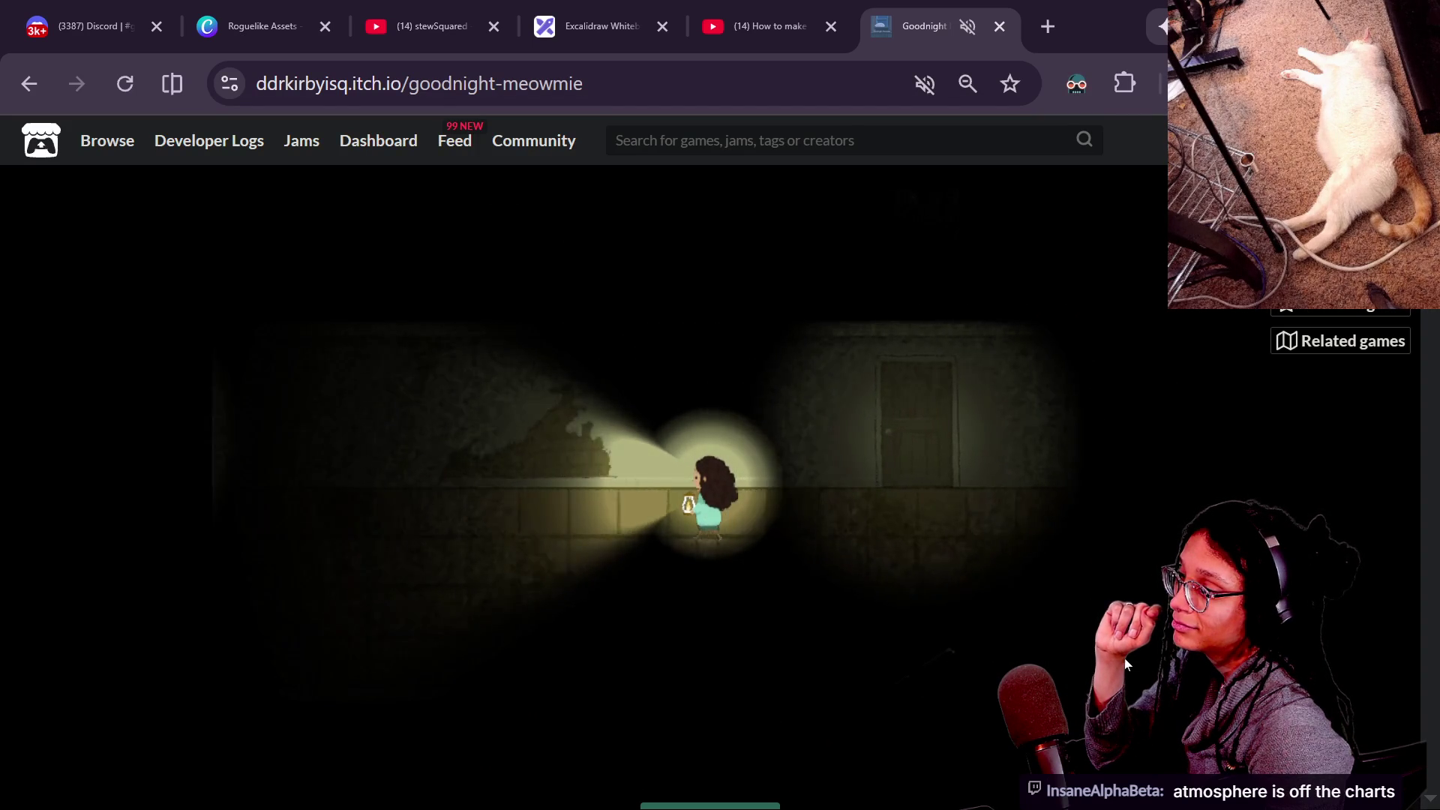
key("Left")
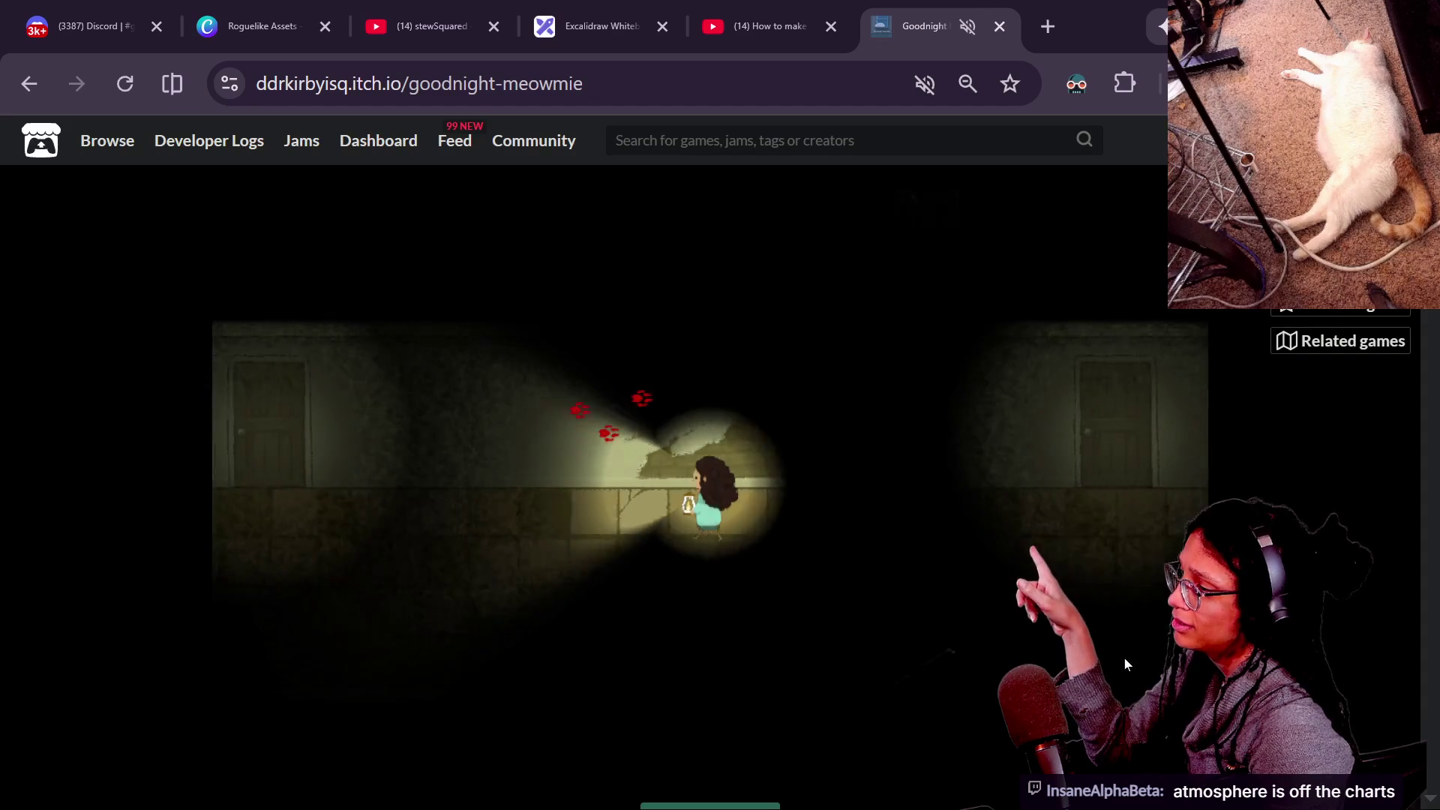
key("Down")
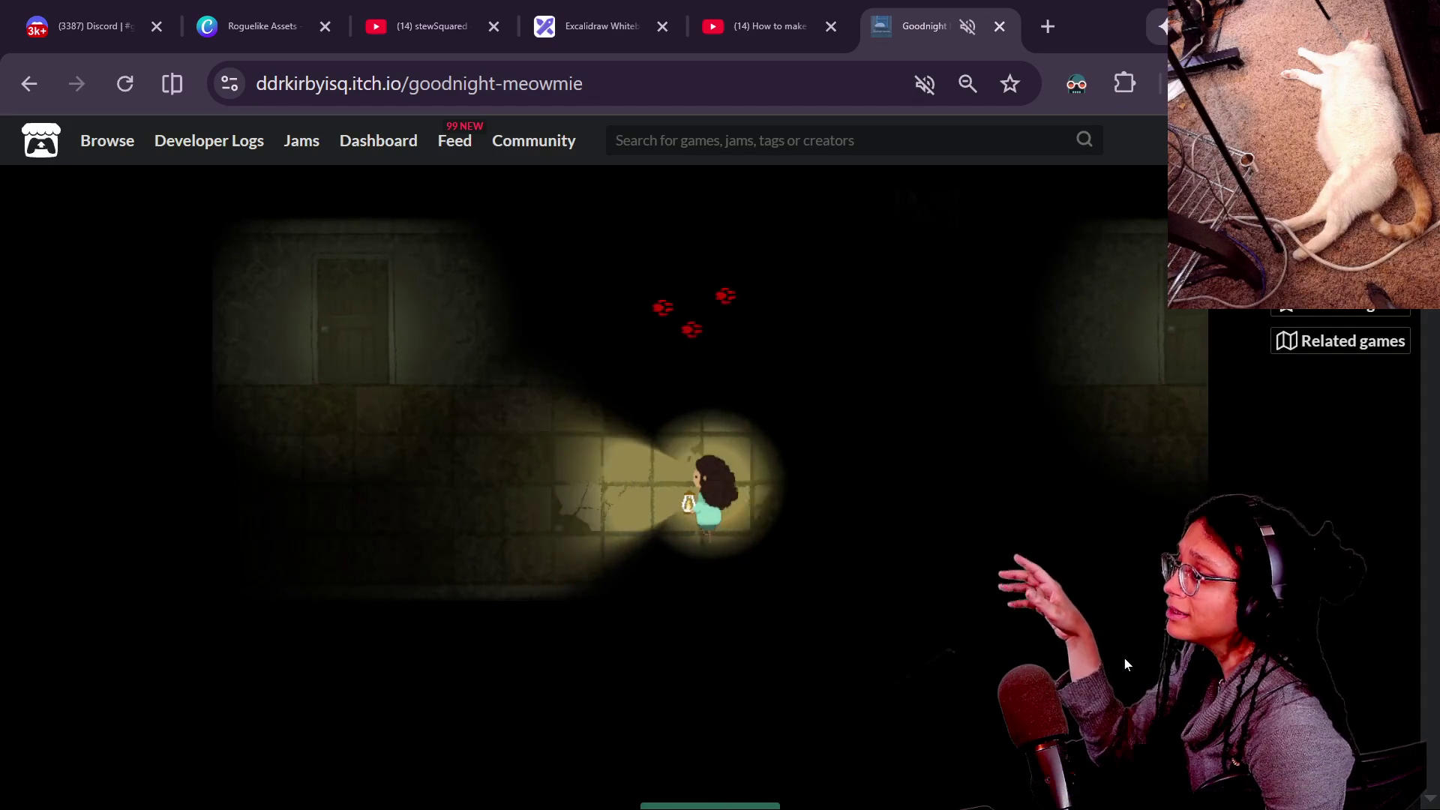
key("Left")
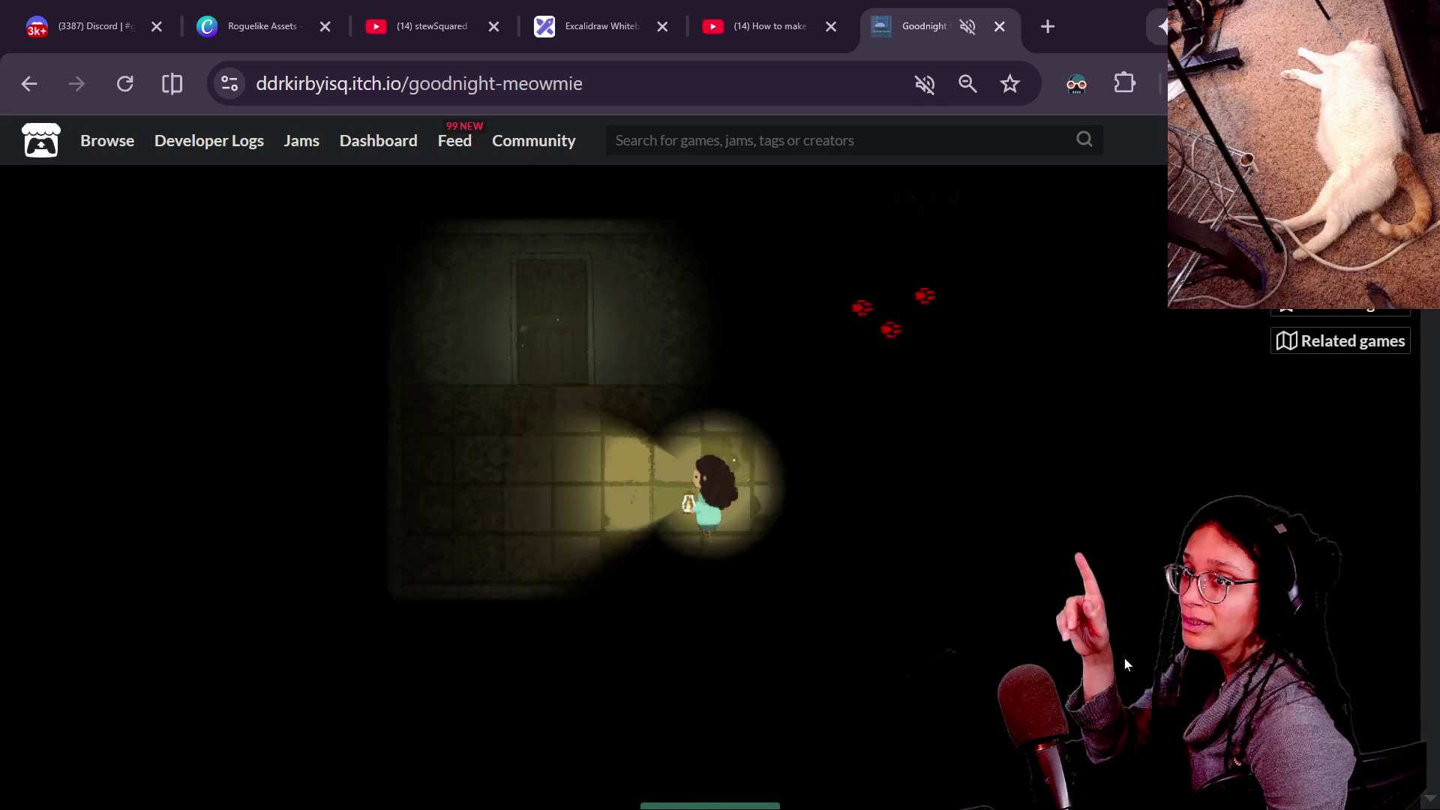
key("Left")
key("Up")
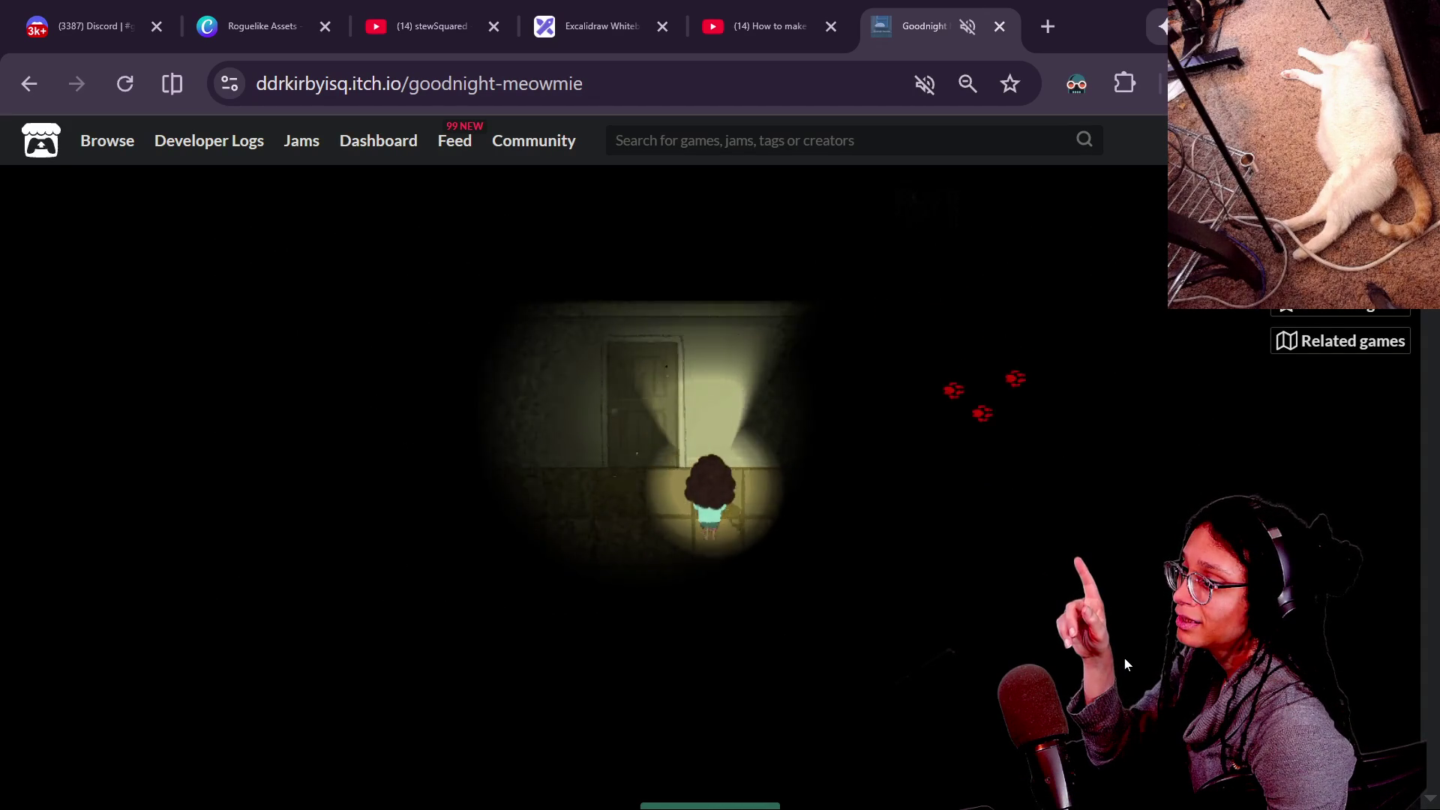
key("Right")
key("Left")
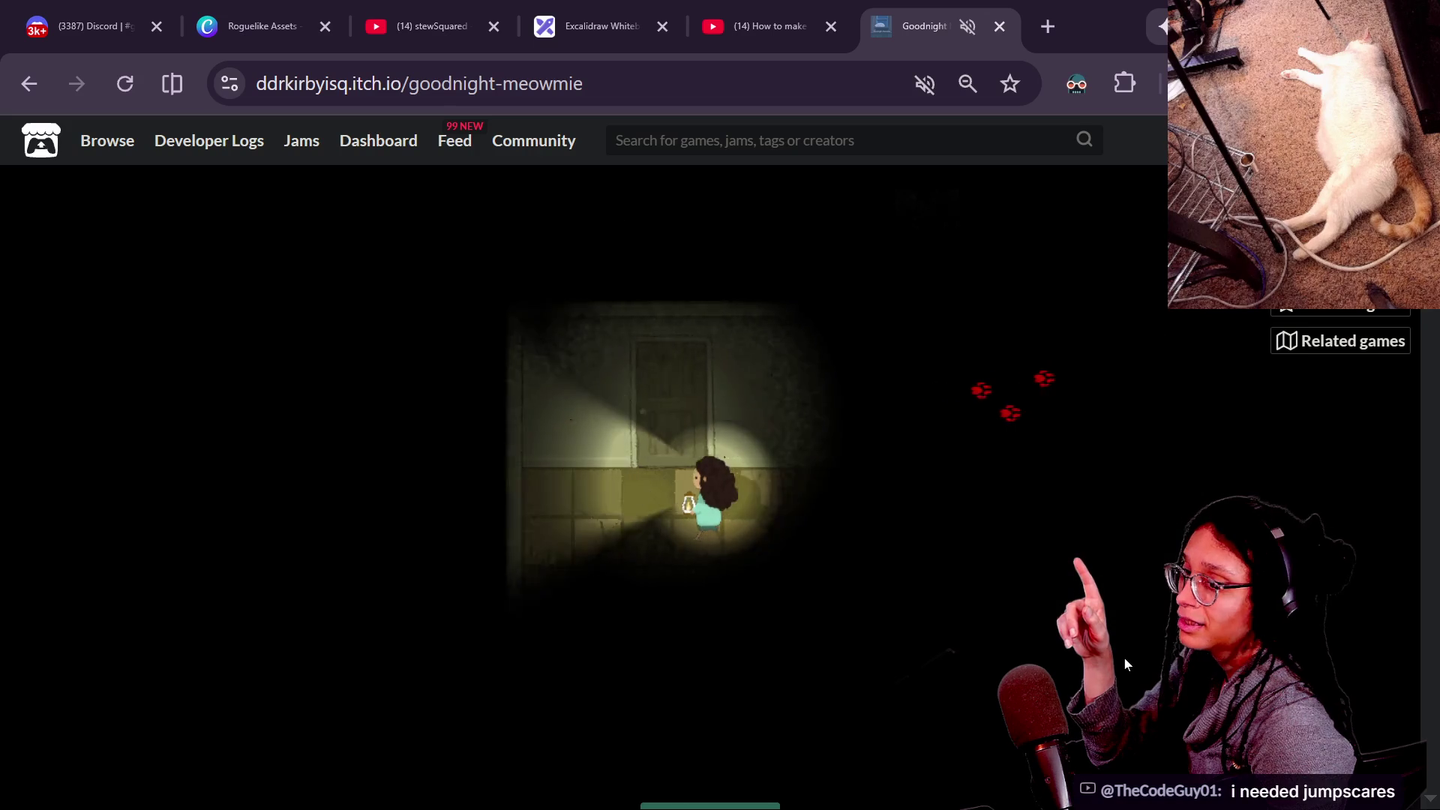
key("Up")
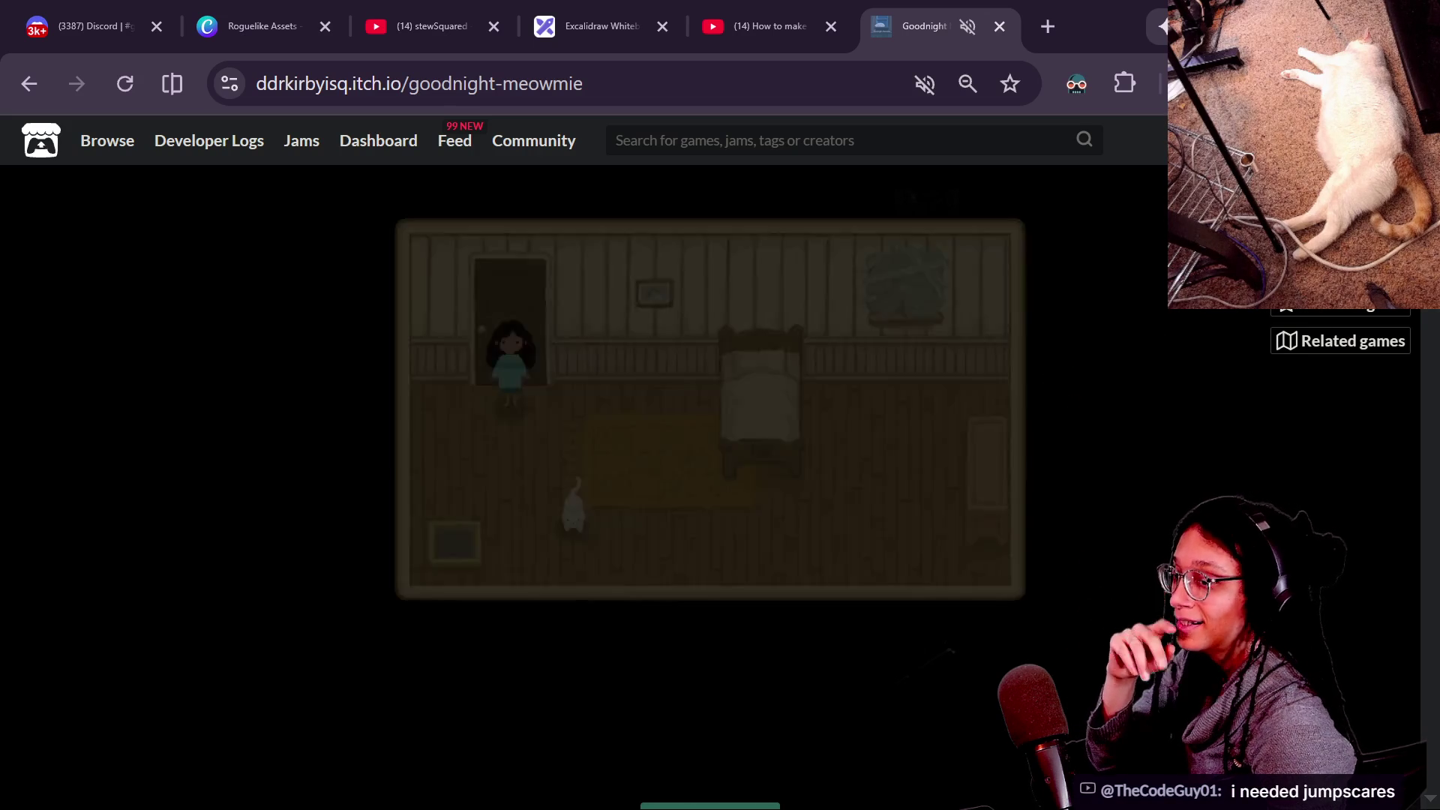
Walk the girl across the rug to Meowmie and feed her.
key("Down")
key("Right")
key("Down")
key("Right")
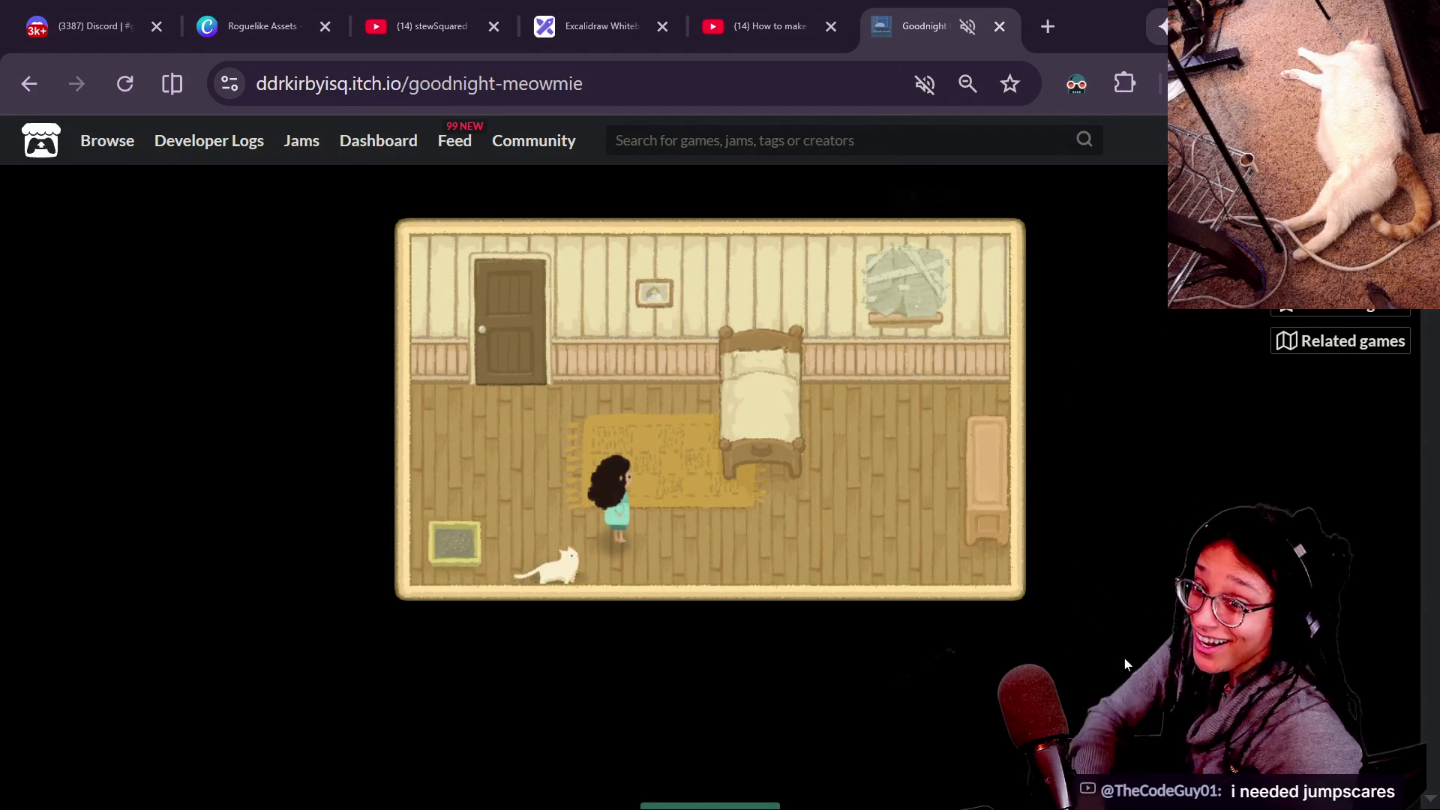
key("Down")
key("x")
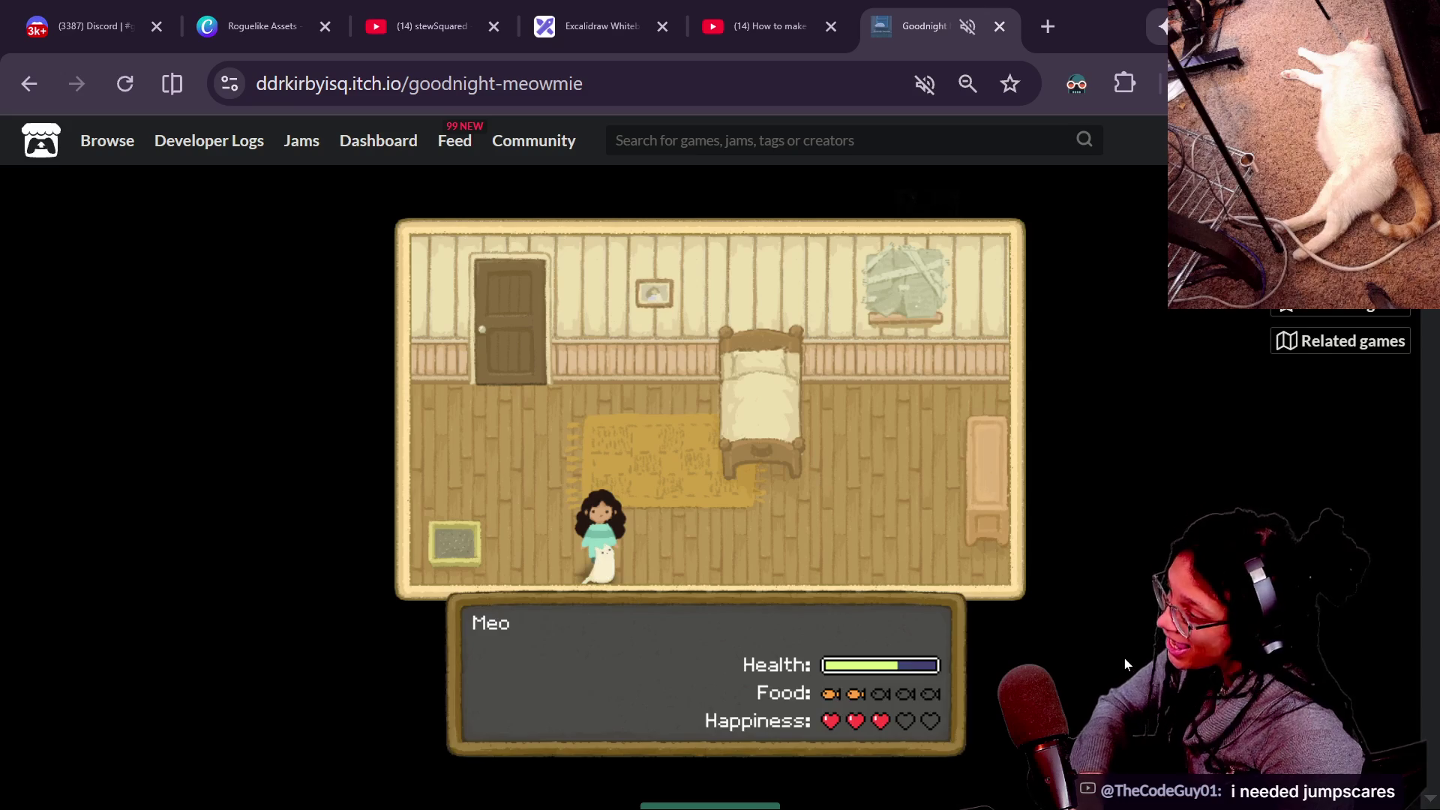
key("Down")
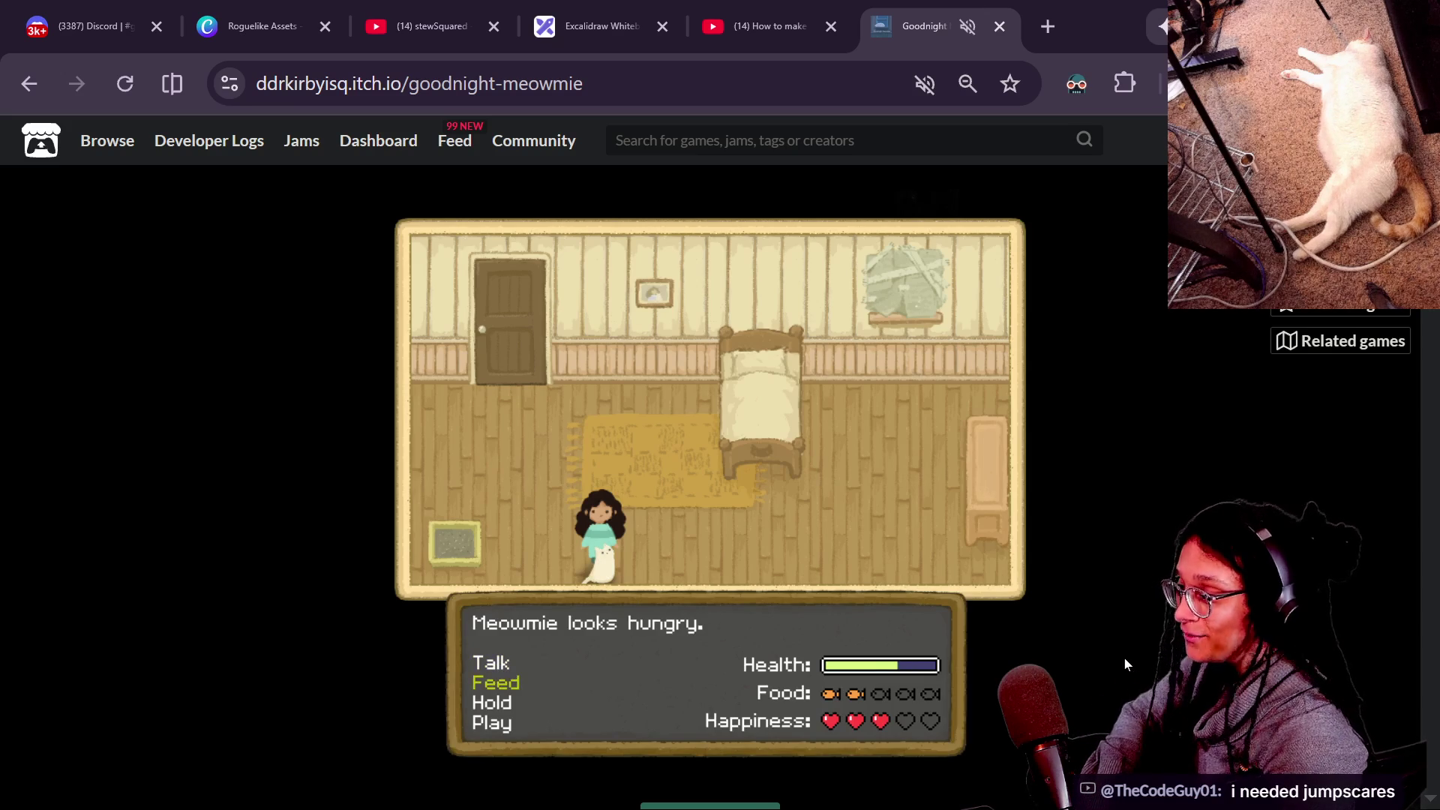
key("x")
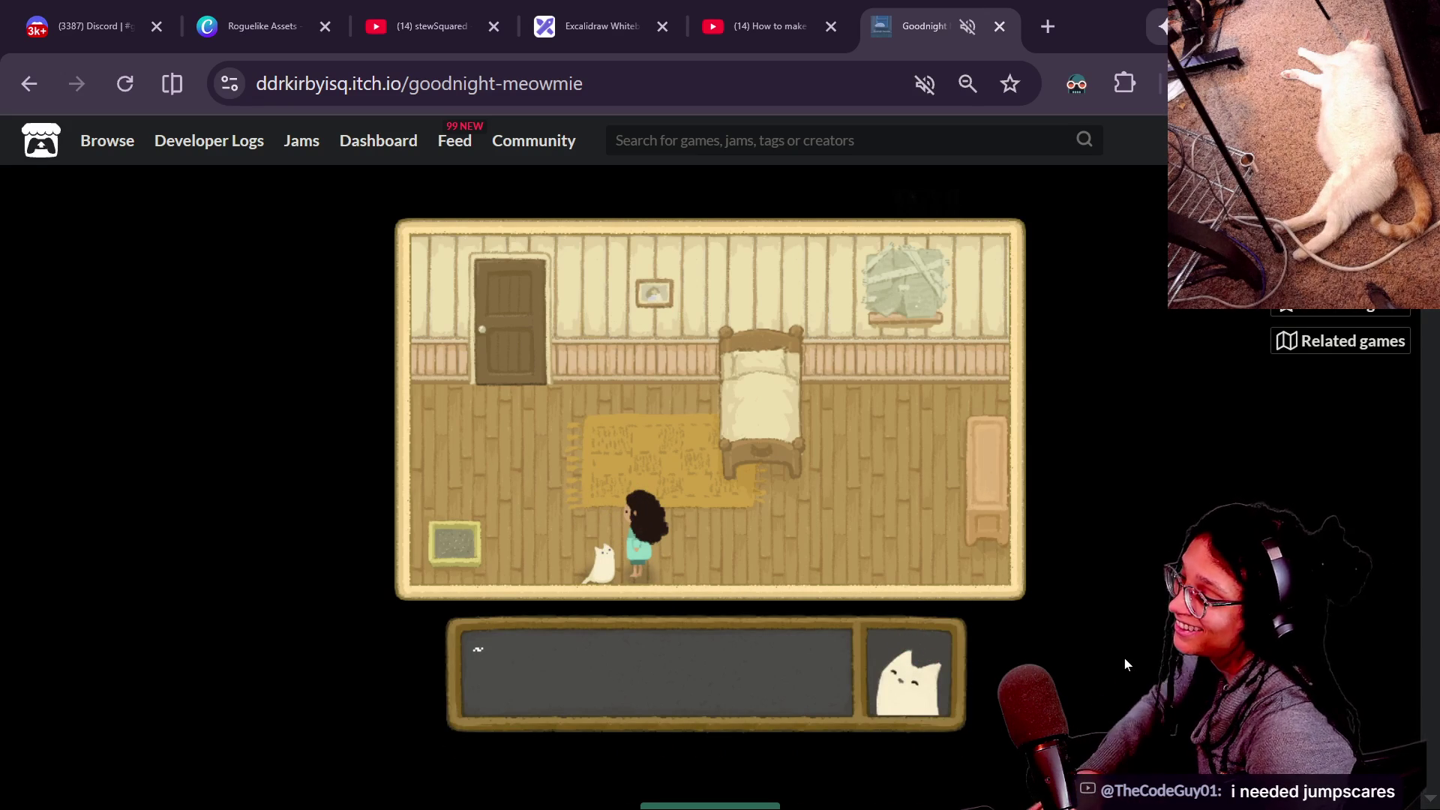
key("x")
Feed Meowmie two more times through her interaction menu.
key("Left")
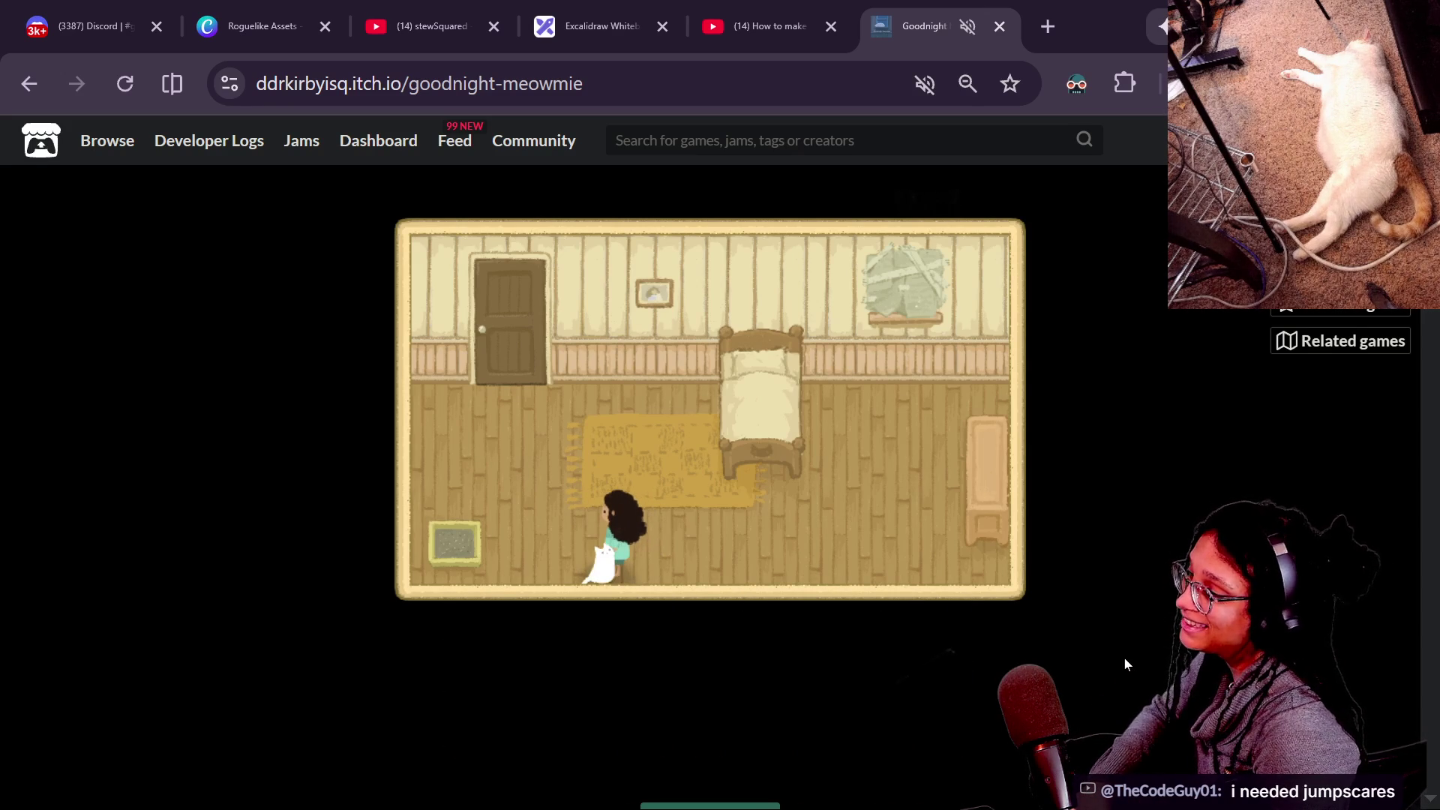
key("x")
key("Down")
key("x")
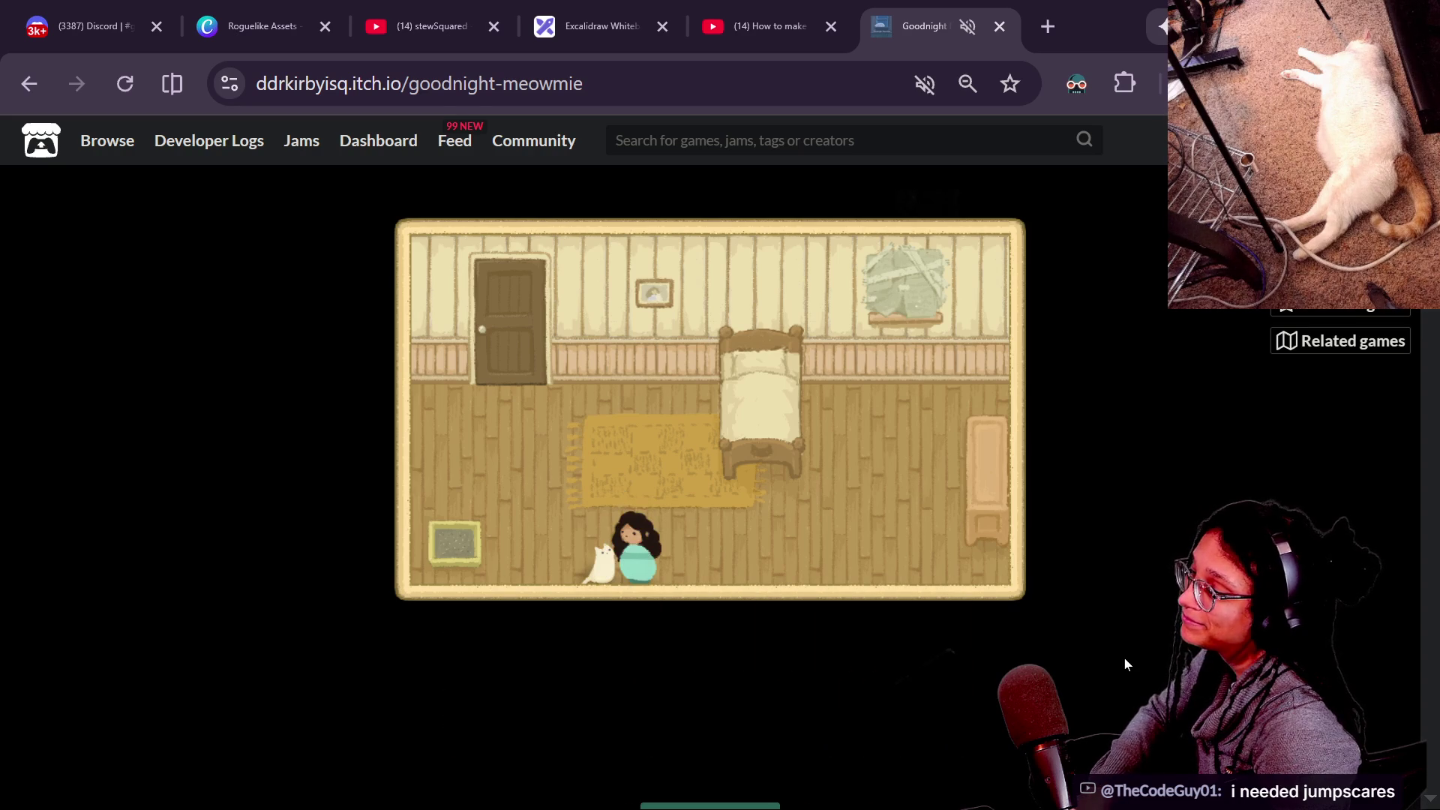
key("x")
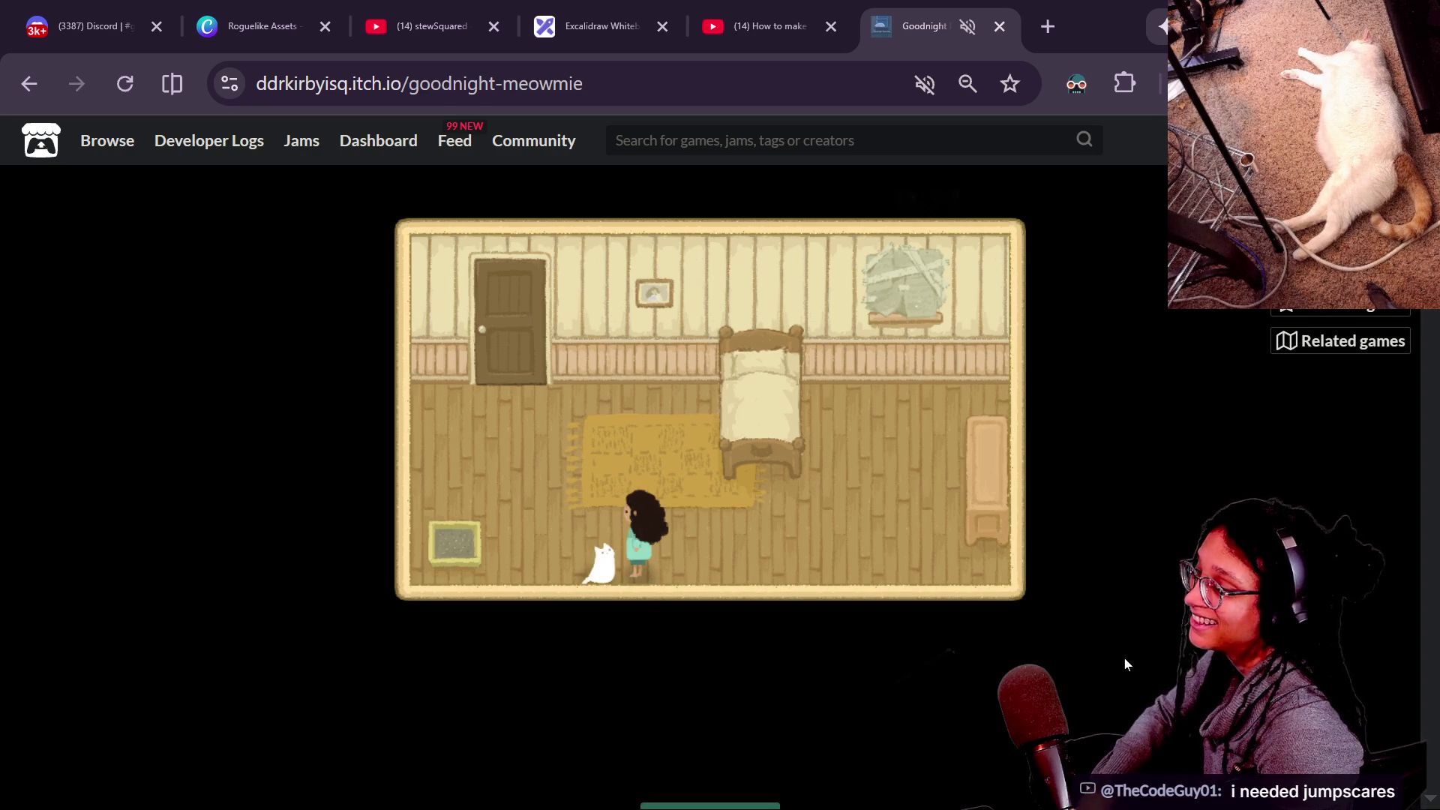
key("x")
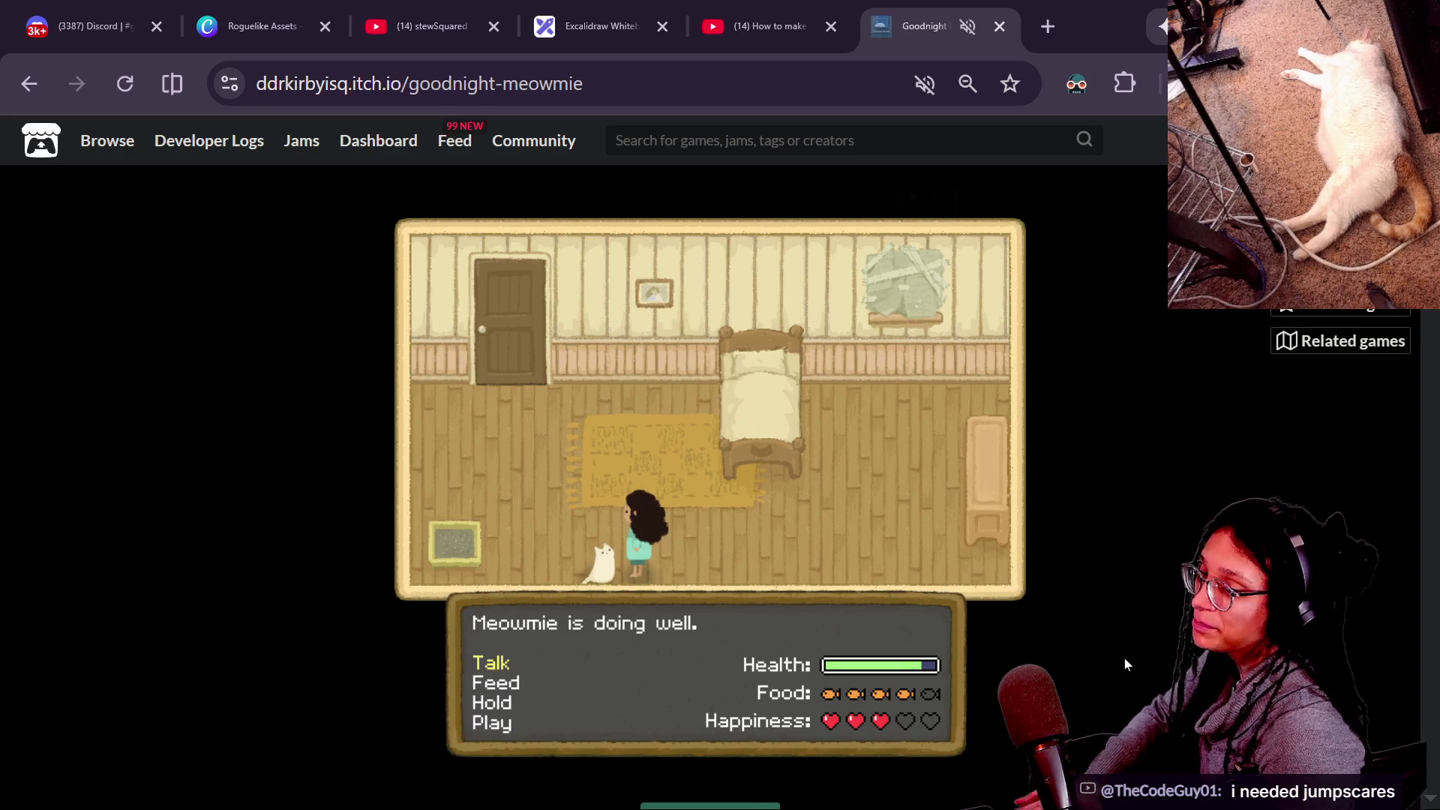
key("Down")
key("x")
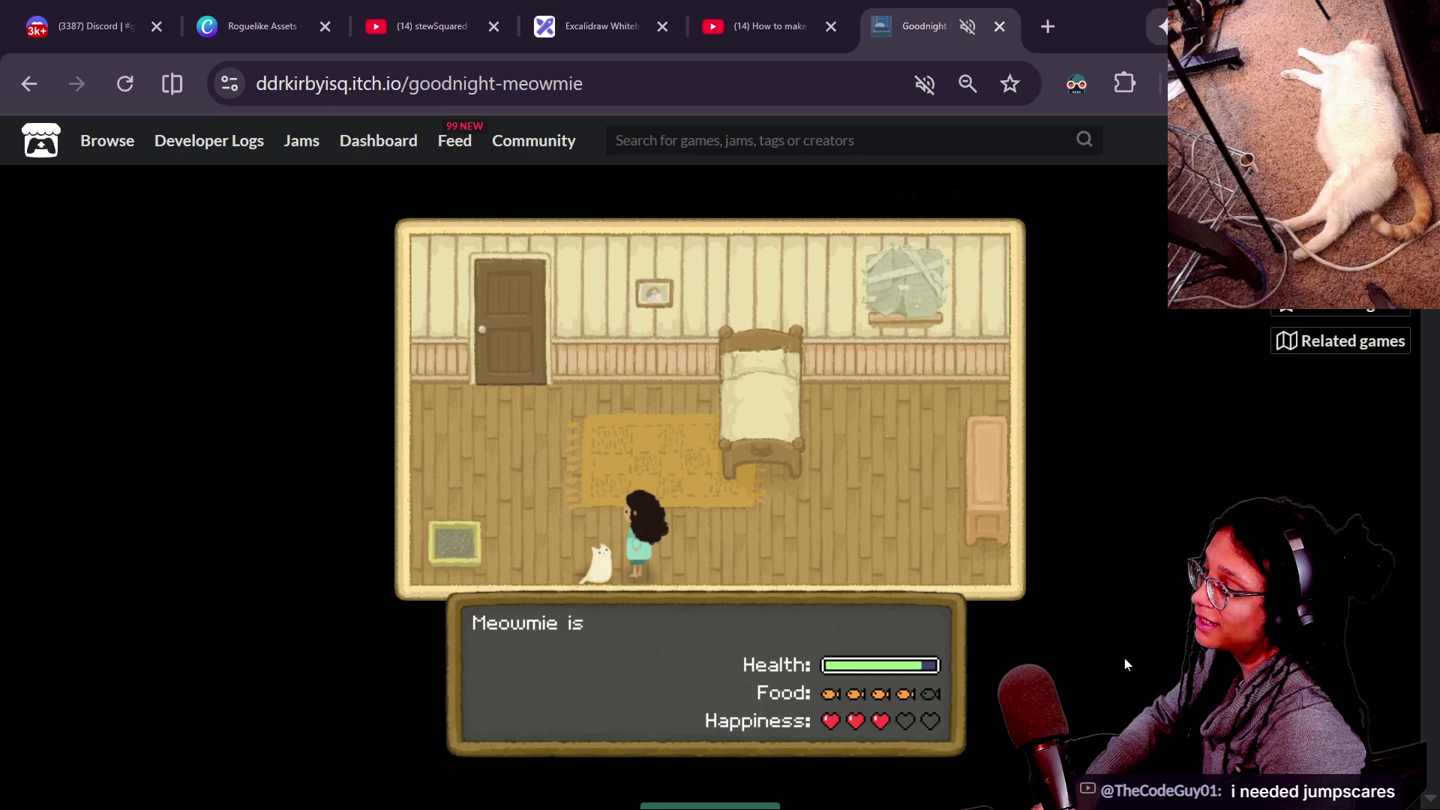
Choose Hold in Meowmie's menu and check her status.
key("z")
key("z")
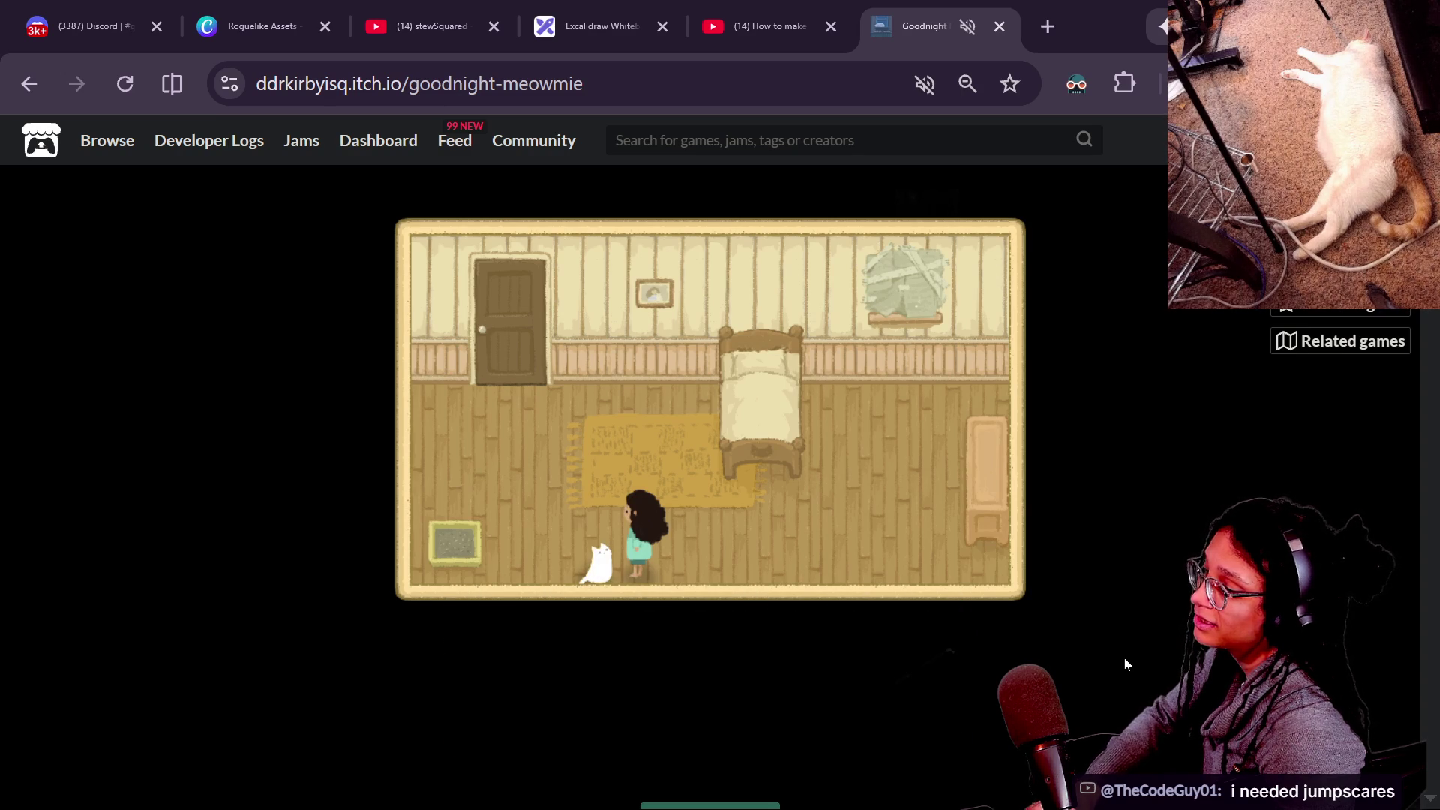
key("Down")
key("Down")
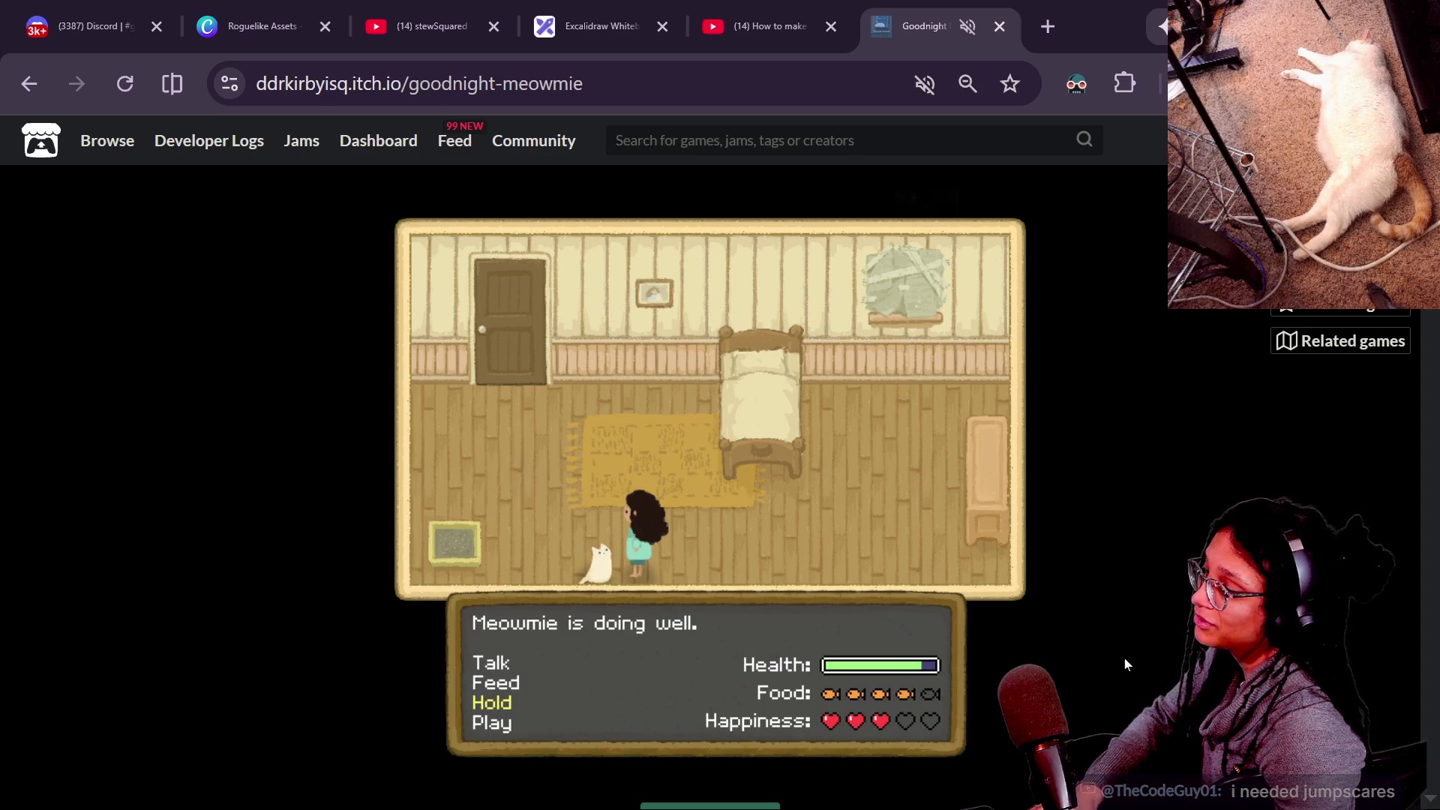
key("z")
key("z")
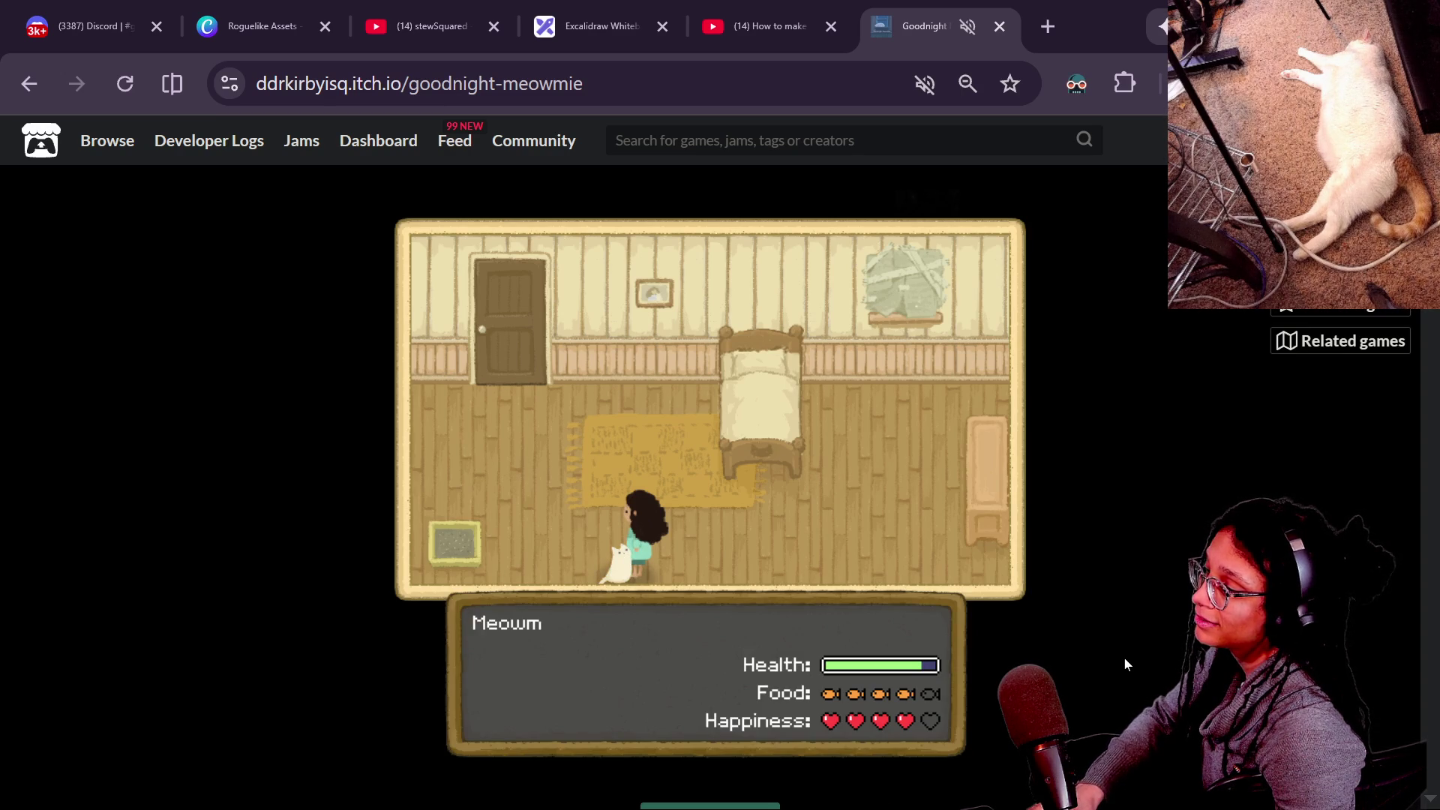
key("z")
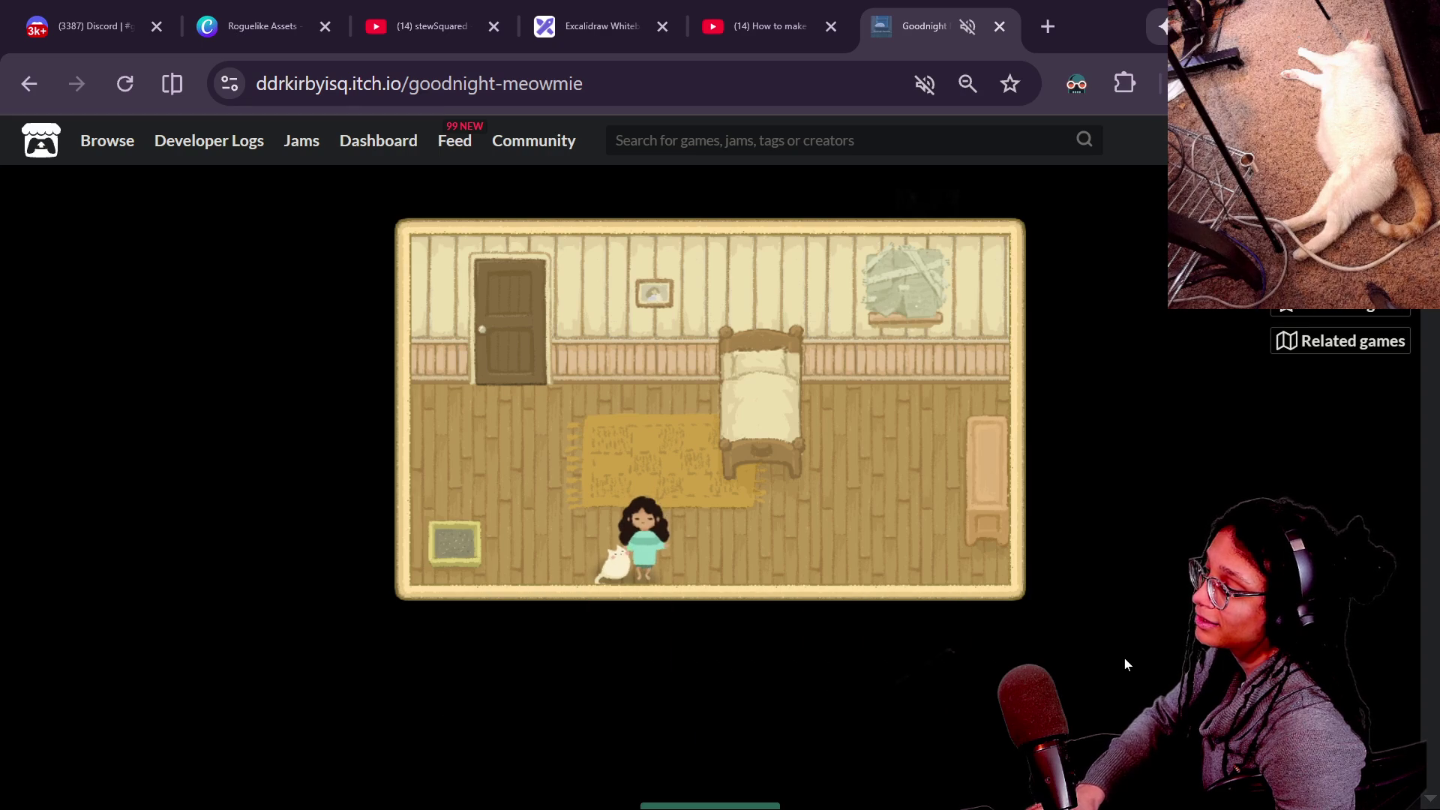
Walk the girl to the bed and sleep for the night.
key("Up")
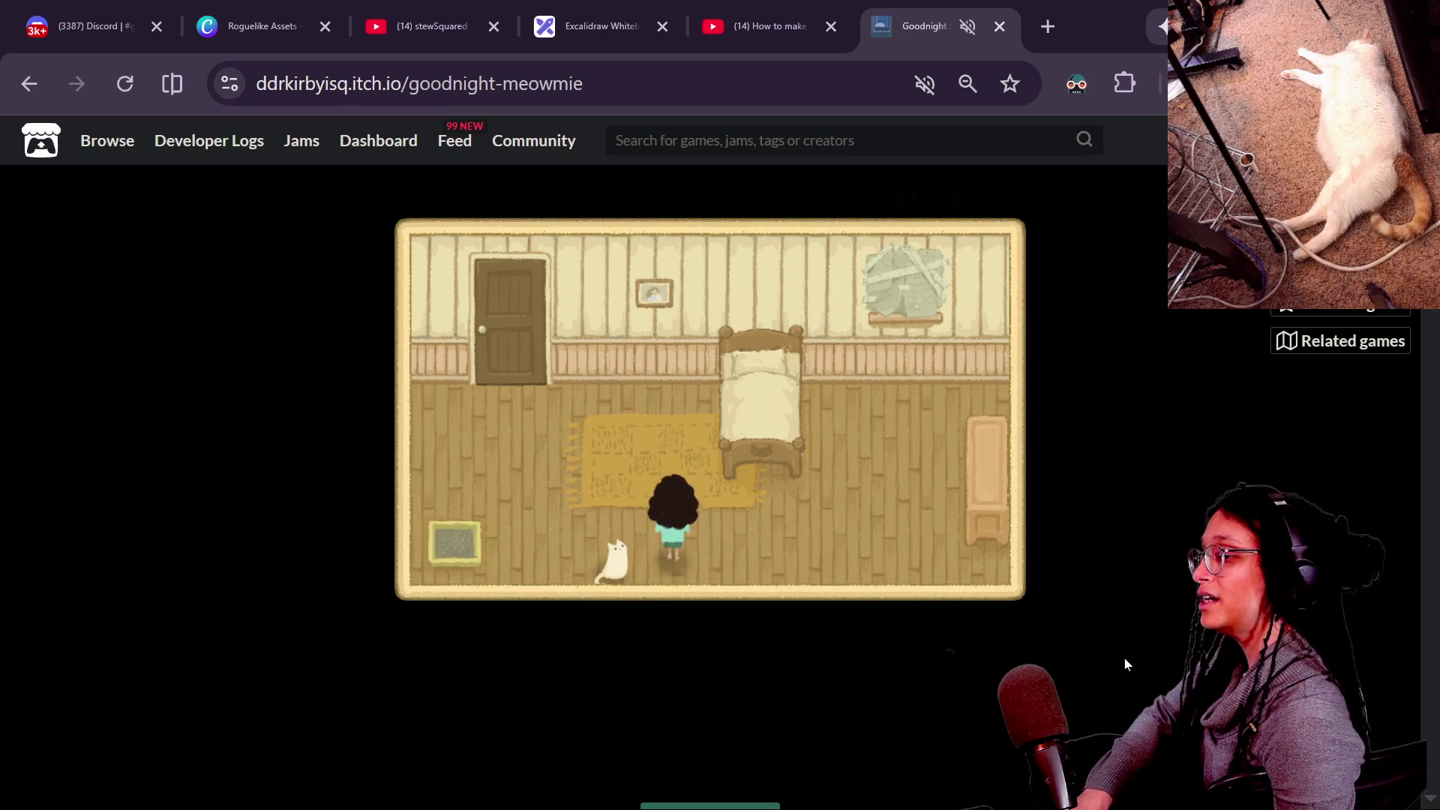
key("Right")
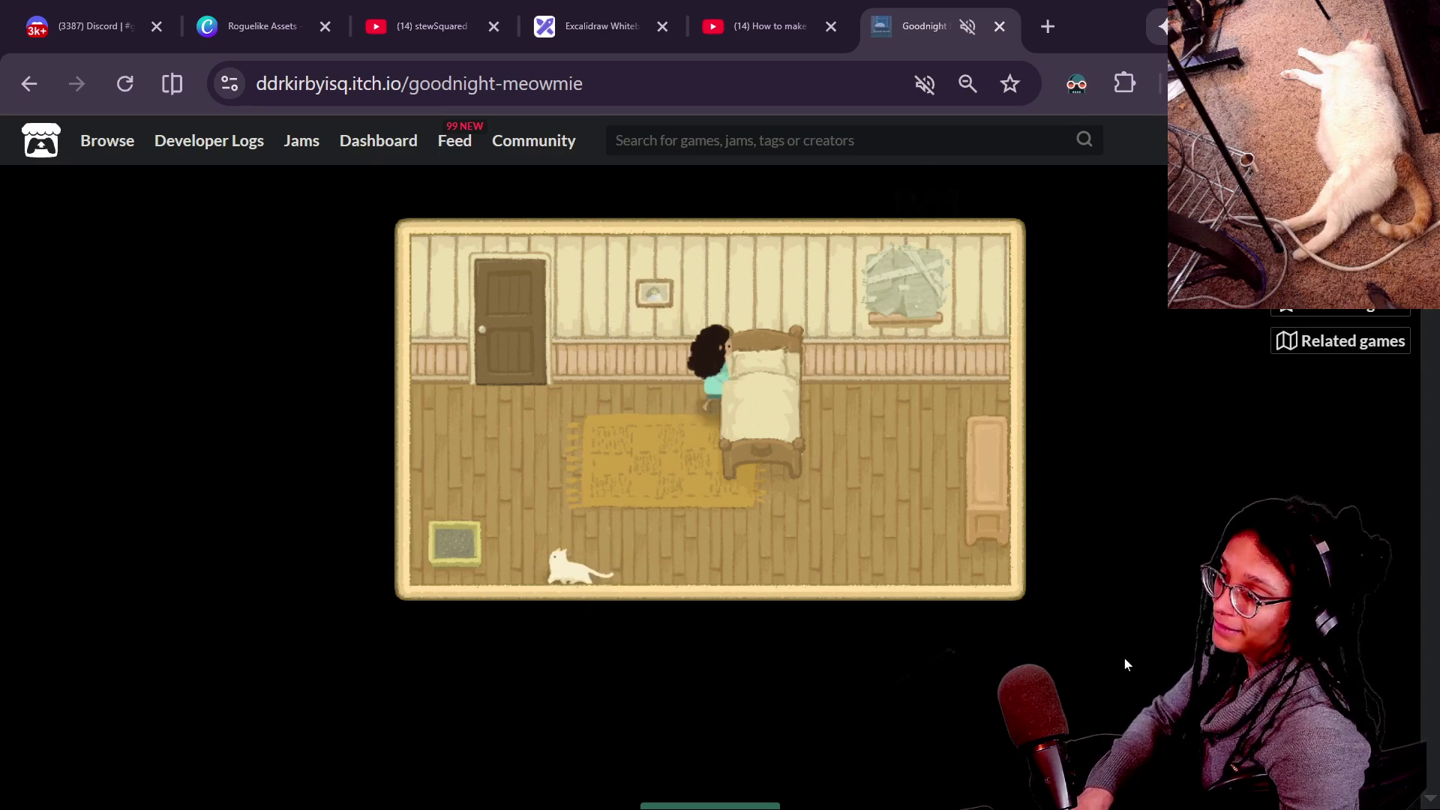
key("z")
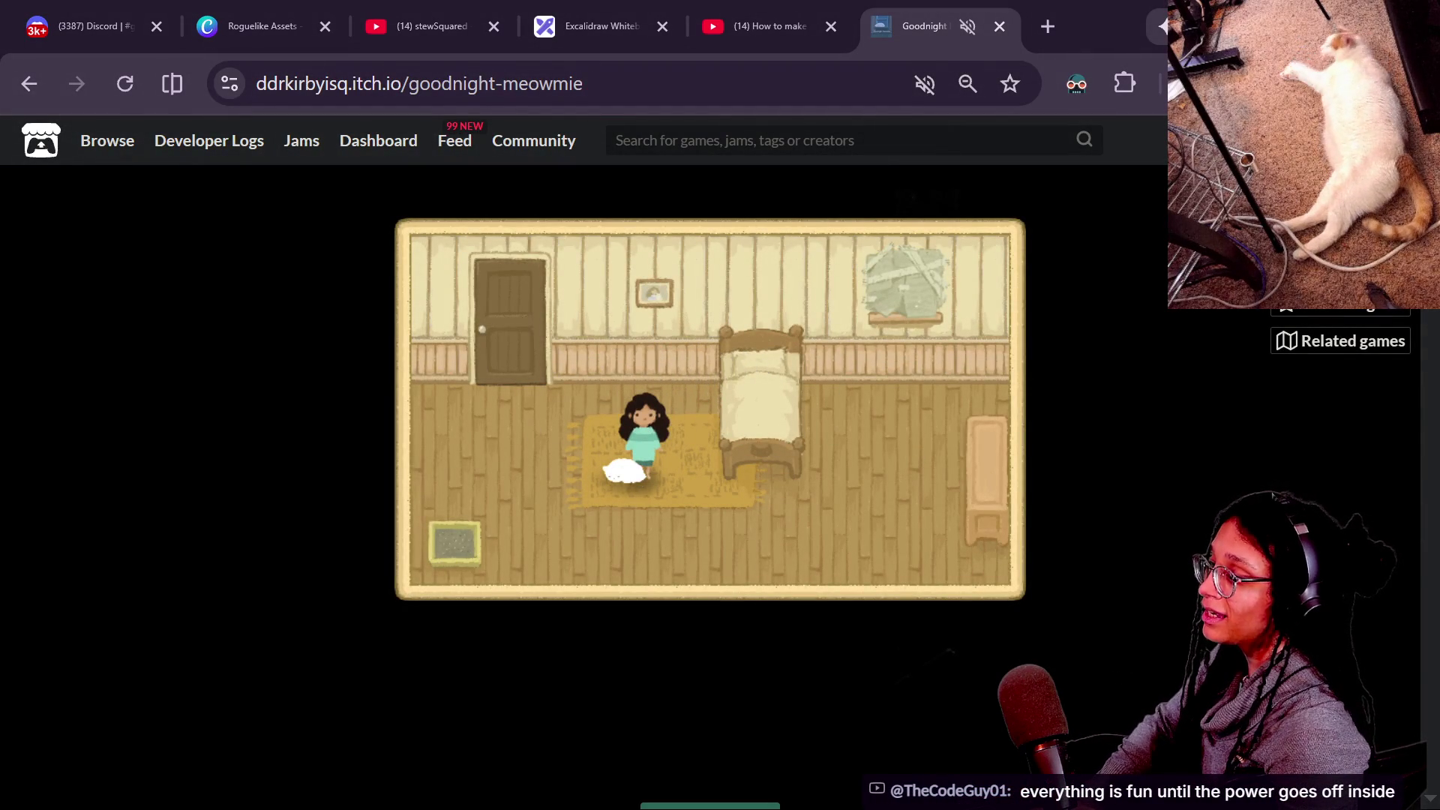
Talk to Meowmie the next day, then select the game page's web address.
key("space")
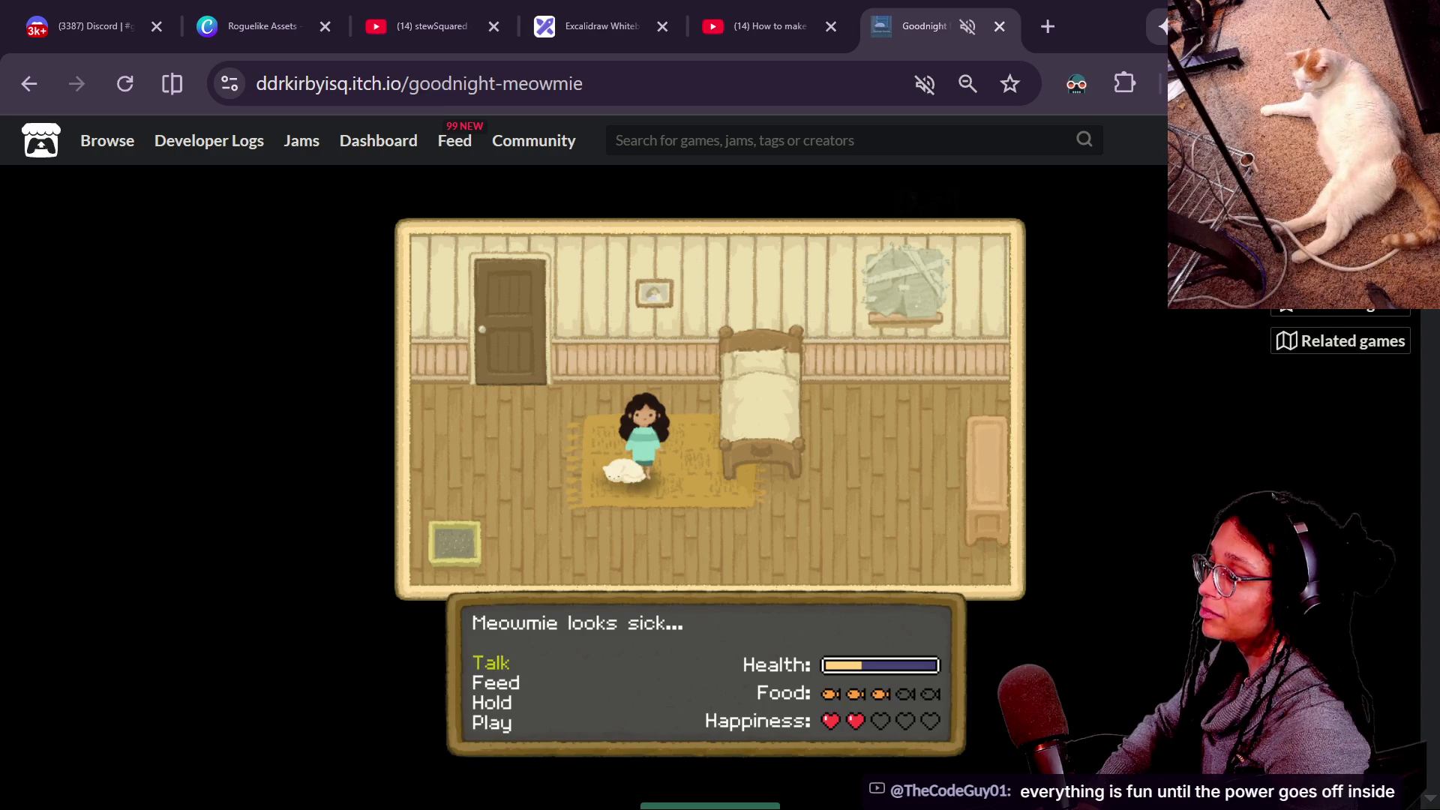
key("space")
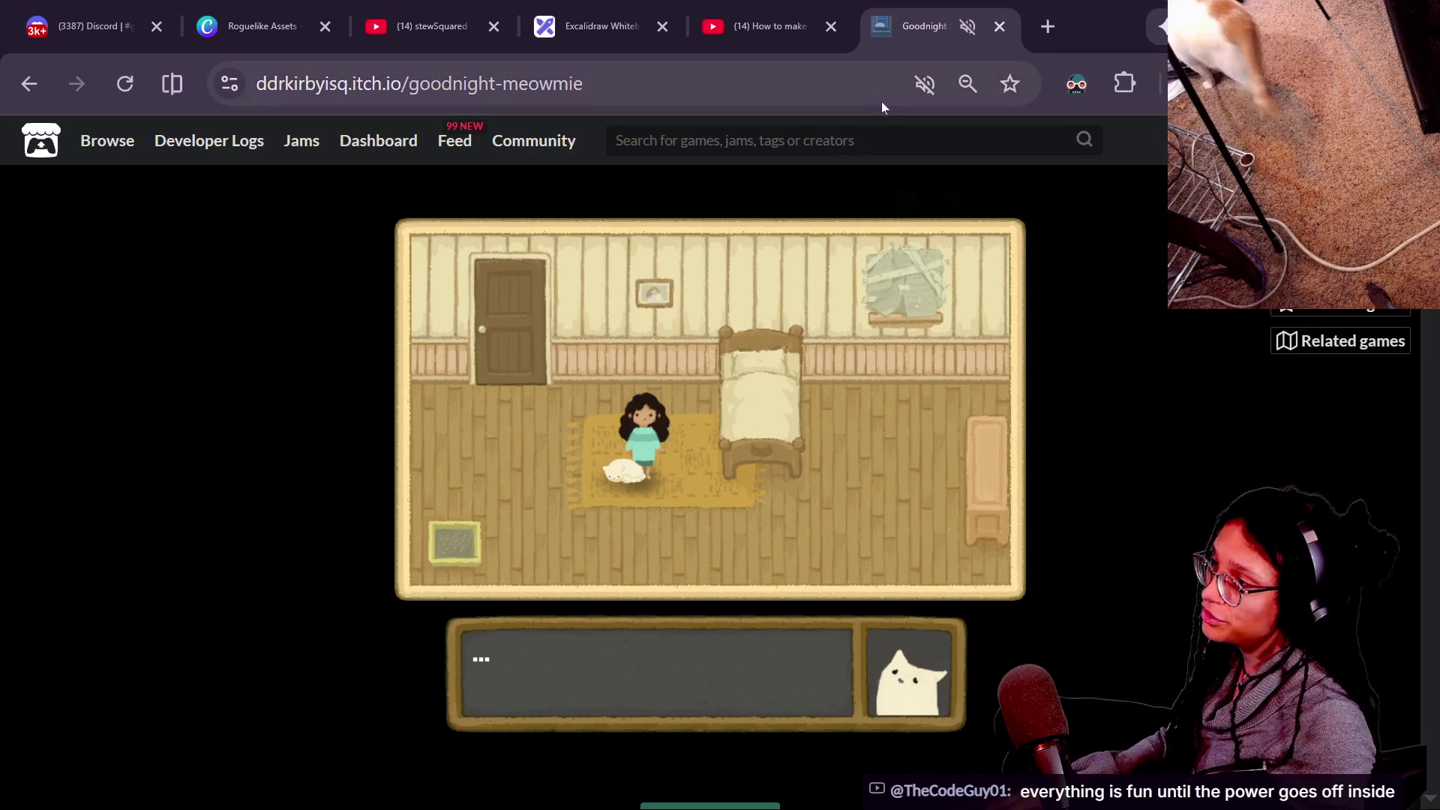
double_click(603, 84)
key("ctrl+a")
key("ctrl+c")
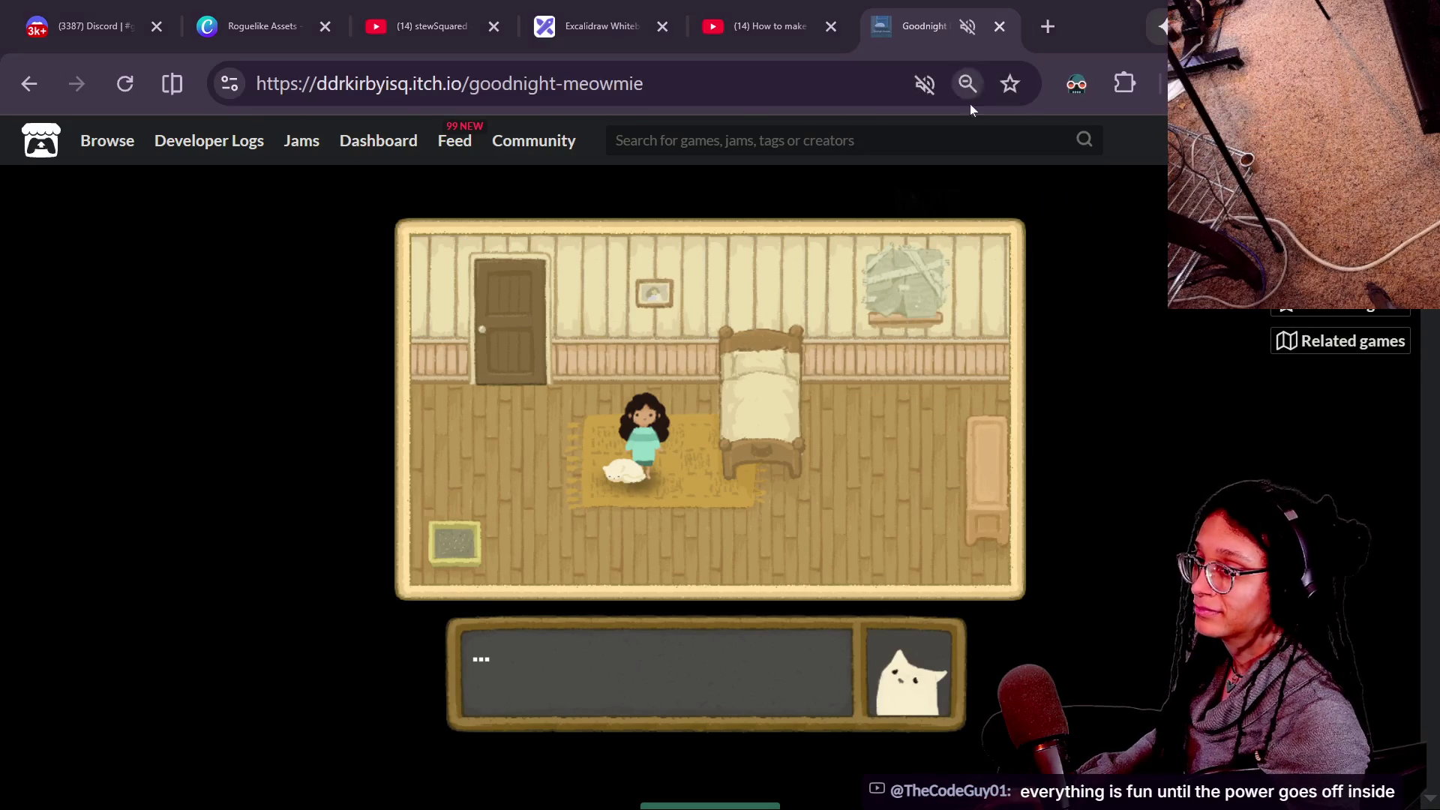
Paste the Goodnight Meowmie itch.io link into the stream chats and send it.
key("alt+Tab")
key("alt+Tab")
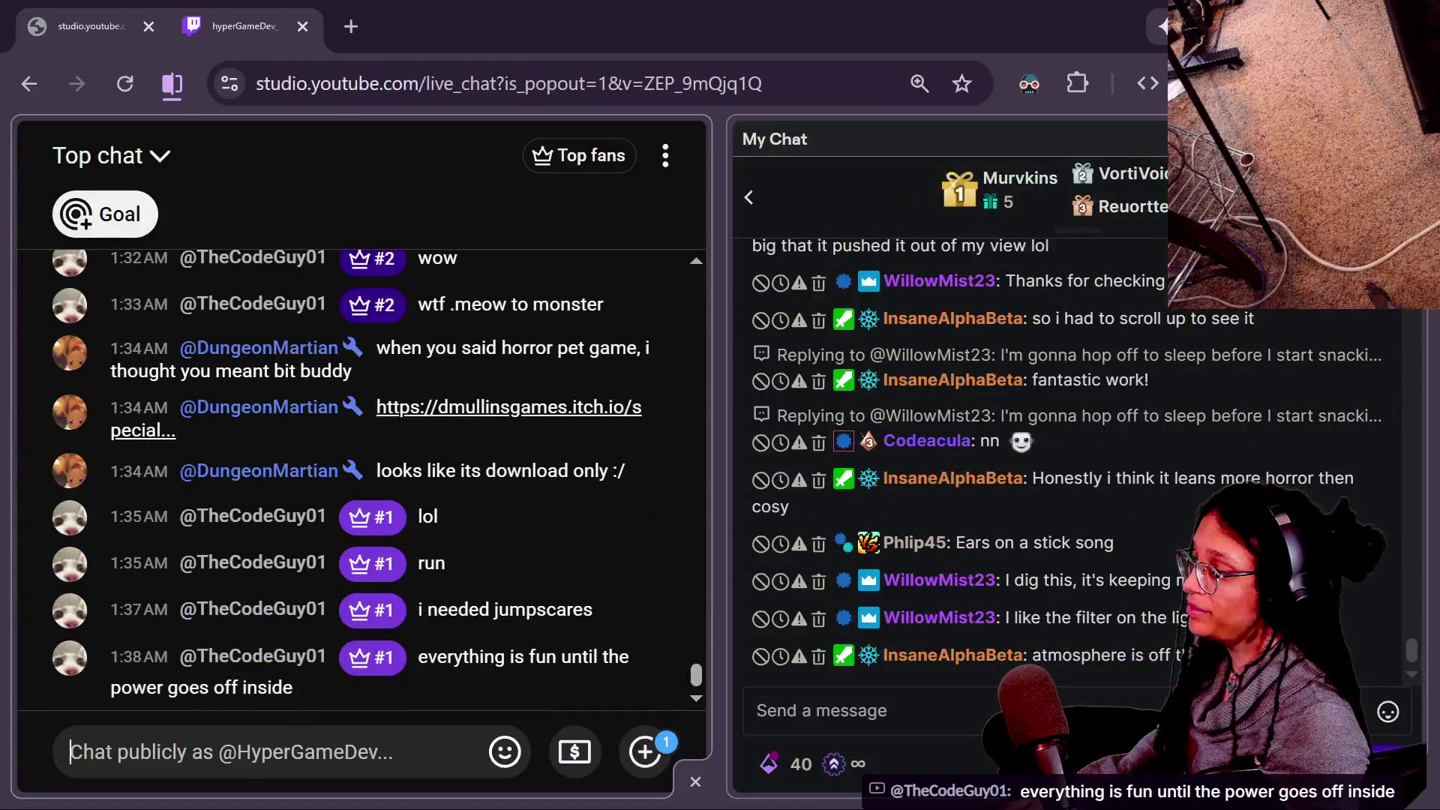
key("alt+Tab")
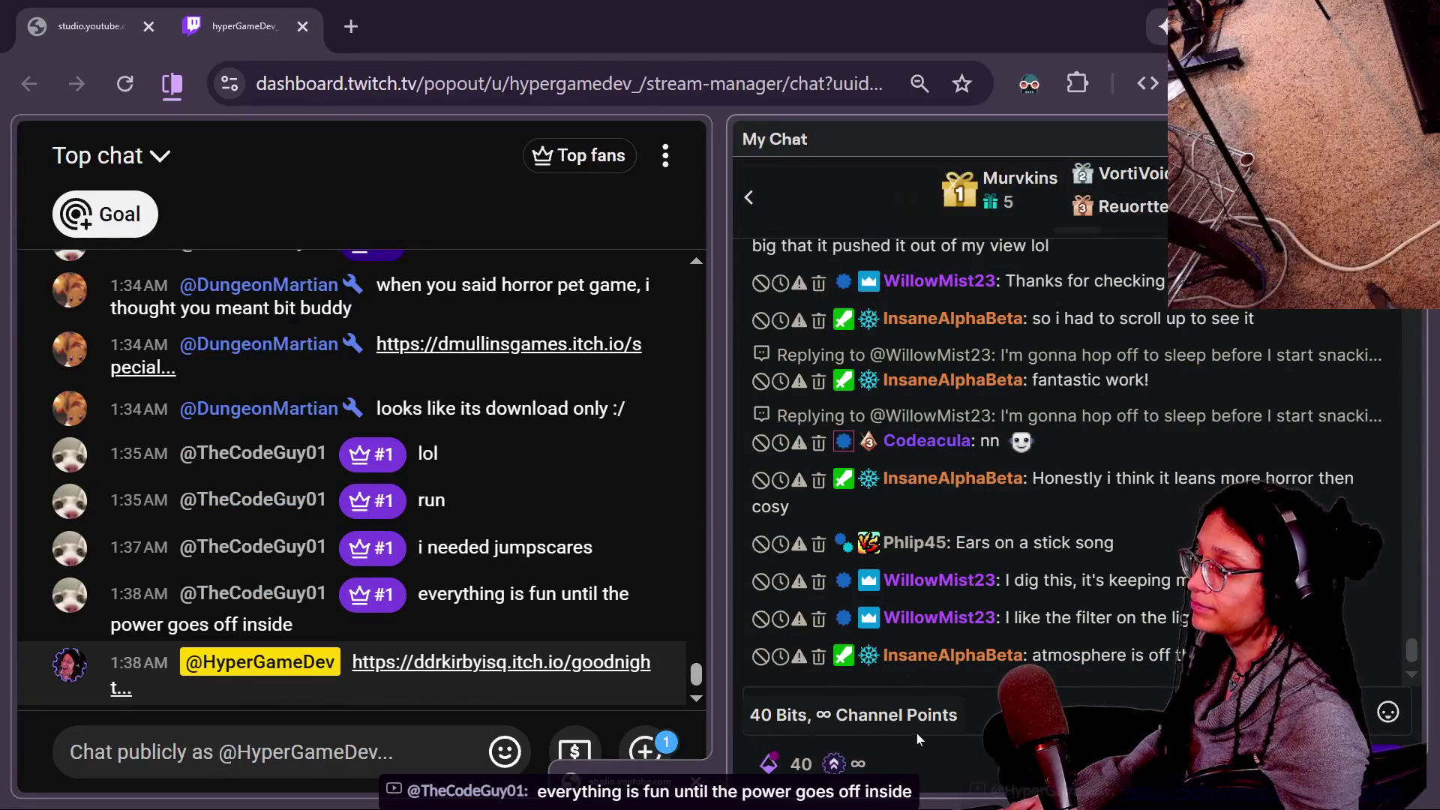
key("ctrl+a")
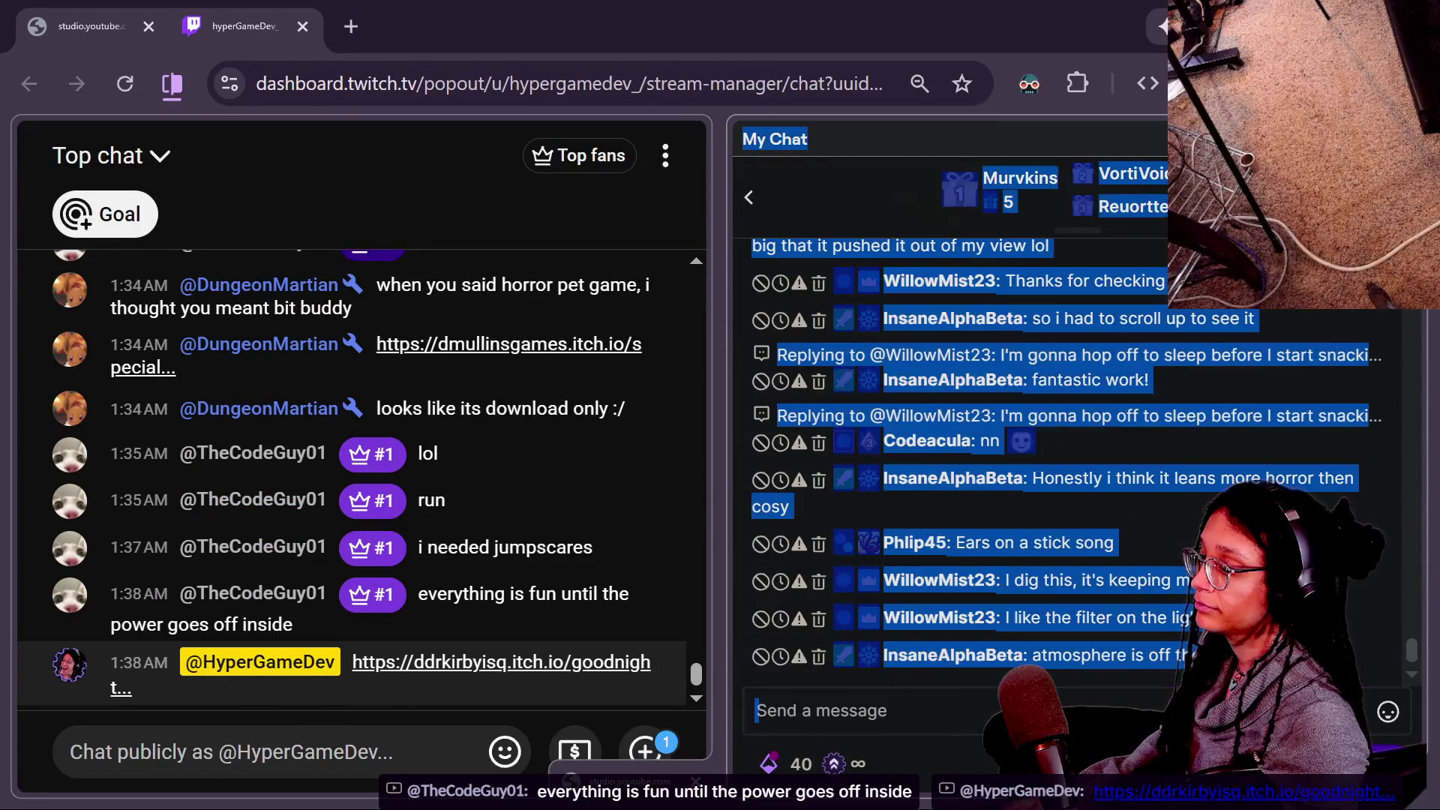
key("ctrl+v")
key("Return")
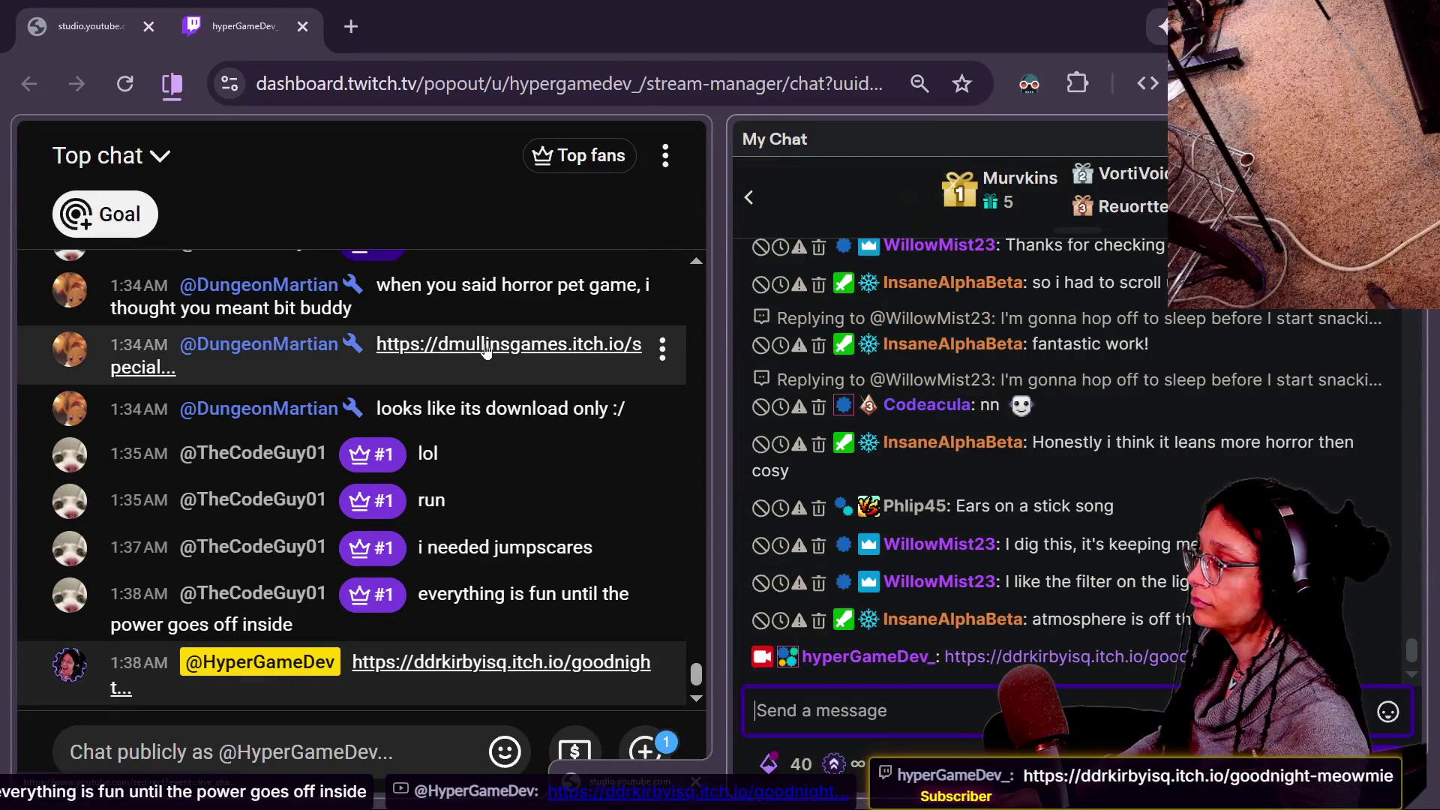
Copy the viewer's BitBuddy link from the YouTube chat and load it in the browser.
left_click(352, 379)
right_click(418, 352)
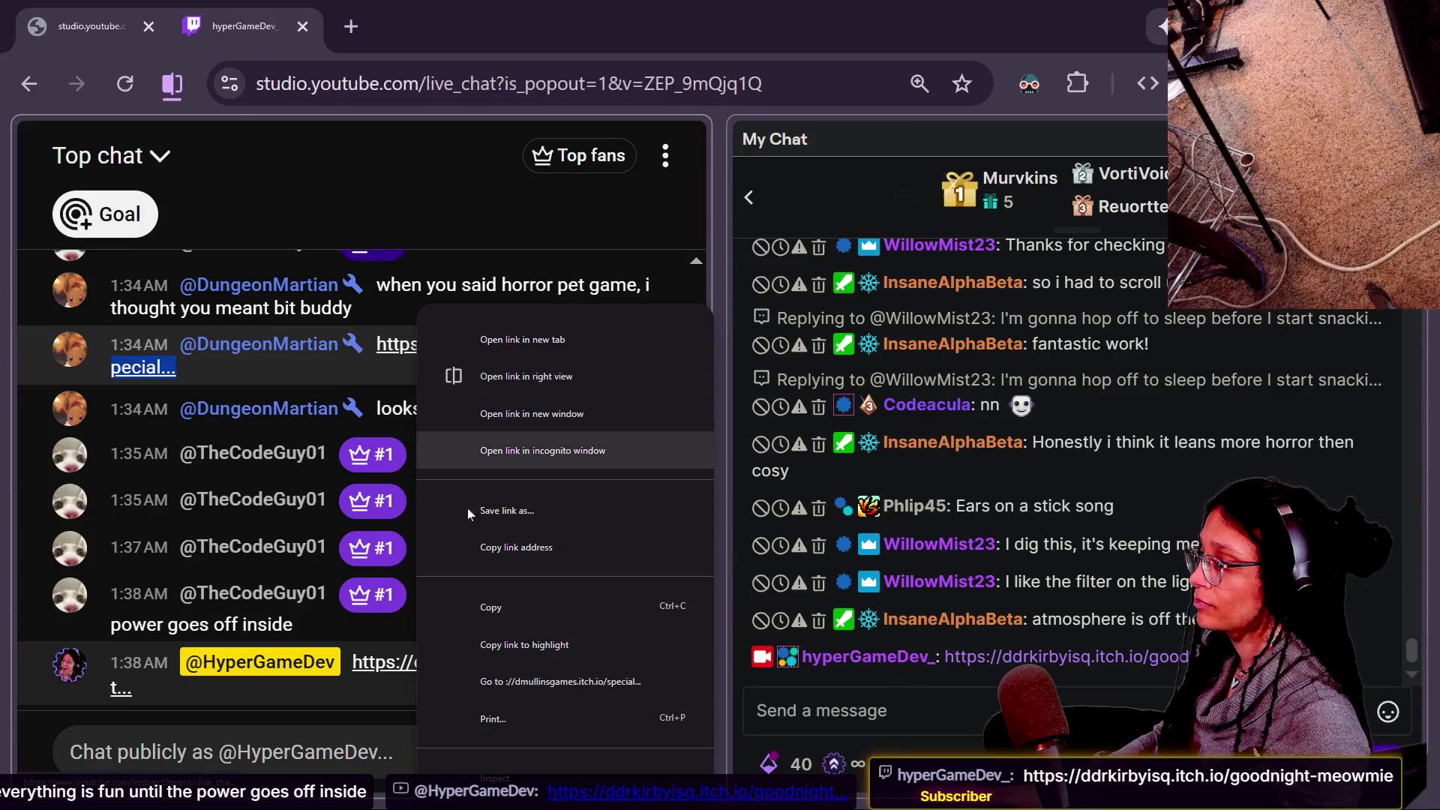
left_click(516, 549)
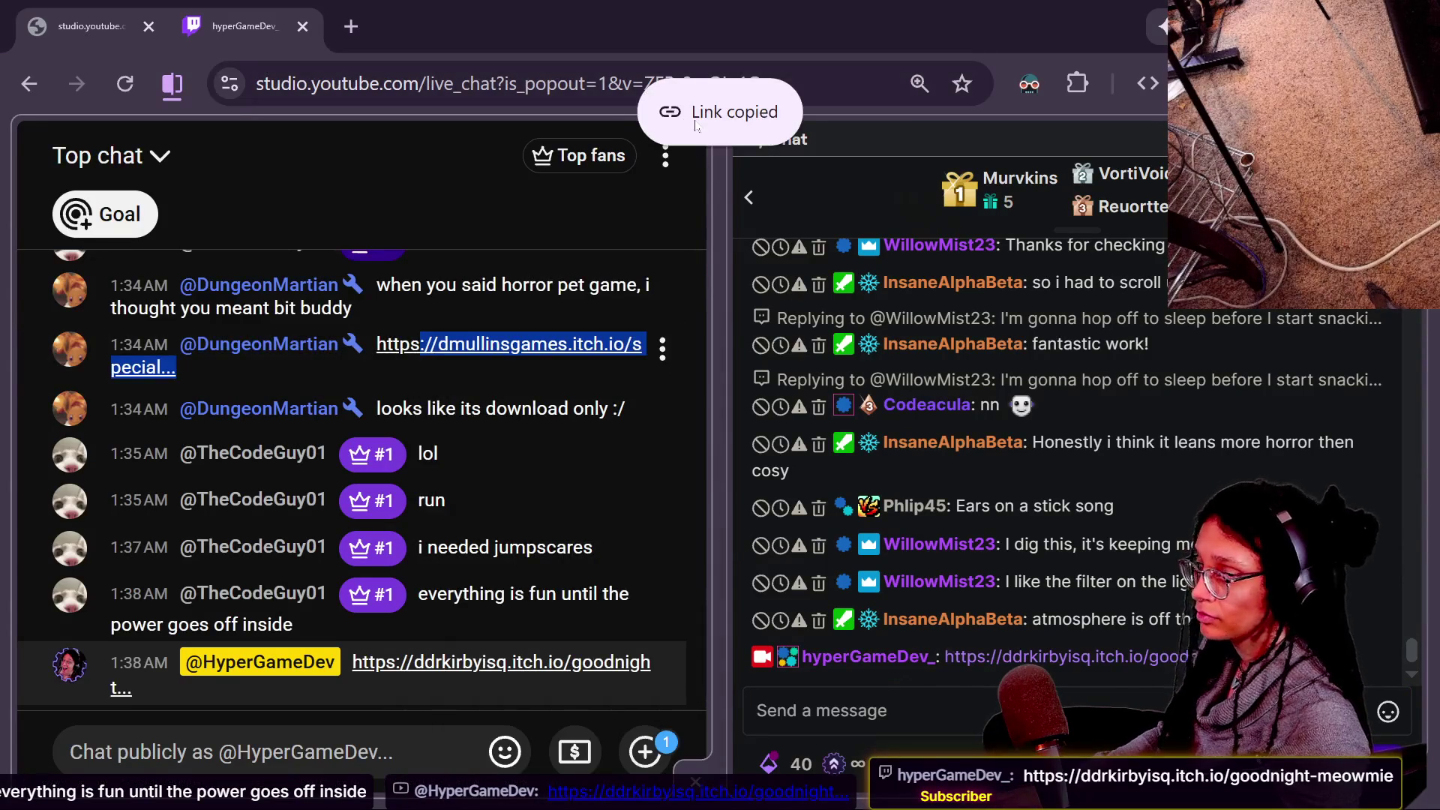
key("alt+Tab")
key("ctrl+l")
key("ctrl+v")
key("Return")
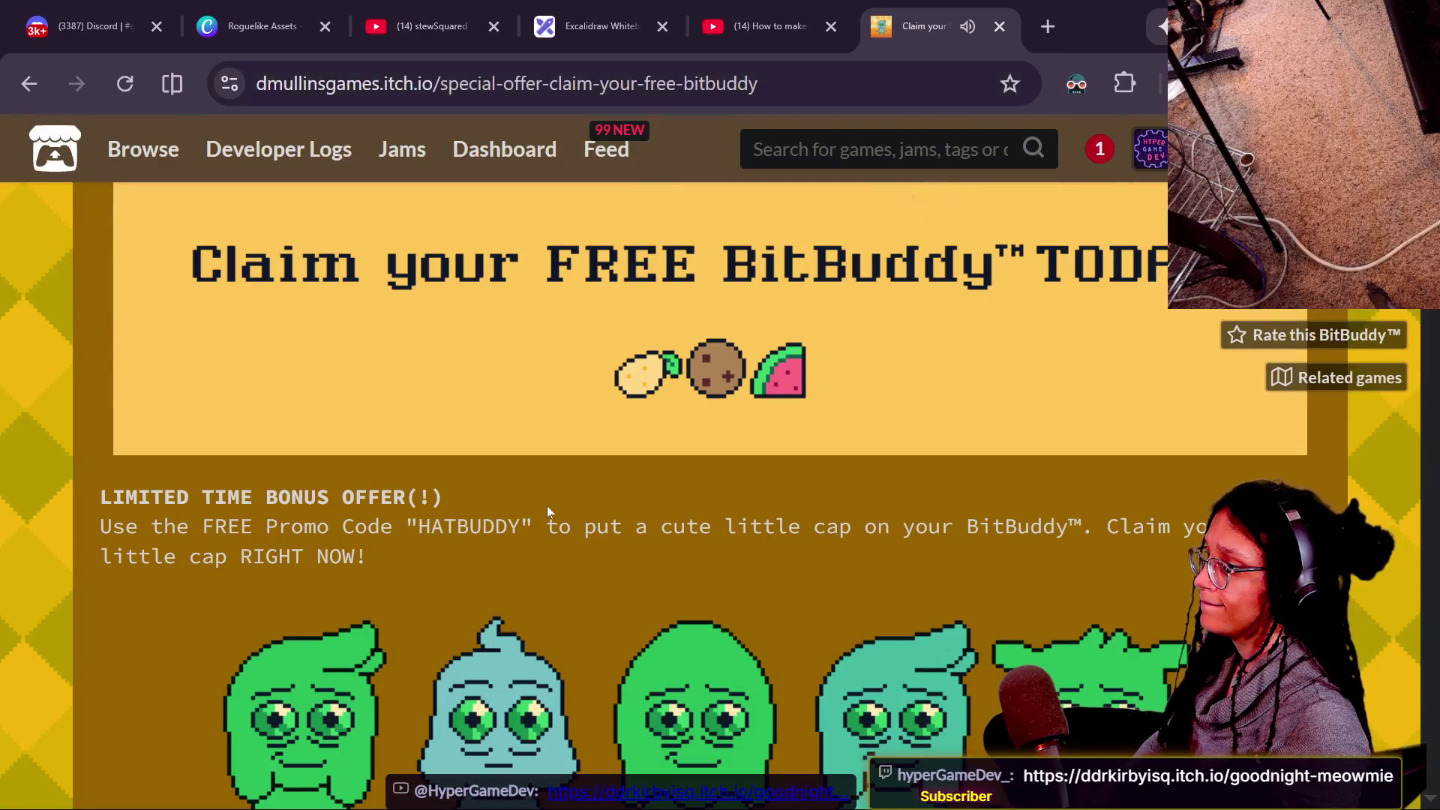
Scroll to the BitBuddy page comments and open 'How To Revive Your Free BitBuddy' on YouTube.
scroll(547, 510, "down", 2)
scroll(547, 510, "down", 4)
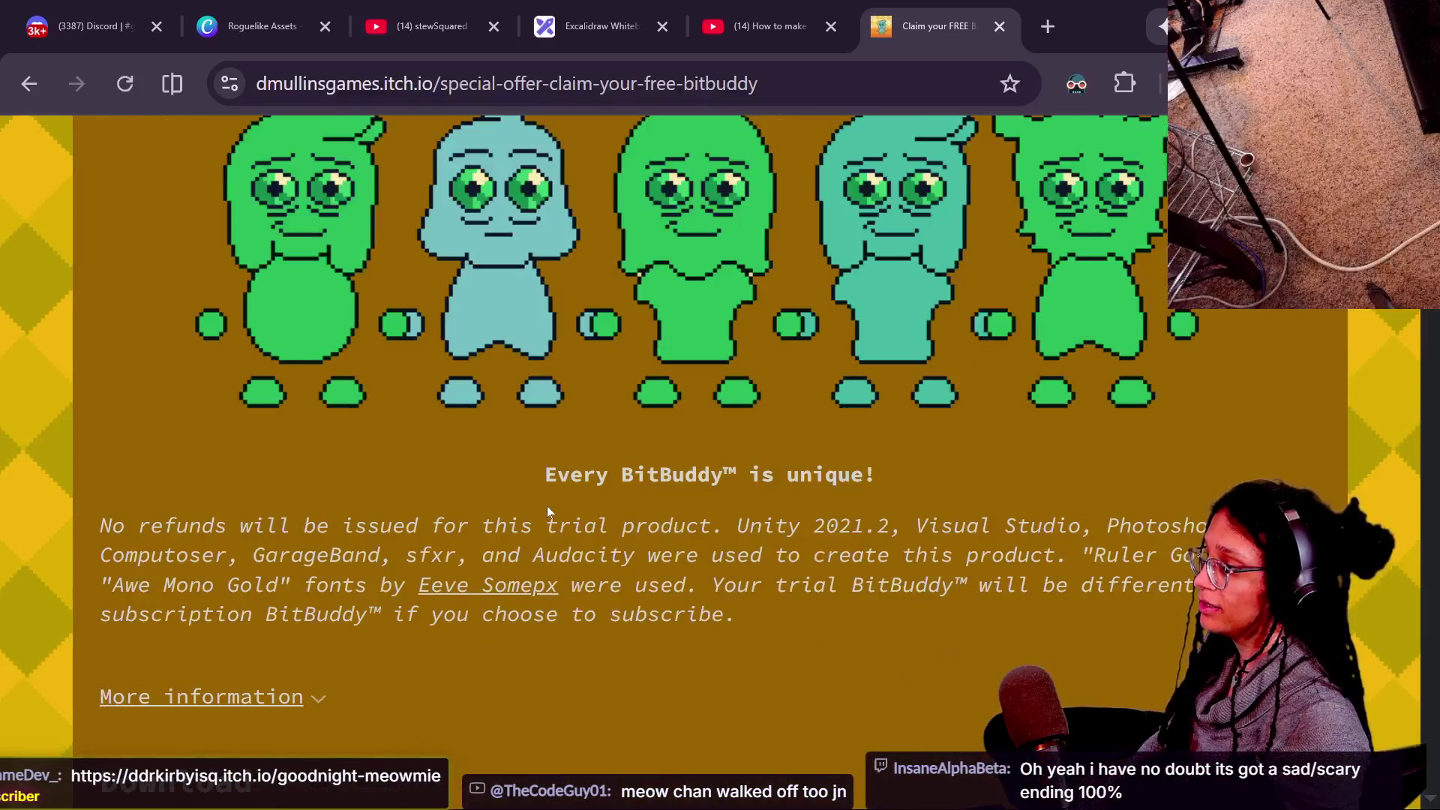
scroll(547, 505, "down", 20)
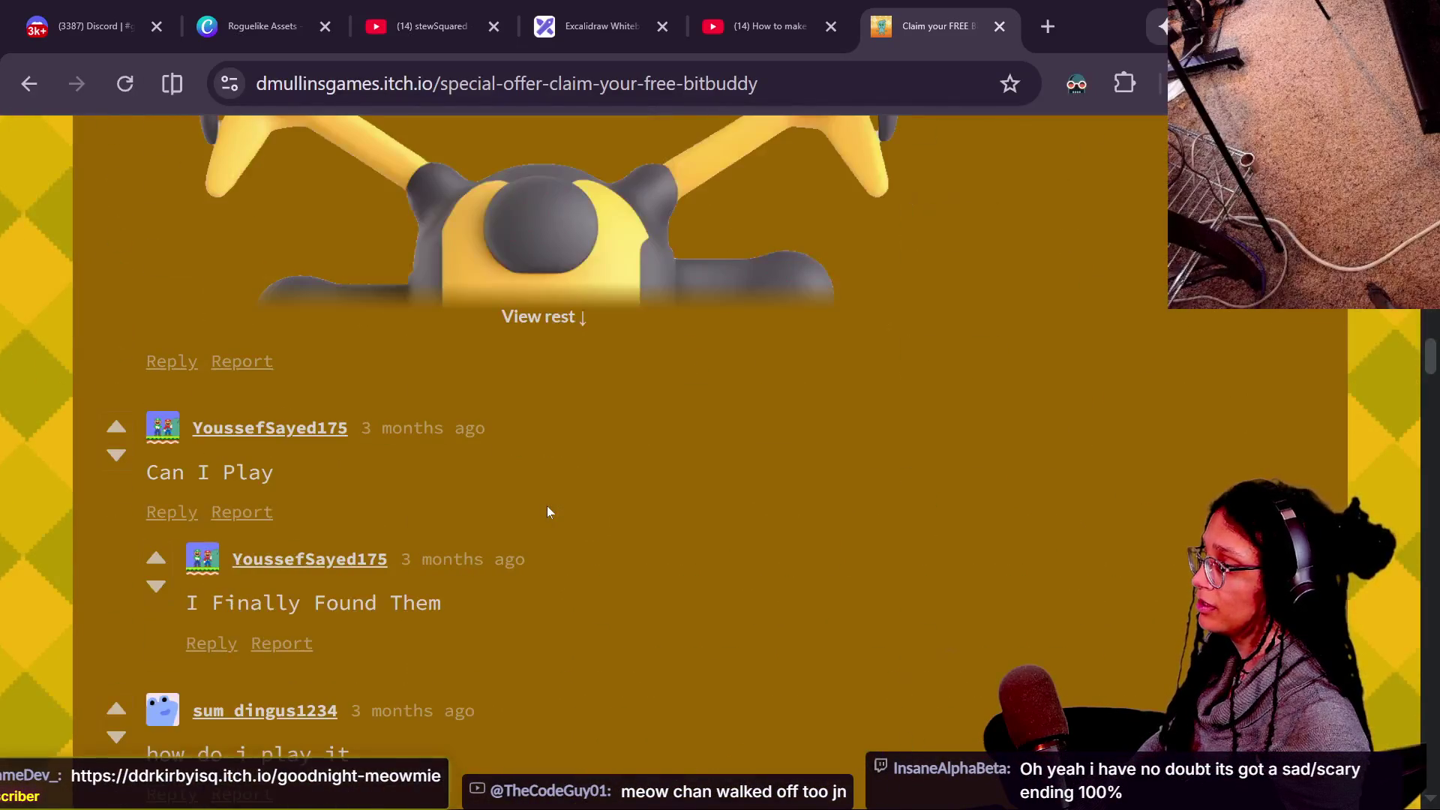
scroll(548, 507, "down", 20)
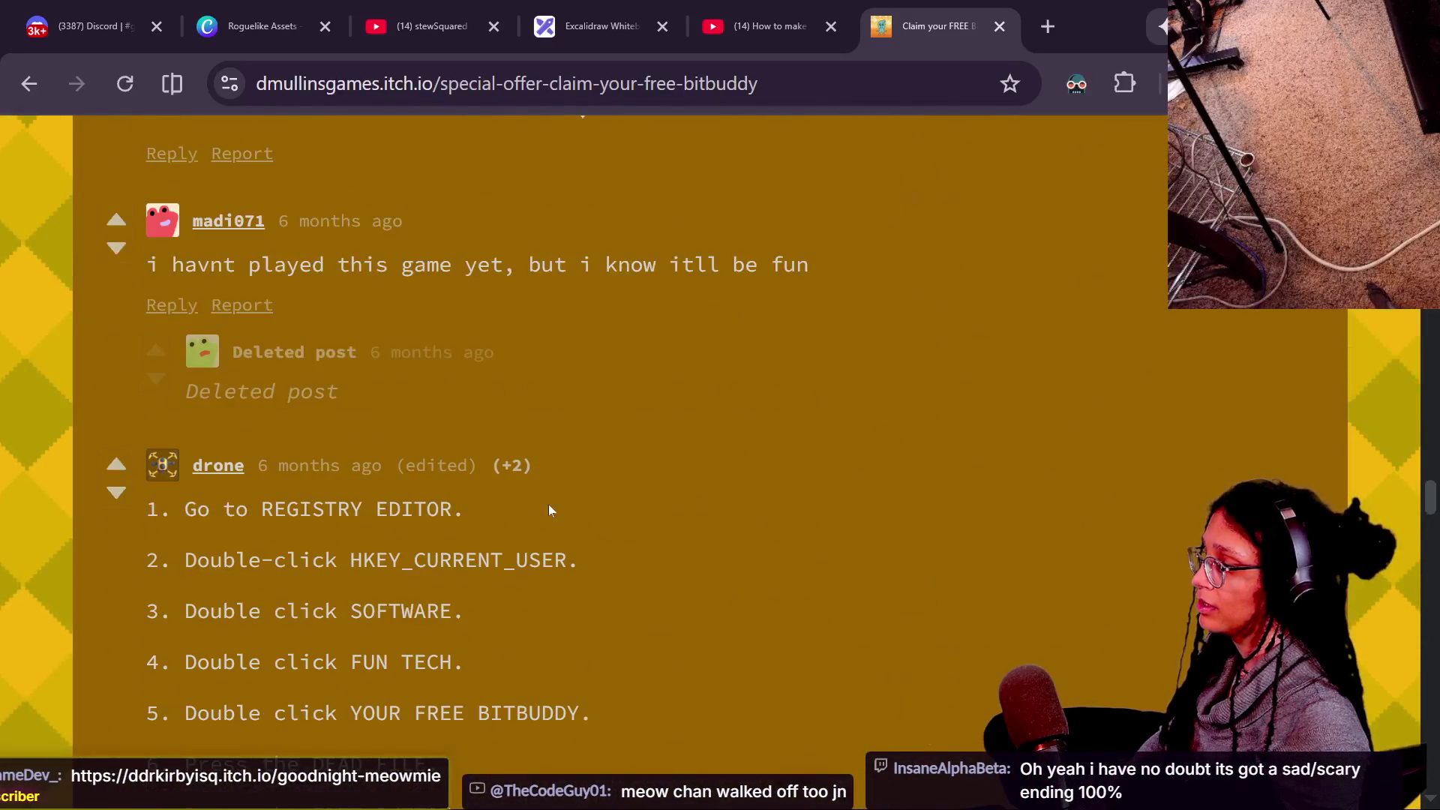
scroll(641, 651, "down", 15)
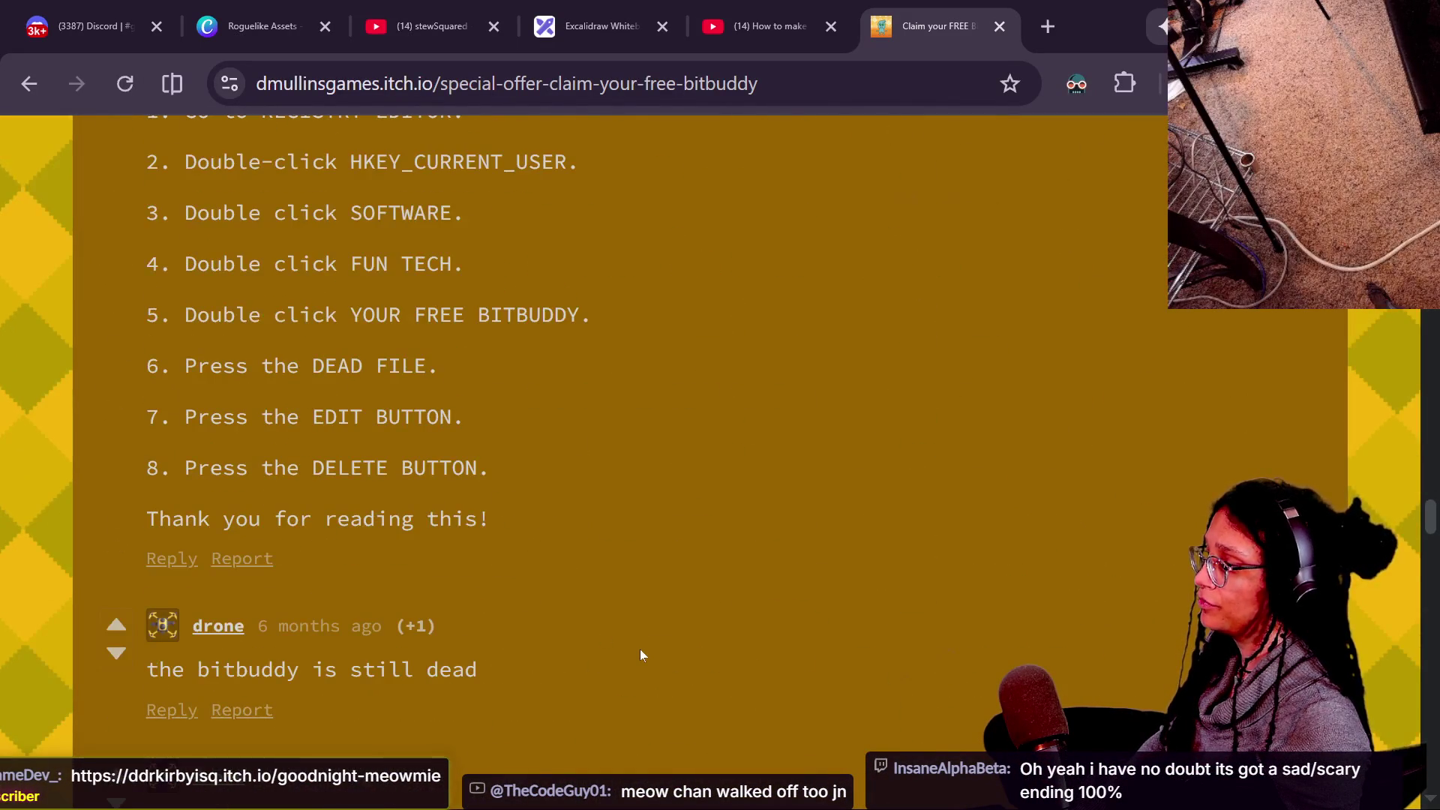
scroll(640, 656, "down", 10)
scroll(640, 656, "up", 8)
scroll(640, 656, "down", 3)
left_click(329, 460)
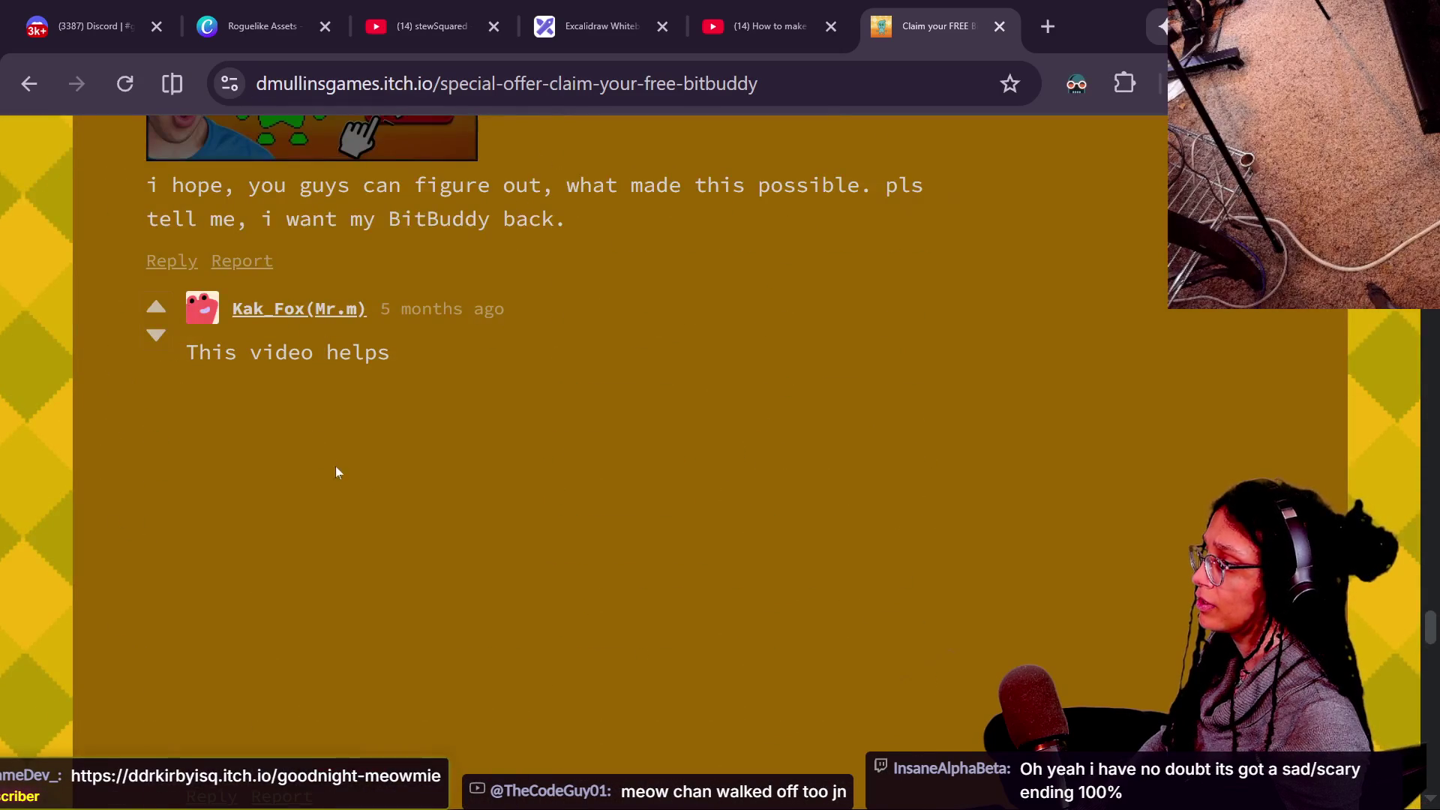
left_click(359, 439)
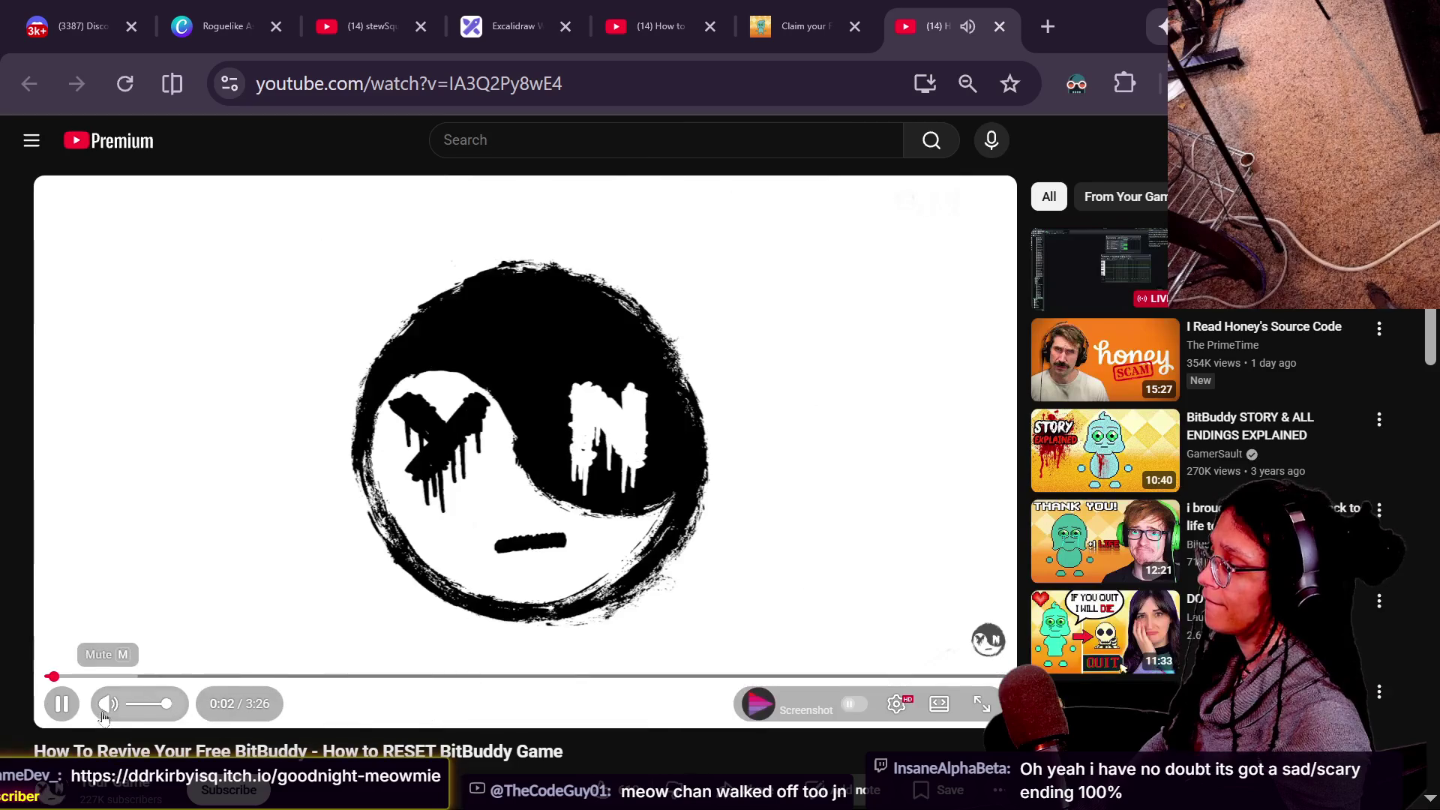
Skim ahead to the game archive and Registry Editor parts, then close that video's tab.
left_click(160, 677)
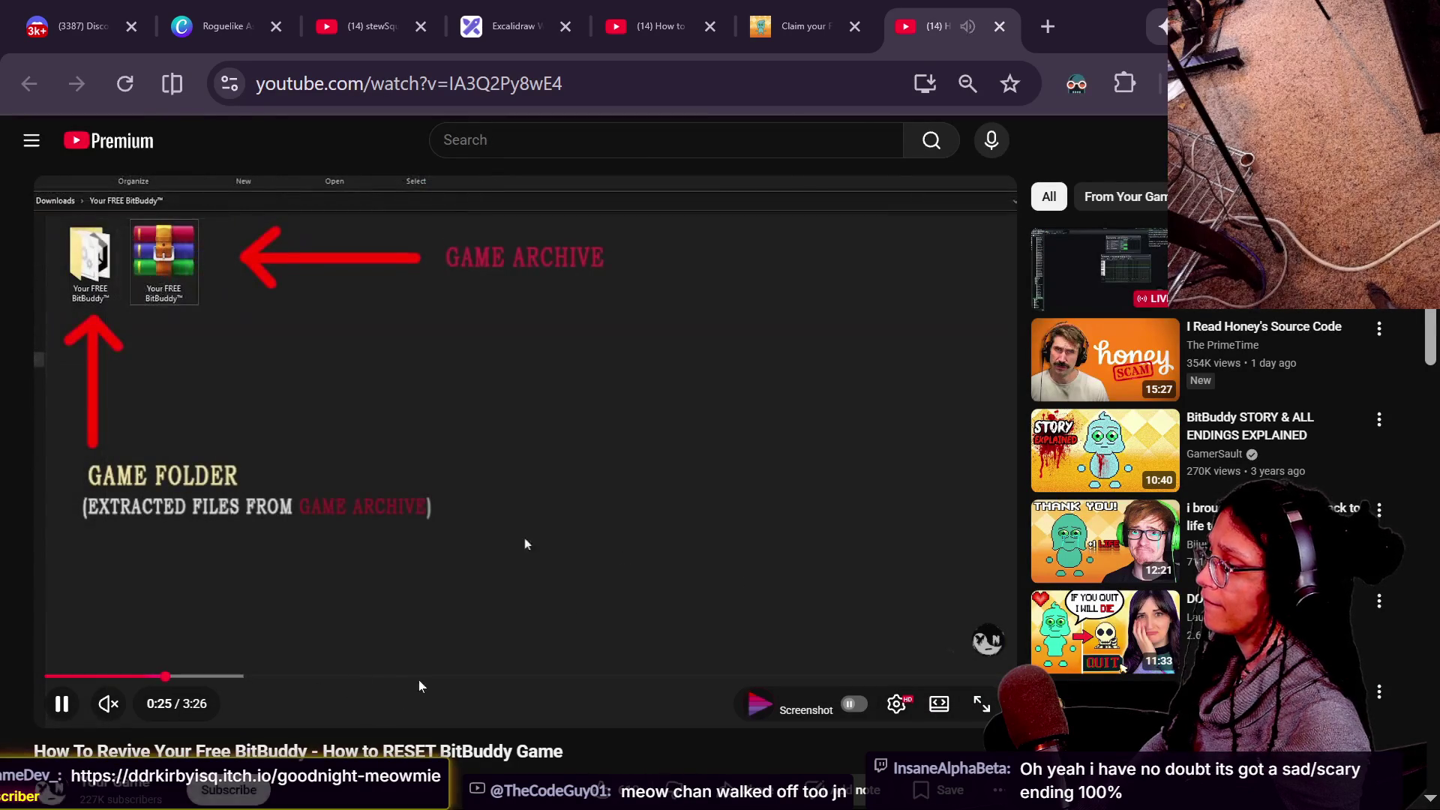
left_click(420, 677)
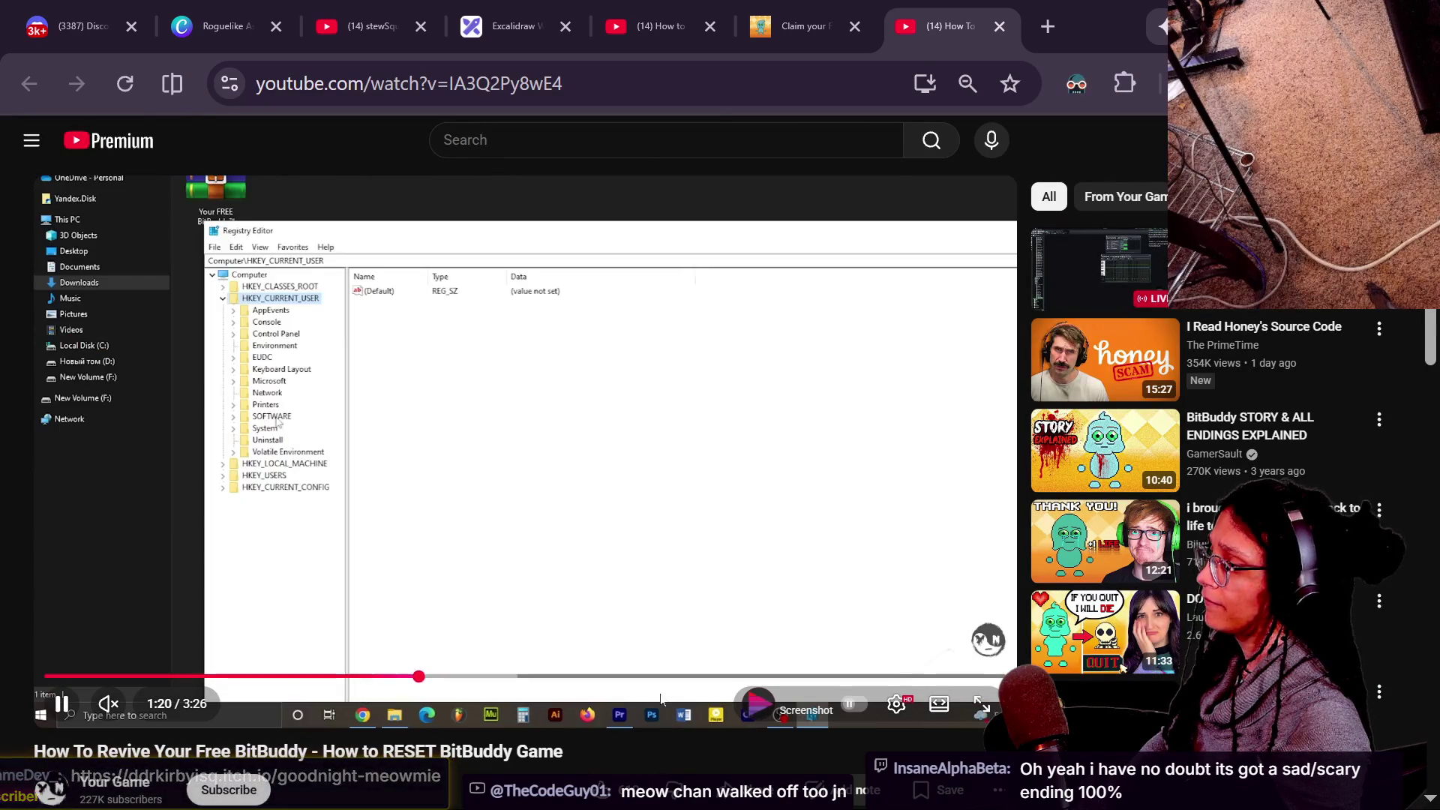
left_click(733, 666)
left_click(736, 668)
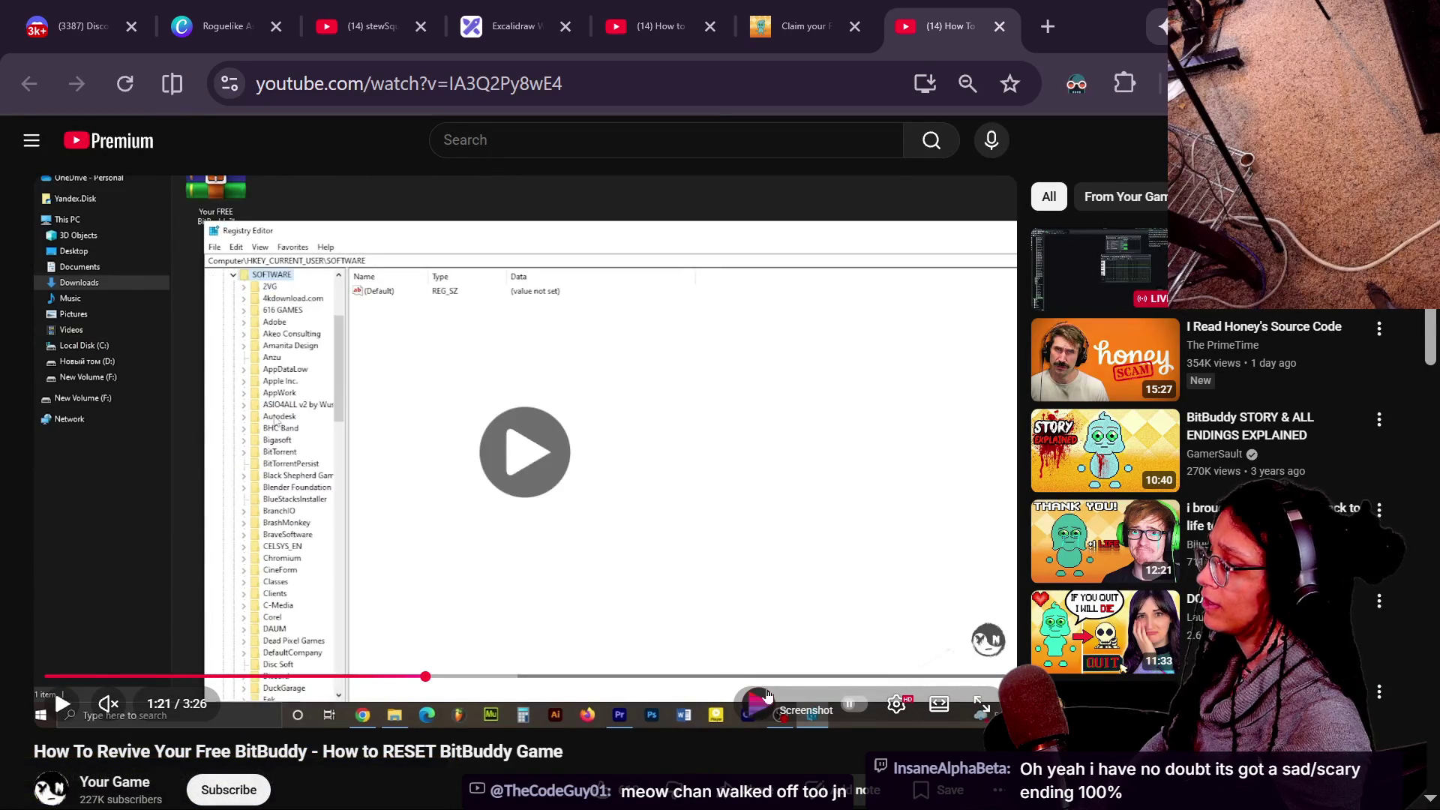
left_click(998, 27)
Open the video linked in a commenter's post on the itch.io page in YouTube.
scroll(549, 386, "up", 10)
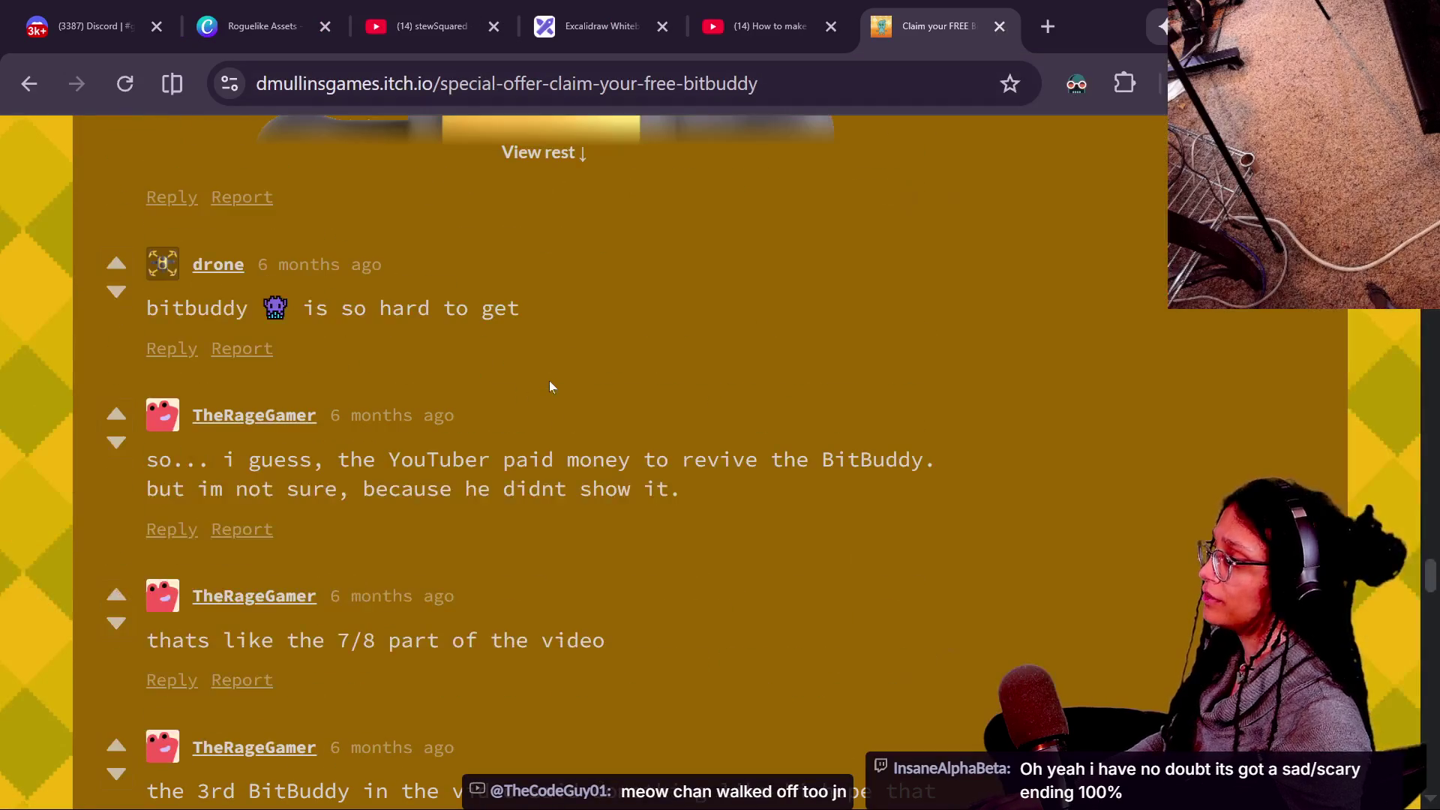
scroll(549, 386, "down", 6)
left_click(295, 409)
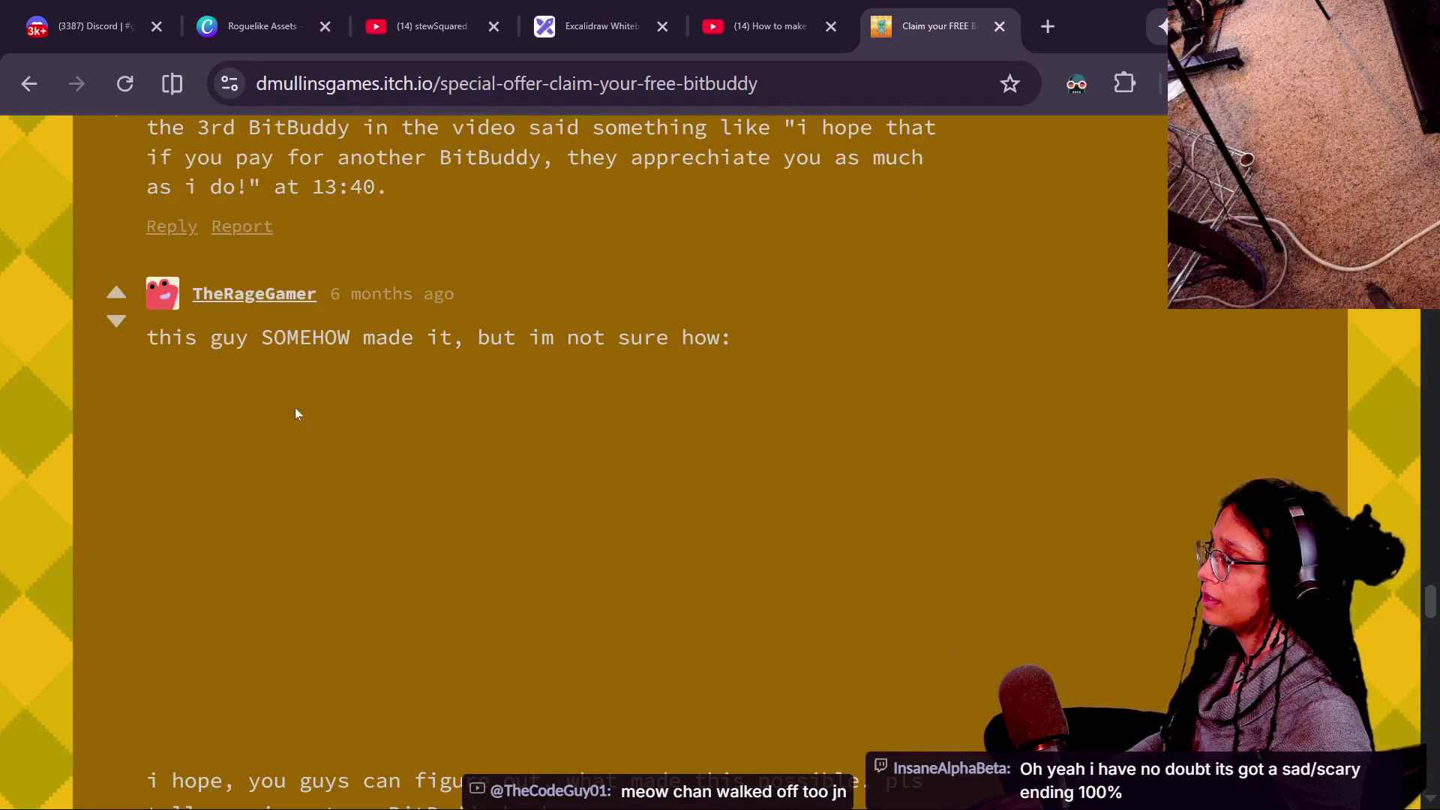
left_click(410, 565)
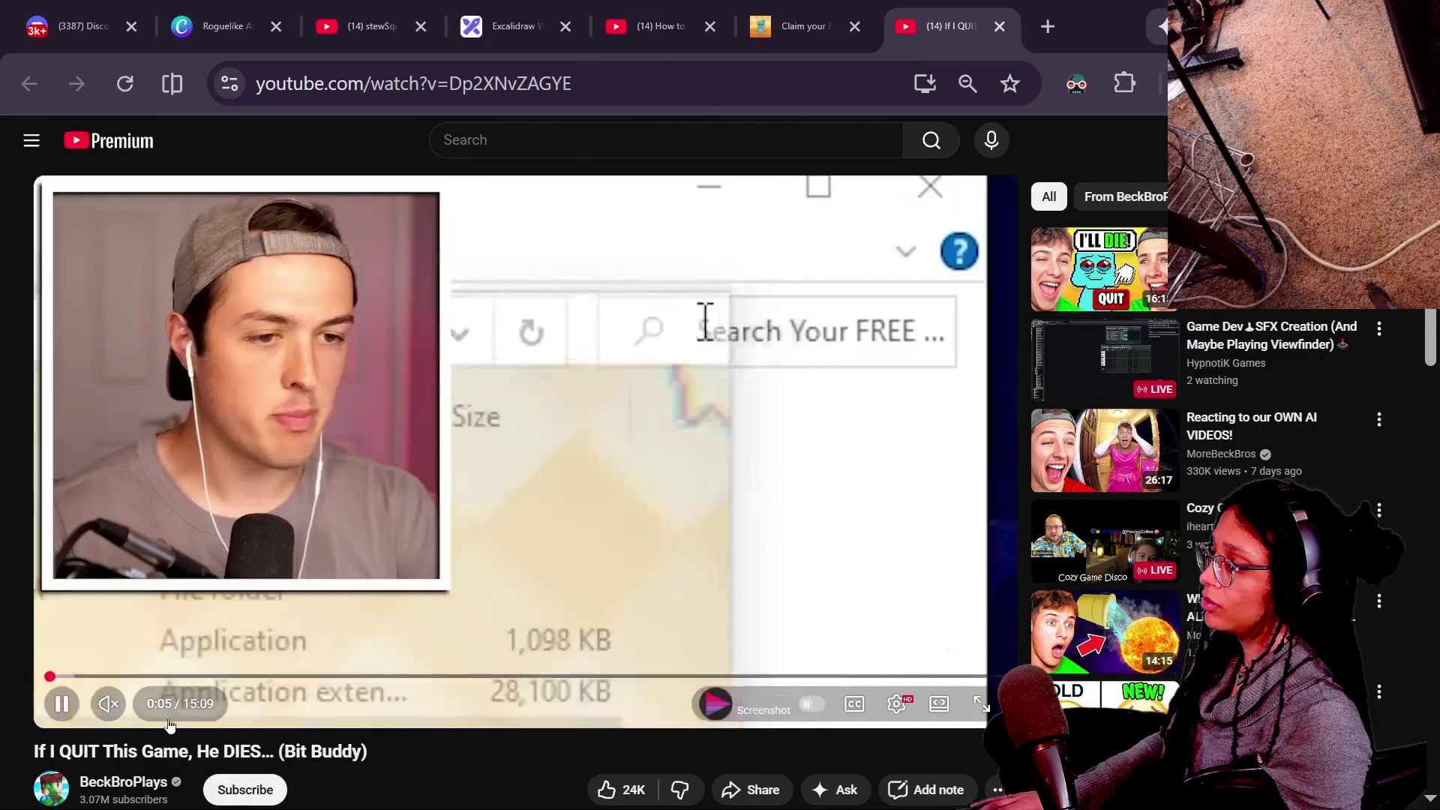
Jump the Bit Buddy video to 1:36 and skip ahead past the feeding section.
left_click(145, 675)
left_click_drag(145, 670, 147, 674)
key("Right")
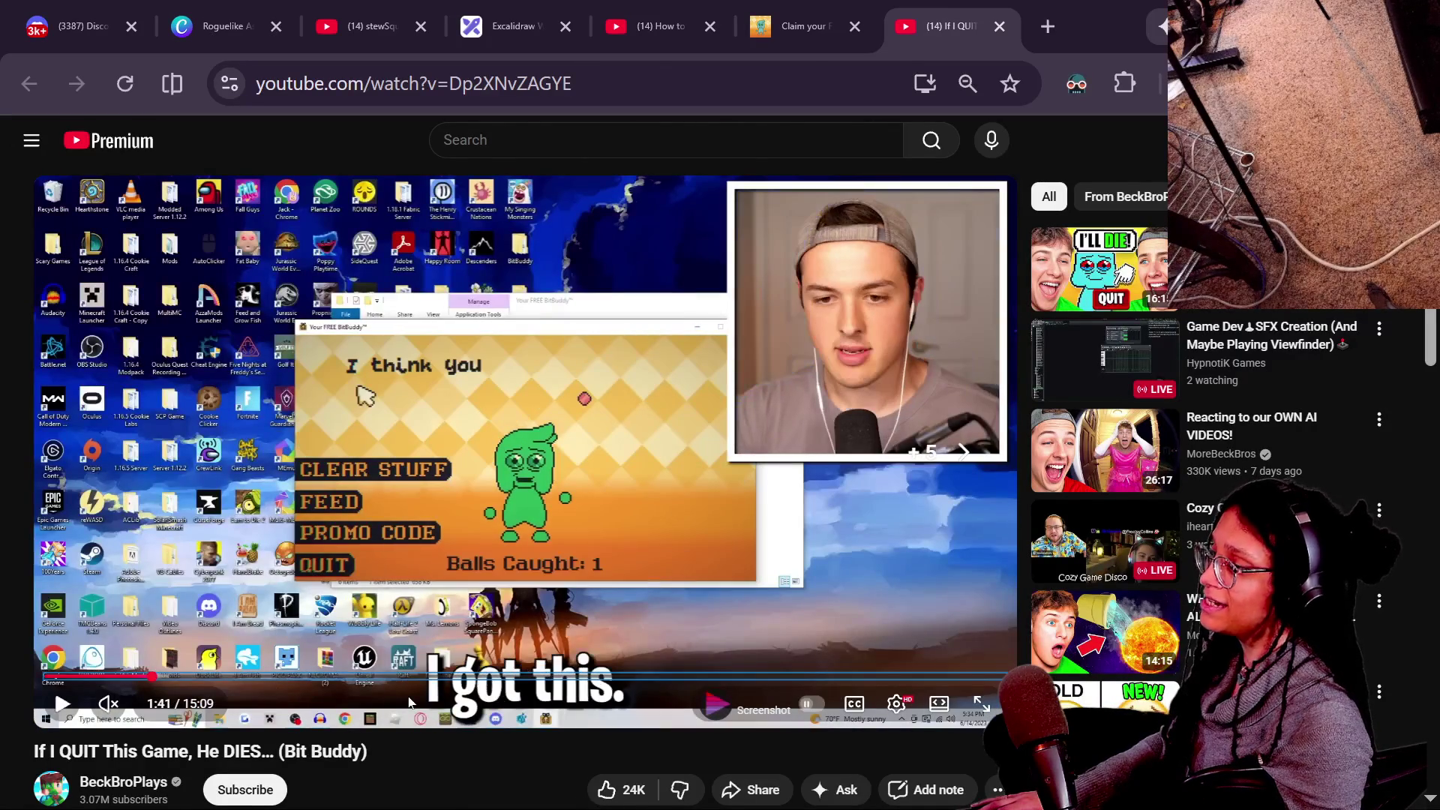
key("Right")
key("Right")
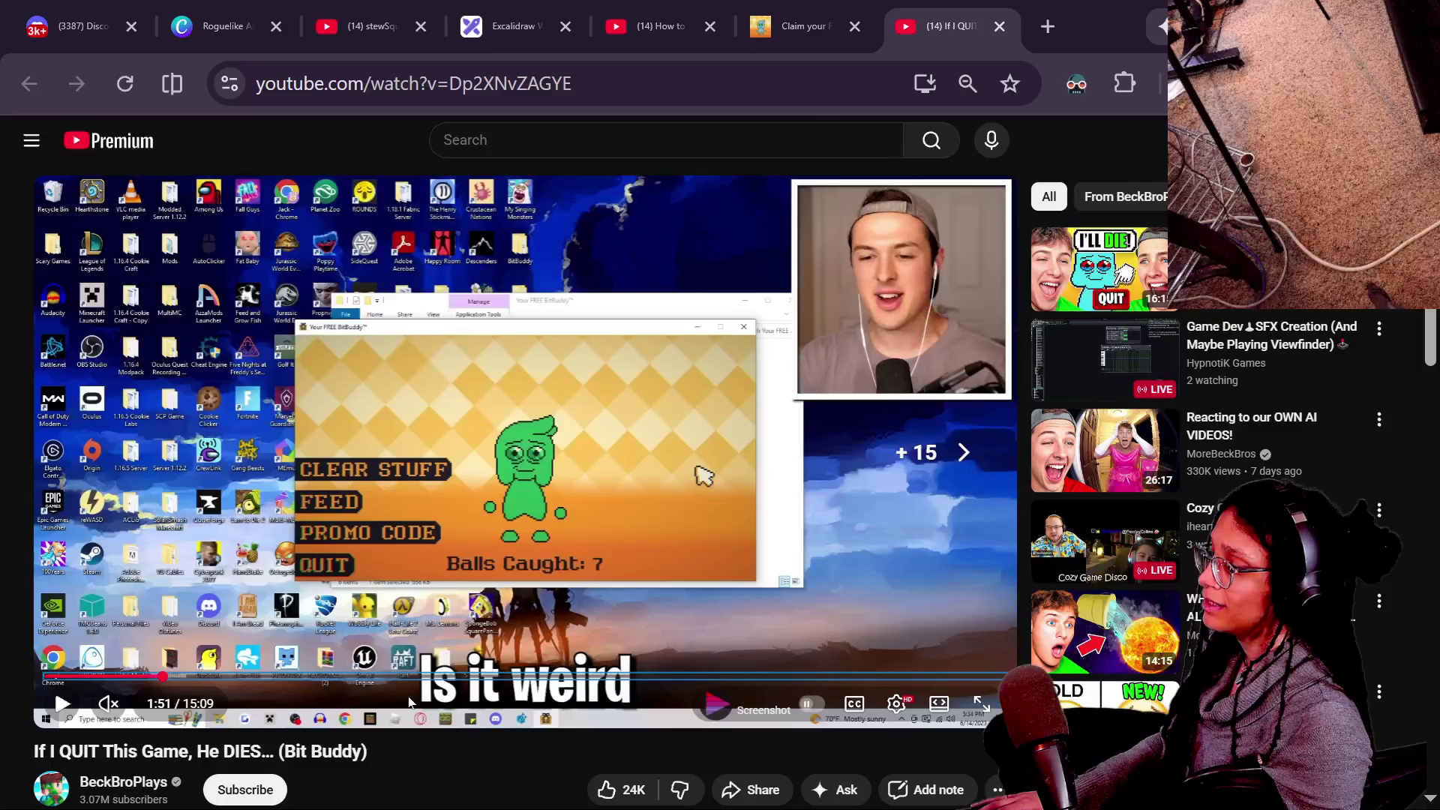
key("Right")
key("space")
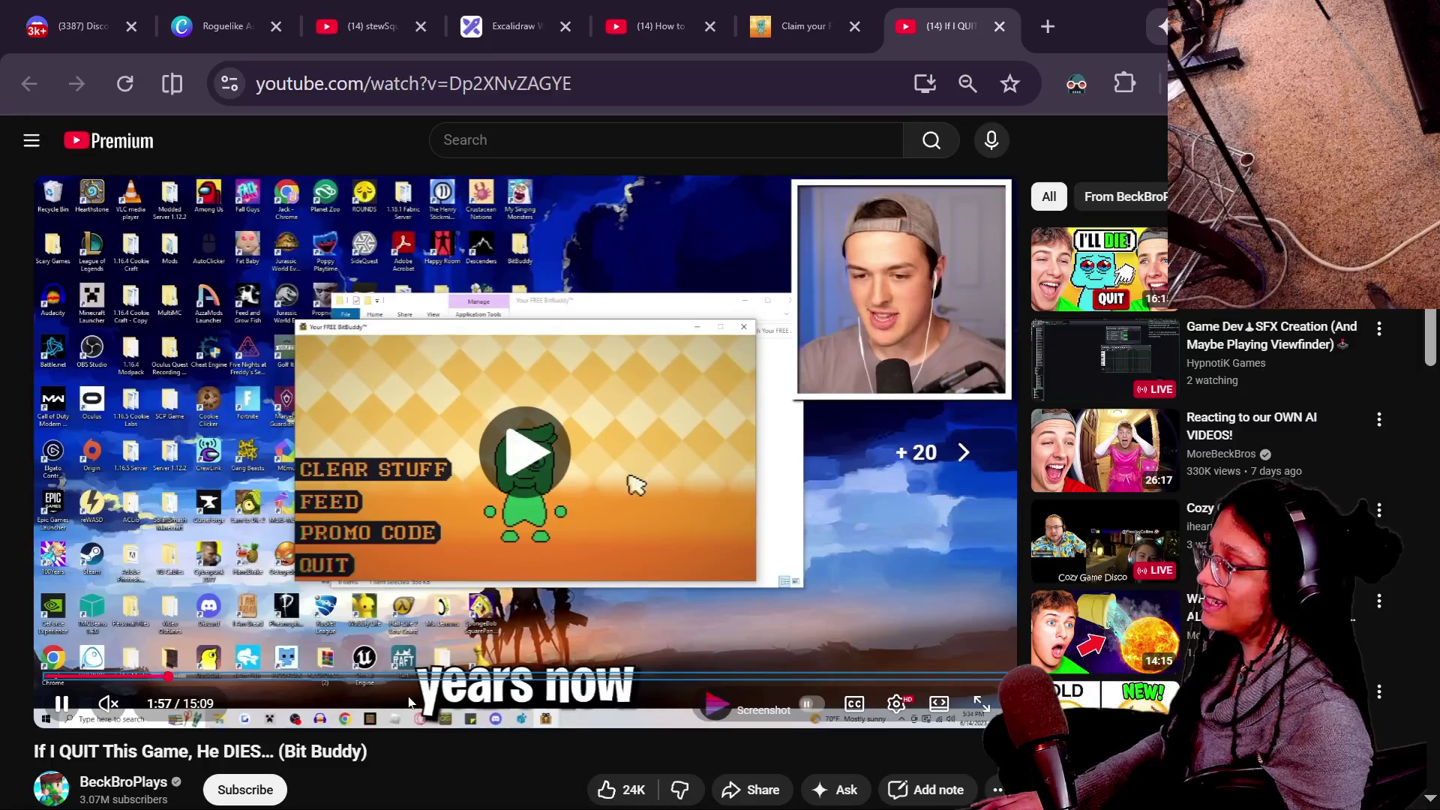
key("Right")
key("Right")
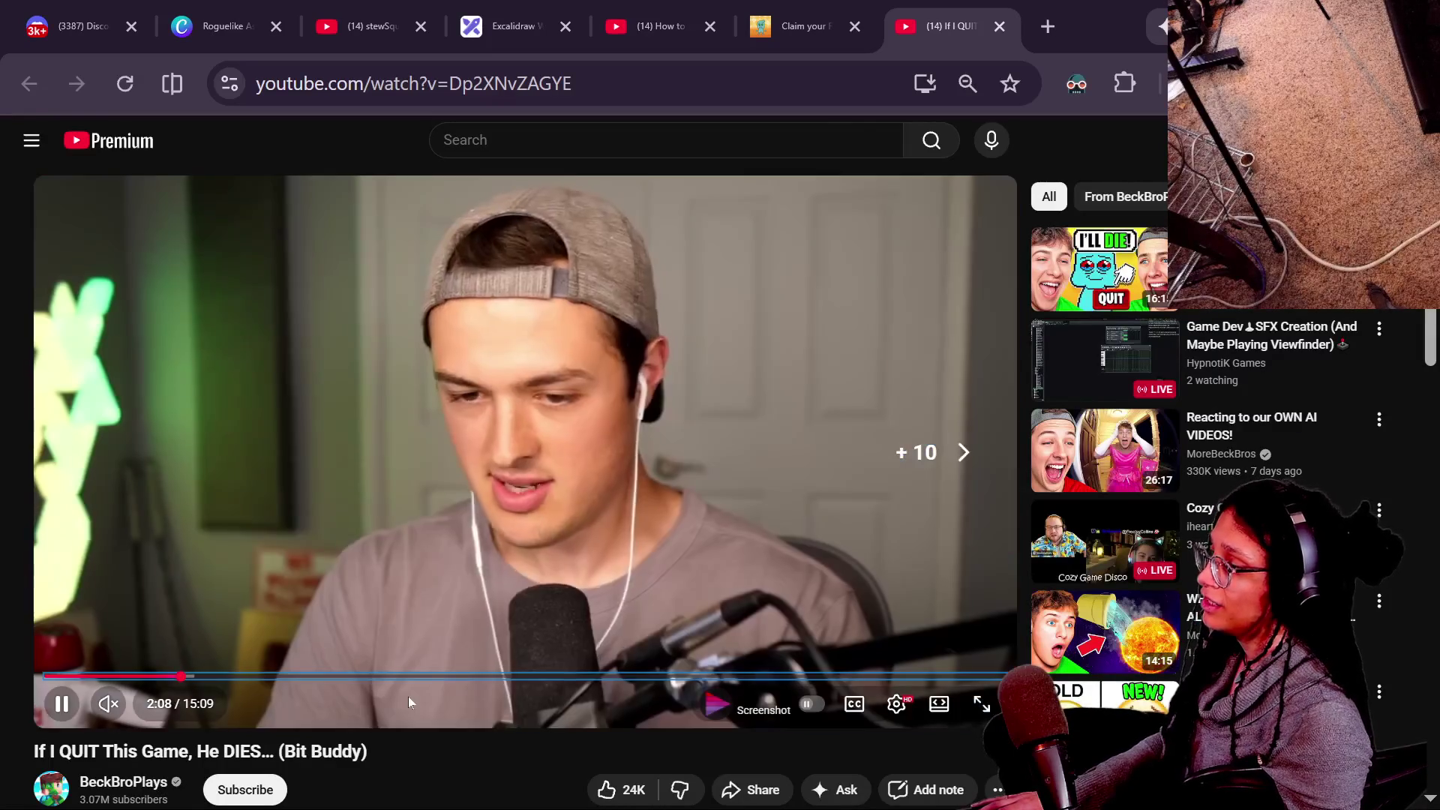
key("Right")
key("Right")
key("Right")
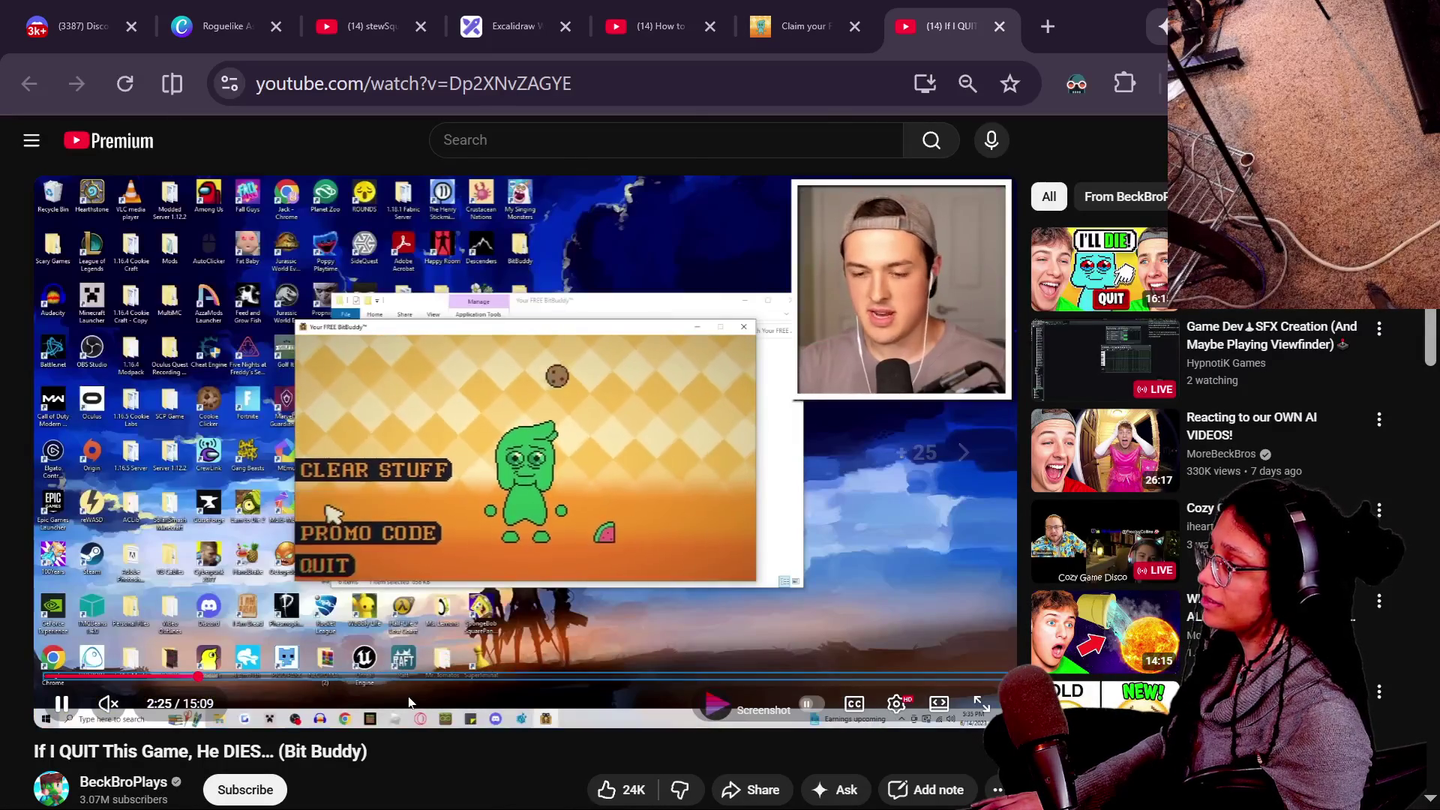
key("Right")
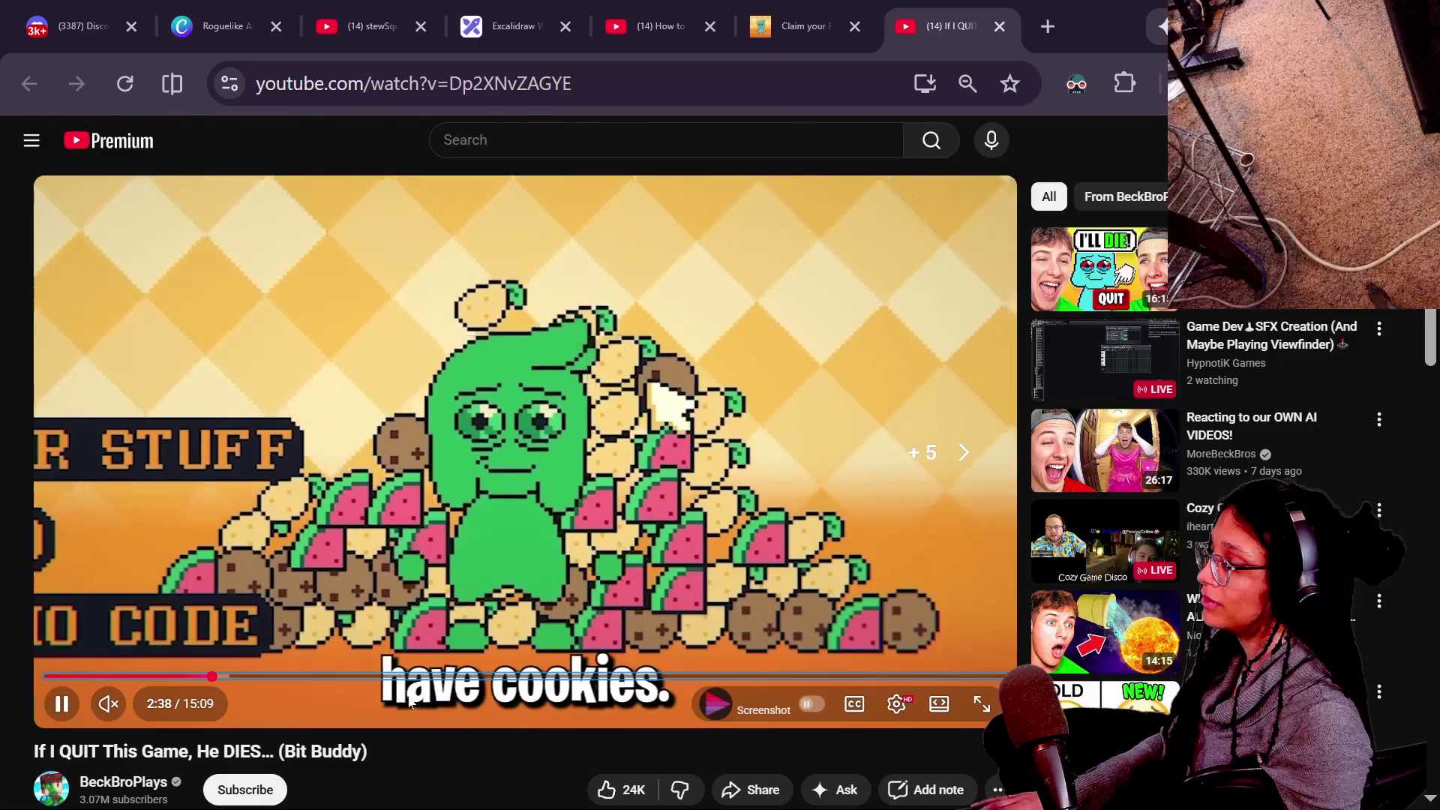
key("Right")
key("Right")
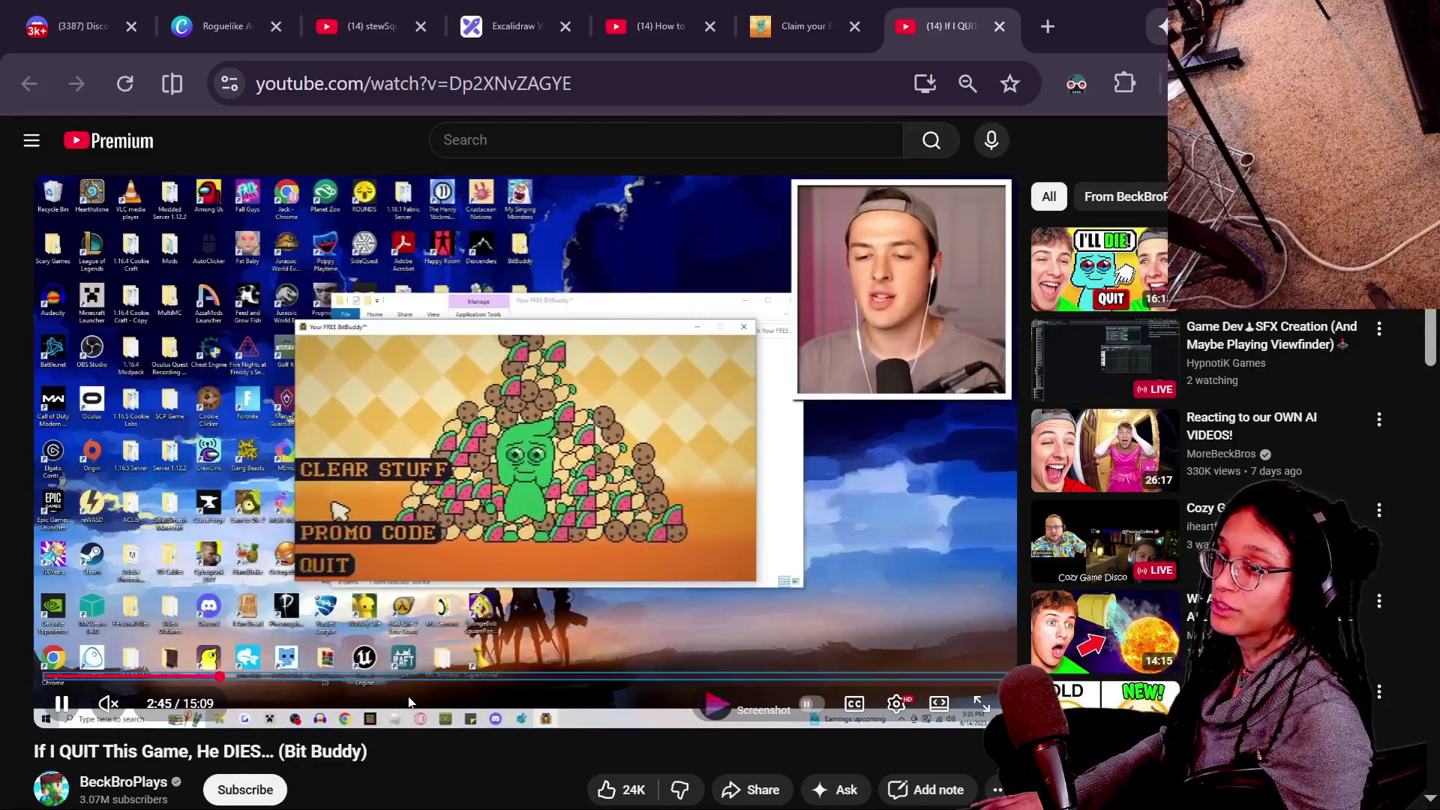
key("Right")
key("Right")
key("Right")
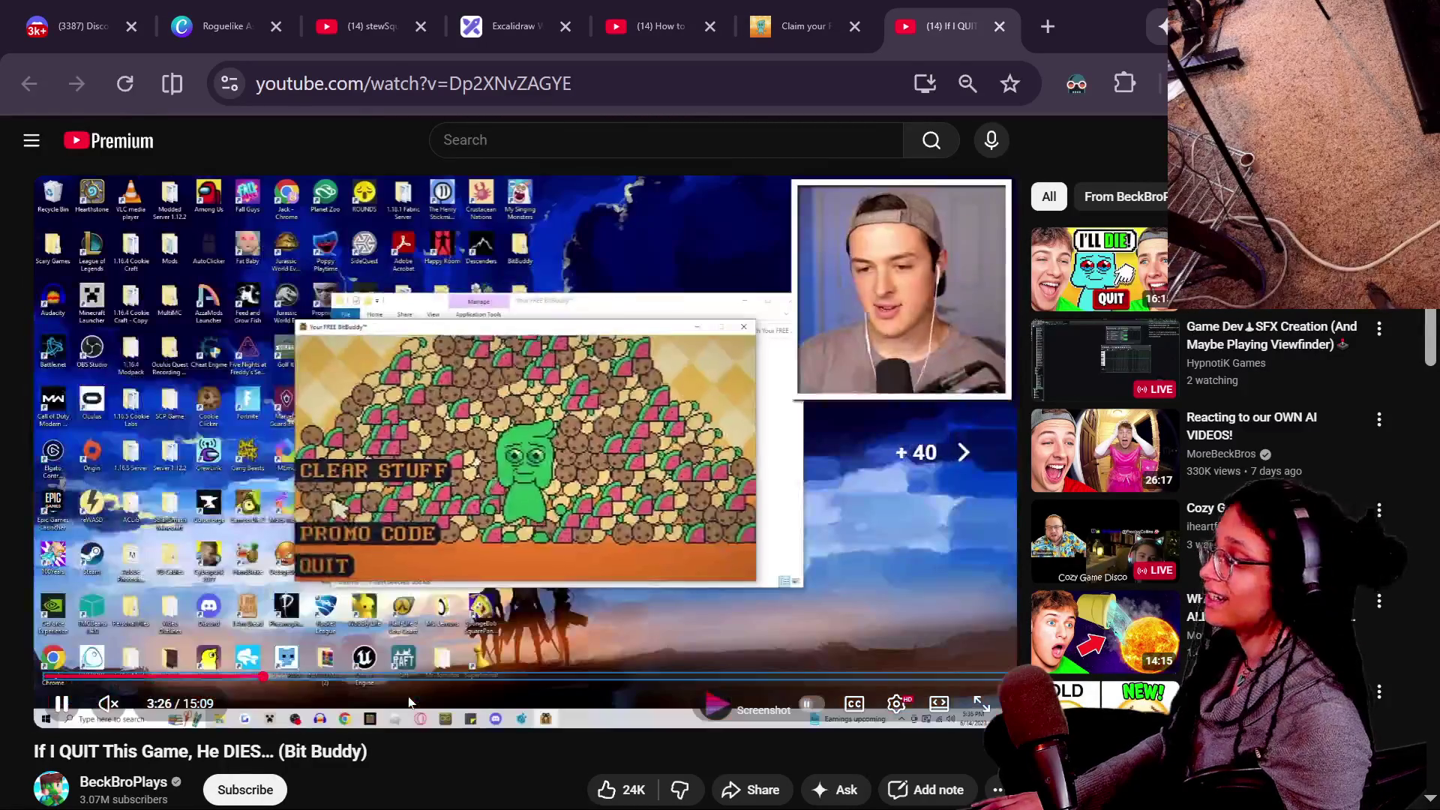
Skim through the levelling and battle scenes, then pause and close the Bit Buddy video.
key("Right")
key("Right")
key("Right")
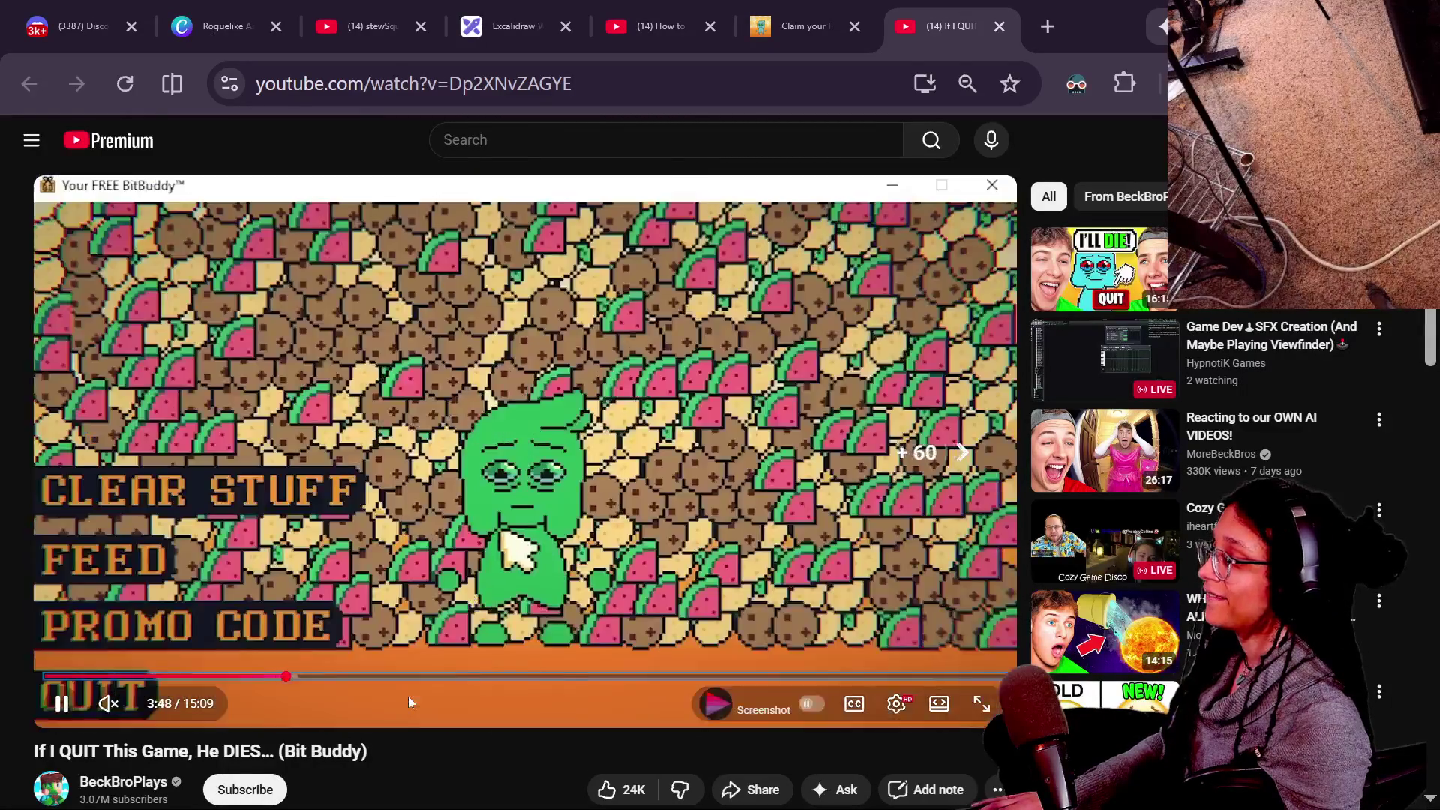
key("Right")
key("Right")
key("Right")
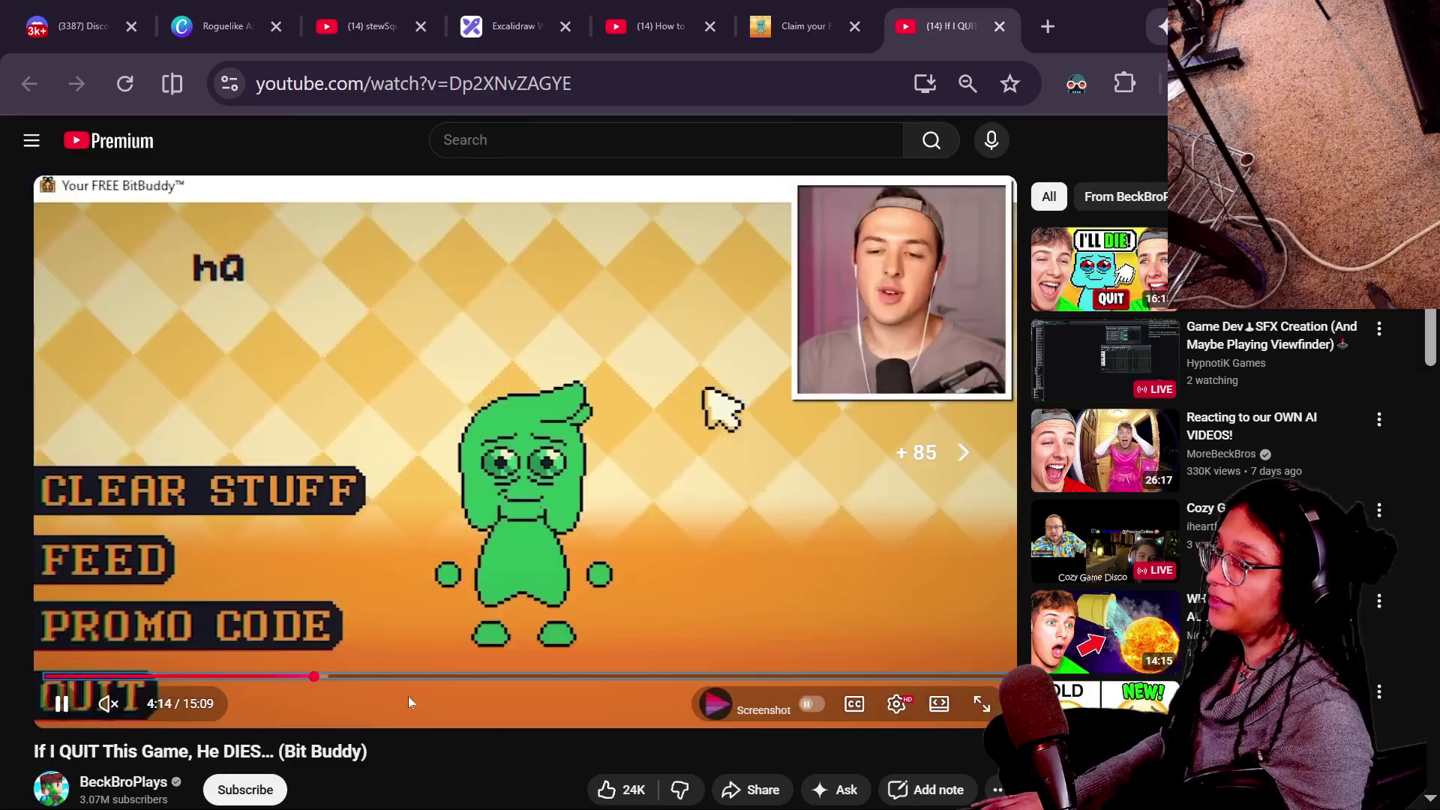
key("Left")
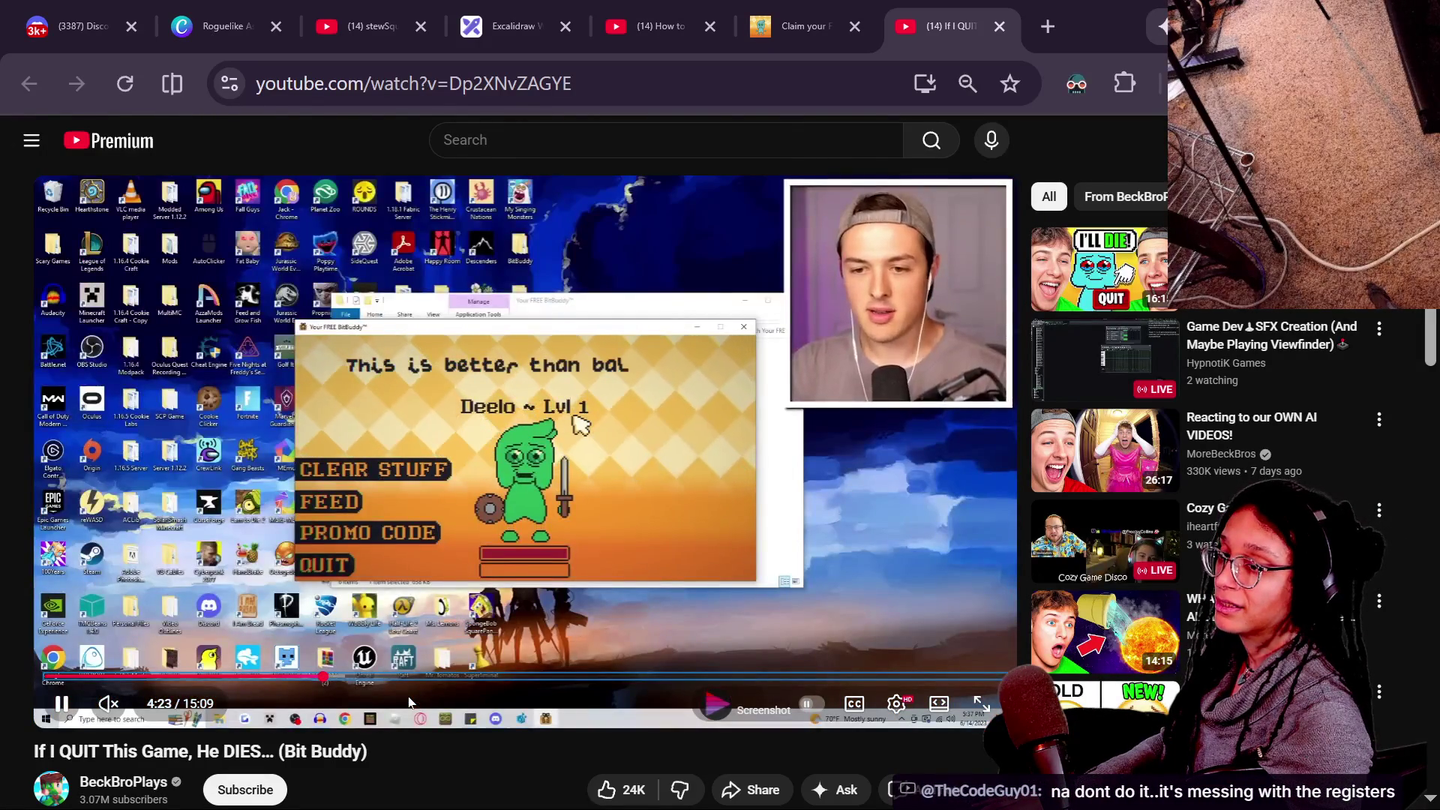
key("Right")
key("Right")
key("Right")
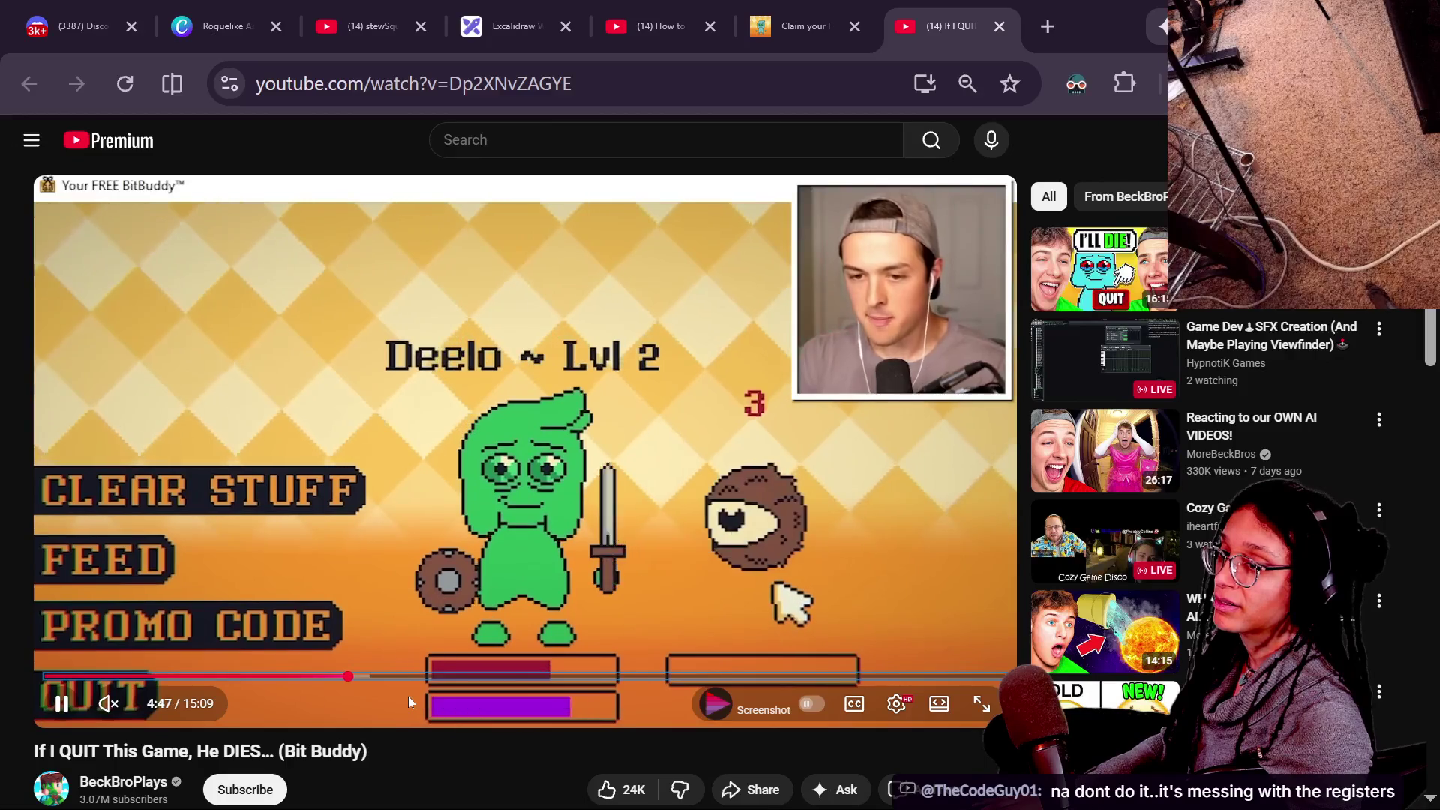
key("Right")
key("Right")
key("Right")
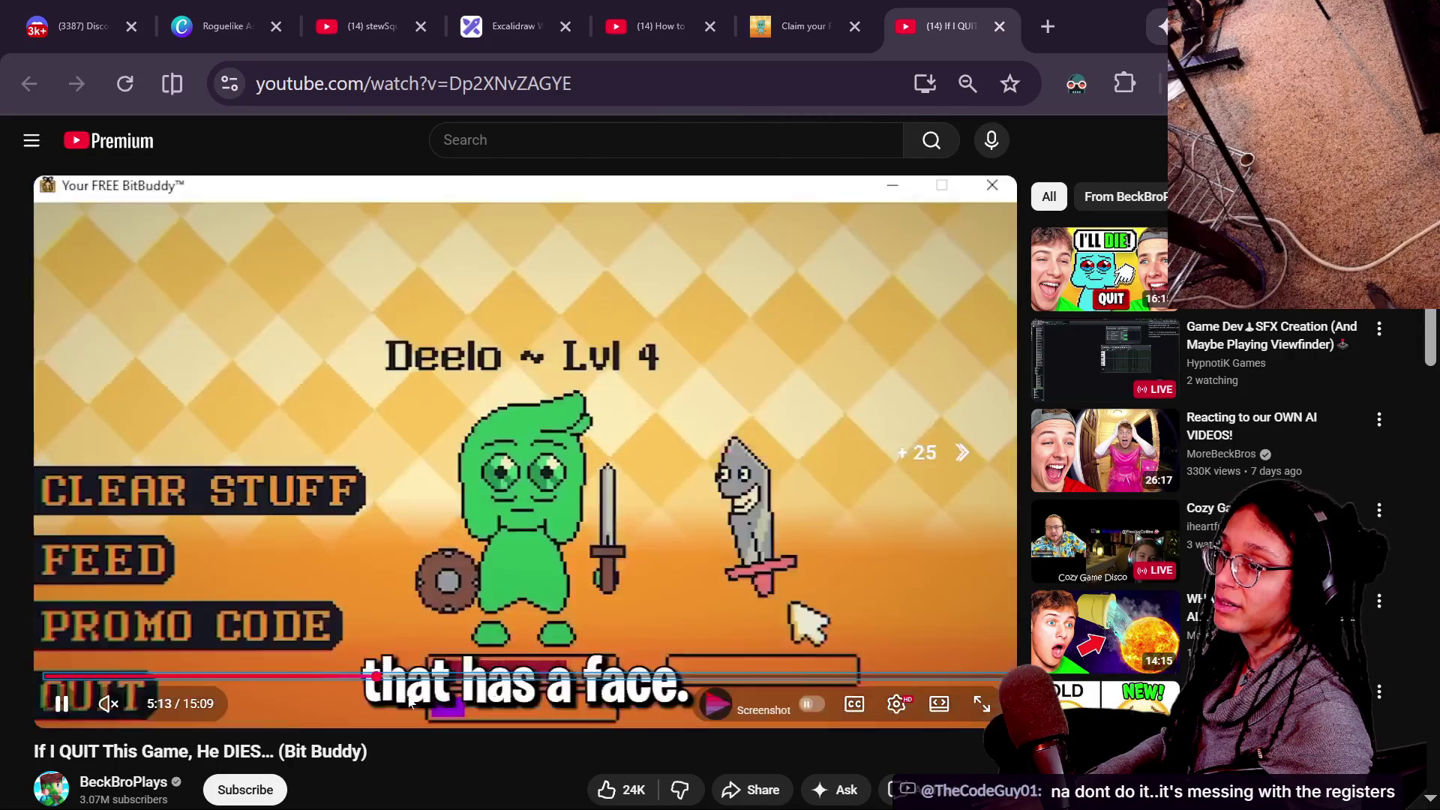
key("Right")
key("Right")
key("Right")
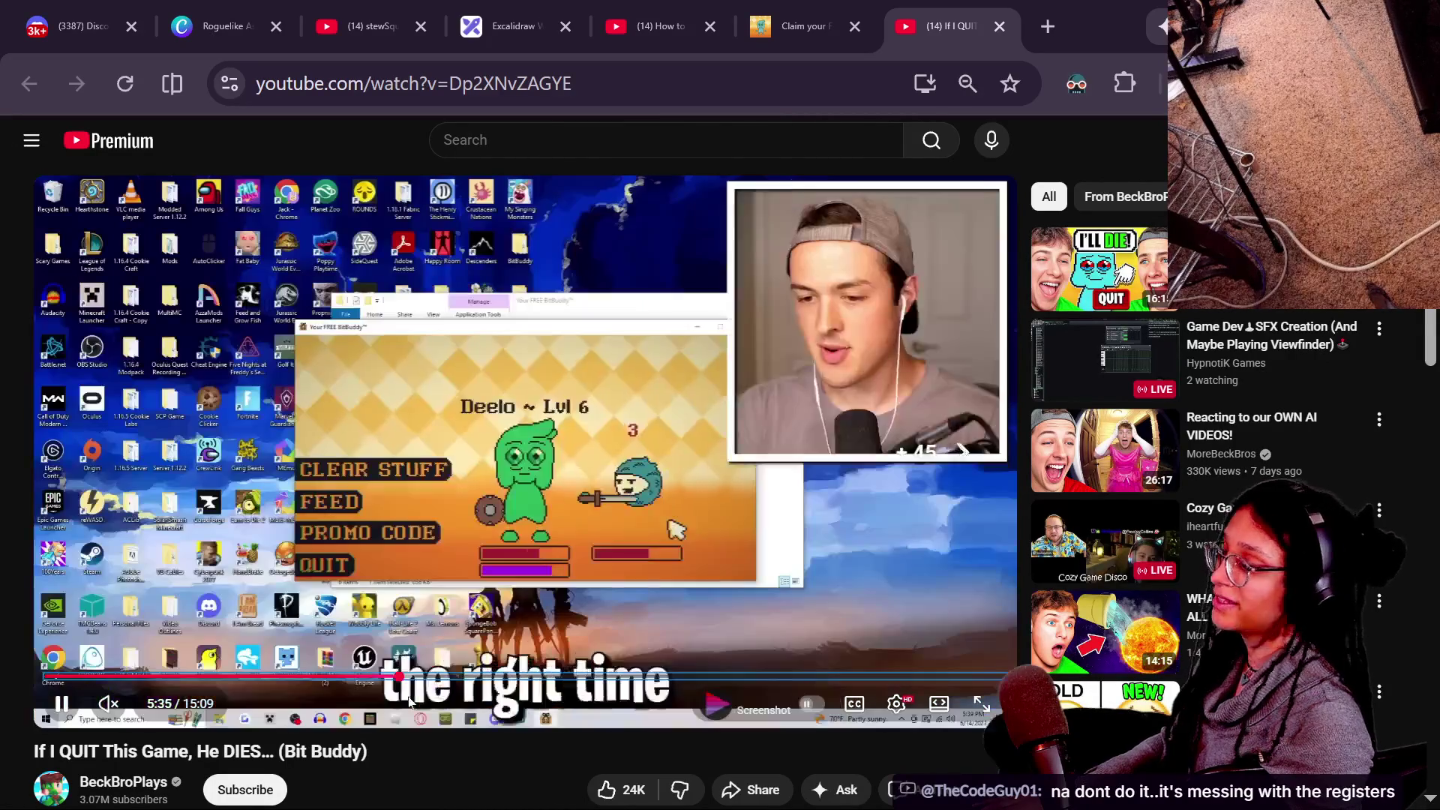
key("Right")
key("Right")
key("Right")
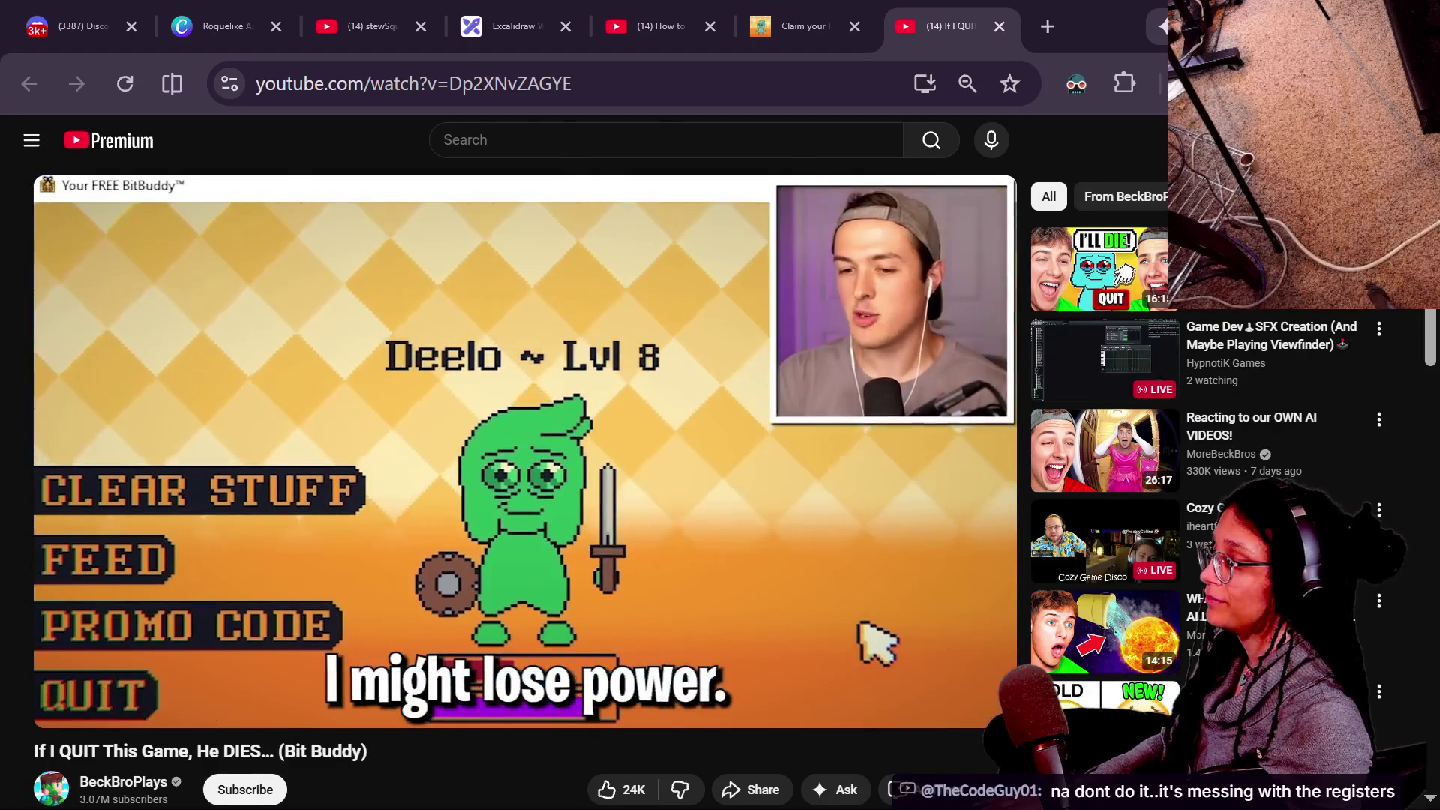
key("Right")
key("Right")
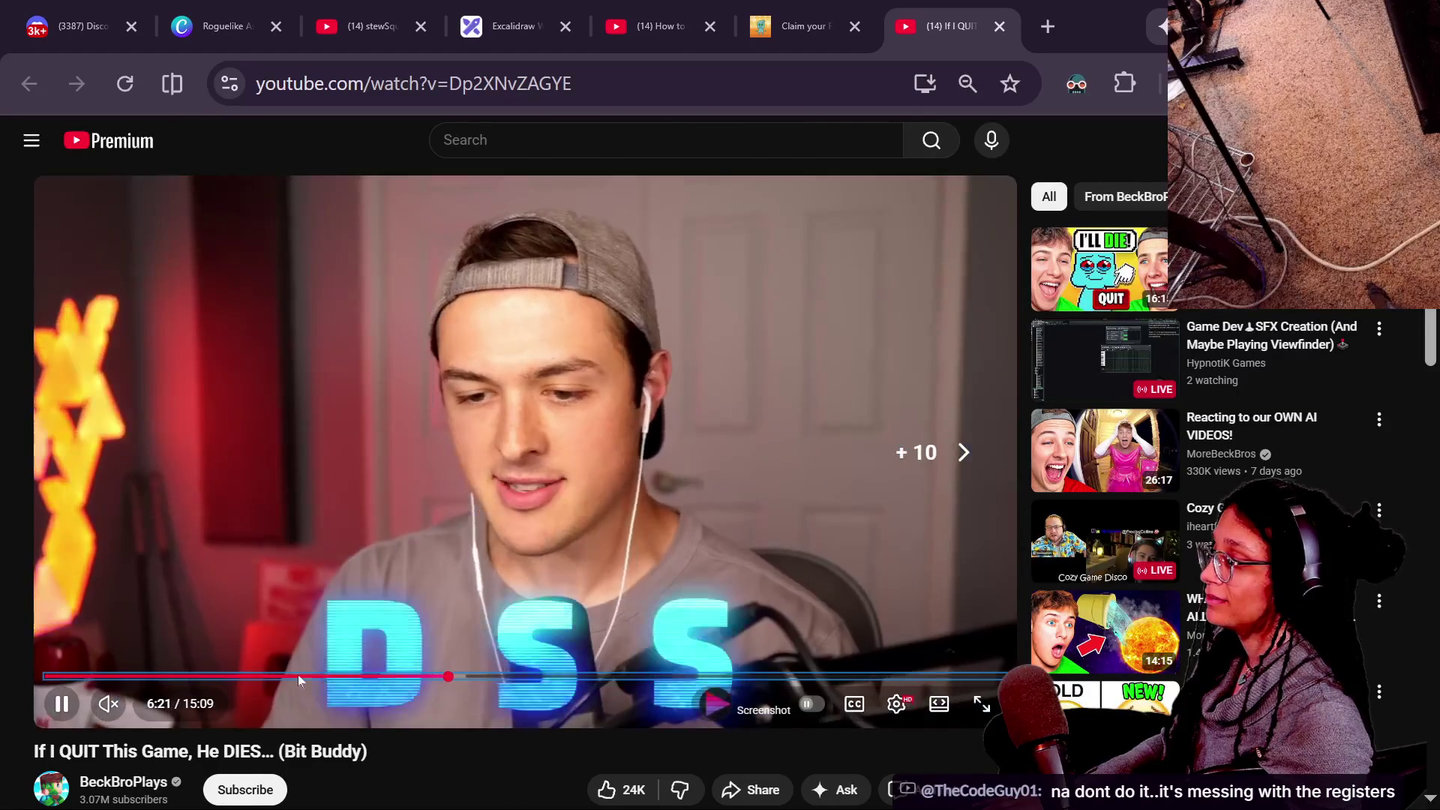
key("space")
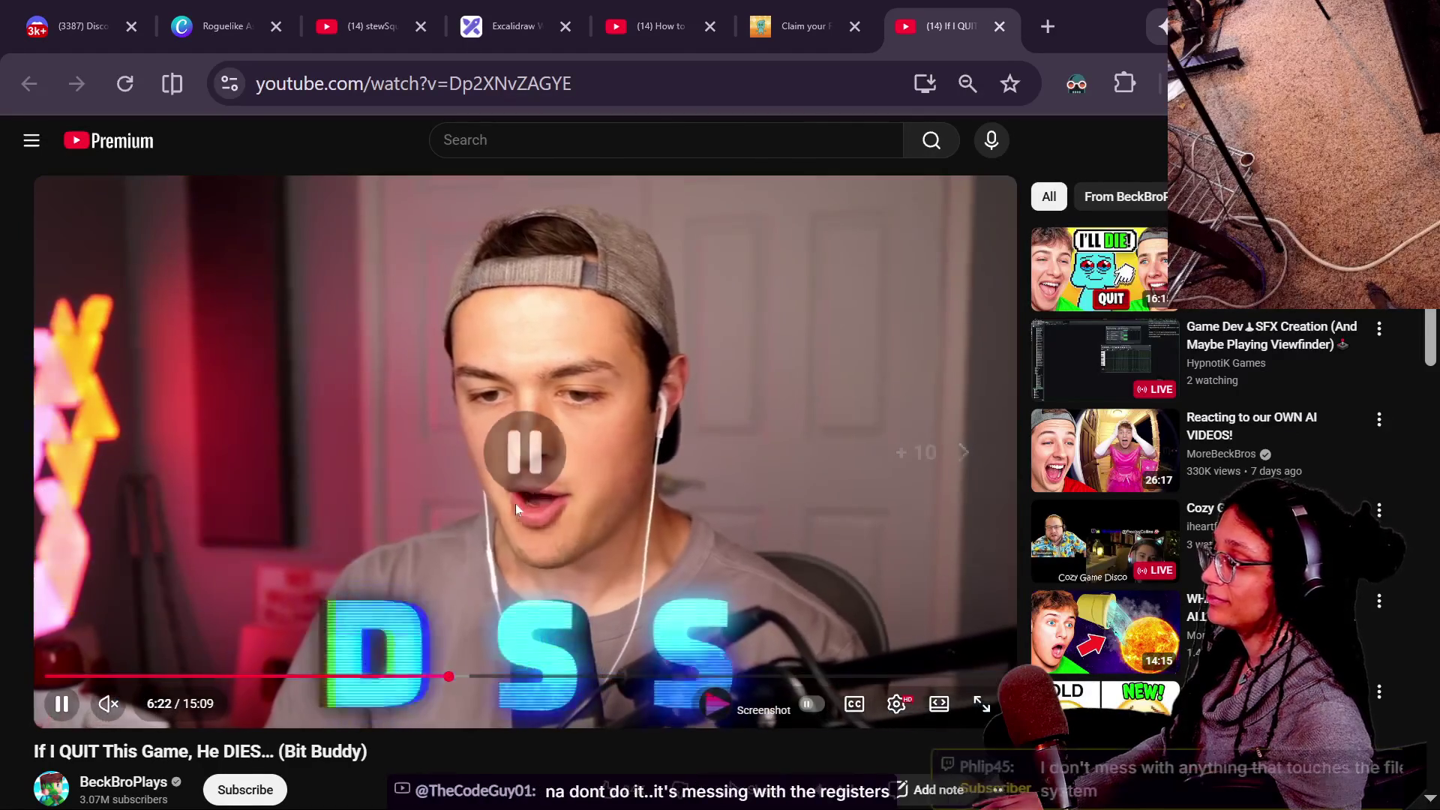
left_click(1000, 28)
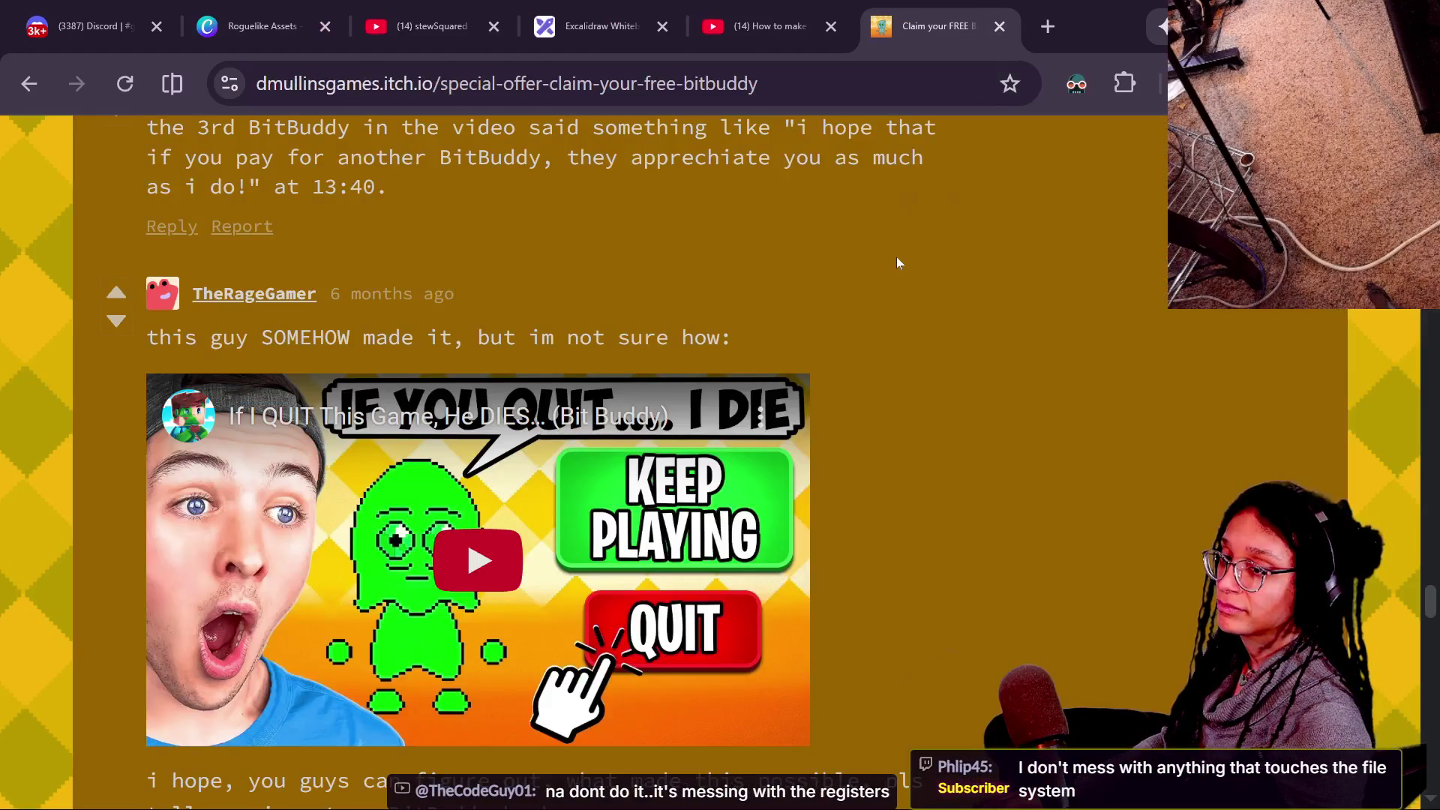
Switch to the stream chat window and scroll down through the Twitch chat.
key("alt+Tab")
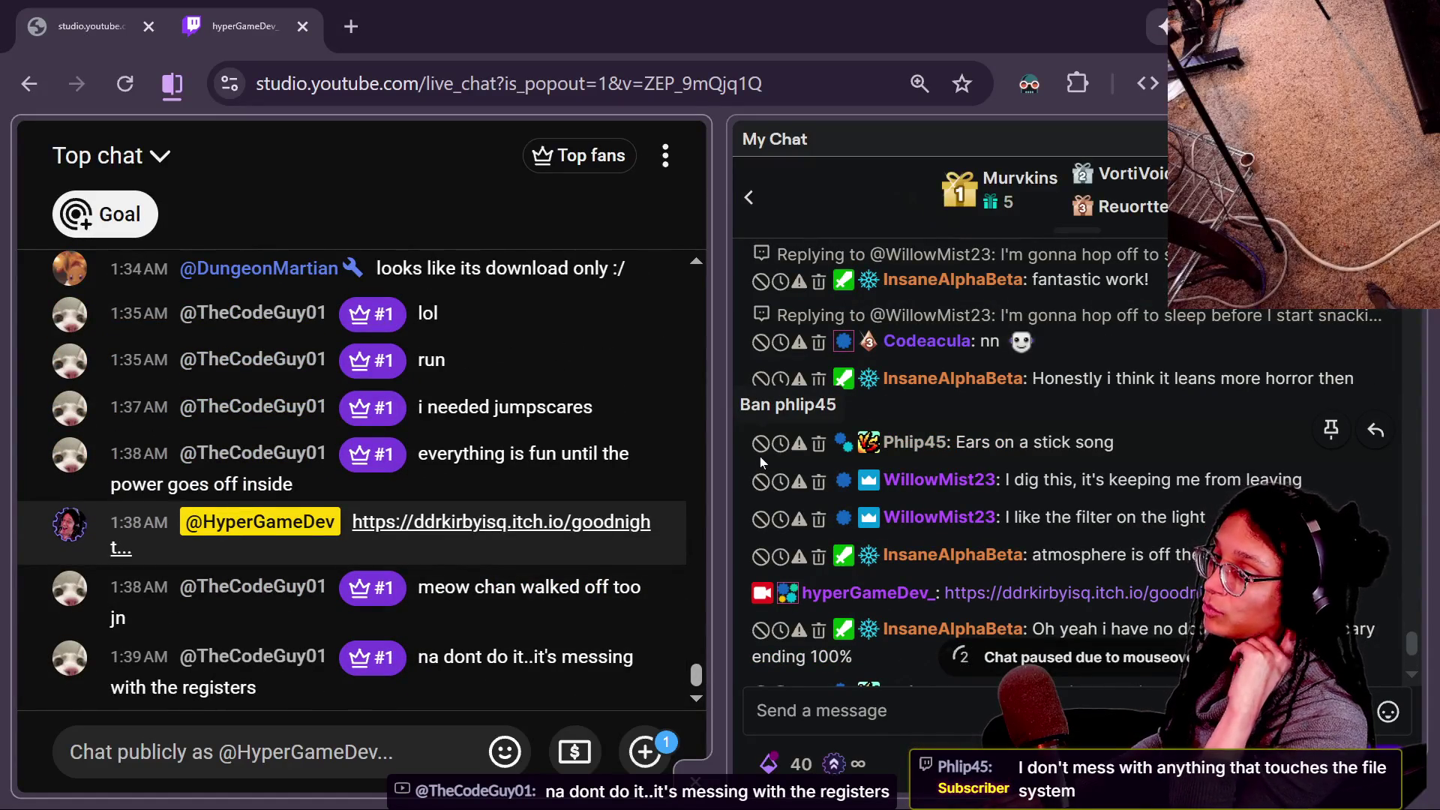
scroll(760, 459, "down", 1)
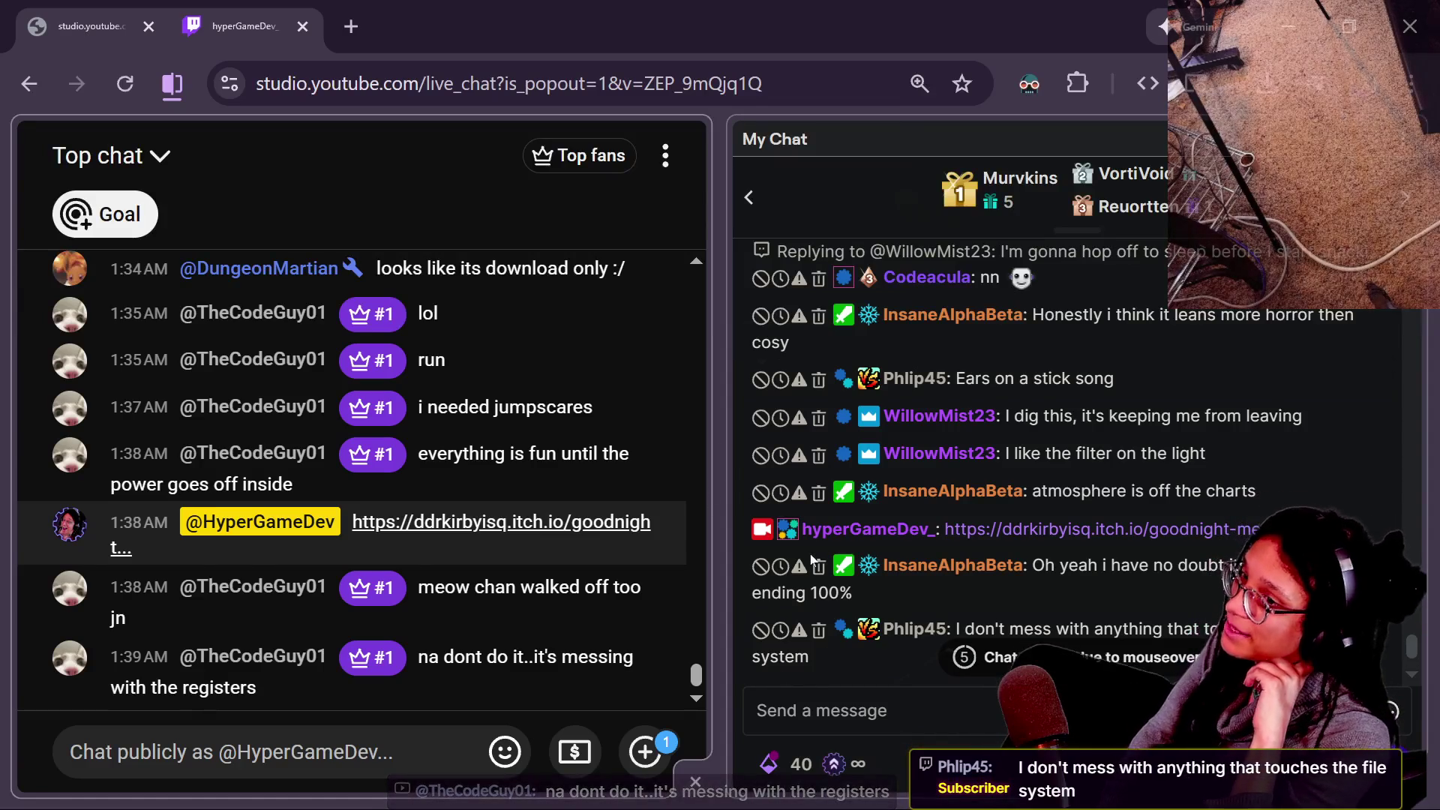
scroll(907, 570, "down", 1)
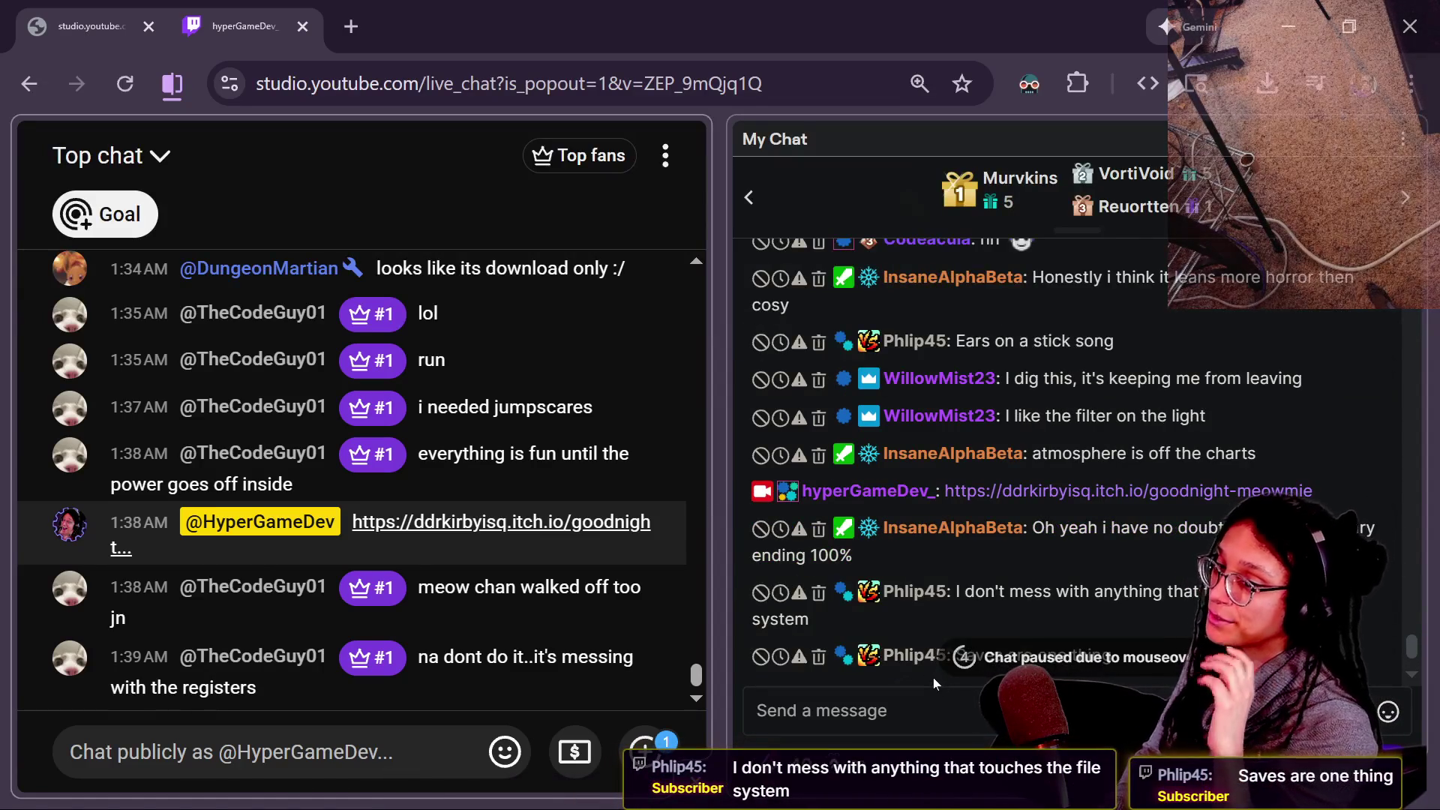
Close the BitBuddy itch.io page and the Godot dungeon generator video tab.
key("alt+Tab")
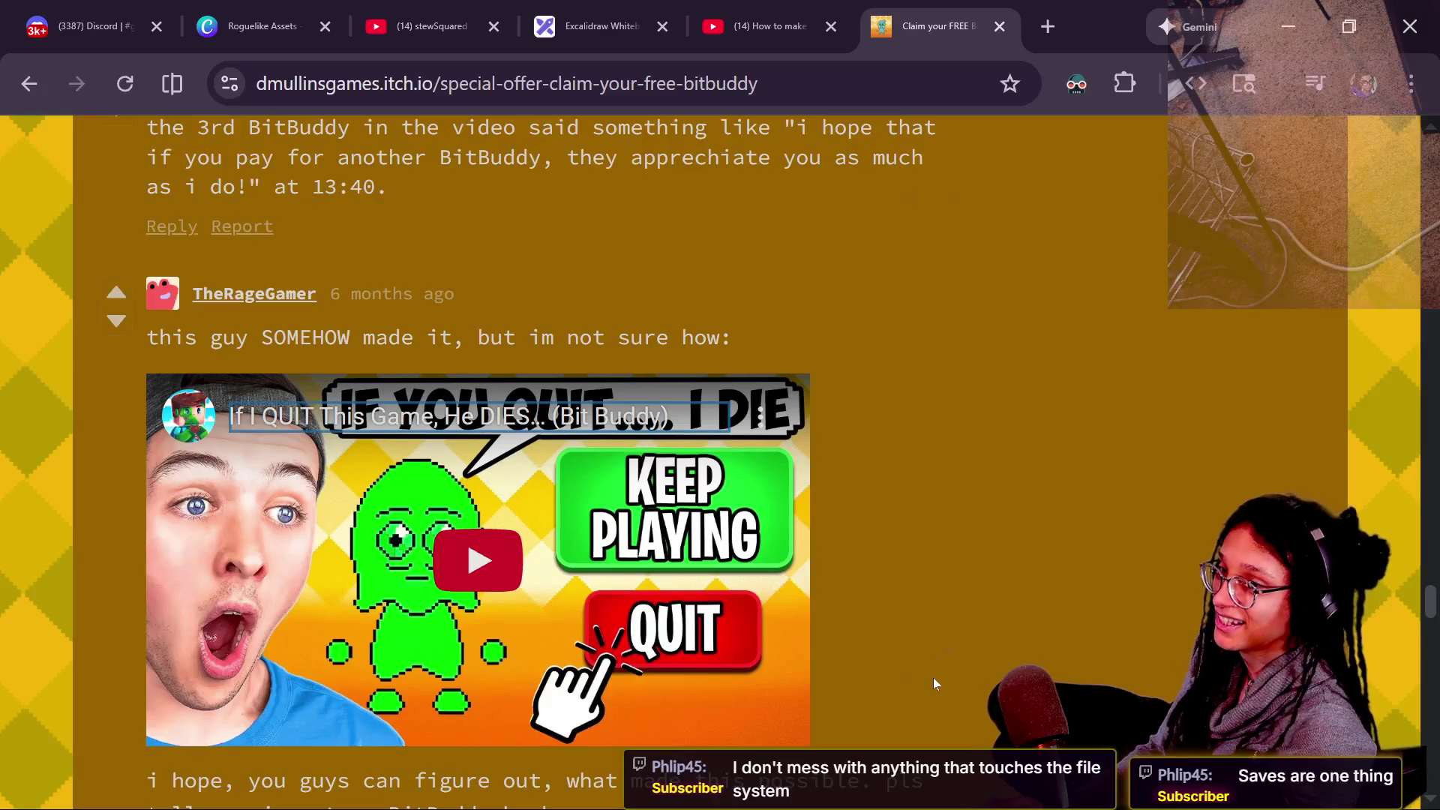
key("alt+Tab")
key("alt+Tab")
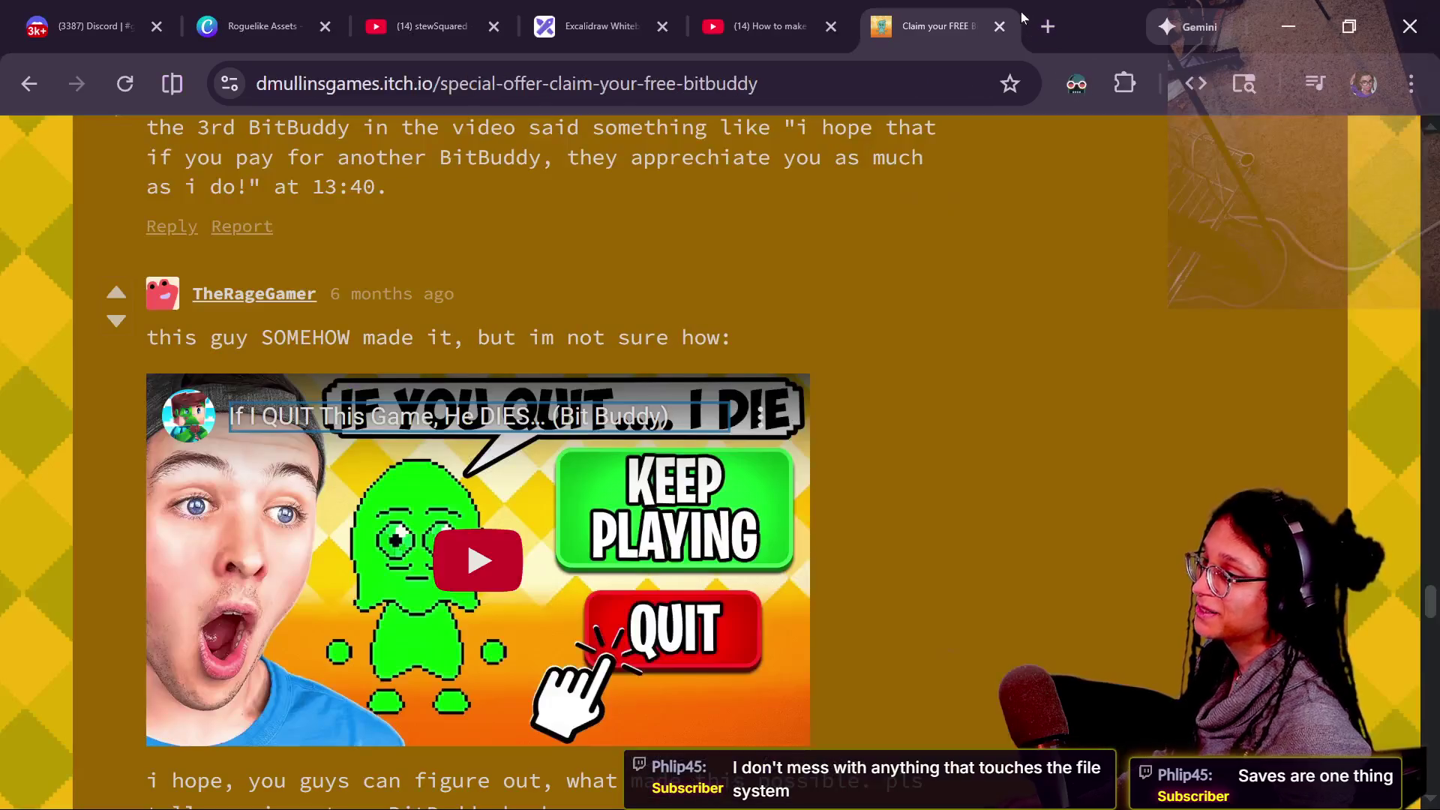
left_click(1007, 28)
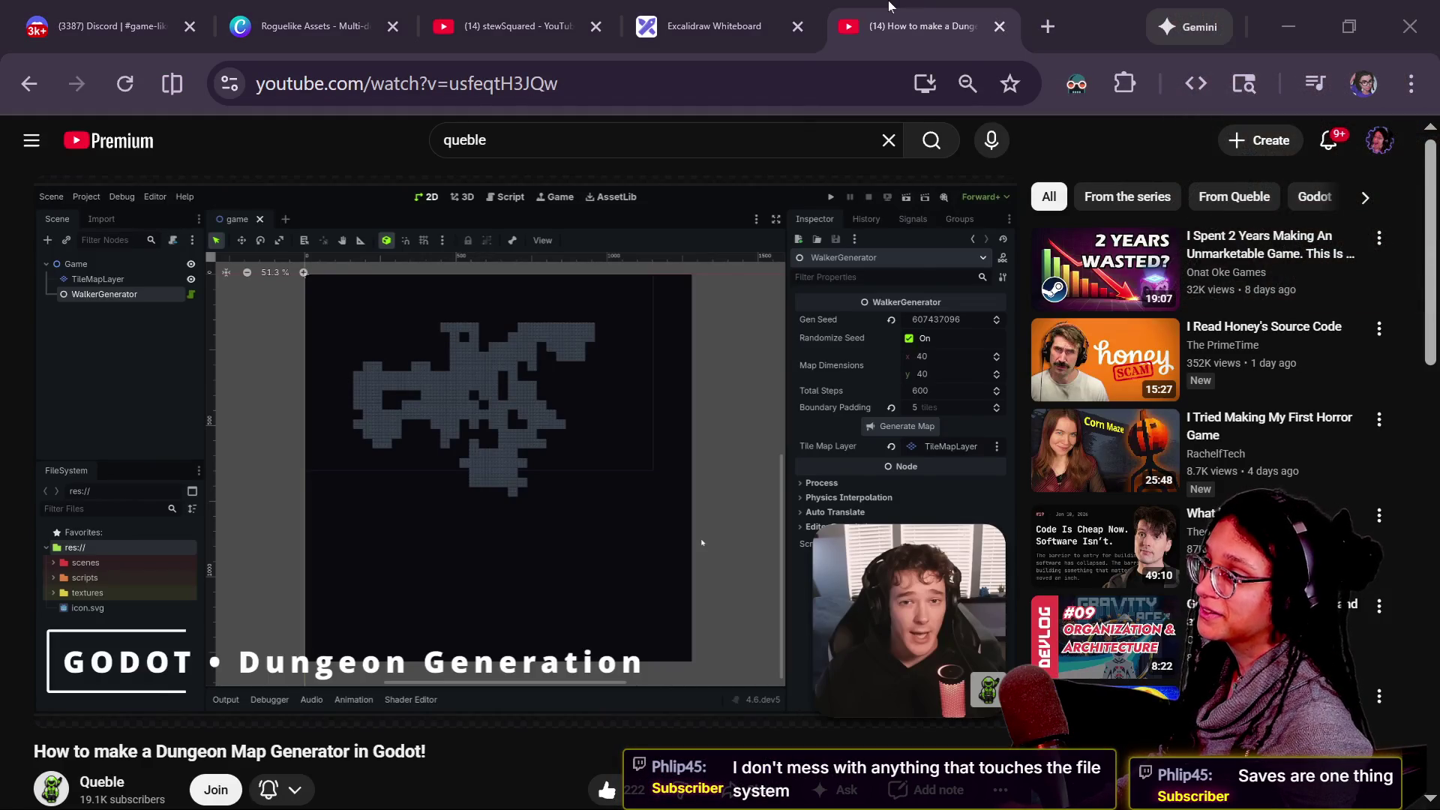
left_click(1000, 27)
In Godot's tile.gd, examine set_tile_color's restore_debug_color call on lines 25–27.
key("alt+Tab")
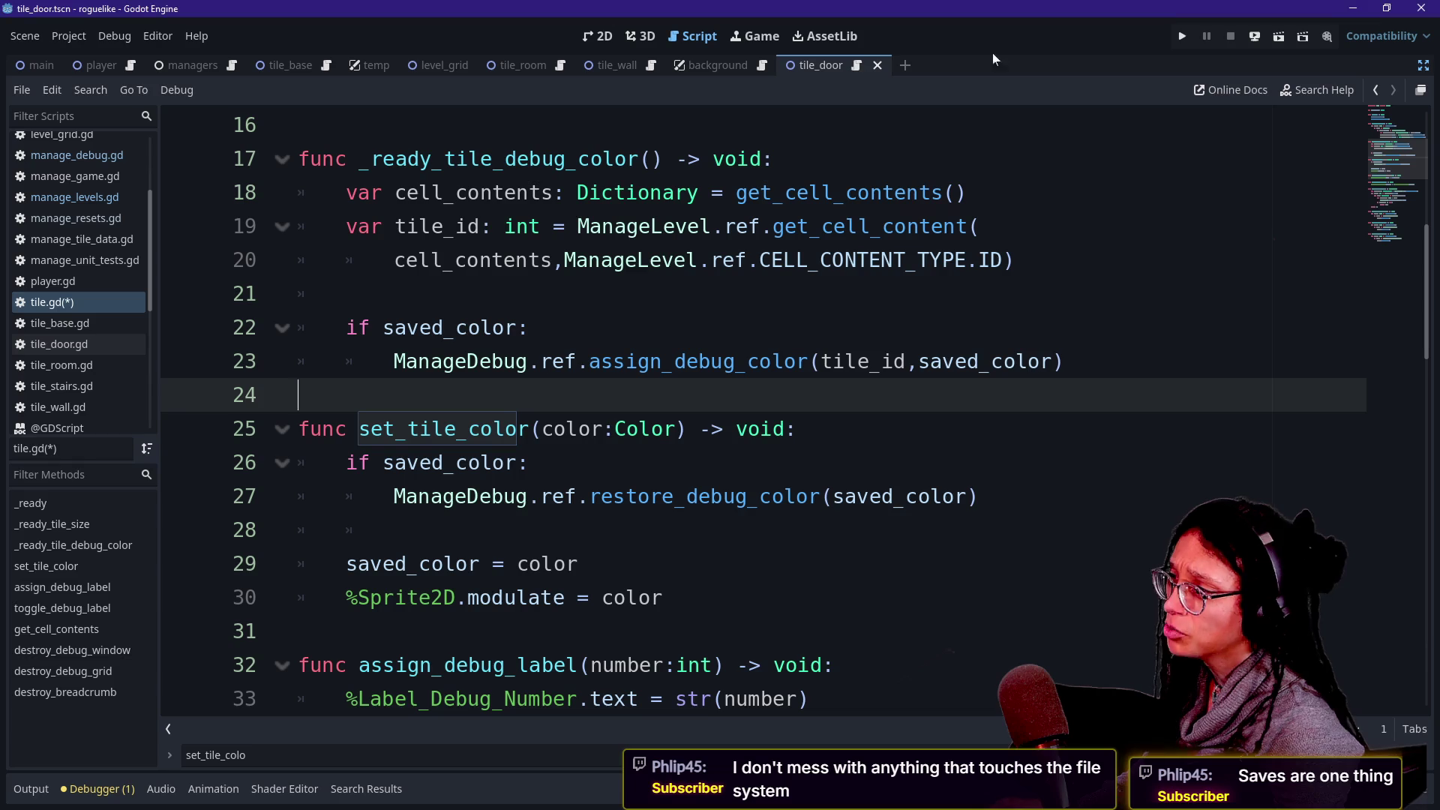
left_click(516, 563)
left_click(662, 496)
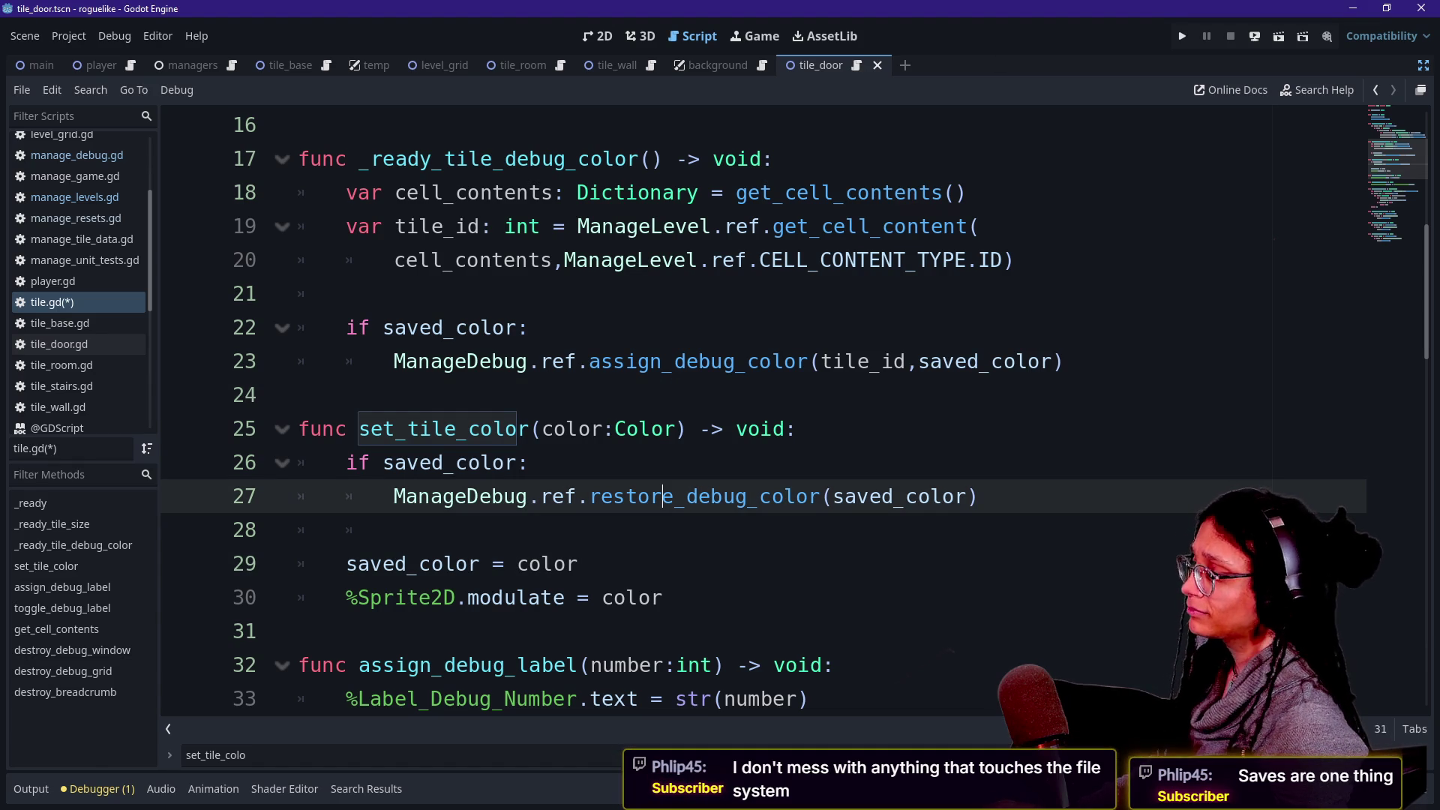
mouse_move(612, 496)
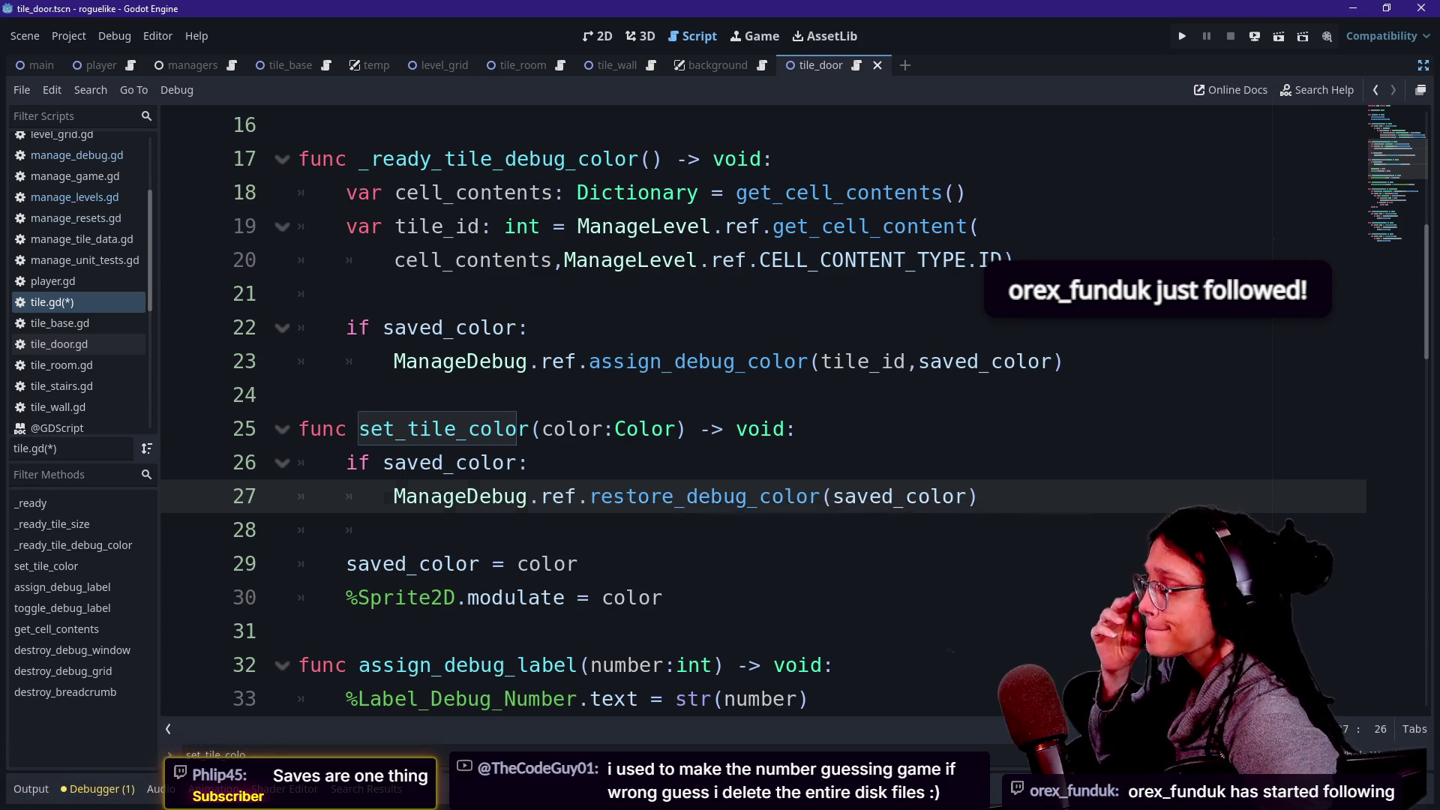
left_click(748, 260)
left_click_drag(469, 428, 748, 496)
left_click(750, 496)
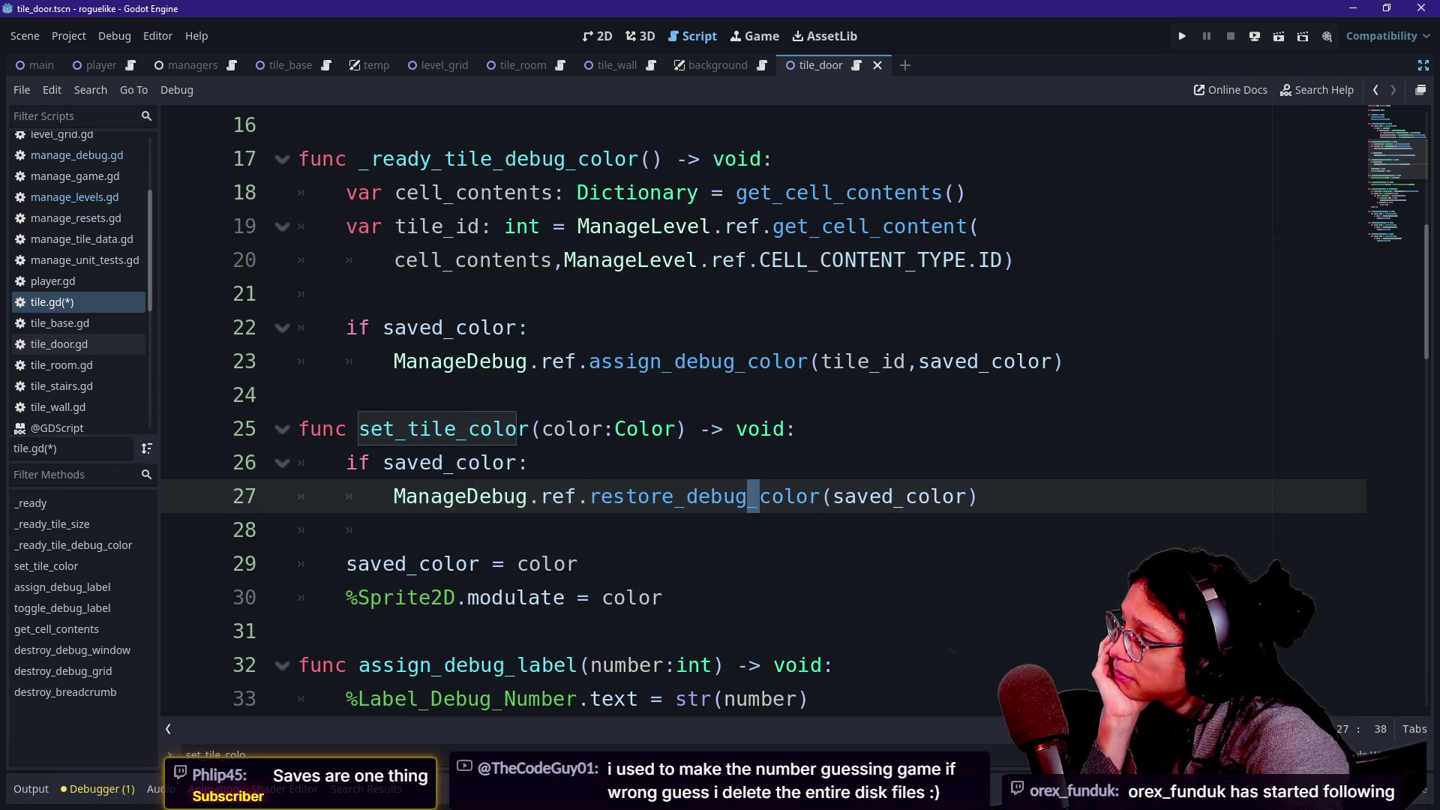
left_click(591, 496)
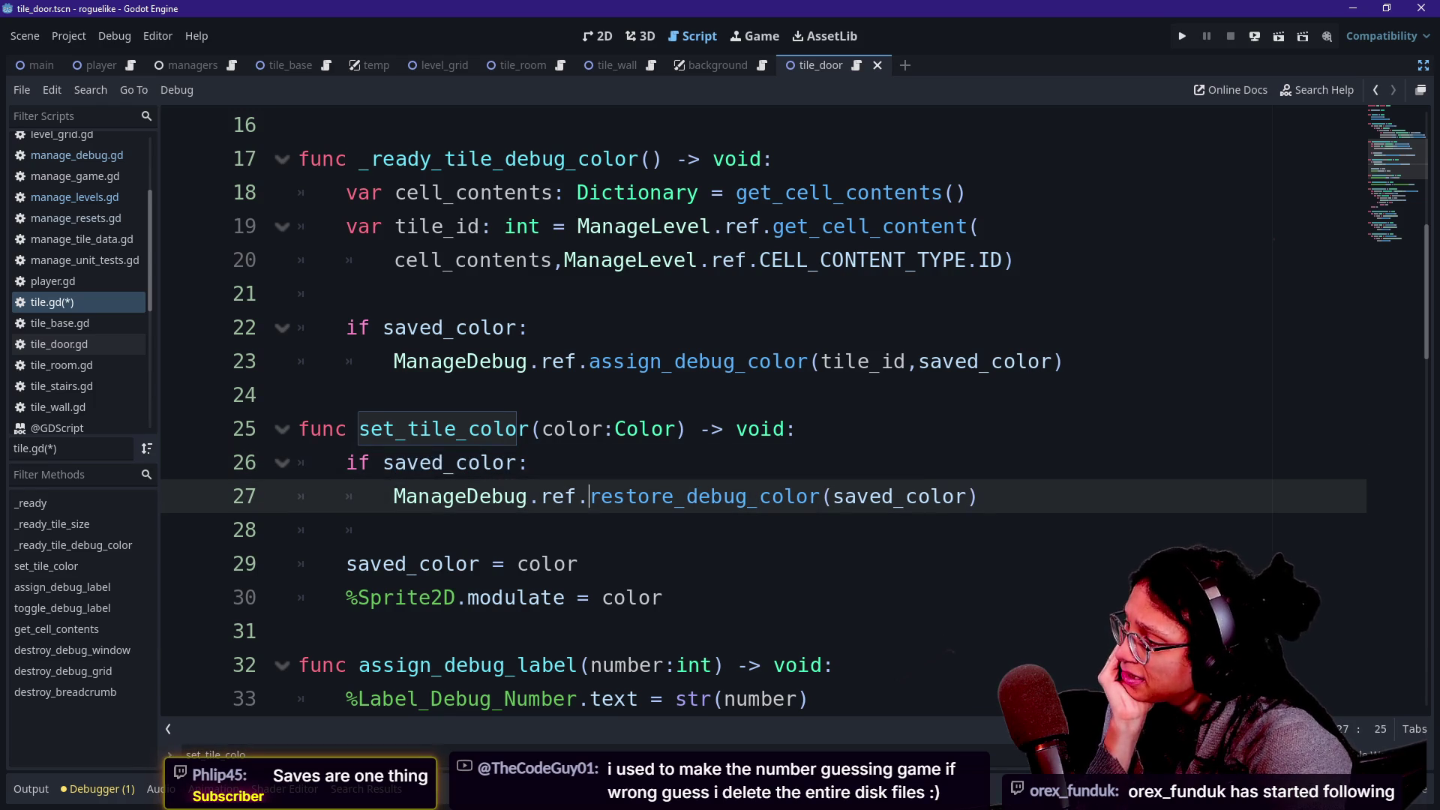
left_click_drag(531, 496, 396, 529)
double_click(713, 496)
Review the saved_color assignment, the modulate line, and _ready_tile_debug_color lines 22–24.
left_click(529, 463)
left_click(652, 496)
left_click_drag(578, 563, 300, 564)
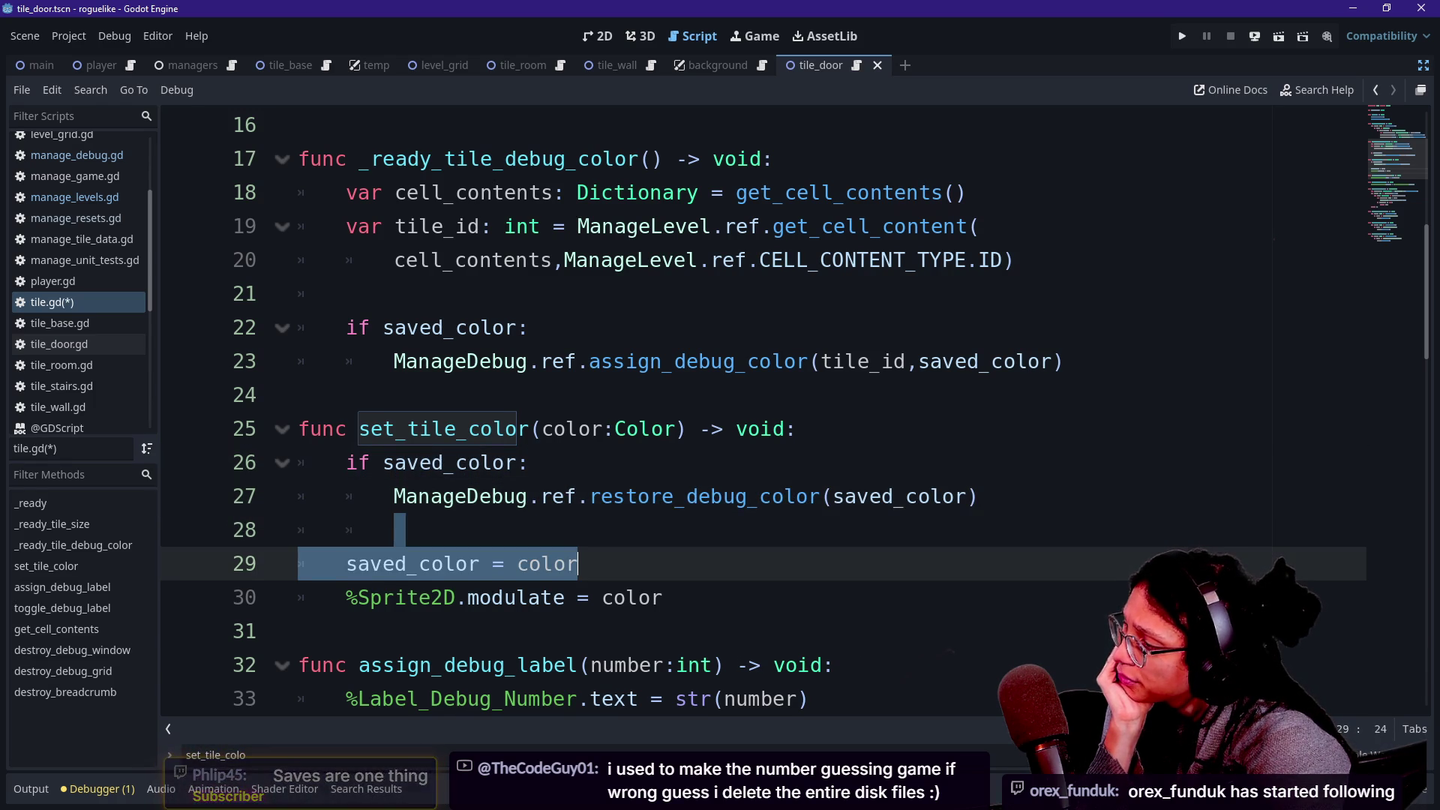
left_click(300, 631)
left_click(516, 598)
left_click(456, 563)
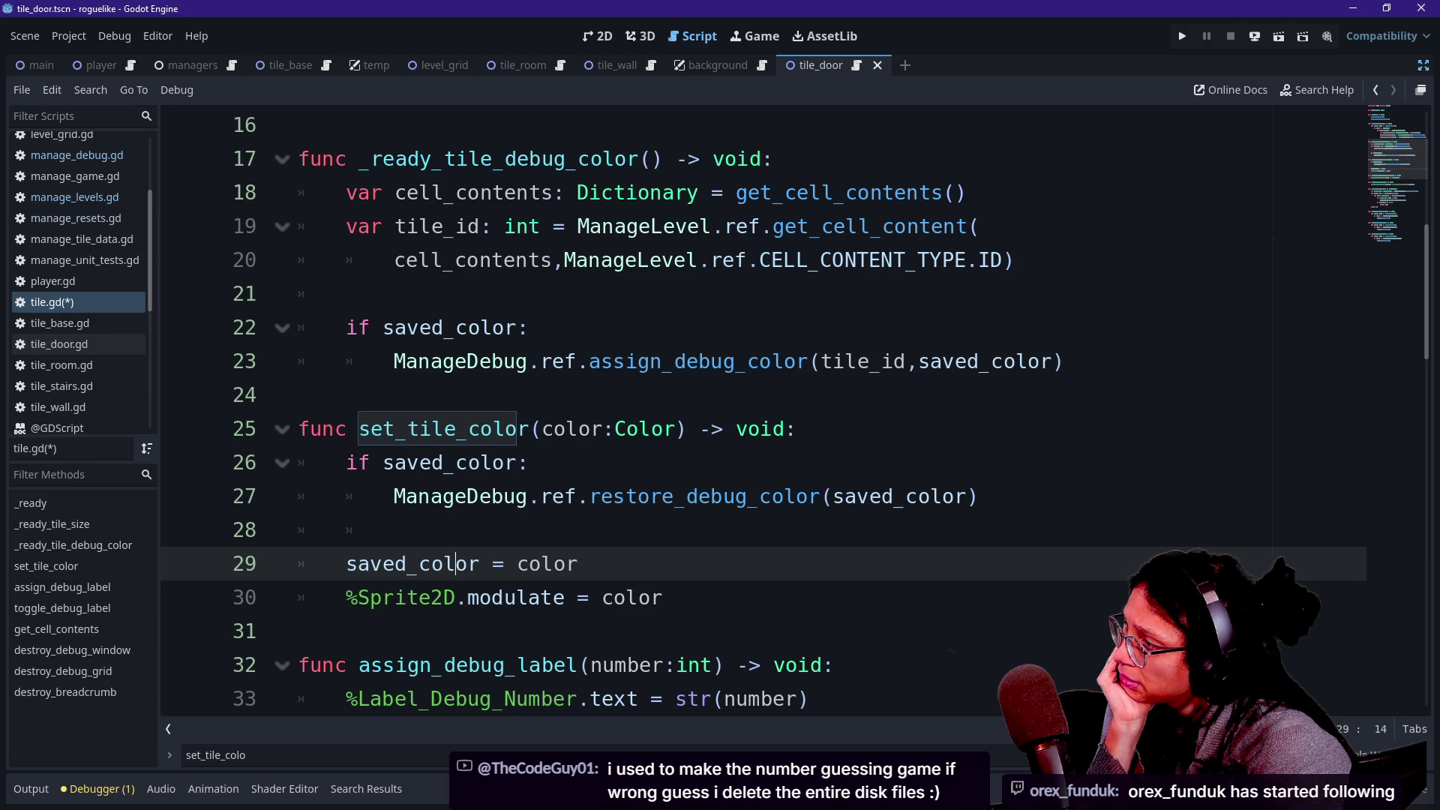
left_click(299, 395)
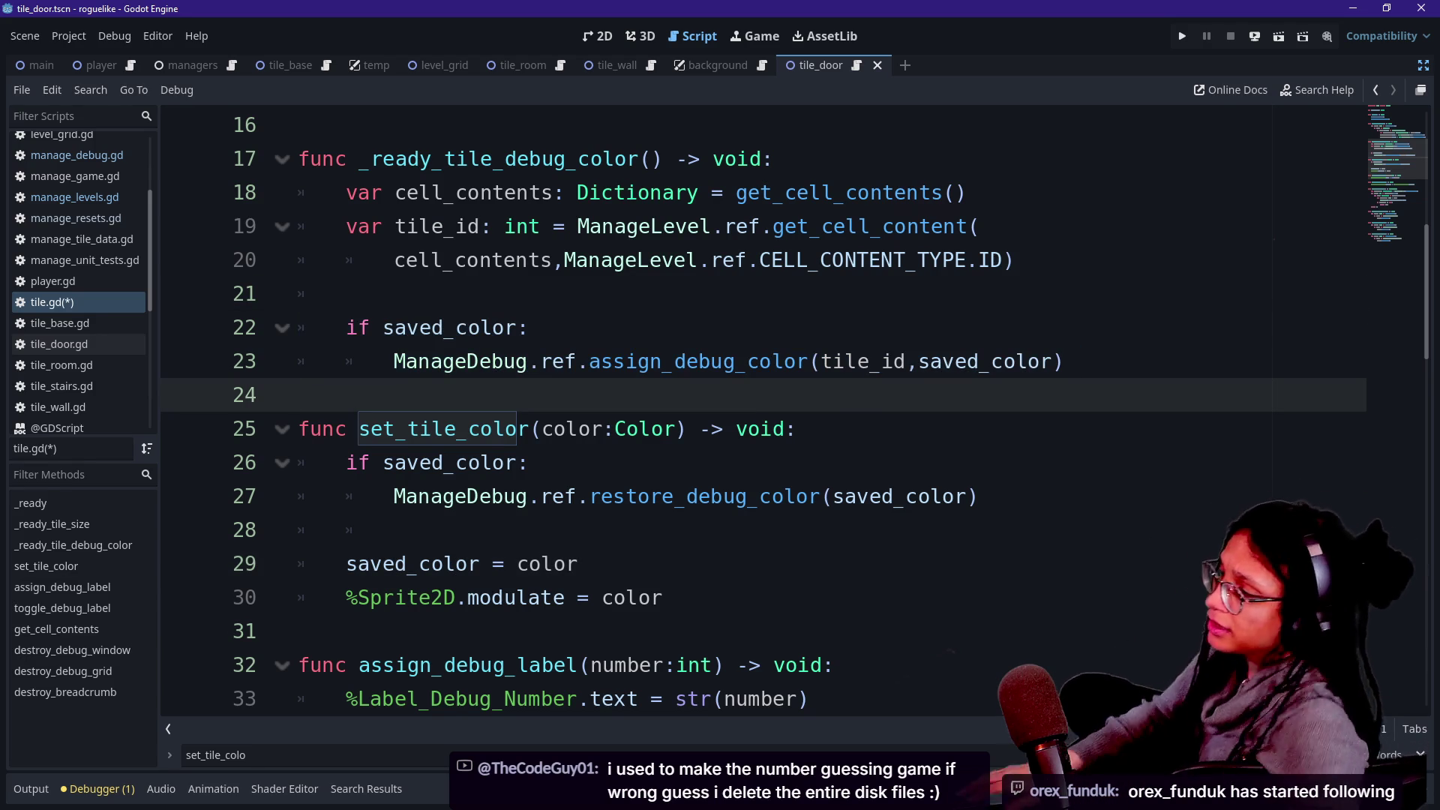
left_click(348, 428)
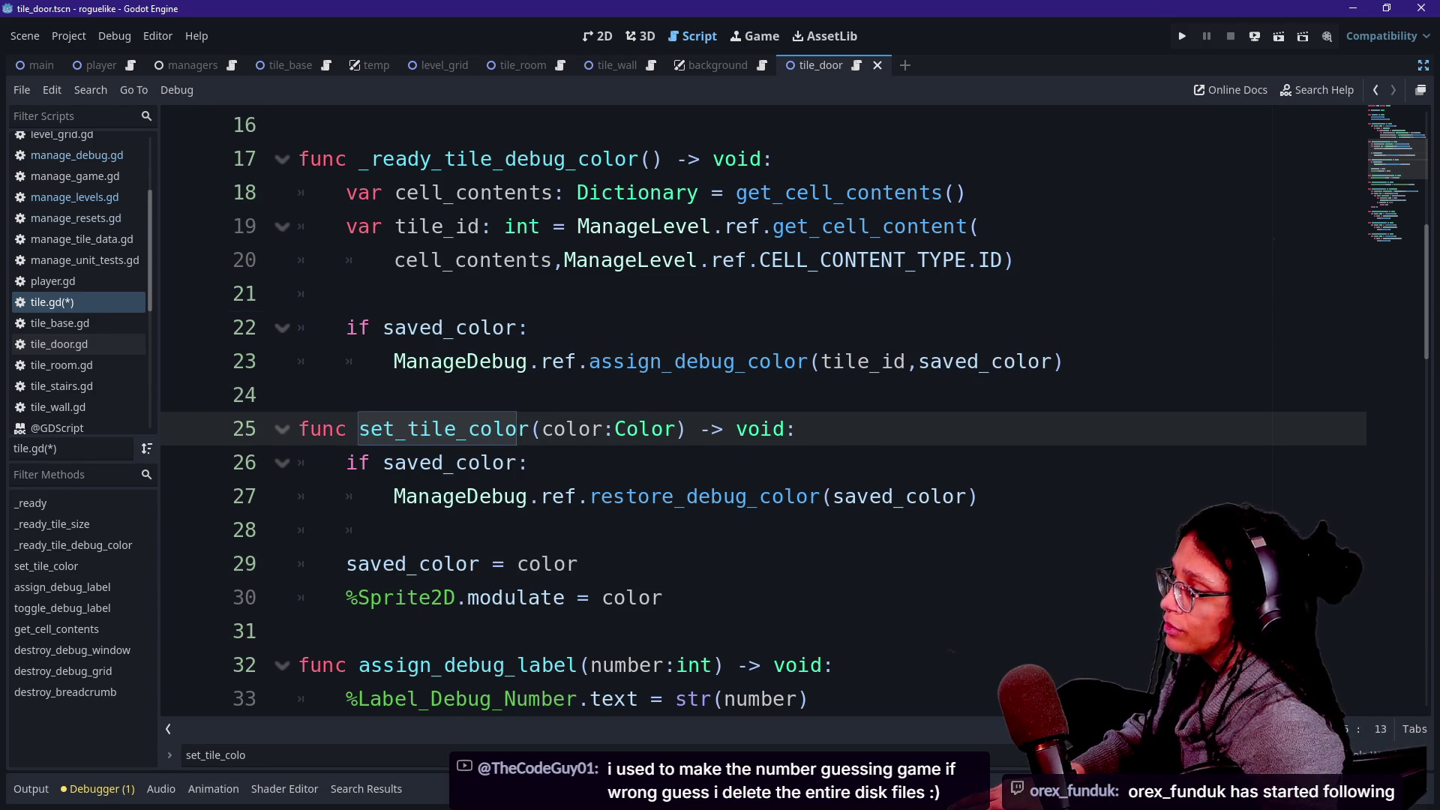
left_click_drag(383, 328, 299, 395)
left_click(298, 395)
left_click(811, 361)
left_click(529, 328)
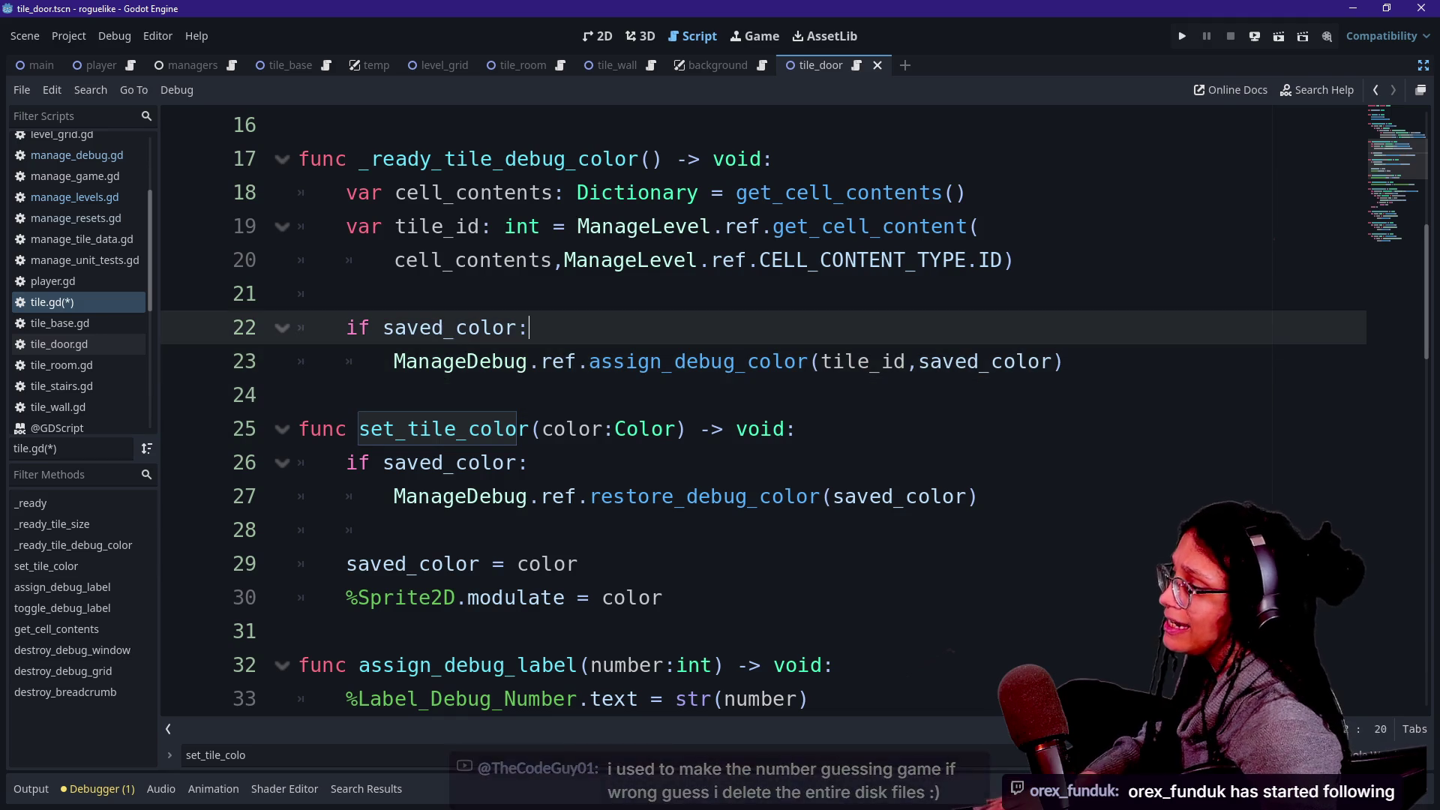
key("Return")
type("set_")
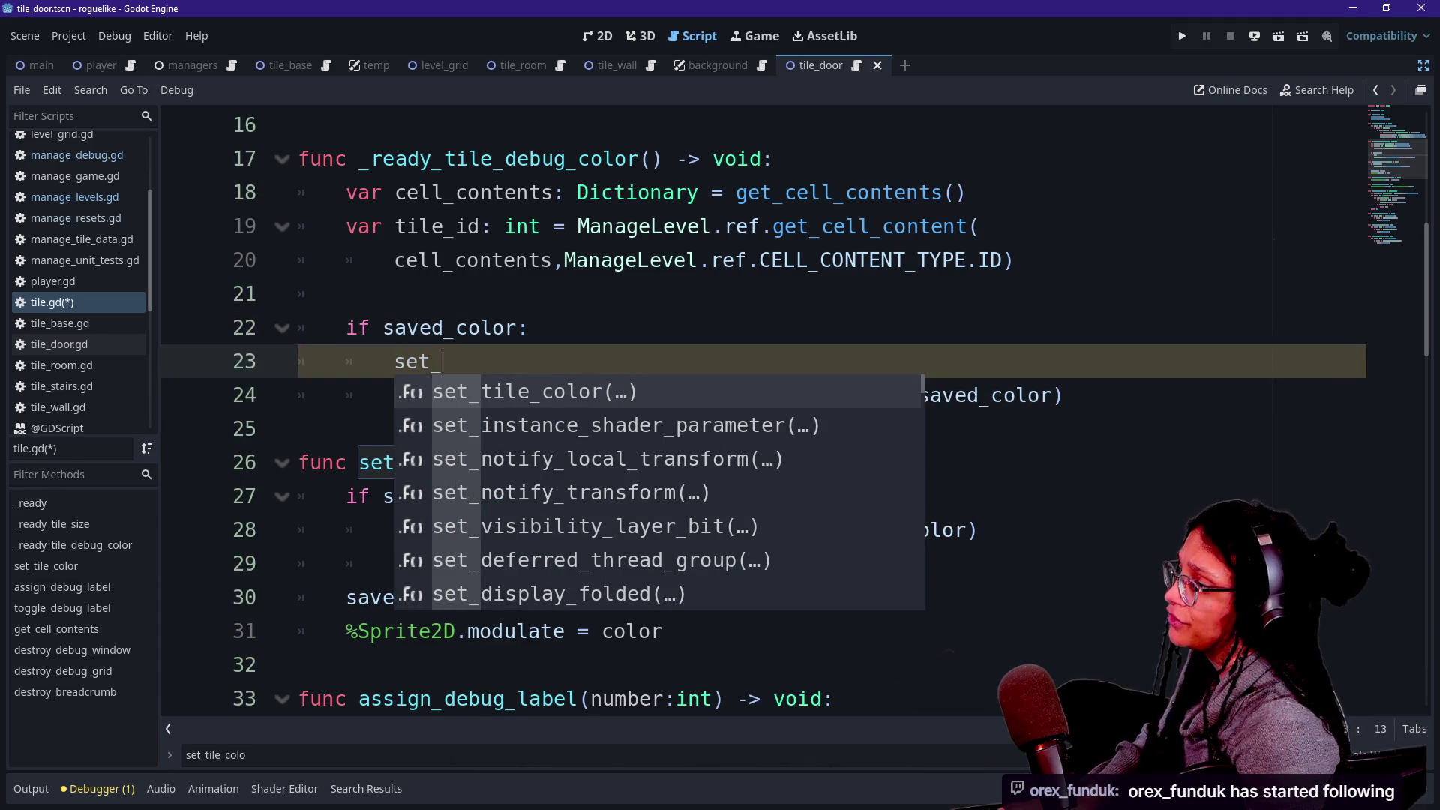
key("BackSpace")
key("BackSpace")
key("BackSpace")
key("BackSpace")
key("BackSpace")
key("BackSpace")
key("Return")
key("Tab")
key("Tab")
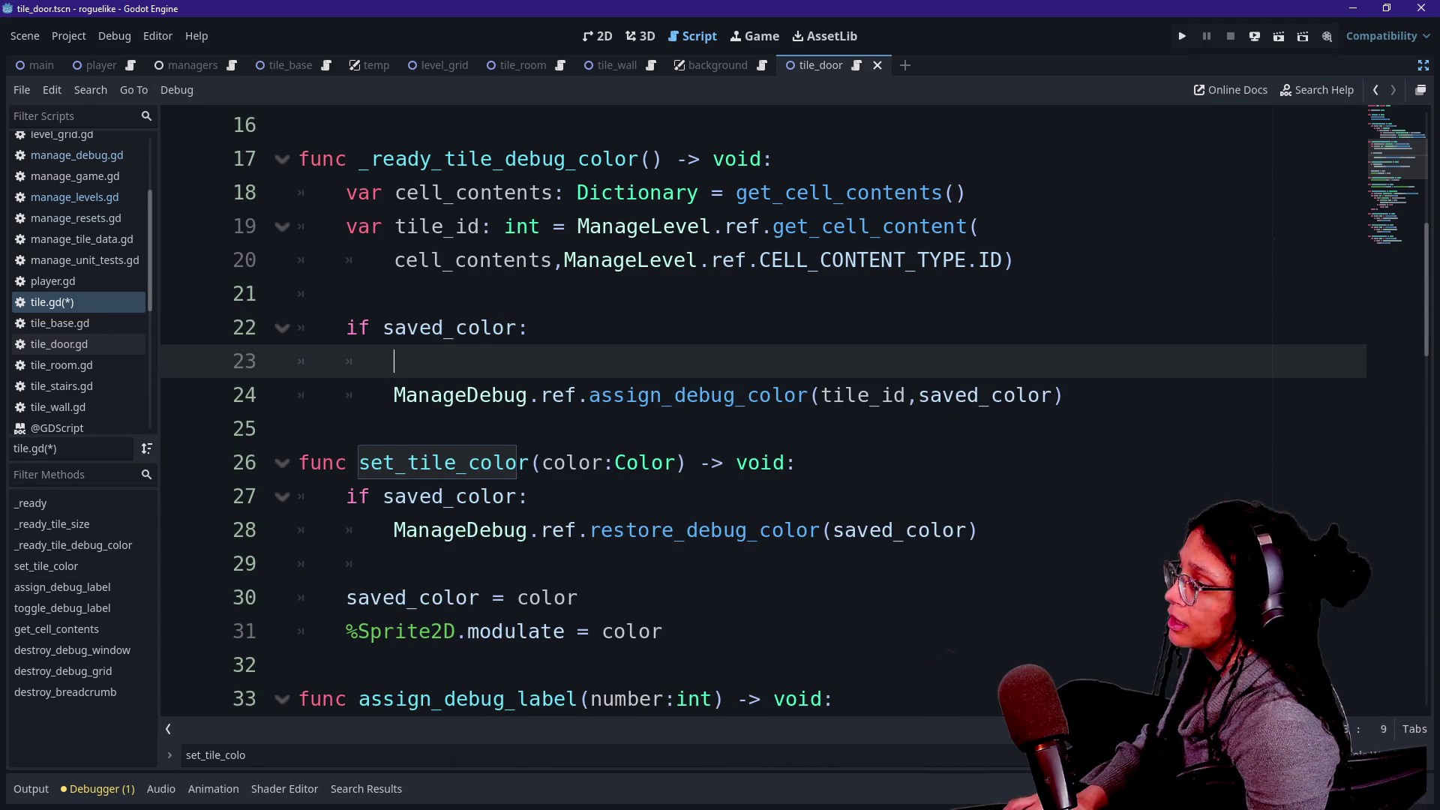
type("set")
key("BackSpace")
key("BackSpace")
key("BackSpace")
key("BackSpace")
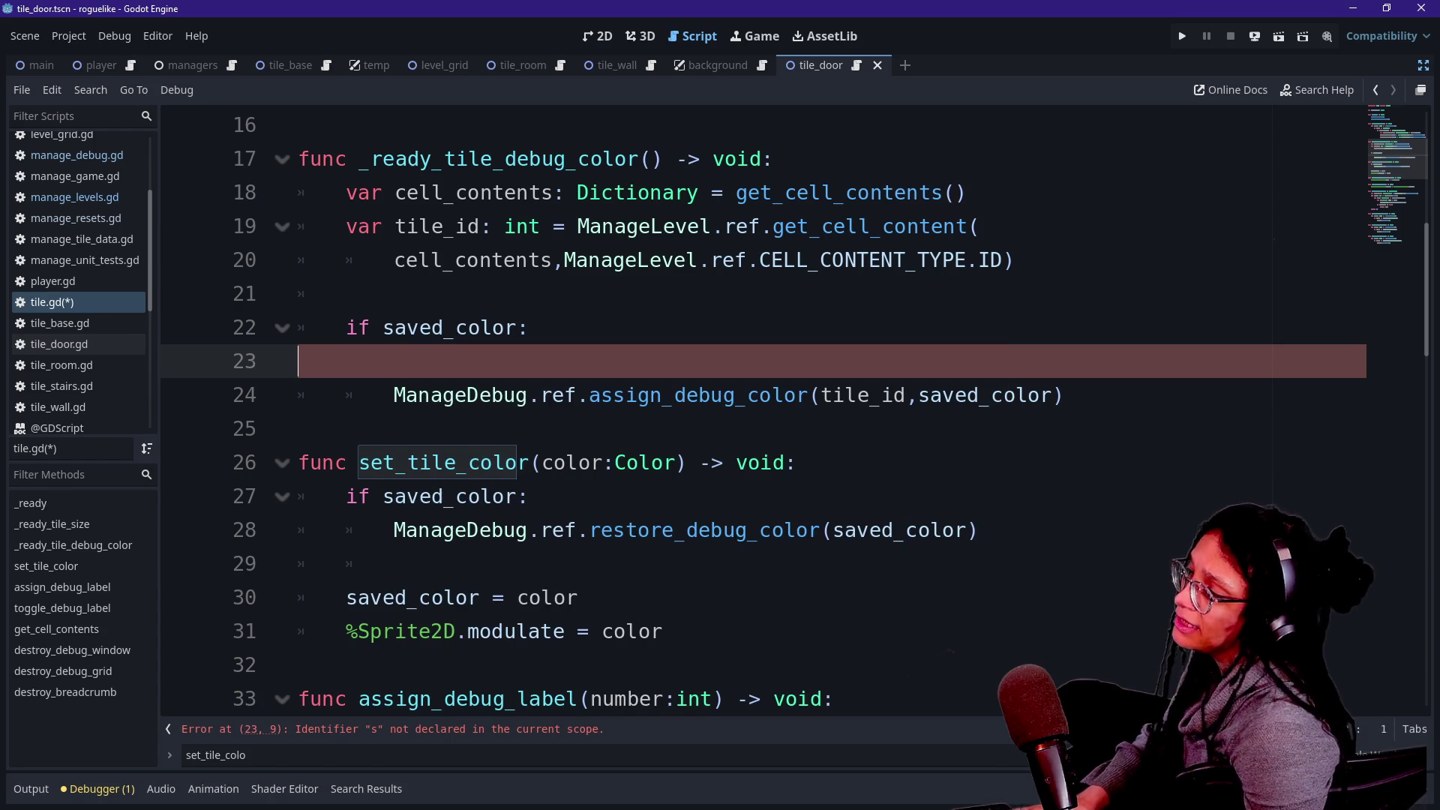
key("BackSpace")
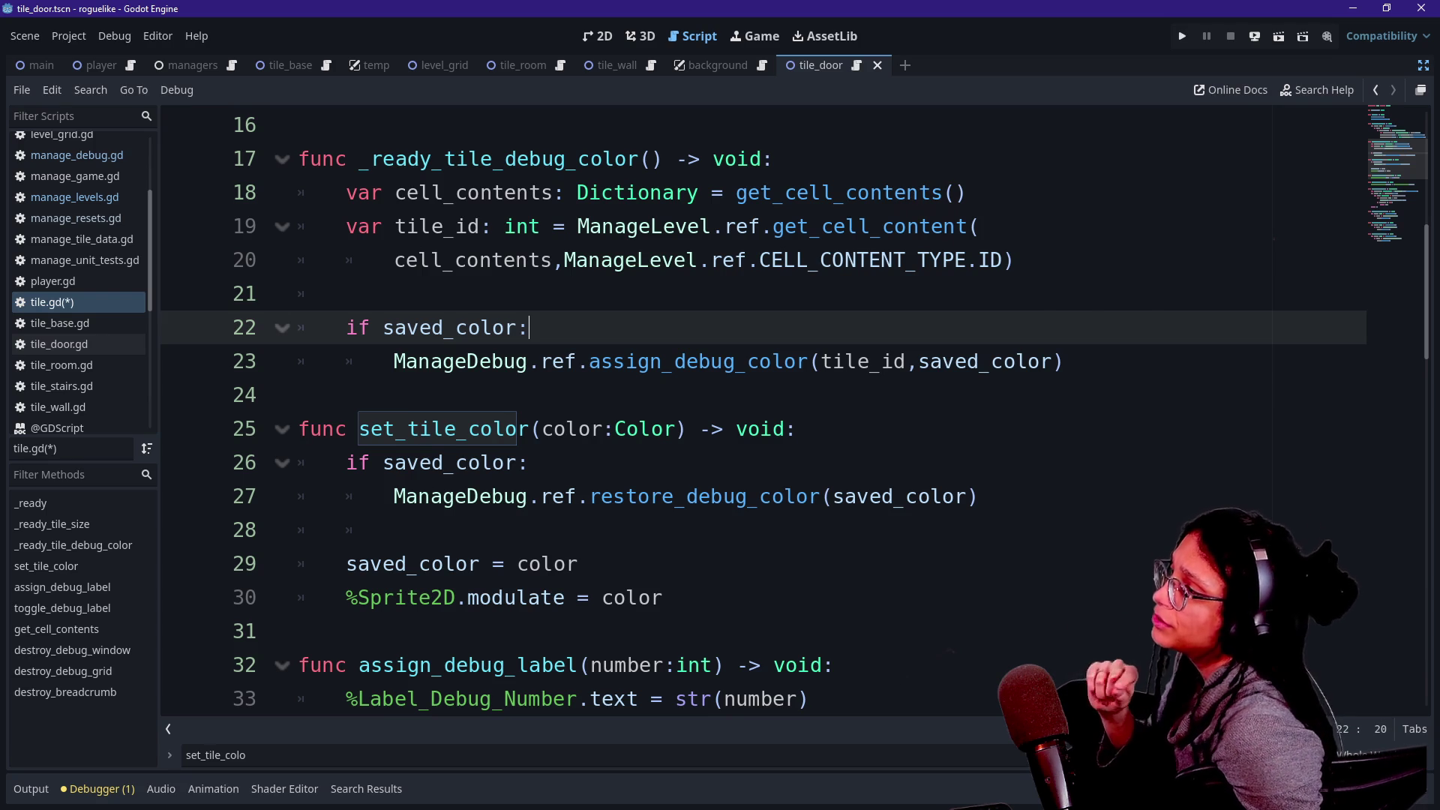
scroll(763, 411, "up", 1)
mouse_move(522, 327)
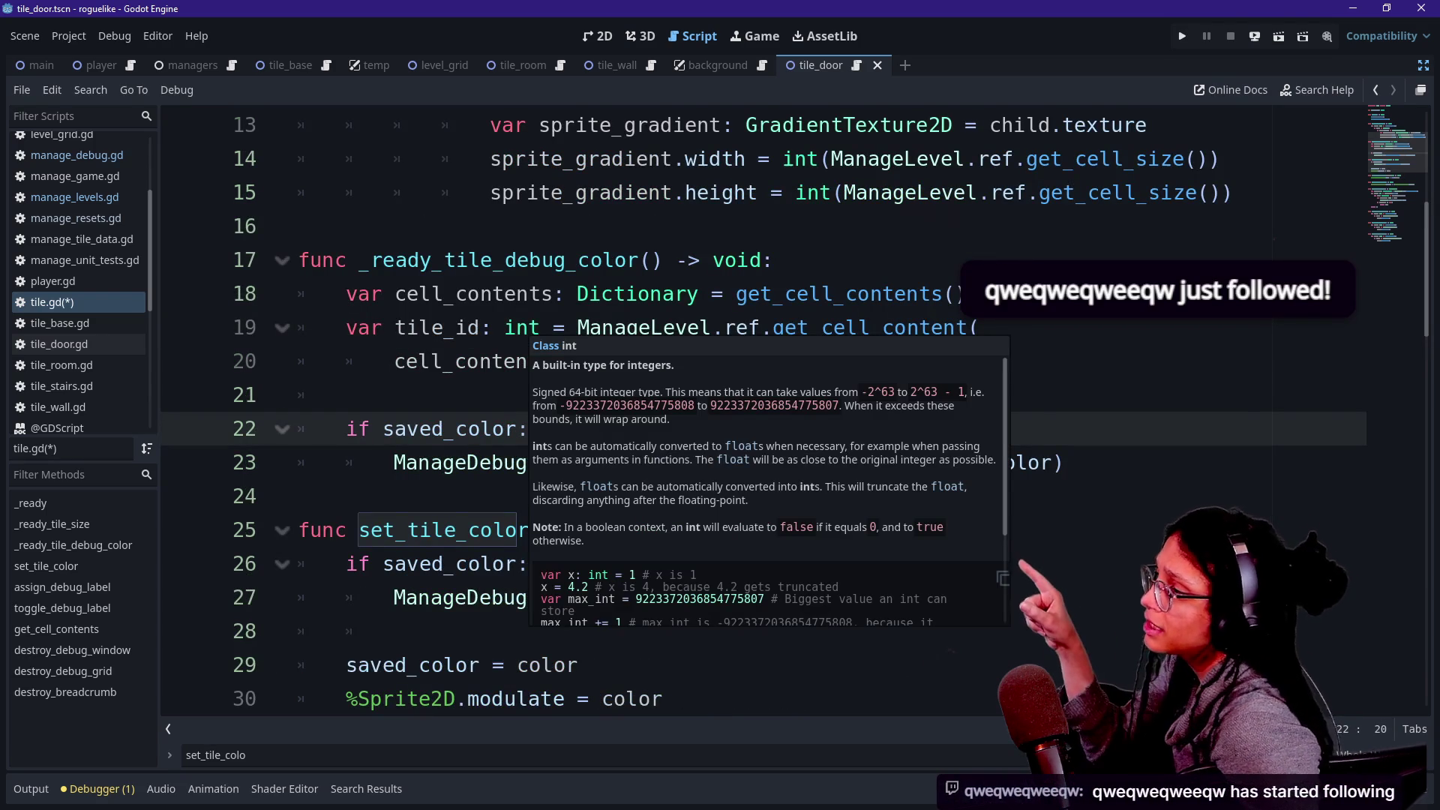
left_click(396, 294)
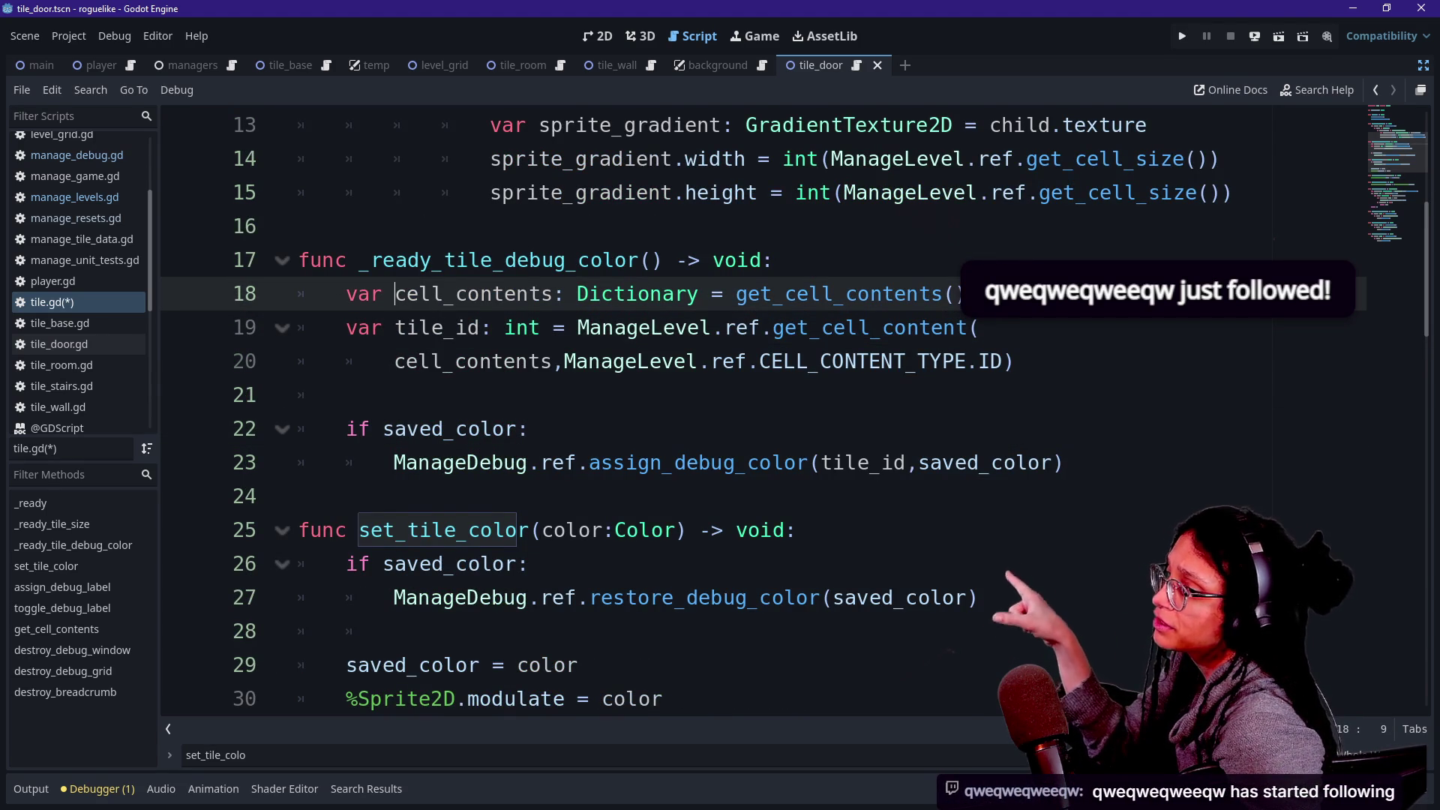
left_click(834, 328)
mouse_move(834, 328)
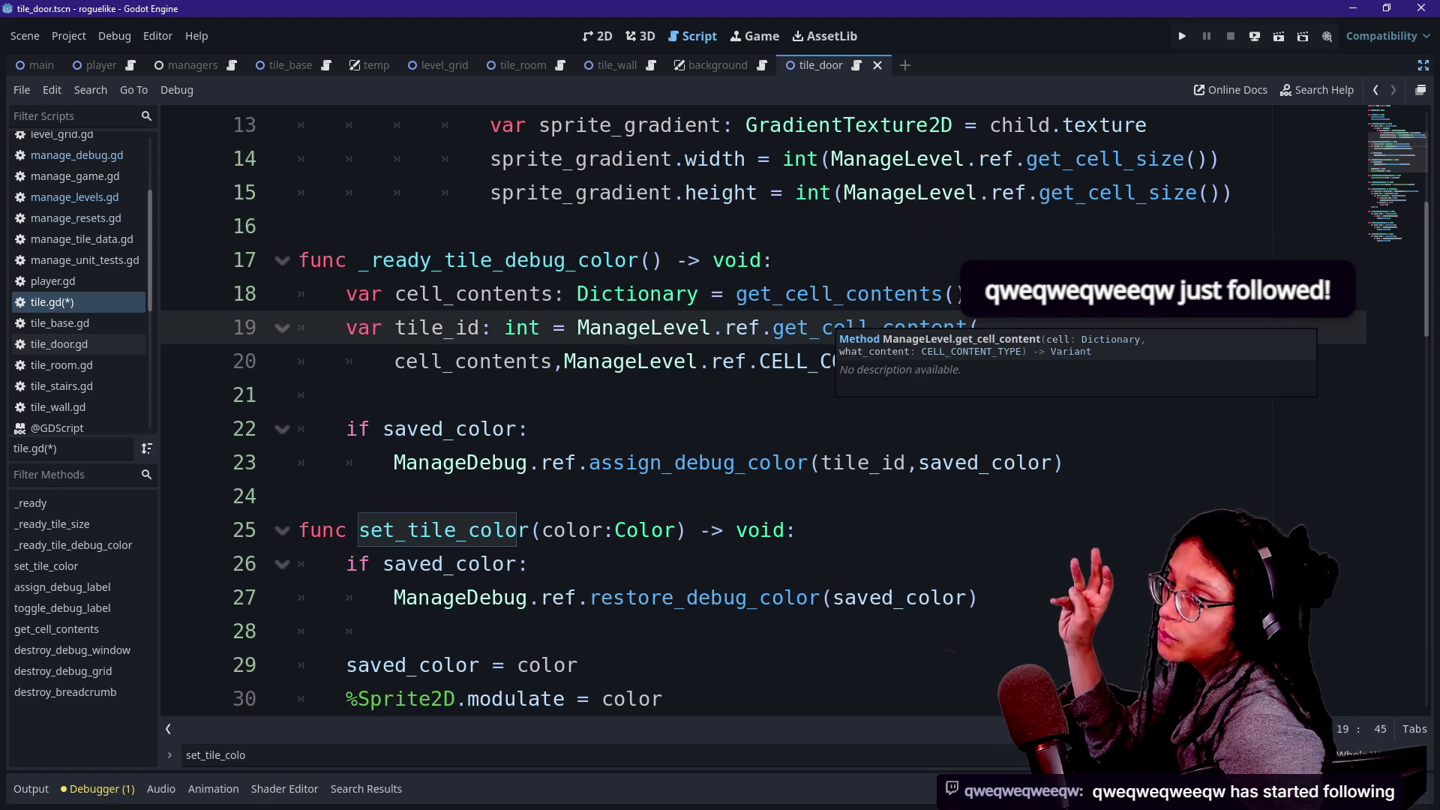
left_click(648, 293)
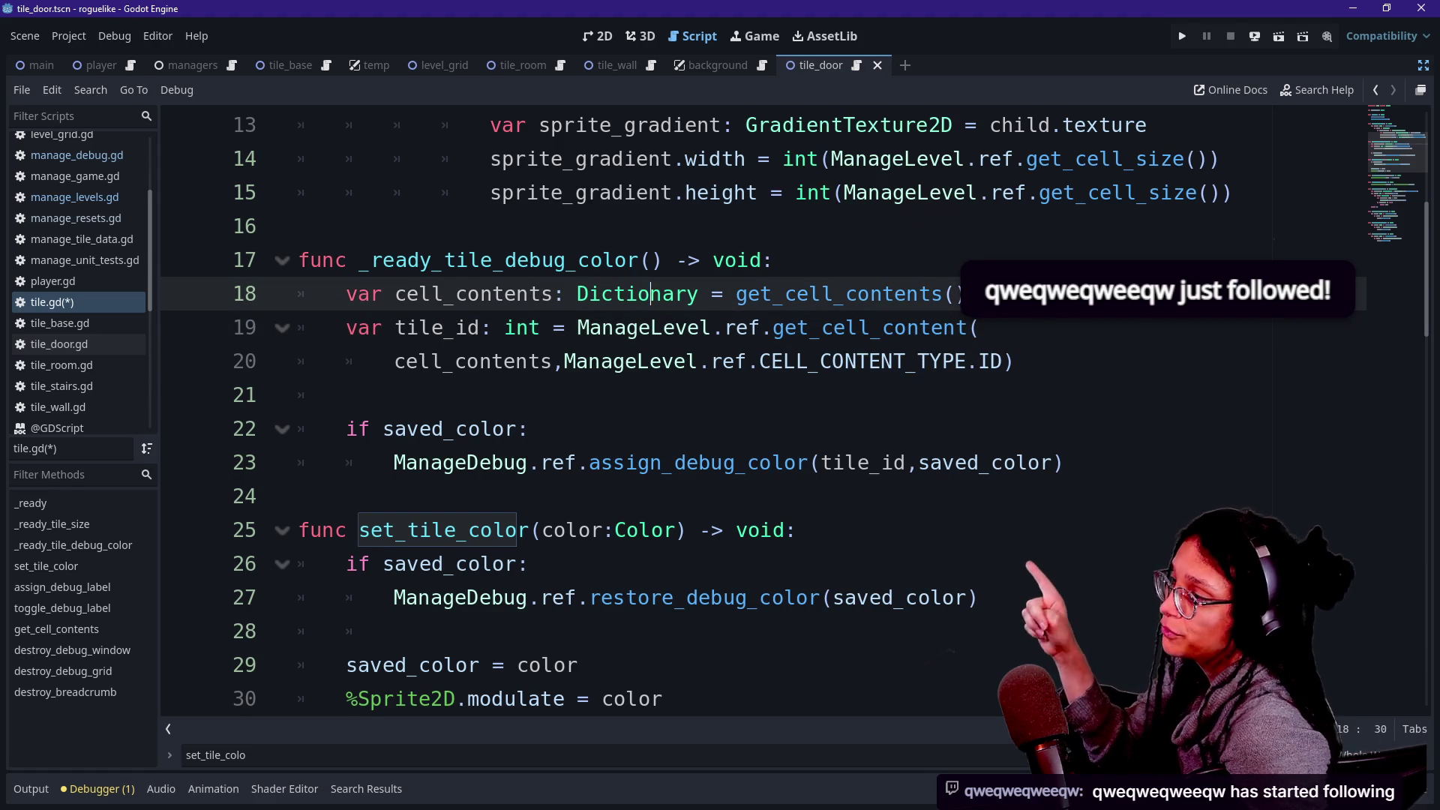
left_click(834, 293)
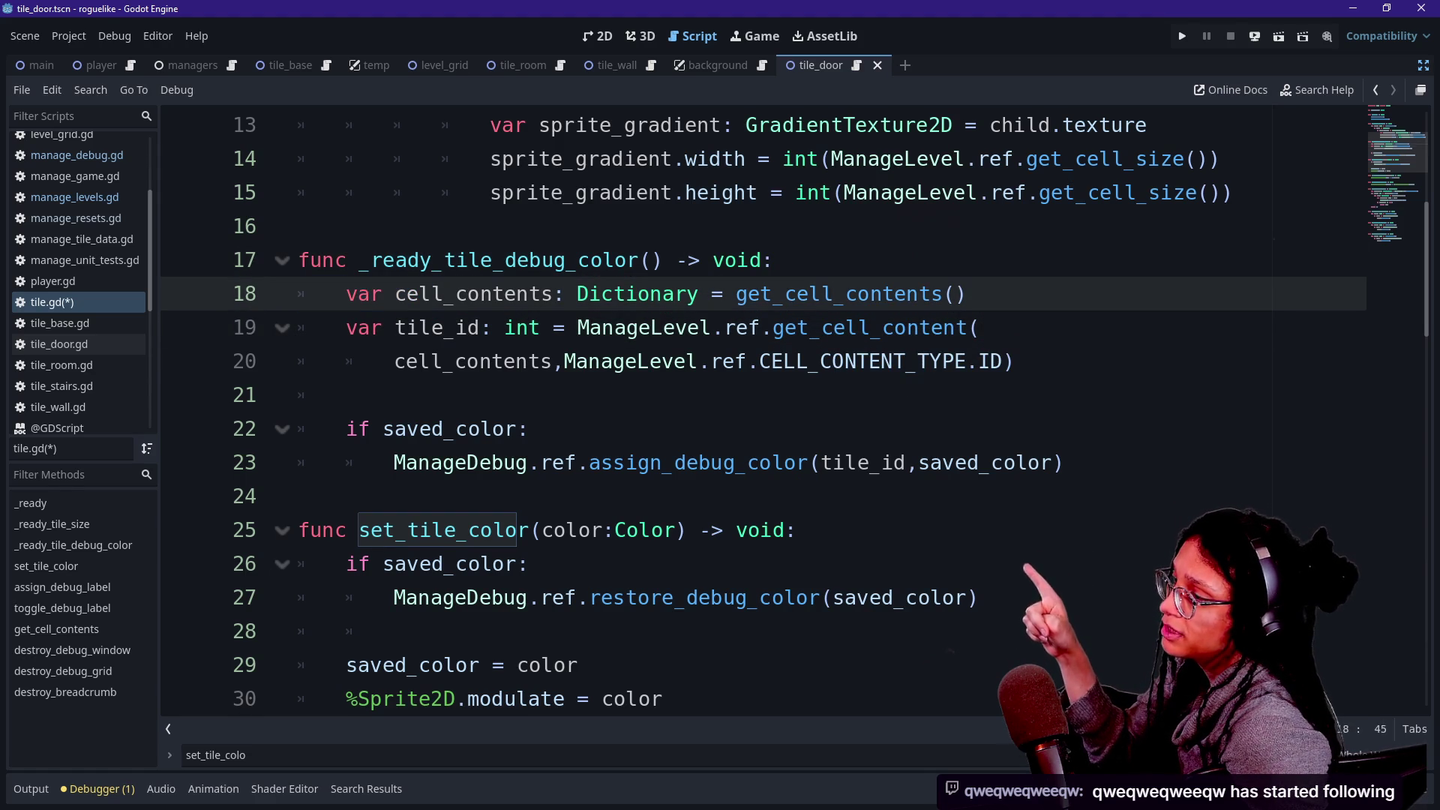
left_click(615, 328)
left_click(954, 463)
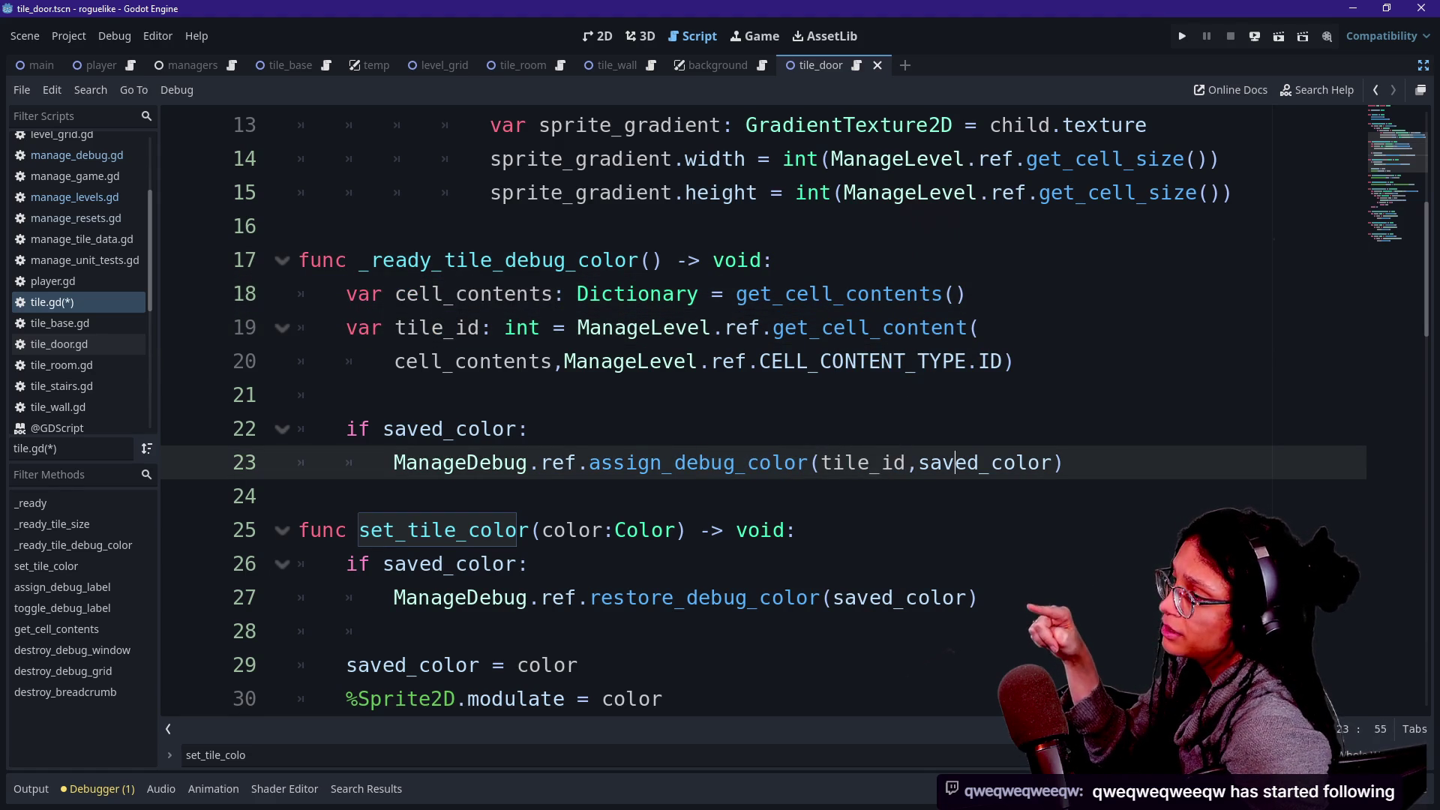
left_click(774, 260)
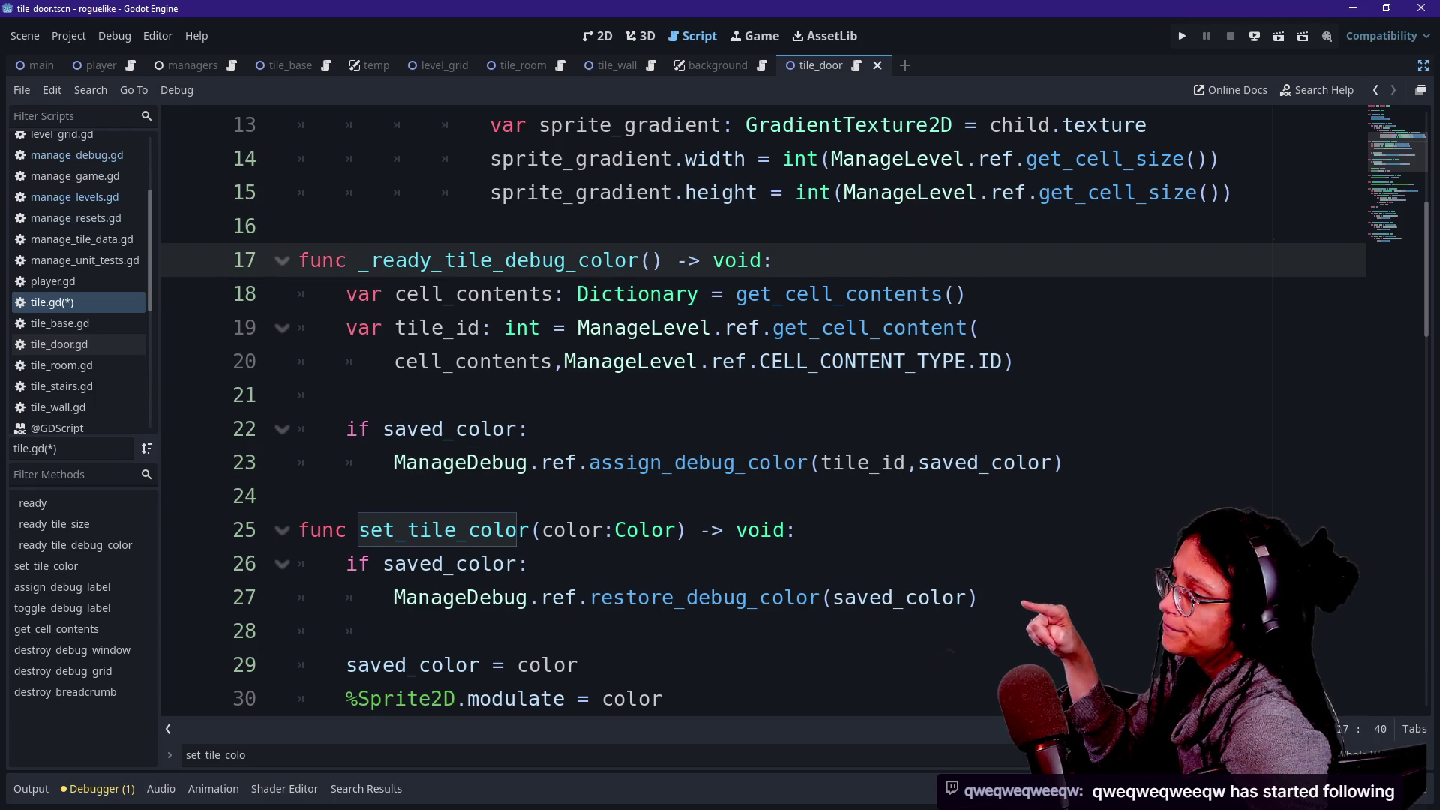
left_click(1014, 362)
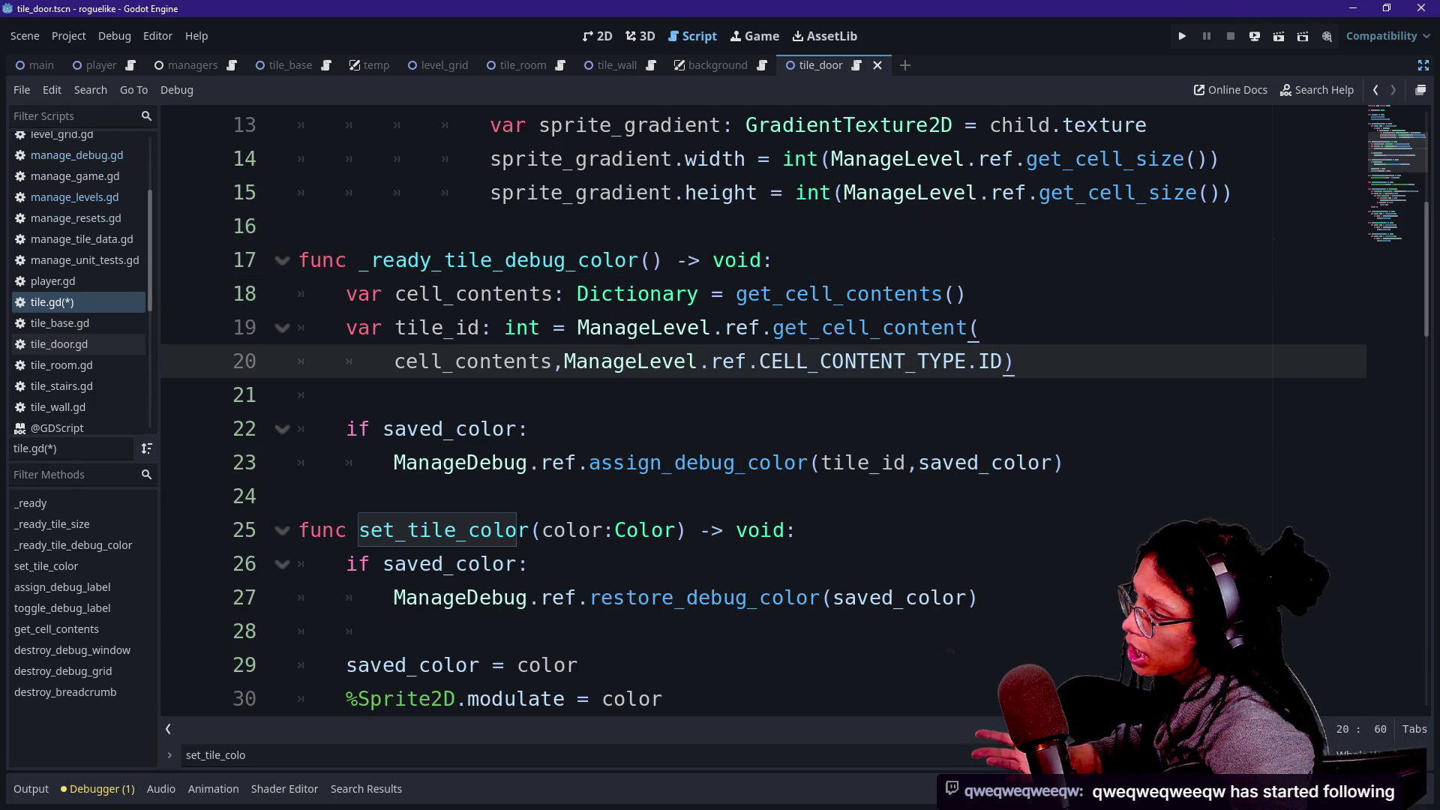
key("Down")
key("Down")
key("Down")
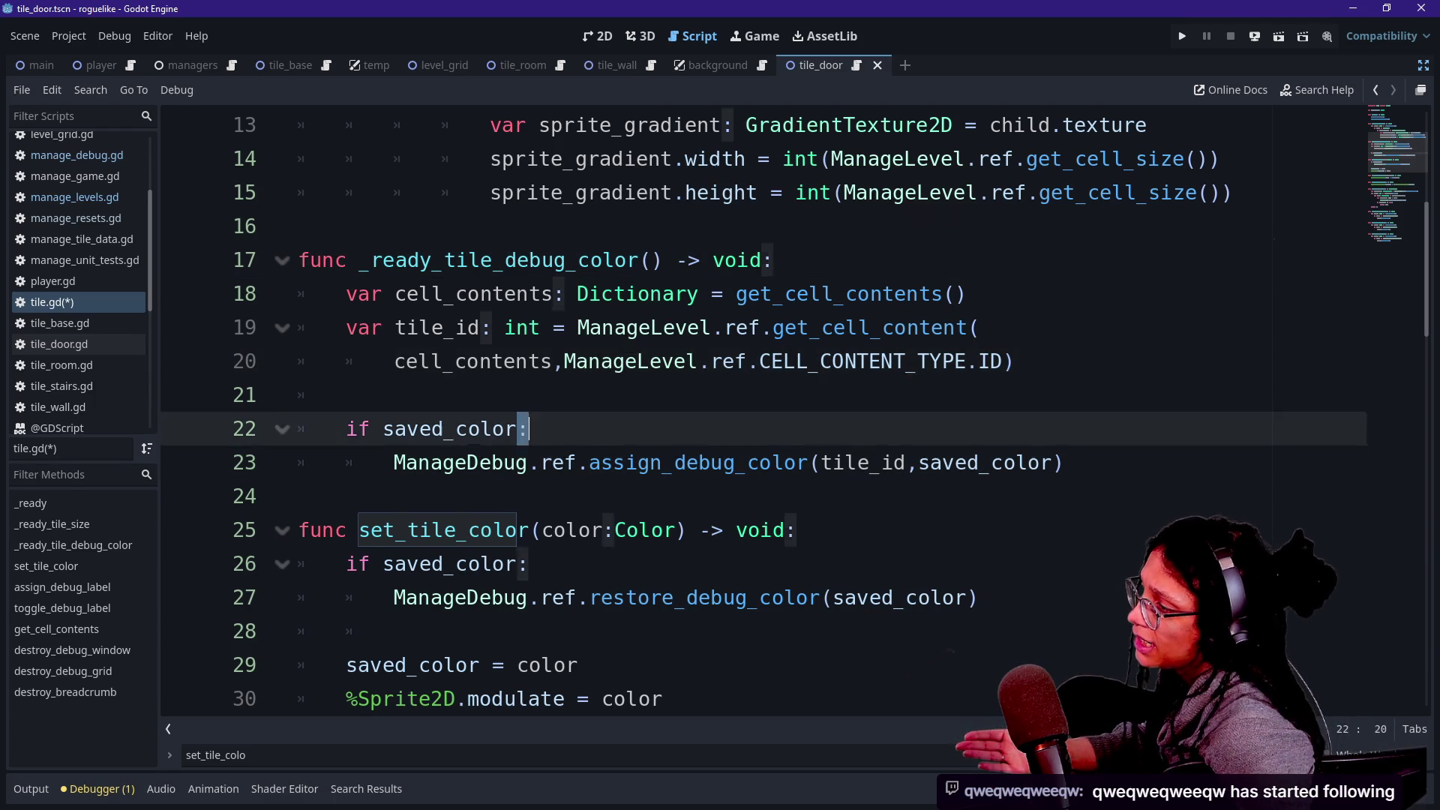
left_click_drag(588, 463, 722, 462)
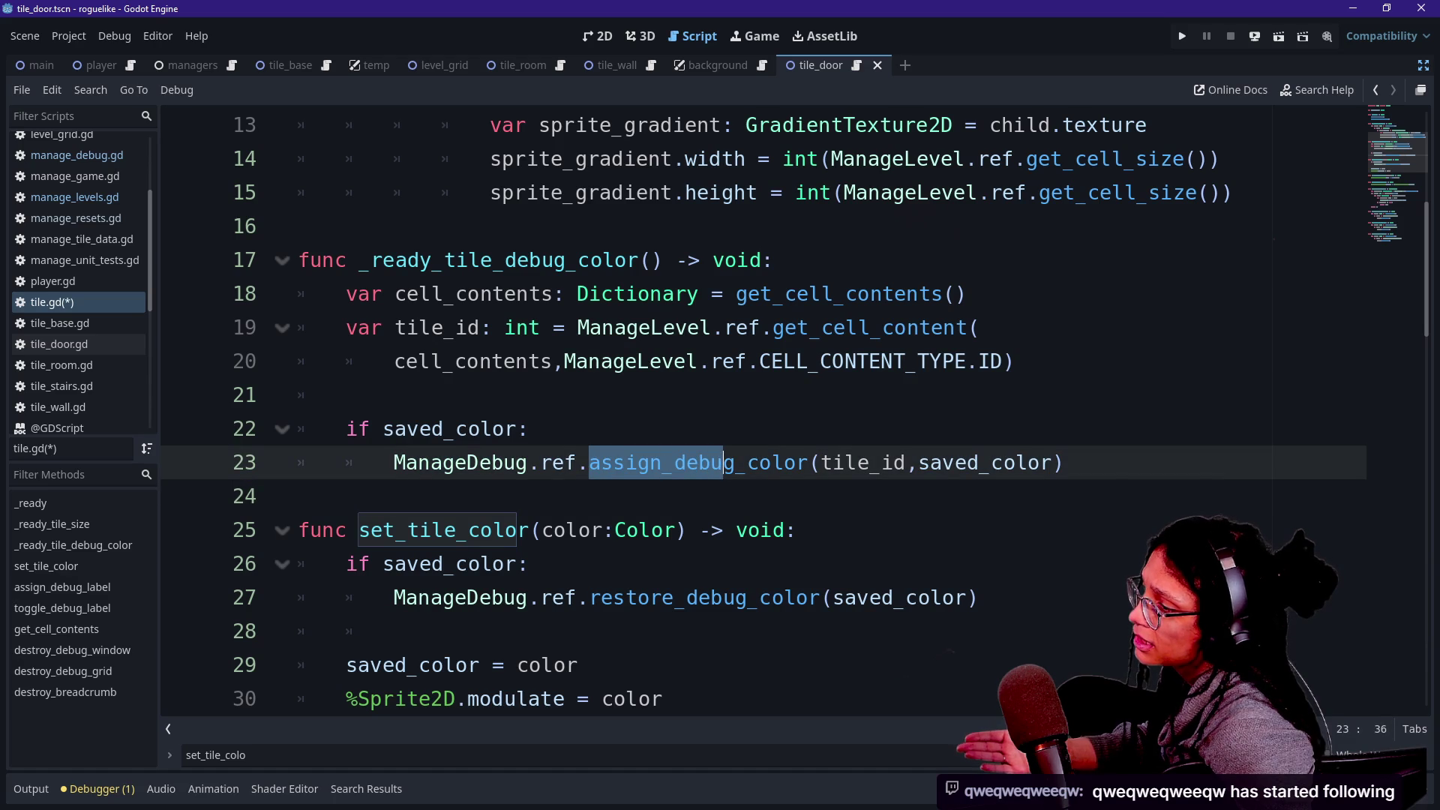
left_click(709, 463)
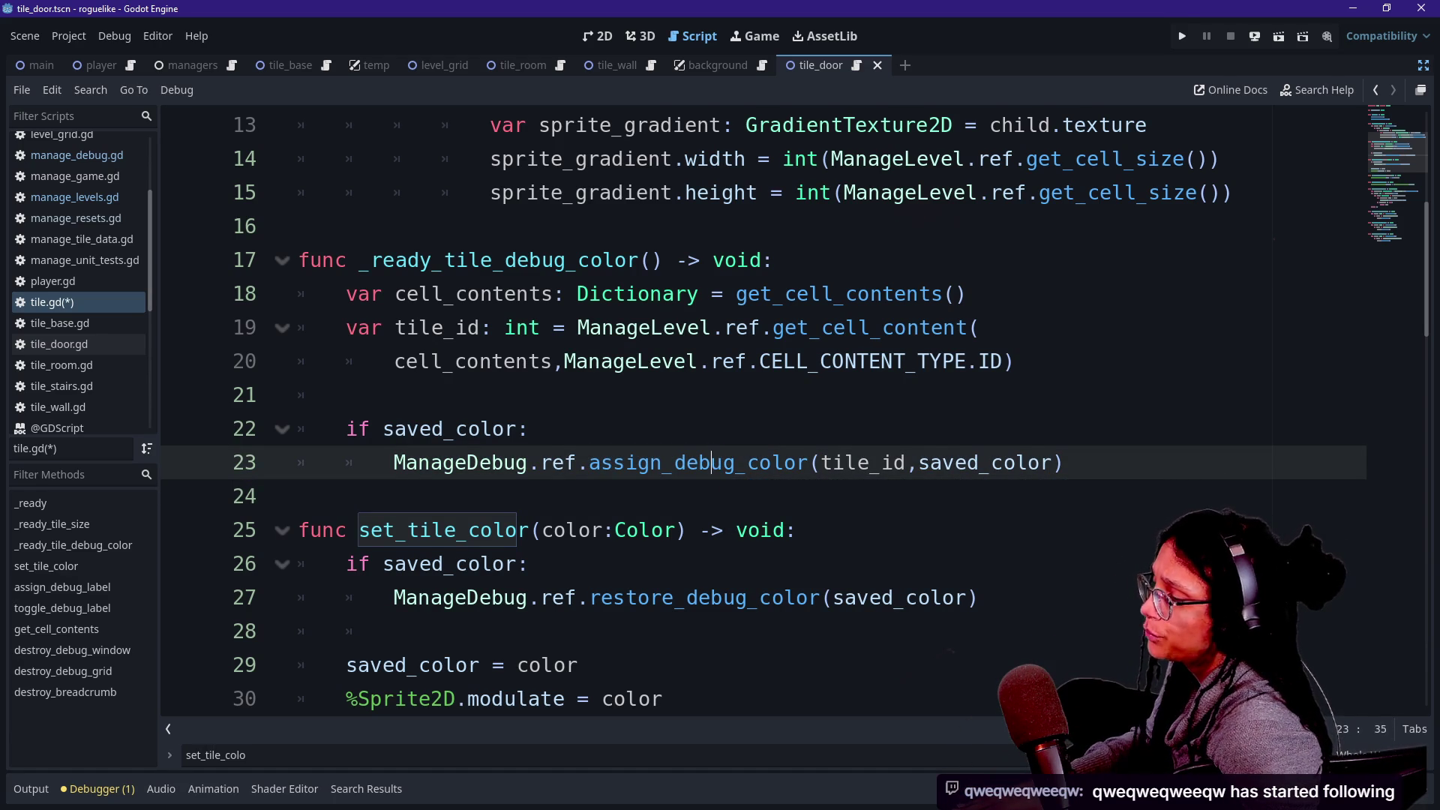
Search all scripts for assign_debug_color, then collapse the results panel.
left_click_drag(589, 463, 809, 463)
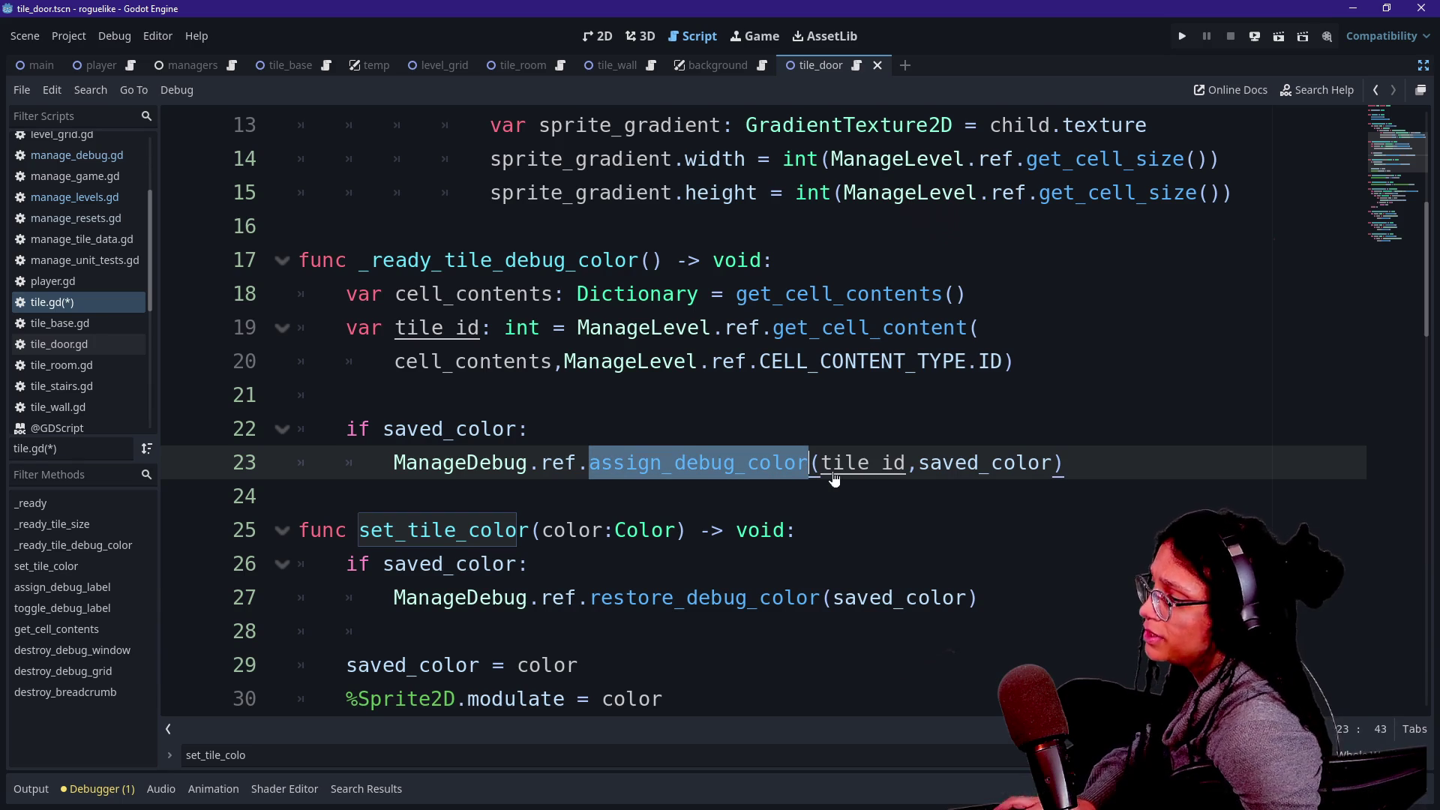
key("ctrl+shift+f")
key("Return")
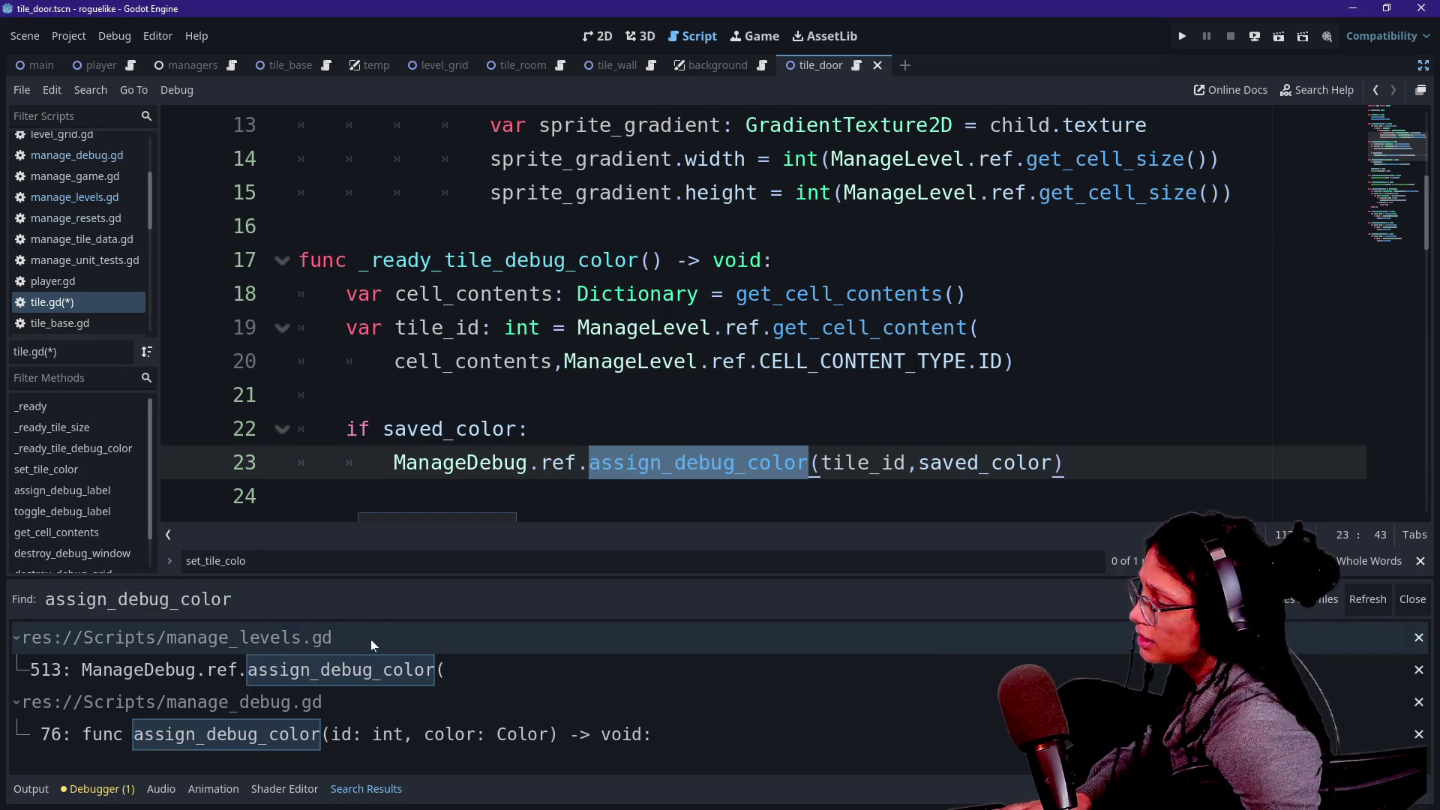
left_click(627, 328)
key("alt+o")
key("alt+o")
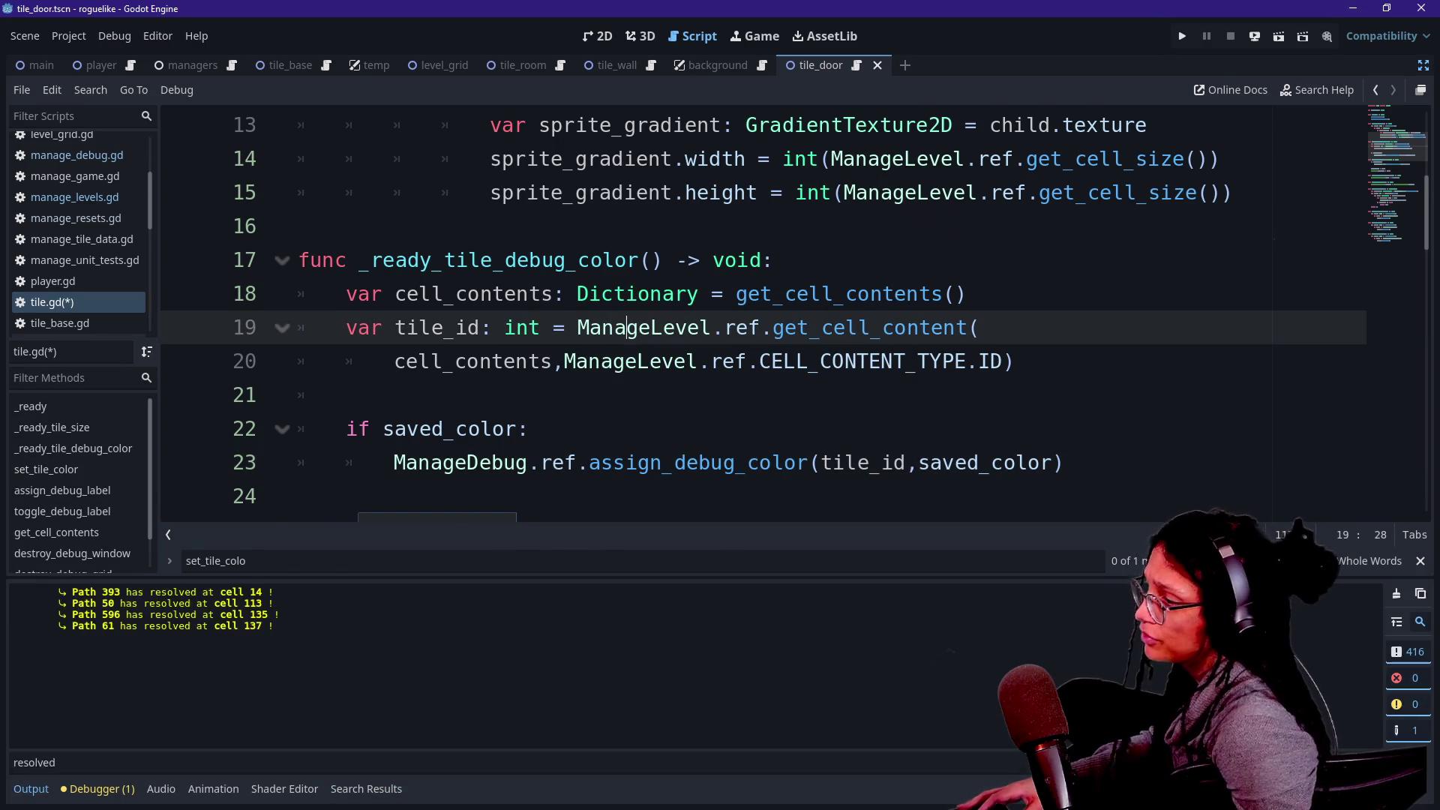
Move the assign_debug_color call from line 23 to the first line of set_tile_color.
left_click(529, 429)
left_click(1065, 463)
left_click(298, 495)
key("Left")
key("shift+Home")
key("ctrl+x")
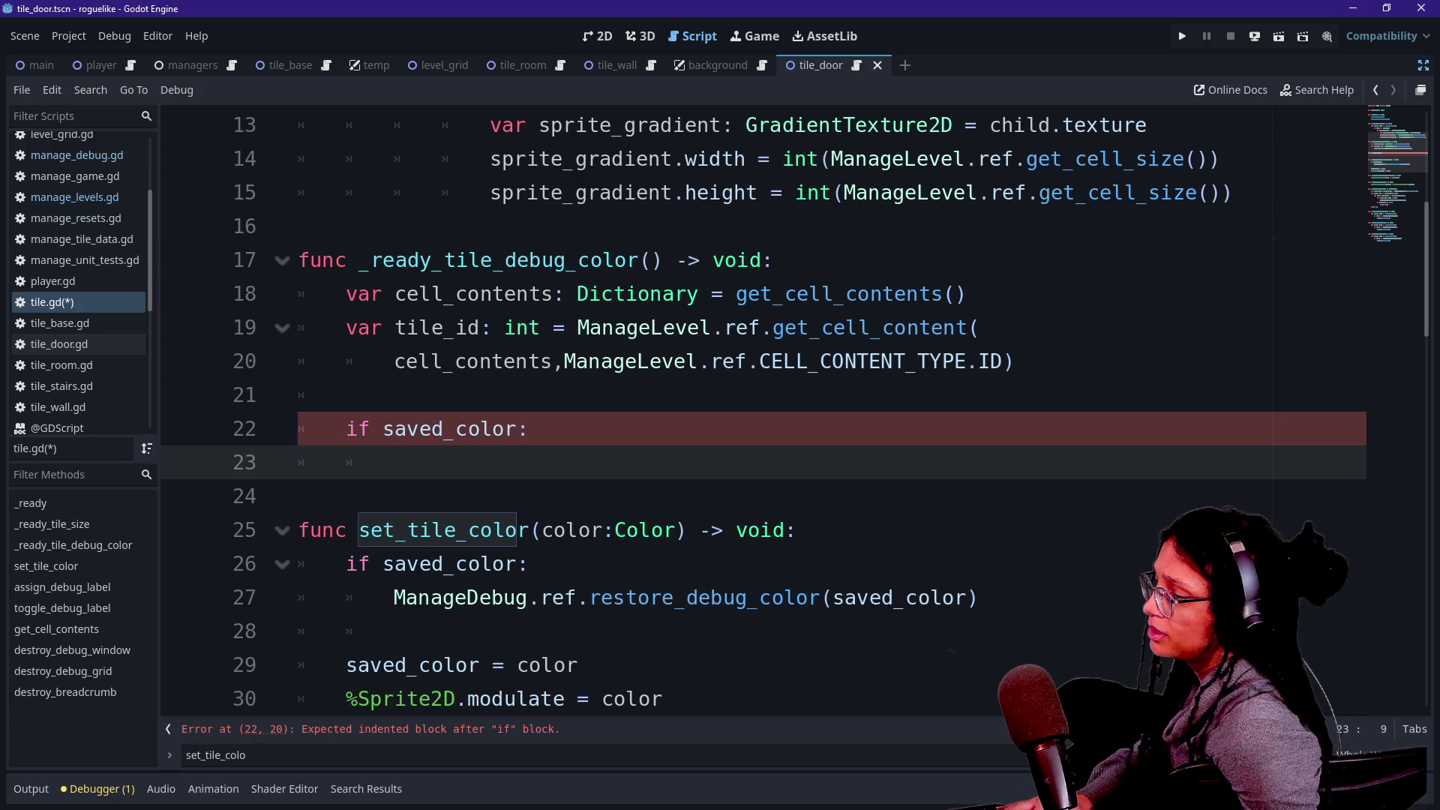
left_click(797, 531)
key("Return")
key("ctrl+v")
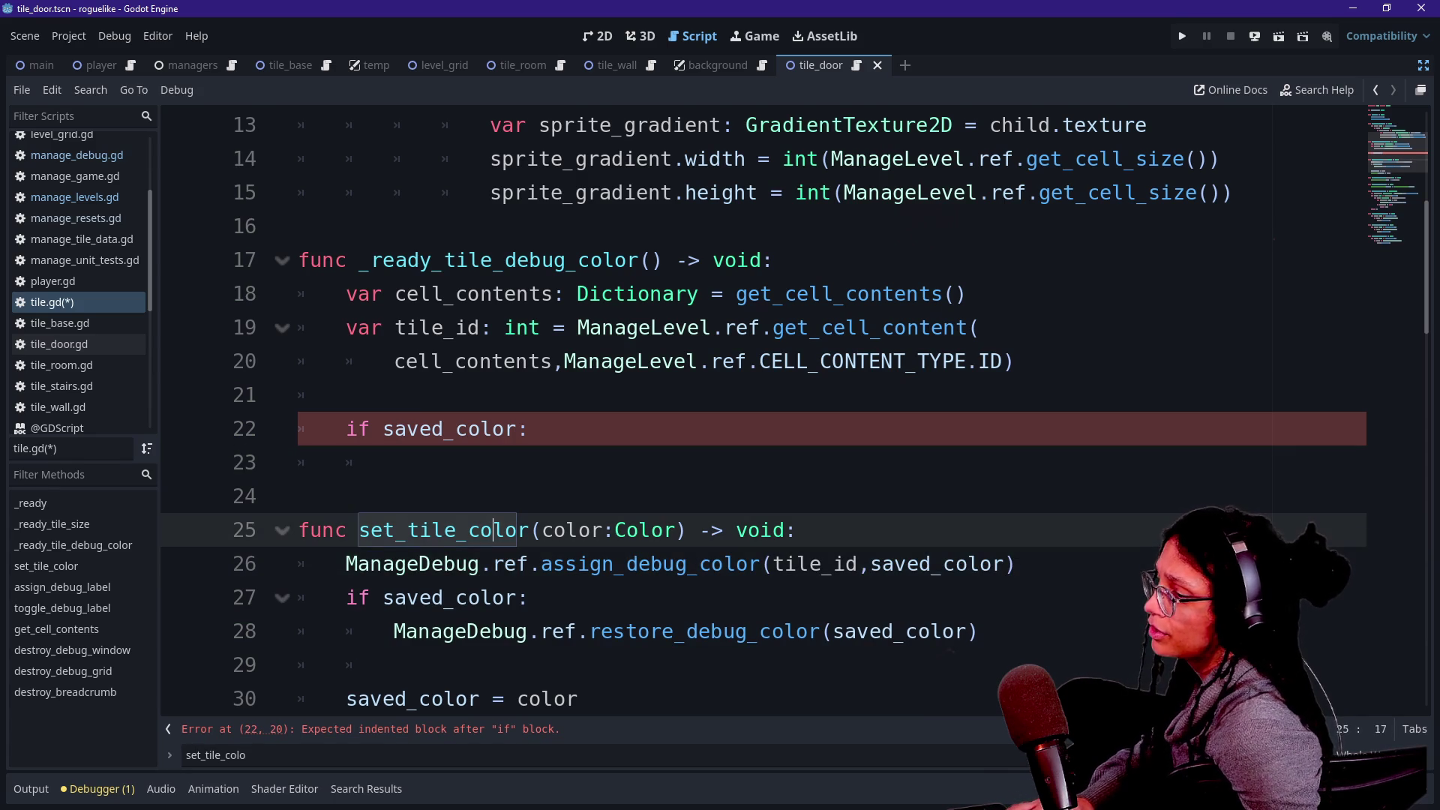
Delete the leftover empty if saved_color line and its blank line.
left_click(347, 395)
key("shift+Down")
key("shift+End")
key("ctrl+x")
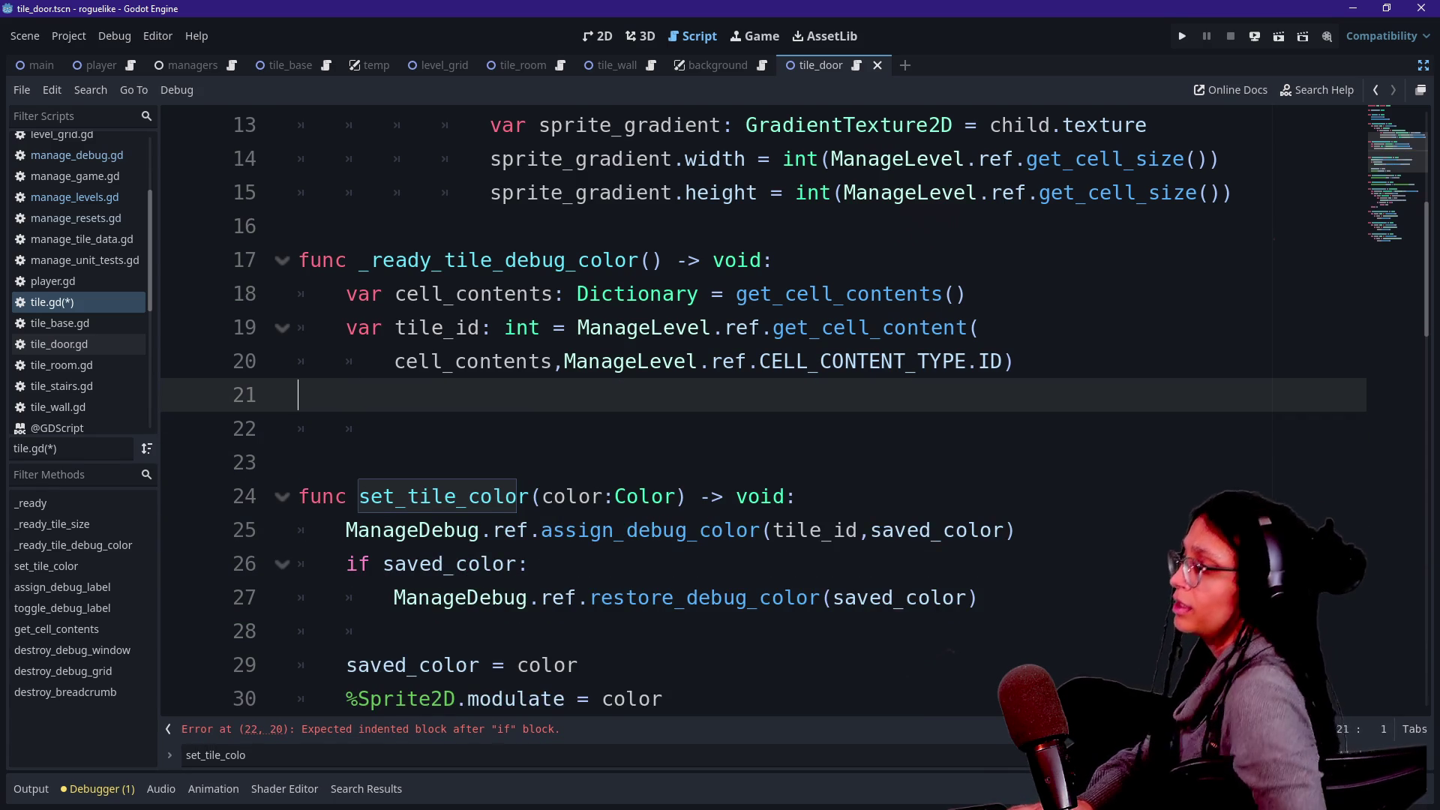
key("BackSpace")
left_click(529, 530)
scroll(570, 367, "up", 4)
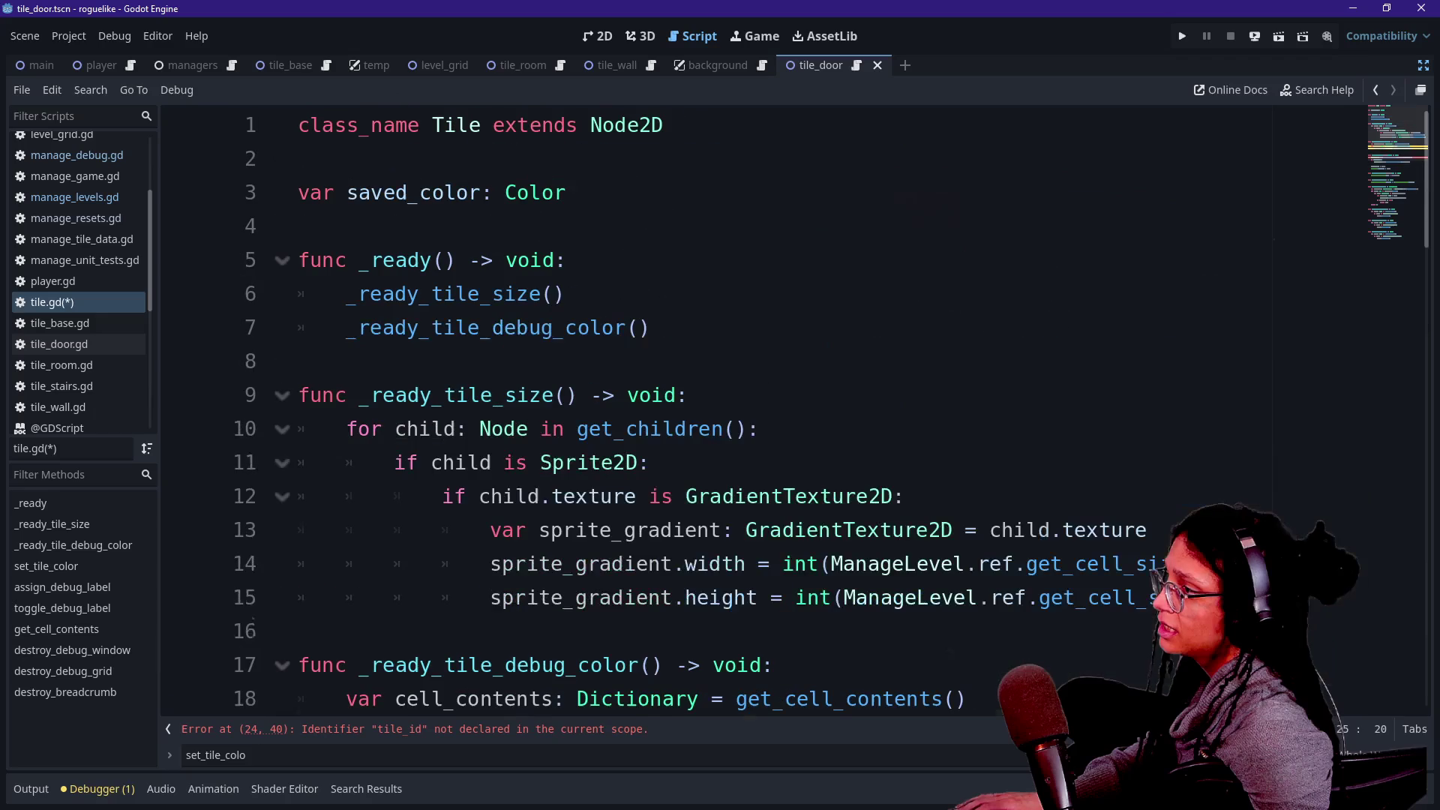
scroll(750, 412, "down", 2)
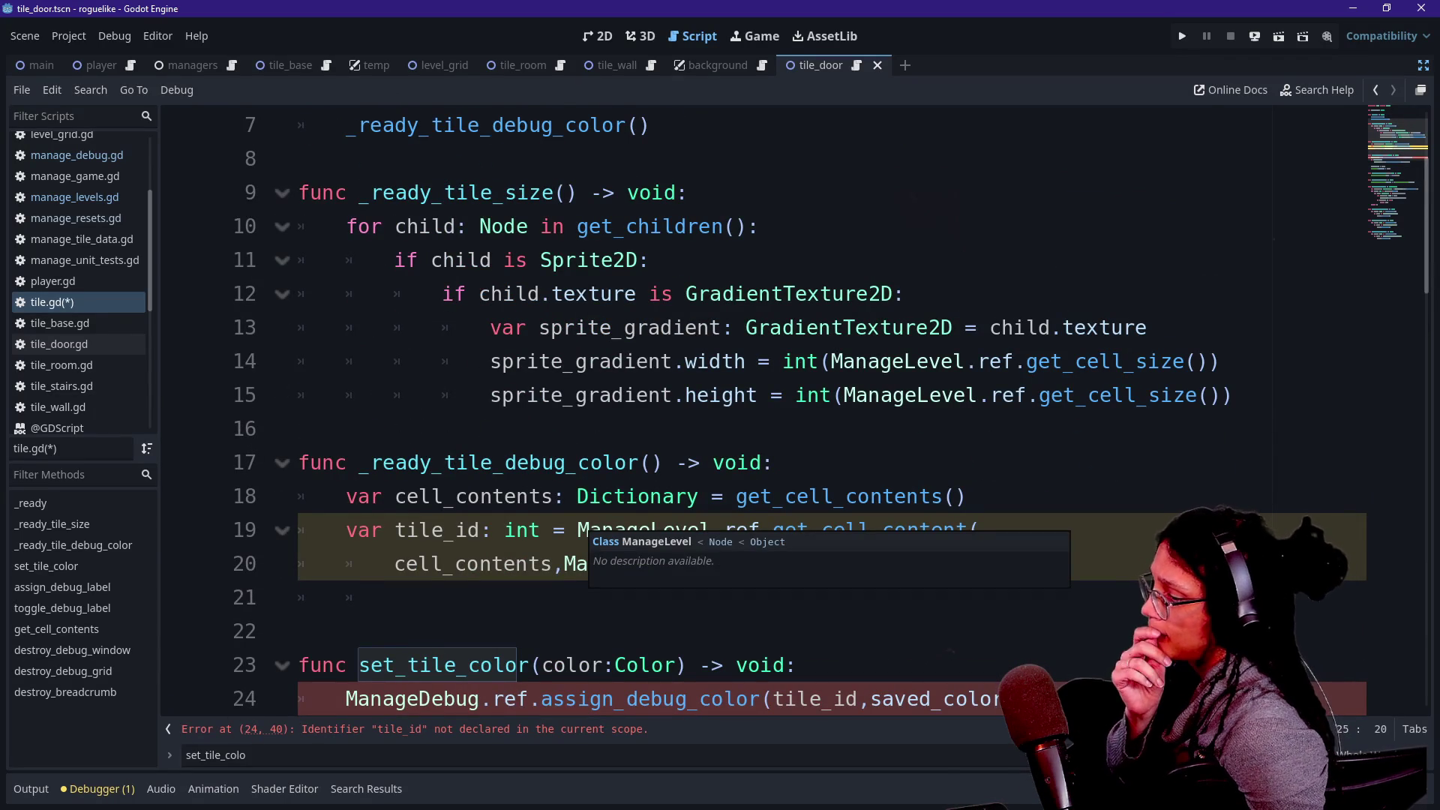
left_click(559, 497)
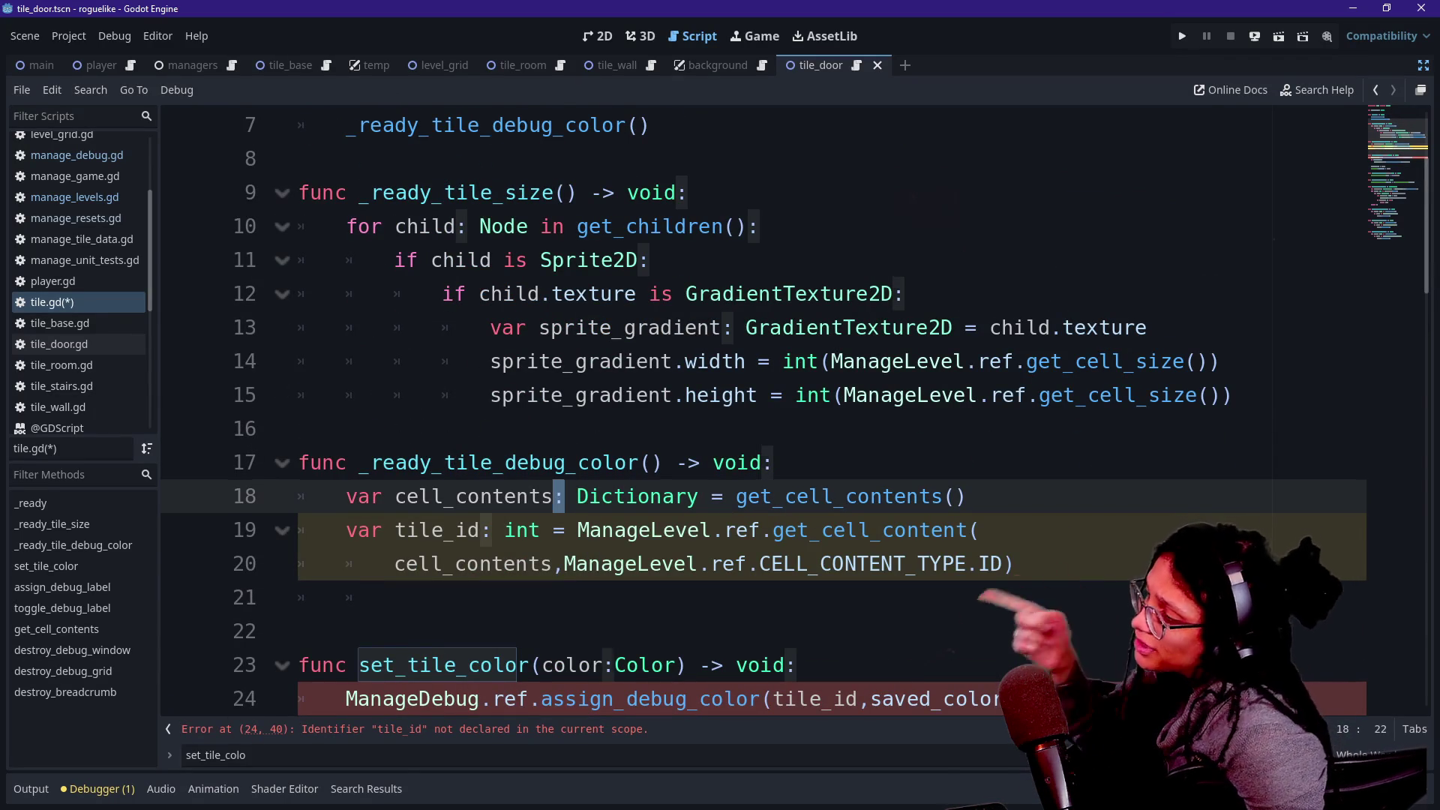
left_click(563, 564)
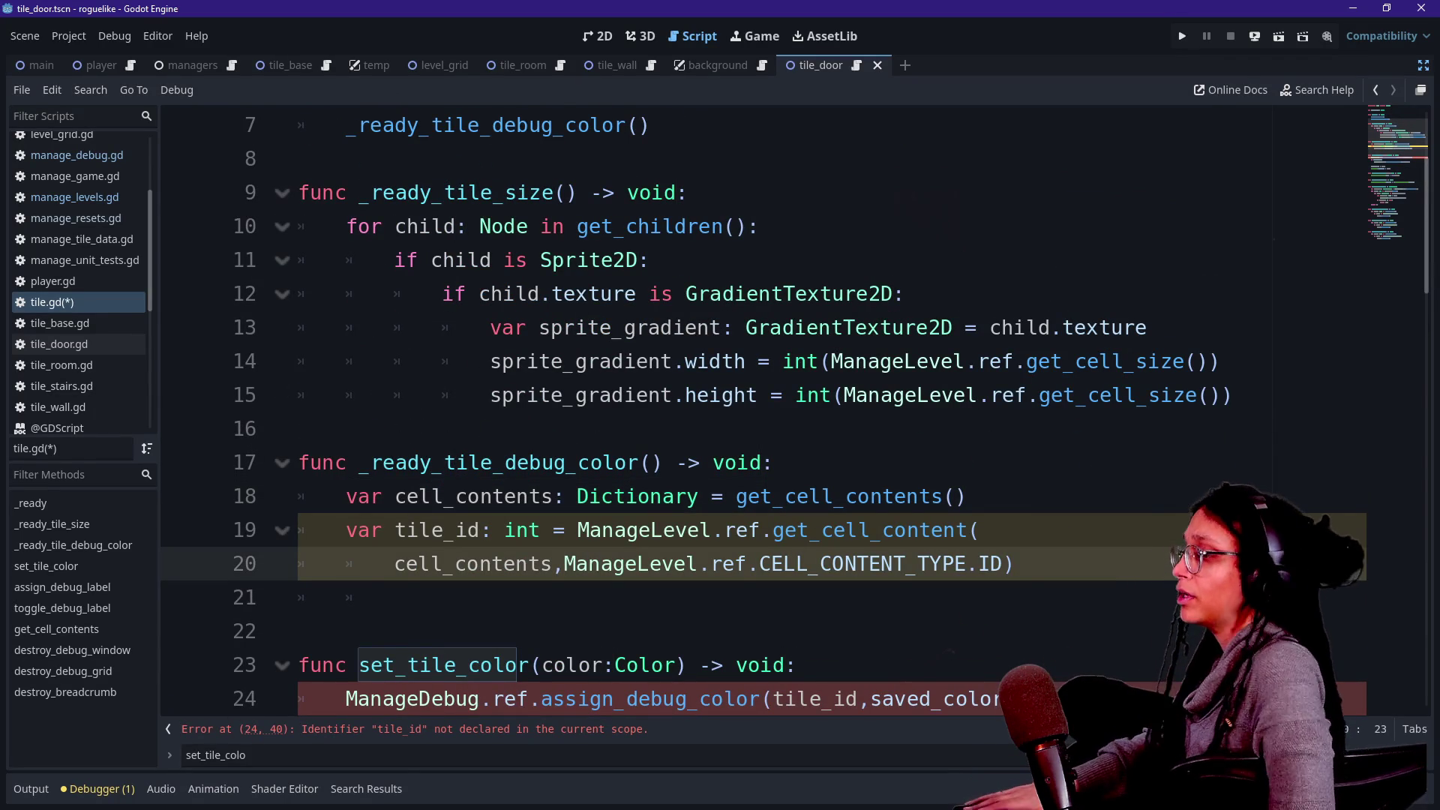
key("Down")
key("Down")
key("Down")
key("End")
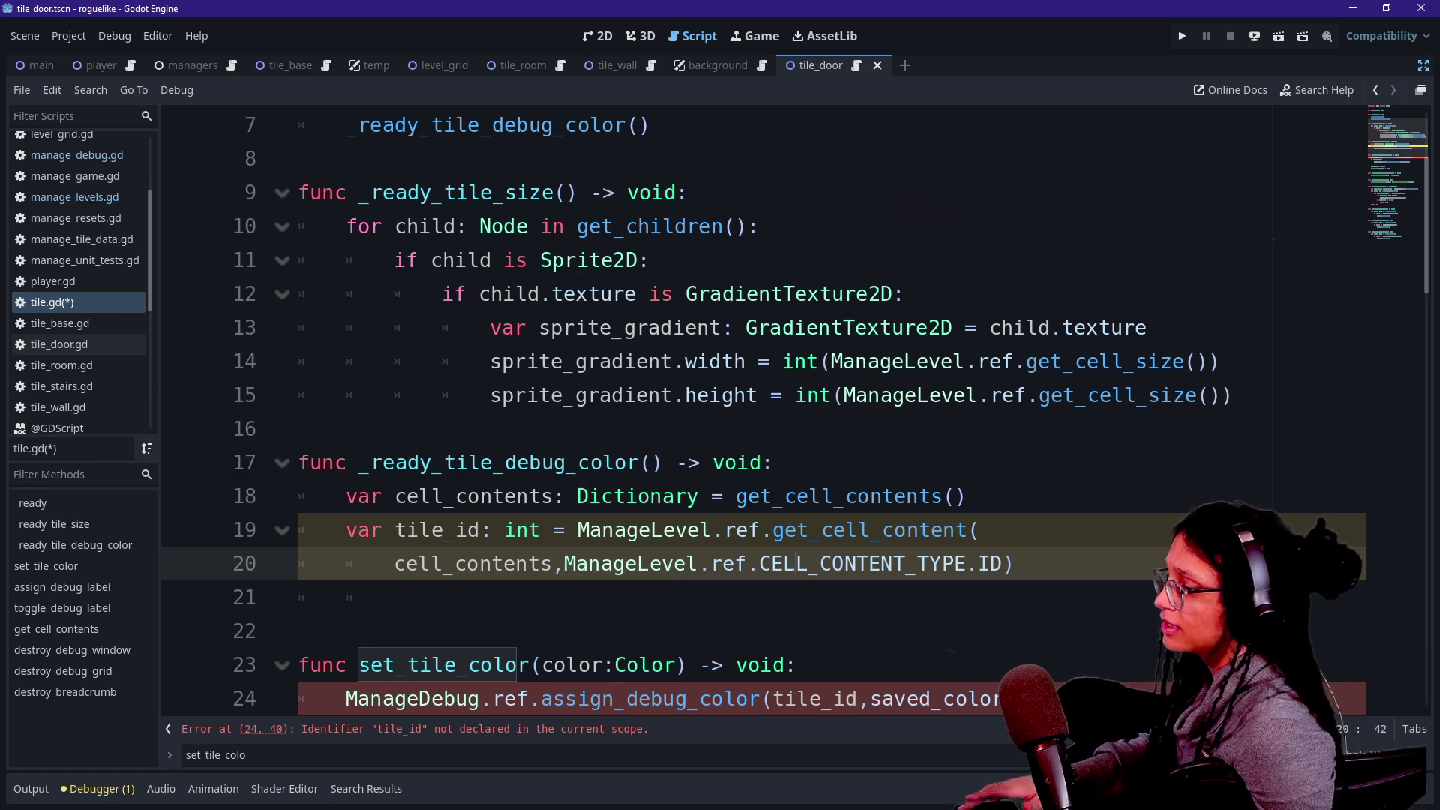
key("Down")
key("Down")
key("Down")
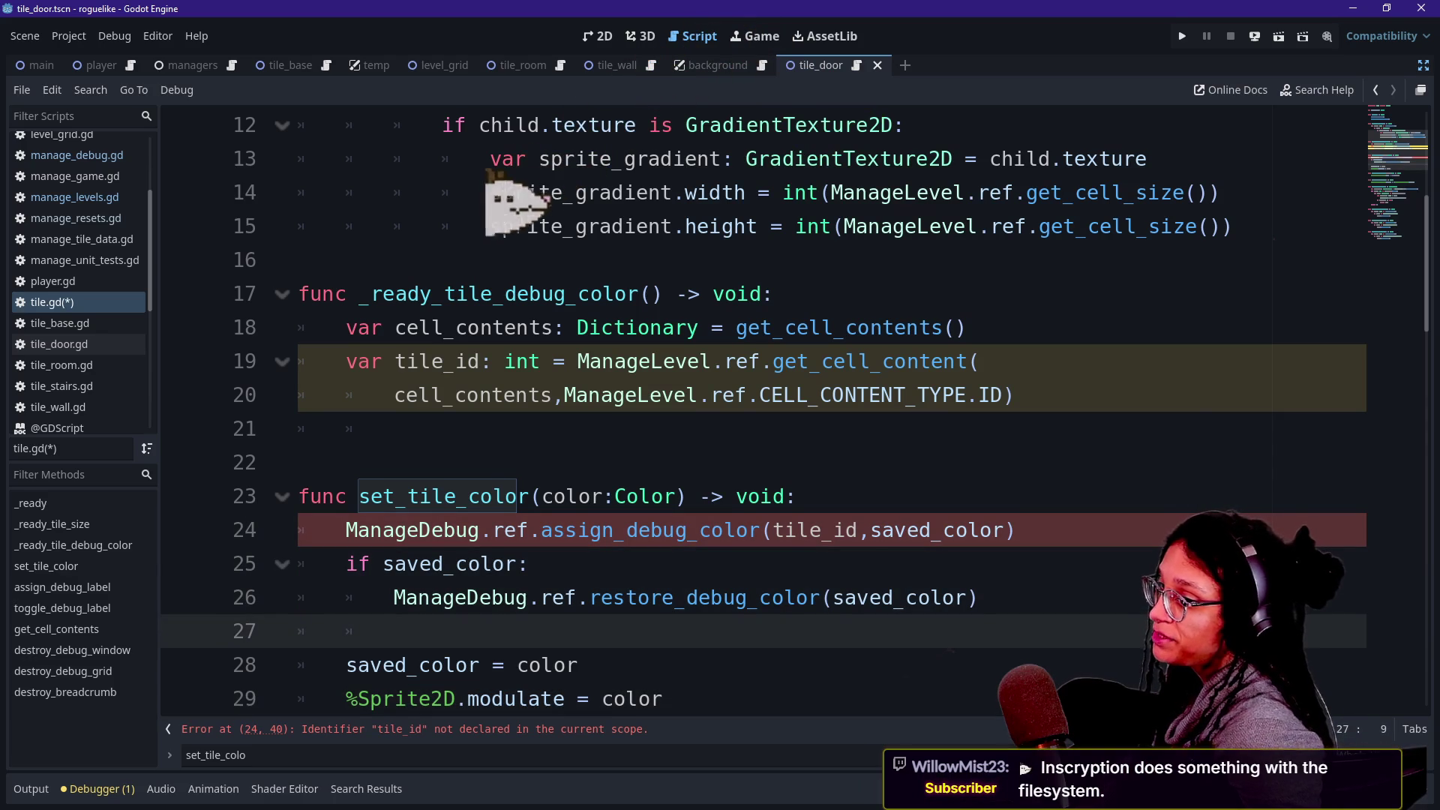
left_click(735, 495)
scroll(763, 413, "up", 4)
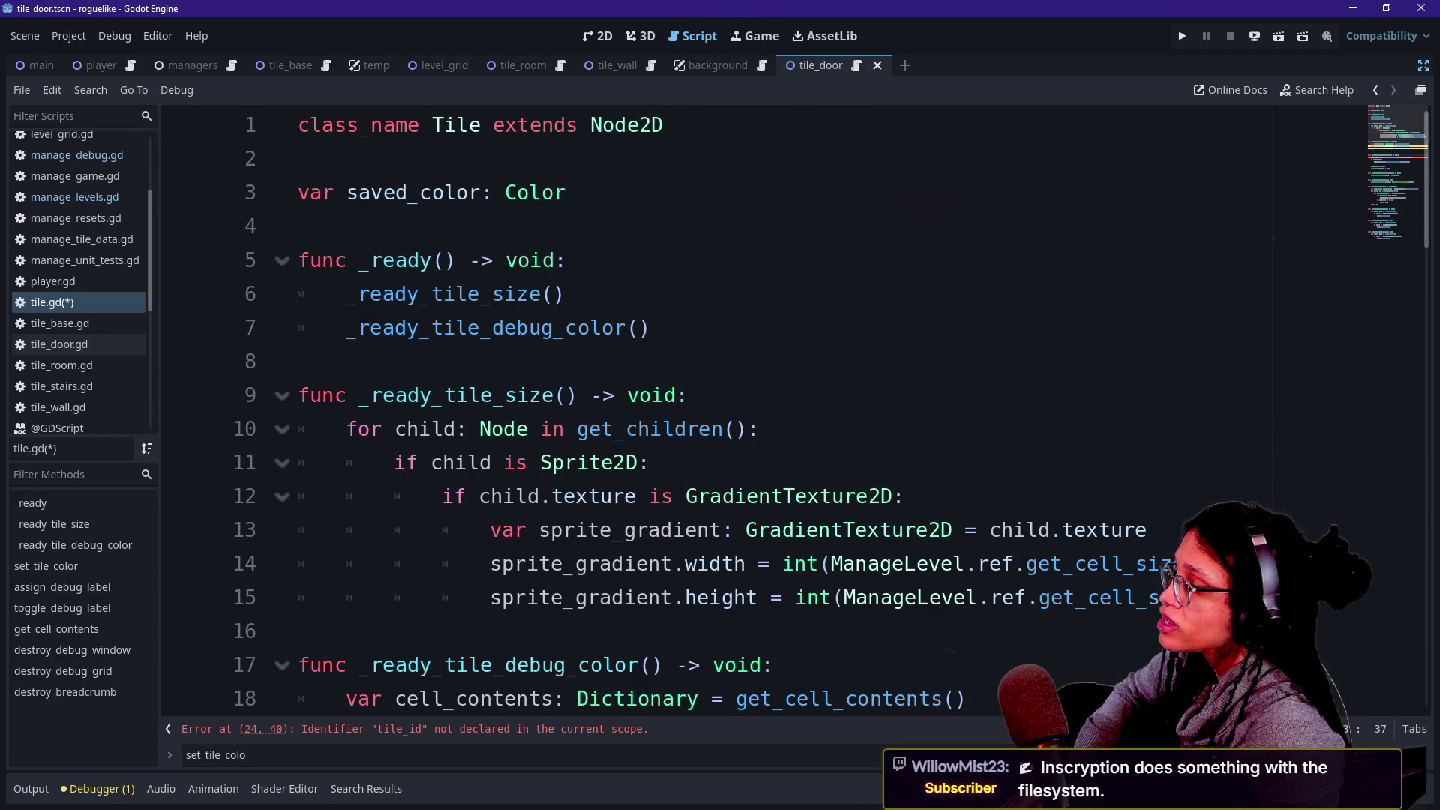
scroll(762, 412, "down", 4)
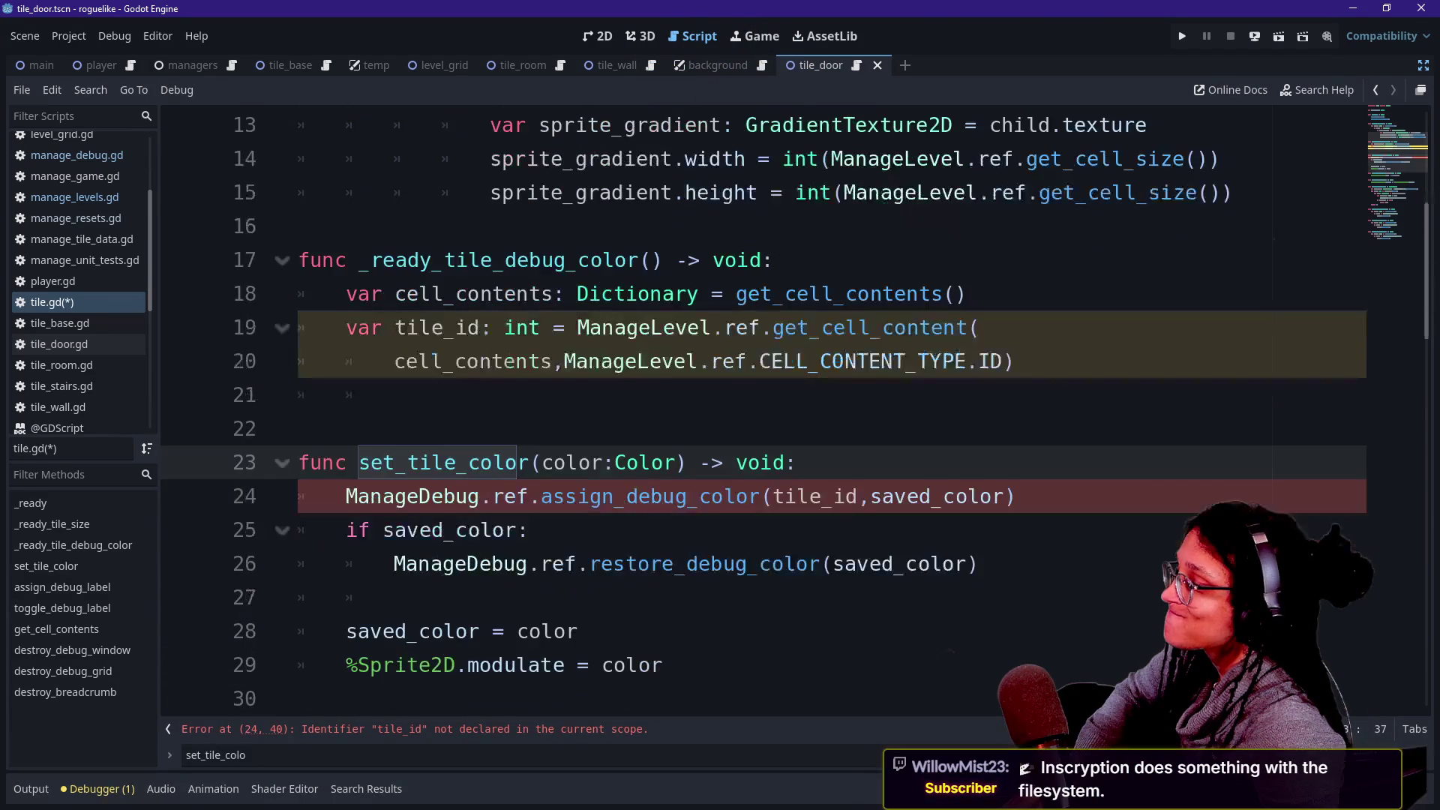
scroll(763, 412, "up", 4)
left_click(579, 192)
type("var saved_color: Colorv")
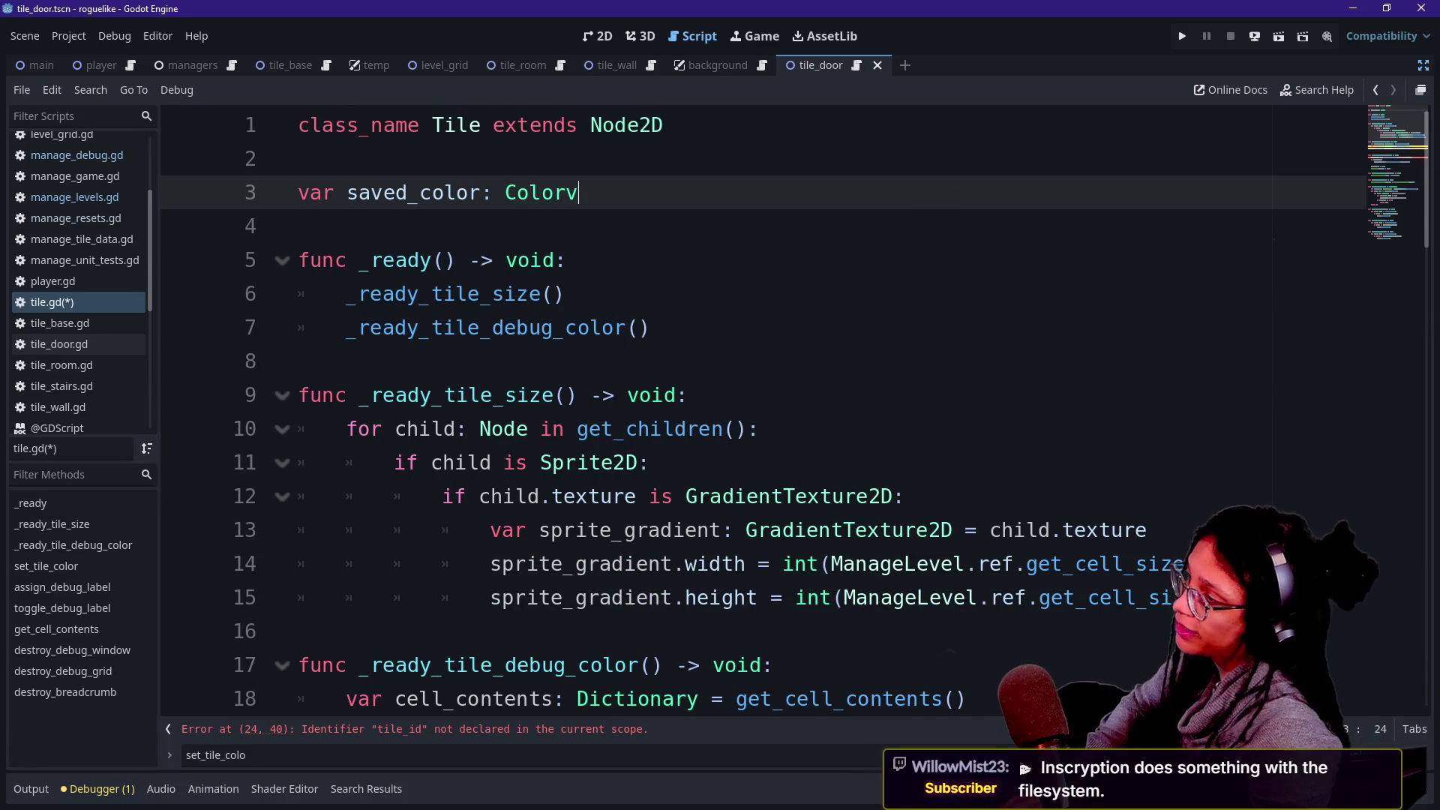
key("BackSpace")
key("Return")
type("var")
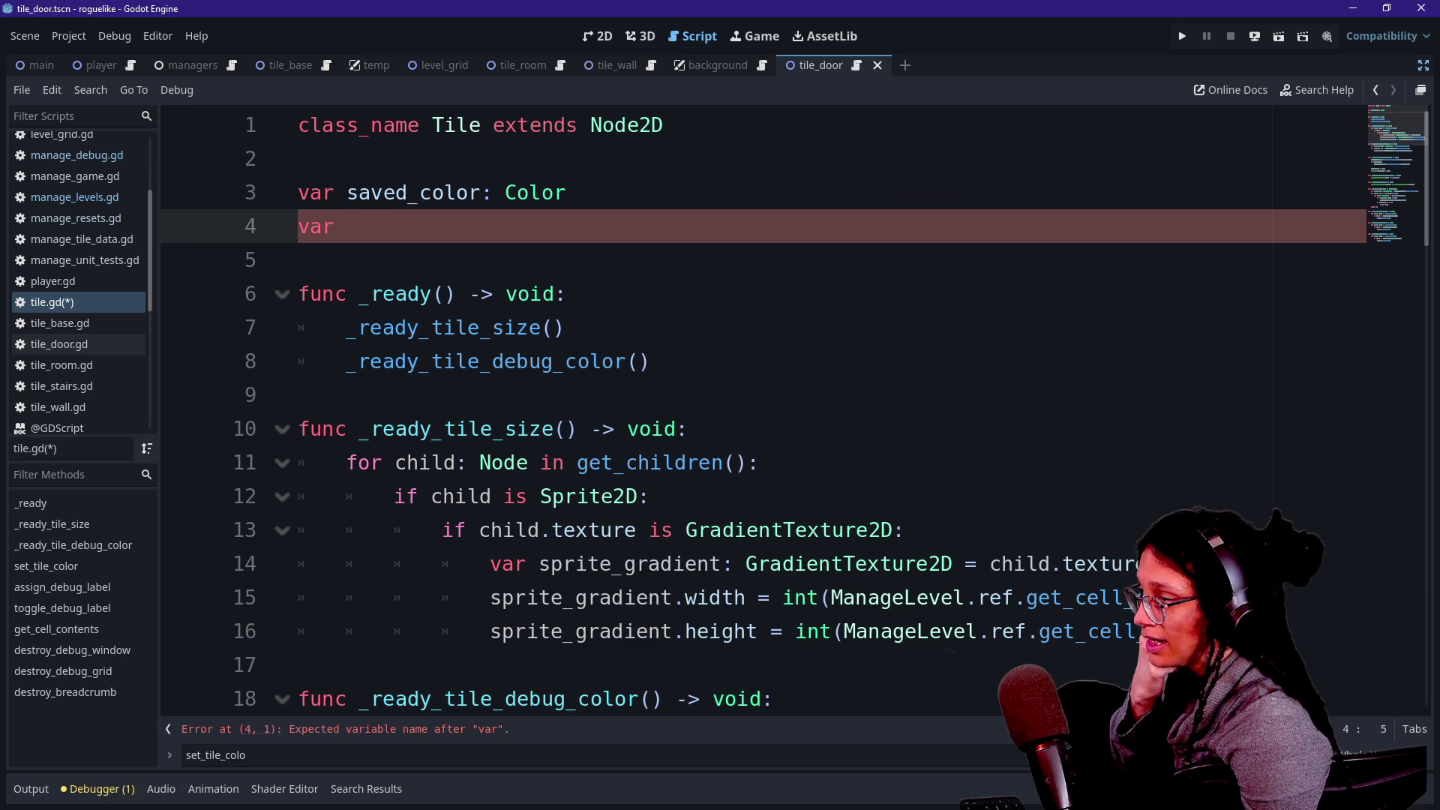
key("BackSpace")
key("BackSpace")
key("BackSpace")
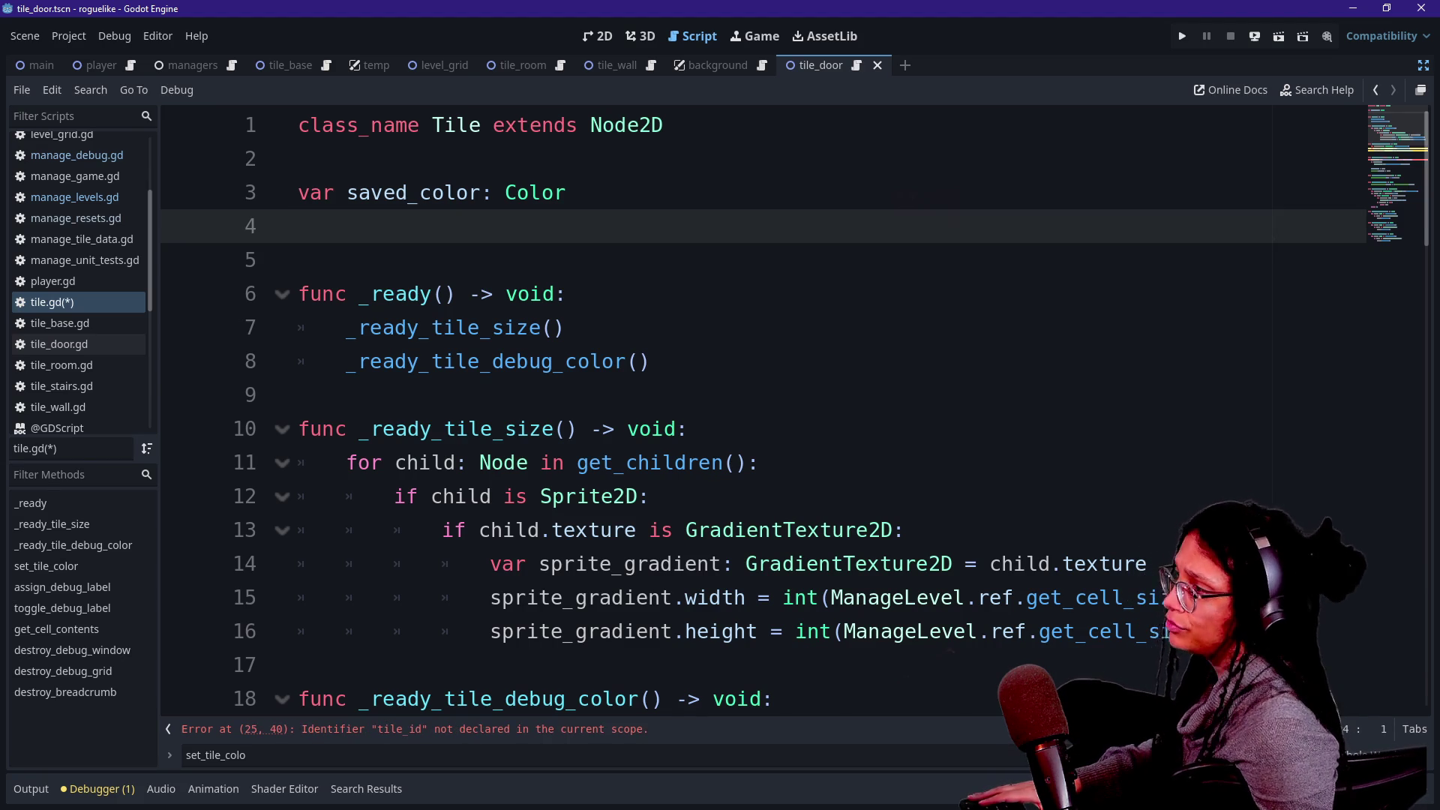
key("BackSpace")
scroll(750, 413, "down", 4)
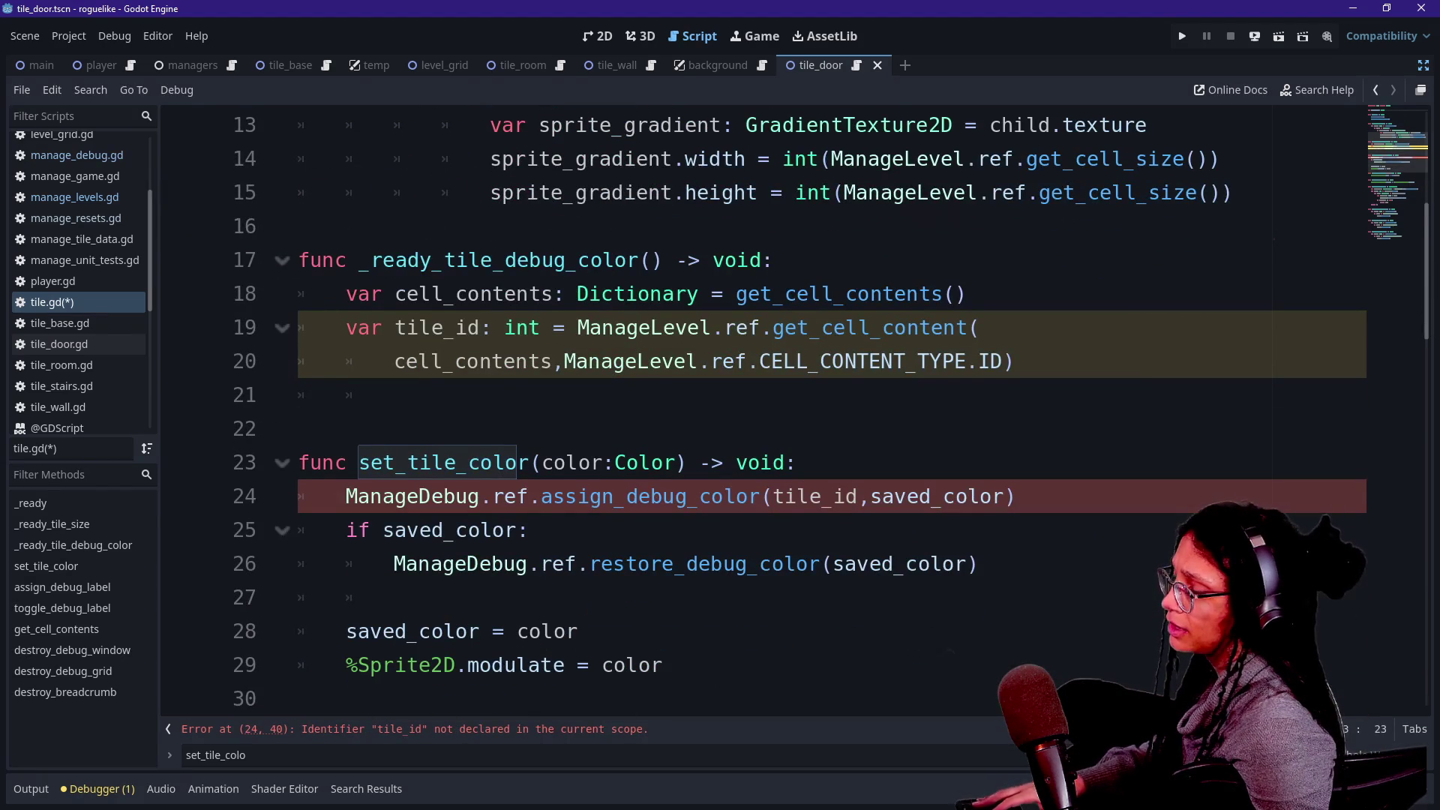
Comment out the assign_debug_color call in set_tile_color, save tile.gd, and run the project.
left_click(590, 495)
key("ctrl+k")
key("ctrl+s")
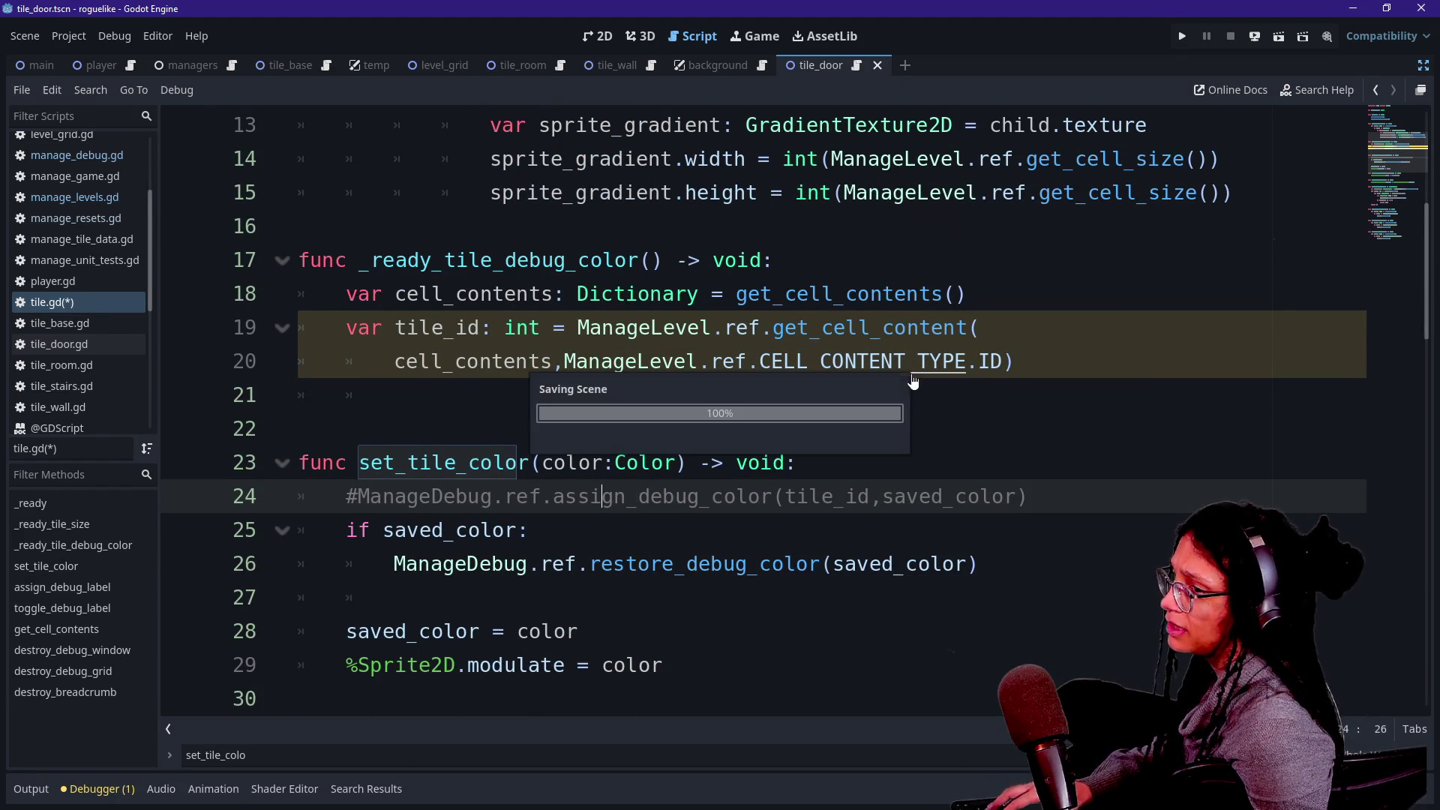
left_click(1182, 39)
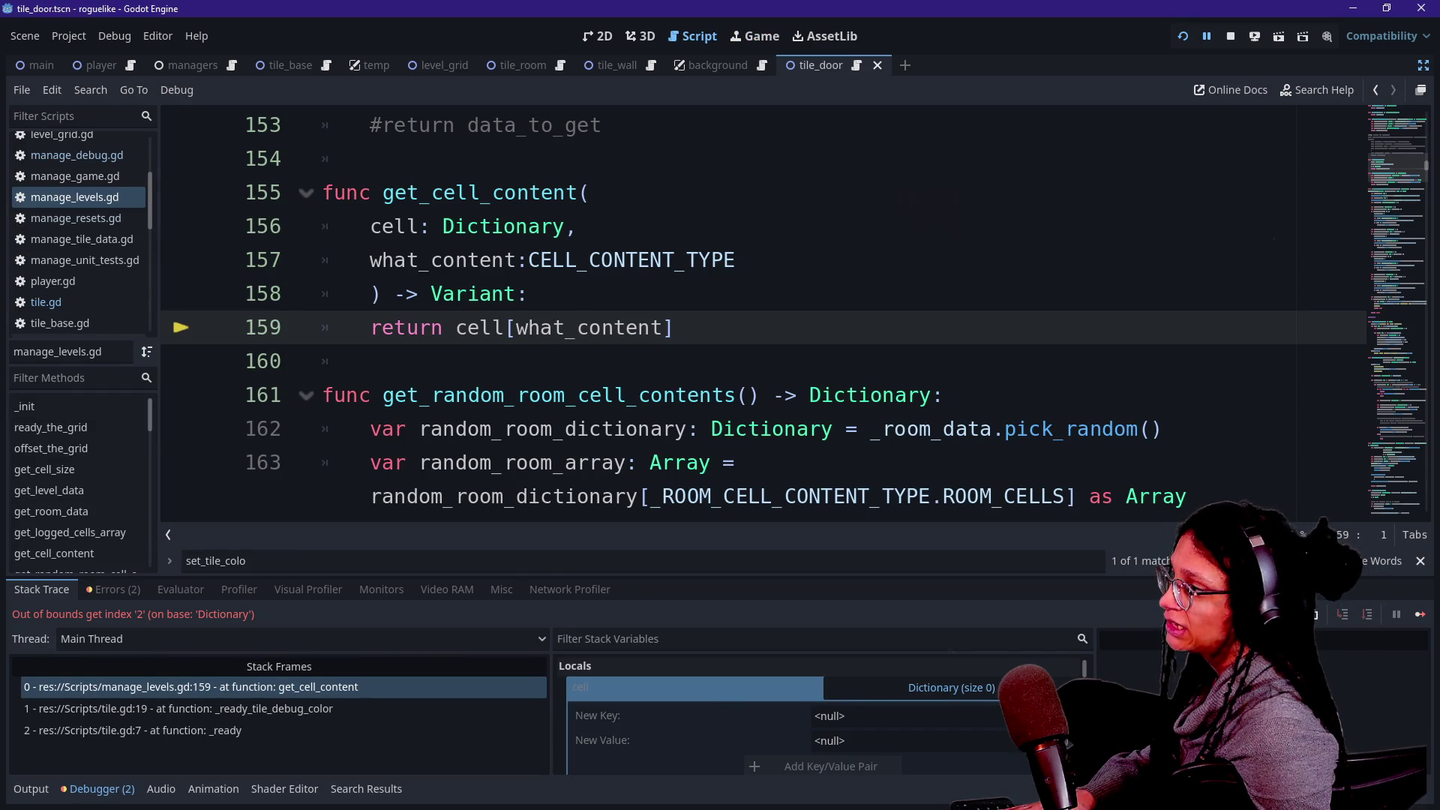
Comment out the tile_id lookup on tile.gd lines 19–20 and restart the game.
left_click(607, 428)
scroll(750, 308, "up", 2)
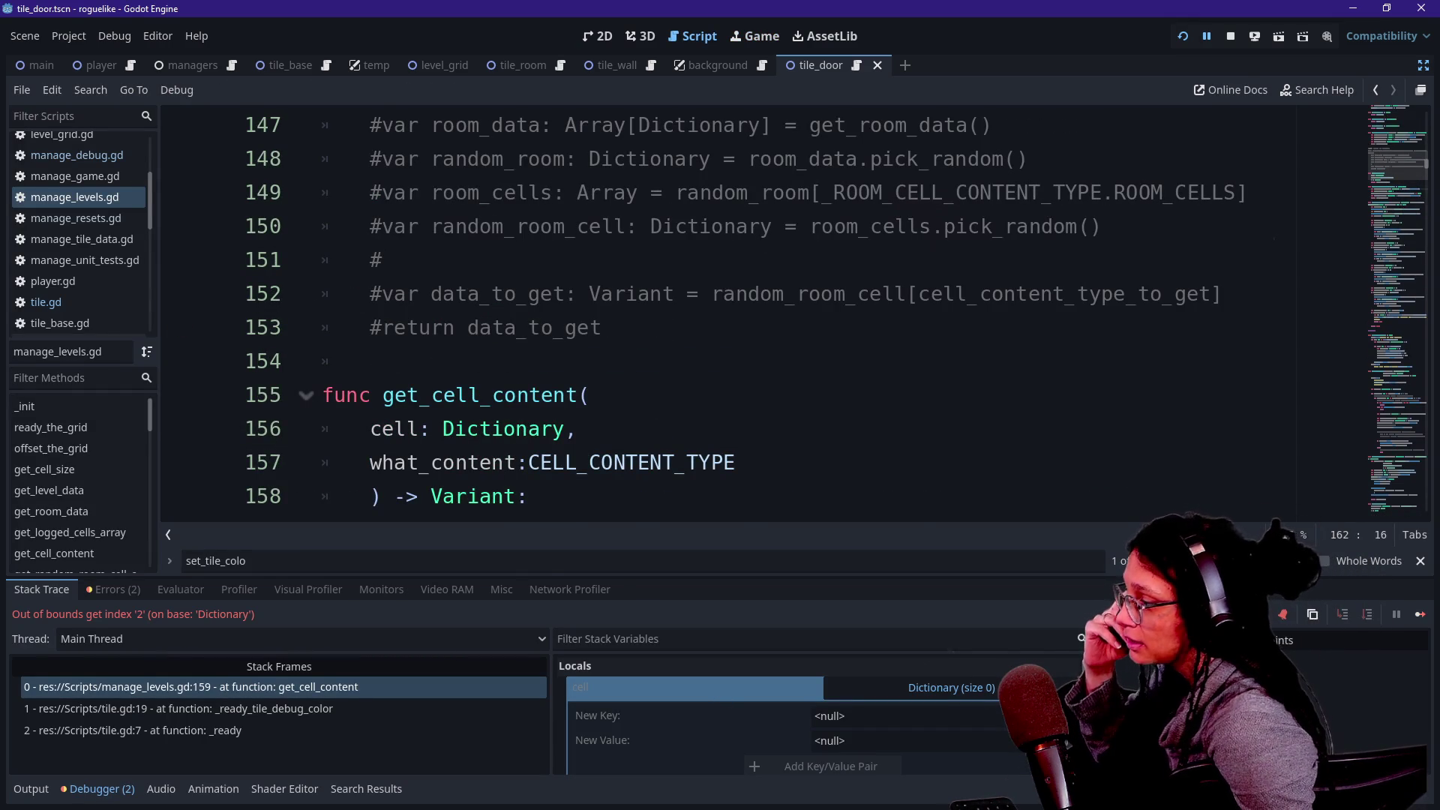
left_click(291, 708)
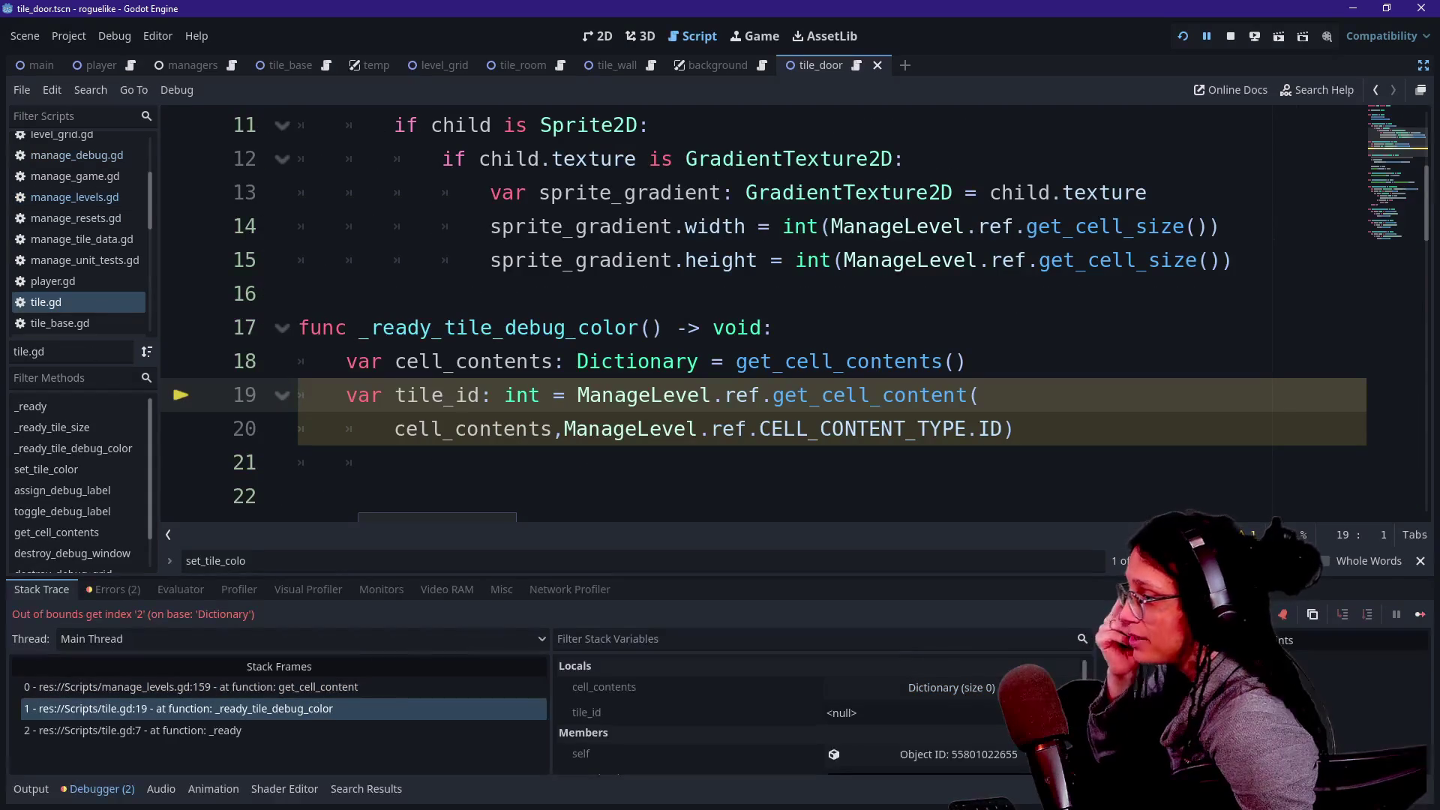
mouse_move(541, 394)
left_mouse_down()
mouse_move(562, 429)
mouse_move(700, 428)
left_mouse_up()
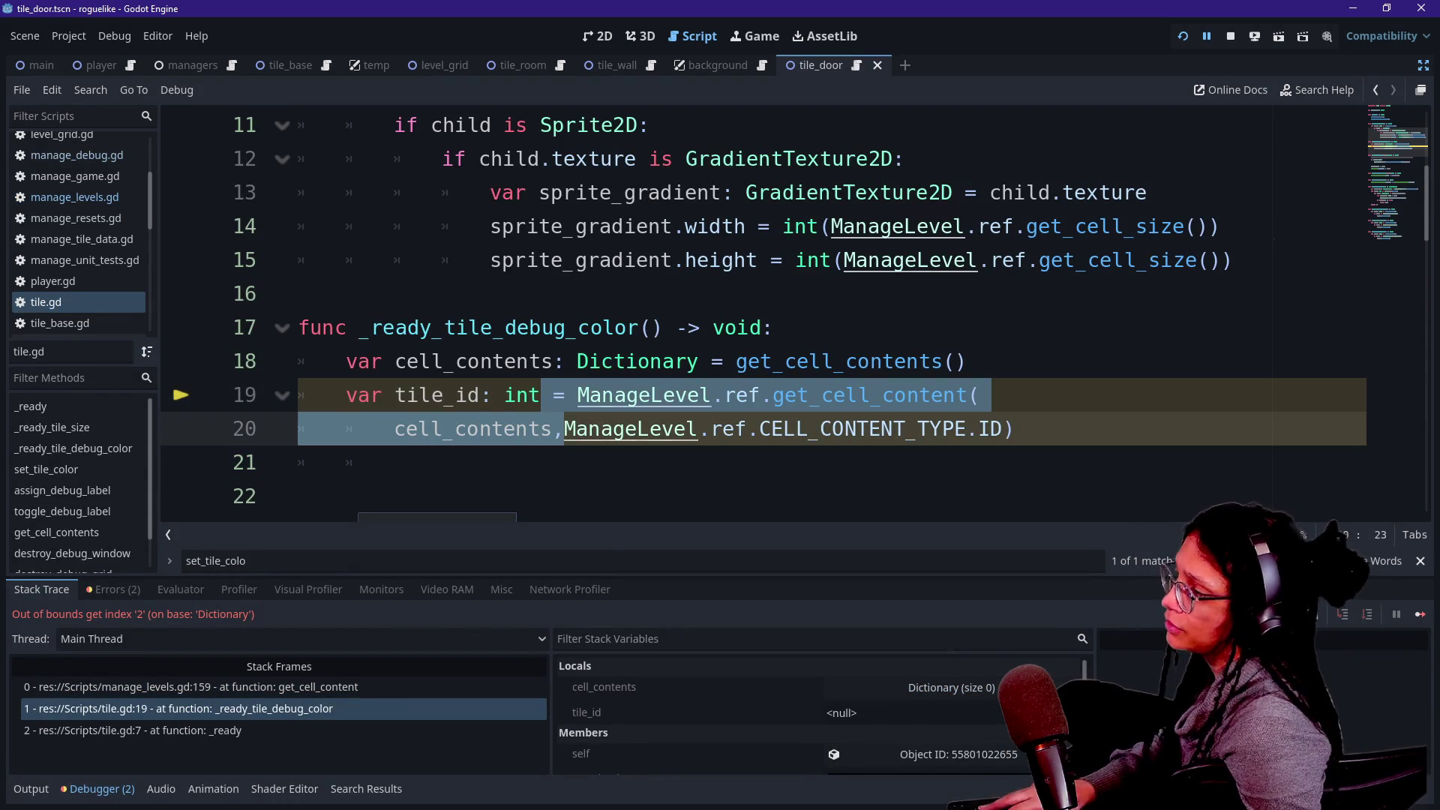
key("ctrl+k")
left_click(651, 361)
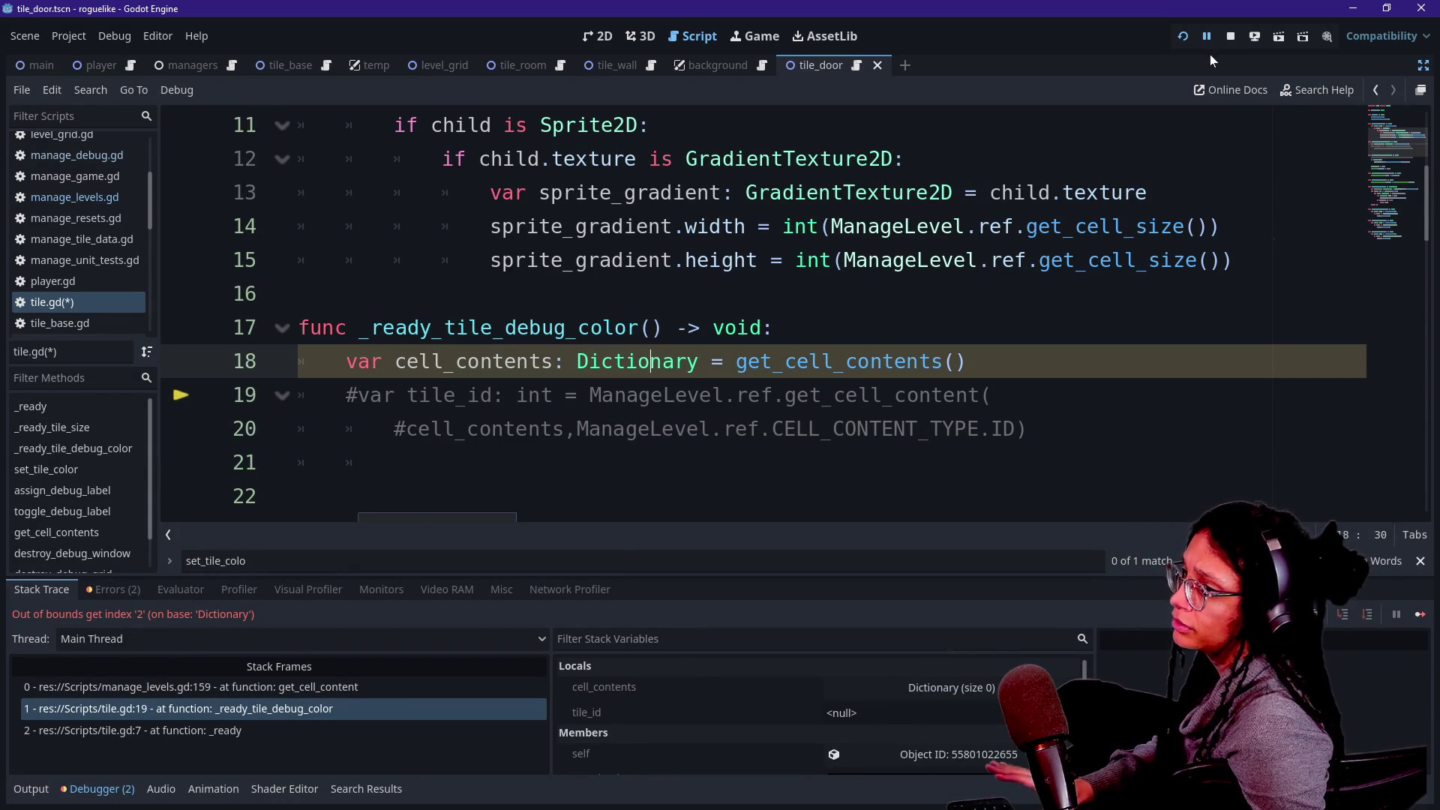
left_click(1184, 37)
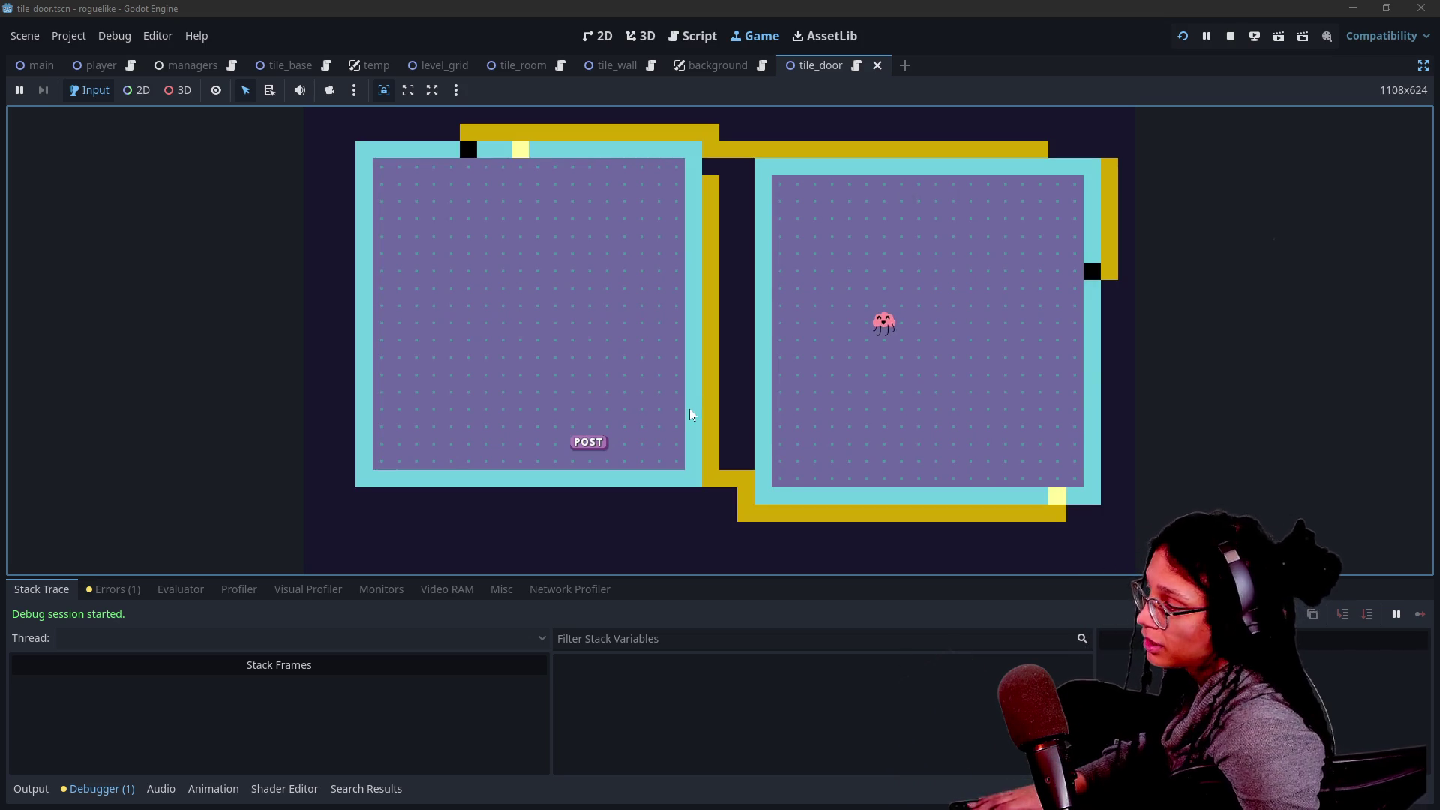
Check the Output log while the two rooms with paired coloured doors run, then stop the game.
left_click(29, 798)
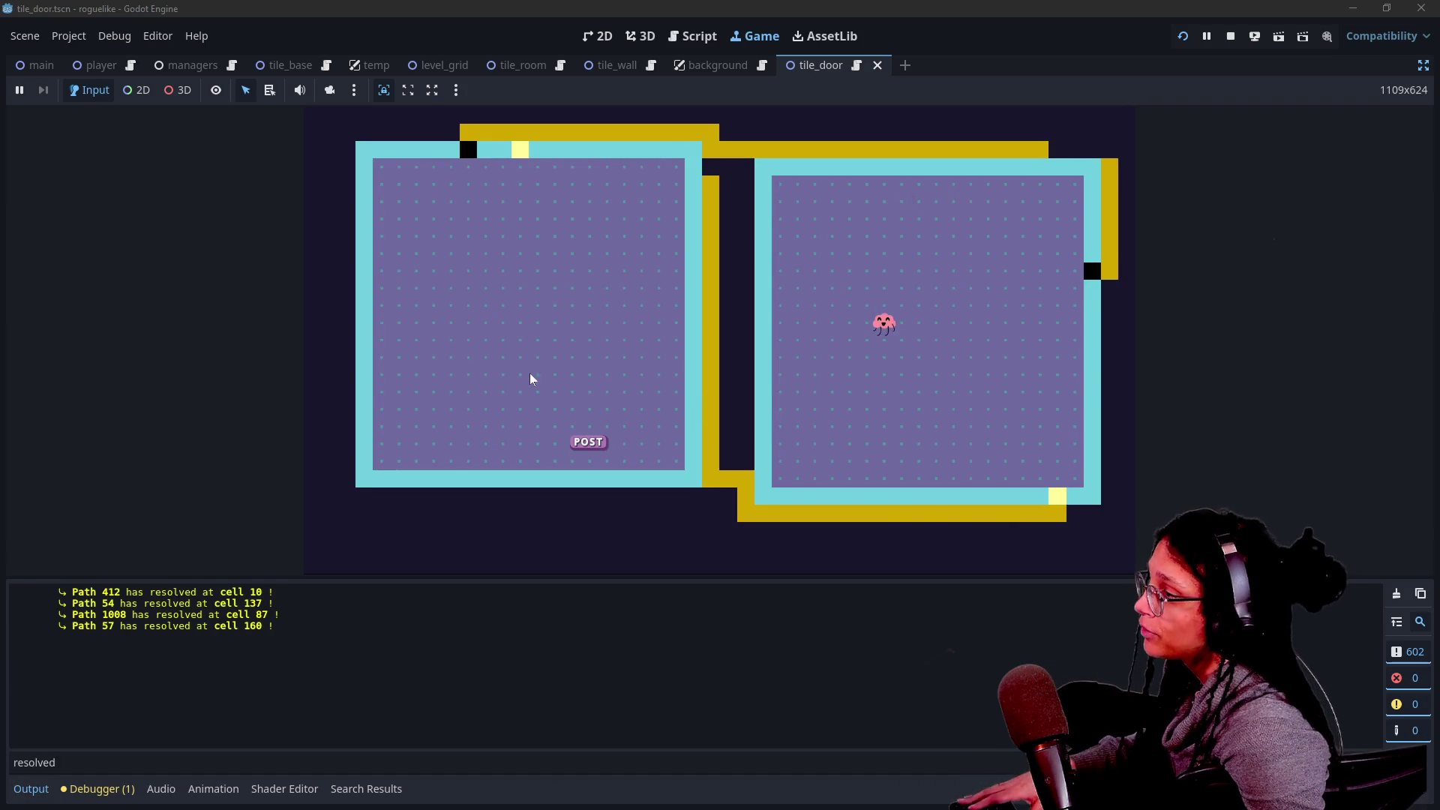
mouse_move(600, 135)
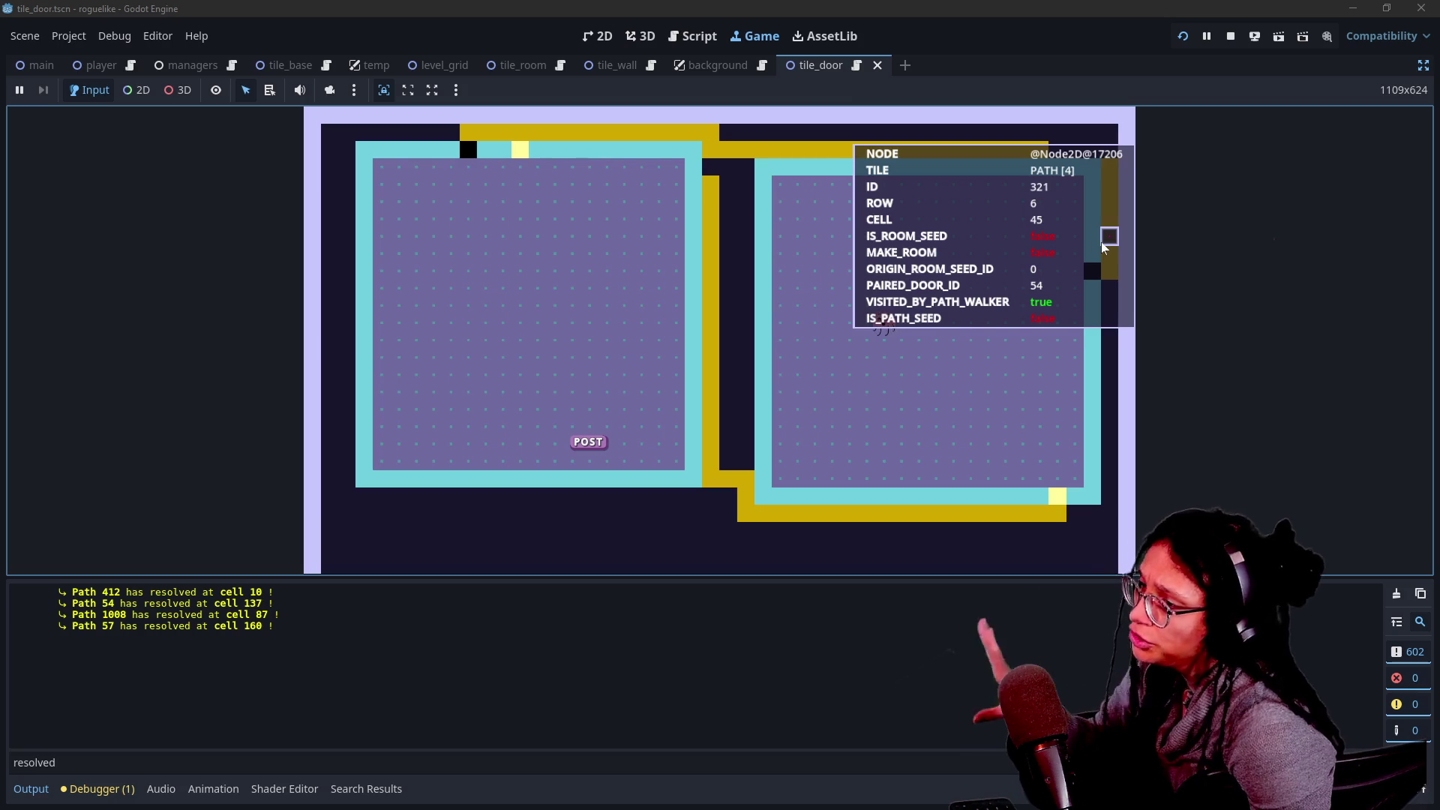
left_click(1230, 38)
left_click(822, 226)
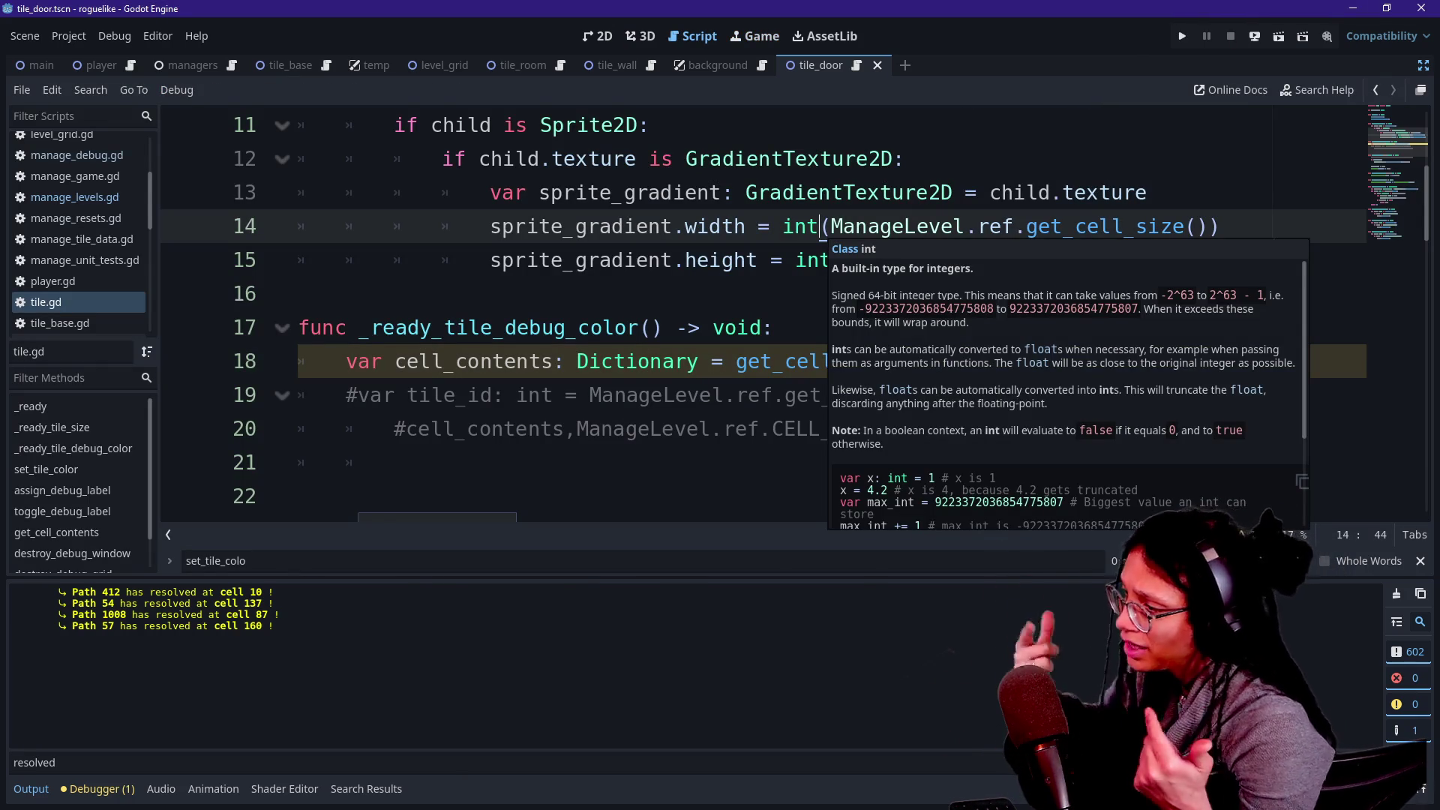
Hide the bottom panel and quick-open manage_levels.gd through a 'level' file search.
left_click(773, 328)
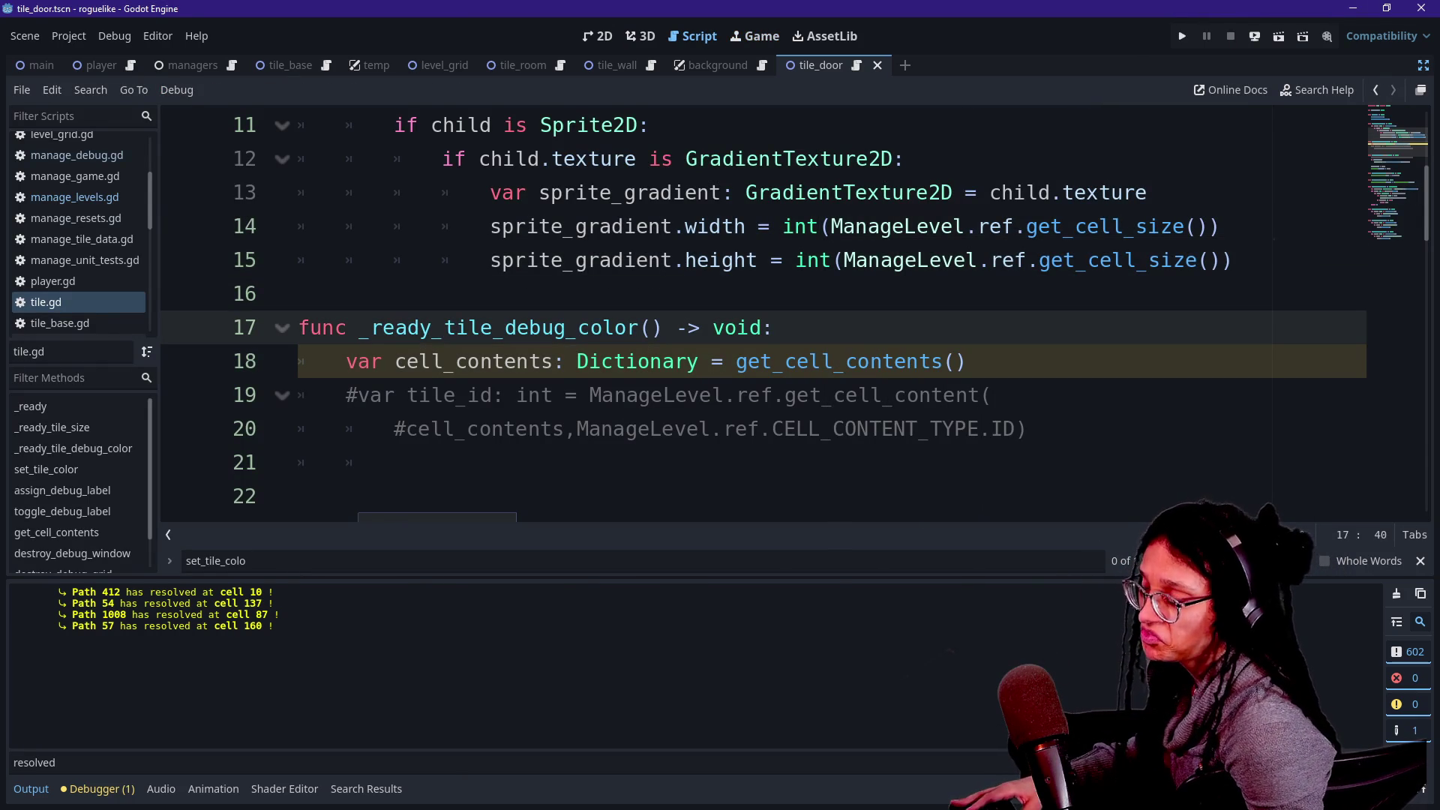
key("ctrl+j")
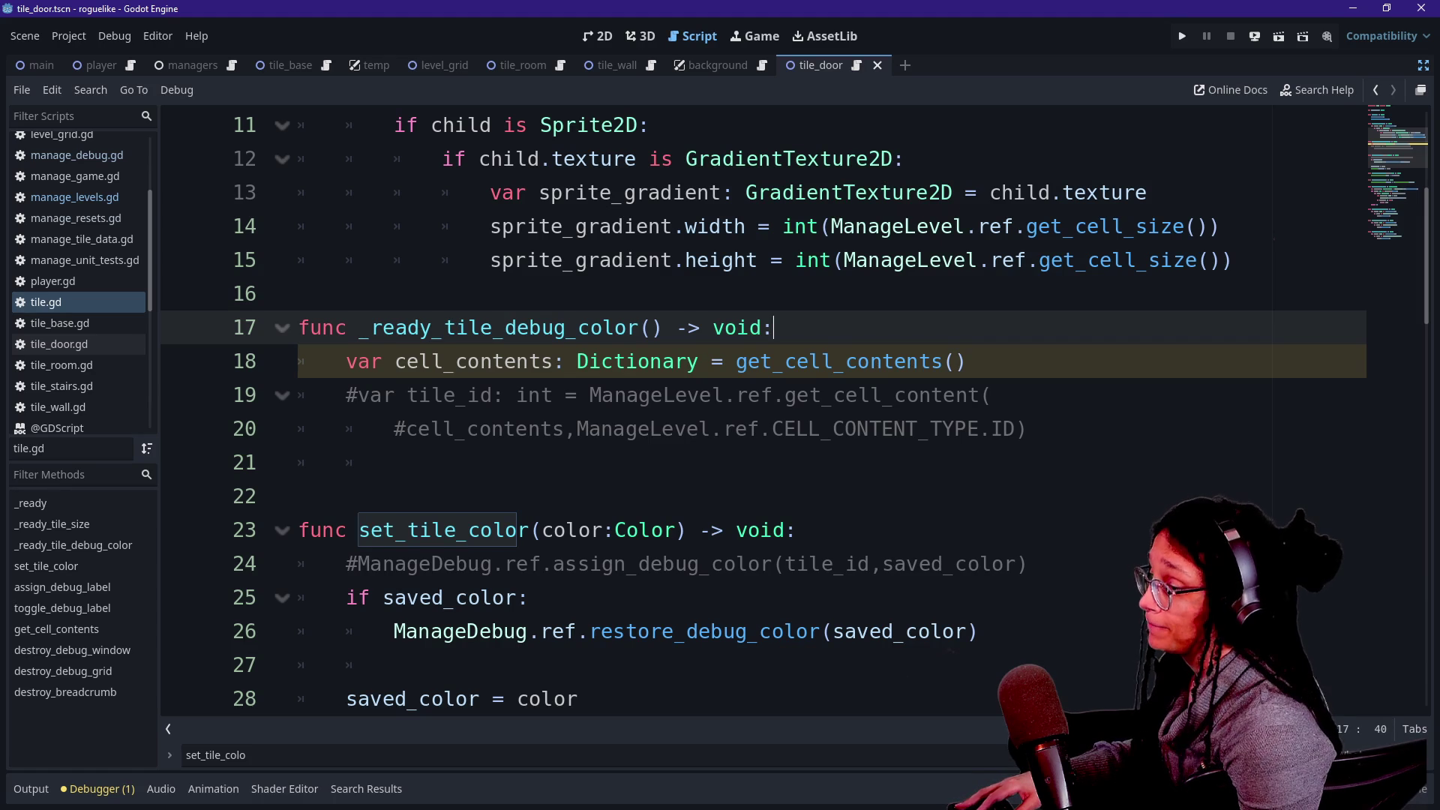
scroll(750, 413, "up", 3)
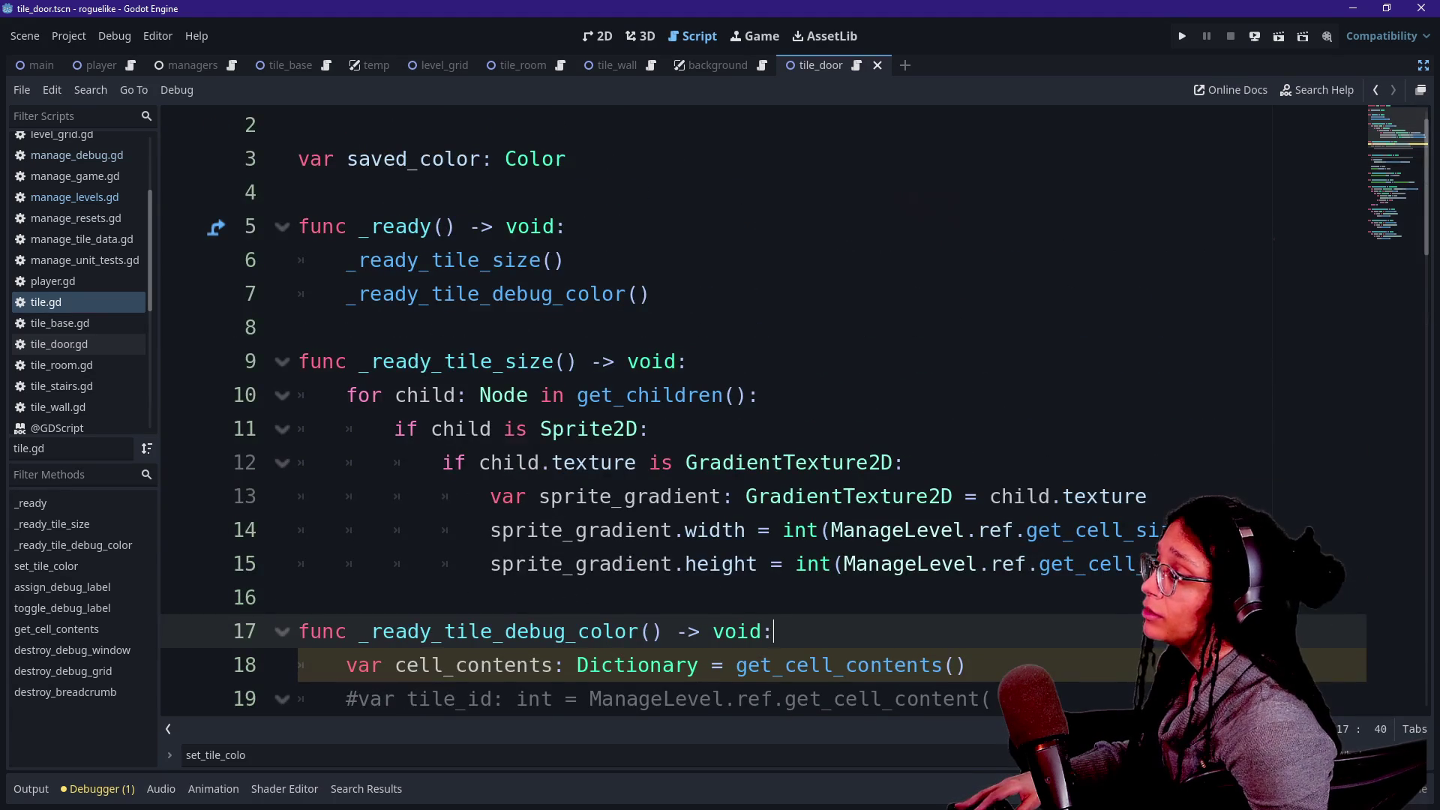
key("alt+shift+o")
type("level")
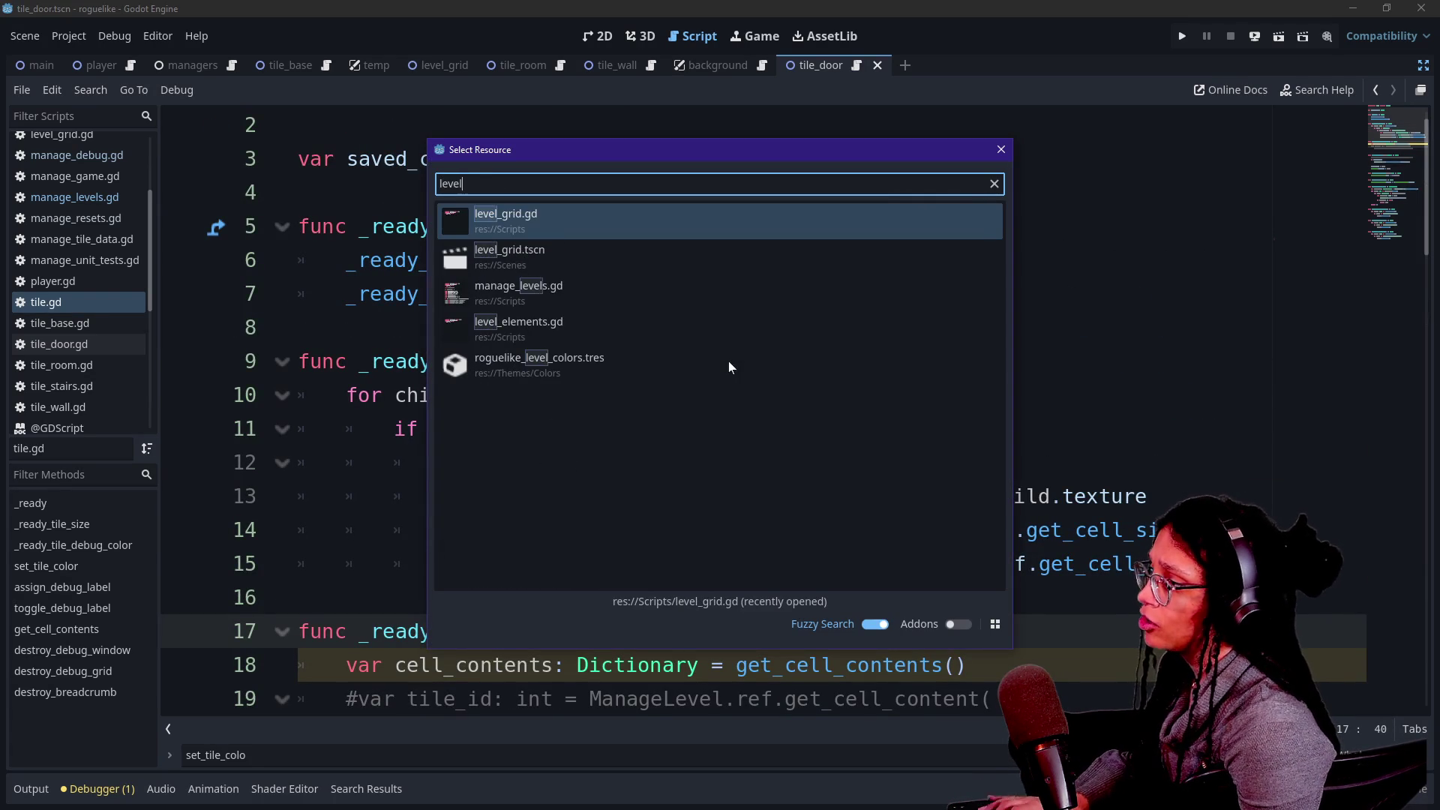
key("Down")
key("Down")
key("Return")
left_click(529, 395)
scroll(529, 395, "down", 1)
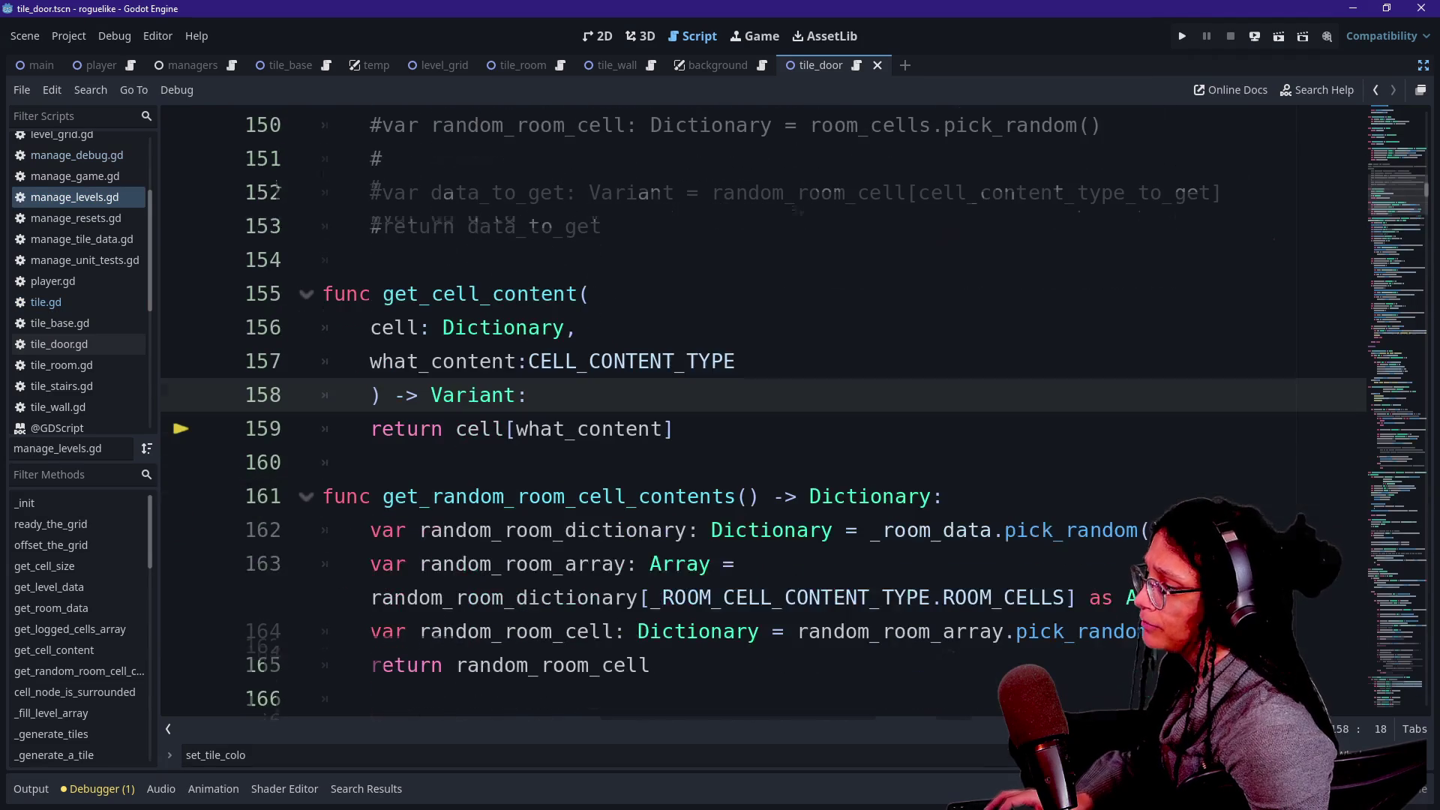
scroll(763, 412, "down", 4)
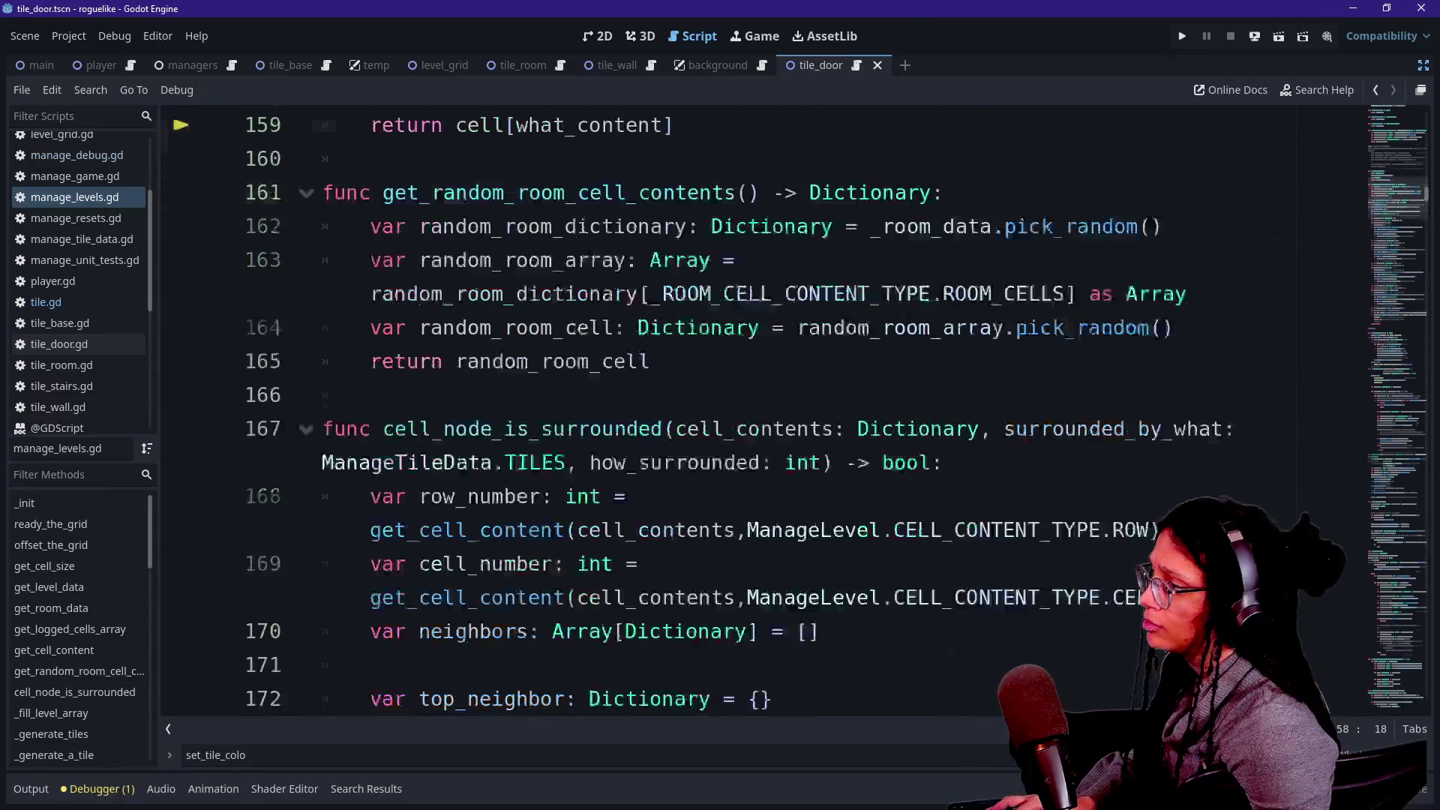
scroll(763, 413, "up", 4)
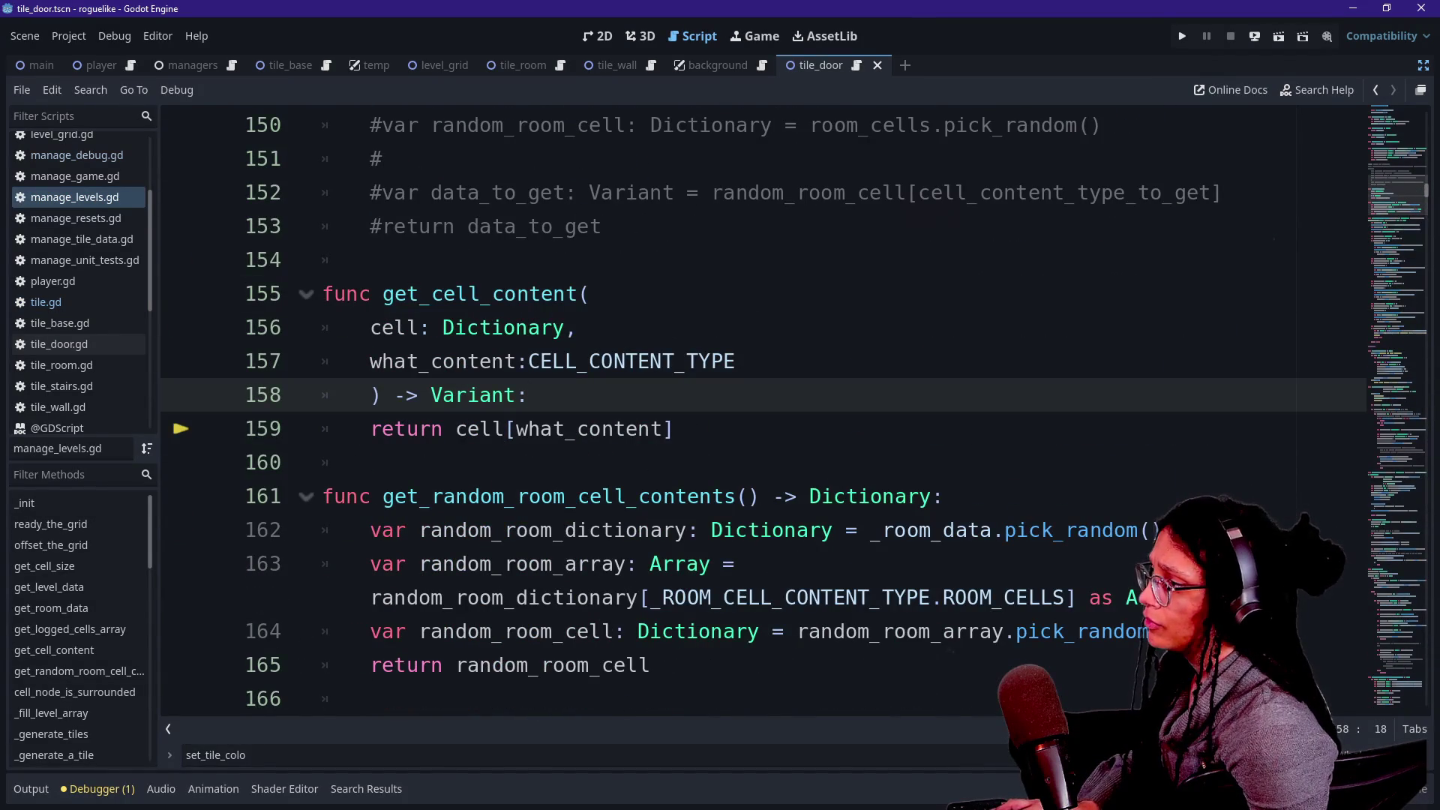
Search the script for 'color' to reach the door code at line 505.
key("ctrl+f")
type("color")
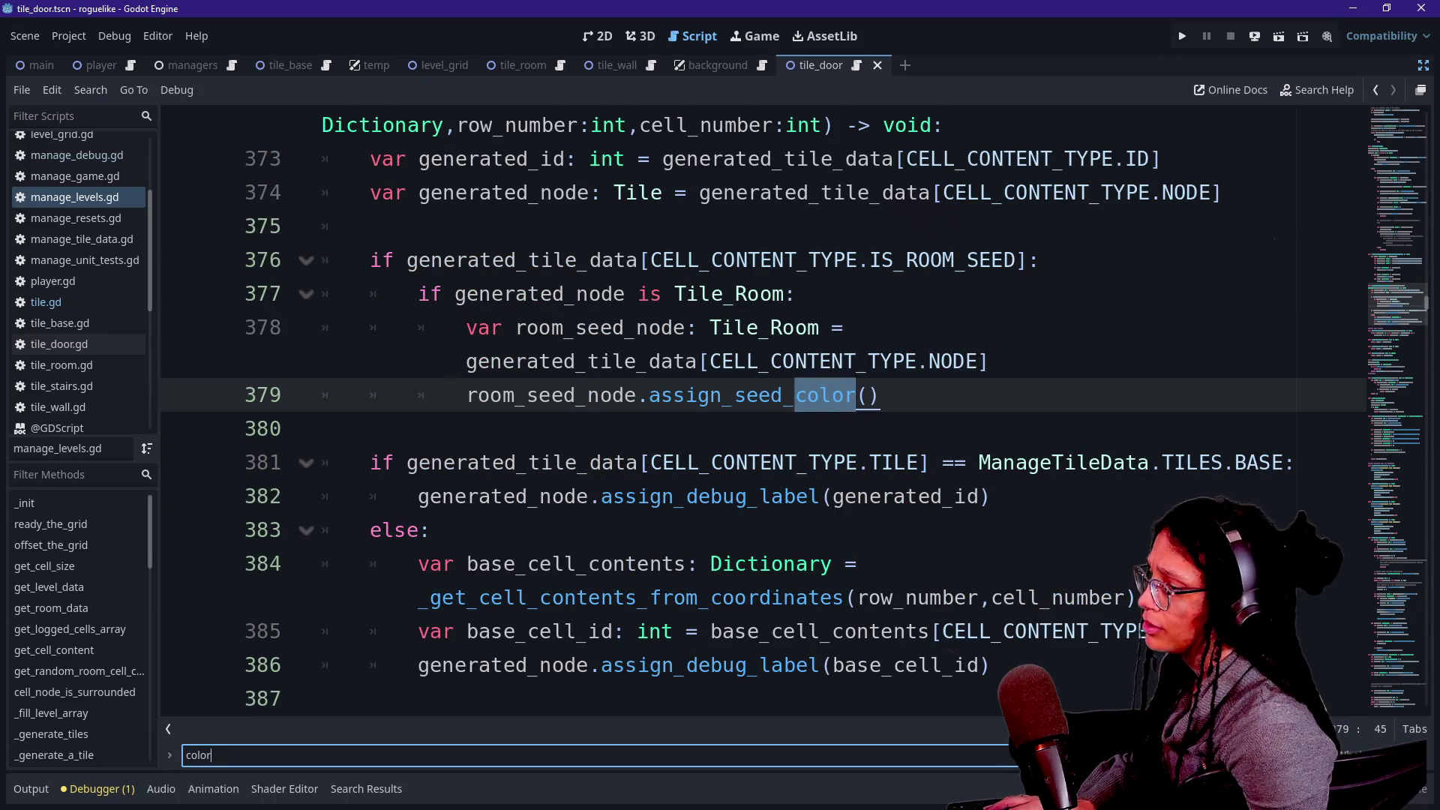
key("Return")
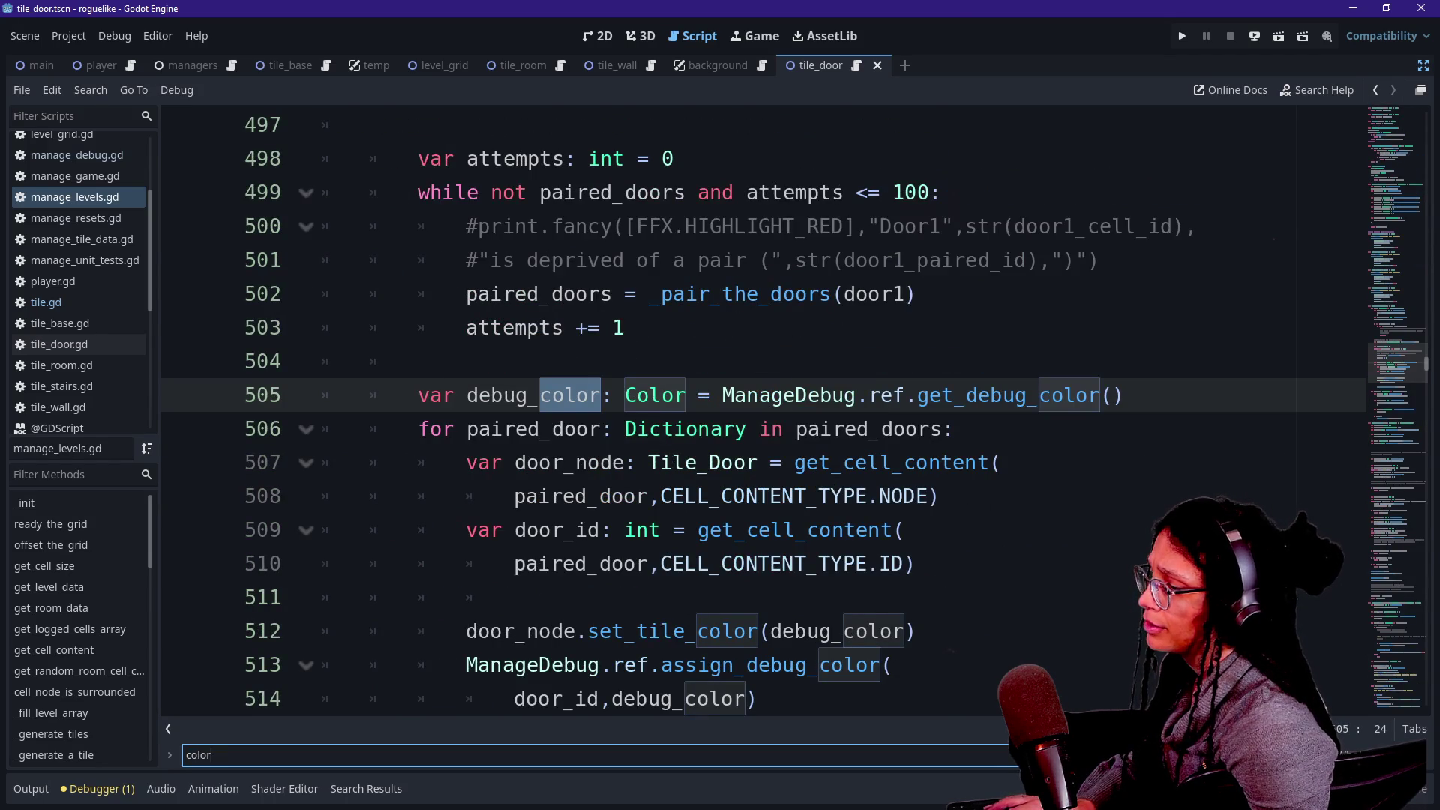
key("Return")
key("Return")
key("Return")
Inspect the door_id declaration and the set_tile_color and assign_debug_color calls on lines 509–513.
key("shift+Down")
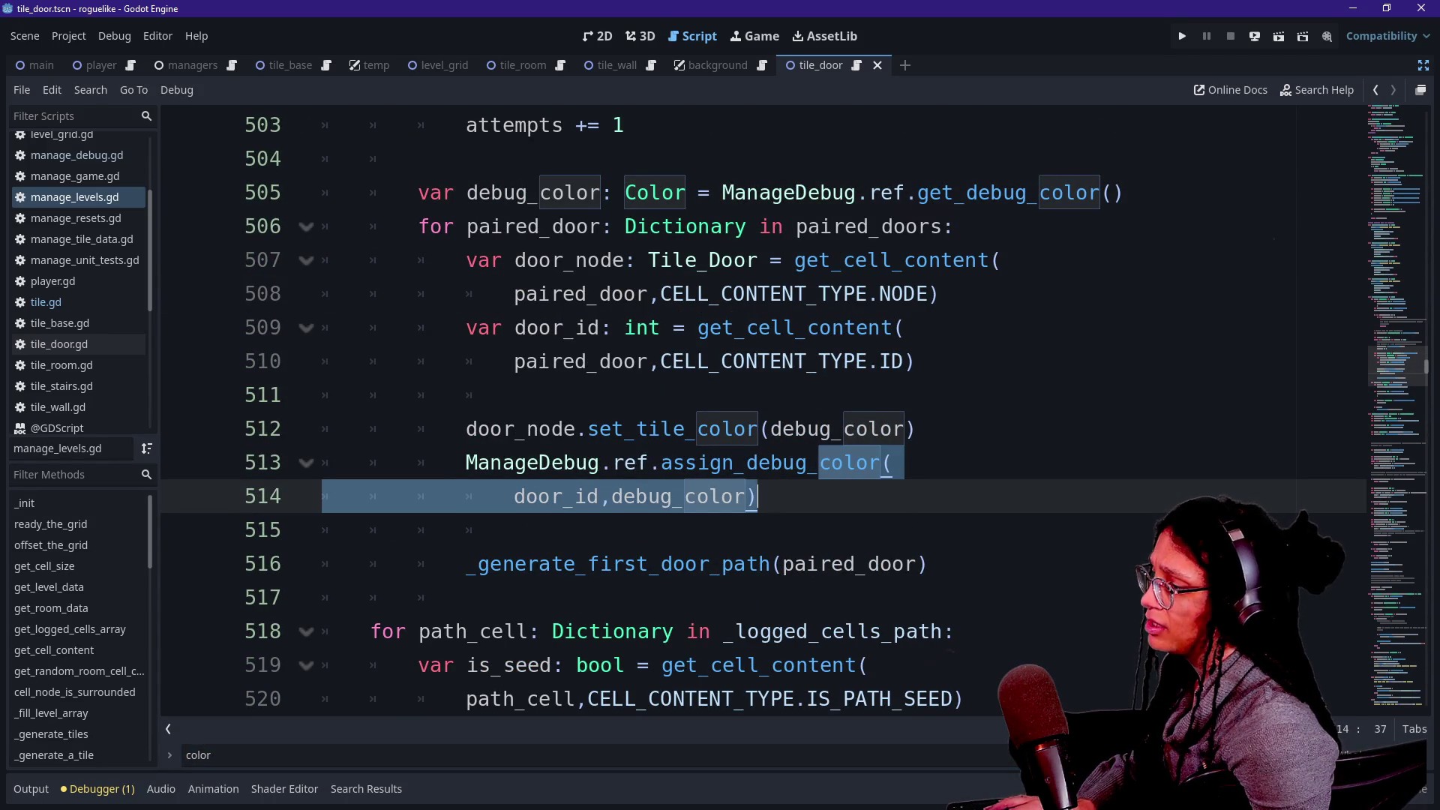
key("Home")
key("shift+Right")
key("shift+Right")
key("shift+Right")
key("Up")
key("Up")
key("Up")
key("Left")
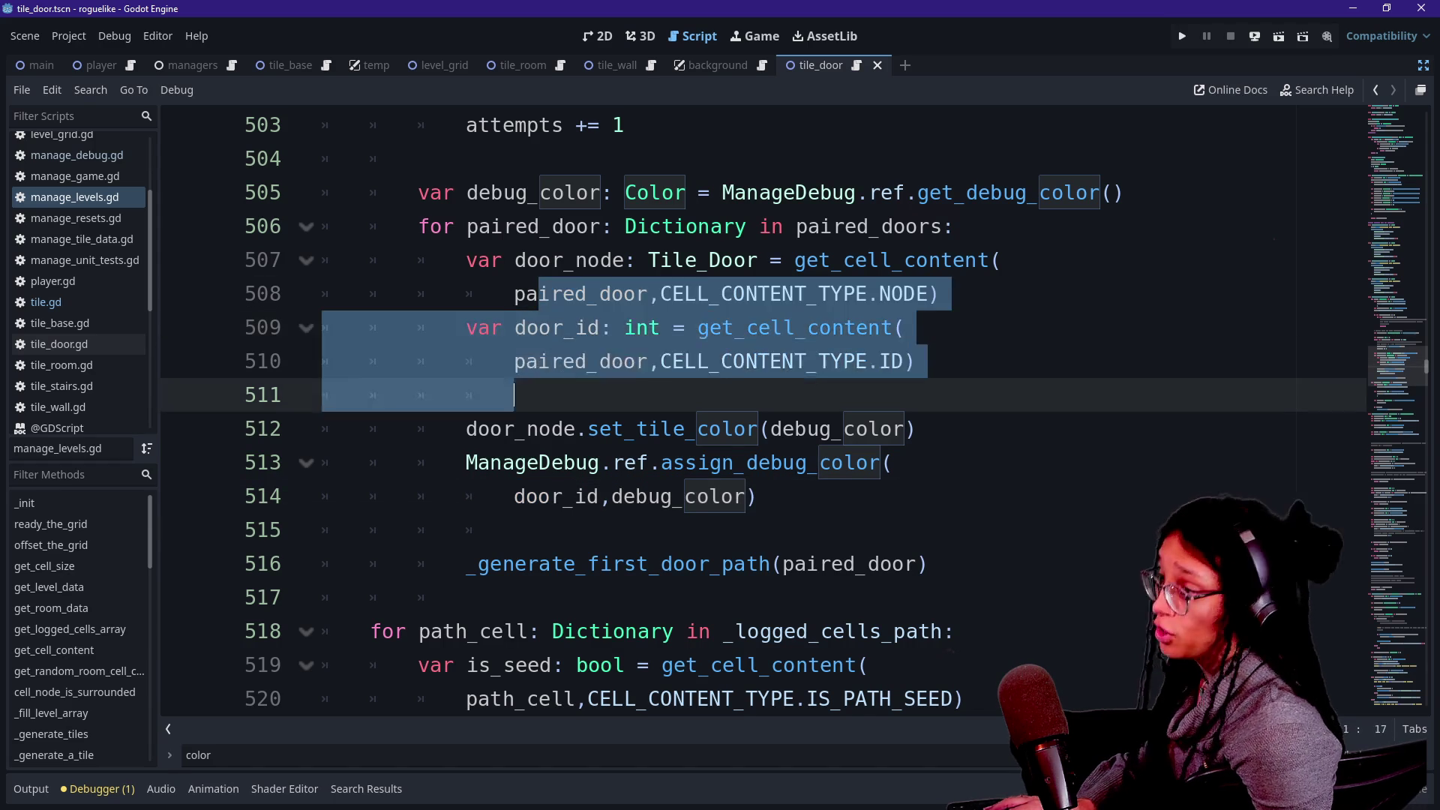
key("Down")
key("Down")
left_click(514, 529)
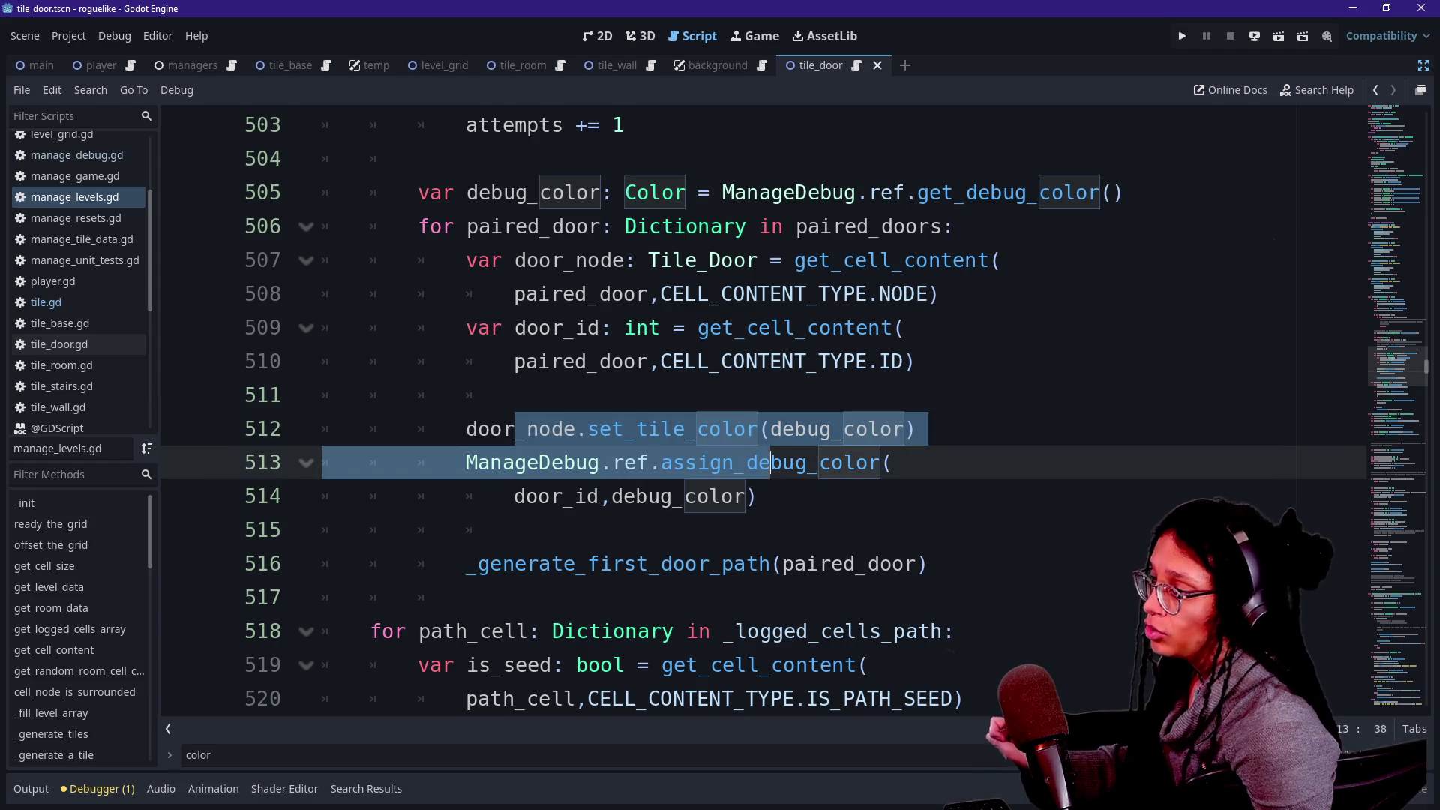
left_click(915, 429)
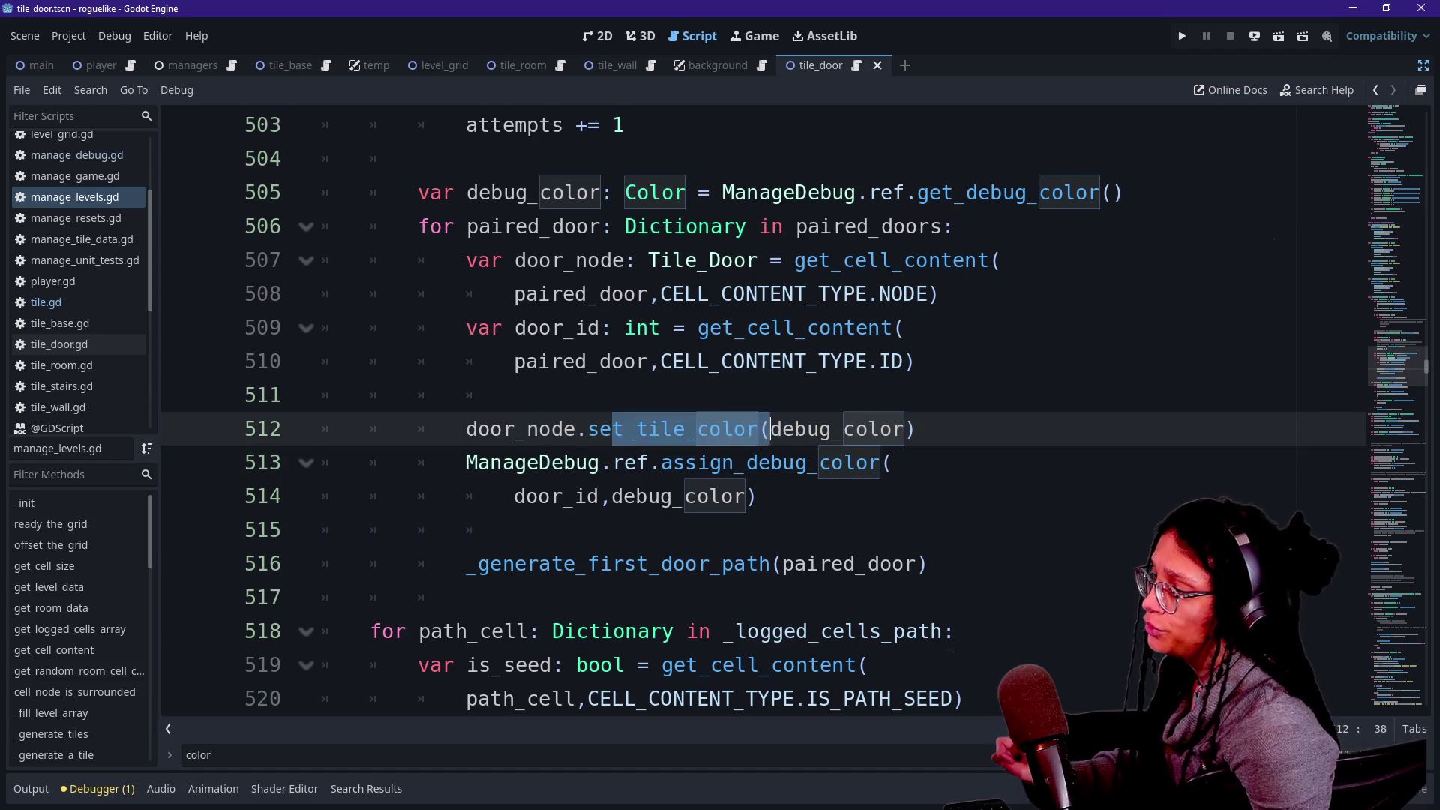
left_click(775, 428)
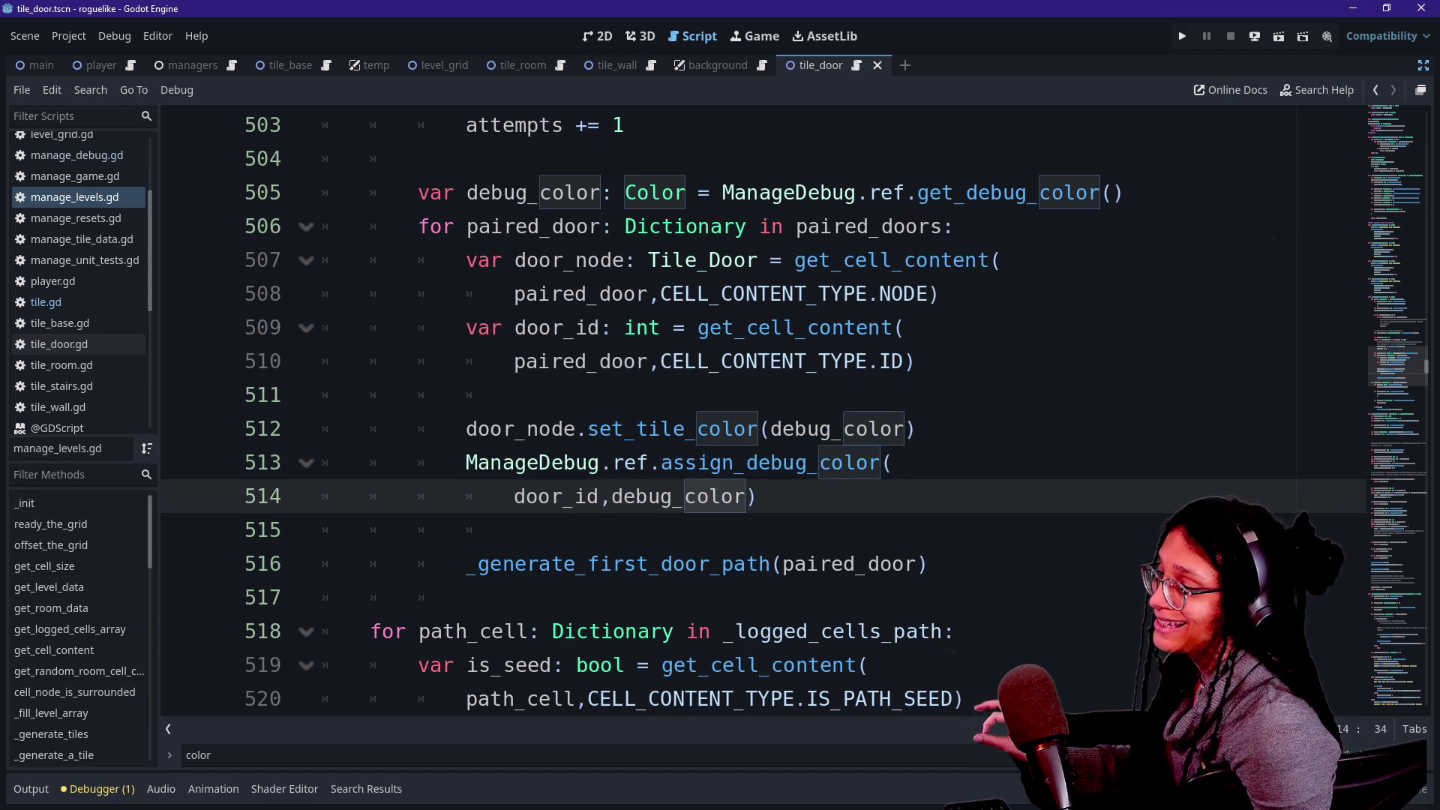
left_click(856, 462)
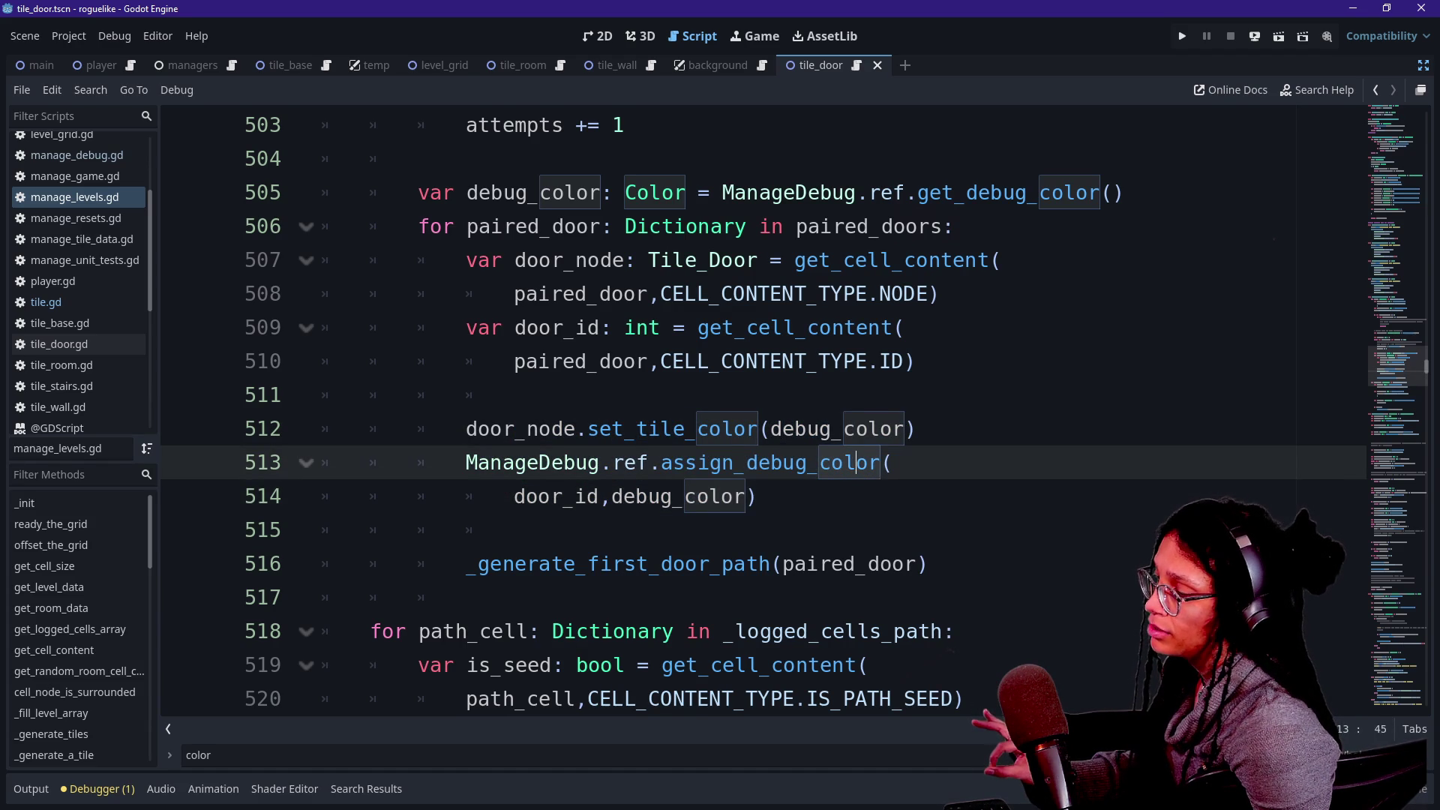
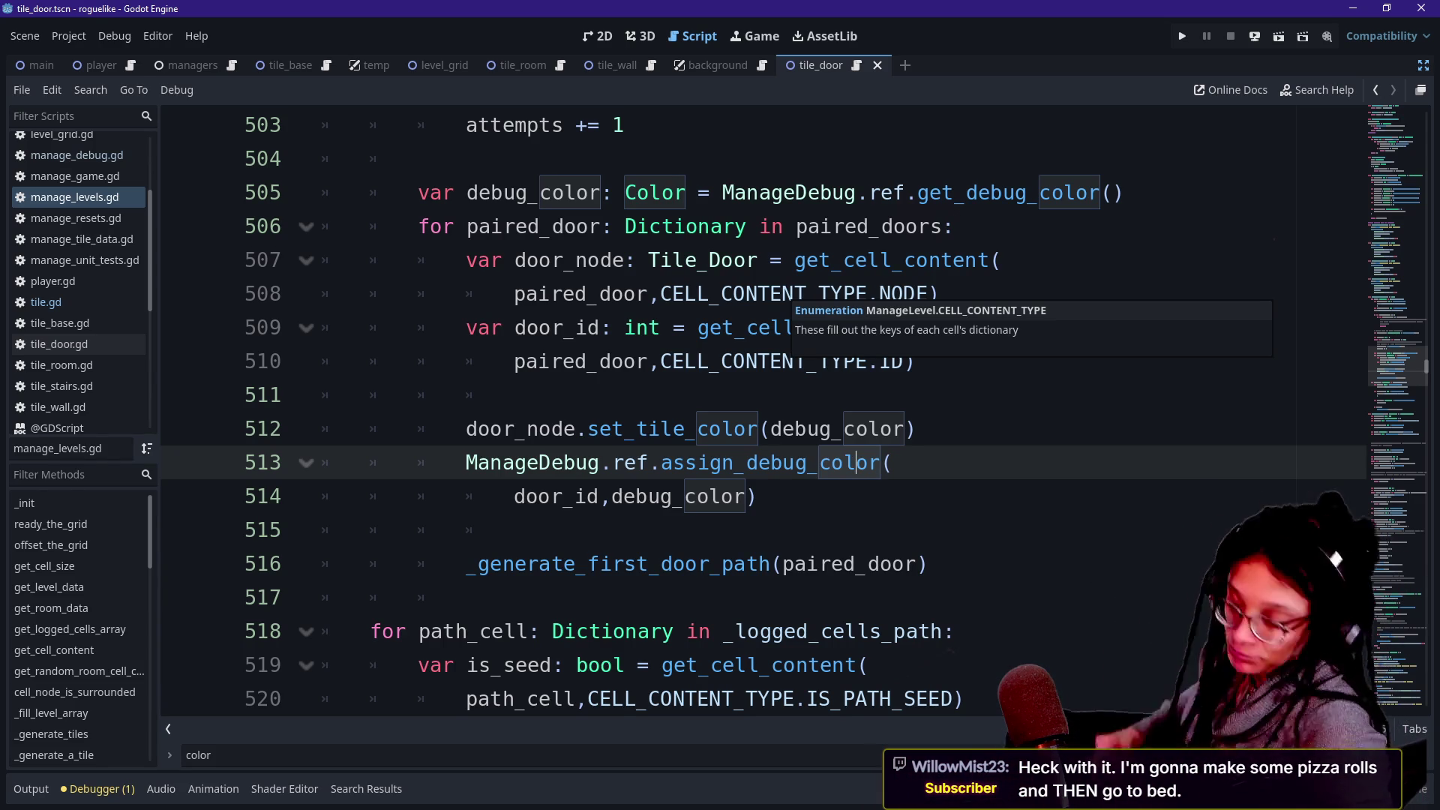
Review the door loop's assign_debug_color and set_tile_color calls on lines 507–515 of manage_levels.gd.
left_click(622, 261)
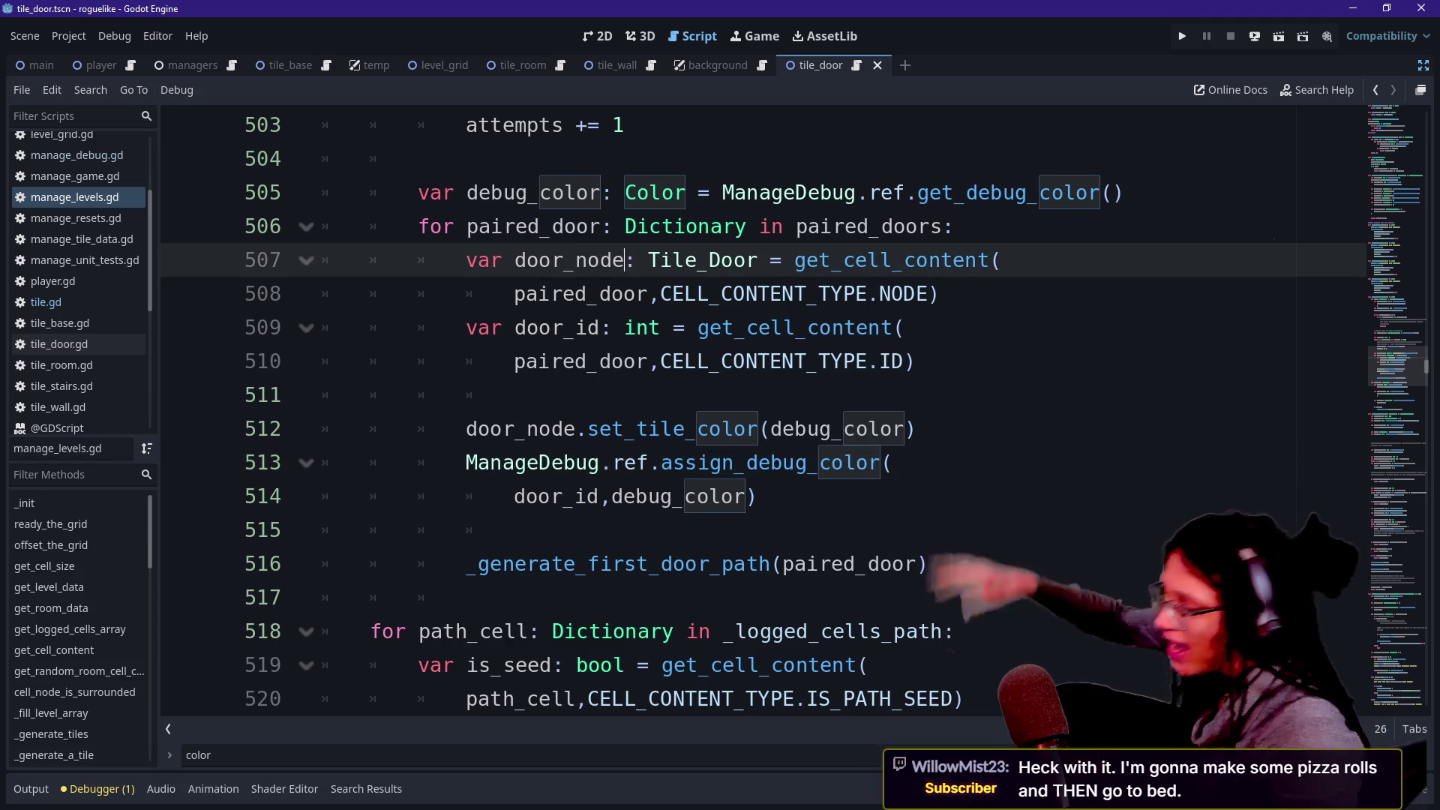
left_click(759, 497)
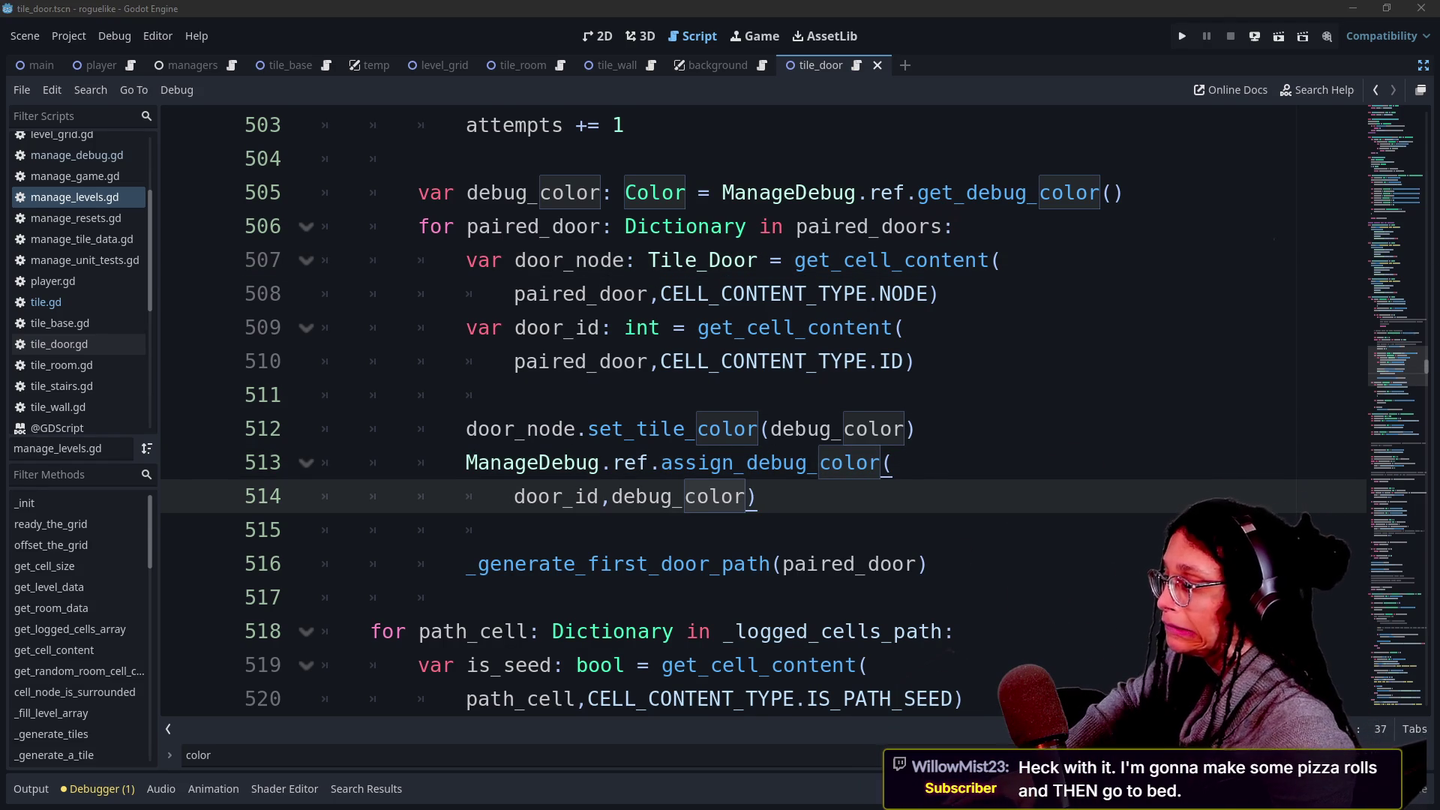
left_click(892, 463)
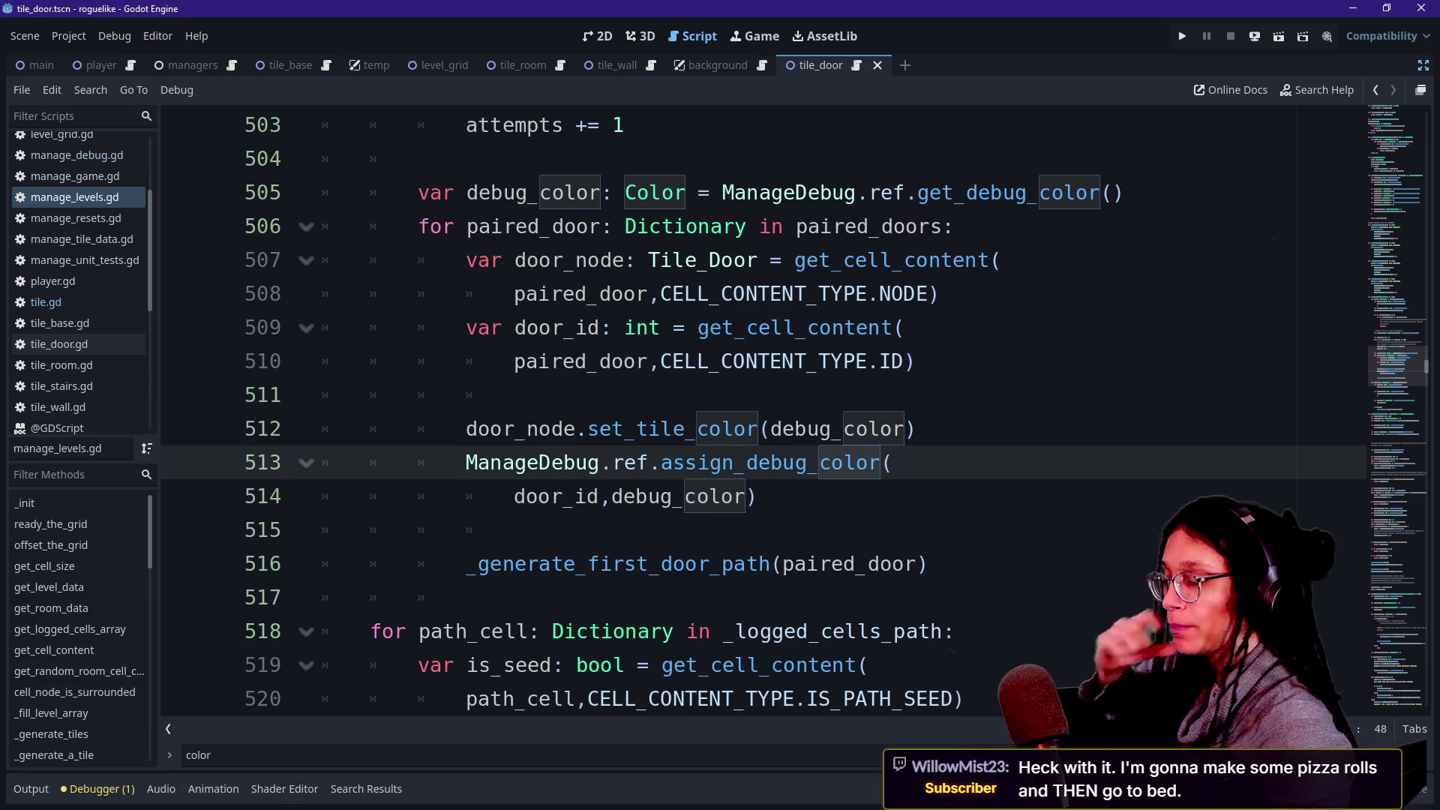
left_click(844, 429)
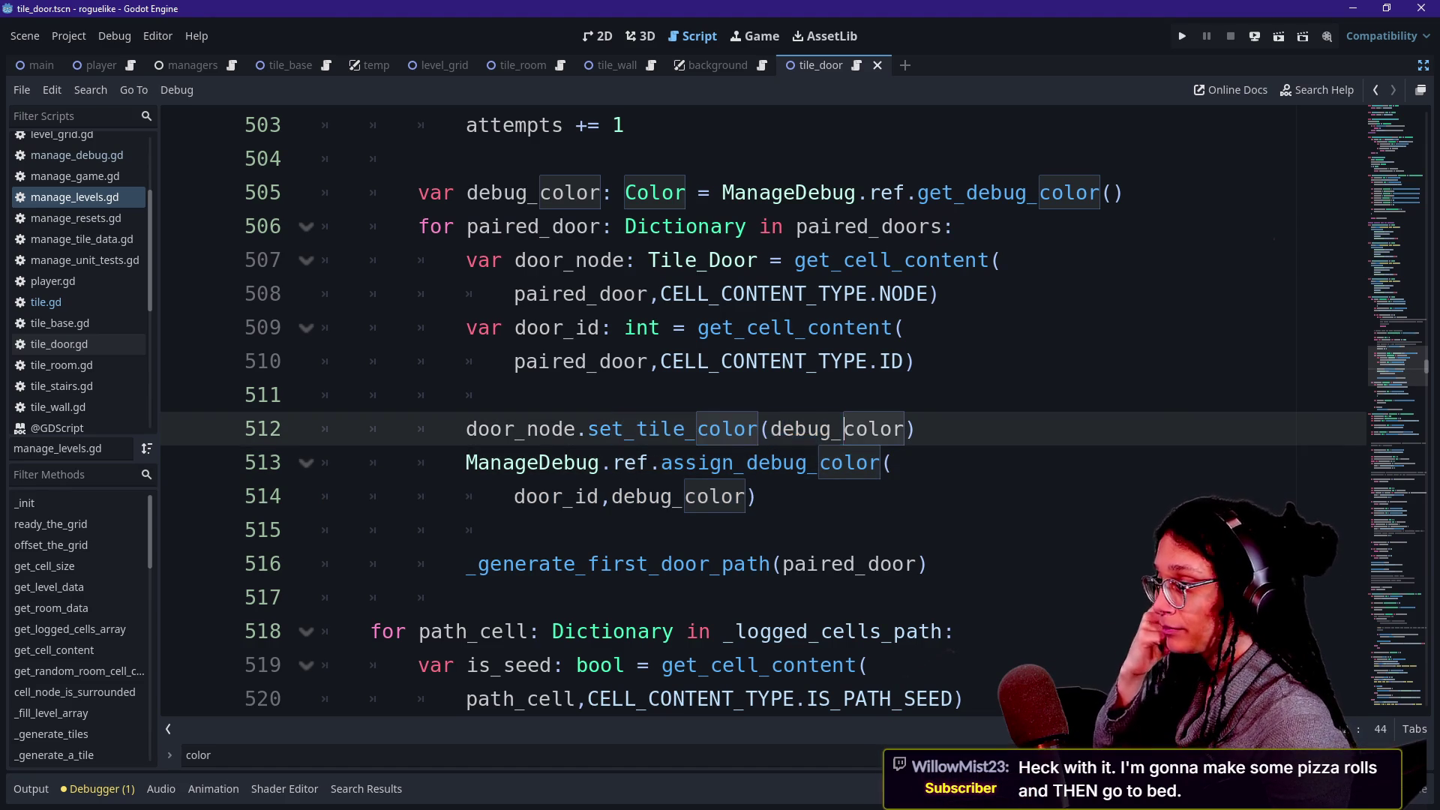
double_click(750, 463)
left_click(514, 531)
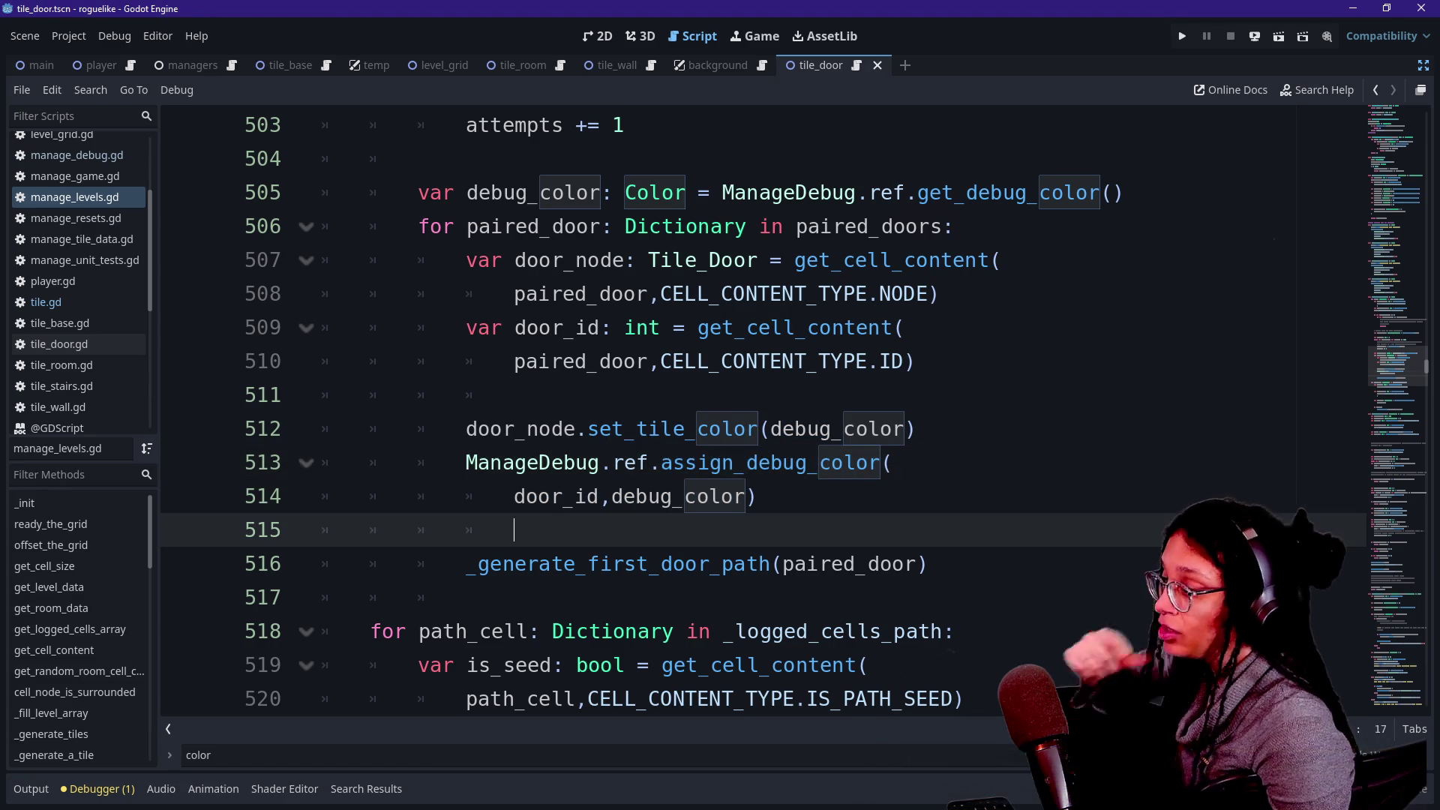
left_click(757, 496)
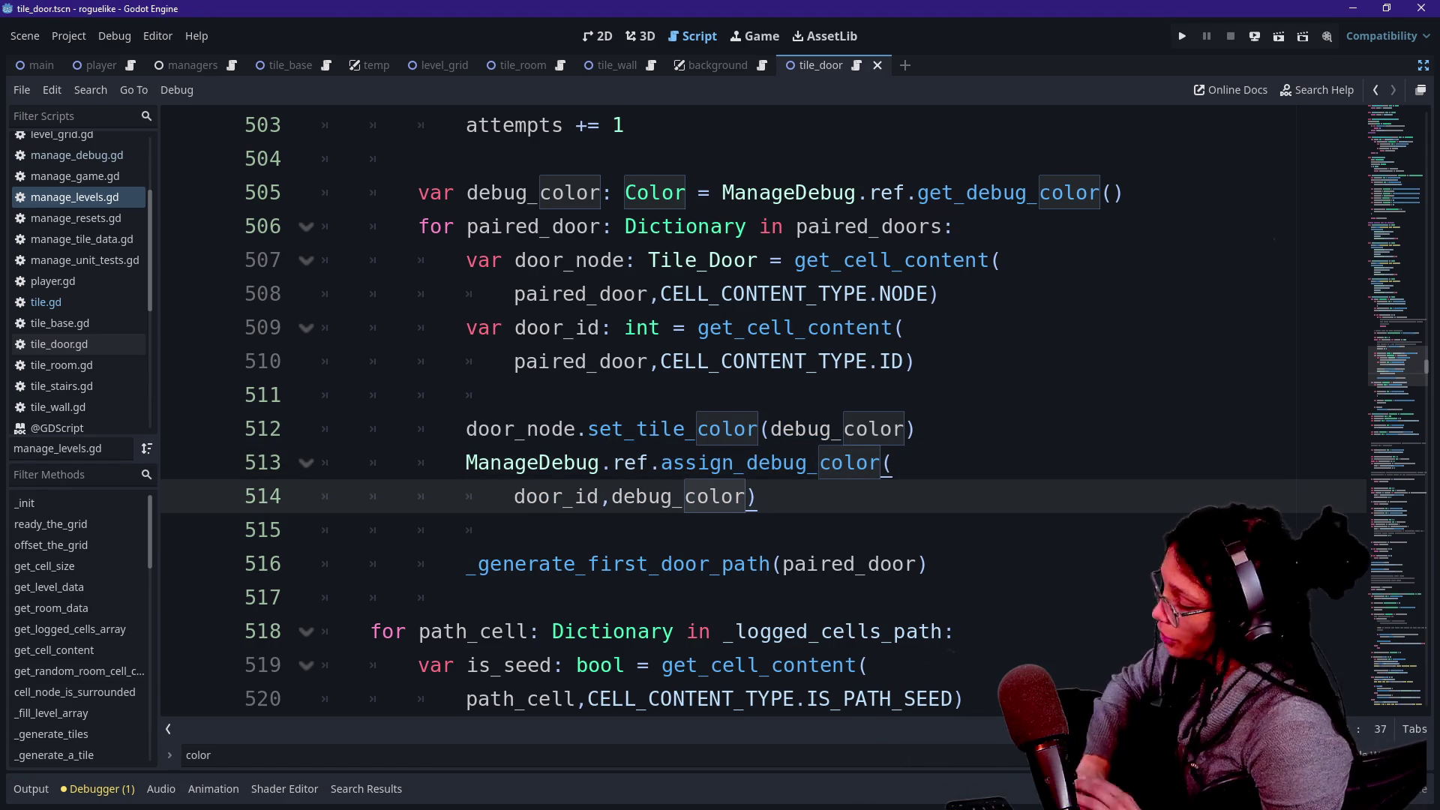
Open tile.gd through Quick Open by searching 'tile'.
key("alt+shift+o")
type("tile")
key("Return")
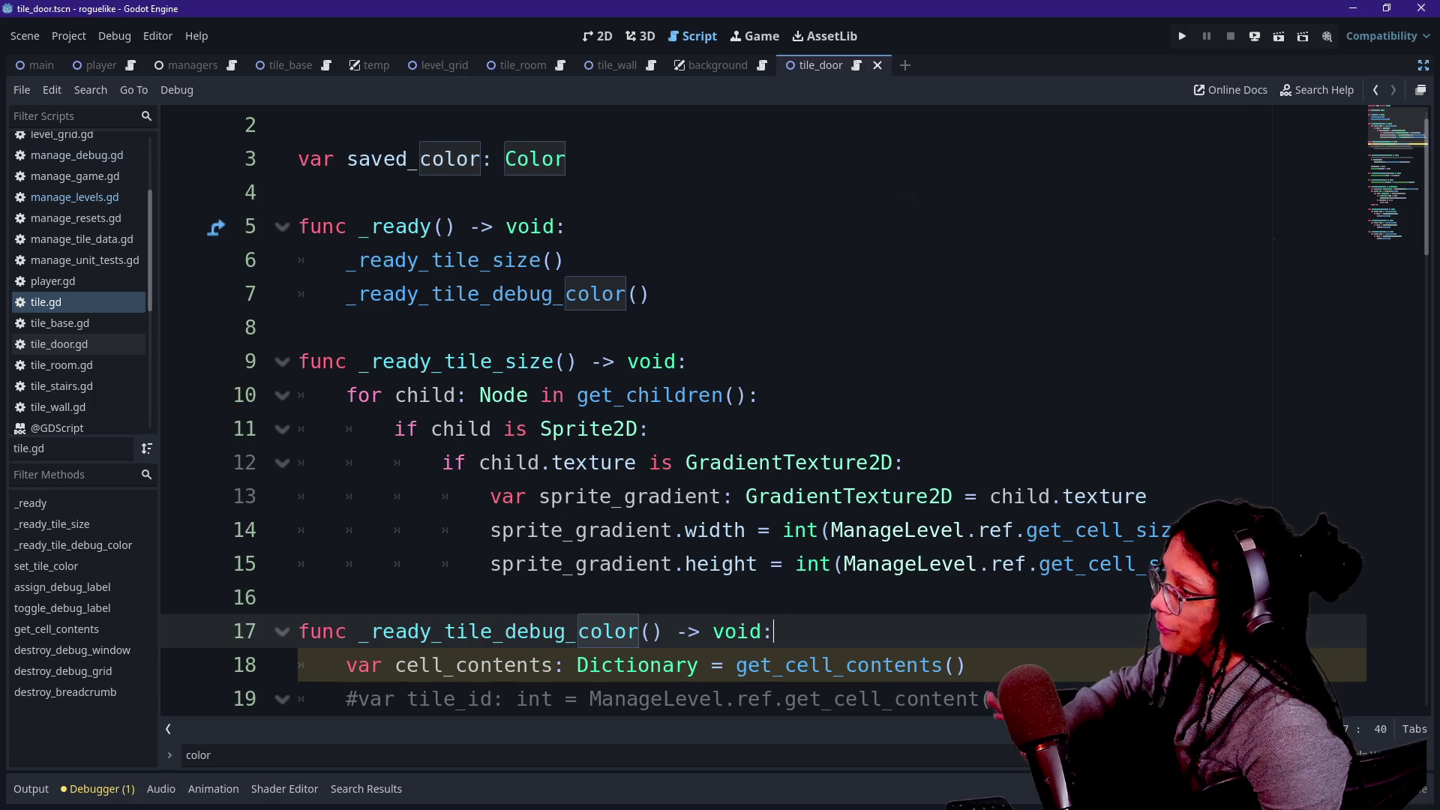
Delete the whole _ready_tile_debug_color function block from tile.gd.
right_click(555, 326)
left_click(604, 323)
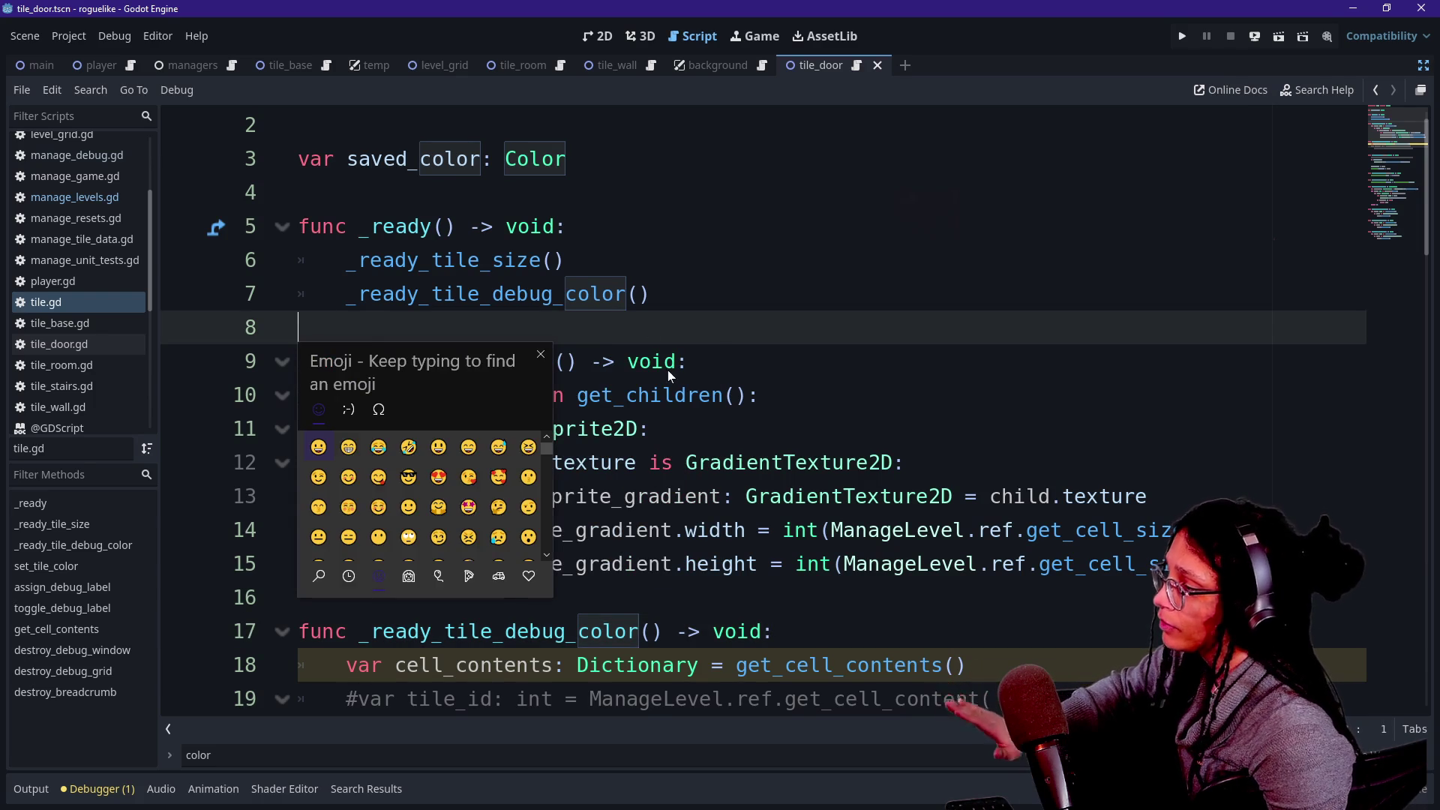
key("Escape")
scroll(600, 462, "down", 1)
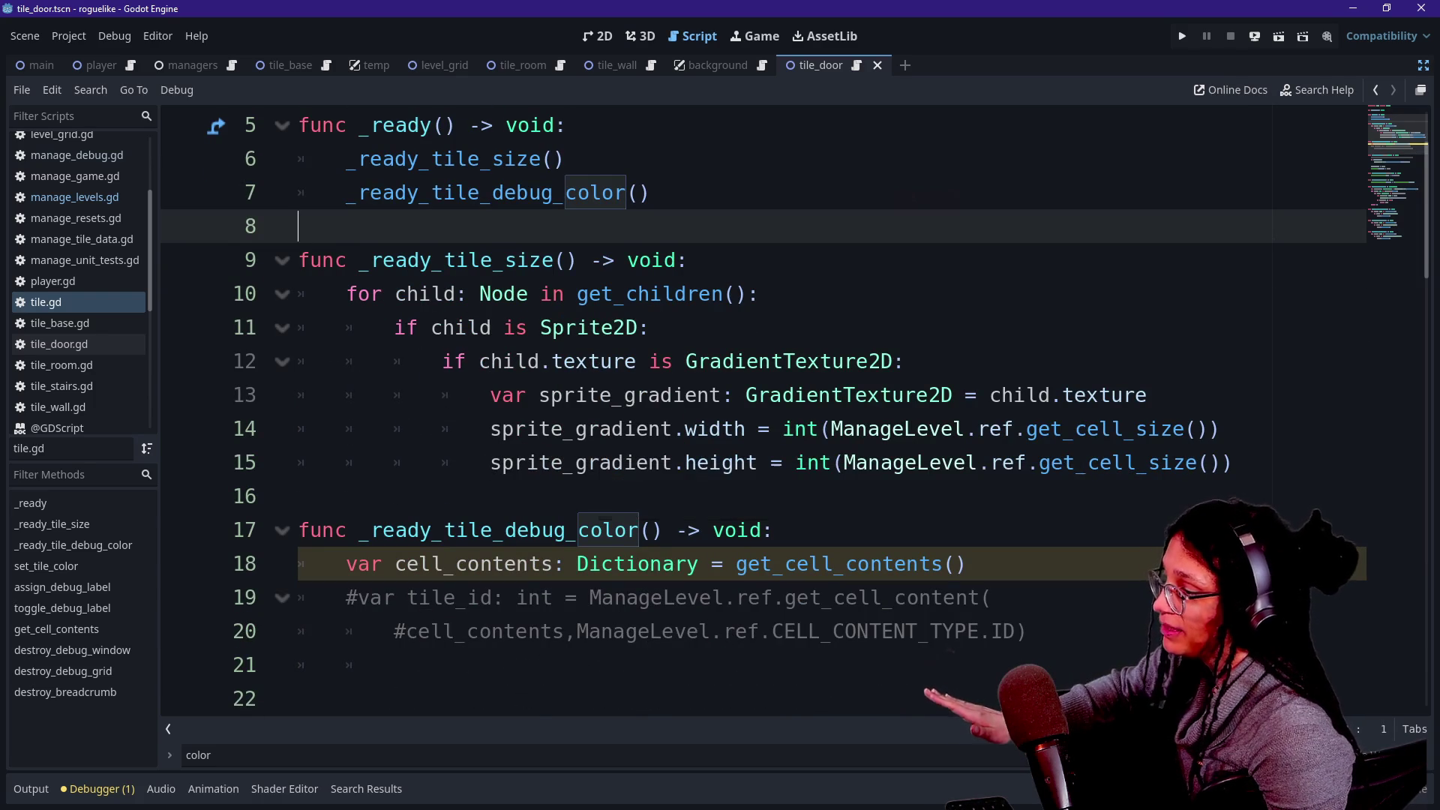
left_click_drag(782, 597, 1028, 630)
left_click_drag(859, 563, 895, 597)
left_click(1028, 631)
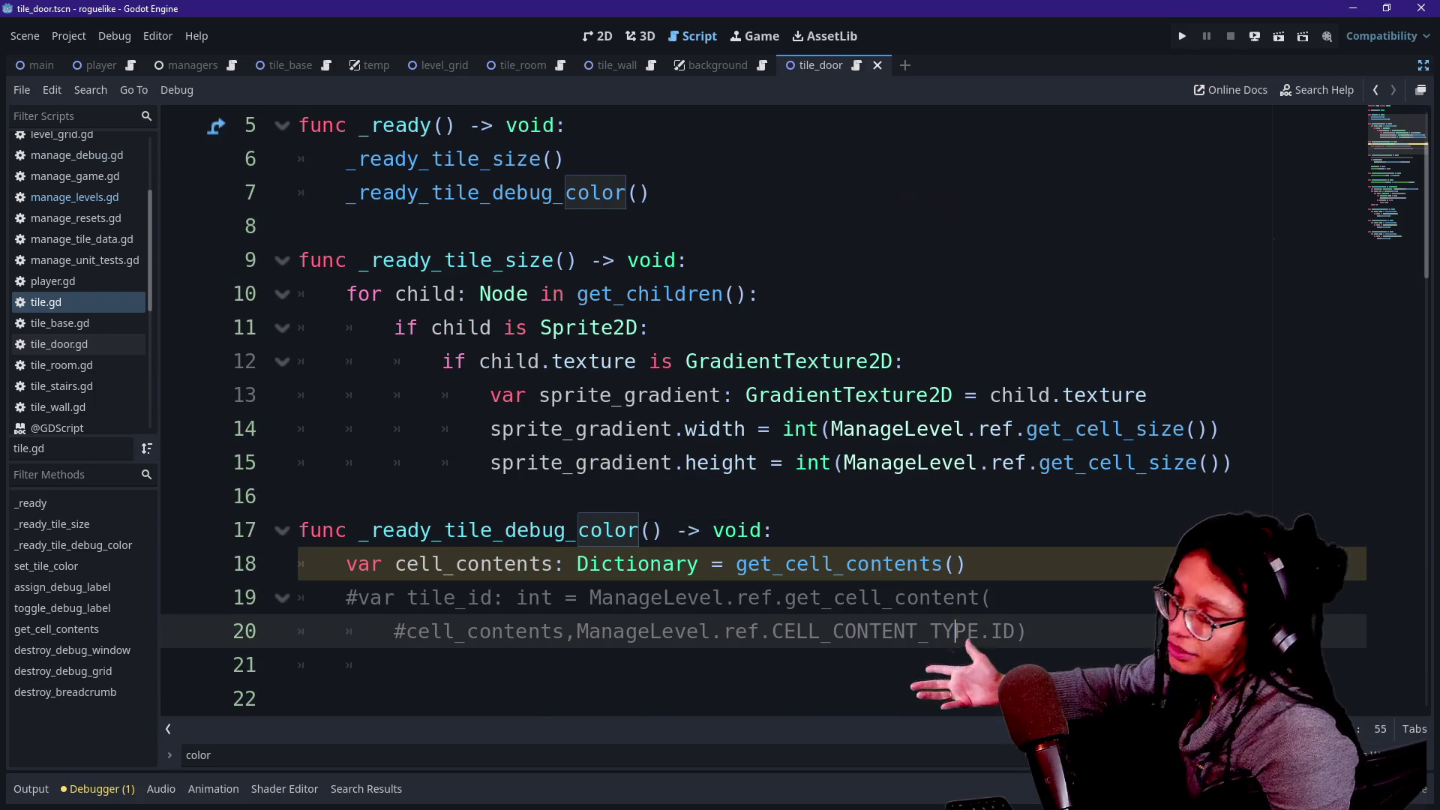
mouse_move(1027, 631)
left_mouse_down()
mouse_move(345, 563)
mouse_move(775, 529)
mouse_move(301, 496)
left_mouse_up()
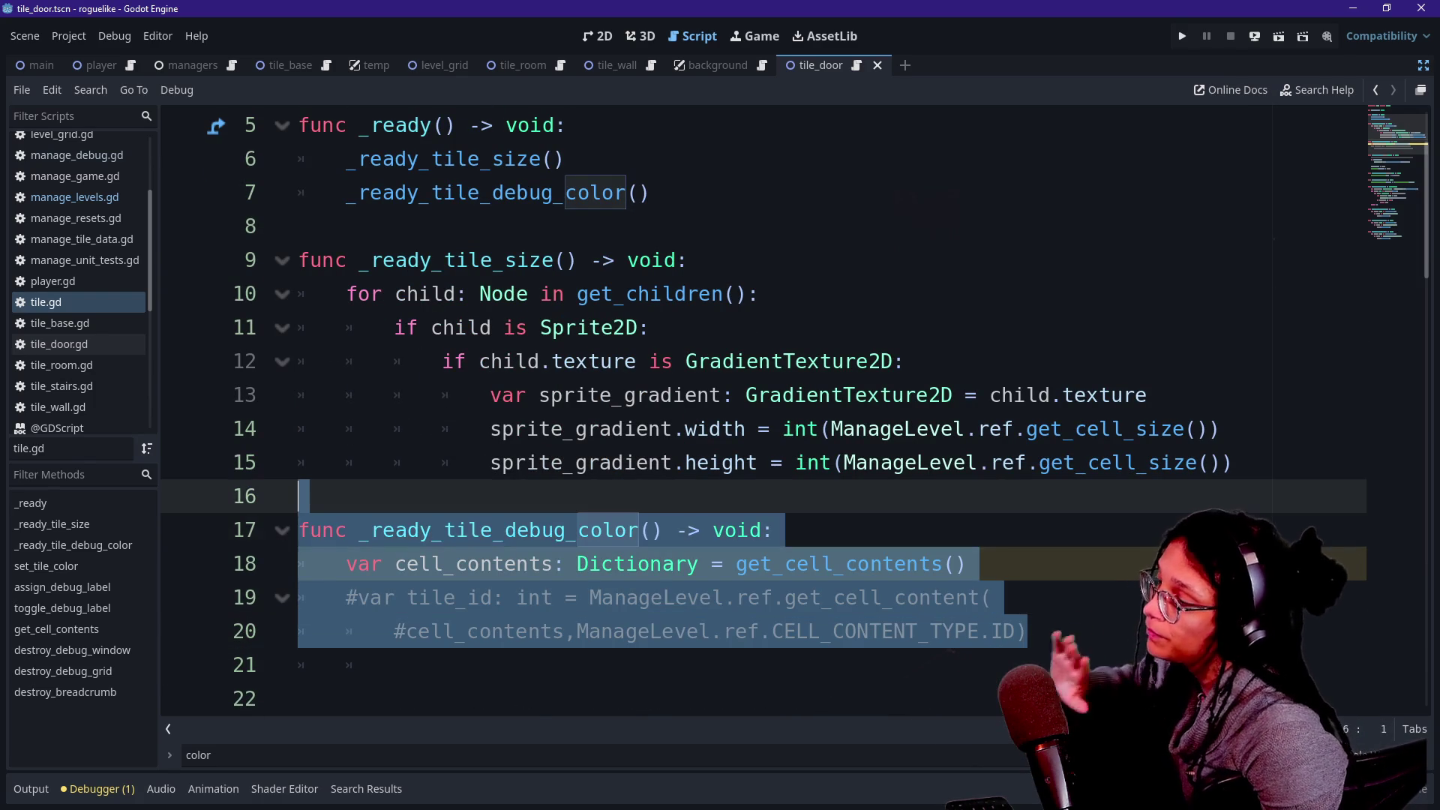
left_click(1028, 631)
left_click_drag(1028, 631, 301, 496)
key("BackSpace")
key("BackSpace")
key("BackSpace")
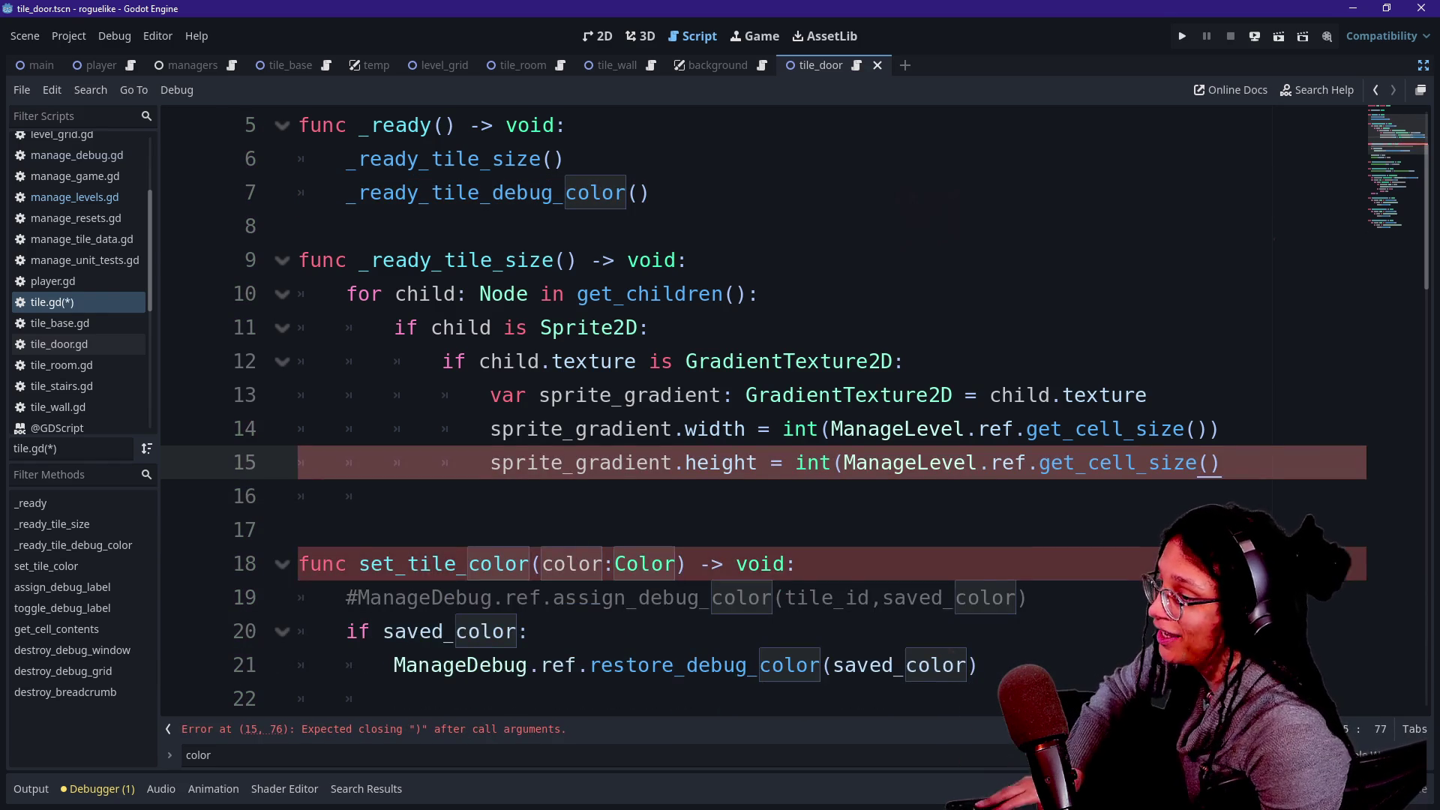
key("ctrl+z")
key("ctrl+z")
key("ctrl+z")
key("BackSpace")
key("BackSpace")
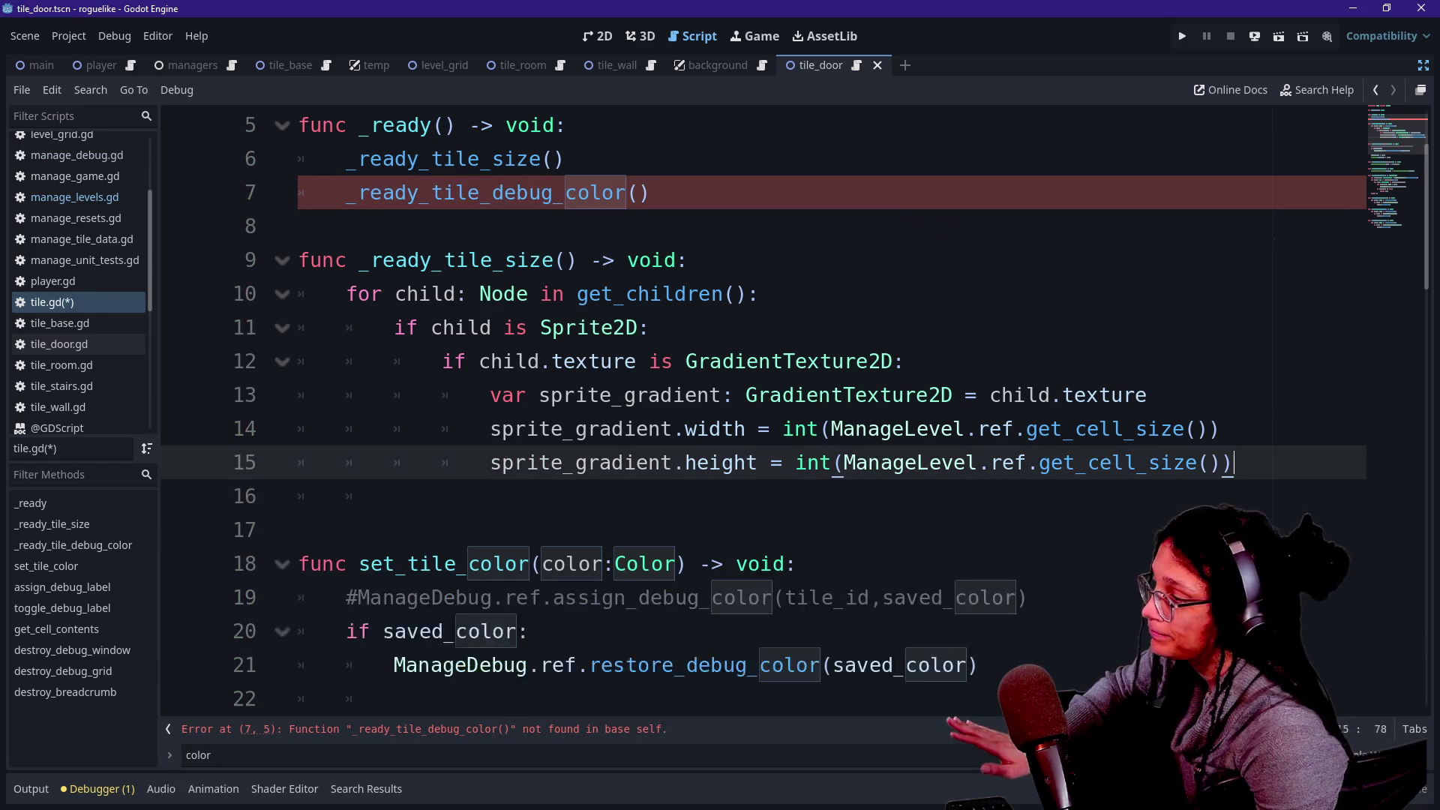
Delete the commented assign_debug_color line in set_tile_color.
left_click(610, 597)
scroll(610, 597, "down", 1)
left_click_drag(346, 496, 1029, 496)
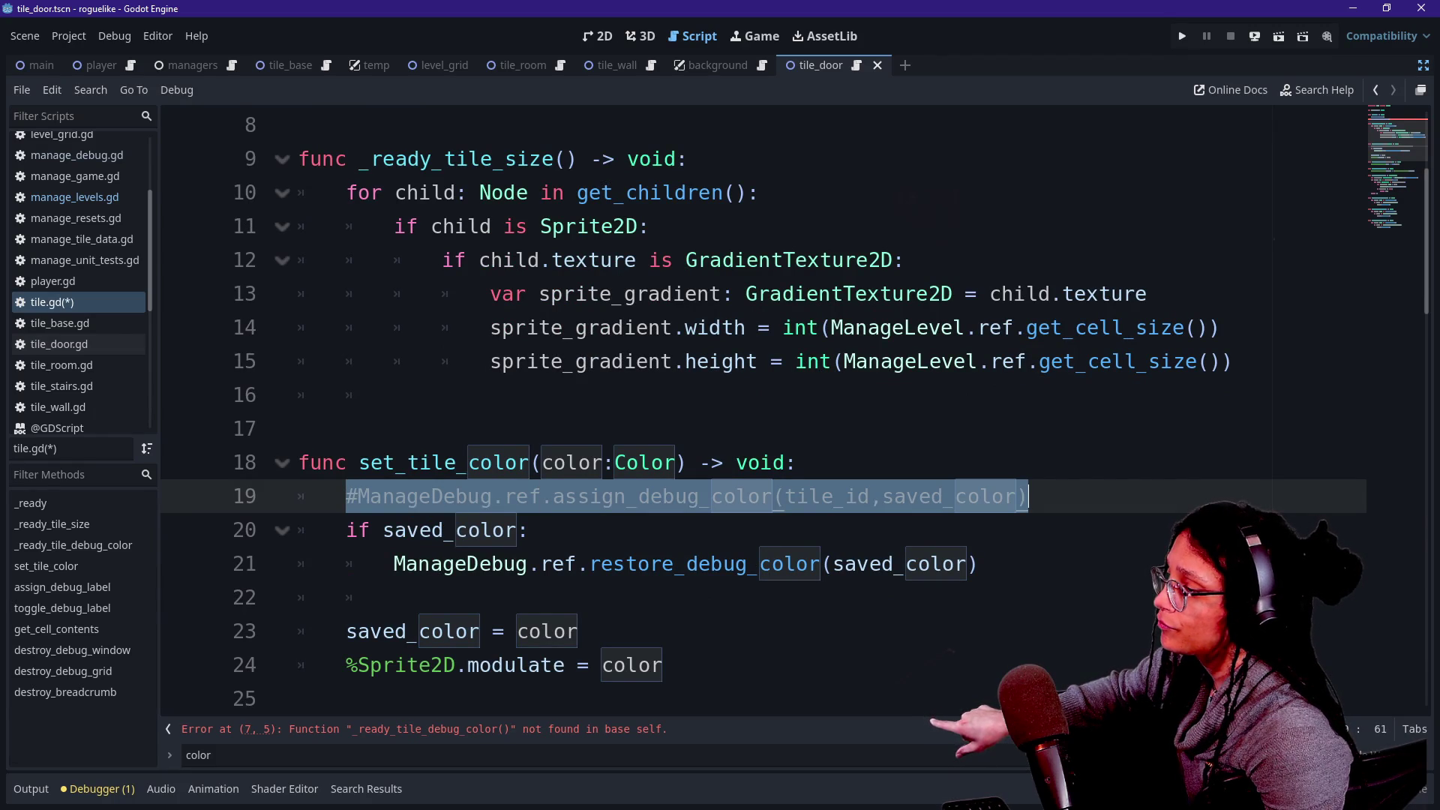
key("BackSpace")
key("BackSpace")
Remove the leftover _ready_tile_debug_color call on line 7 and the extra blank line before set_tile_color.
left_click(578, 597)
left_click_drag(531, 495, 299, 429)
left_click(685, 530)
left_click_drag(685, 529, 299, 429)
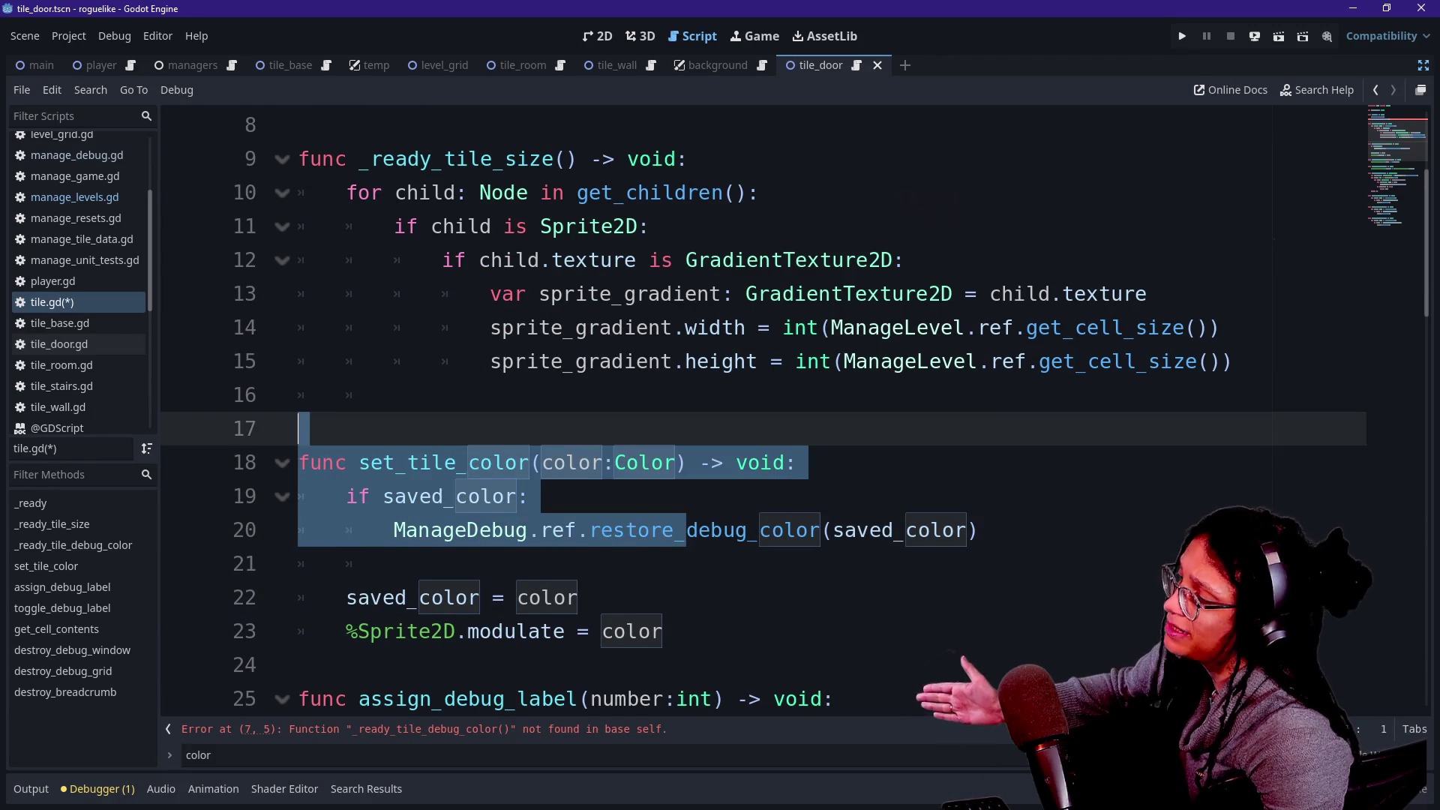
left_click(529, 496)
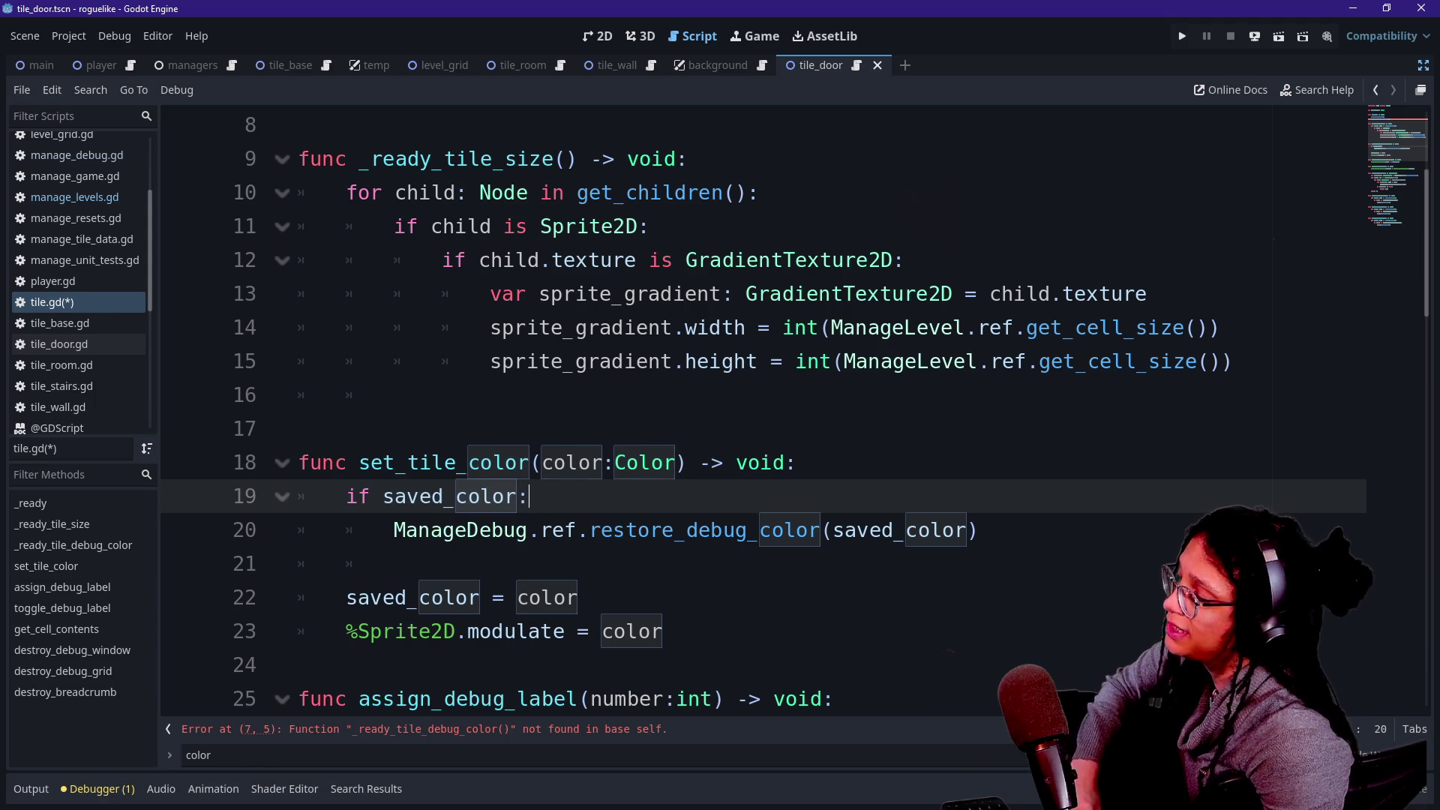
left_click_drag(530, 496, 576, 529)
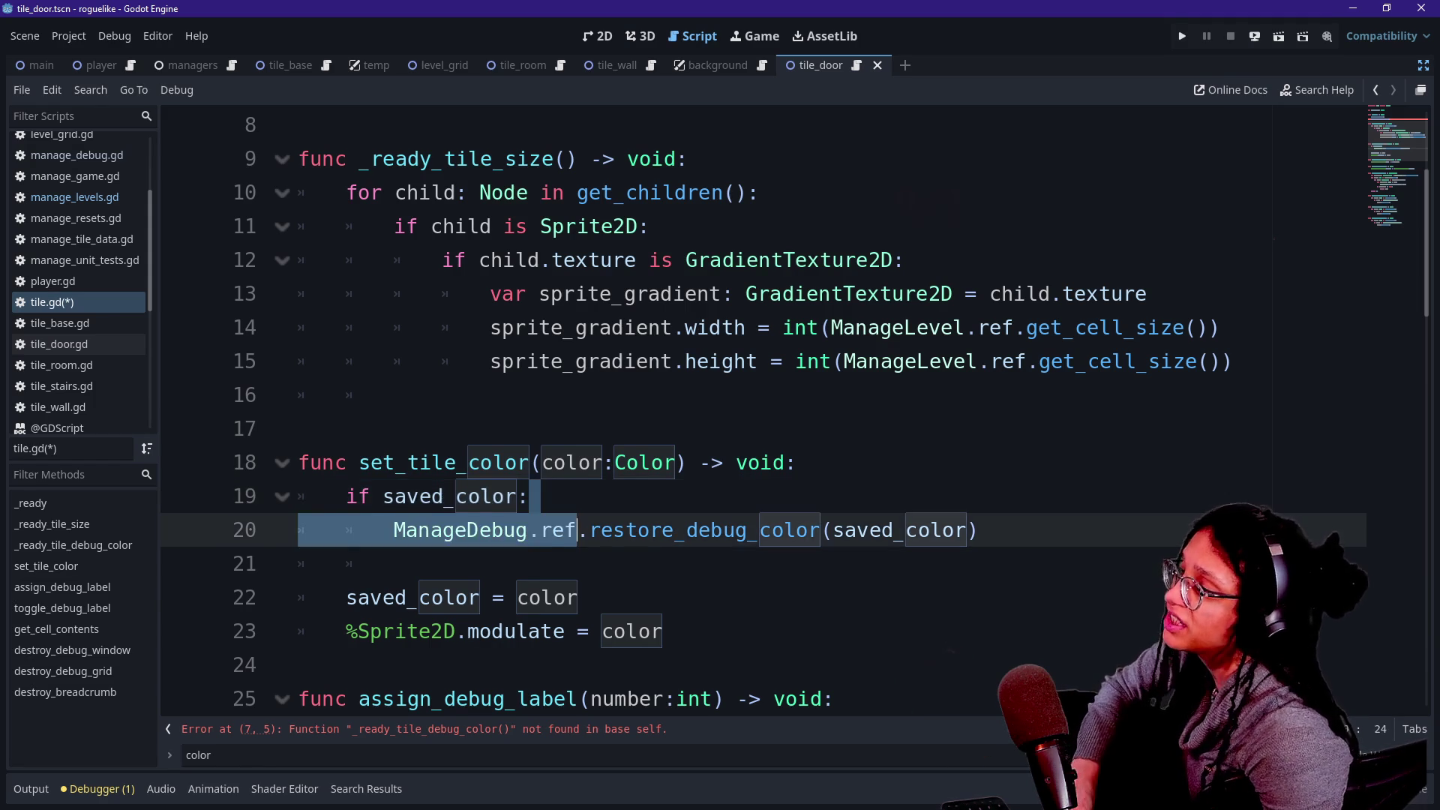
key("ctrl+z")
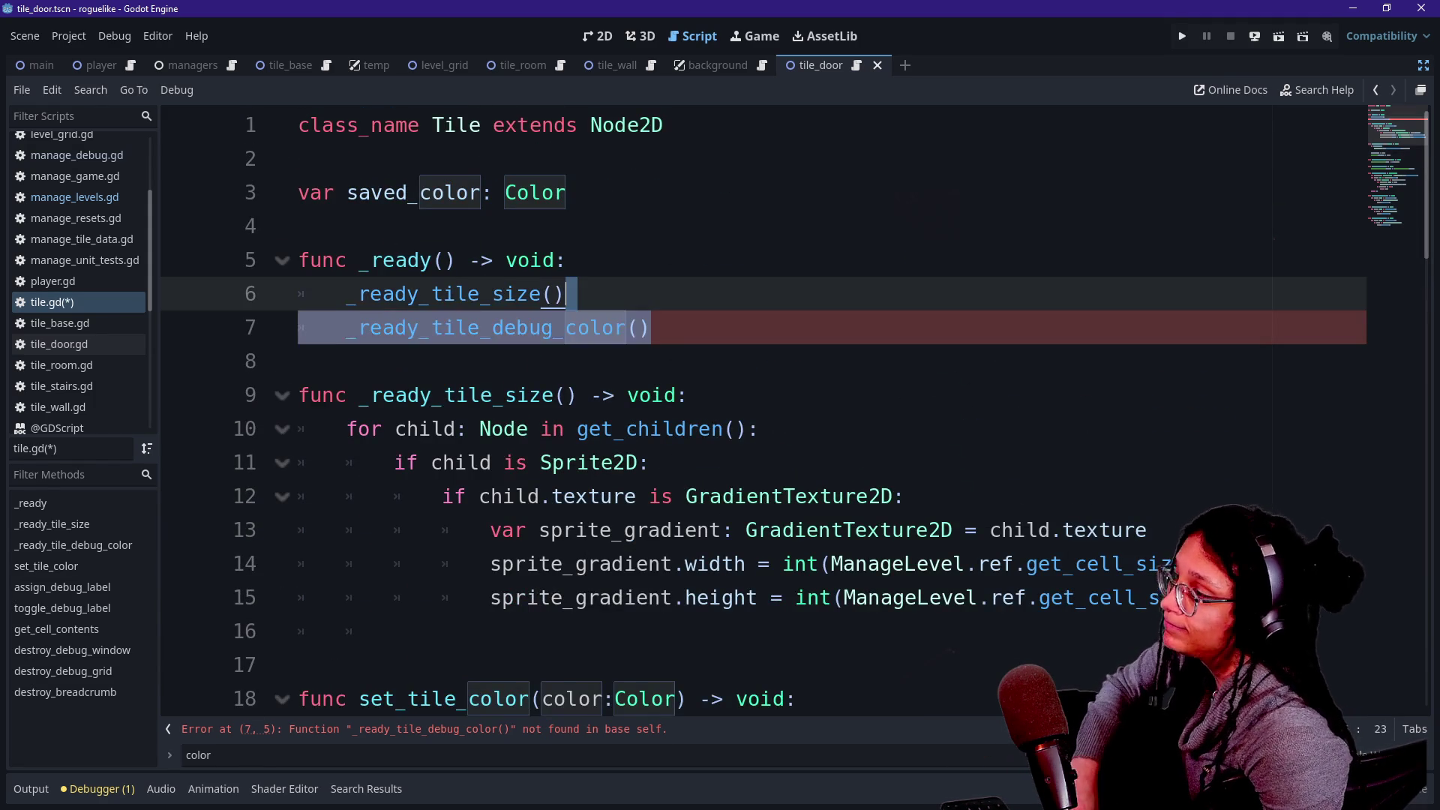
key("ctrl+z")
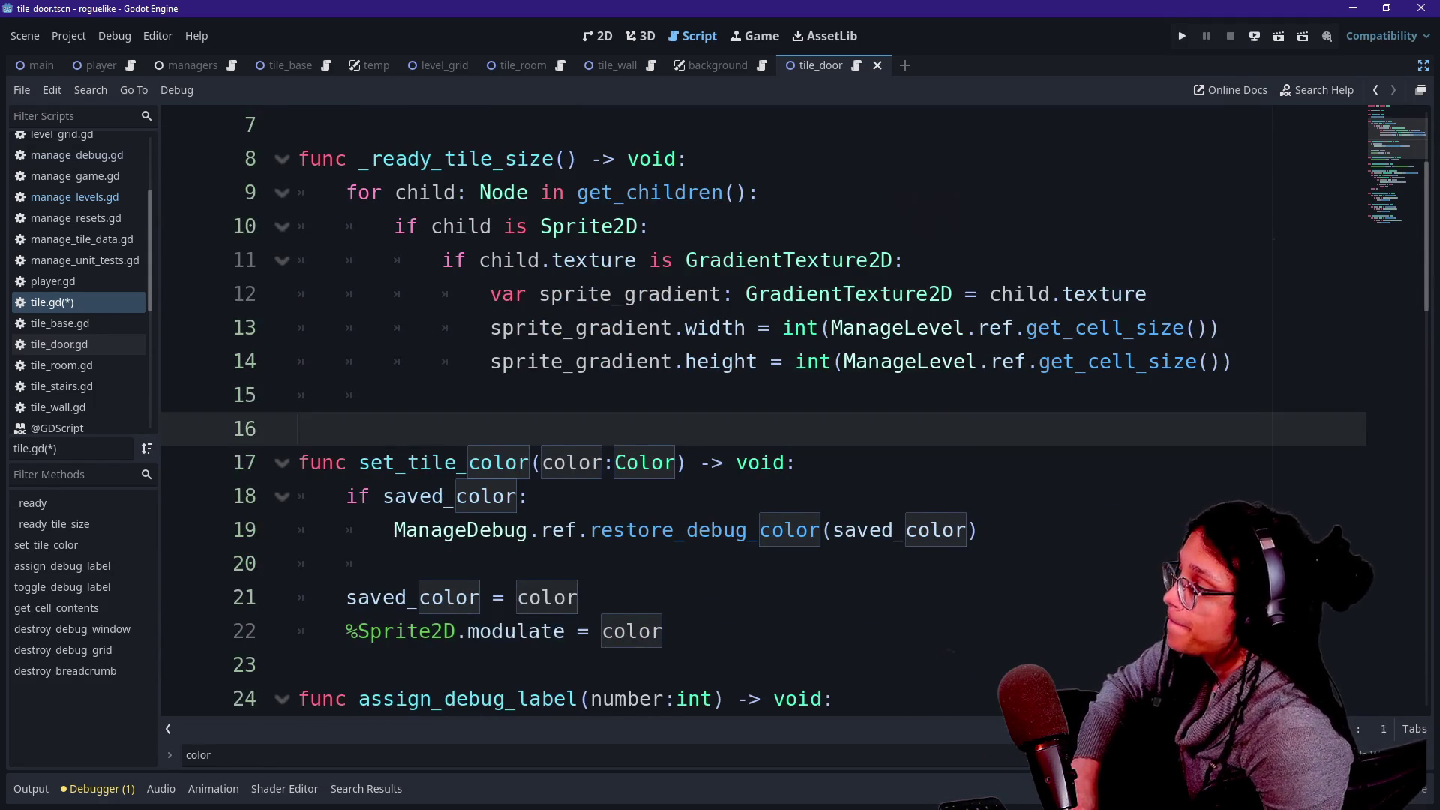
key("ctrl+z")
key("ctrl+z")
key("ctrl+z")
key("ctrl+z")
key("ctrl+z")
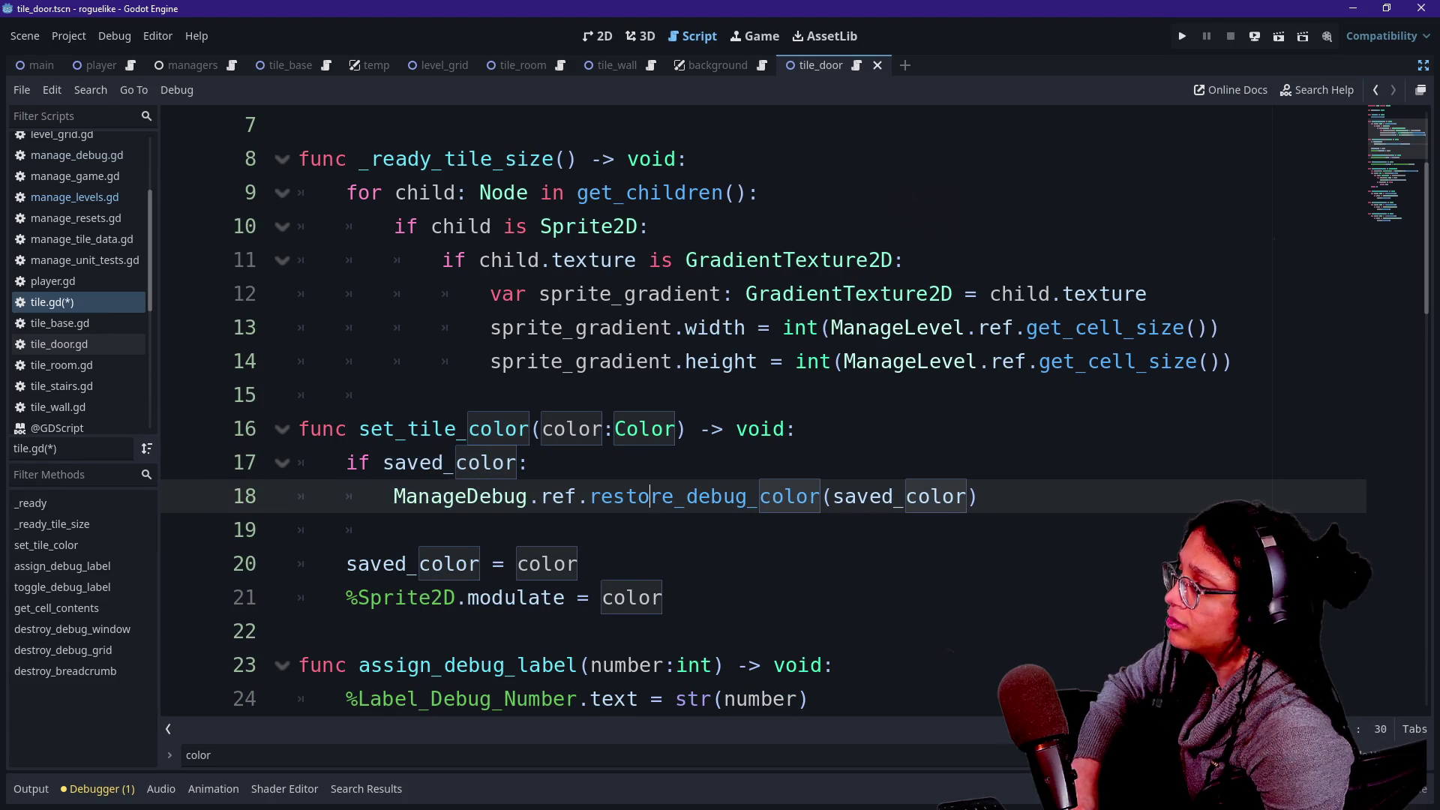
Check set_tile_color's saved_color restore and modulate lines, then save tile.gd.
scroll(751, 413, "down", 2)
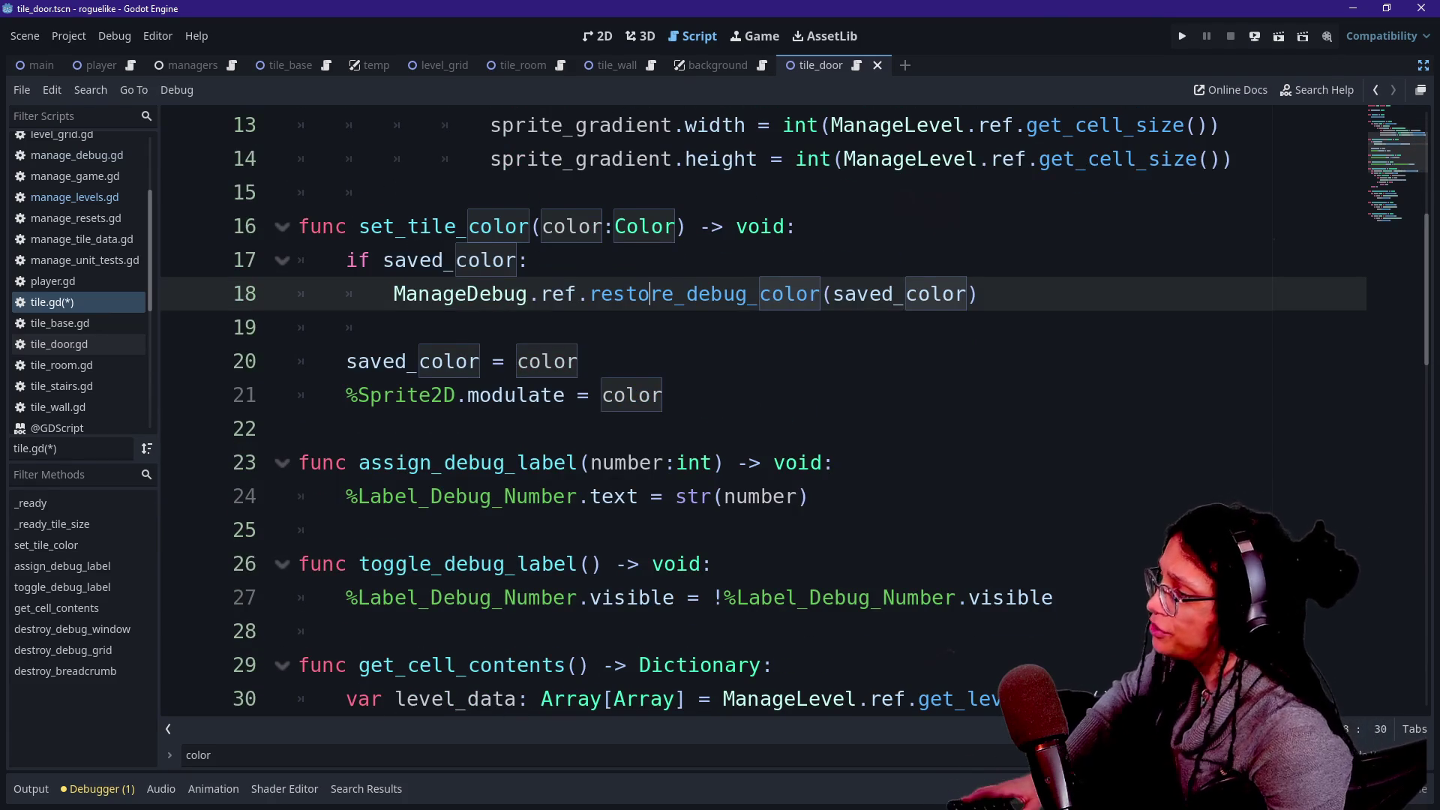
scroll(750, 413, "up", 2)
scroll(750, 413, "up", 1)
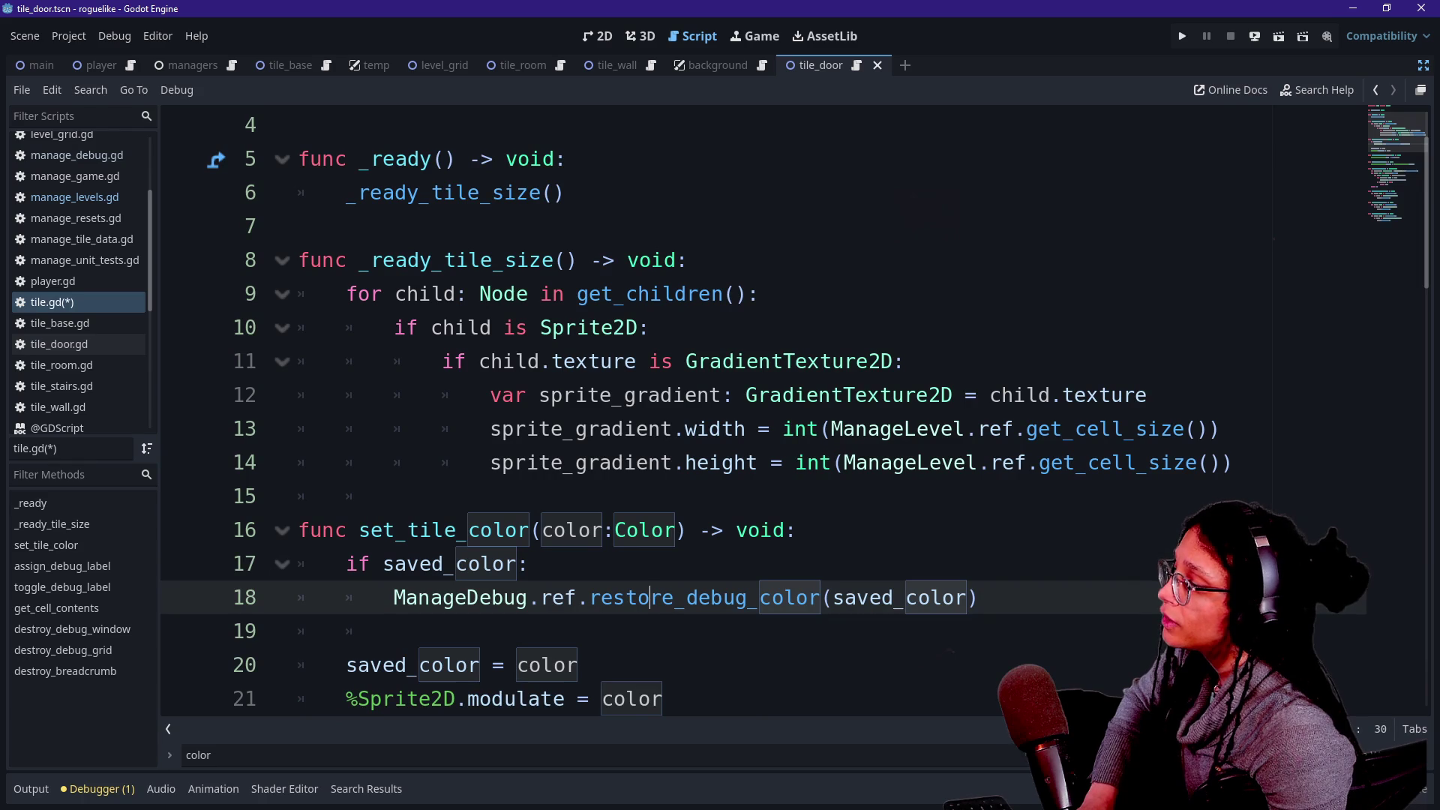
left_click(529, 564)
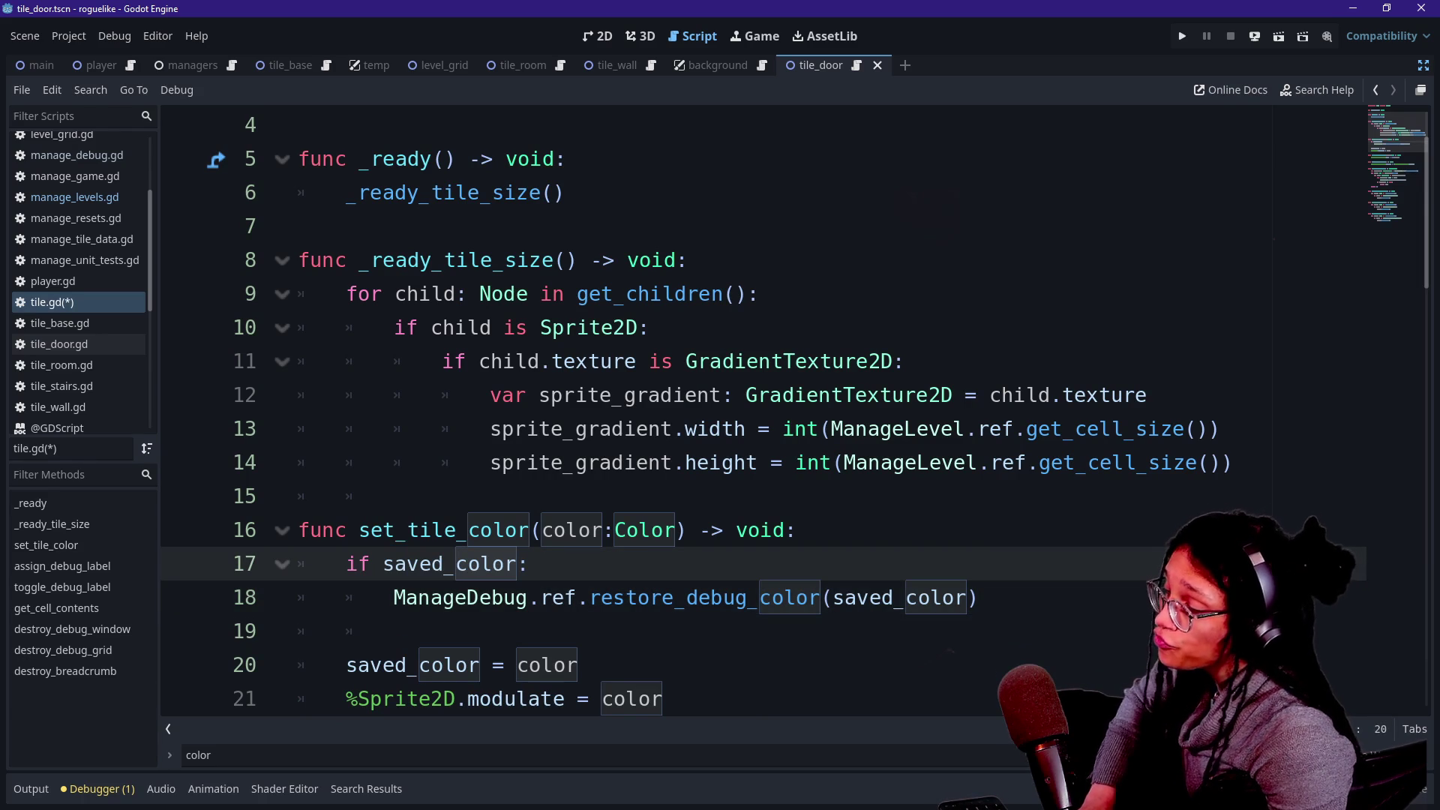
left_click_drag(687, 598, 979, 598)
left_click(750, 597)
mouse_move(469, 564)
left_mouse_down()
mouse_move(360, 531)
mouse_move(518, 598)
left_mouse_up()
left_click(528, 598)
left_click_drag(577, 664, 602, 699)
left_click(602, 698)
scroll(602, 698, "up", 1)
key("ctrl+s")
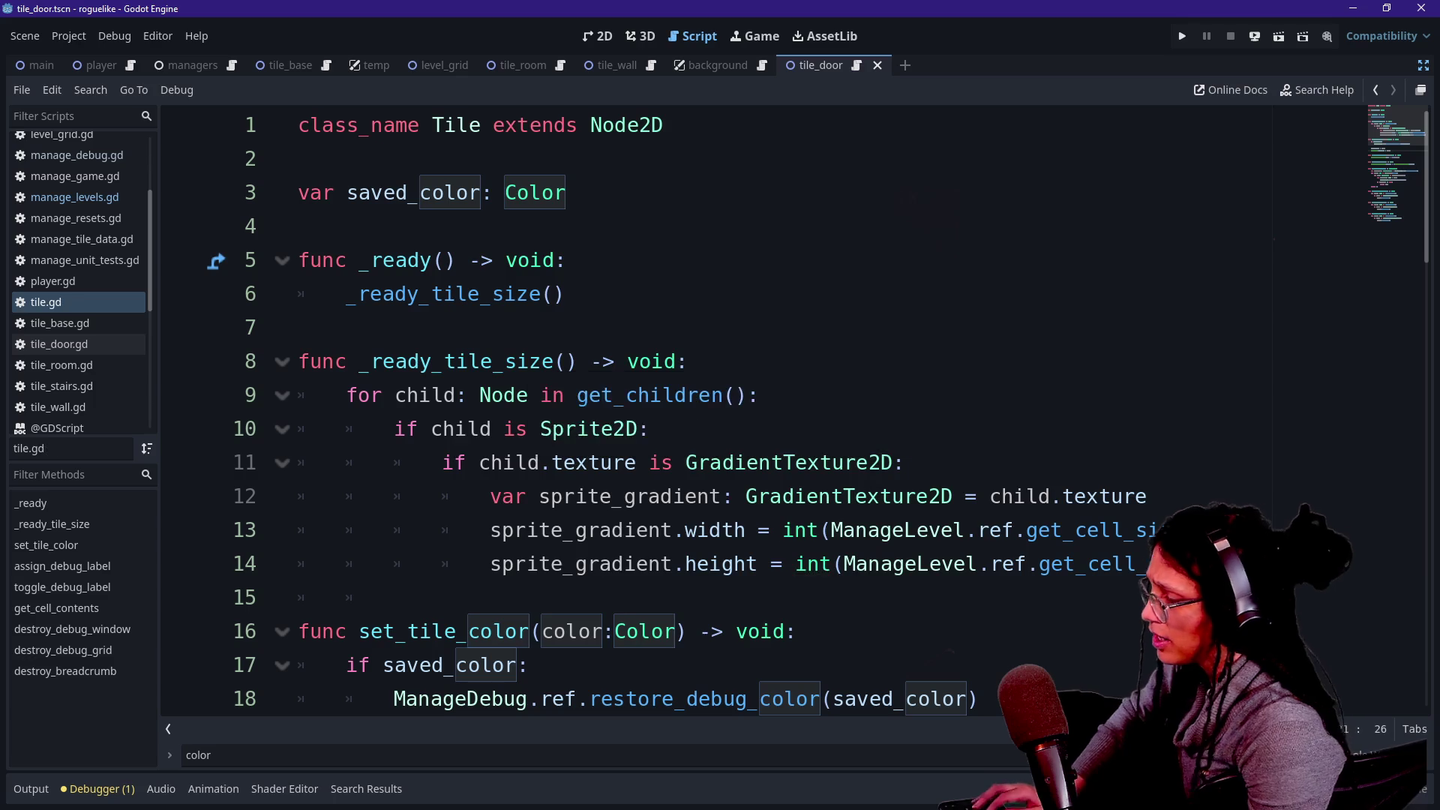
Open manage_levels.gd and search for the _generate_a_tile function.
key("shift+alt+o")
type("level")
key("Down")
key("Down")
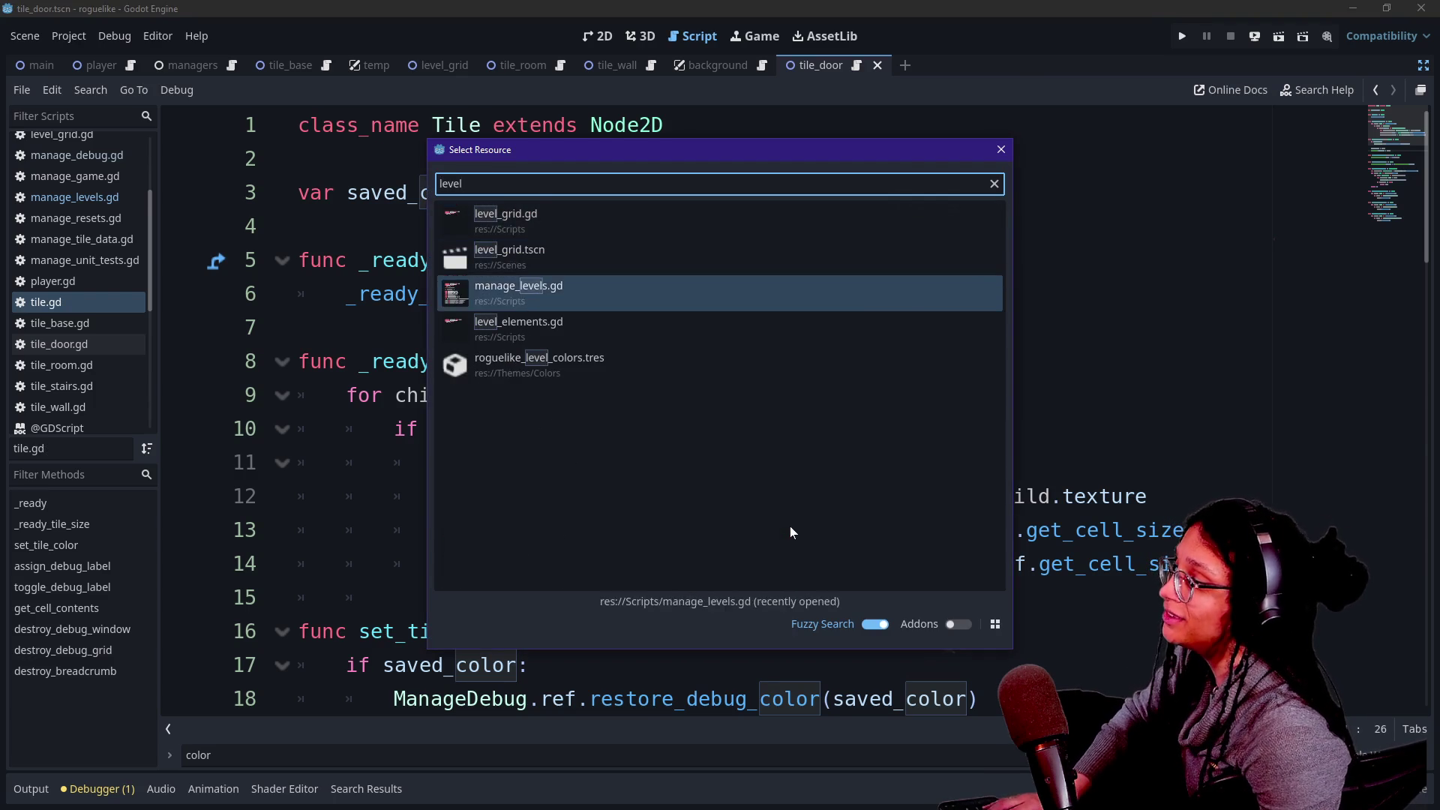
key("Return")
scroll(790, 533, "up", 3)
key("ctrl+f")
type("_")
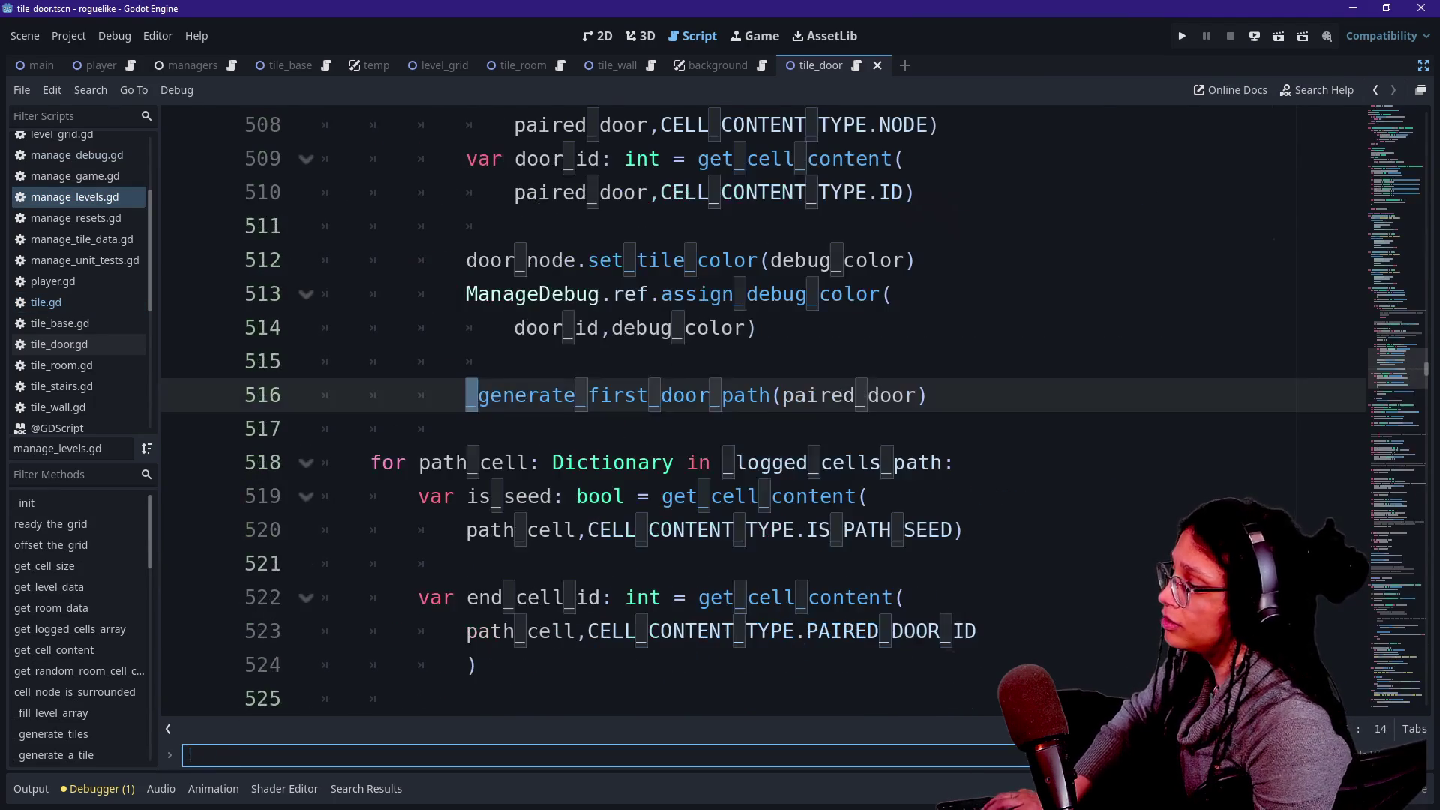
type("generate_a_tile")
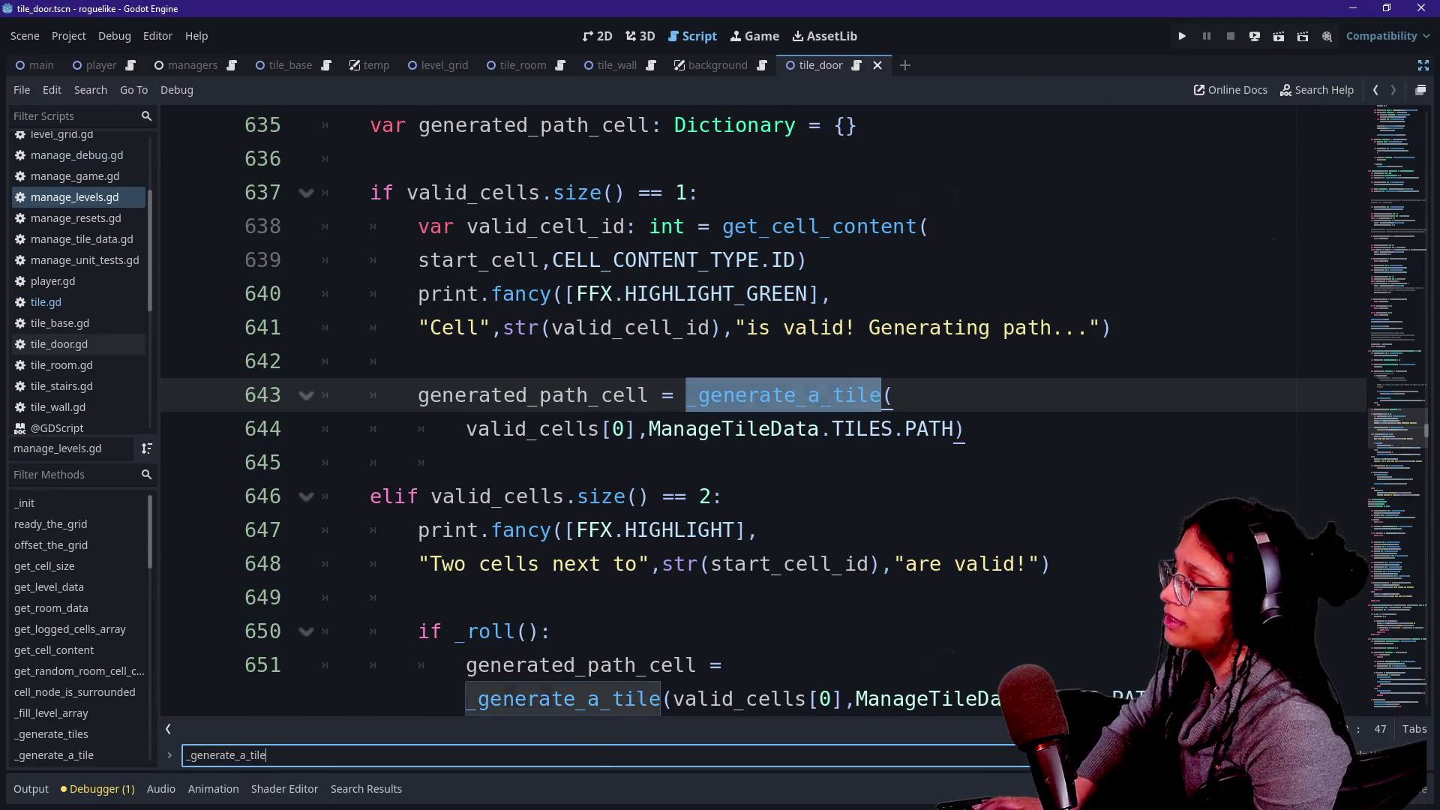
left_click(54, 755)
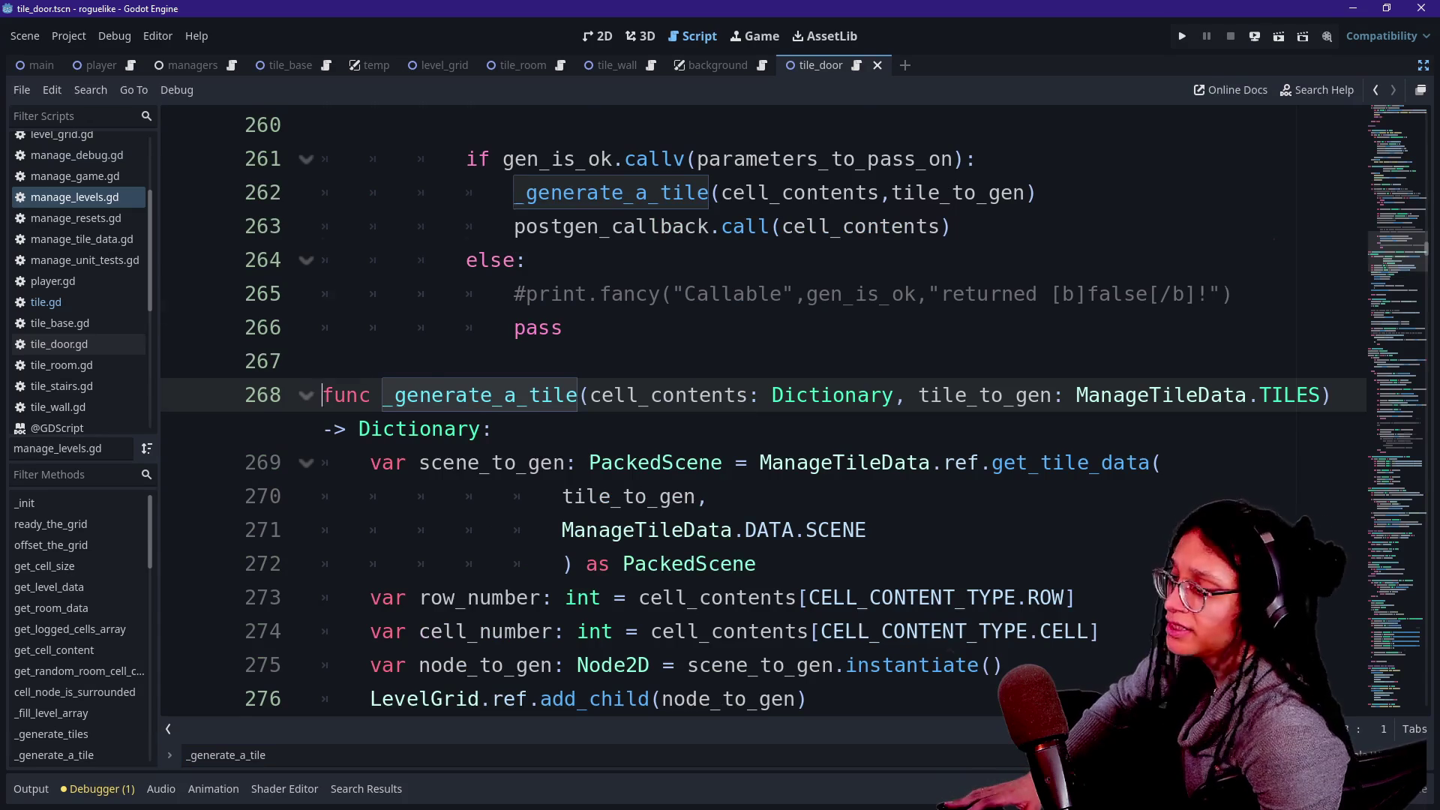
Follow the _apply_debug_properties call in _generate_a_tile to its definition at line 372.
scroll(645, 465, "down", 2)
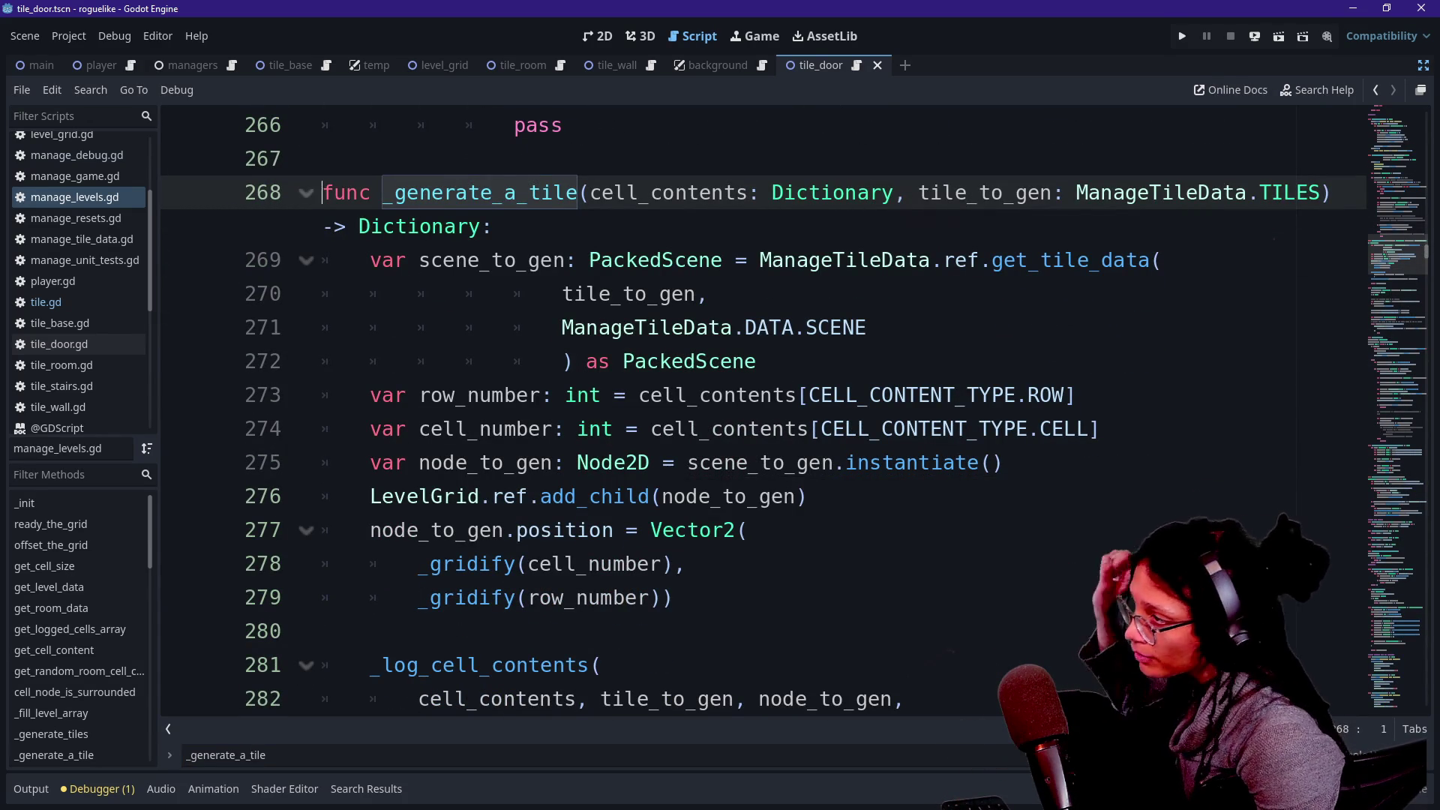
left_click(639, 564, "shift")
left_click(638, 564)
scroll(638, 564, "down", 2)
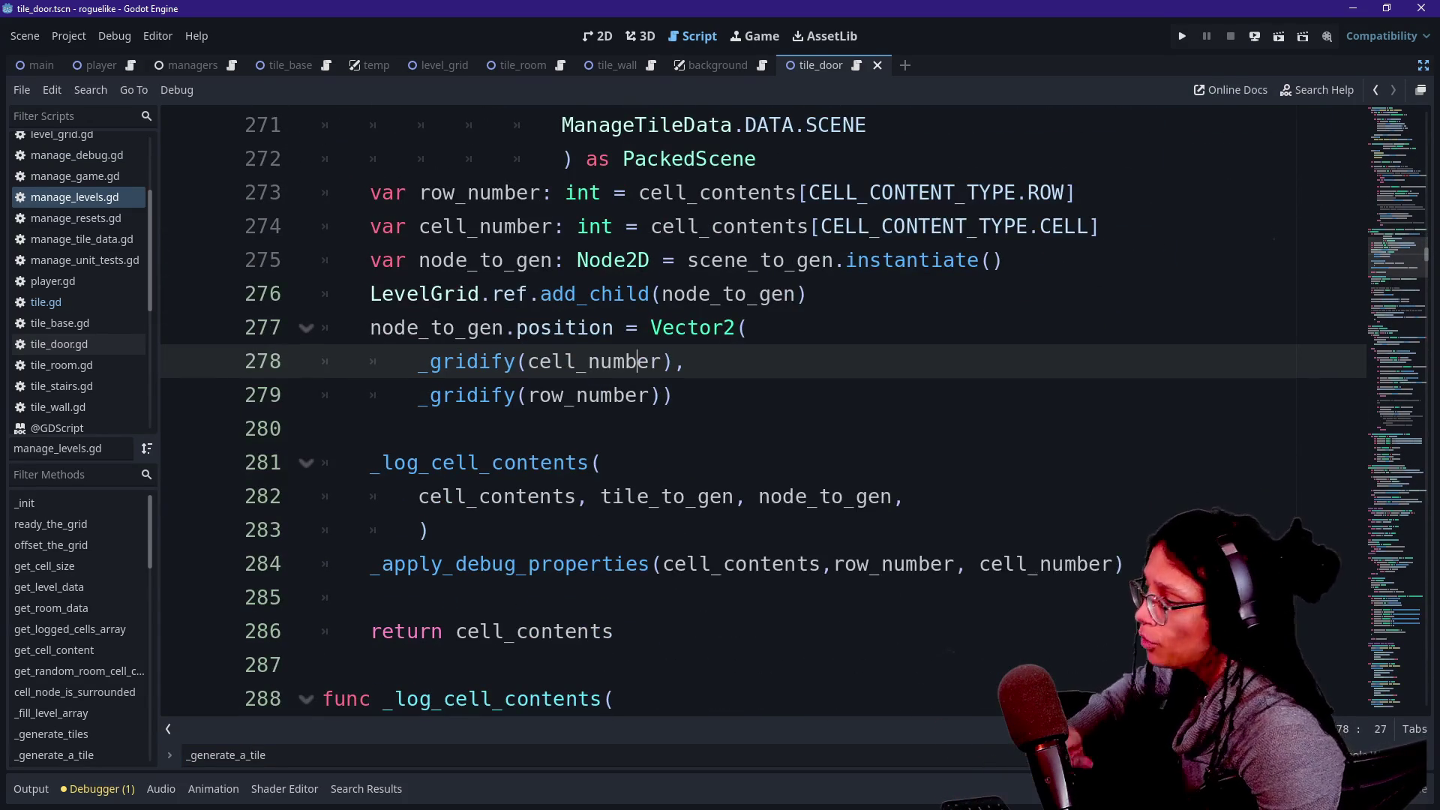
left_click(428, 531)
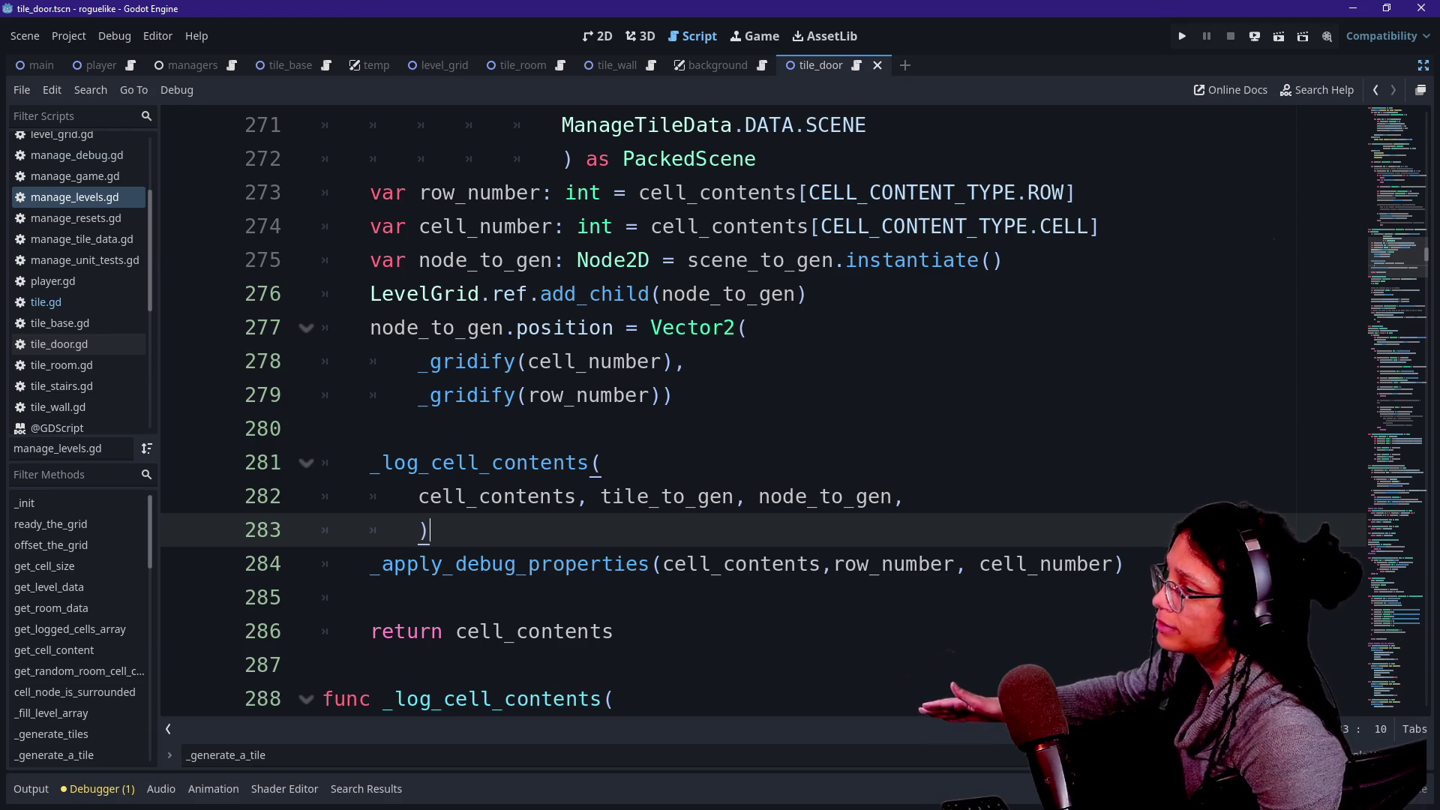
scroll(675, 412, "up", 1)
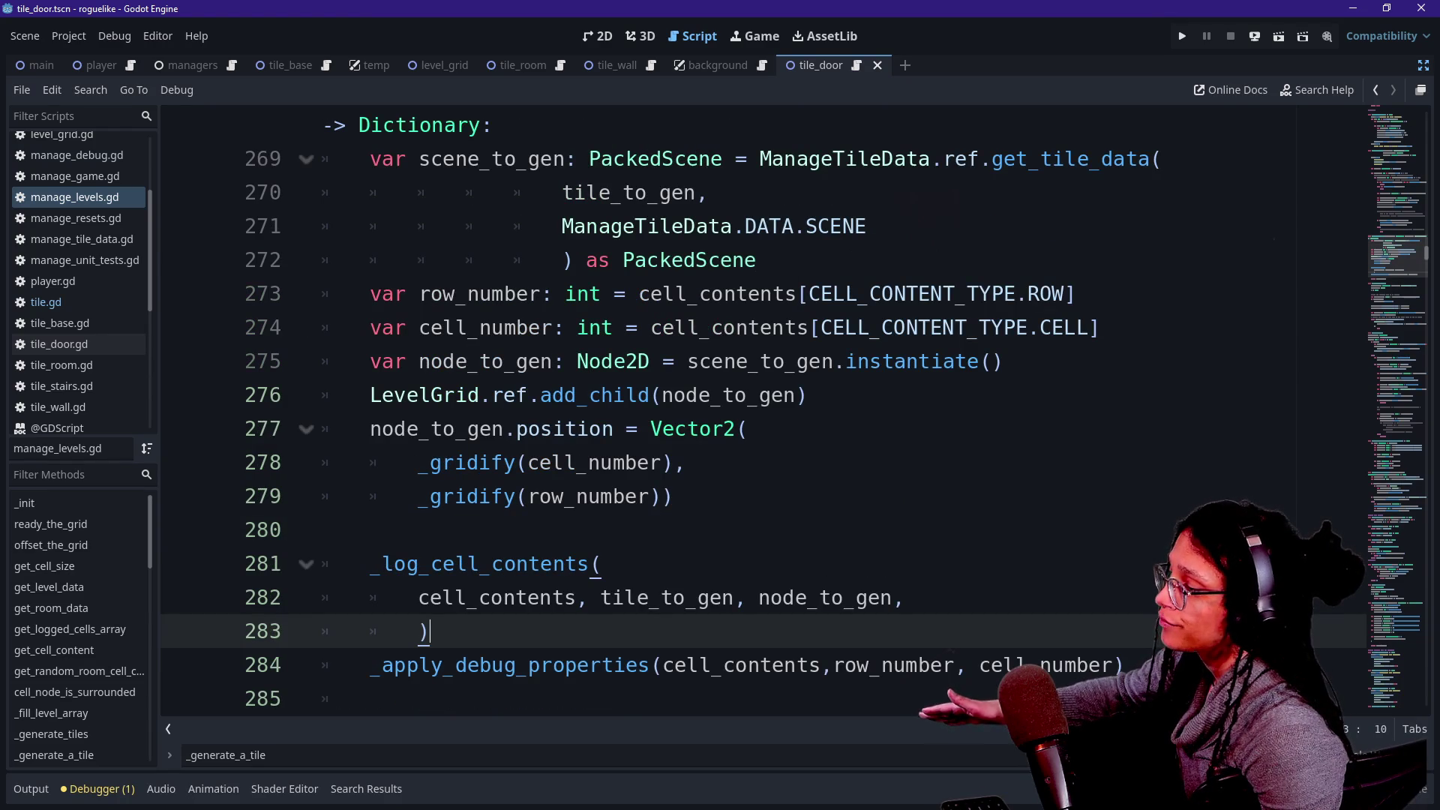
left_click(562, 666, "ctrl")
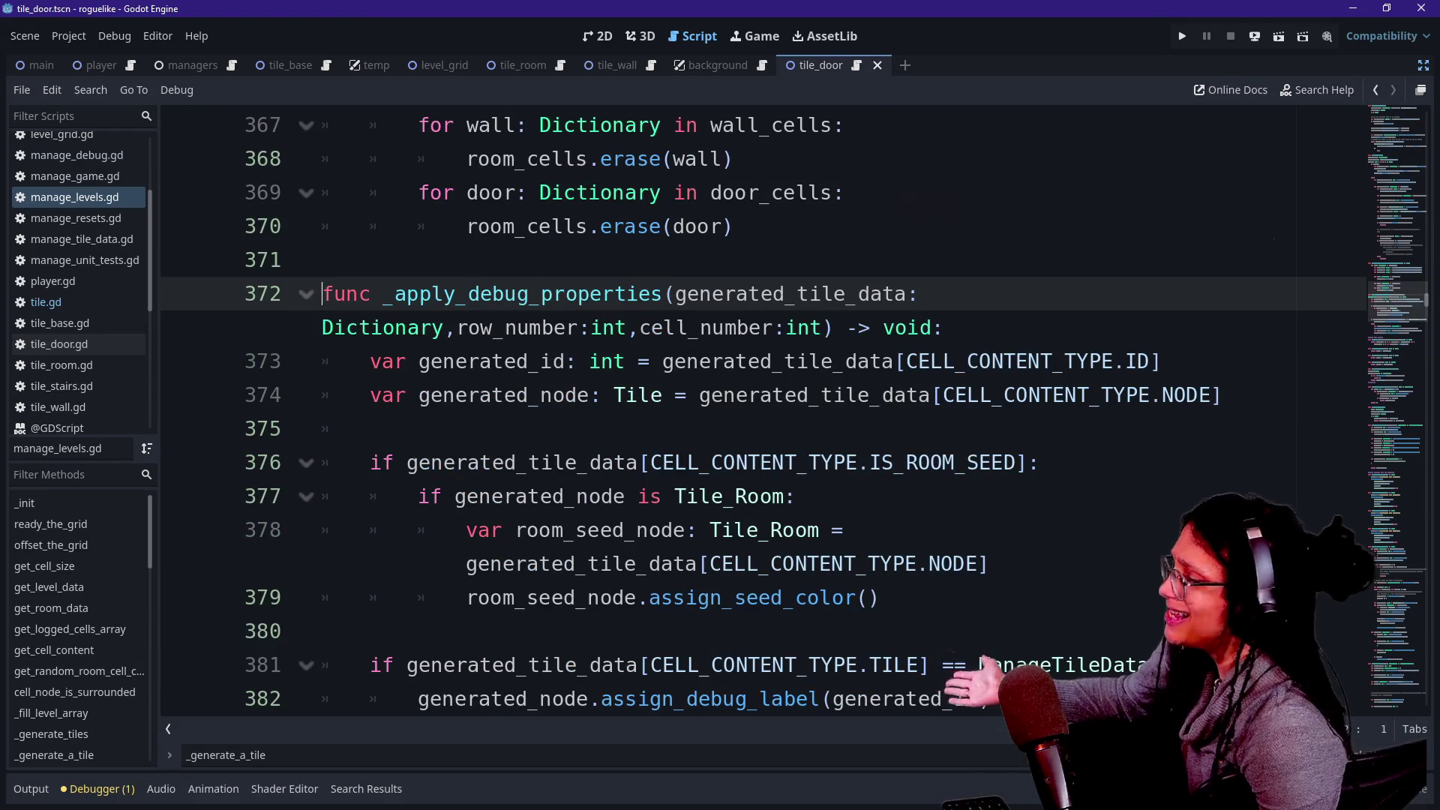
left_click(652, 530, "shift")
left_click(822, 530)
scroll(750, 412, "down", 1)
scroll(750, 413, "down", 5)
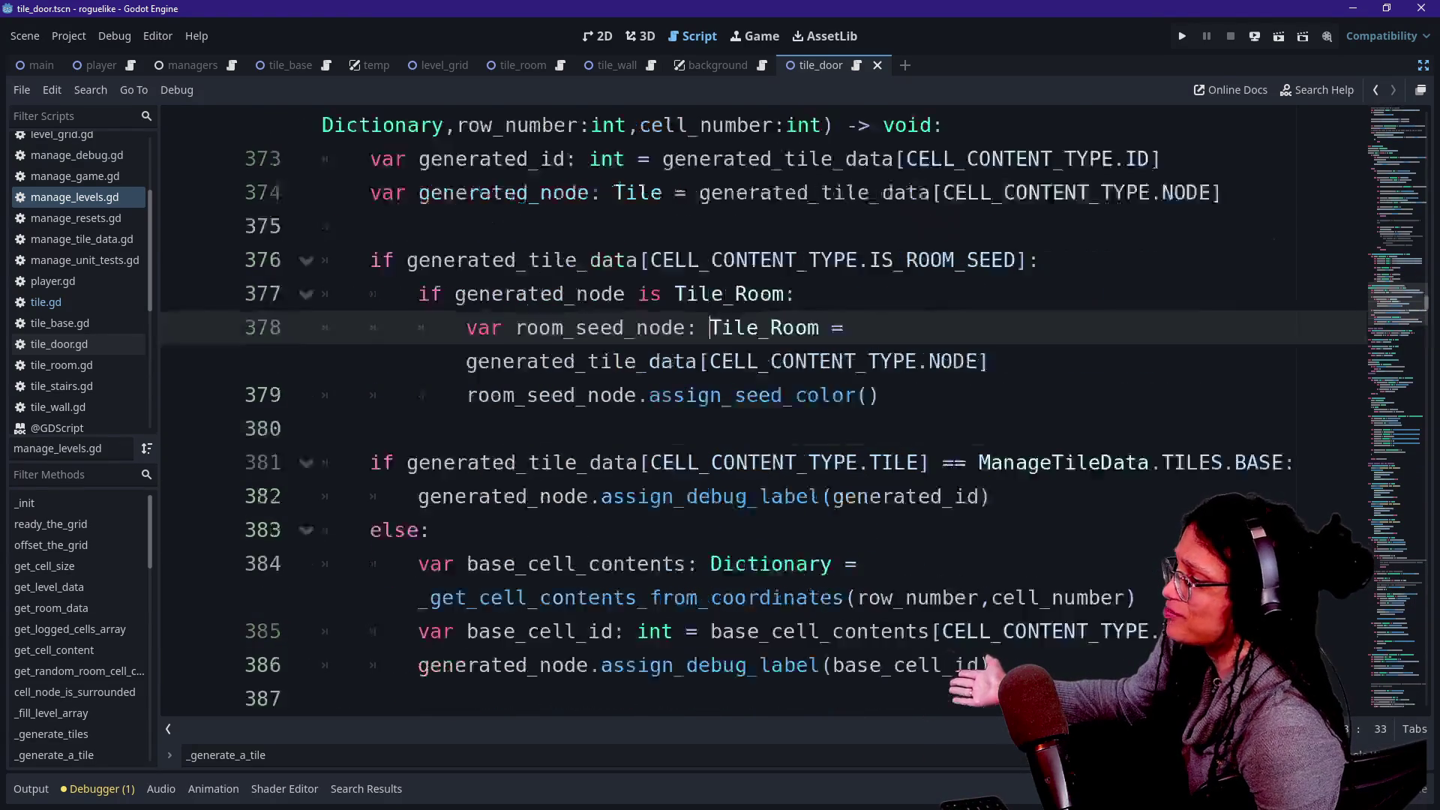
scroll(751, 412, "up", 5)
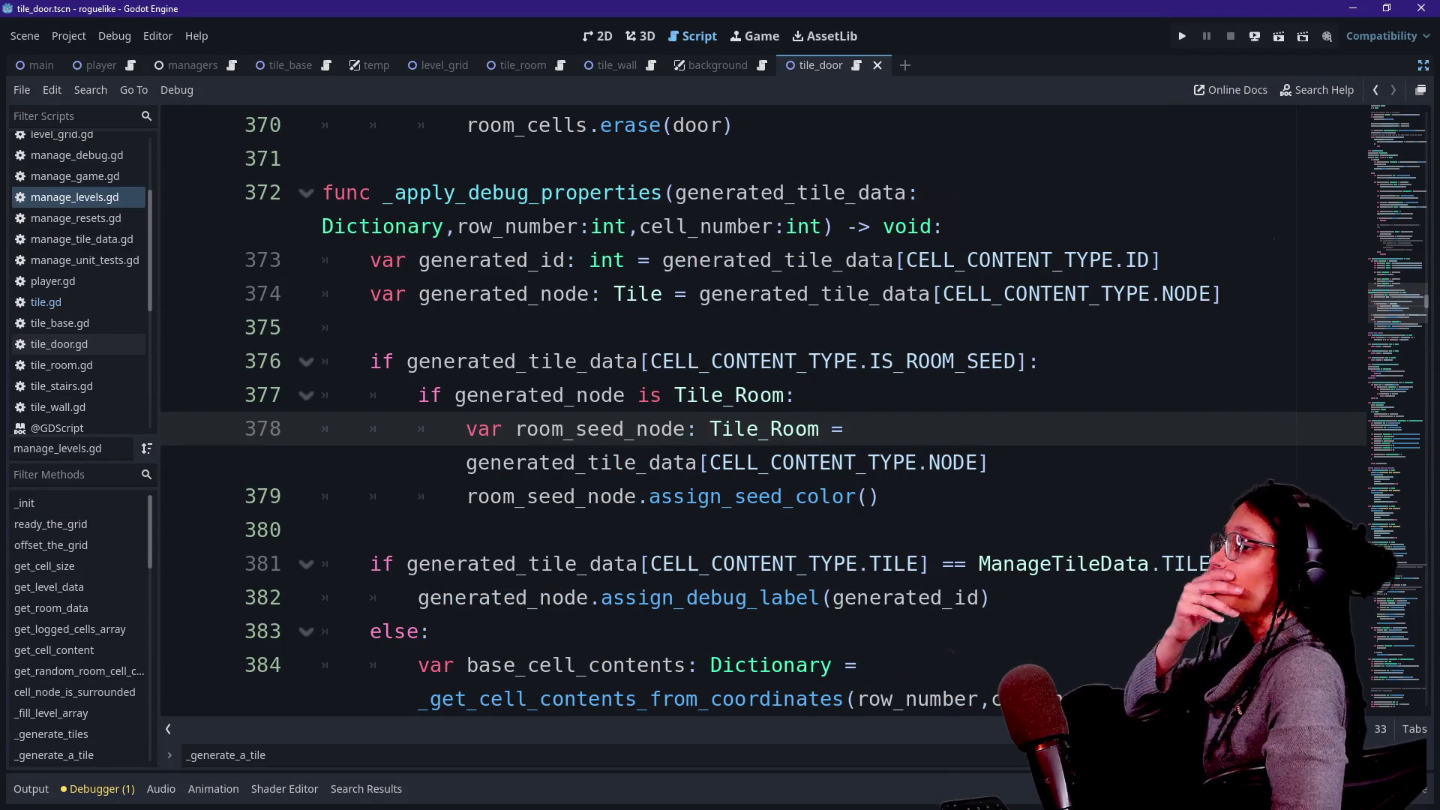
left_click(665, 193)
left_click(323, 226)
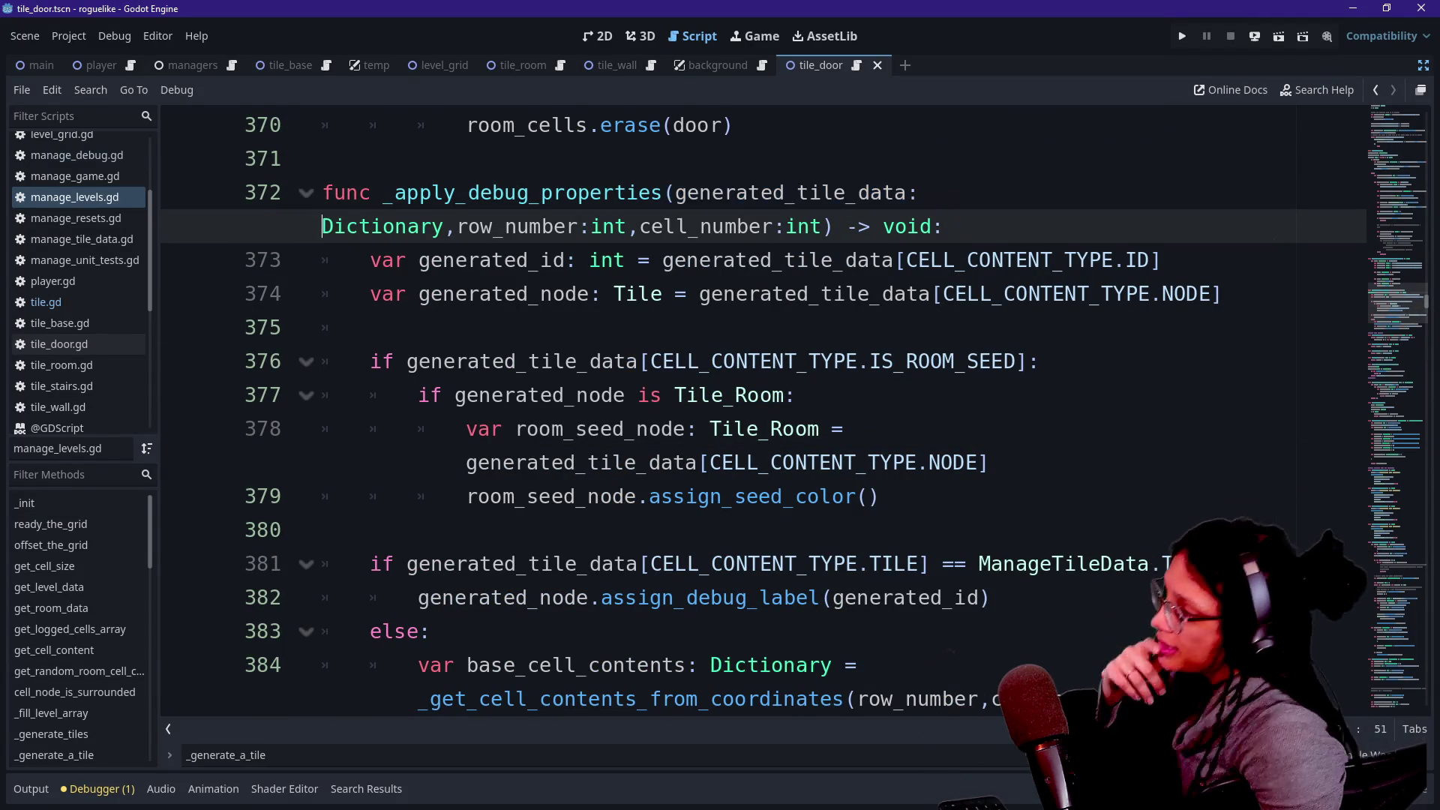
left_click(456, 226)
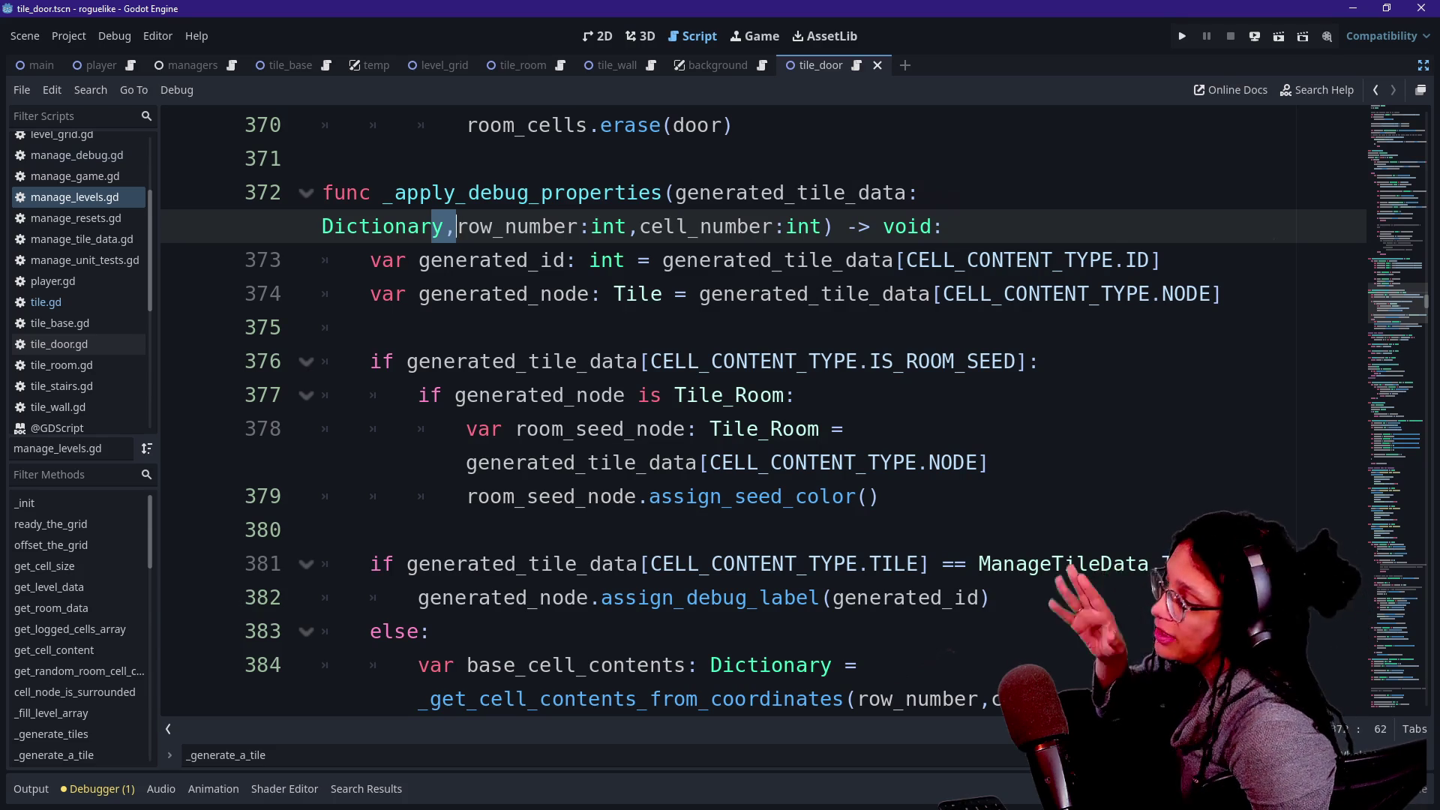
left_click(431, 631)
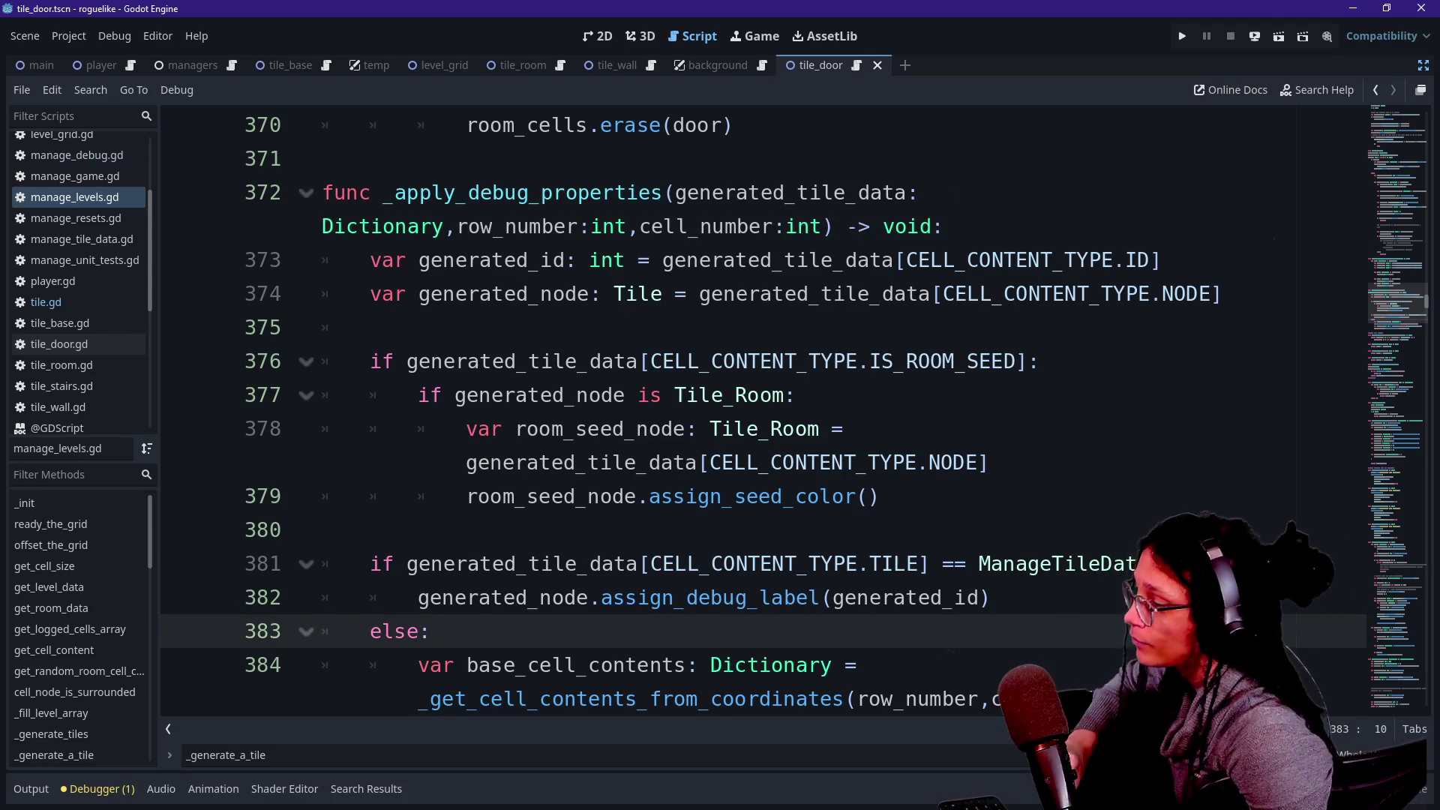
scroll(750, 413, "down", 1)
key("Up")
key("Up")
key("Down")
key("Down")
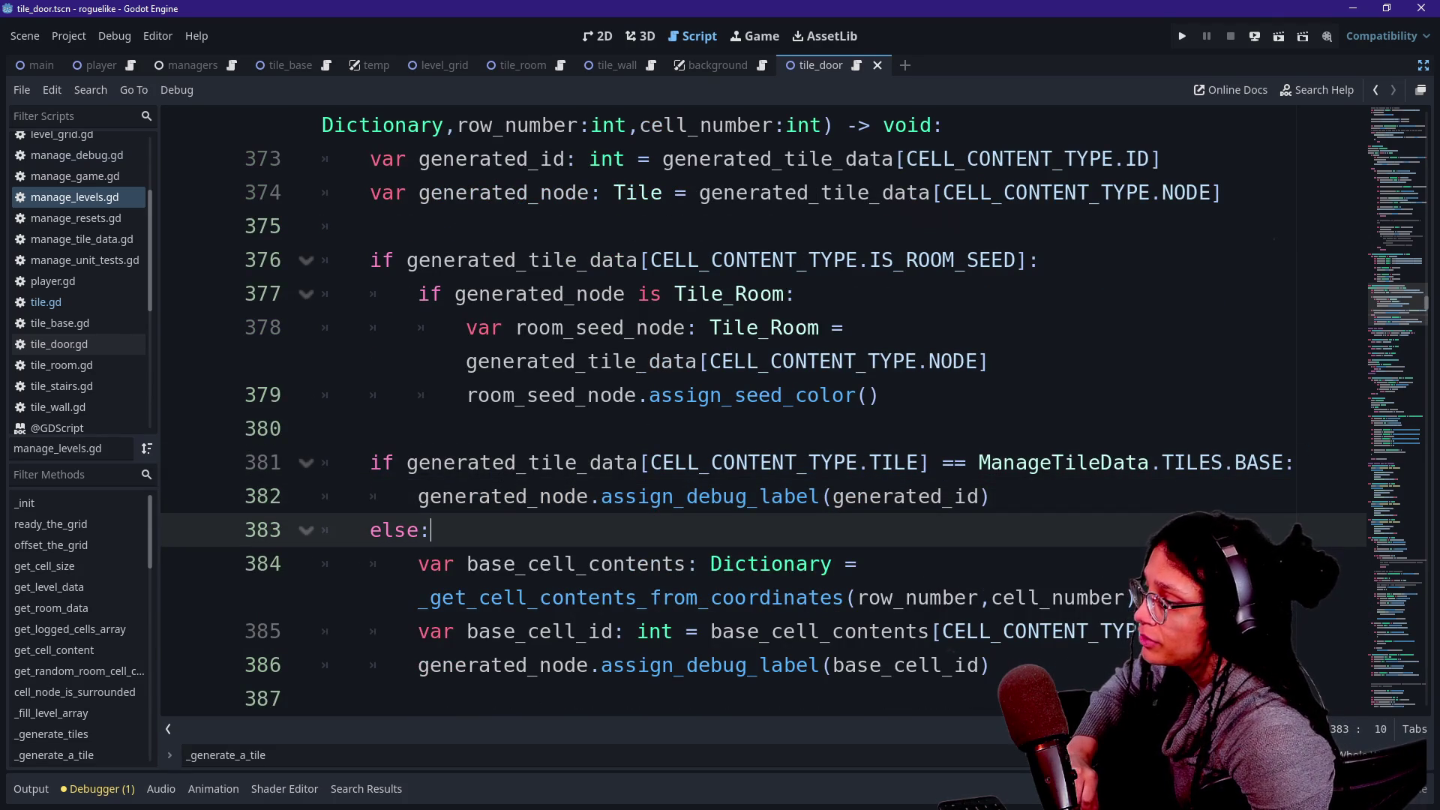
left_click(604, 632)
scroll(773, 488, "down", 1)
scroll(773, 487, "up", 2)
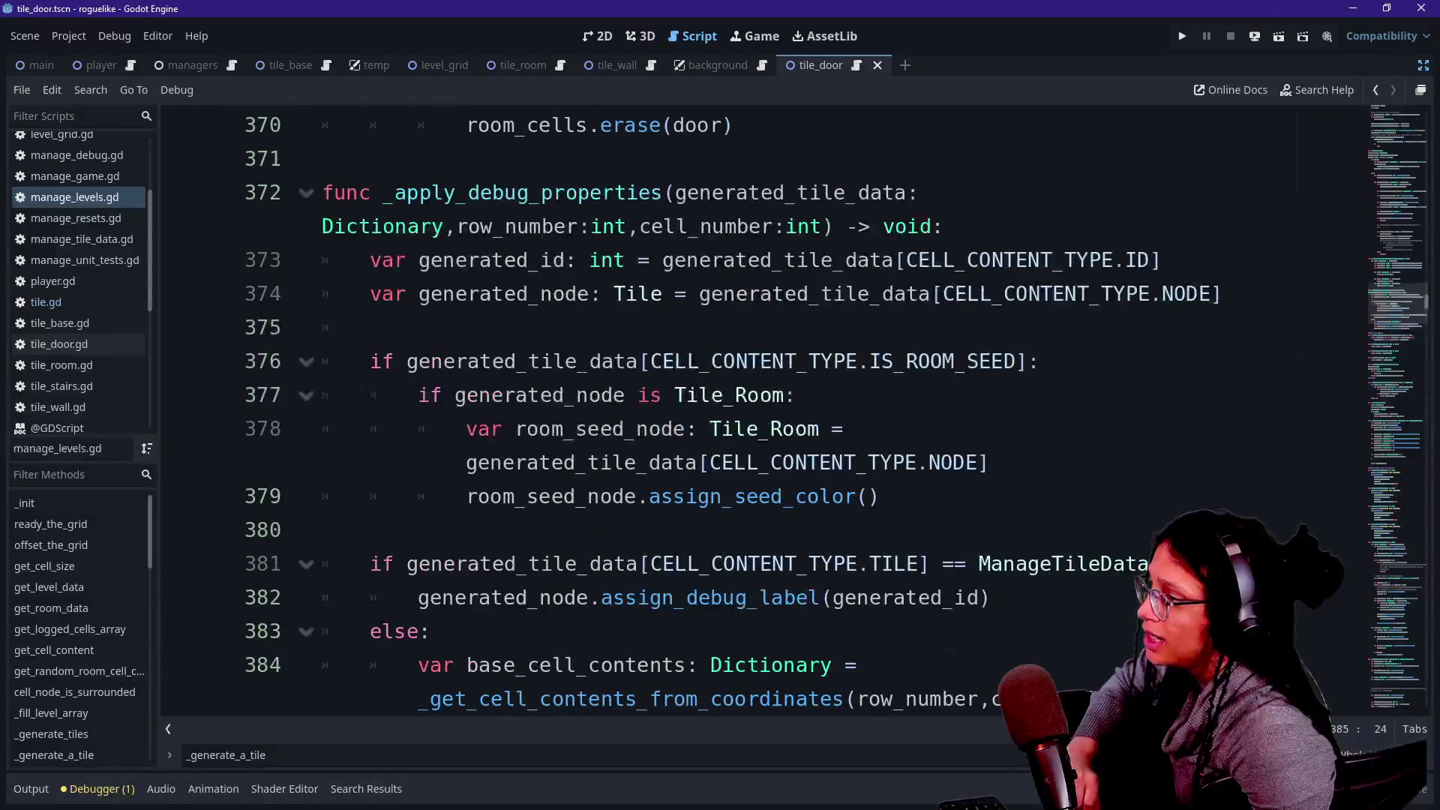
left_click(526, 328)
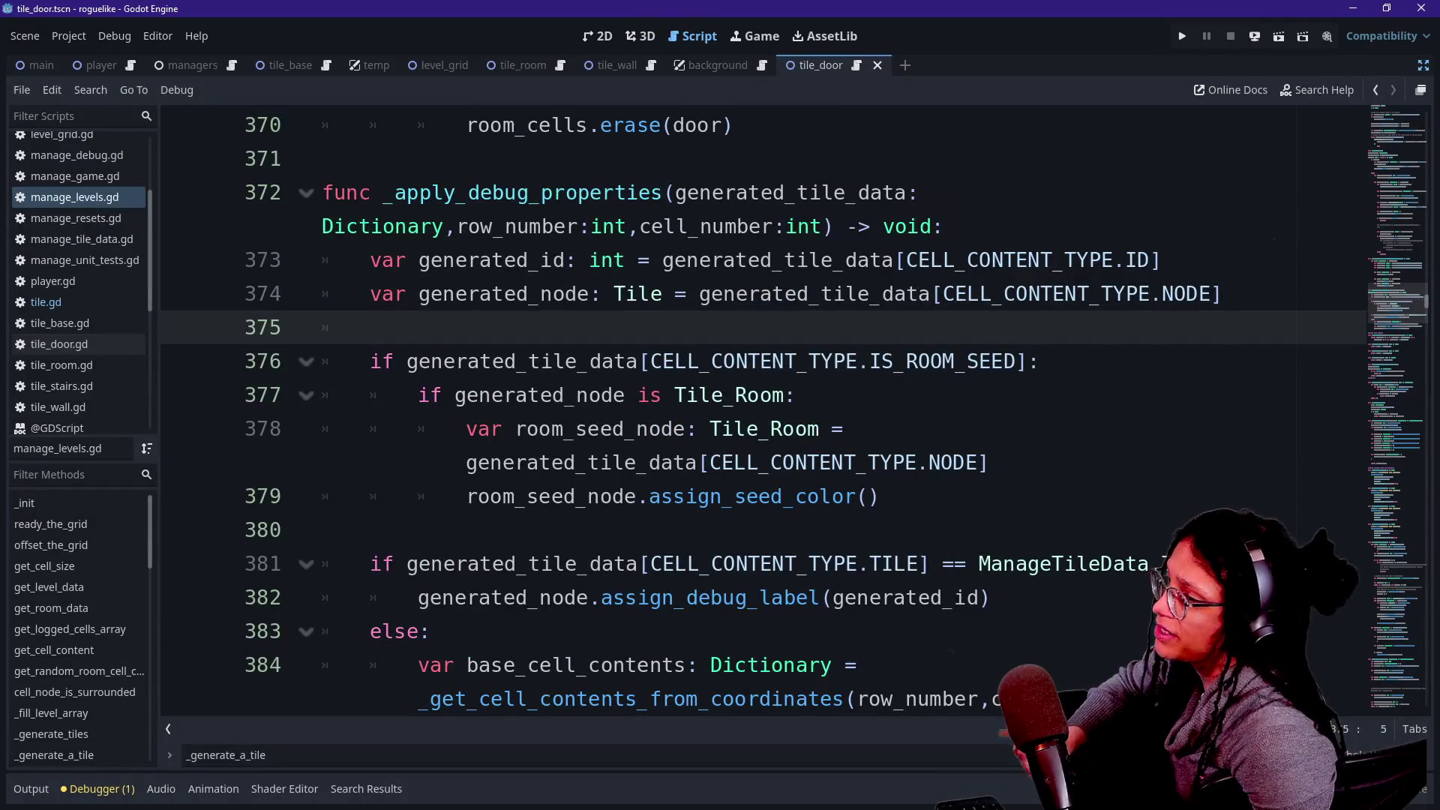
left_click(1223, 294)
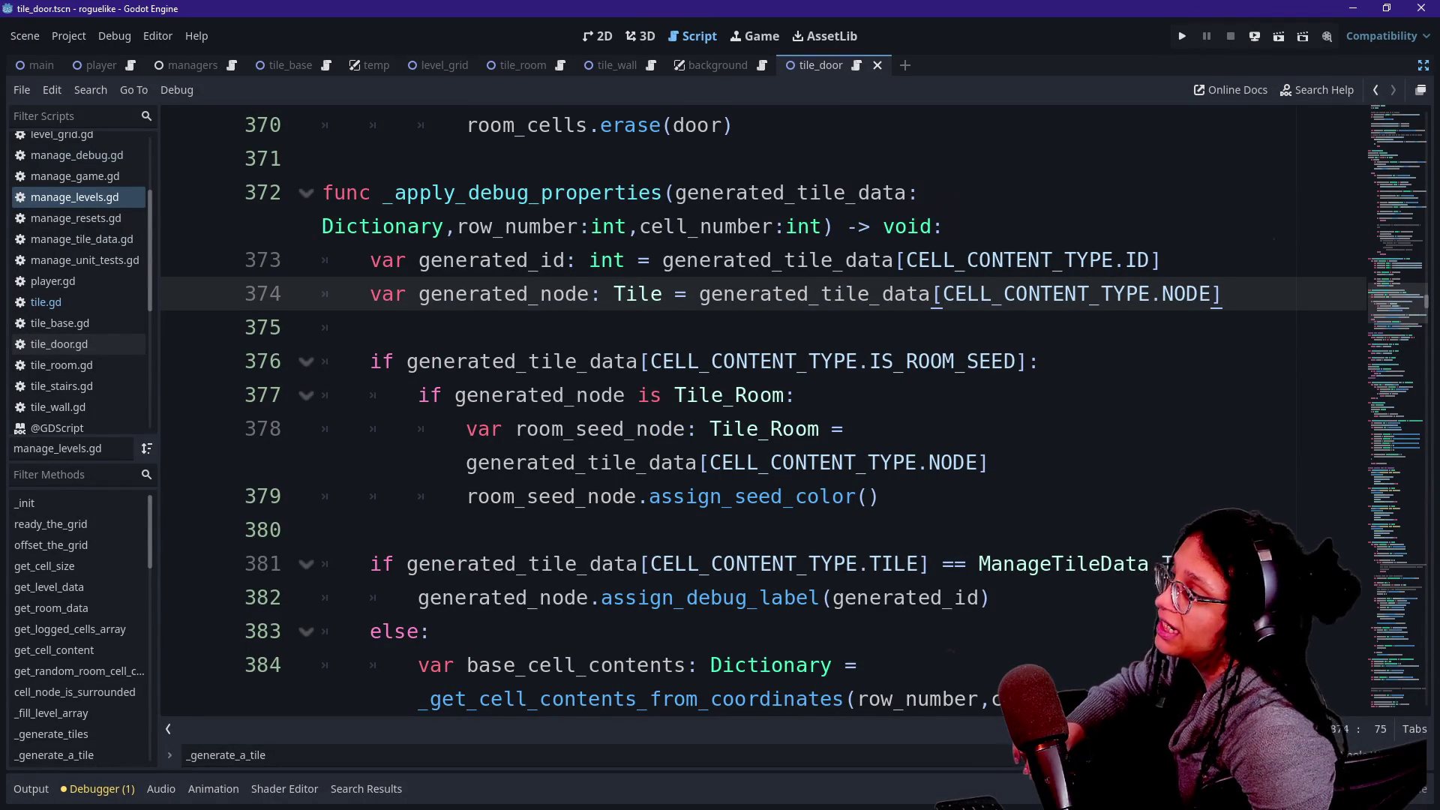
left_click_drag(491, 260, 626, 260)
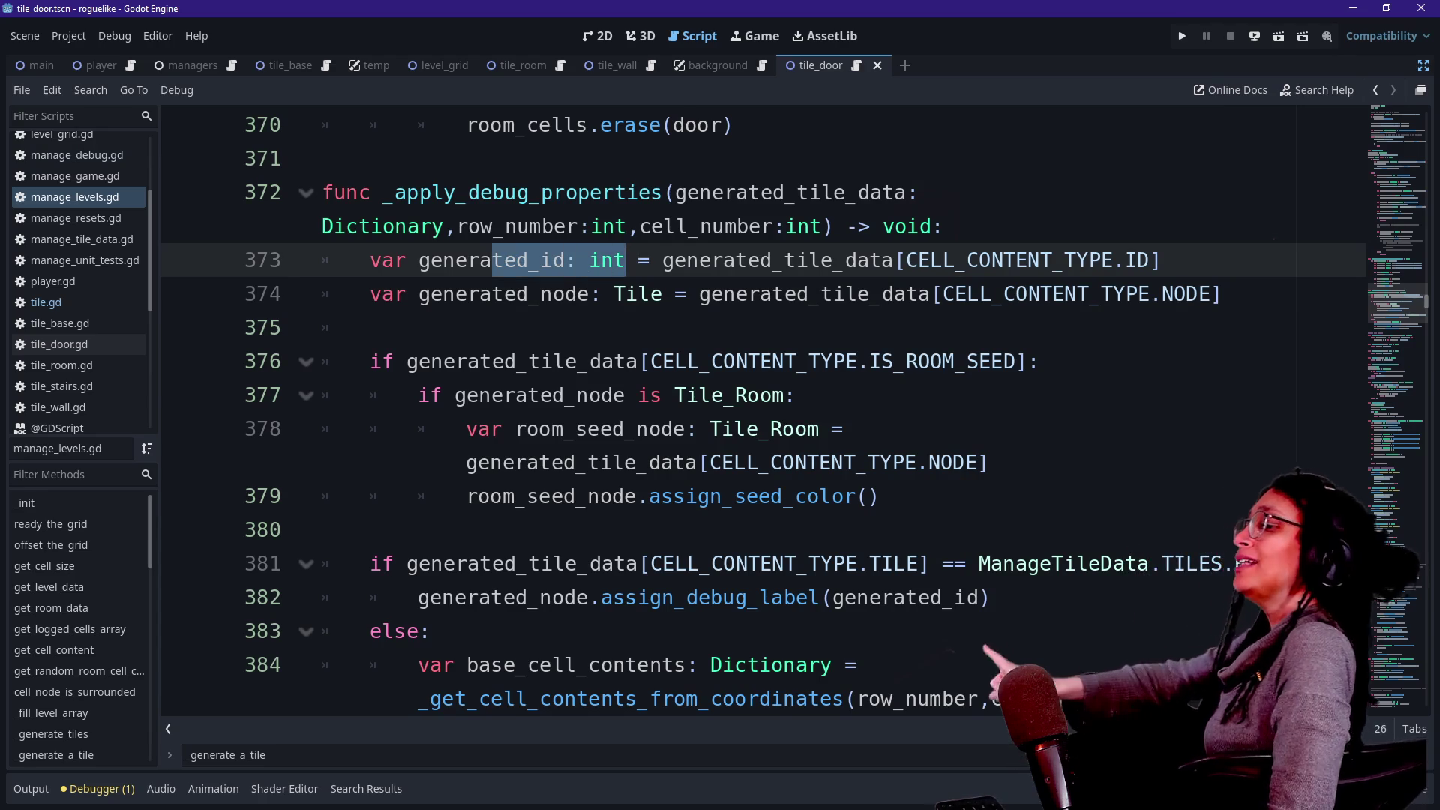
left_click(625, 261)
mouse_move(625, 260)
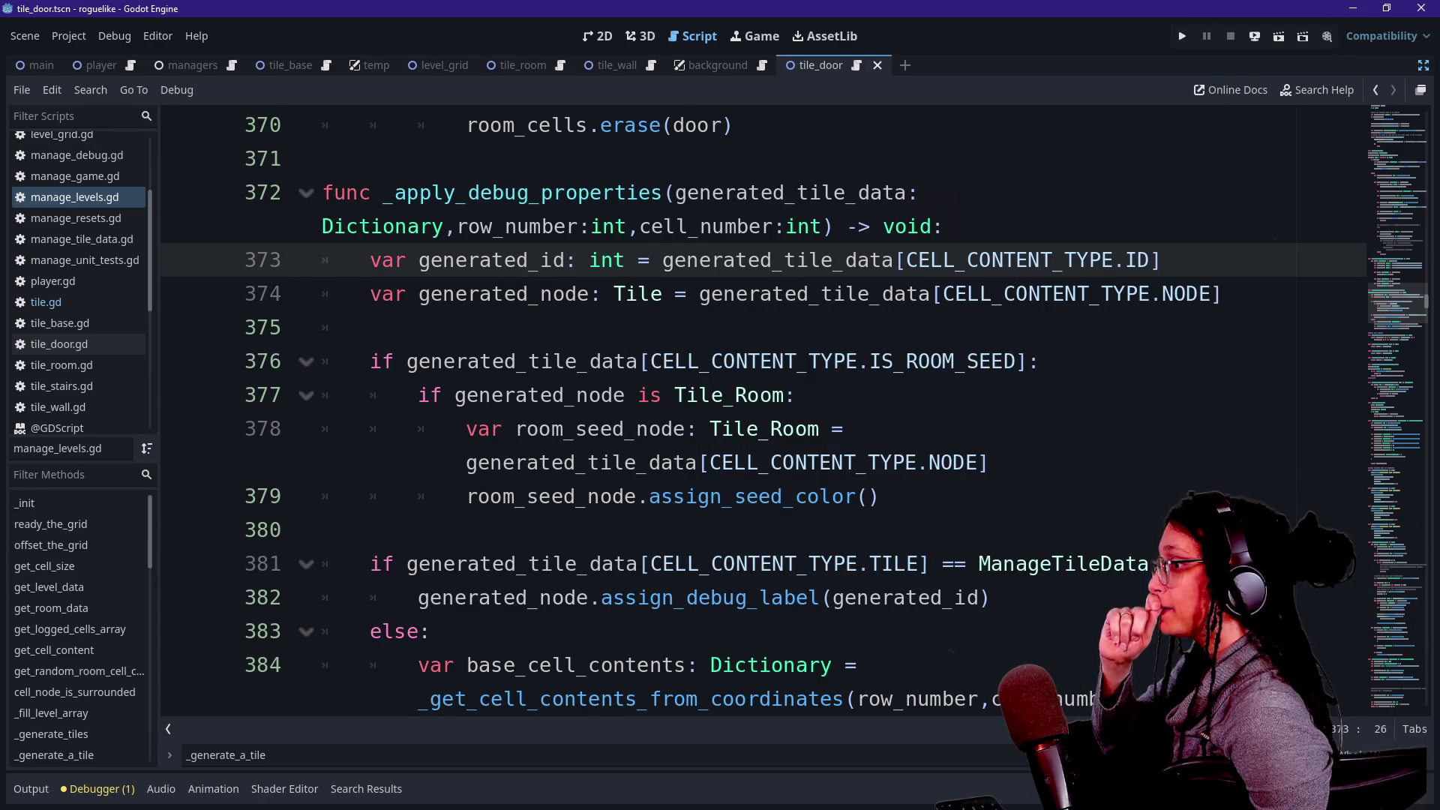
left_click(920, 193)
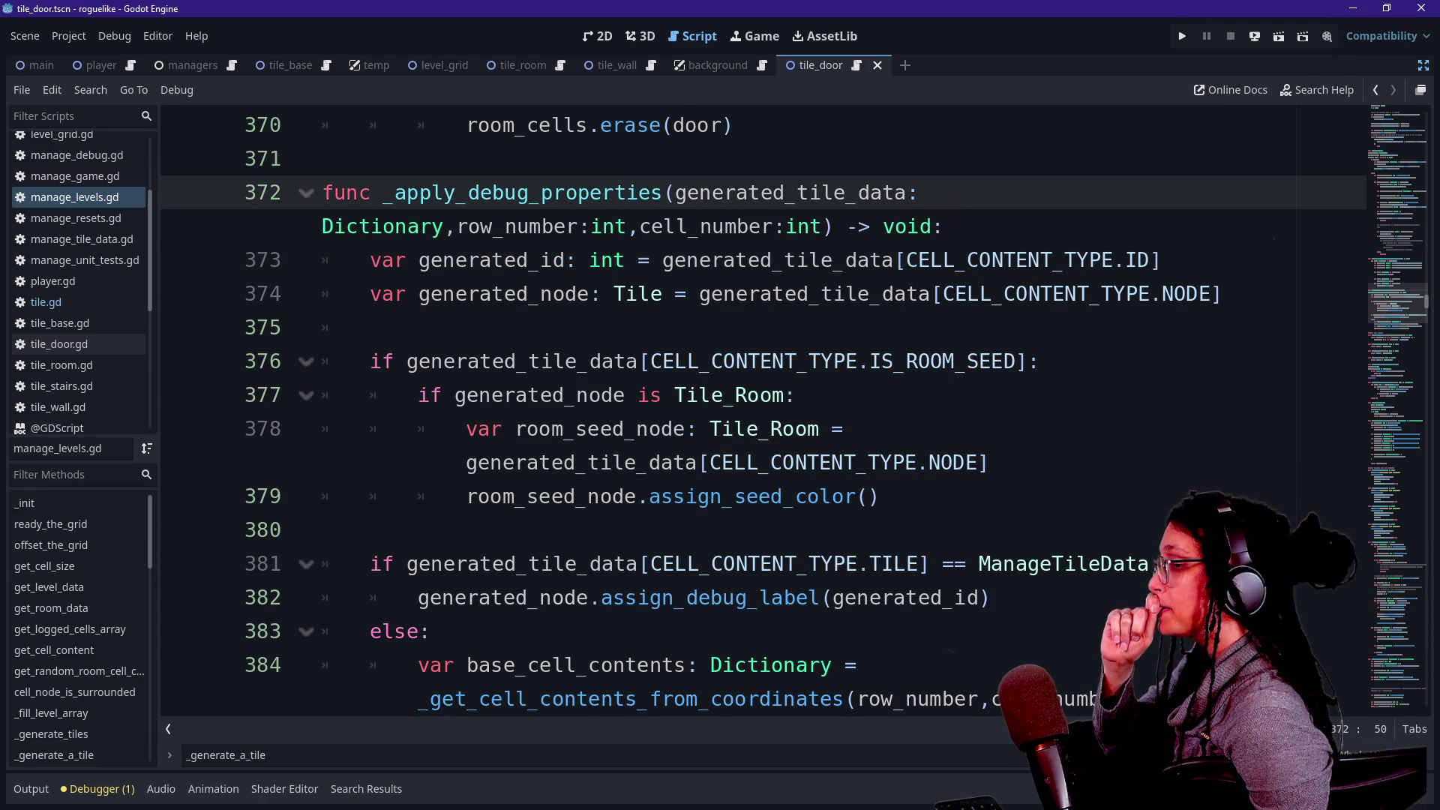
key("Down")
key("Down")
key("Down")
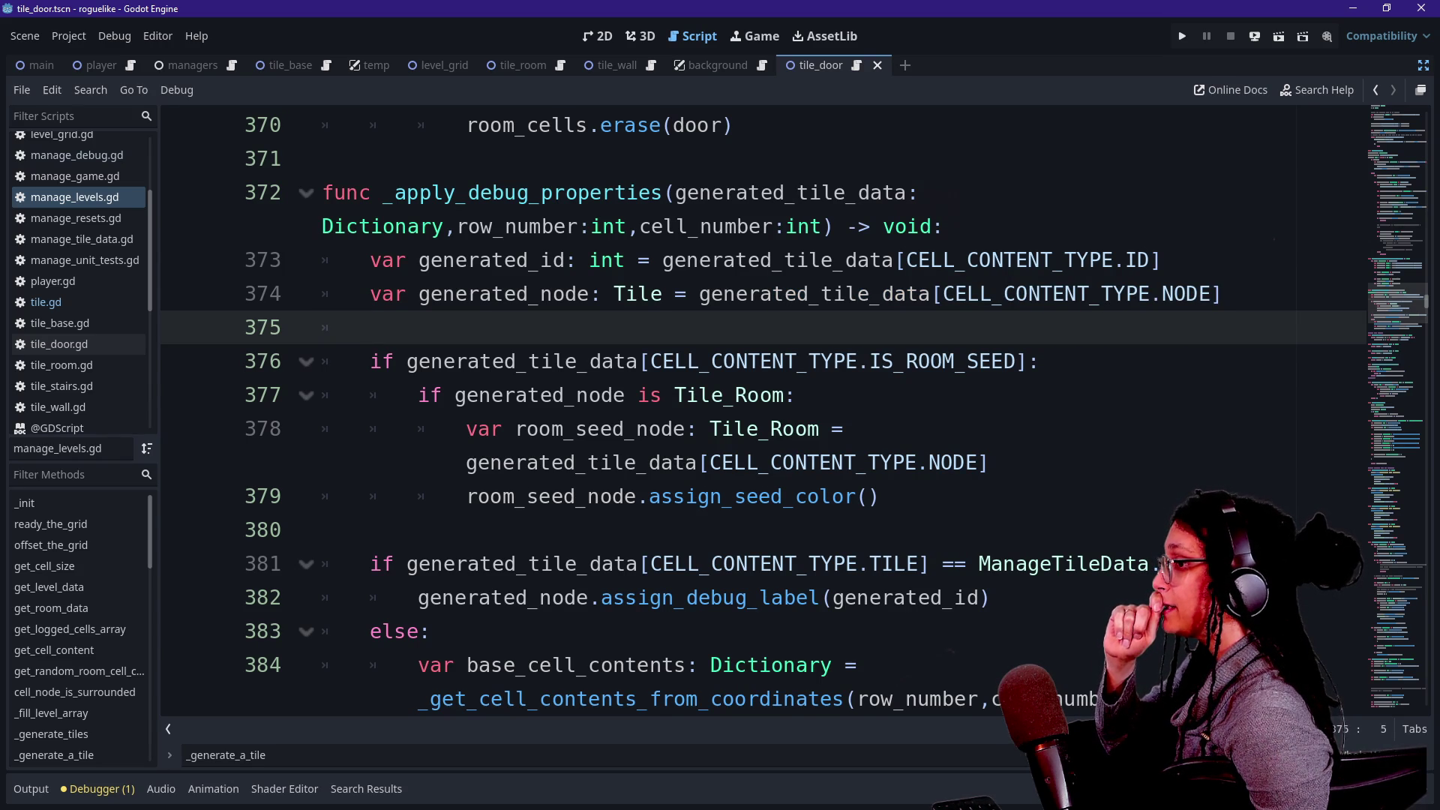
key("Up")
key("Up")
key("End")
key("shift+Up")
key("ctrl+c")
key("BackSpace")
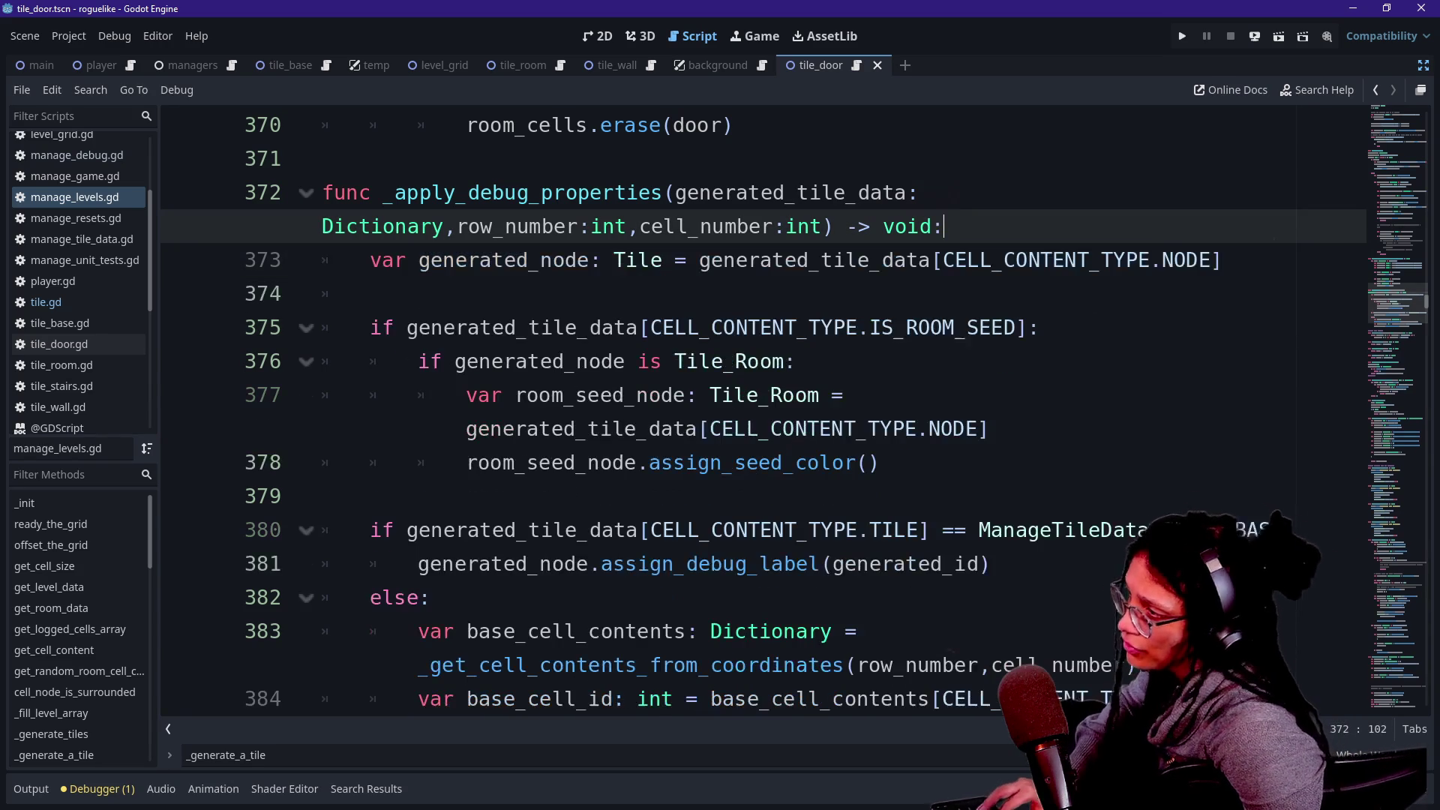
key("Down")
key("Down")
key("Return")
key("ctrl+v")
key("Up")
key("Up")
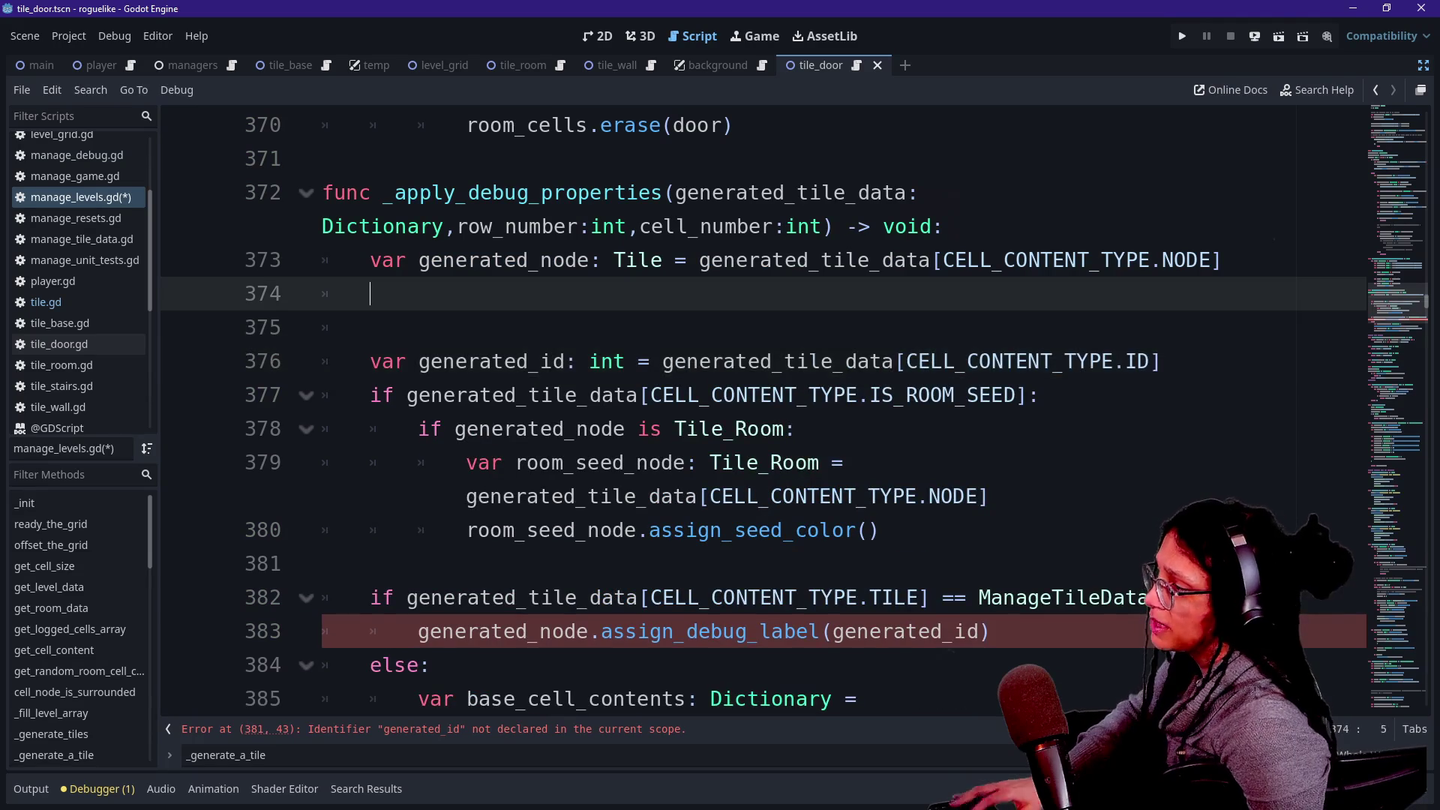
key("Return")
type("func apply")
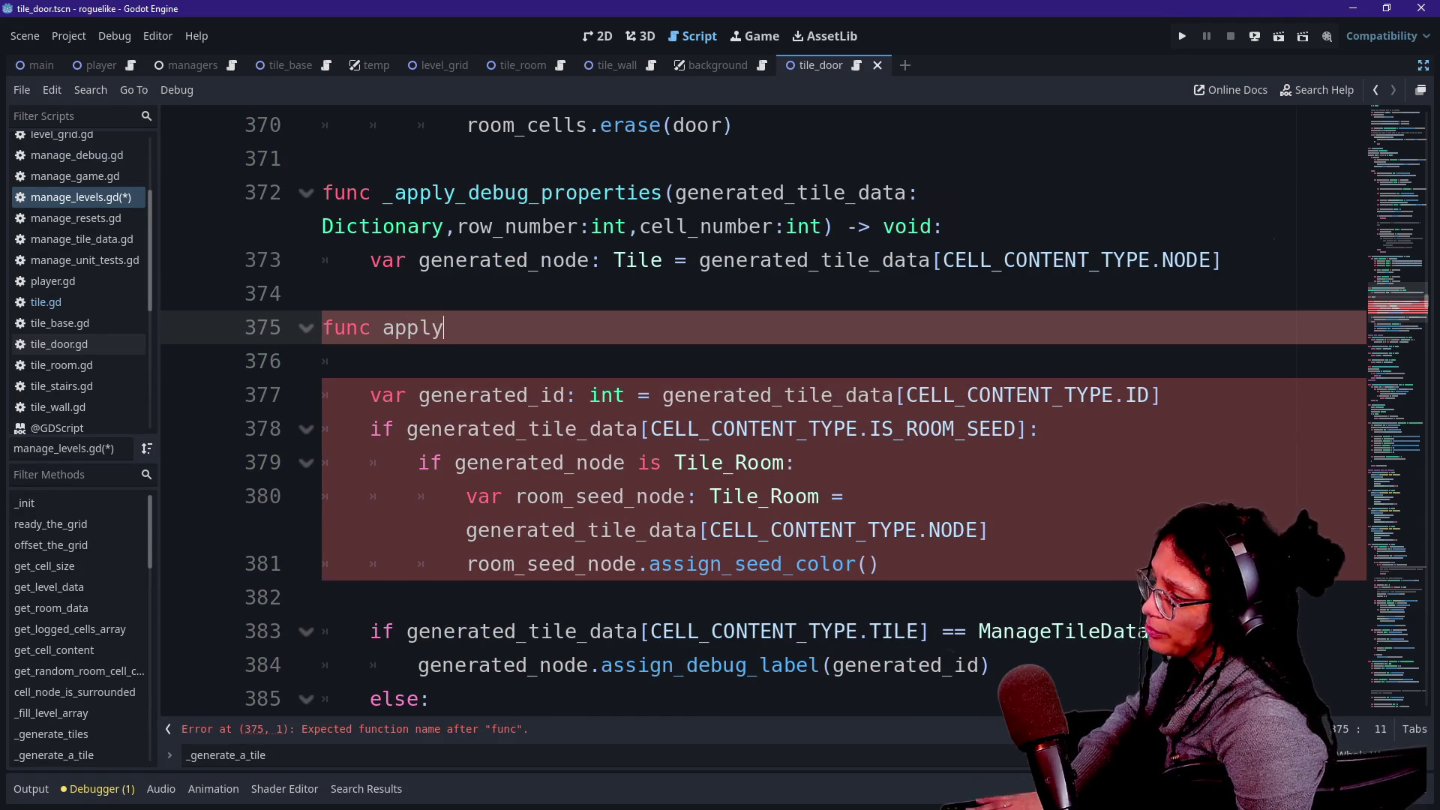
type("_debug_label() -")
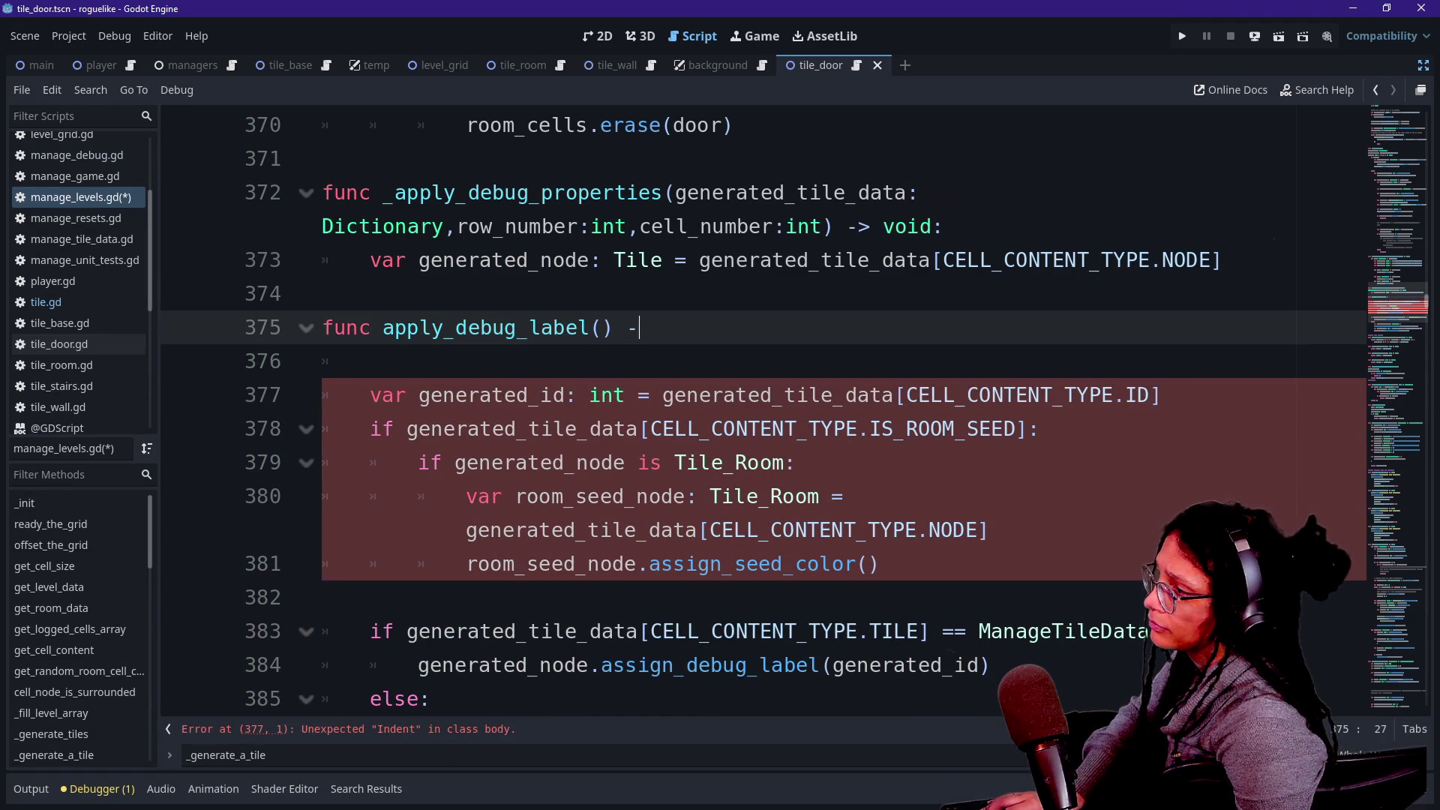
type("> void:")
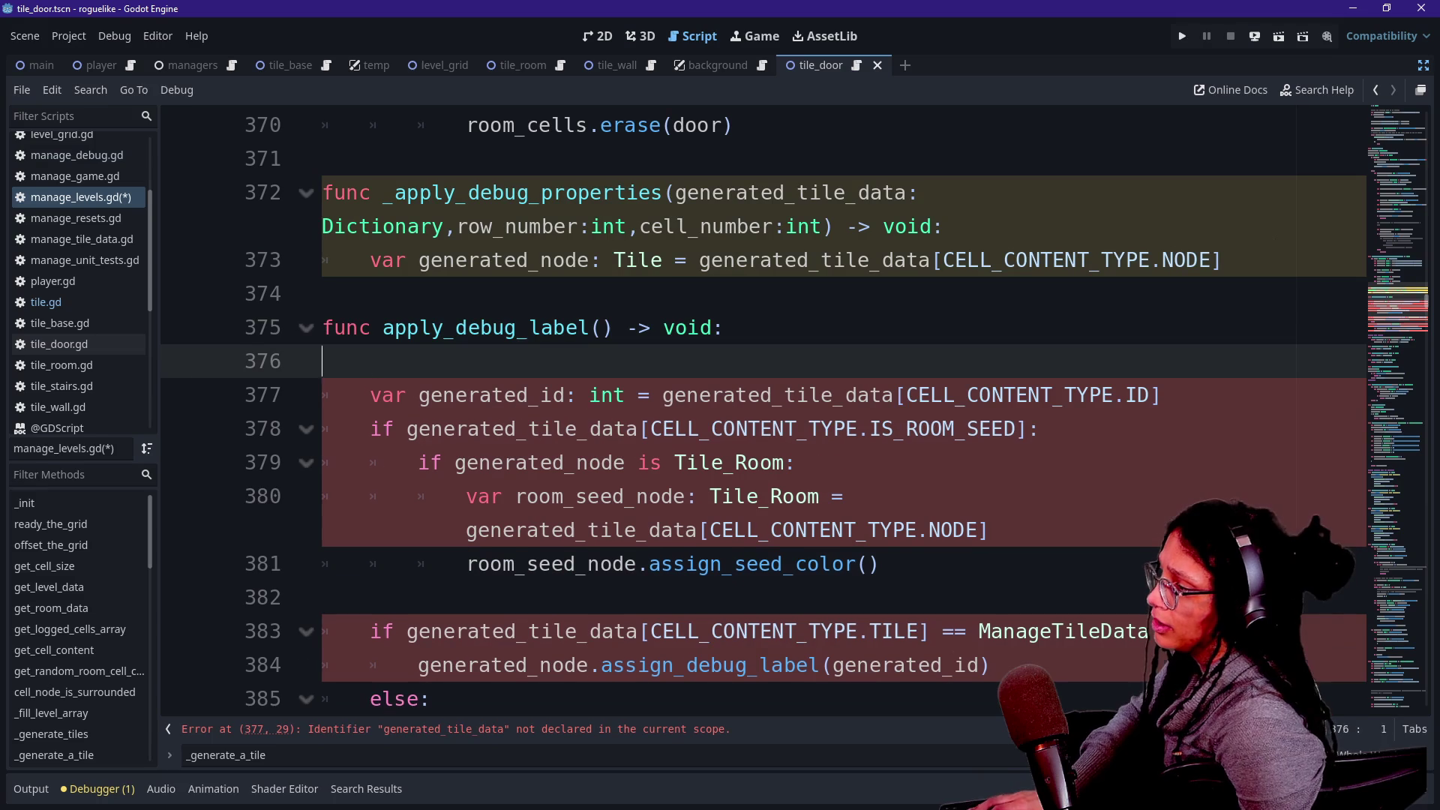
key("Delete")
left_click_drag(419, 361, 645, 496)
left_click(954, 362)
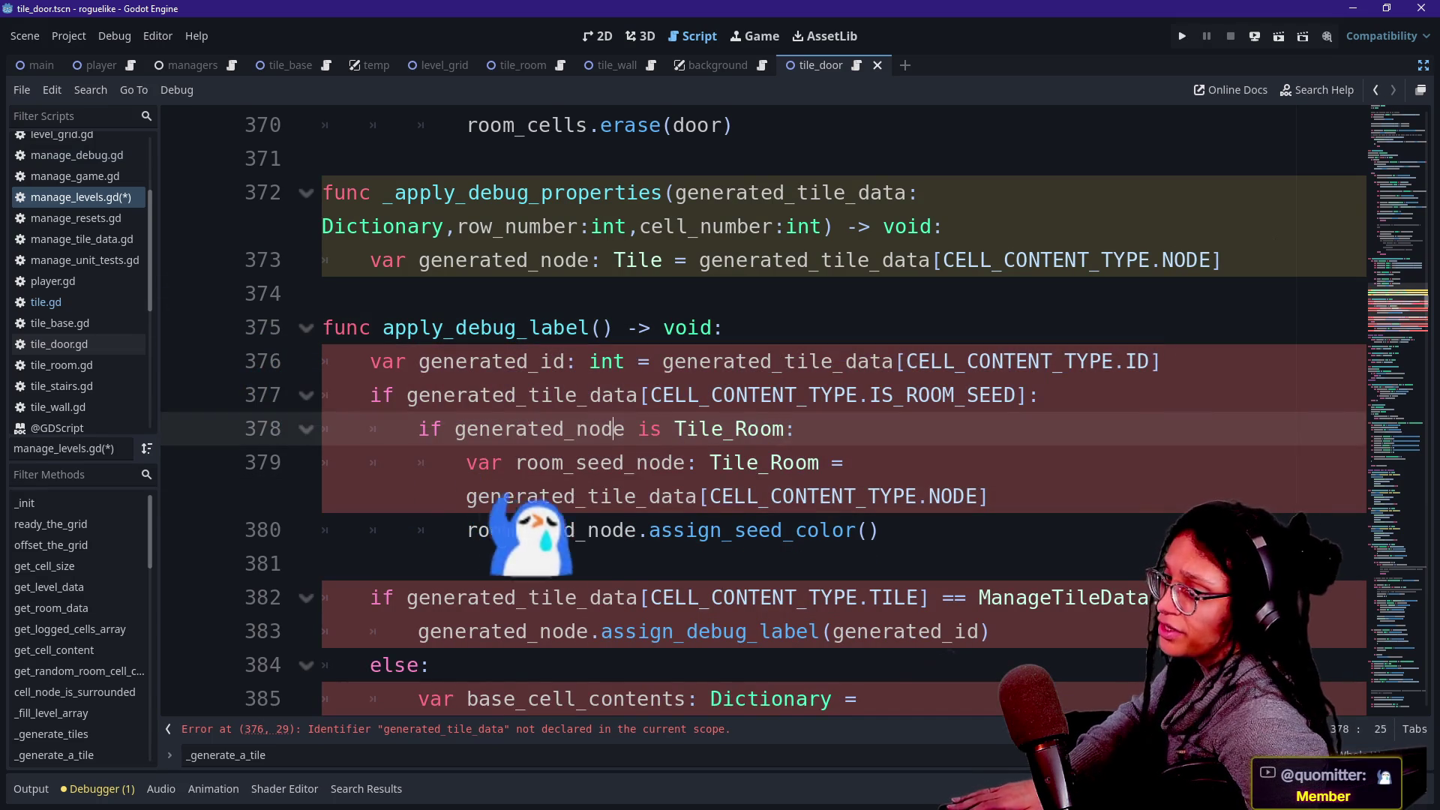
mouse_move(955, 362)
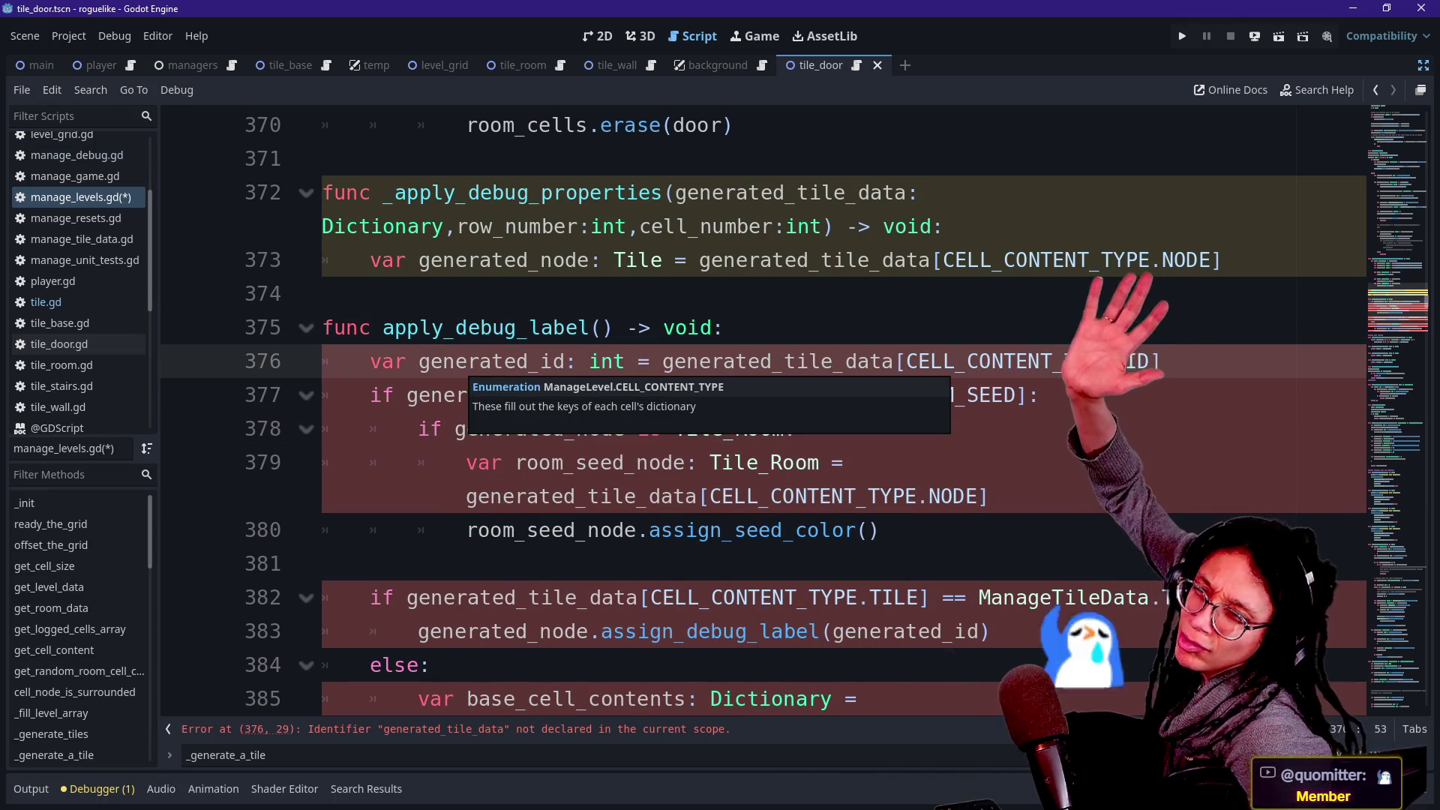
left_click(467, 530)
scroll(763, 412, "down", 3)
key("Down")
key("Down")
key("Down")
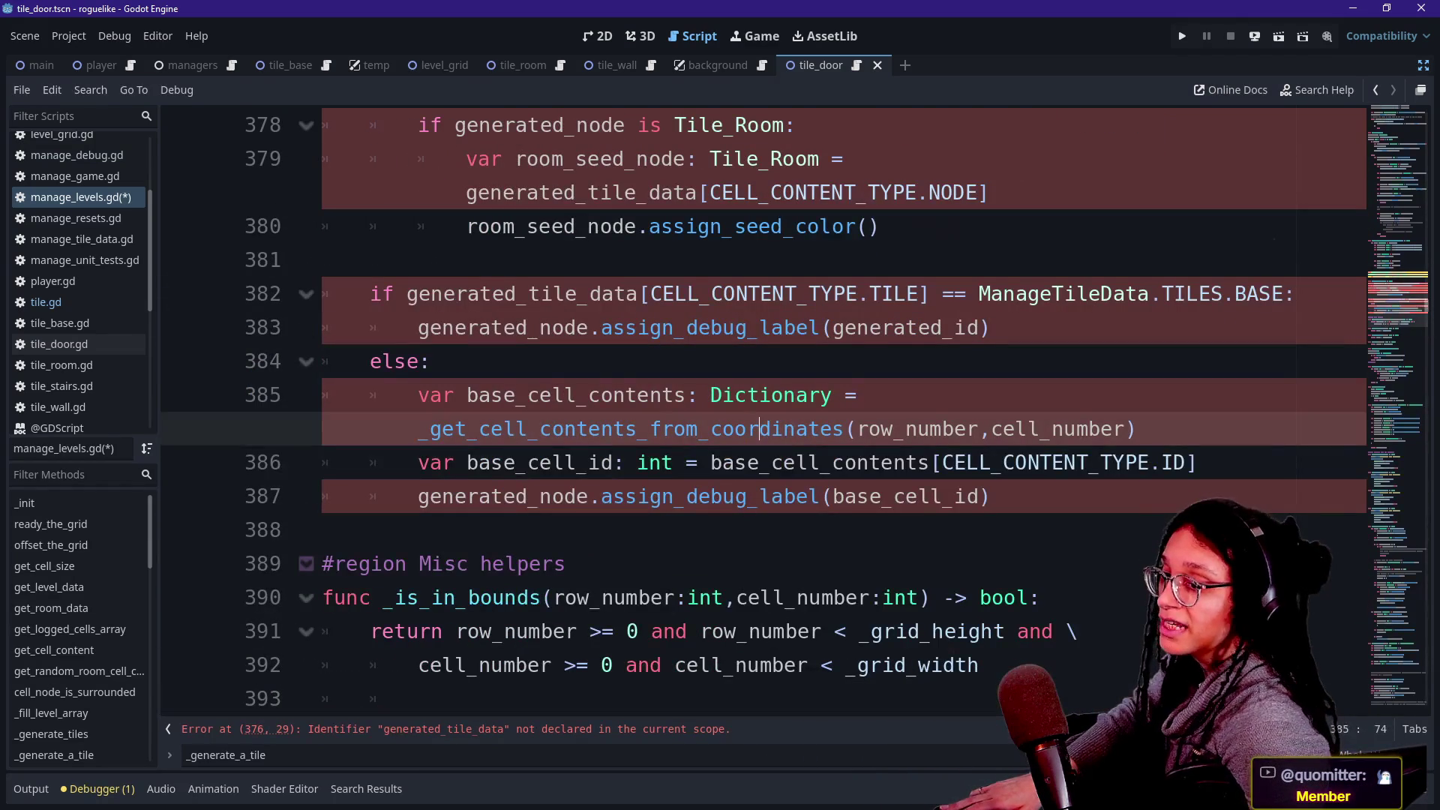
key("Up")
key("Up")
key("Up")
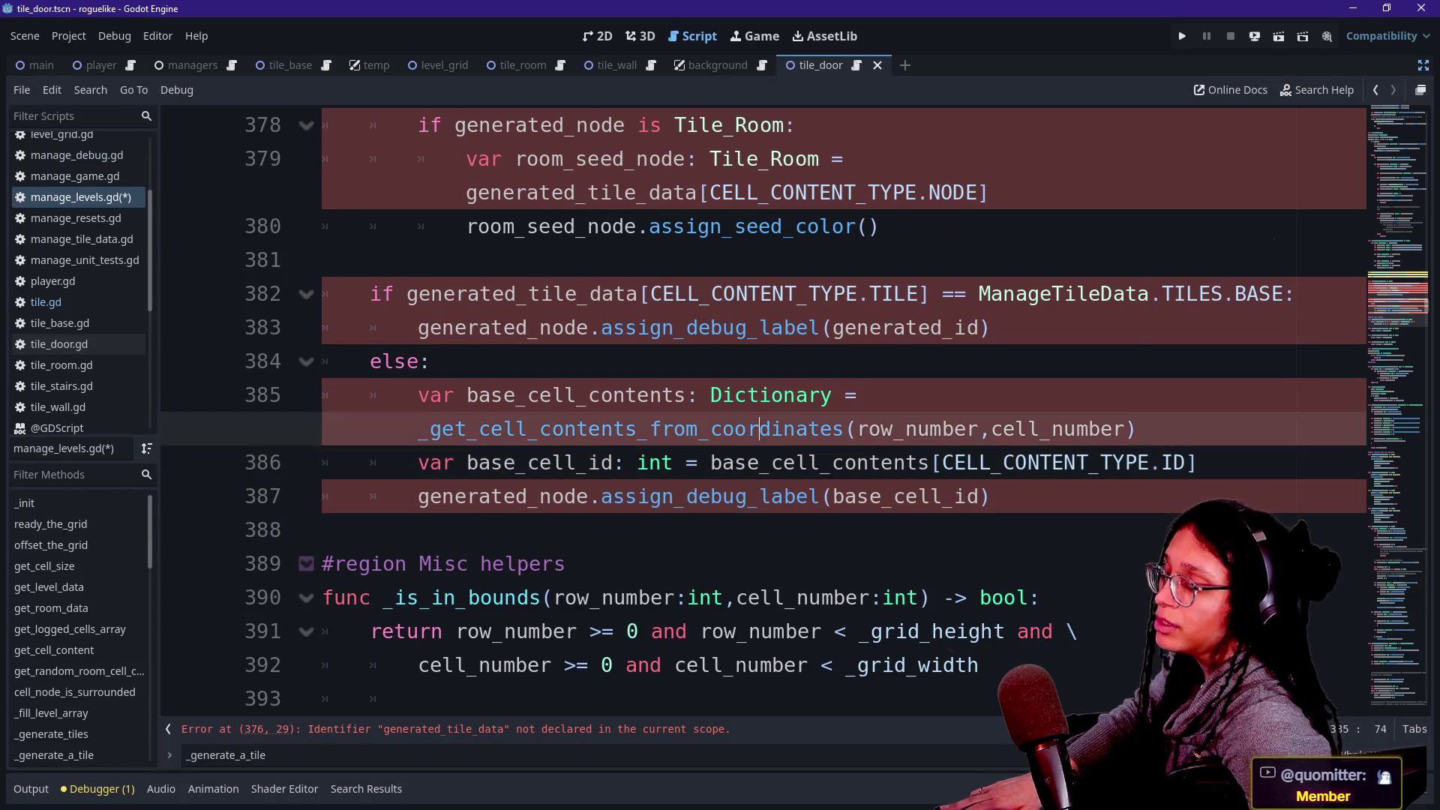
key("Down")
key("Down")
key("Down")
key("Up")
key("Up")
key("Up")
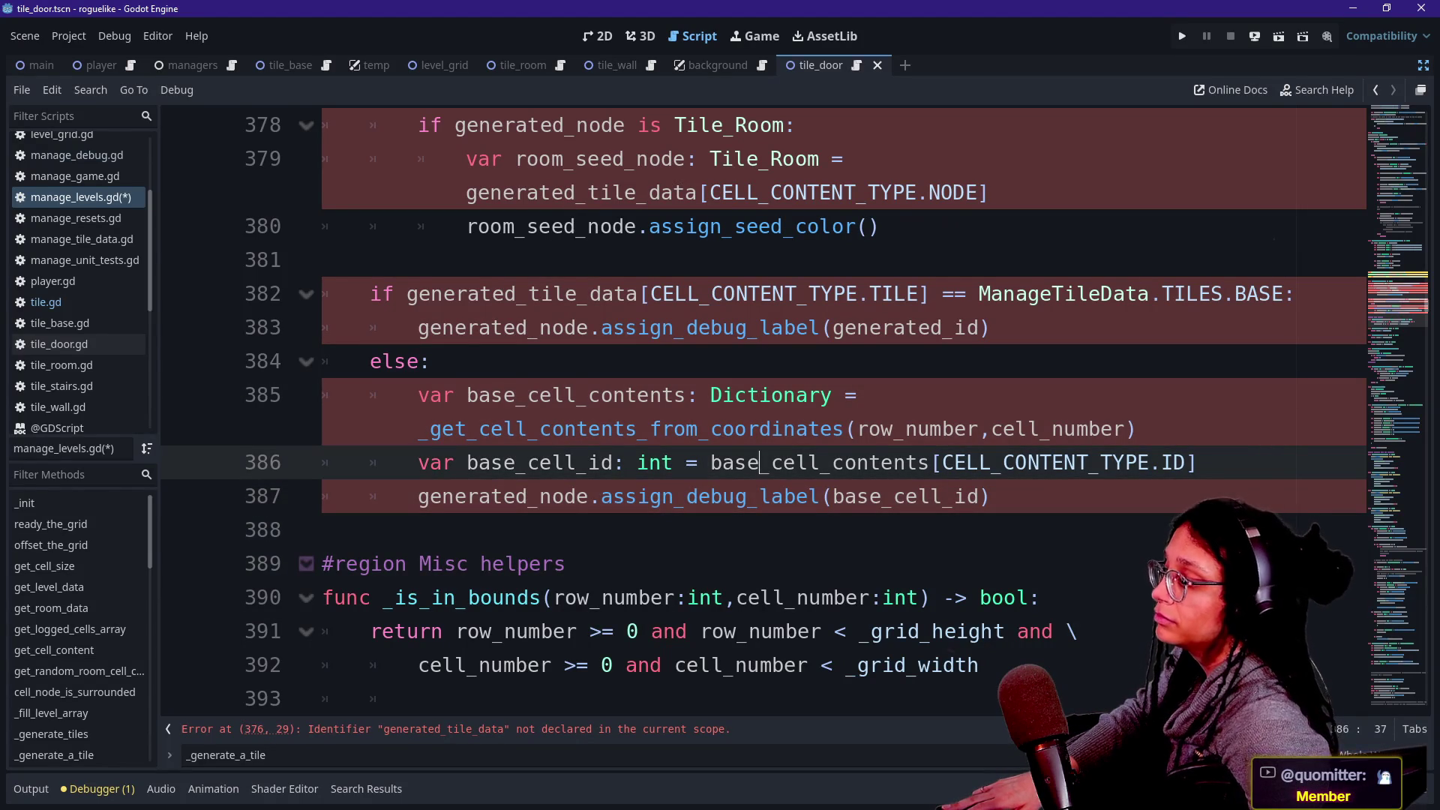
scroll(763, 413, "up", 4)
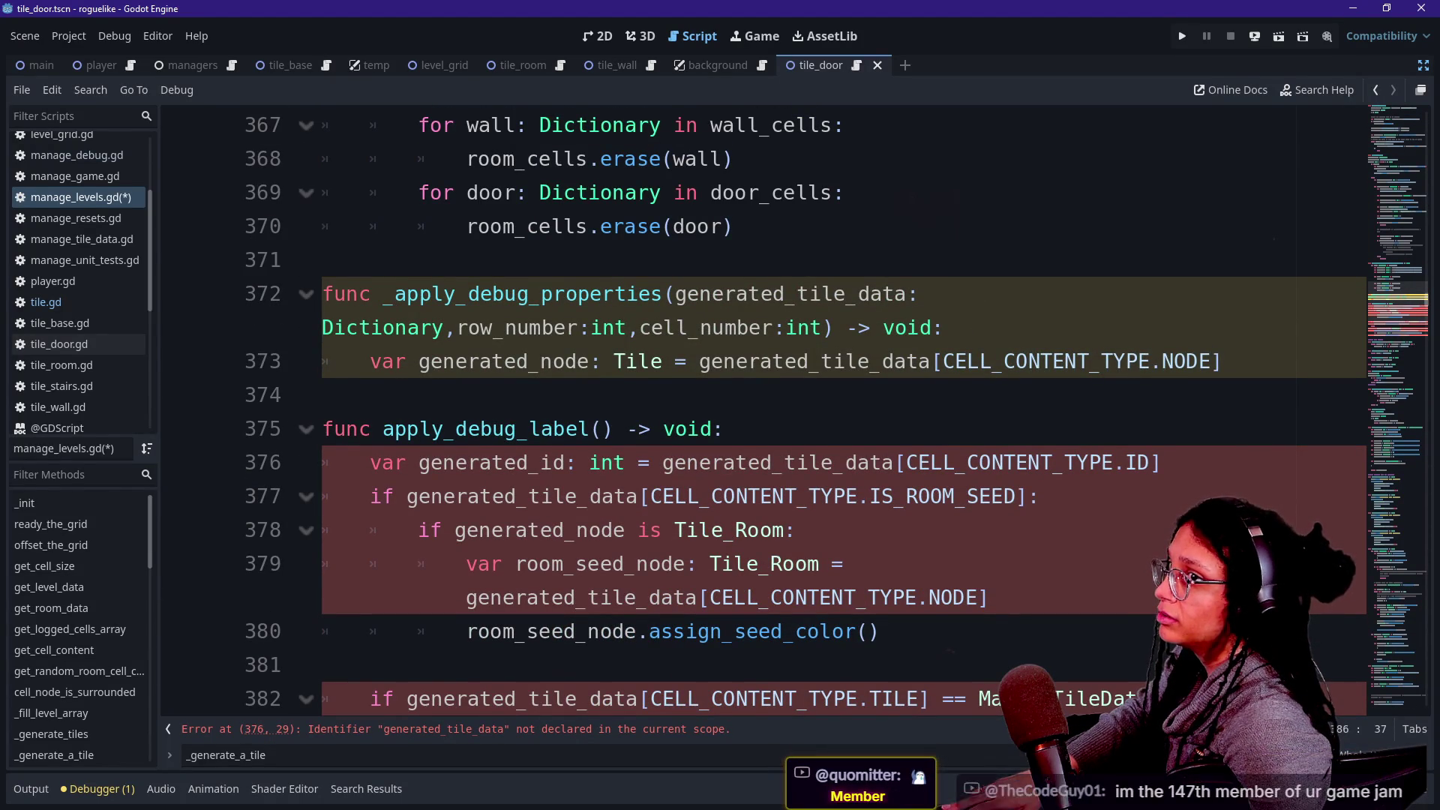
left_click(322, 428)
key("Down")
key("Down")
key("Down")
key("Down")
key("Down")
key("Down")
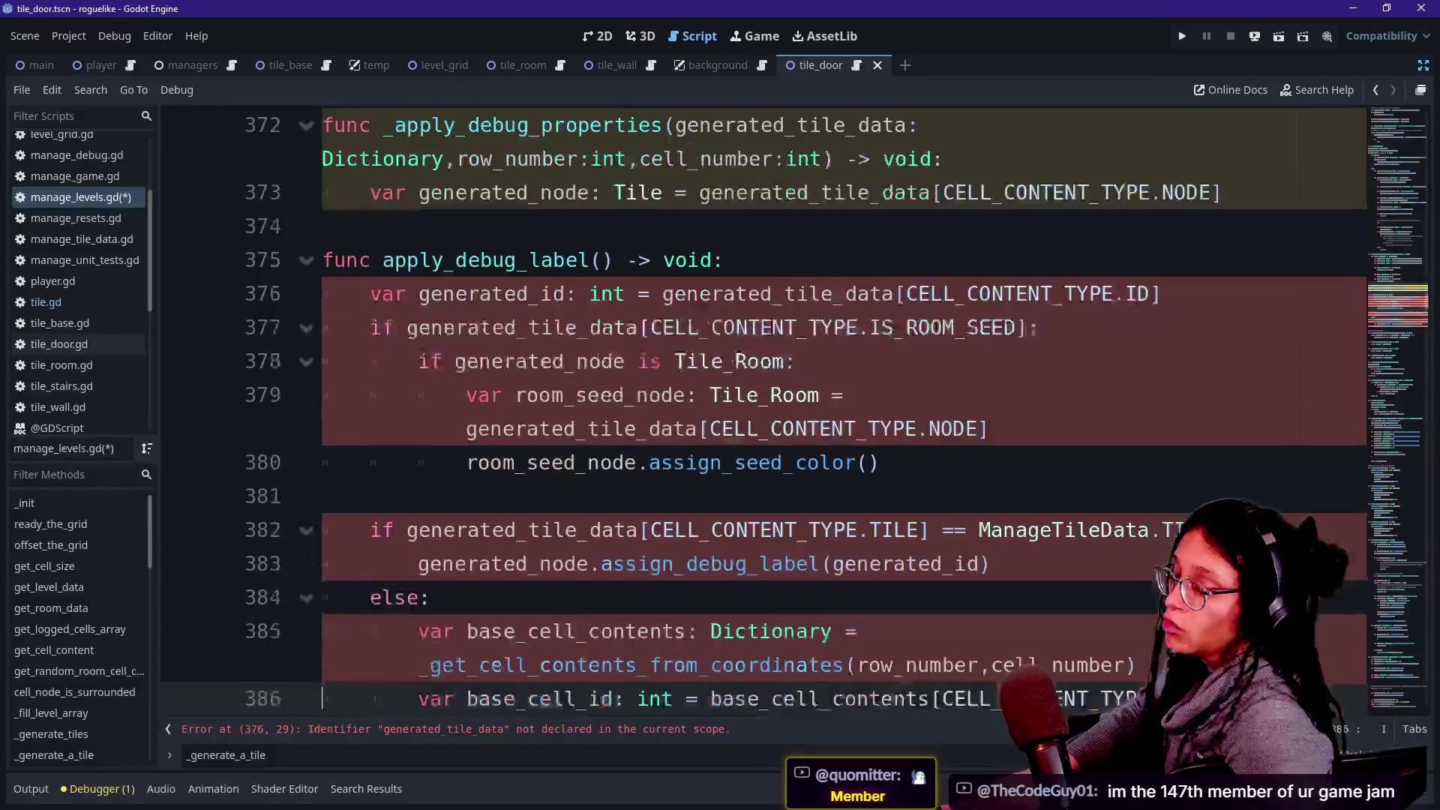
key("Up")
key("Up")
key("Up")
key("Up")
key("Up")
key("Down")
key("Up")
key("Down")
key("Down")
key("Down")
key("Down")
key("Down")
key("Up")
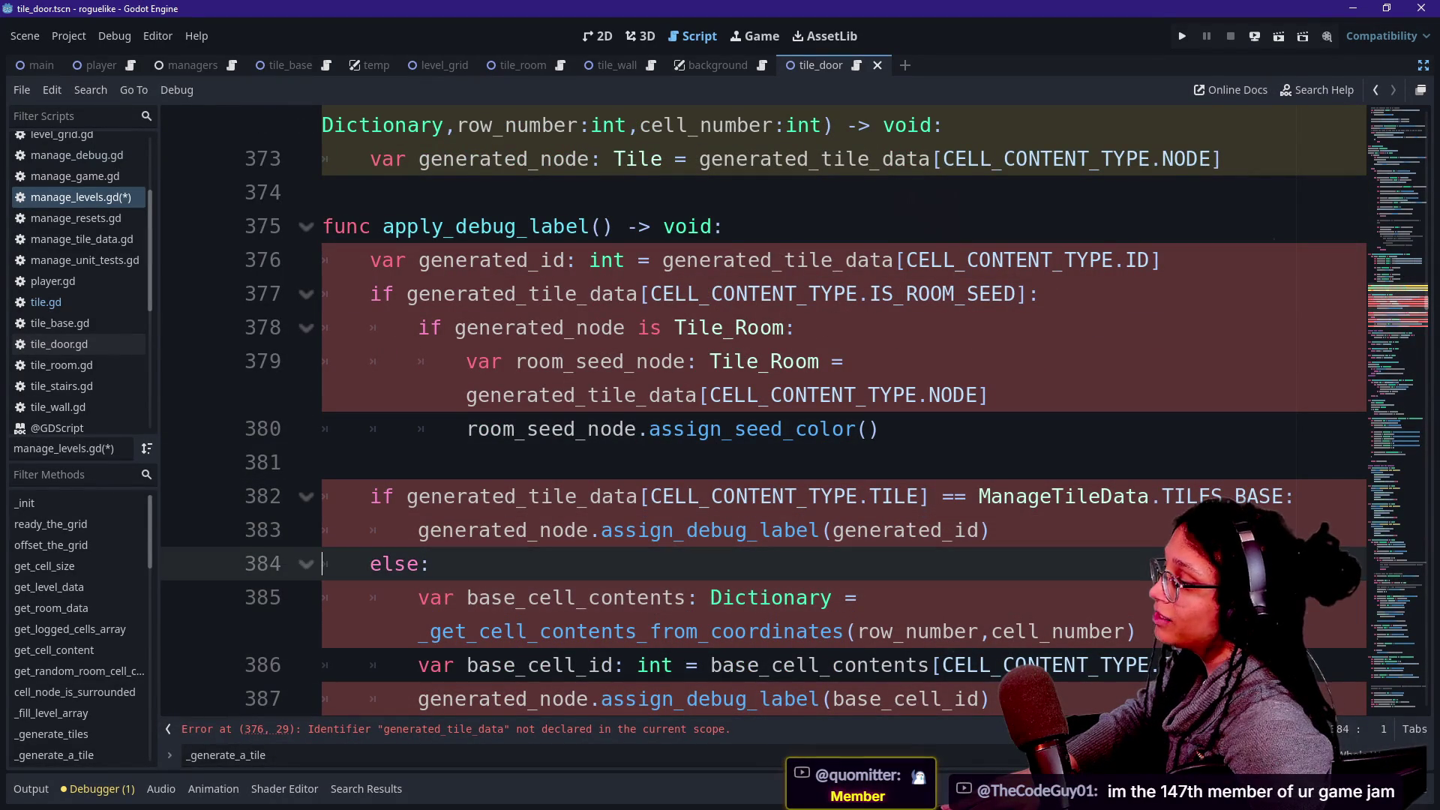
key("Up")
key("Up")
key("Up")
key("Up")
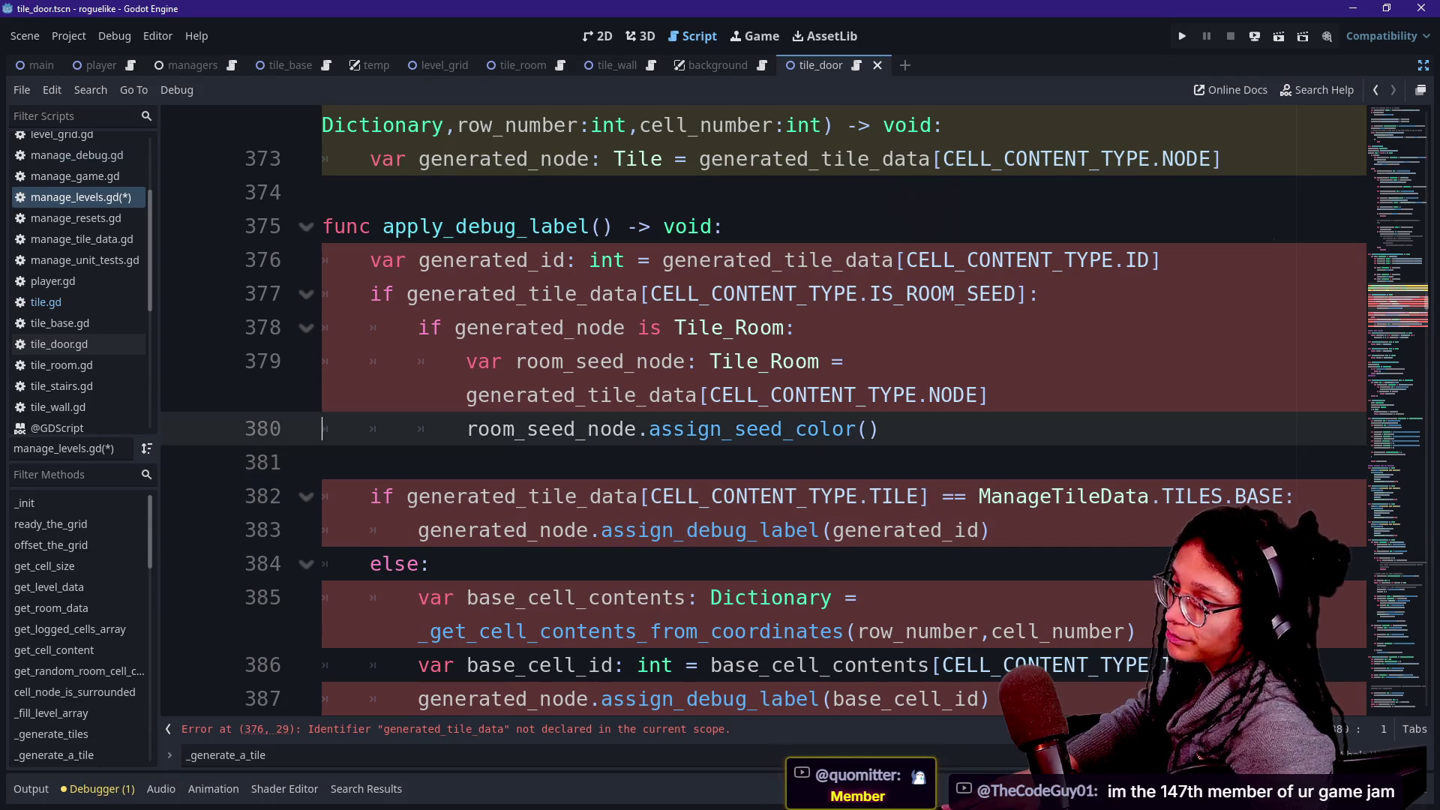
key("Down")
key("Up")
key("End")
key("Down")
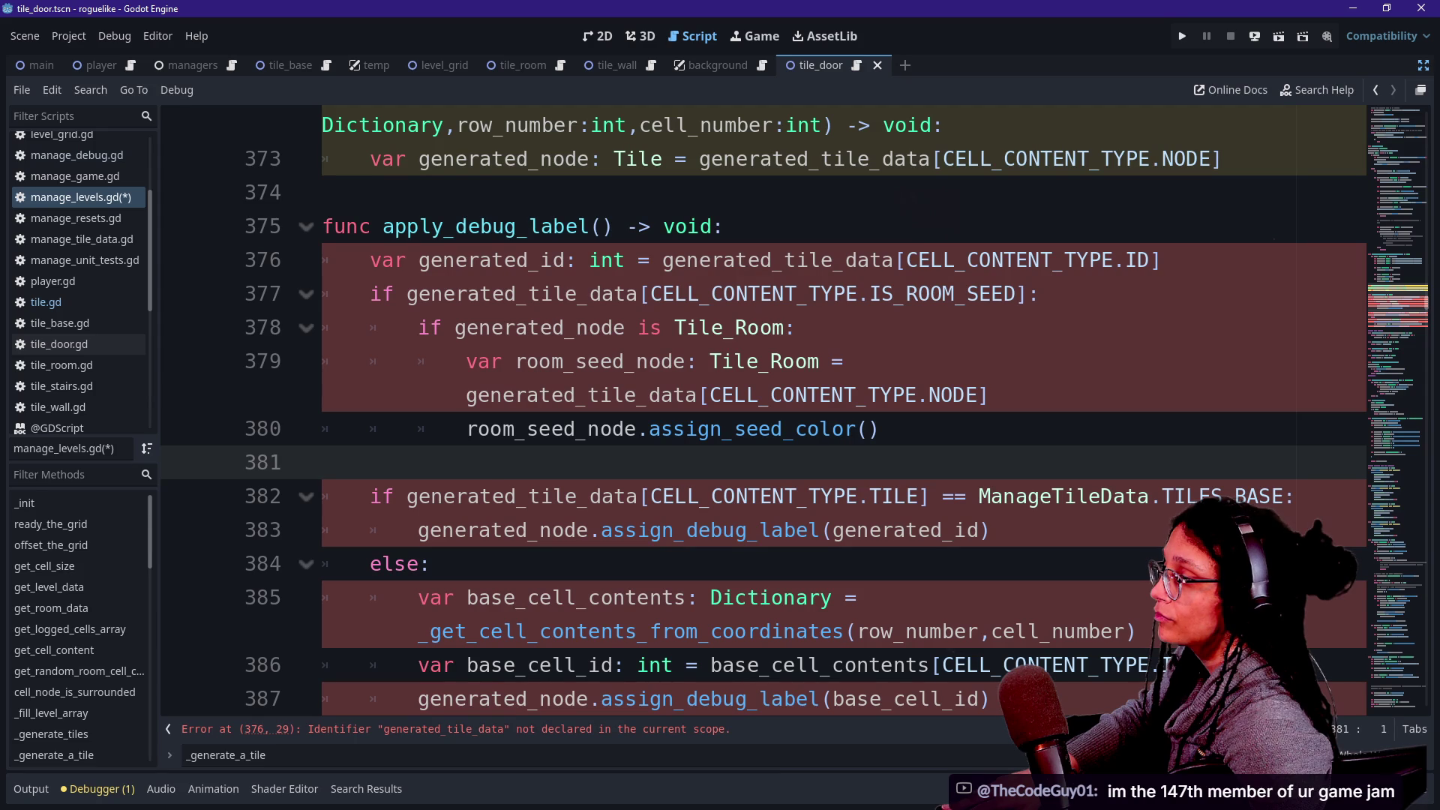
mouse_move(807, 294)
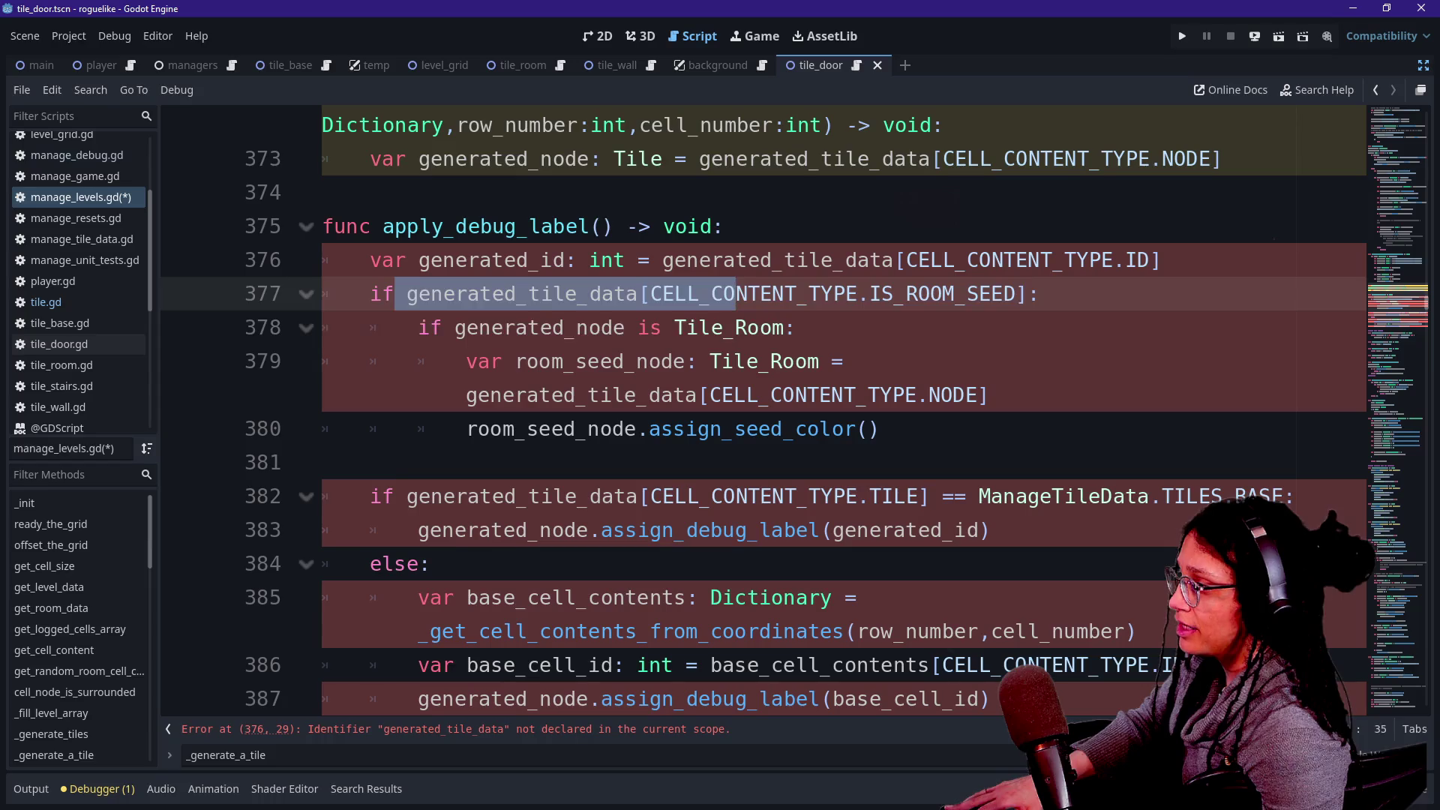
left_click(736, 328)
mouse_move(747, 328)
left_mouse_down()
mouse_move(466, 361)
mouse_move(747, 328)
left_mouse_up()
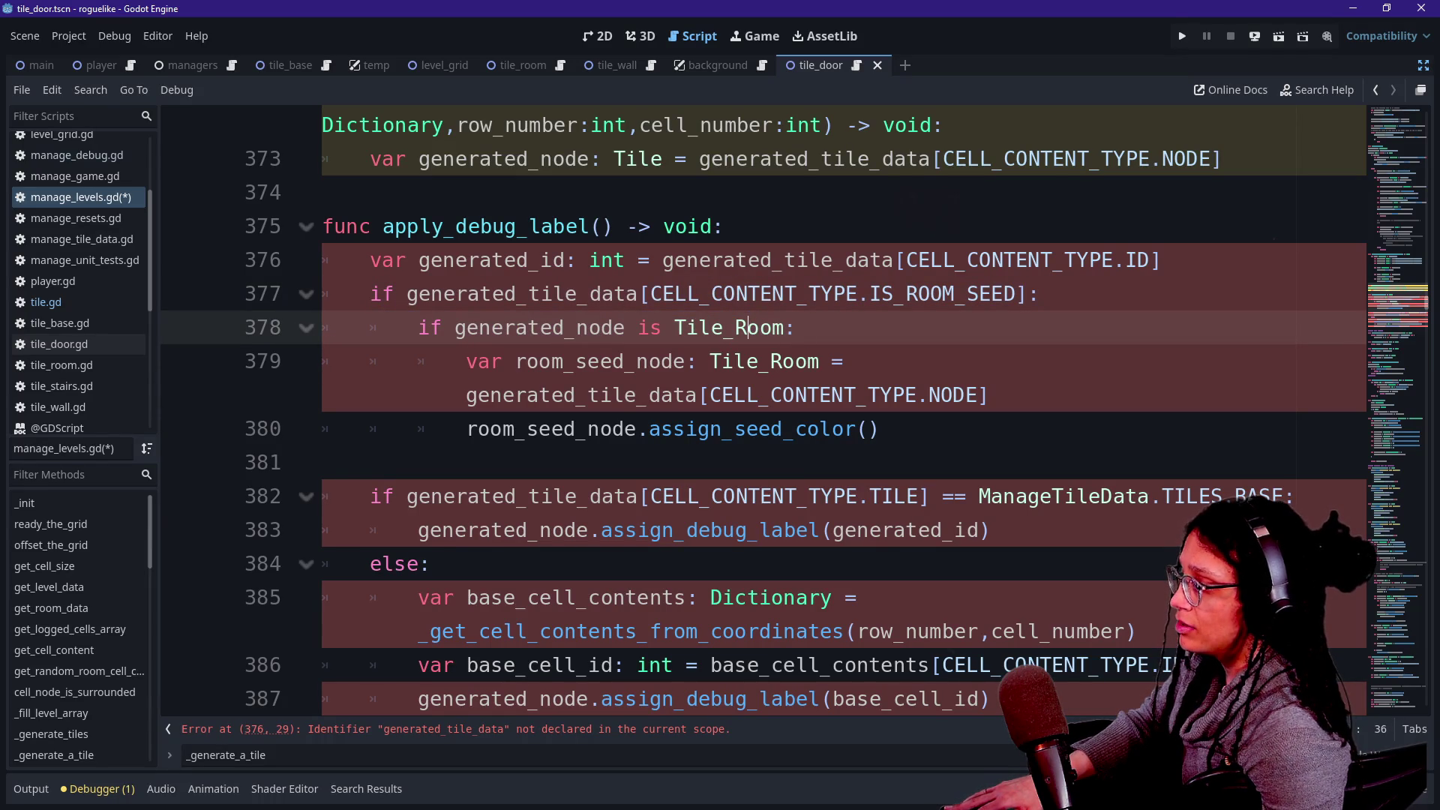
scroll(604, 328, "up", 1)
left_click(604, 328)
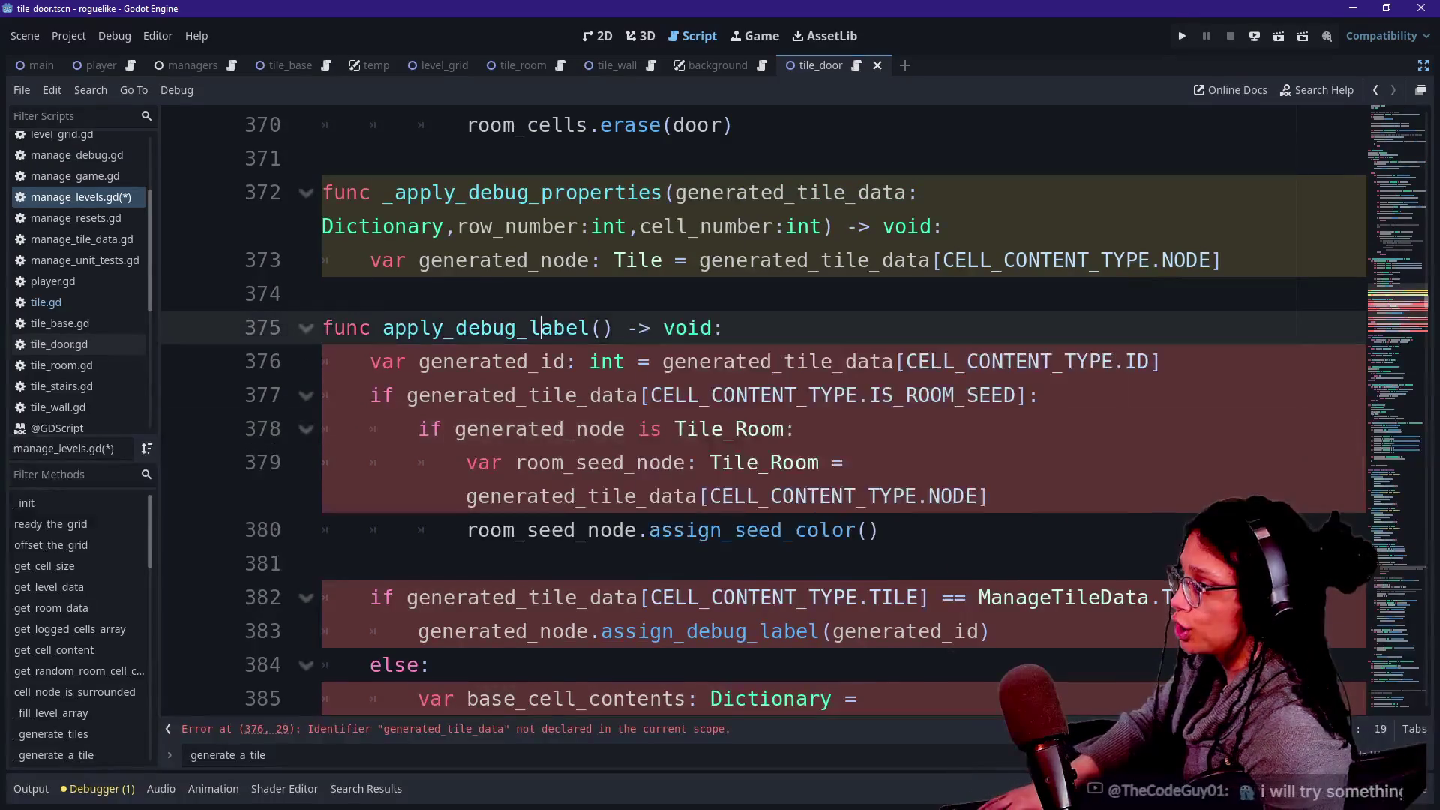
Paste _apply_debug_properties' parameter list (generated_tile_data, row_number, cell_number) into apply_debug_label's signature.
type("generated_tile_da")
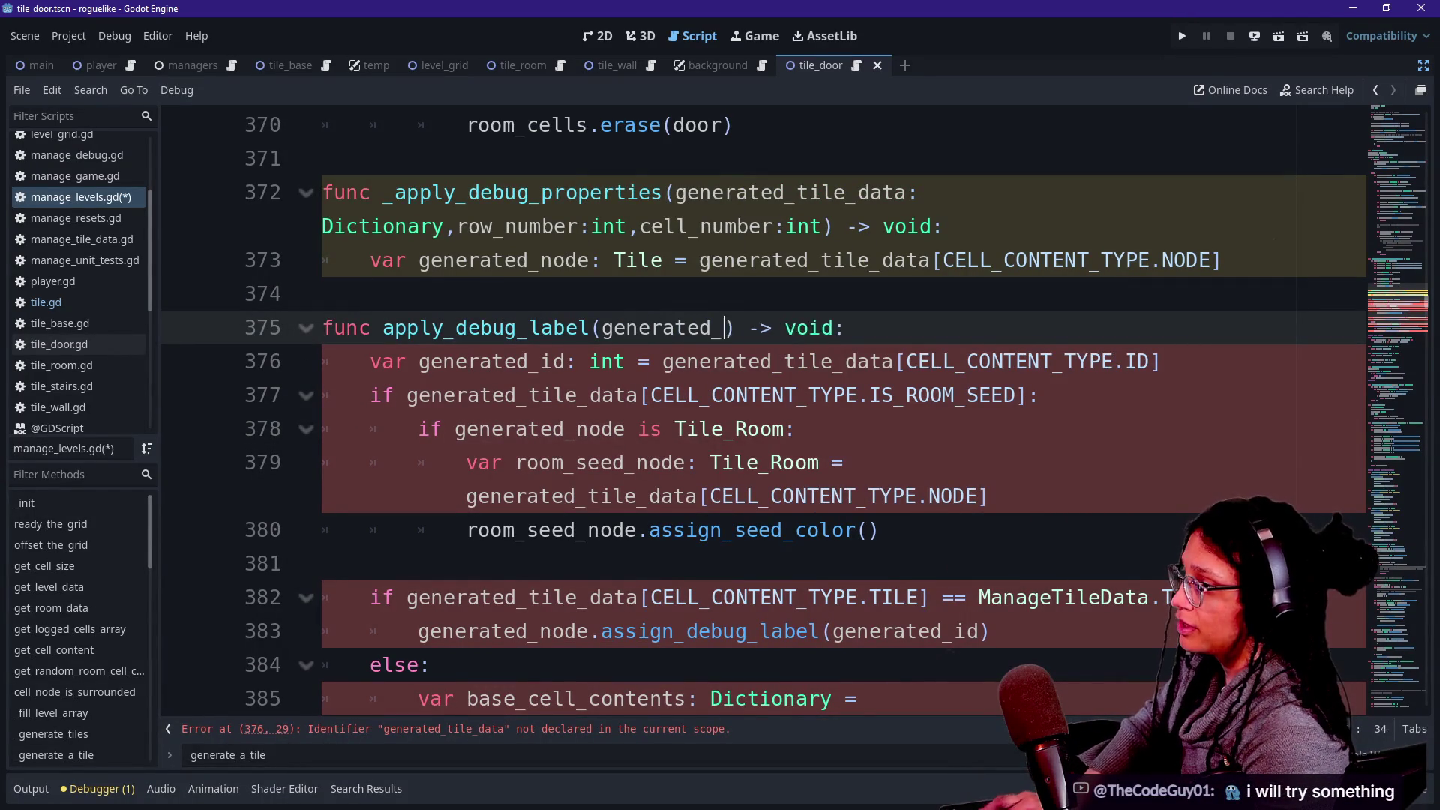
type("ta,")
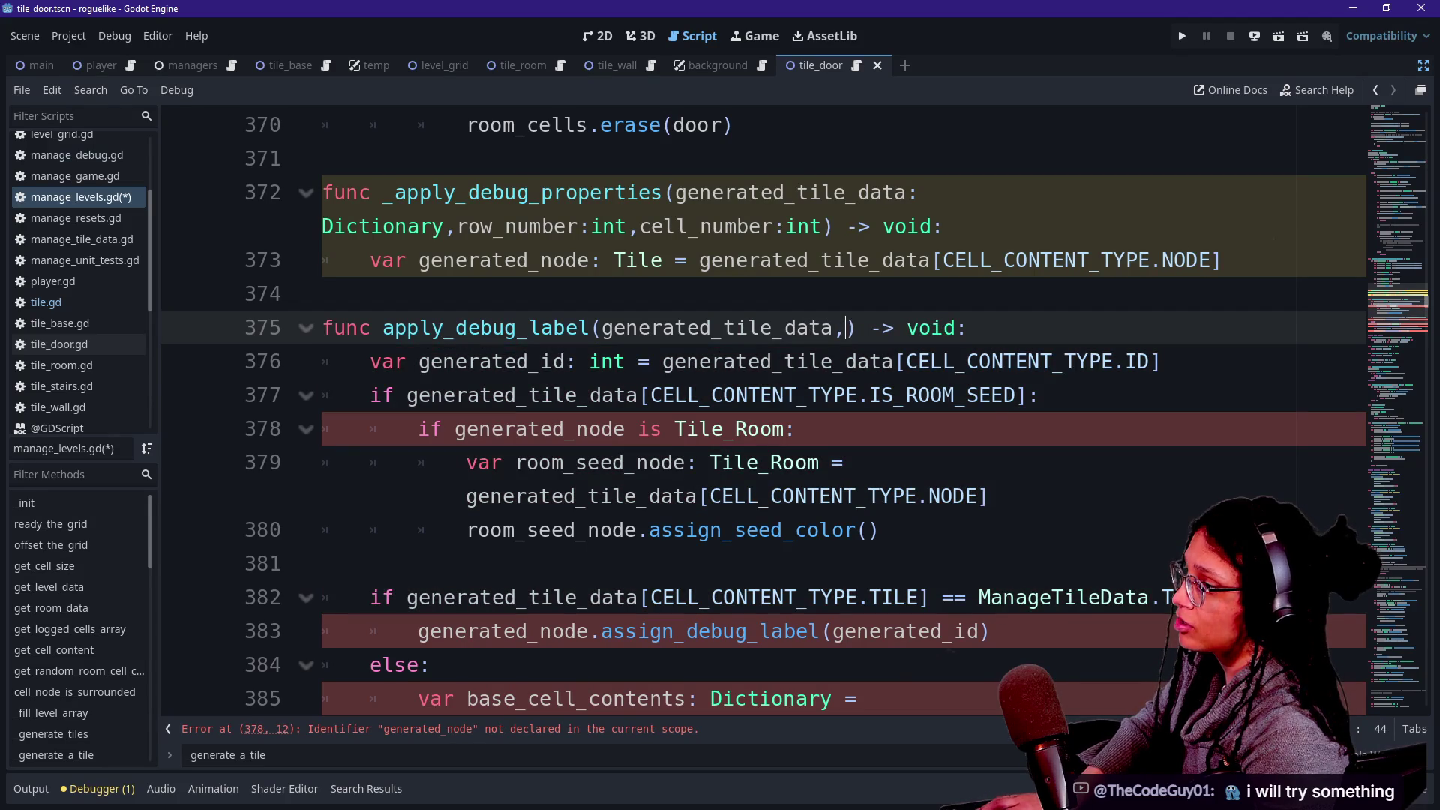
key("BackSpace")
type(":")
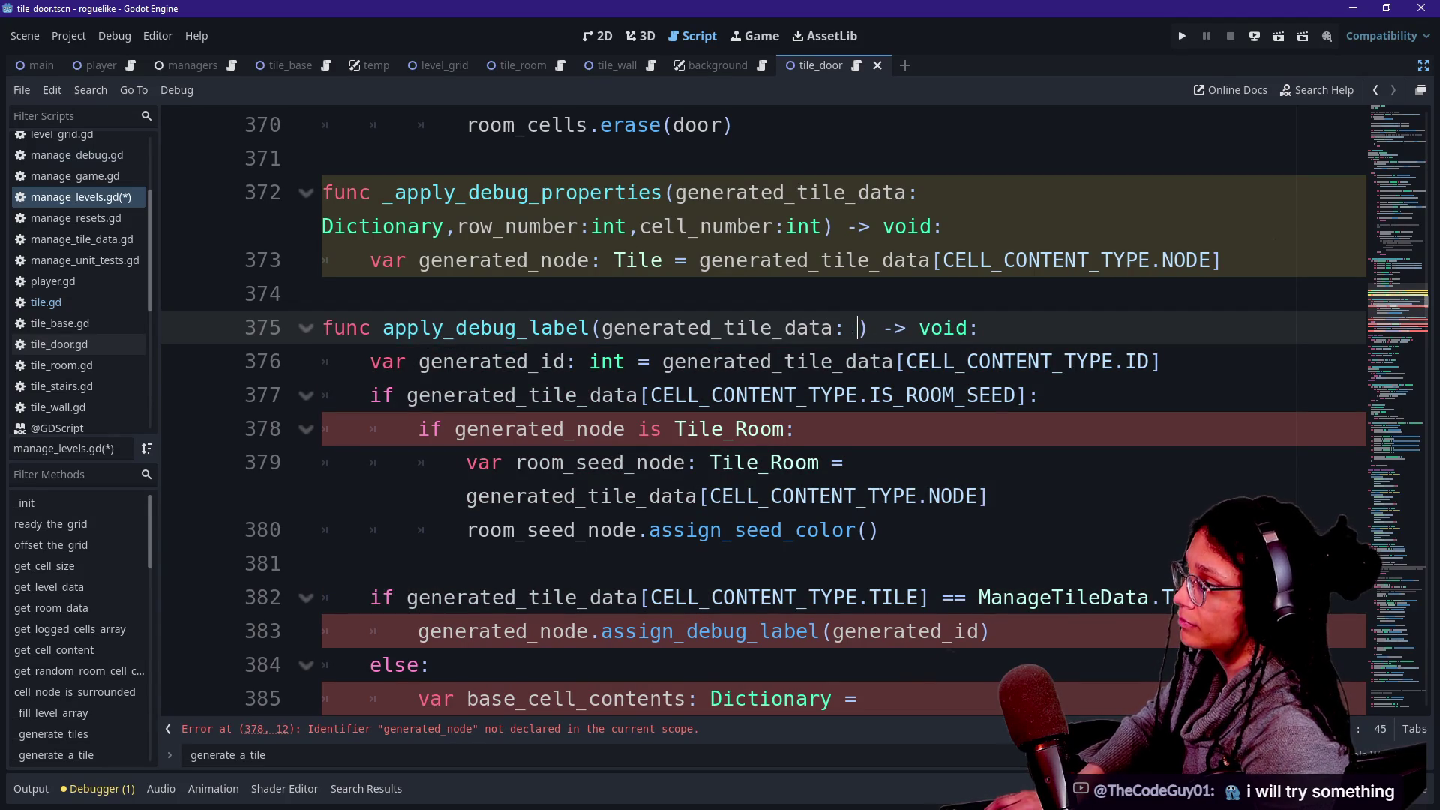
left_click_drag(675, 193, 823, 227)
key("ctrl+x")
key("ctrl+z")
left_click_drag(600, 328, 850, 327)
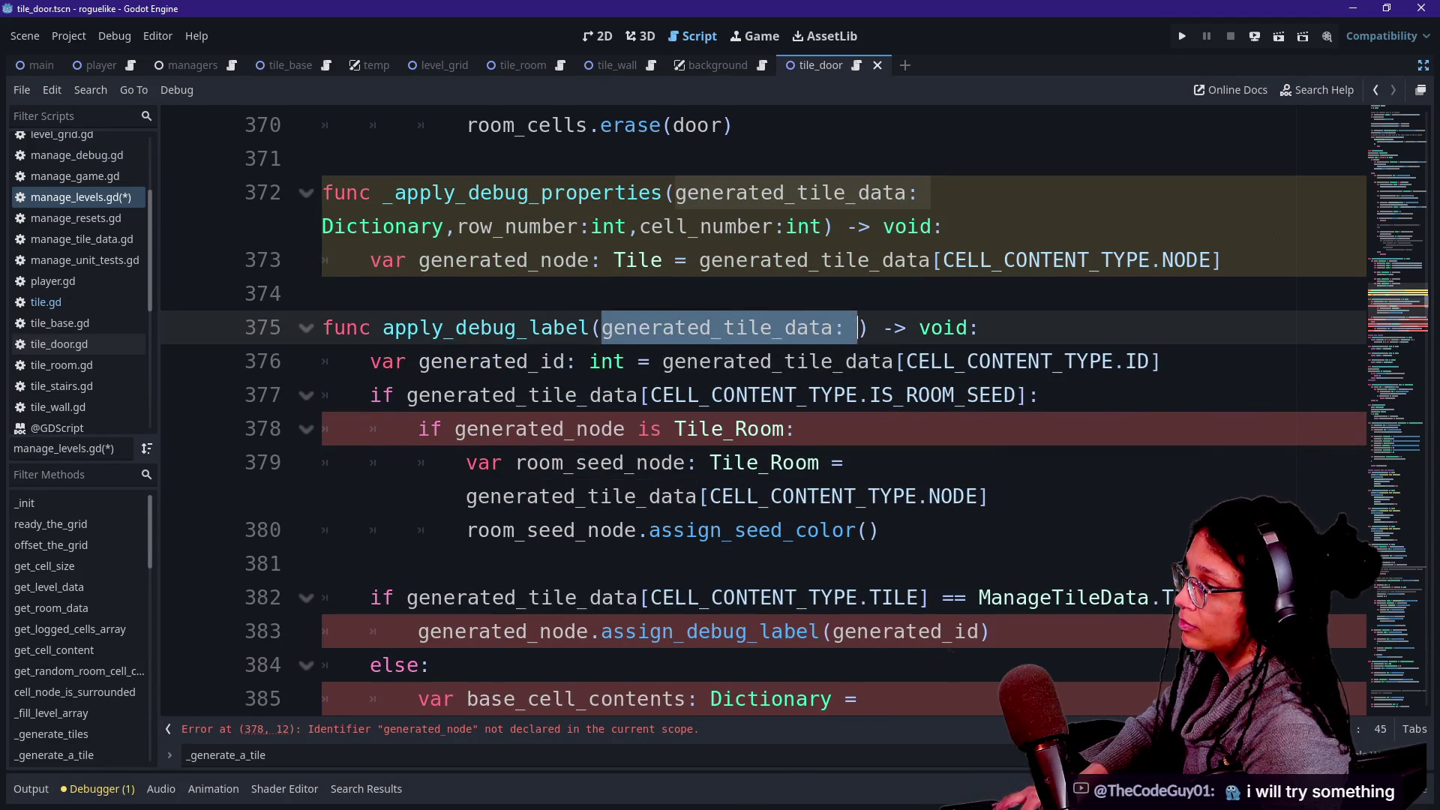
key("ctrl+v")
Try a blank line after generated_node and a generated_node parameter, then undo both.
left_click(687, 226)
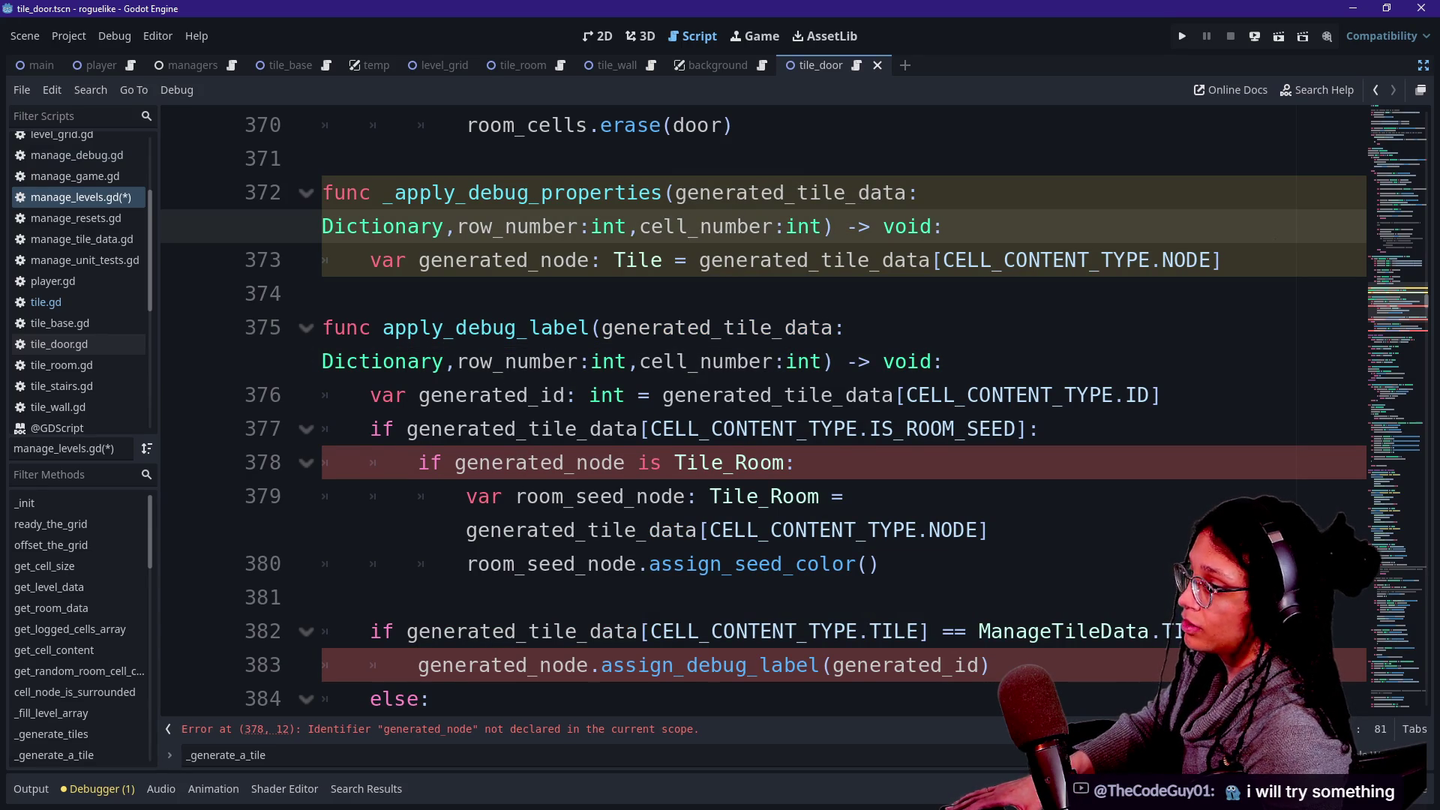
key("Down")
key("Return")
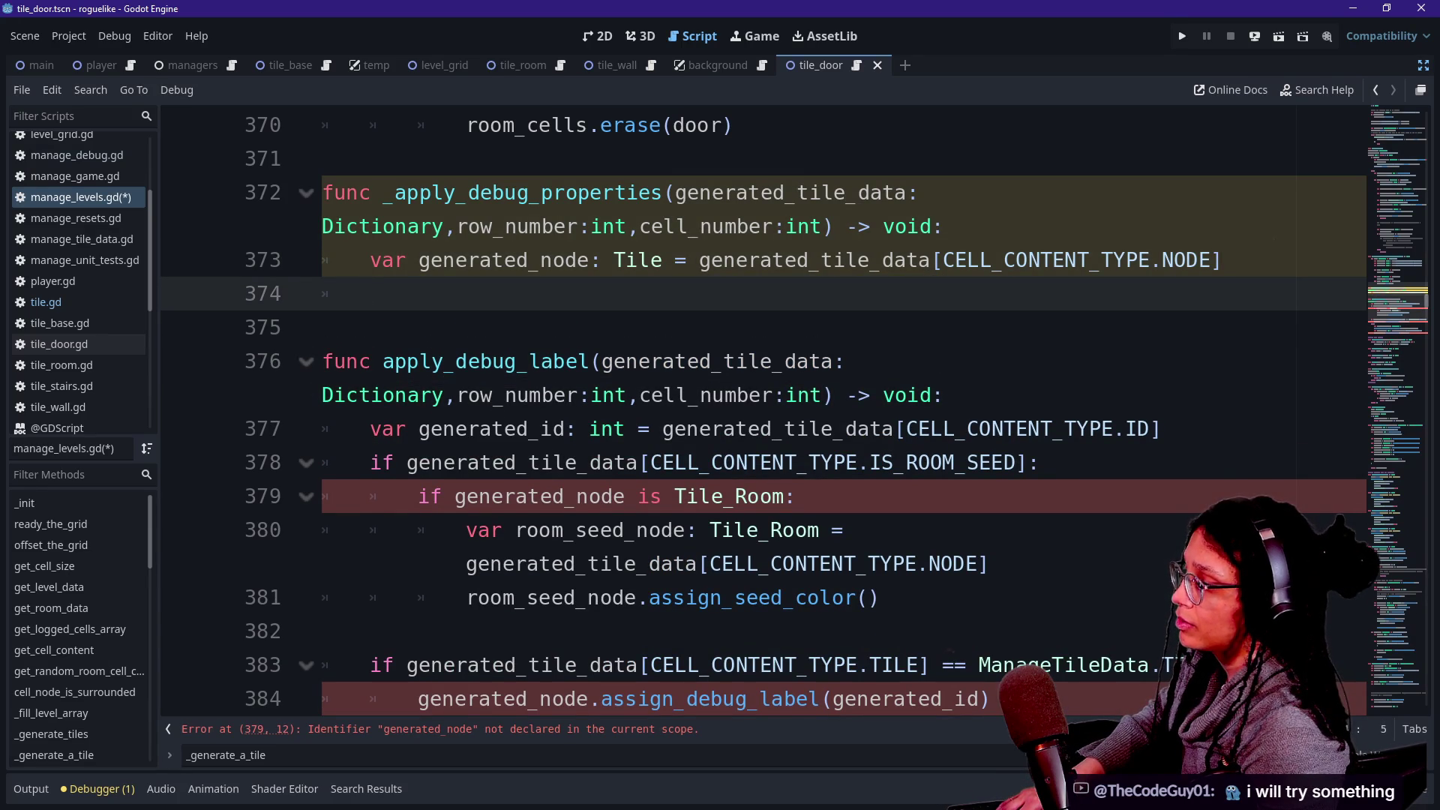
key("BackSpace")
key("BackSpace")
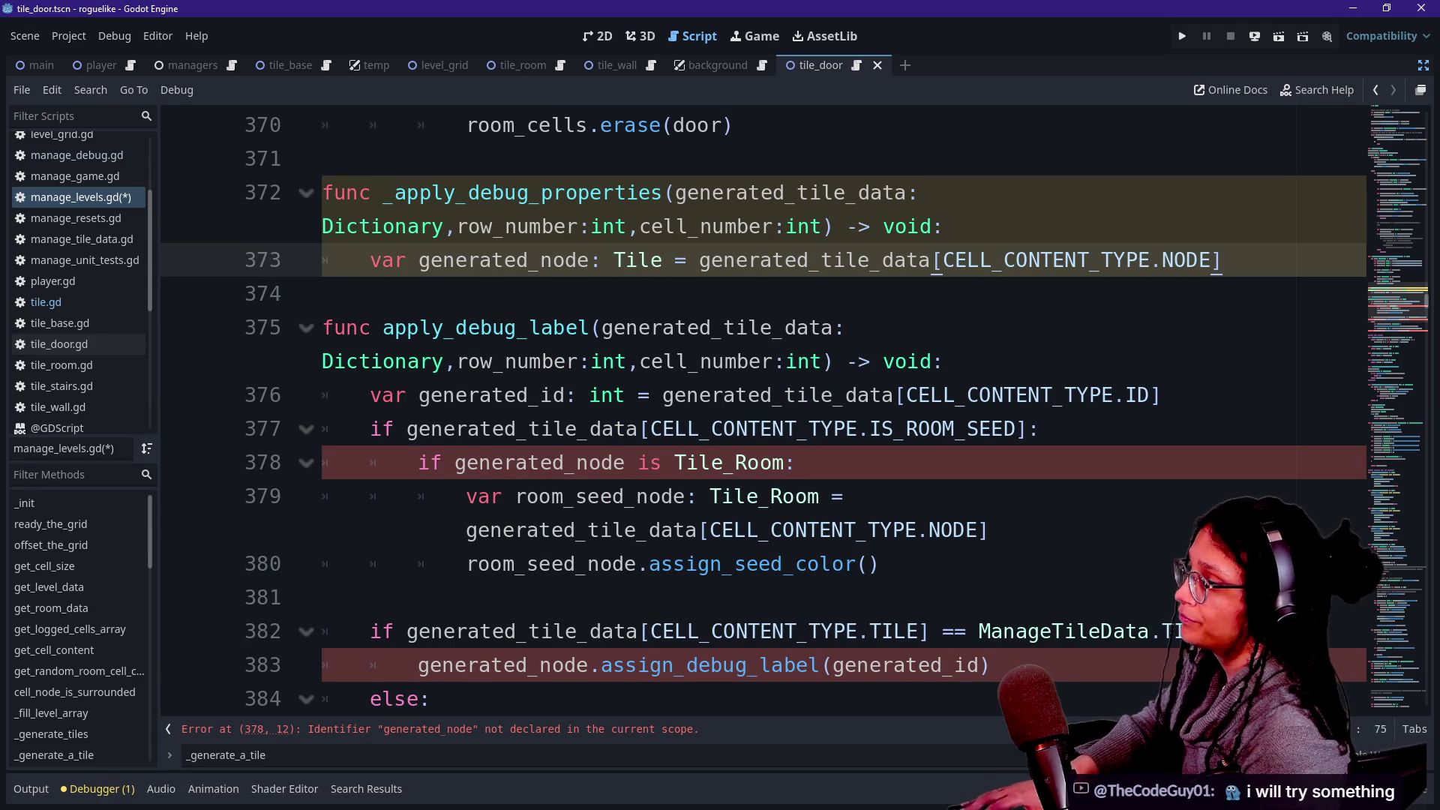
left_click(602, 328)
type("generated_node")
key("ctrl+z")
Copy the generated_node declaration into apply_debug_label's body, then remove it again.
left_click(1221, 260)
key("shift+Up")
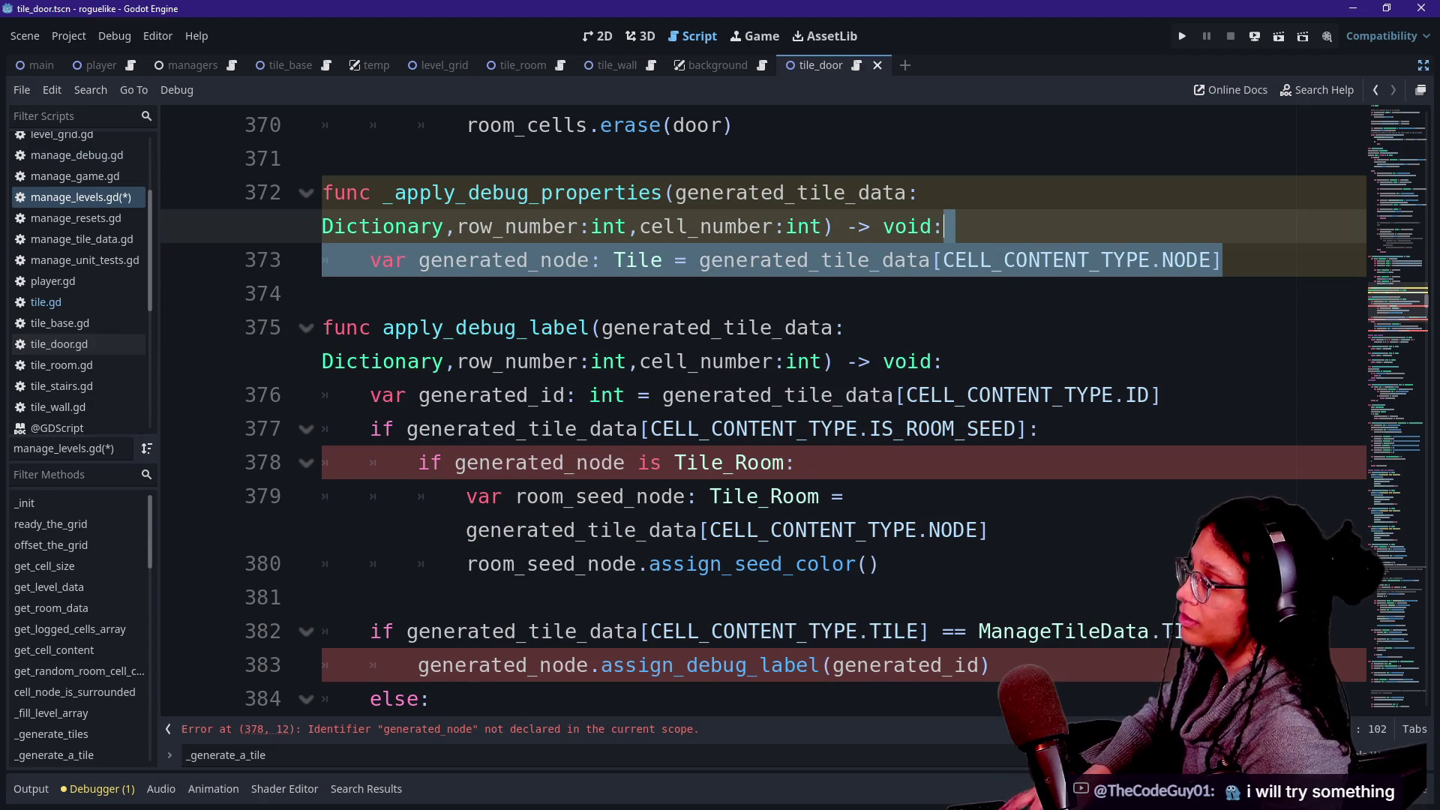
key("ctrl+c")
left_click(942, 362)
key("Return")
key("ctrl+v")
key("Up")
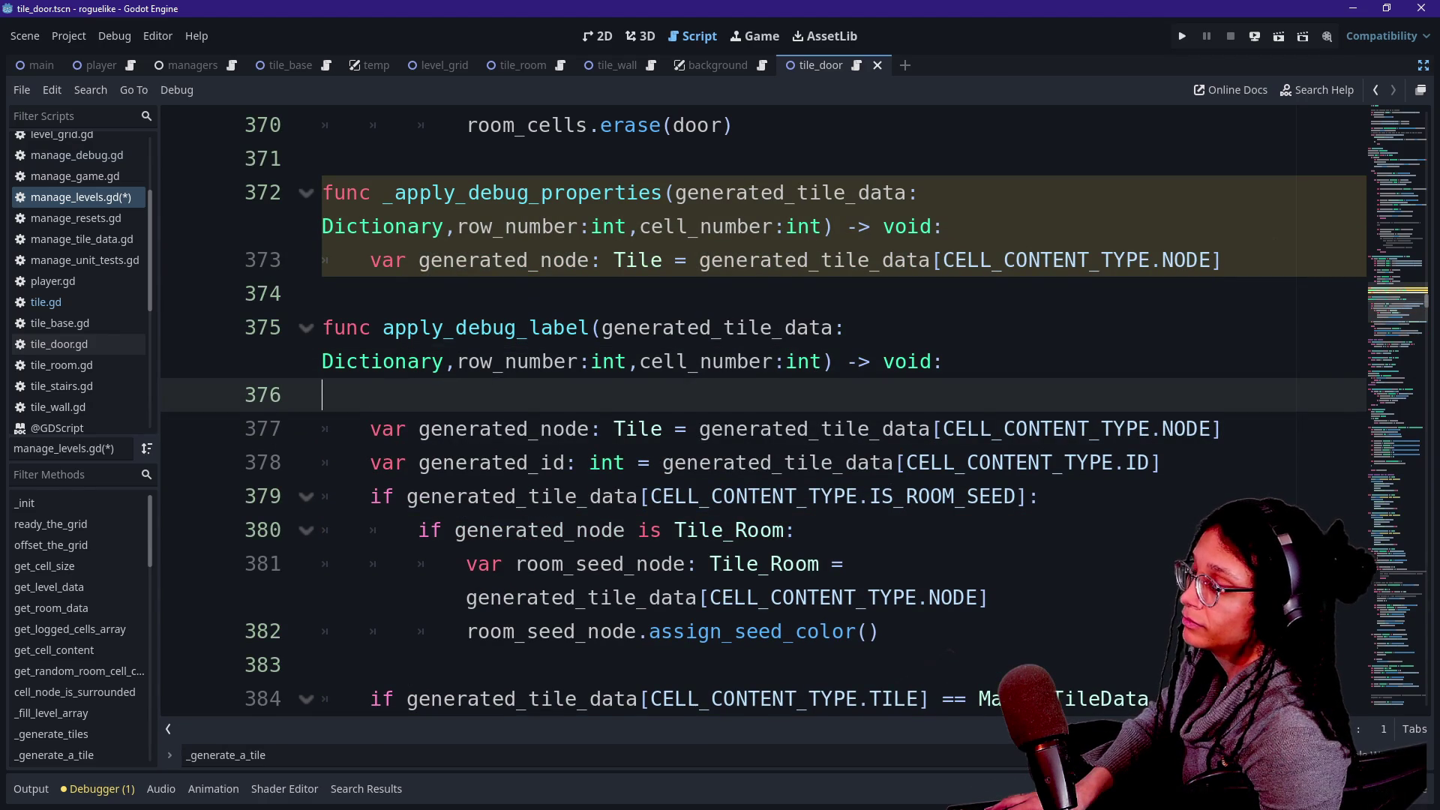
key("BackSpace")
key("Down")
key("Home")
key("shift+End")
key("Delete")
key("BackSpace")
key("BackSpace")
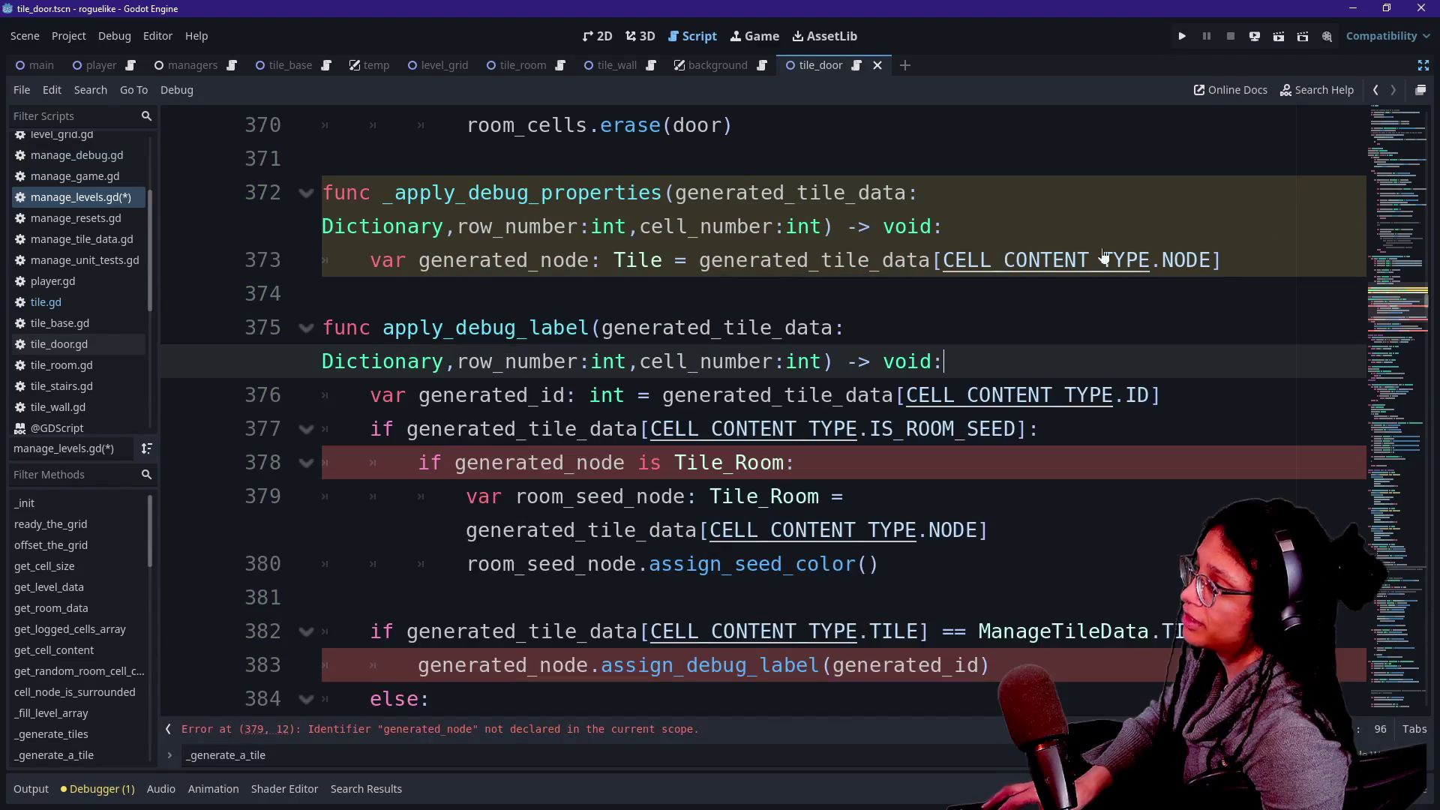
Add a blank line after the generated_node declaration on line 373.
left_click(1134, 261)
key("shift+Up")
key("shift+Down")
key("Down")
key("Down")
key("End")
key("End")
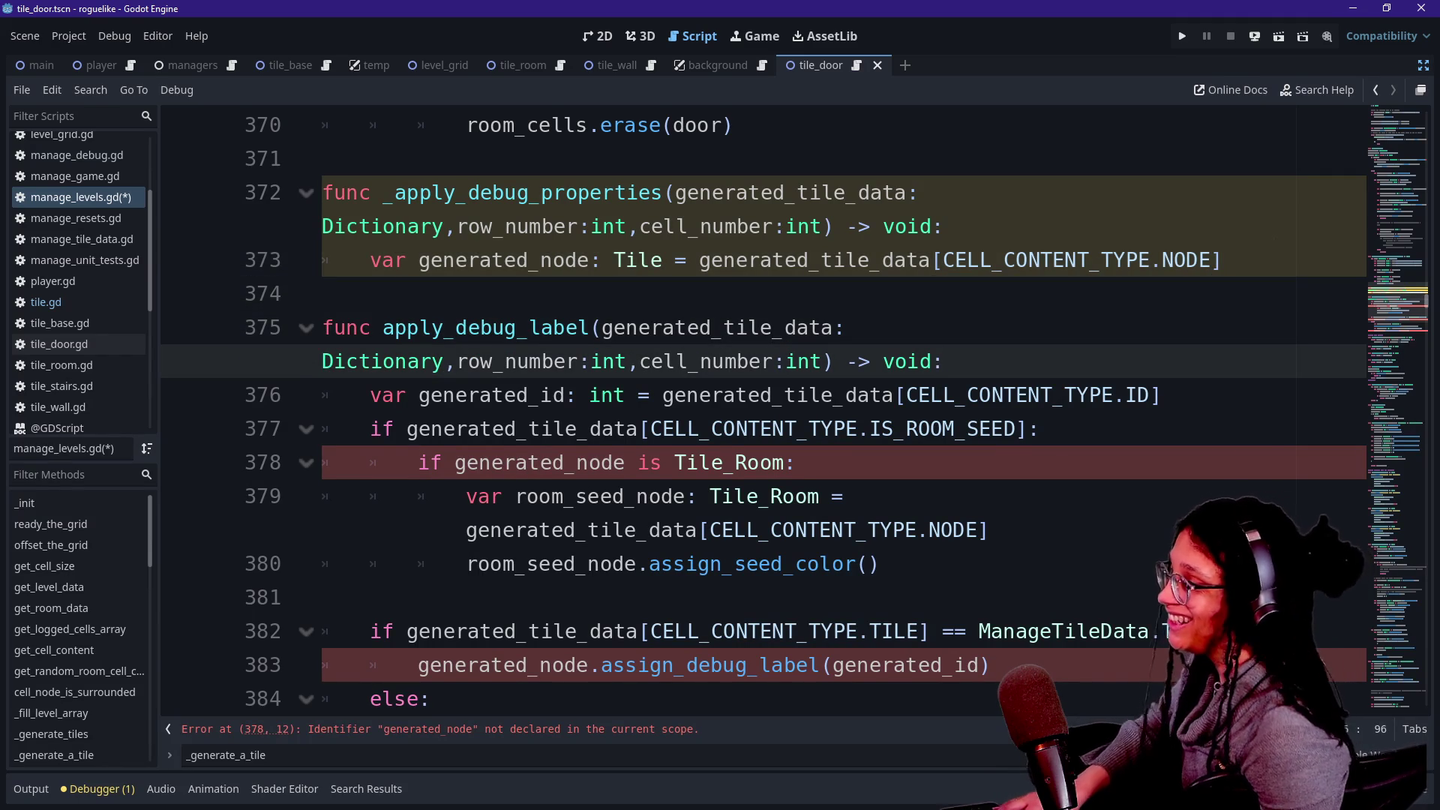
left_click(1221, 261)
key("Return")
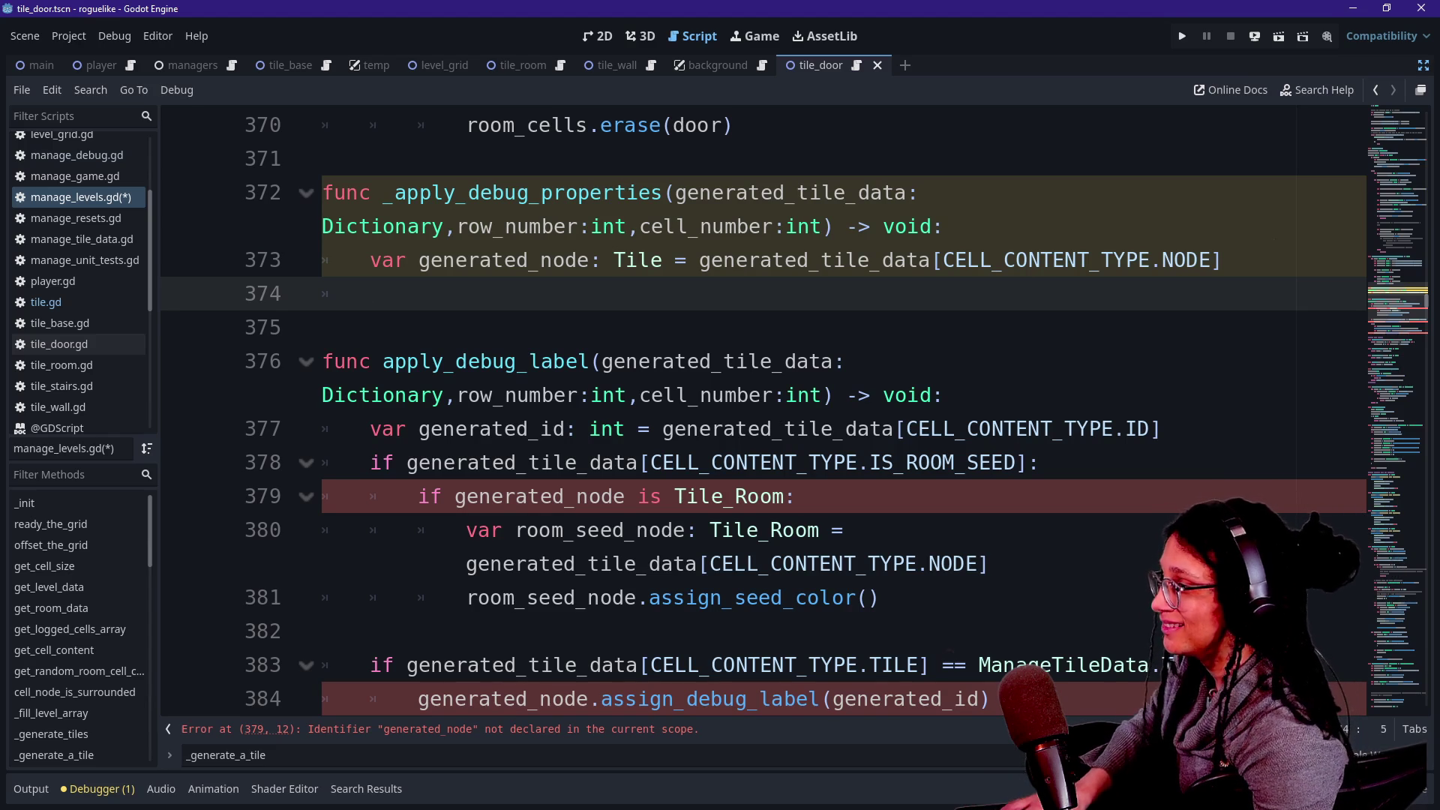
Start a _apply_debug_label call in _apply_debug_properties using the autocomplete suggestion.
type("apply_")
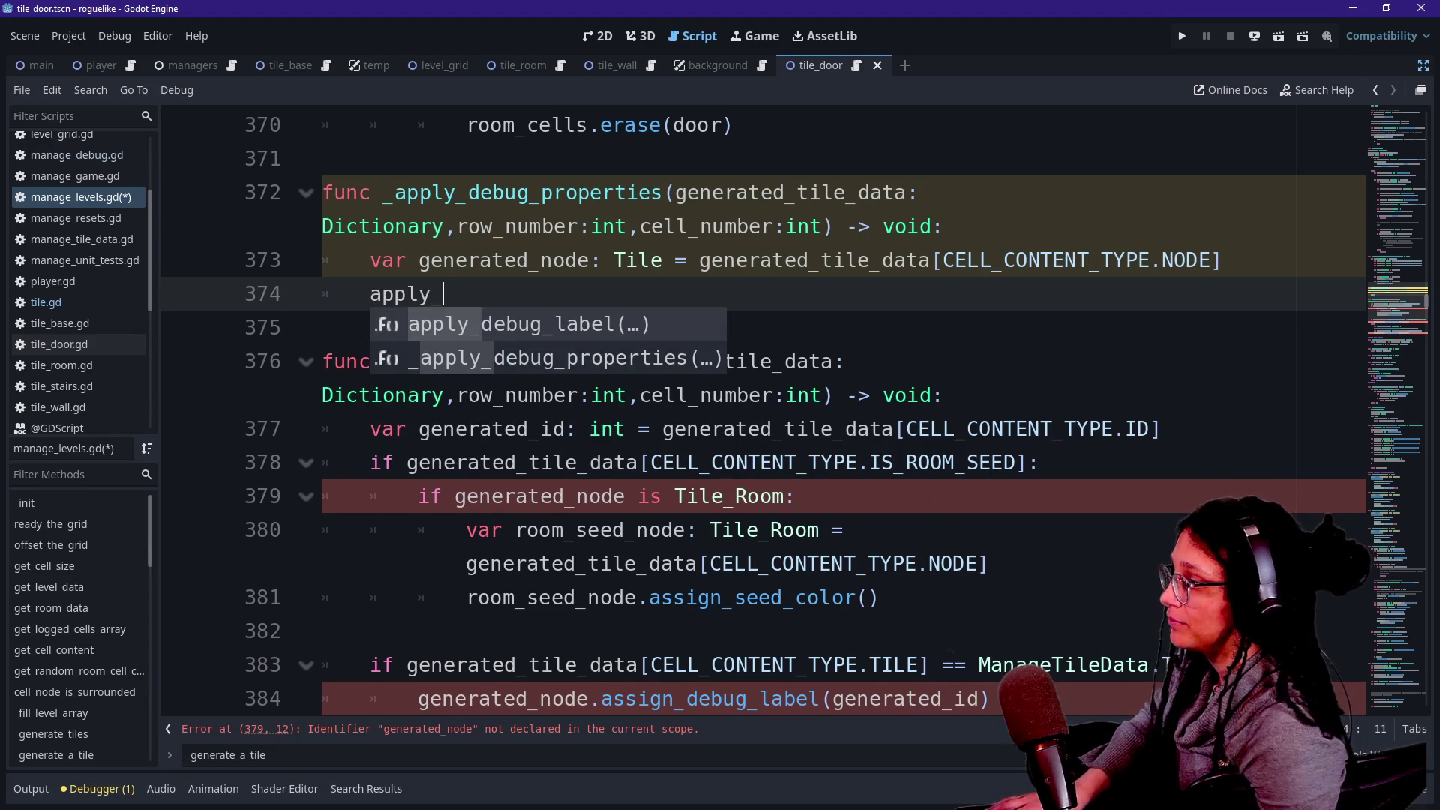
left_click(372, 361)
type("_")
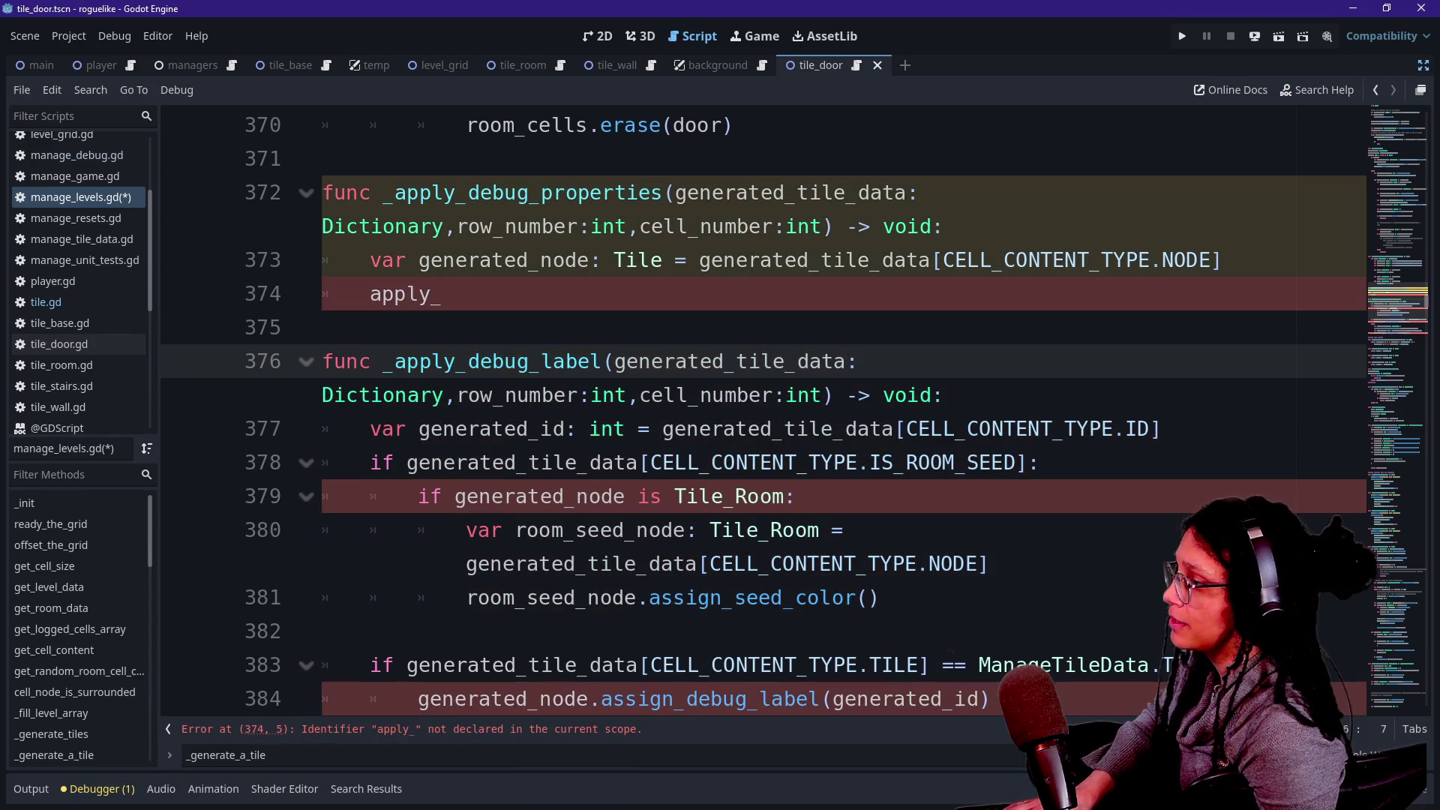
left_click(444, 294)
key("BackSpace")
key("BackSpace")
key("BackSpace")
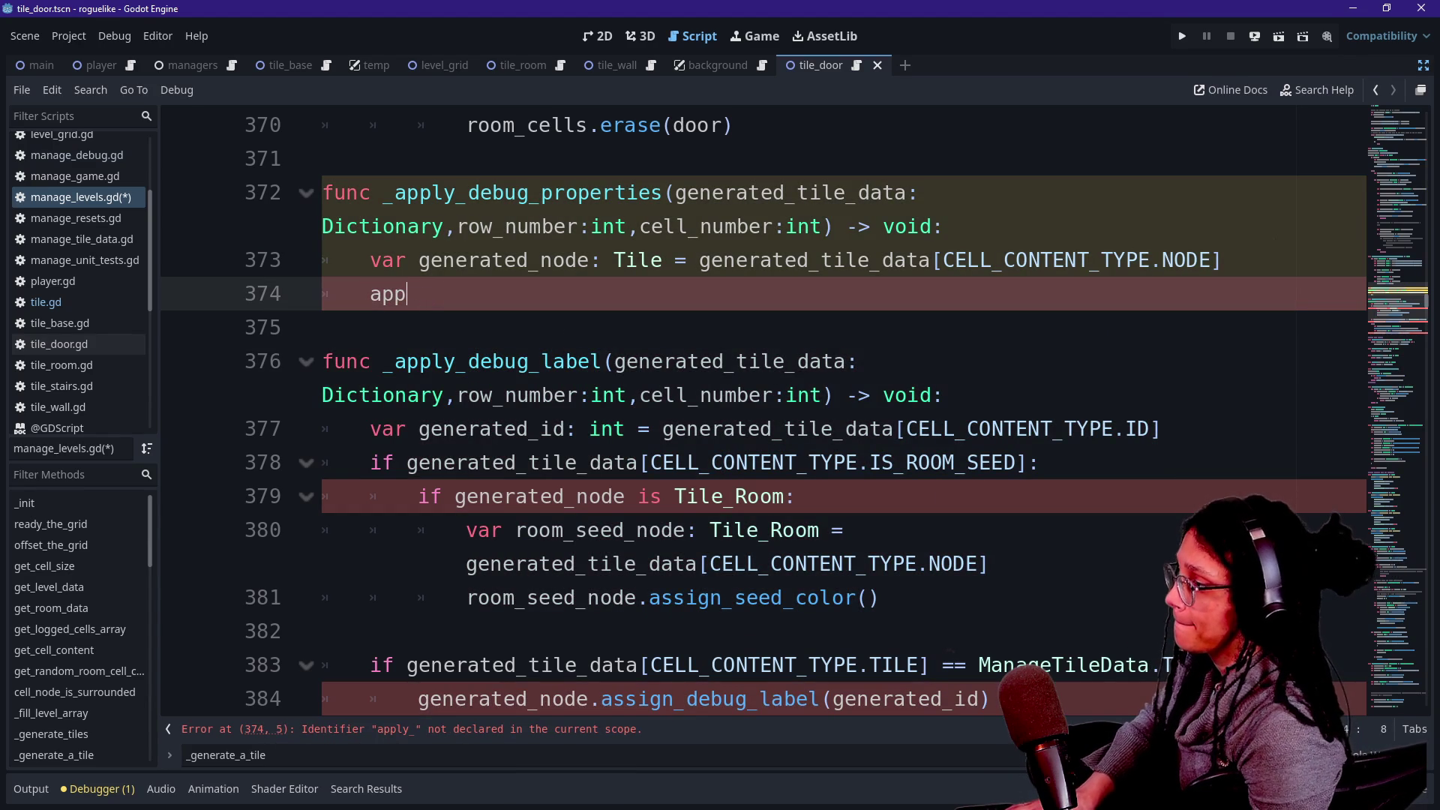
type("_apply_")
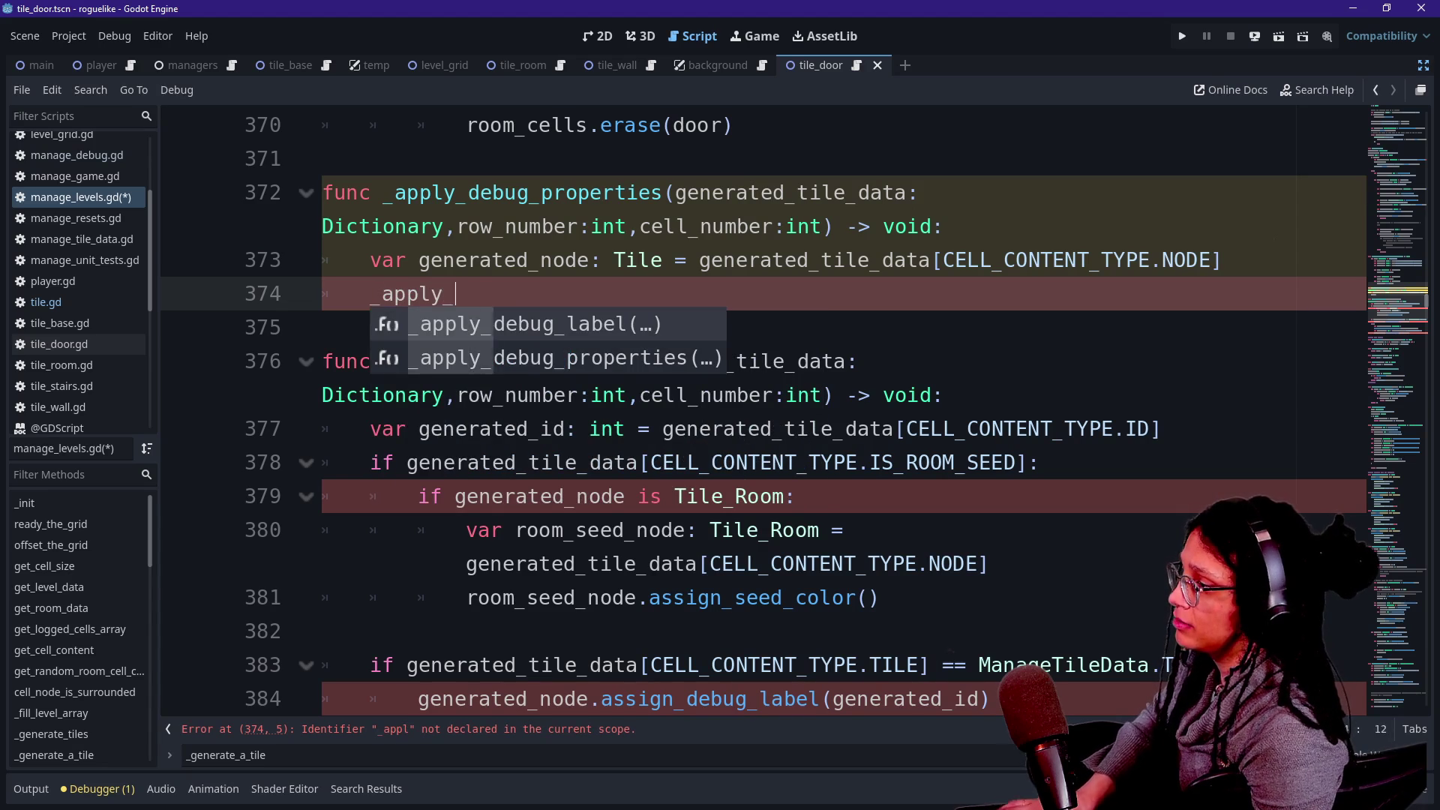
key("Return")
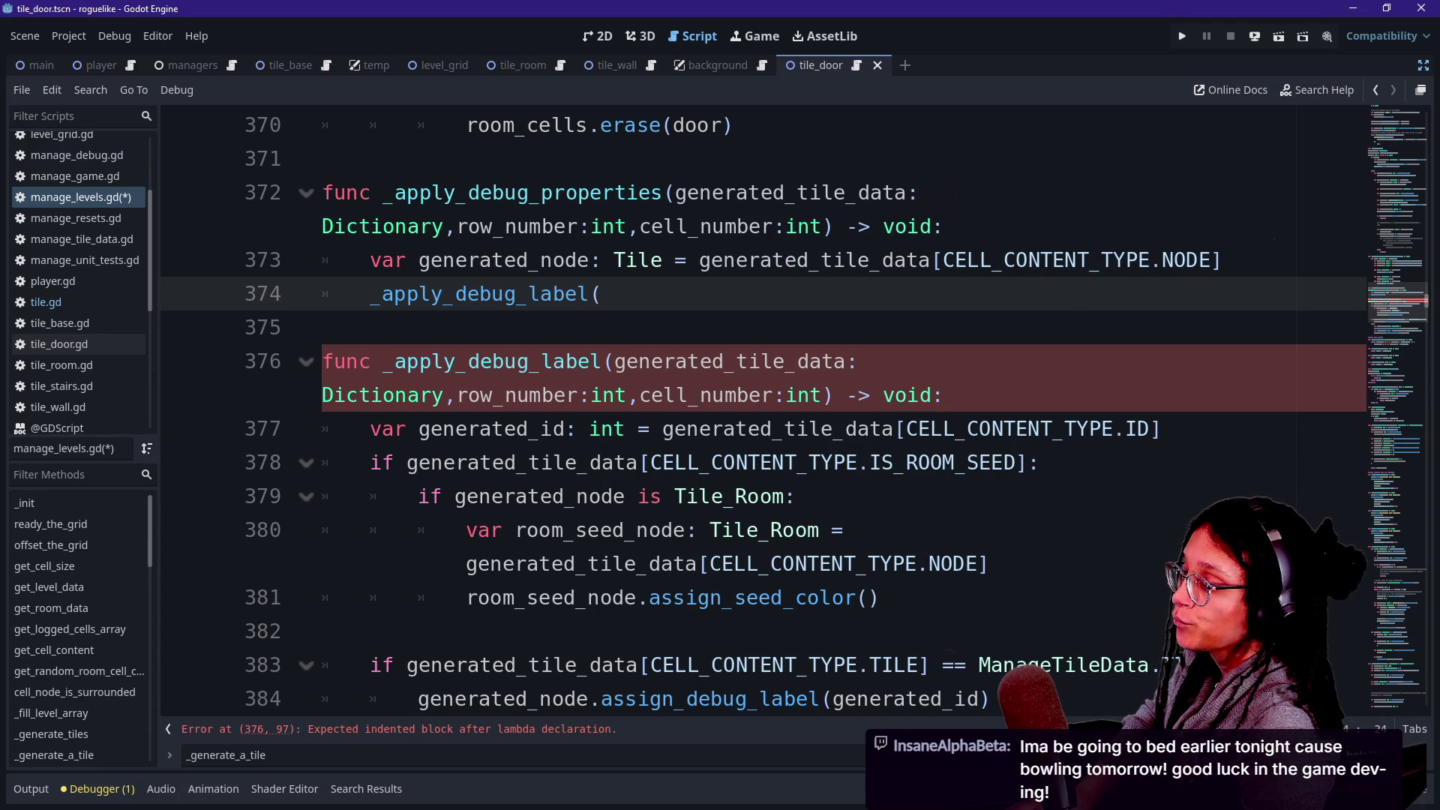
Pass generated_tile_data, row_number, cell_number and generated_node to the call, wrapped across lines.
type("gener")
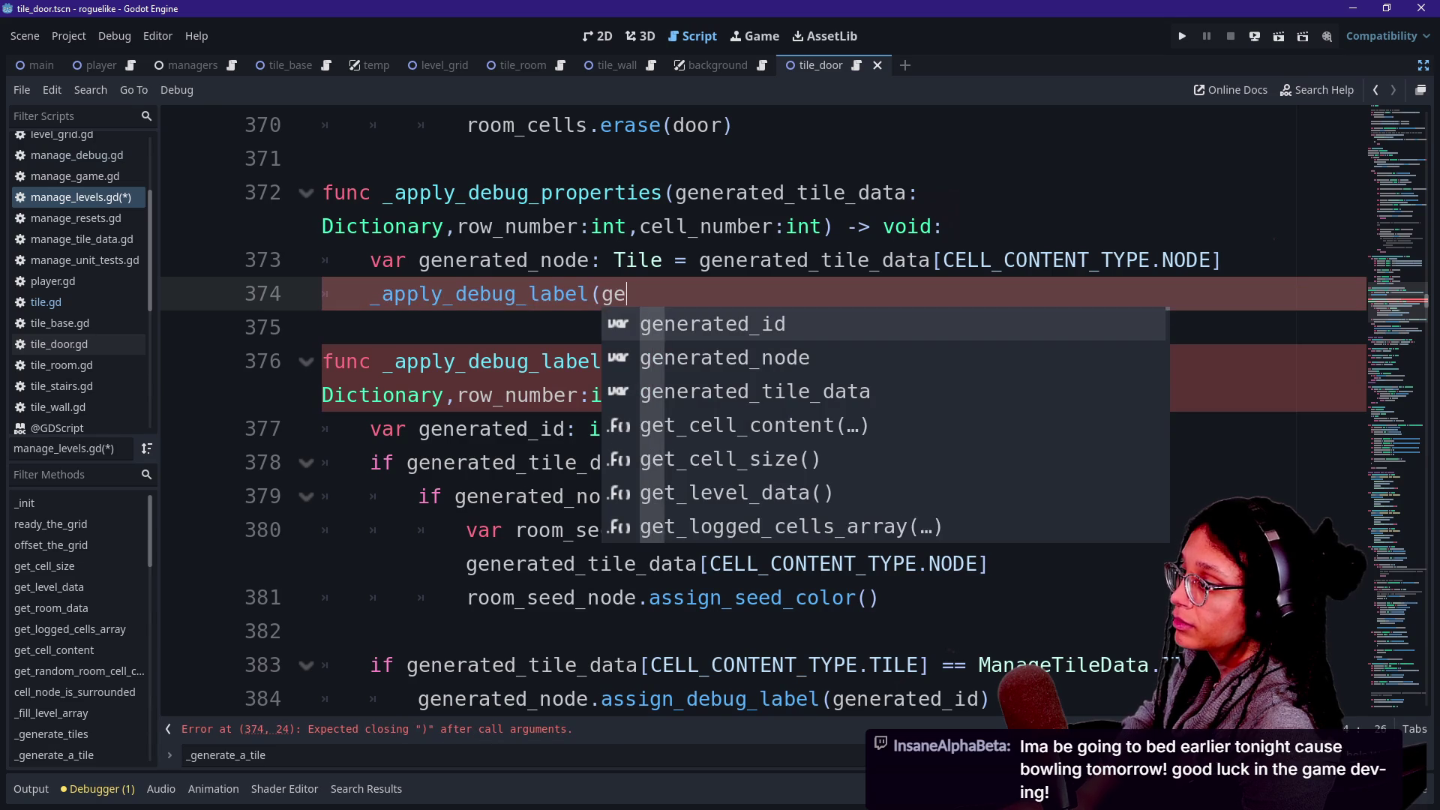
key("Down")
key("Down")
key("Return")
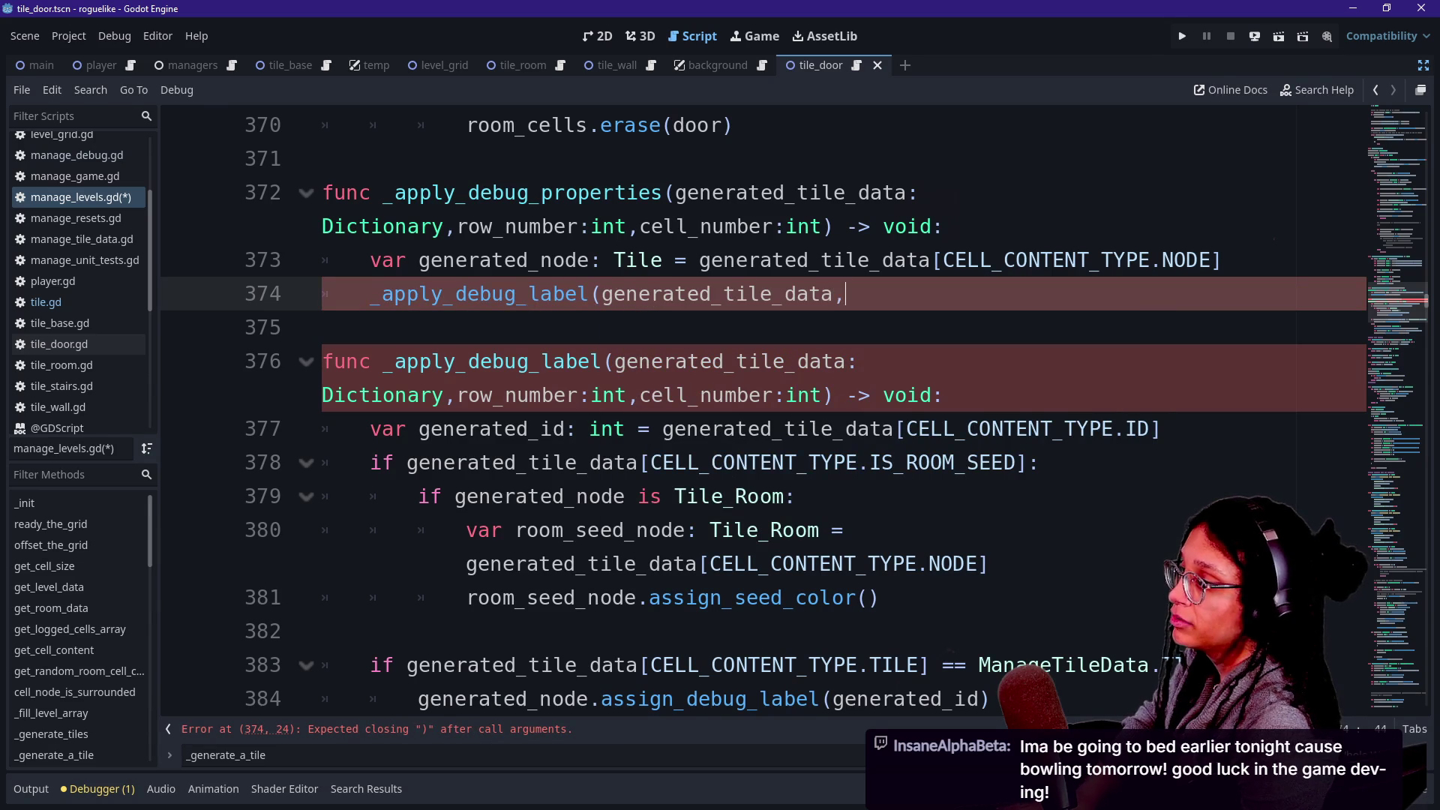
type(",row_number,cell_")
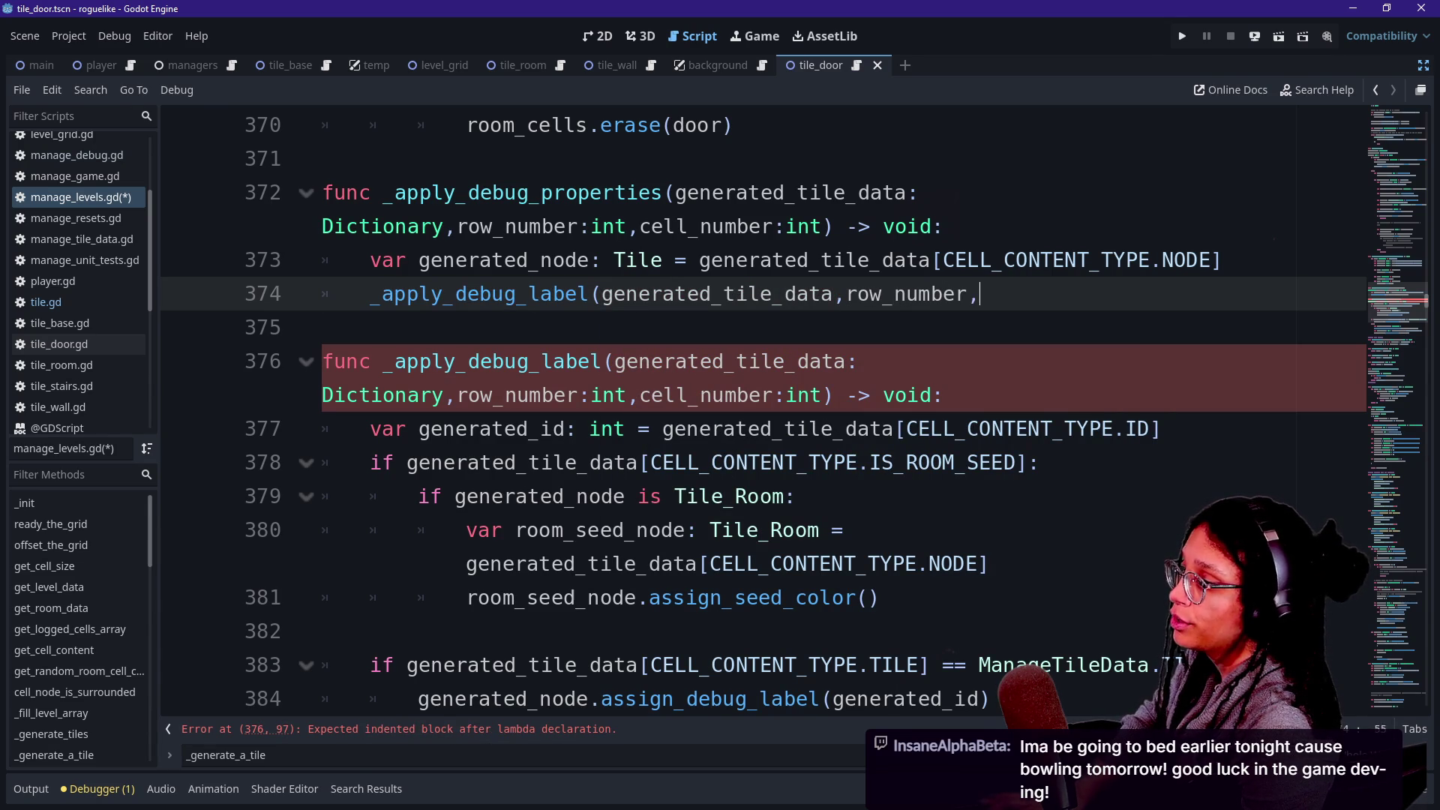
type("number,")
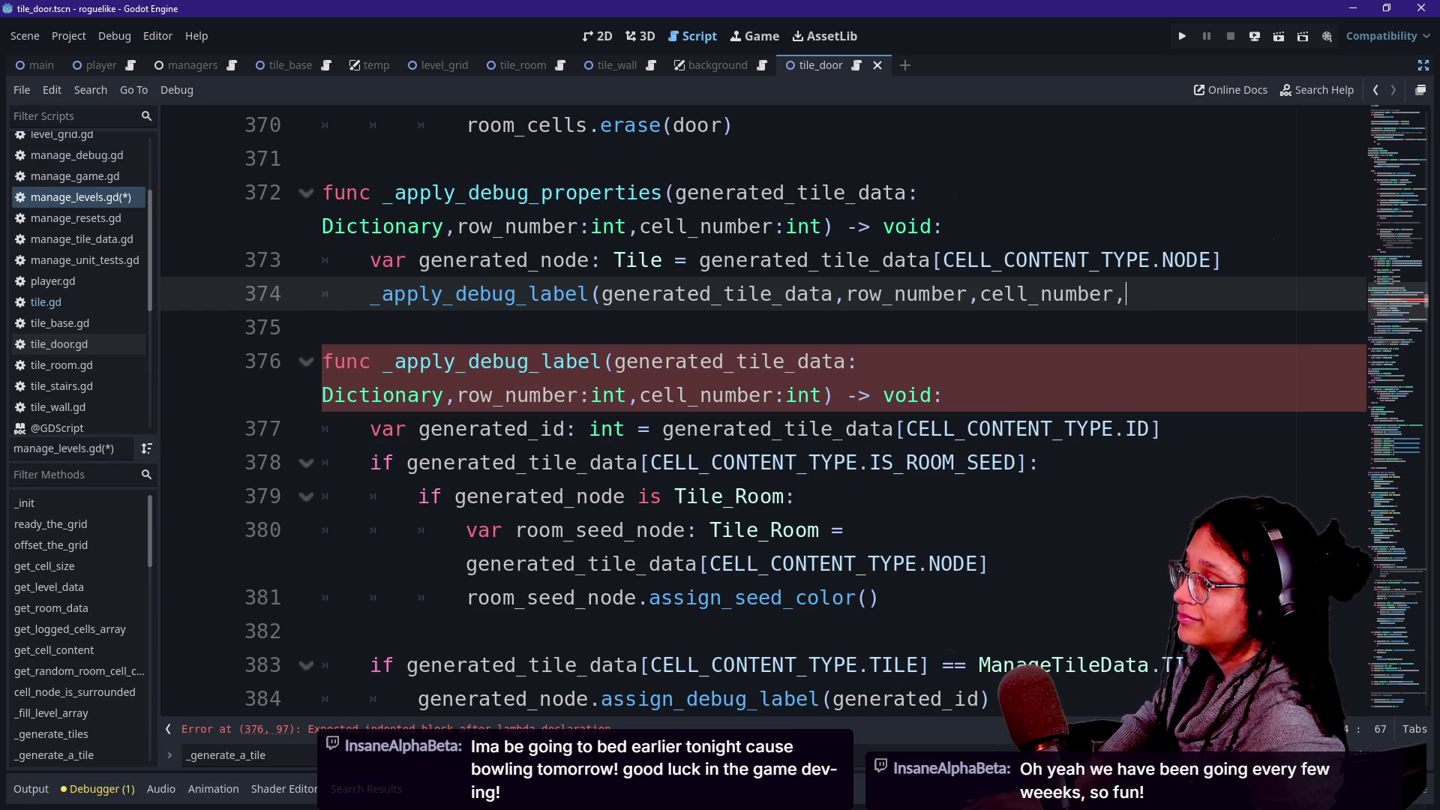
key("Return")
key("Down")
key("Left")
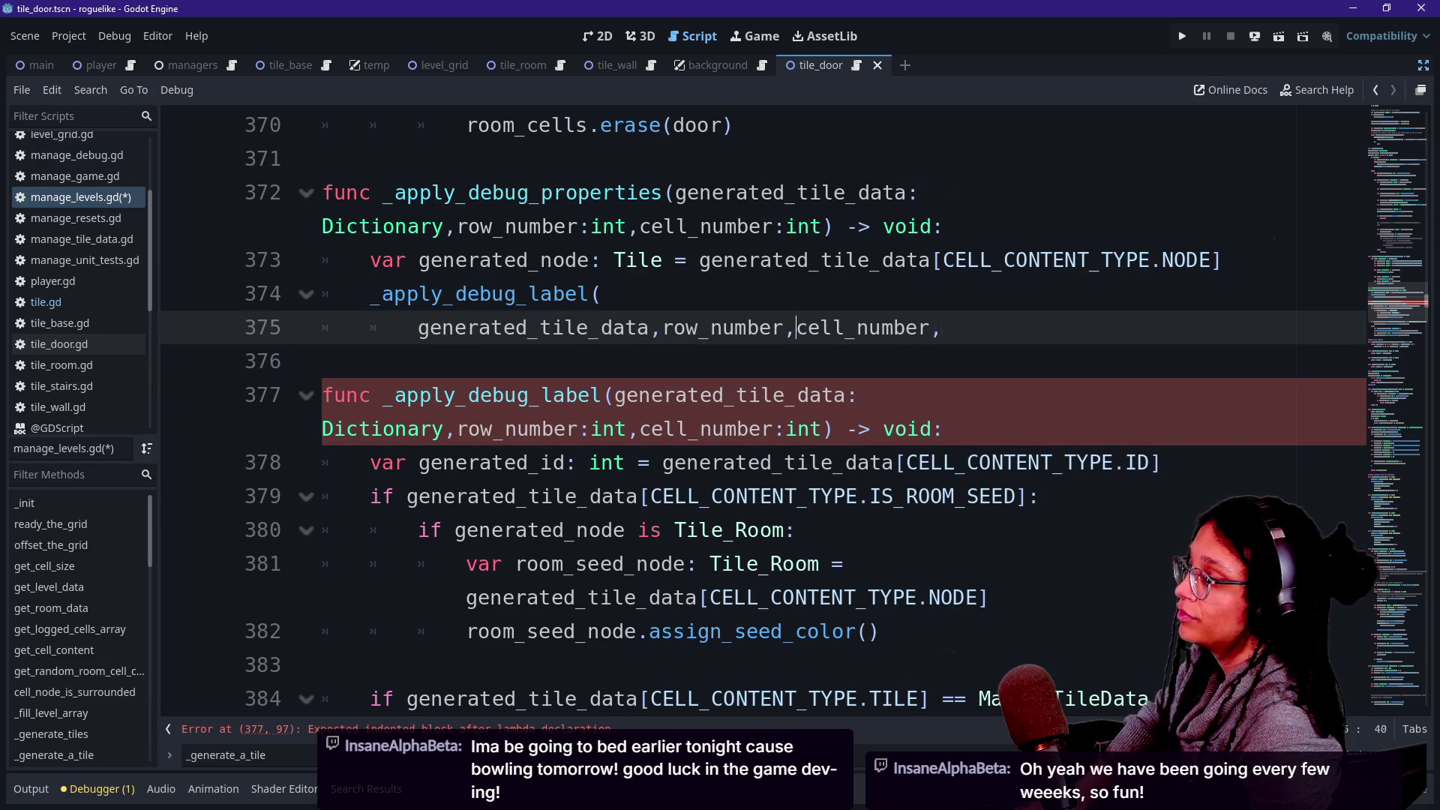
key("ctrl+Left")
key("Return")
key("End")
type("generated")
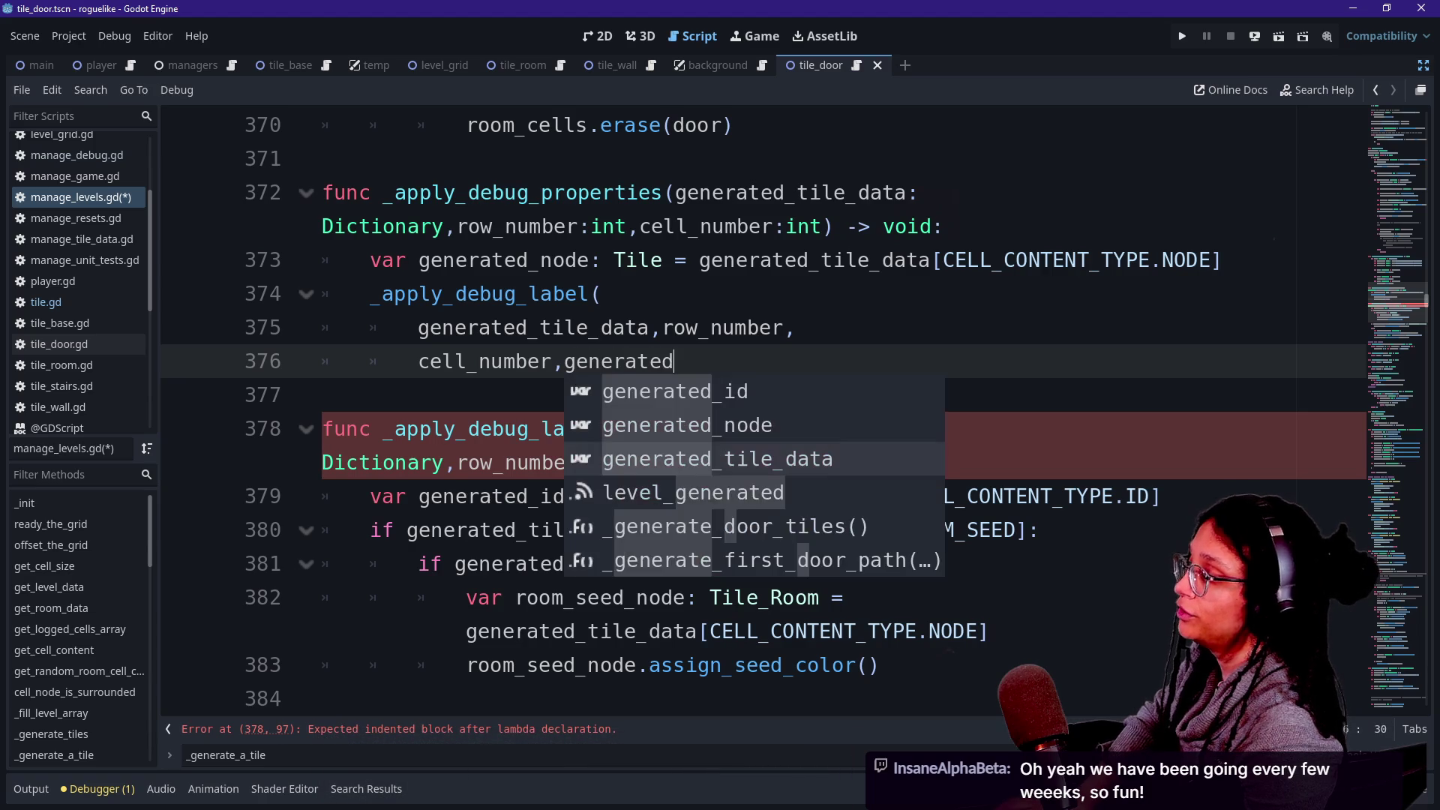
type("_node)")
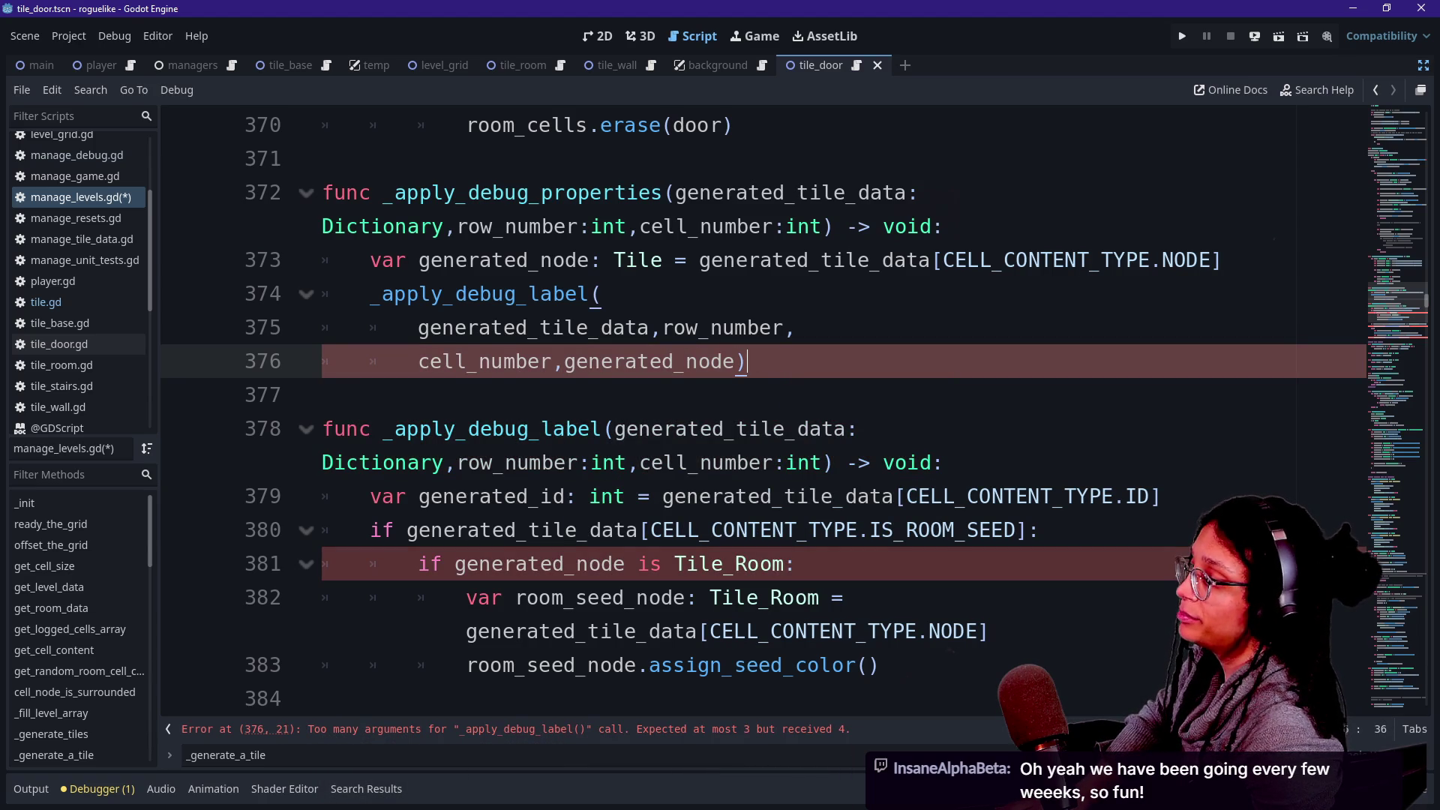
Add 'generated_node: Tile' as a fourth parameter after 'cell_number:int,' in _apply_debug_label's signature.
left_click(823, 462)
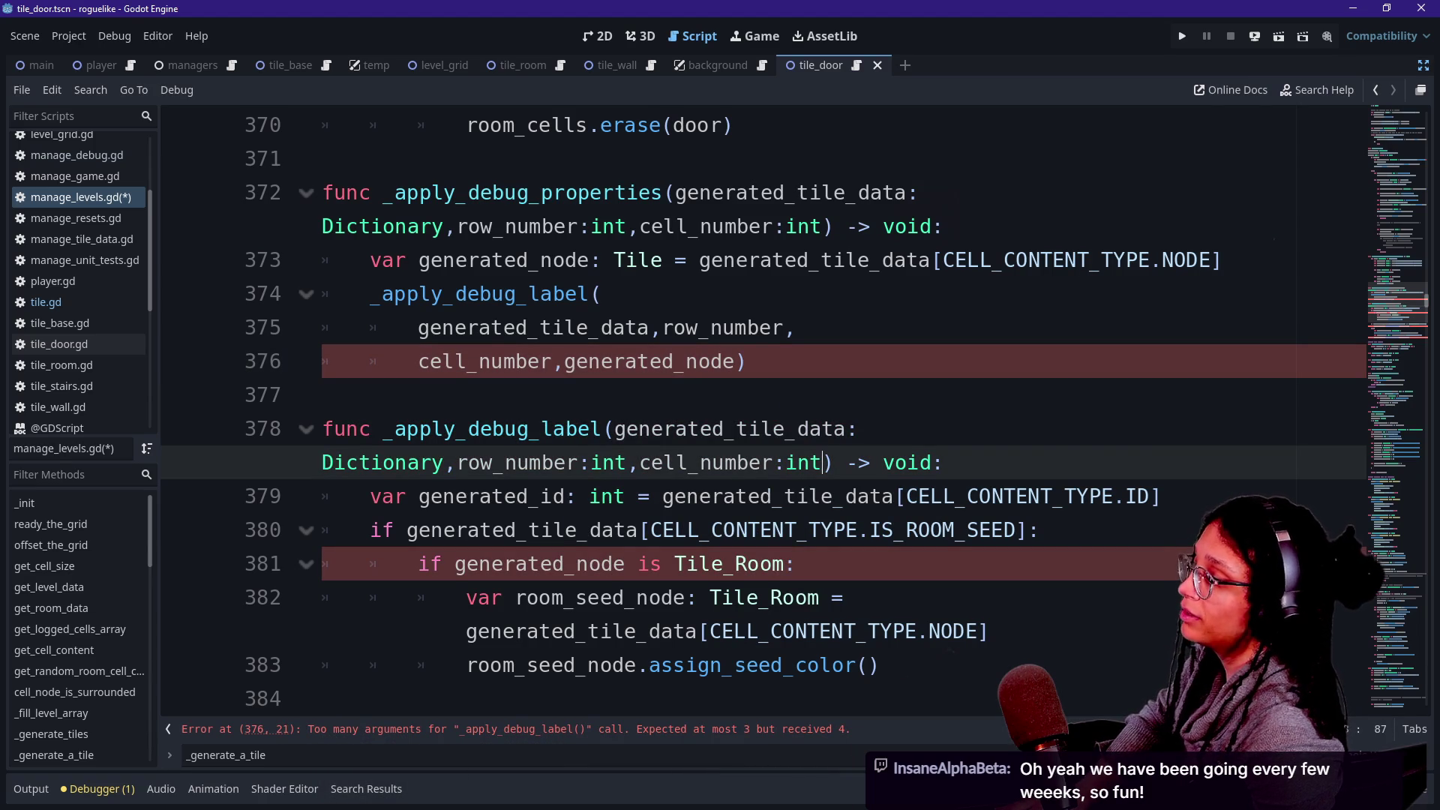
right_click(1011, 452)
key("Escape")
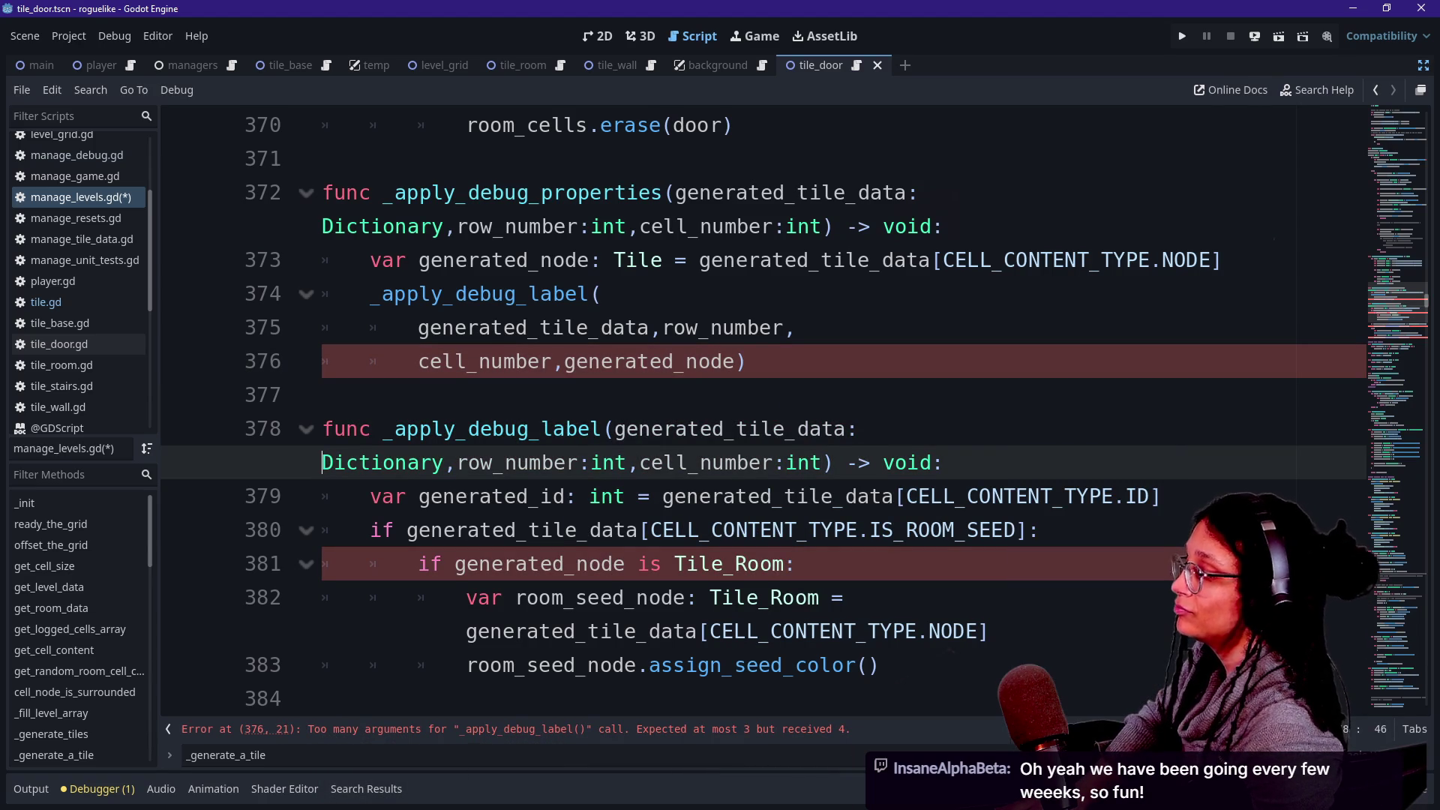
key("Return")
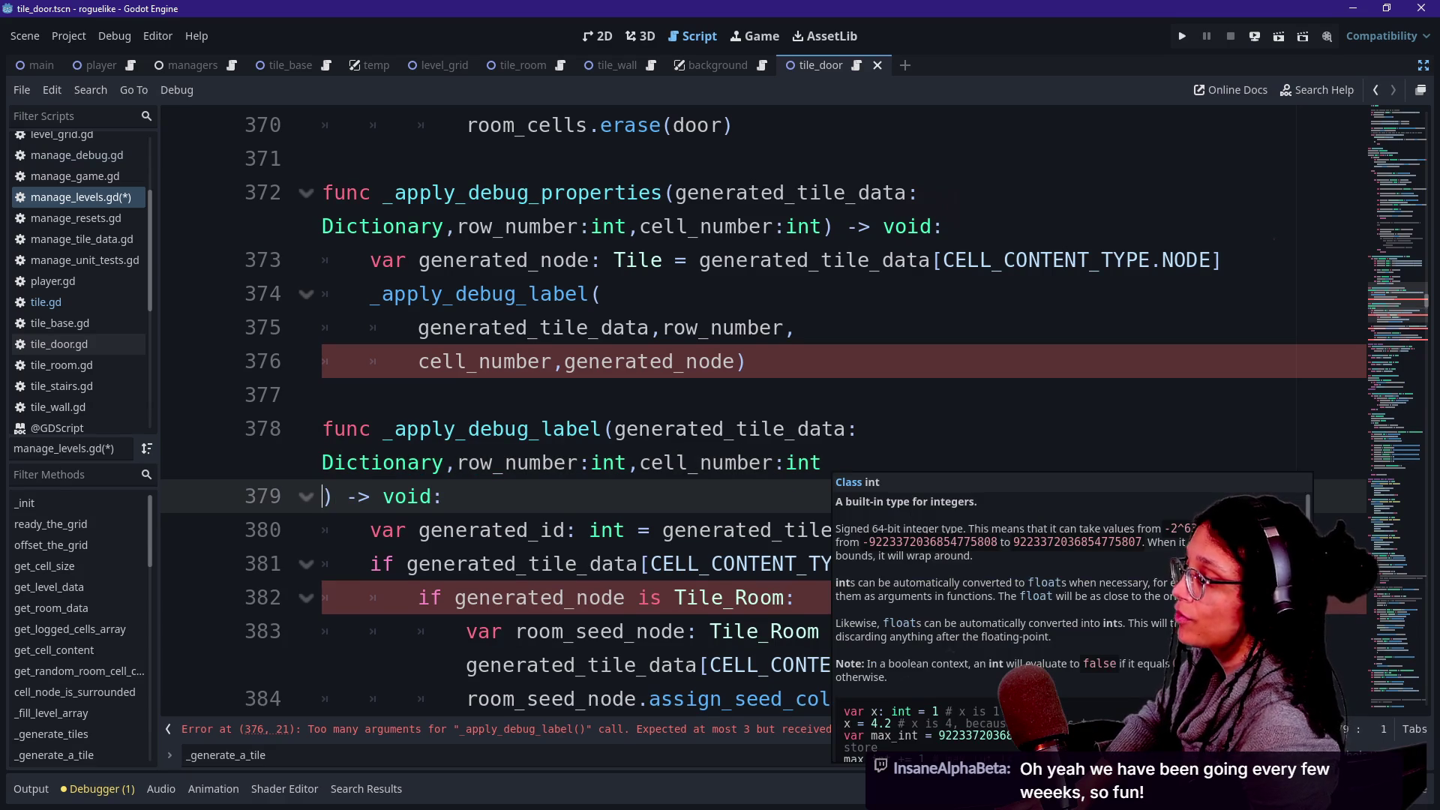
key("Left")
type(",")
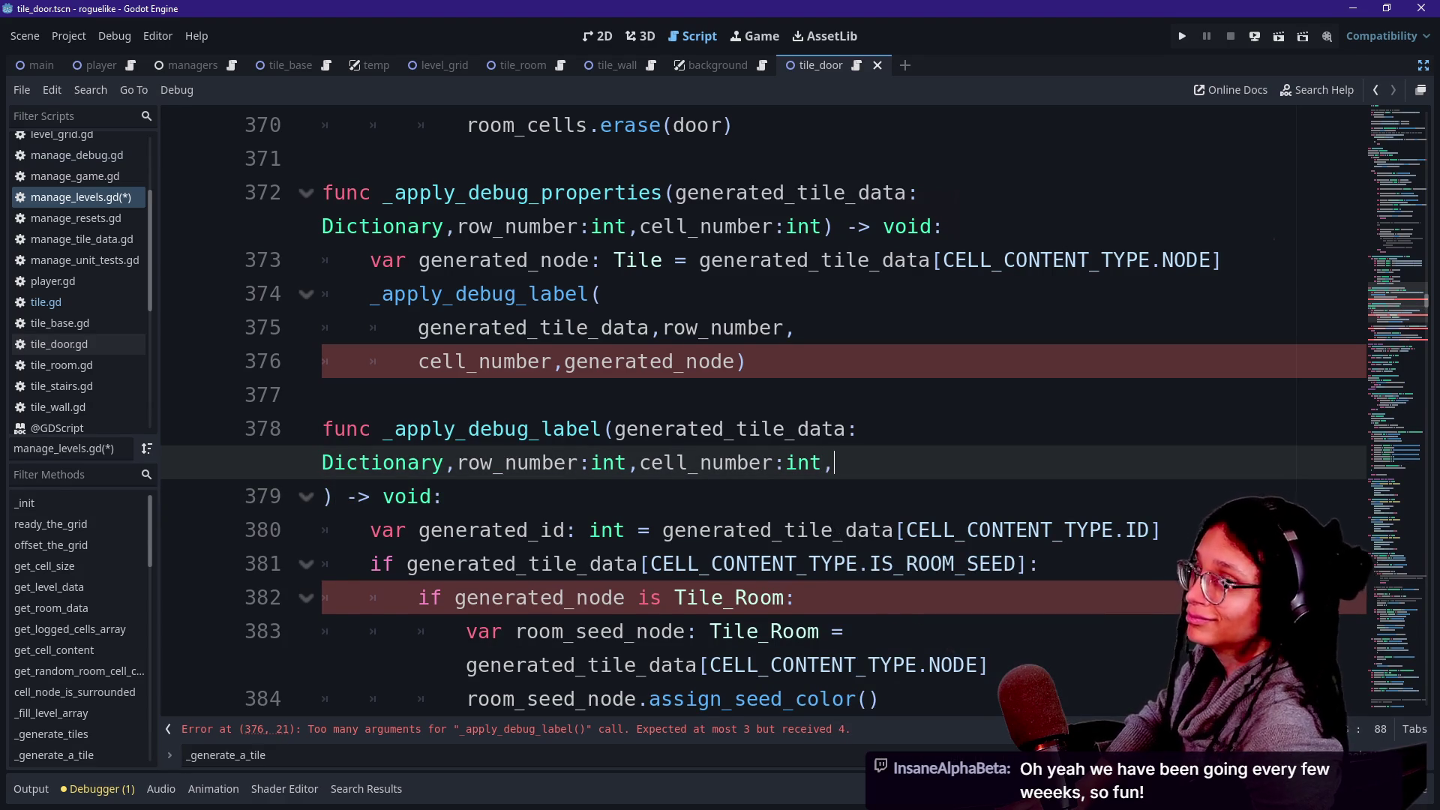
key("Return")
type("generated:")
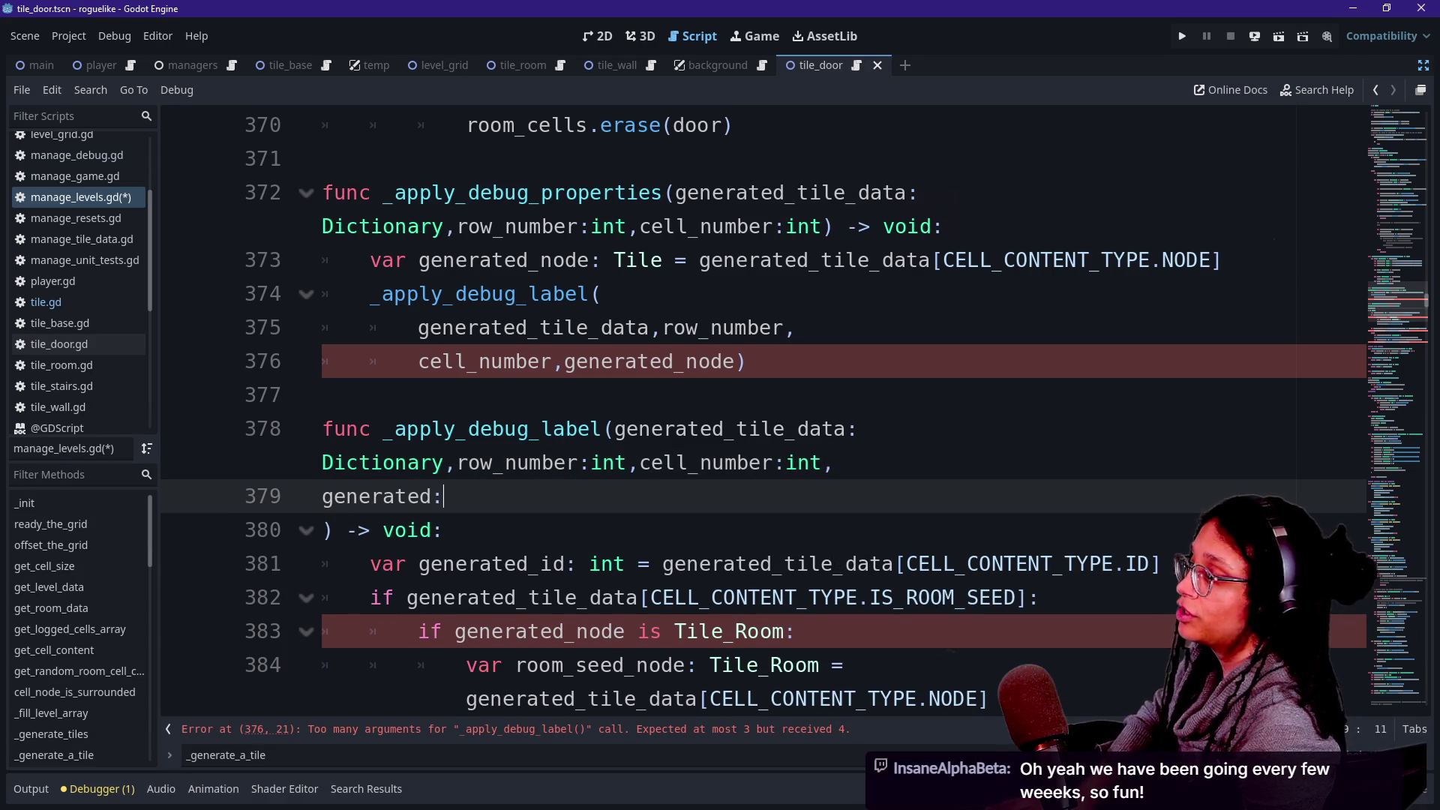
key("BackSpace")
type("_node: ")
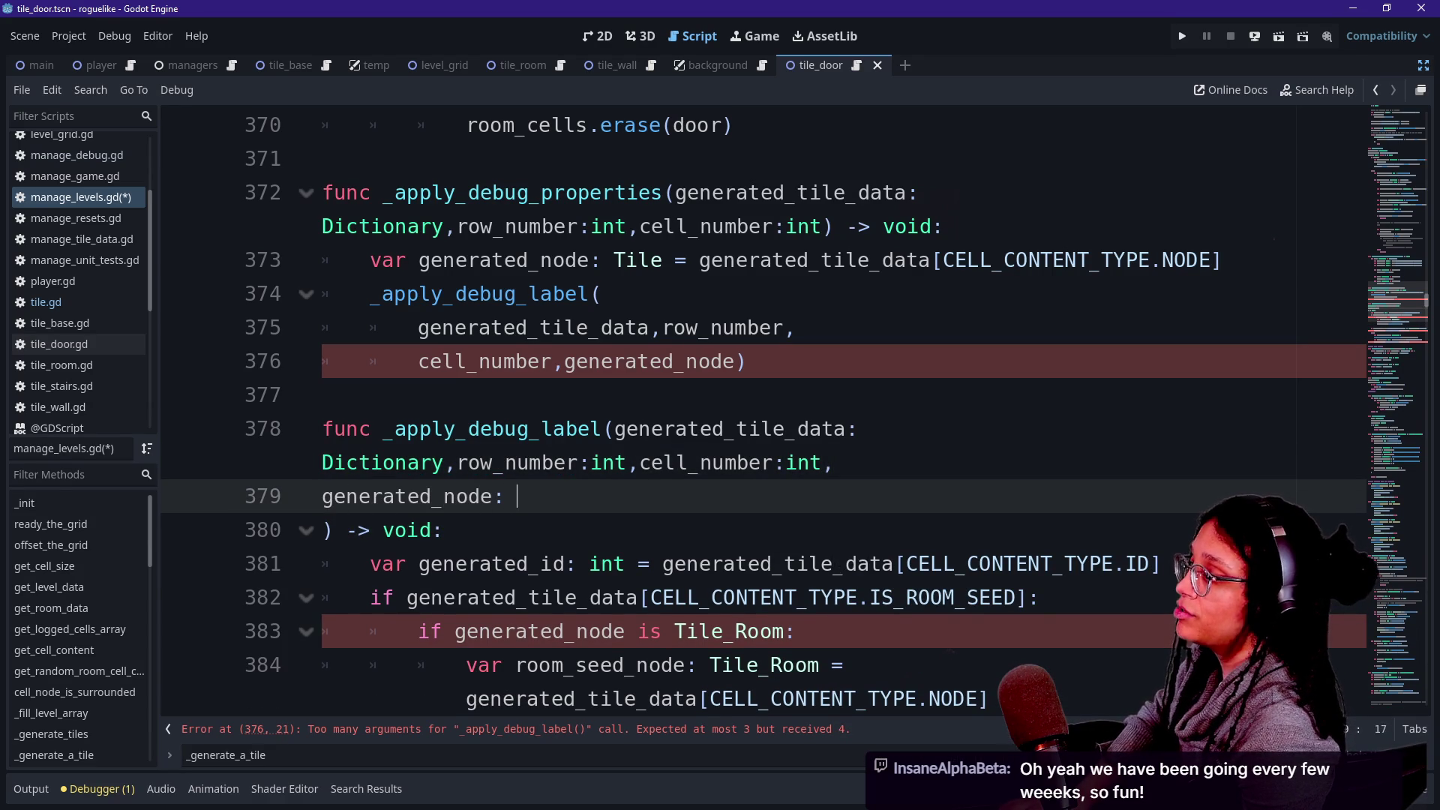
type("Tile")
left_click(702, 597)
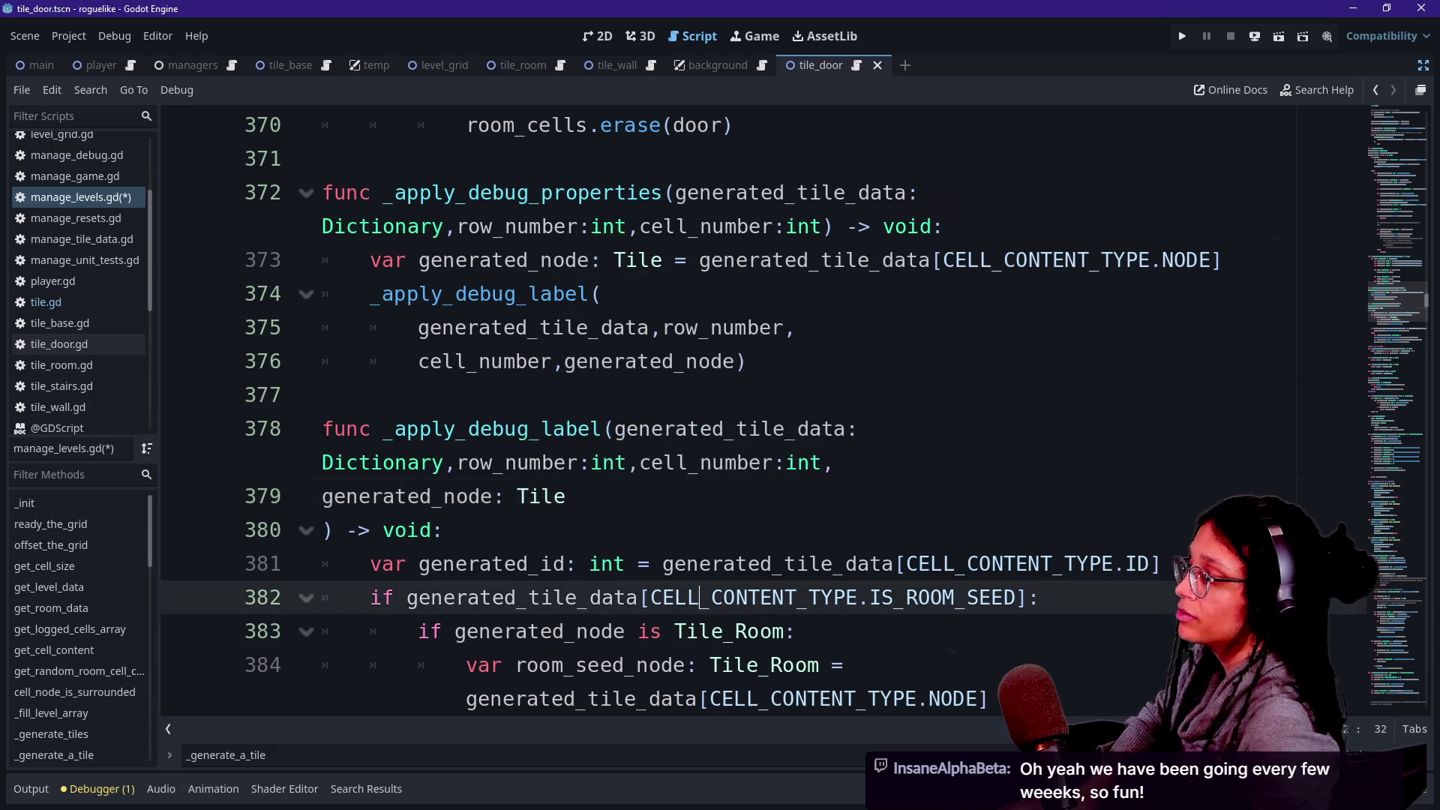
Insert a blank line after the generated_node declaration.
scroll(702, 398, "down", 5)
scroll(702, 398, "up", 4)
scroll(701, 398, "up", 3)
left_click(747, 463)
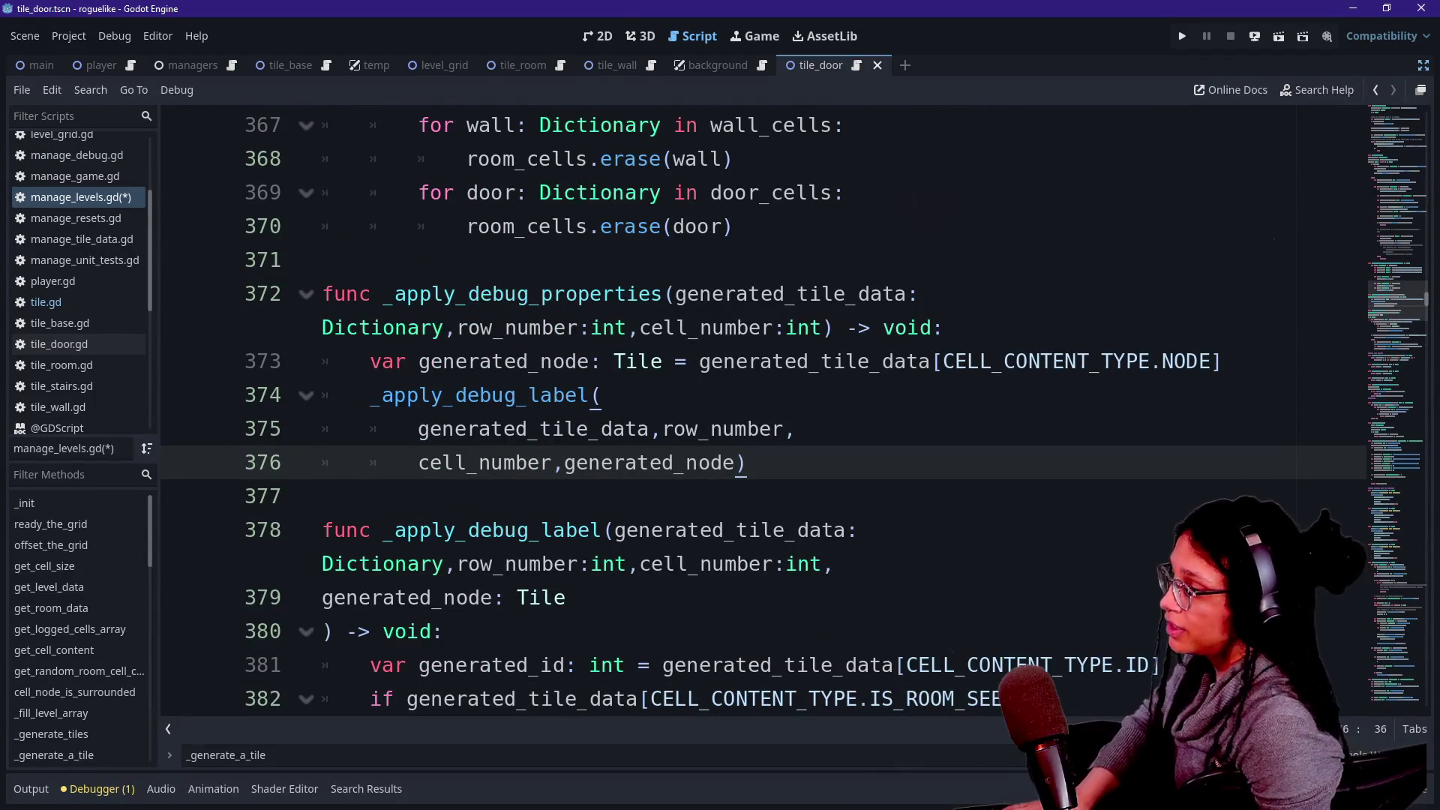
left_click(1223, 361)
key("Return")
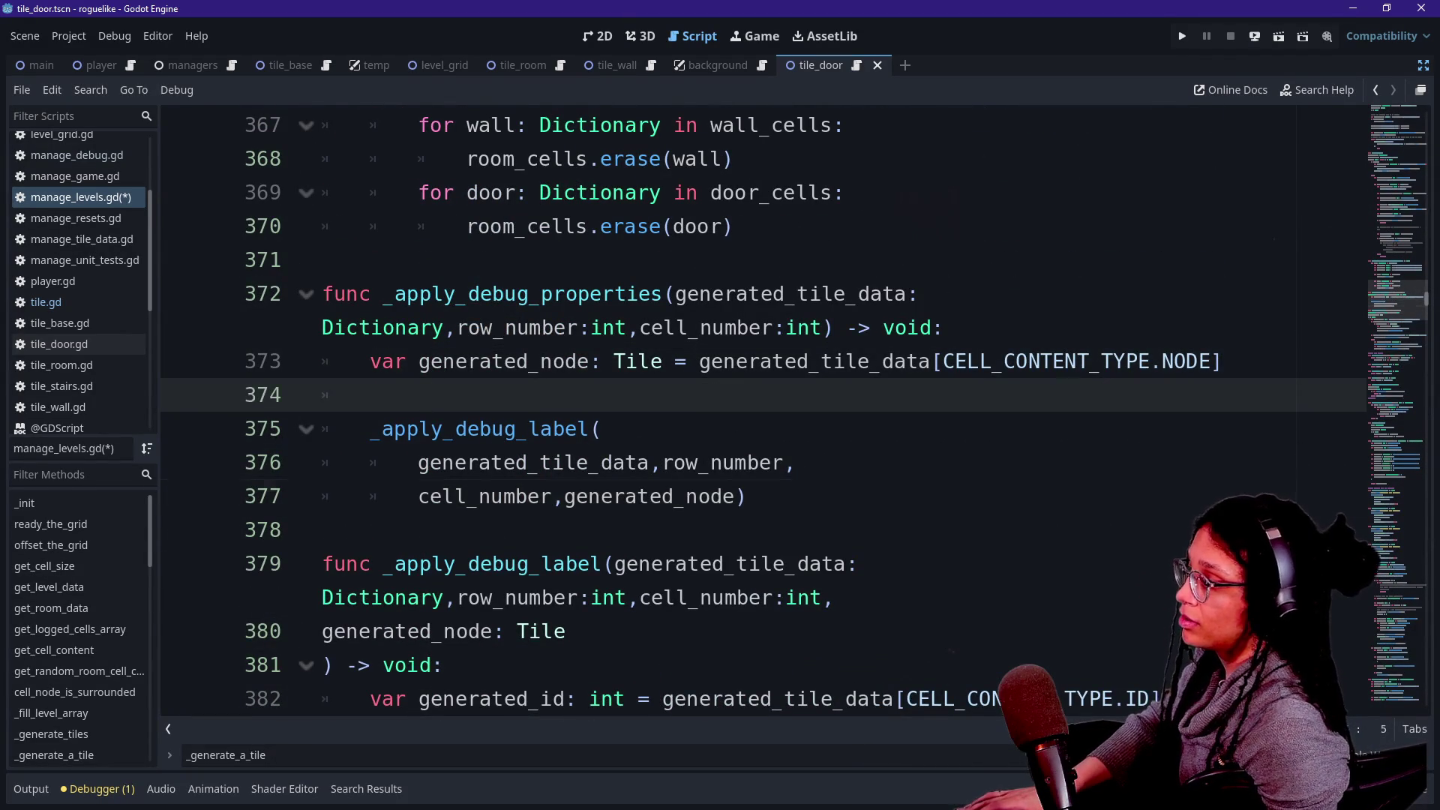
Add a _apply_debug_color() call on a new line after the _apply_debug_label call.
left_click(747, 497)
key("Return")
type("_apply")
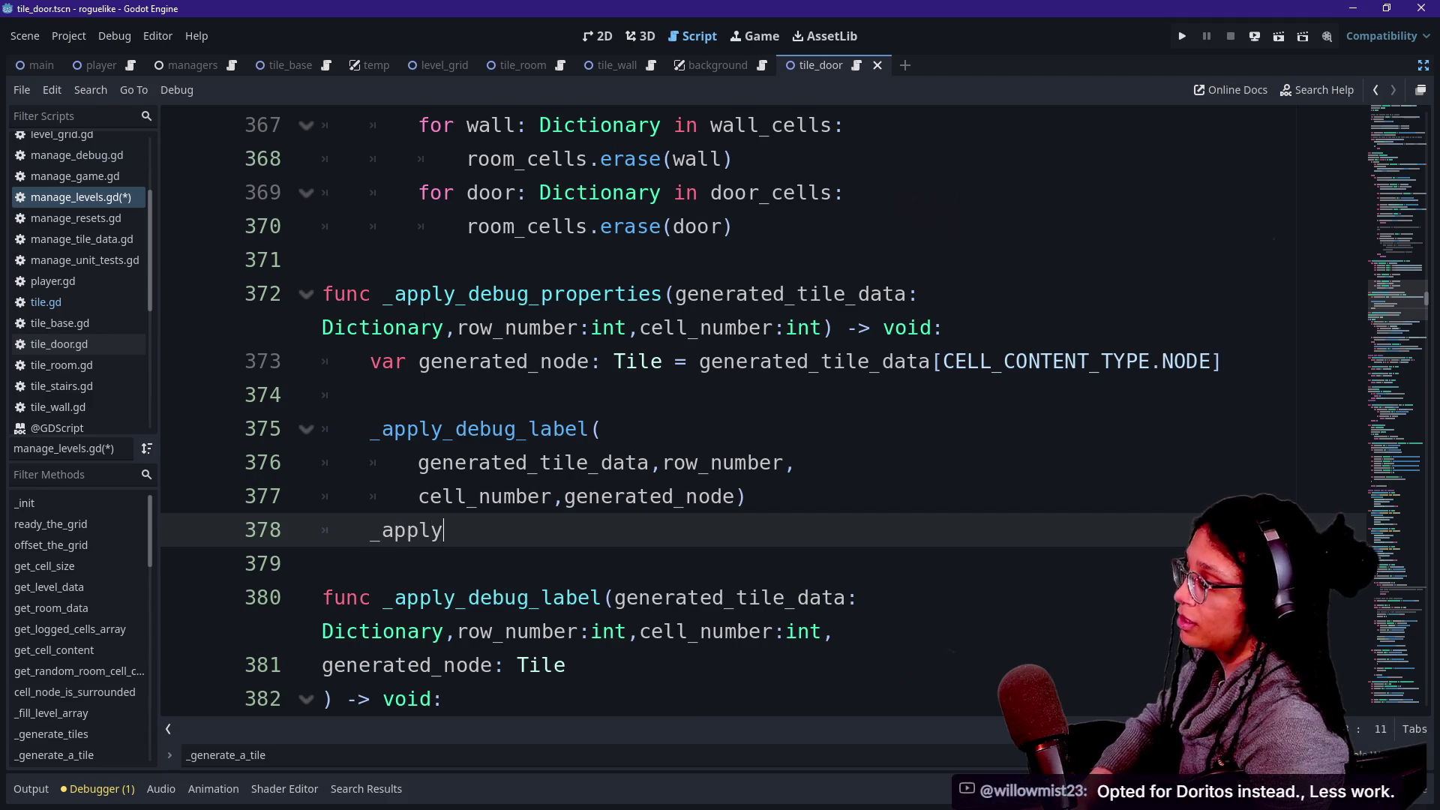
type("_debug_color(")
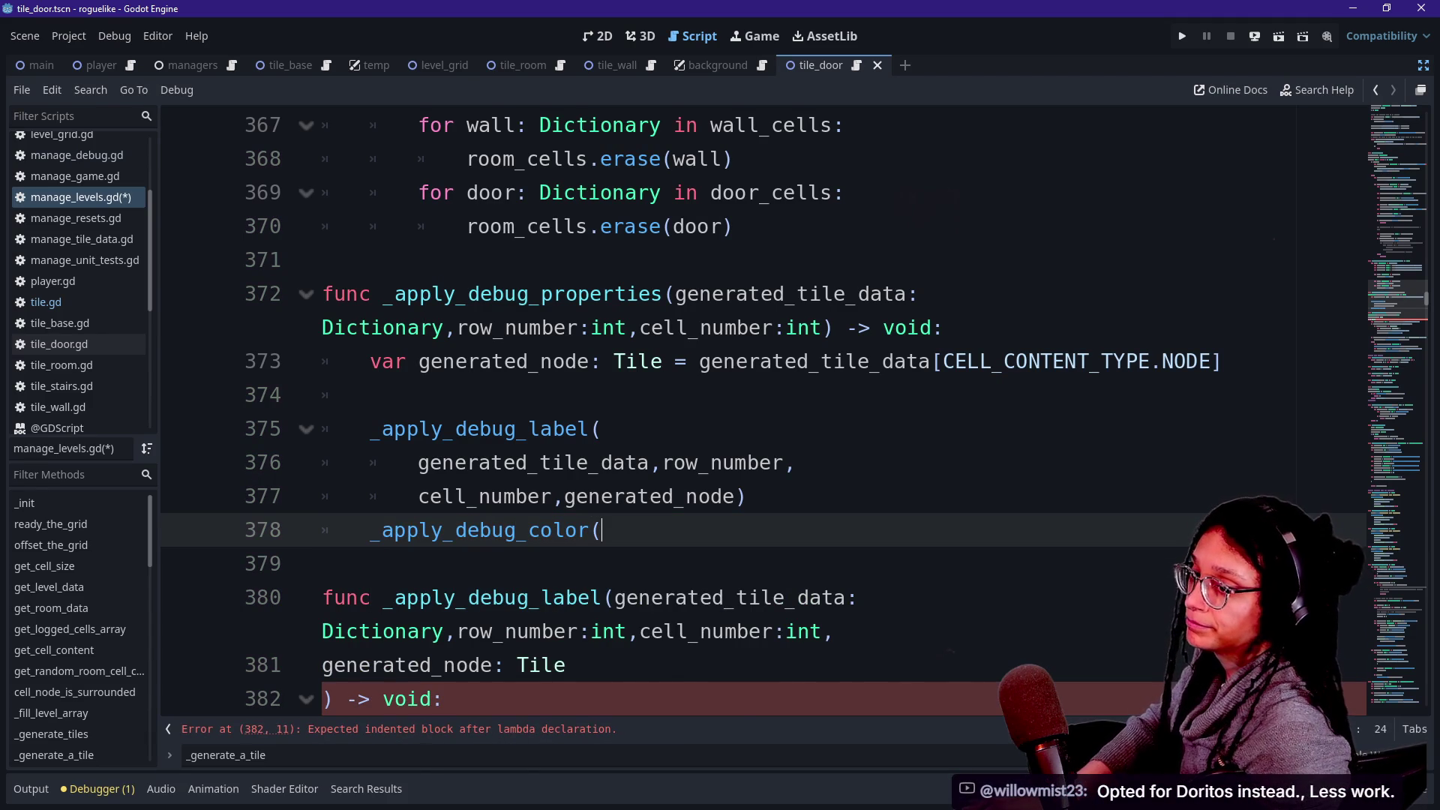
scroll(739, 495, "down", 2)
type(")")
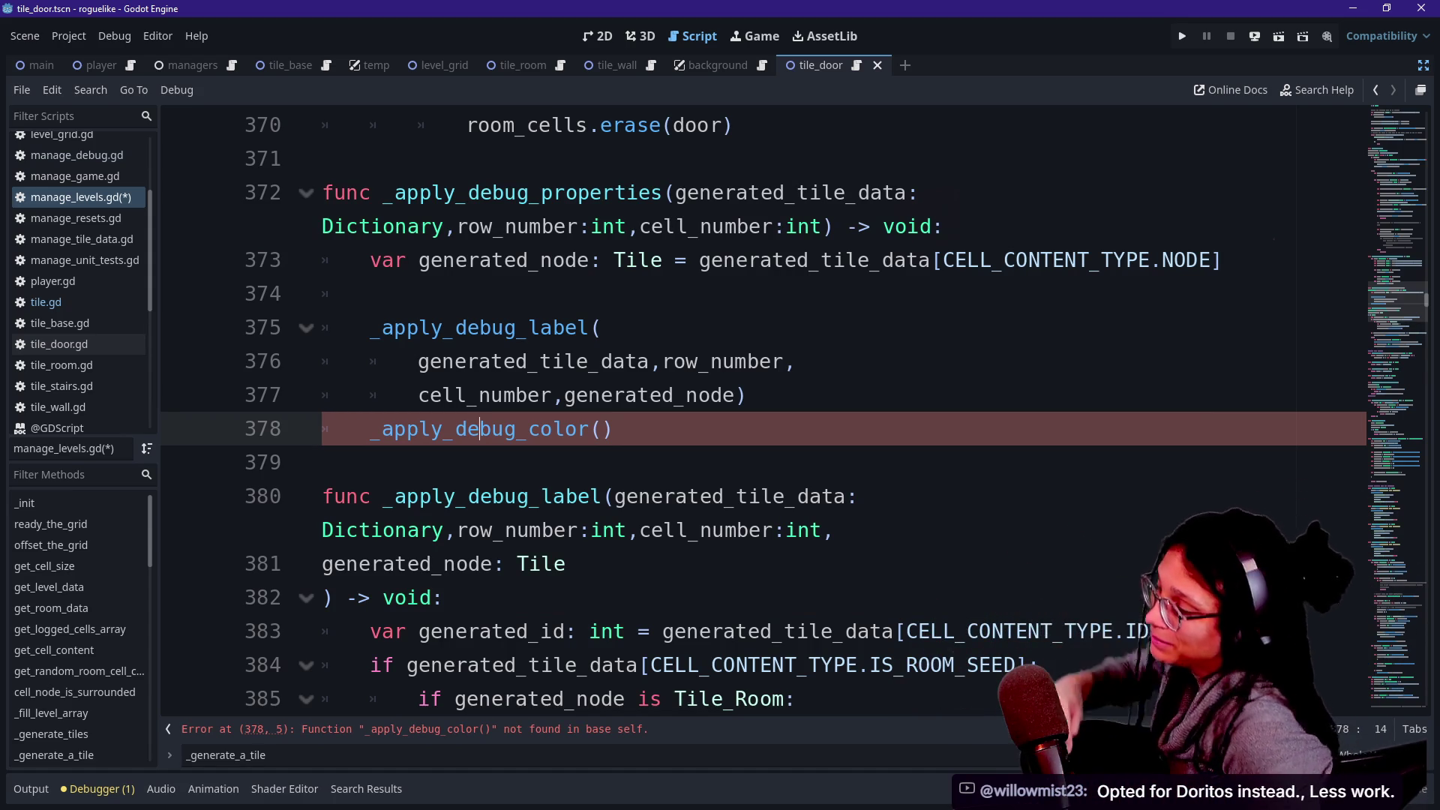
Review the lines of the _apply_debug_label function below the new call.
scroll(750, 412, "down", 1)
left_click(444, 496)
key("Down")
key("Down")
key("Down")
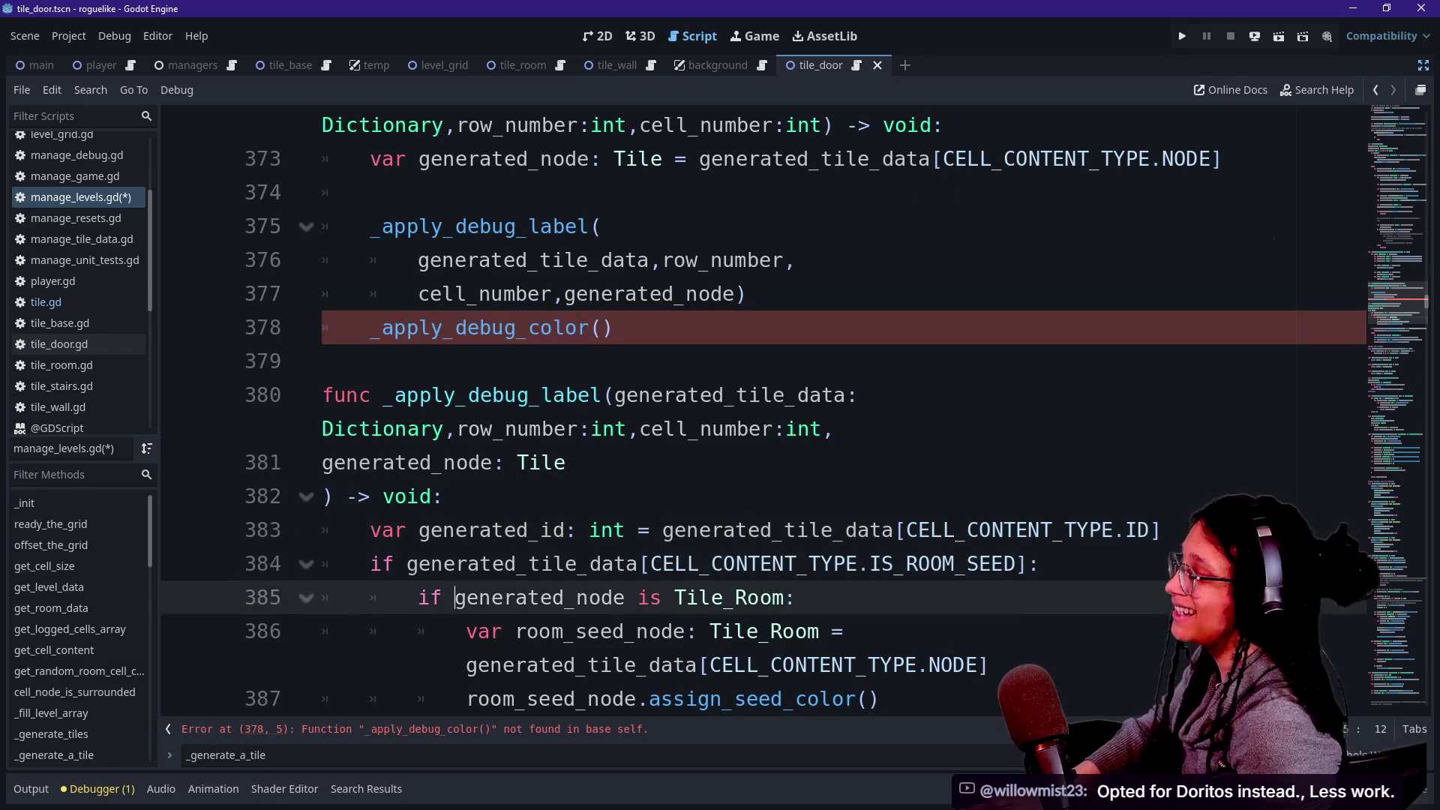
key("Up")
key("Up")
key("Down")
key("Down")
key("Up")
key("Up")
key("Up")
Step through the room-seed and Tile_Room check lines, then return to the _apply_debug_color call.
left_click(458, 563)
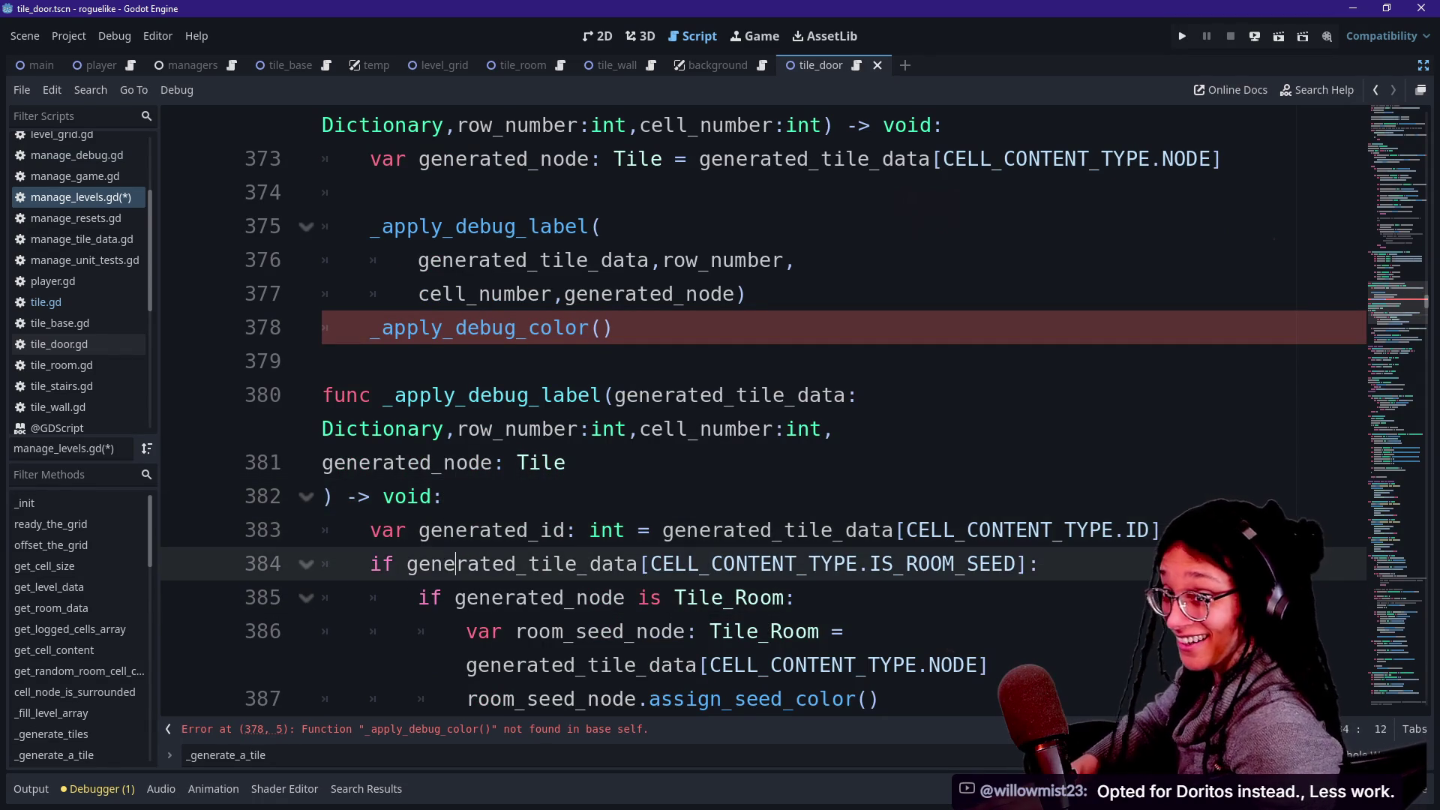
key("Down")
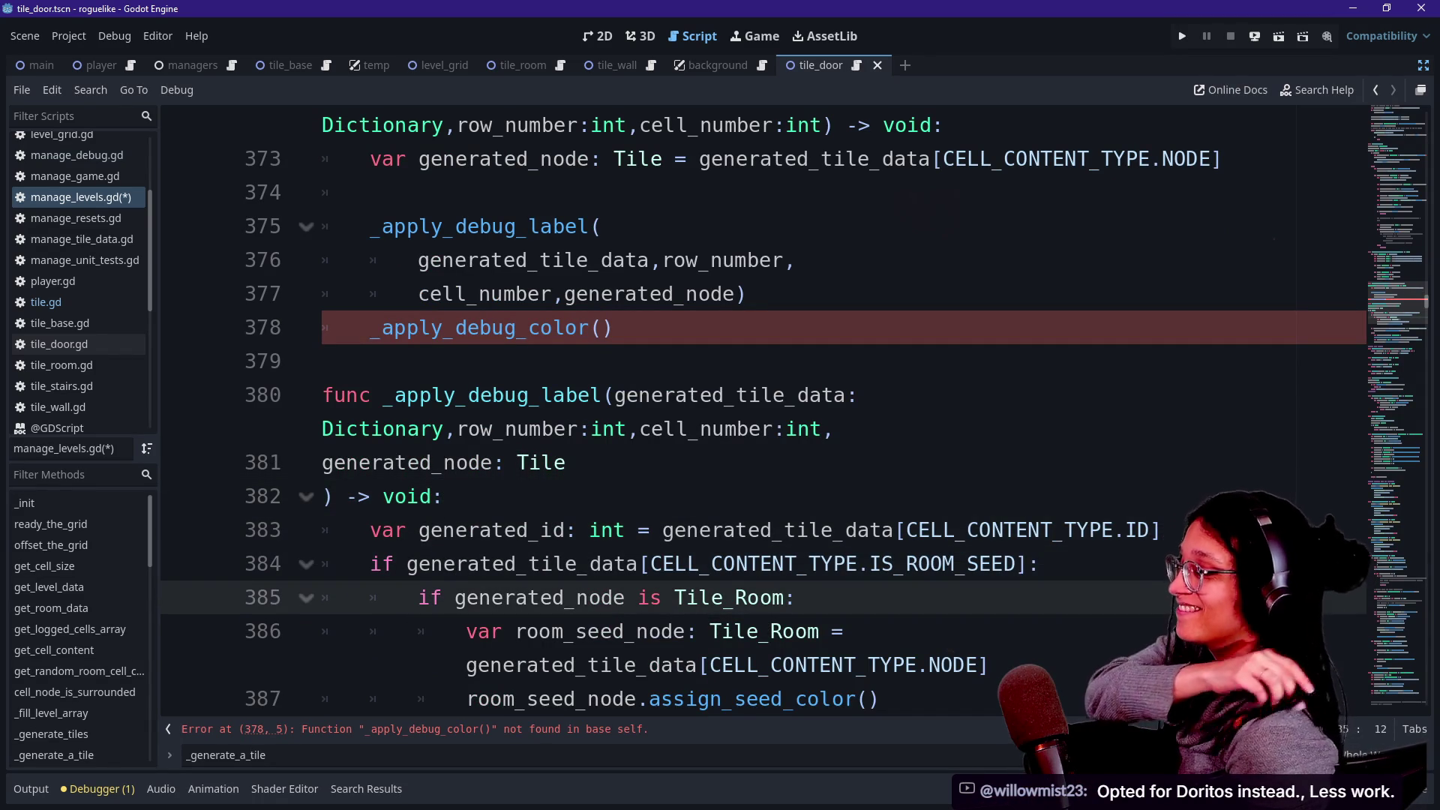
key("Down")
key("Down")
key("Up")
key("Up")
key("Up")
key("Down")
key("Down")
key("Down")
key("Down")
key("Up")
key("Up")
key("Up")
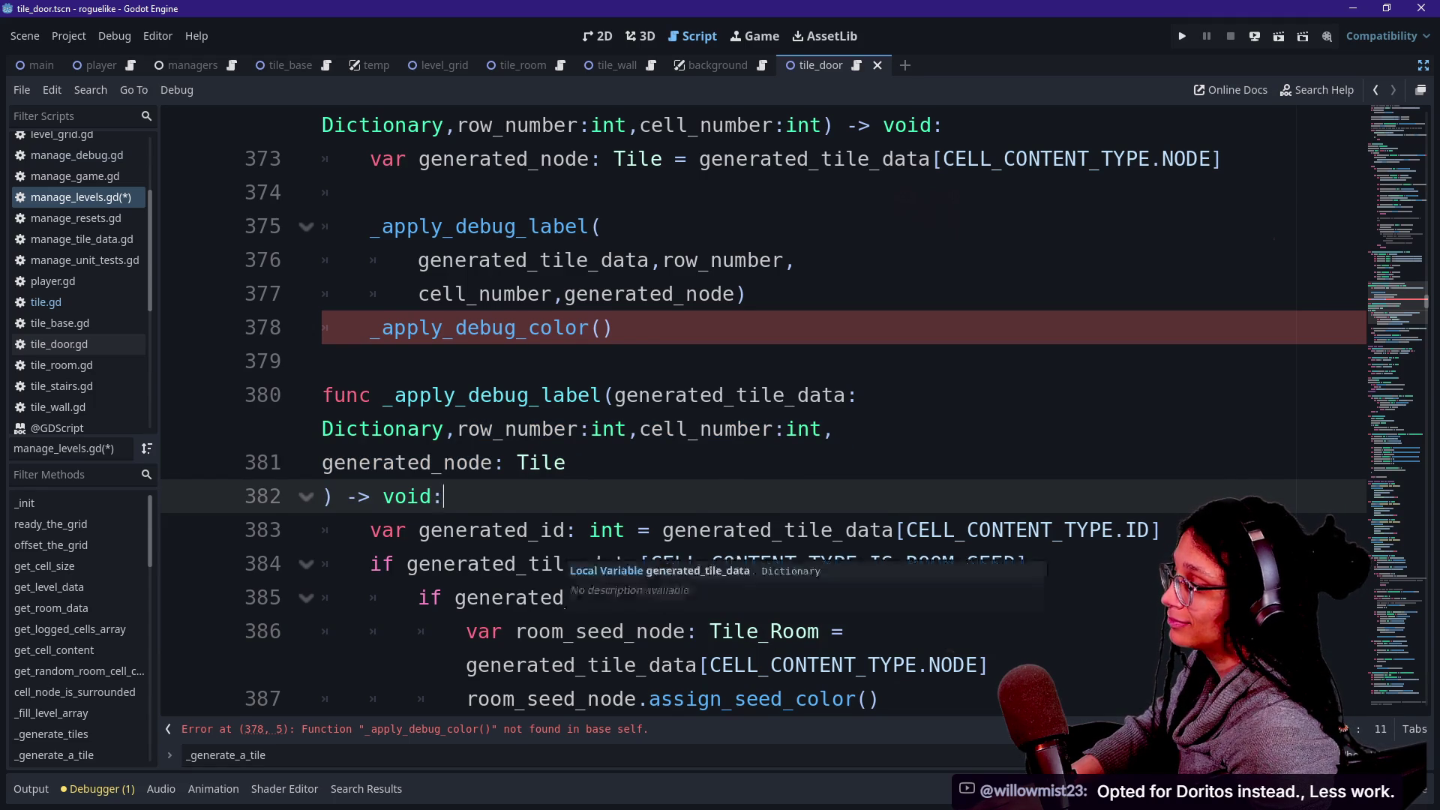
scroll(567, 559, "down", 1)
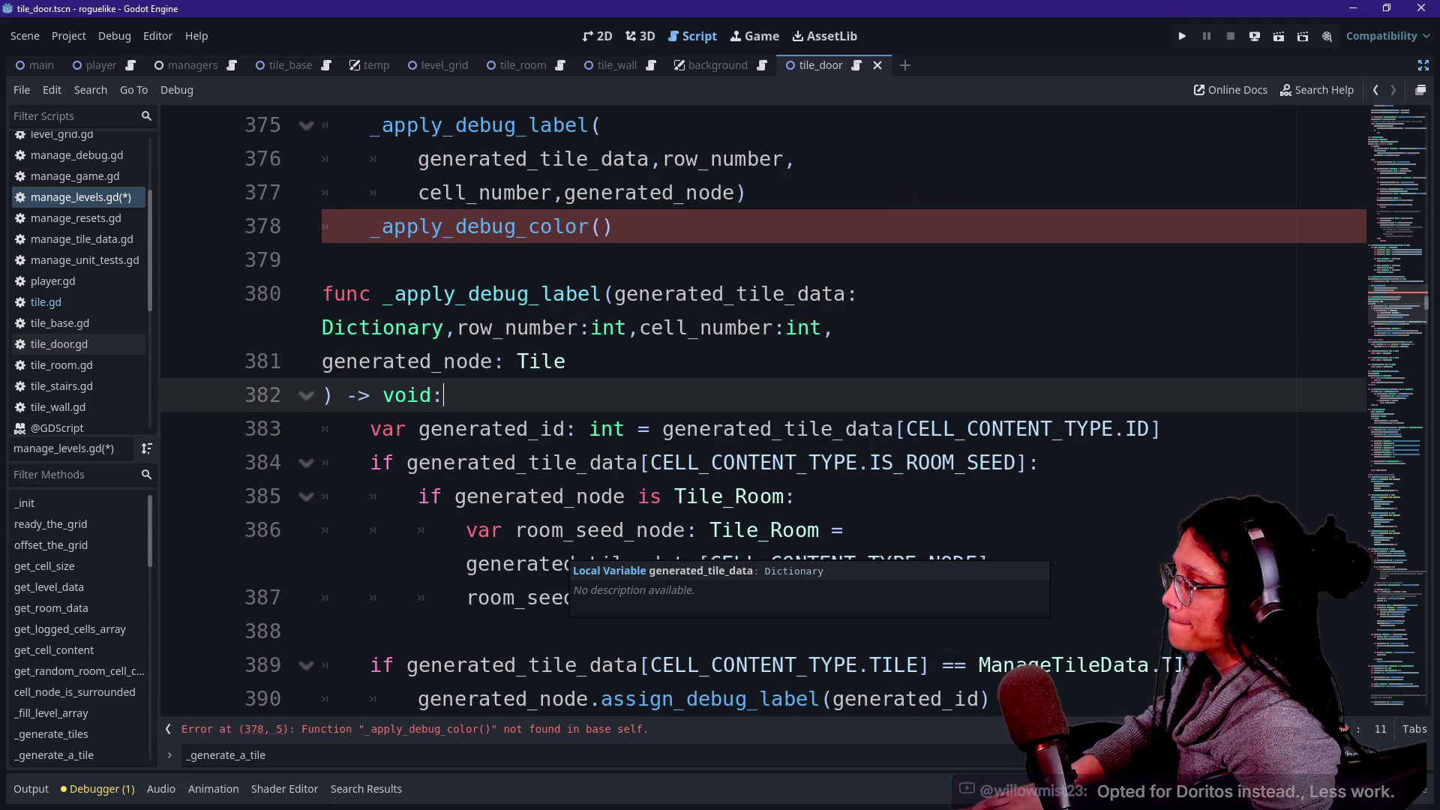
scroll(607, 338, "up", 1)
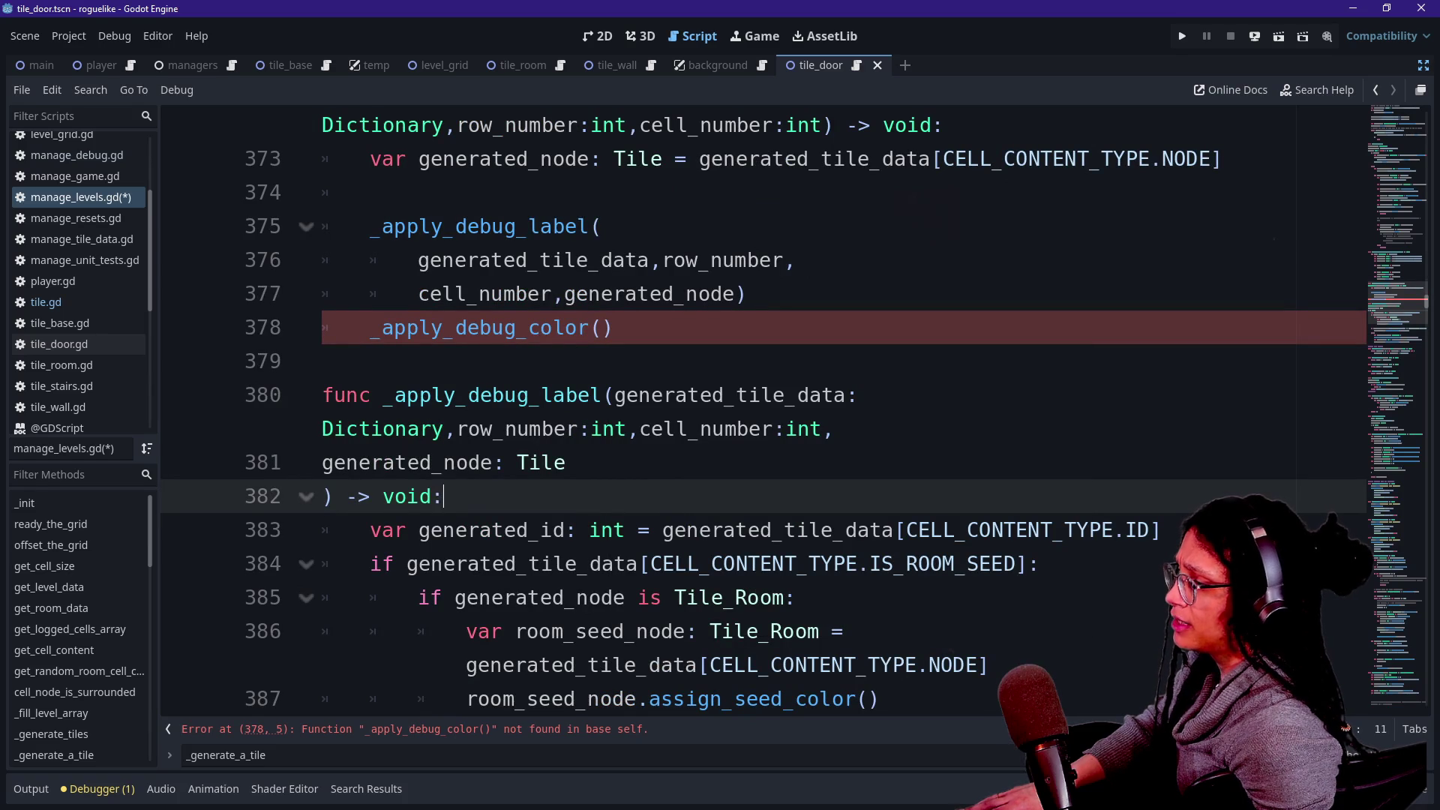
left_click_drag(330, 361, 625, 293)
left_click(622, 328)
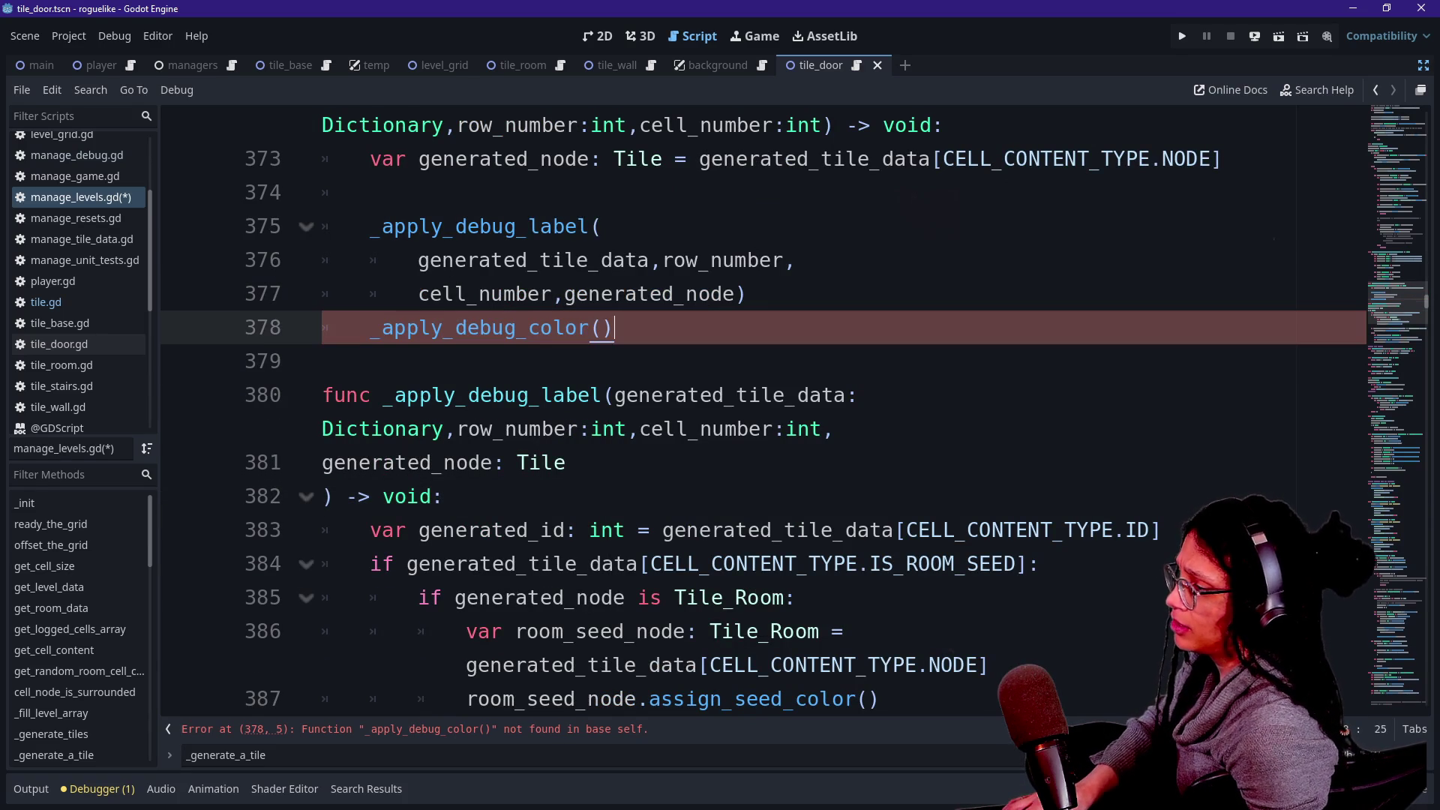
Write the header 'func _apply_debug_color() -> void:' and begin a 'var generated_door_id:' line in its body.
key("Return")
key("Return")
type("func _apply_debug_col")
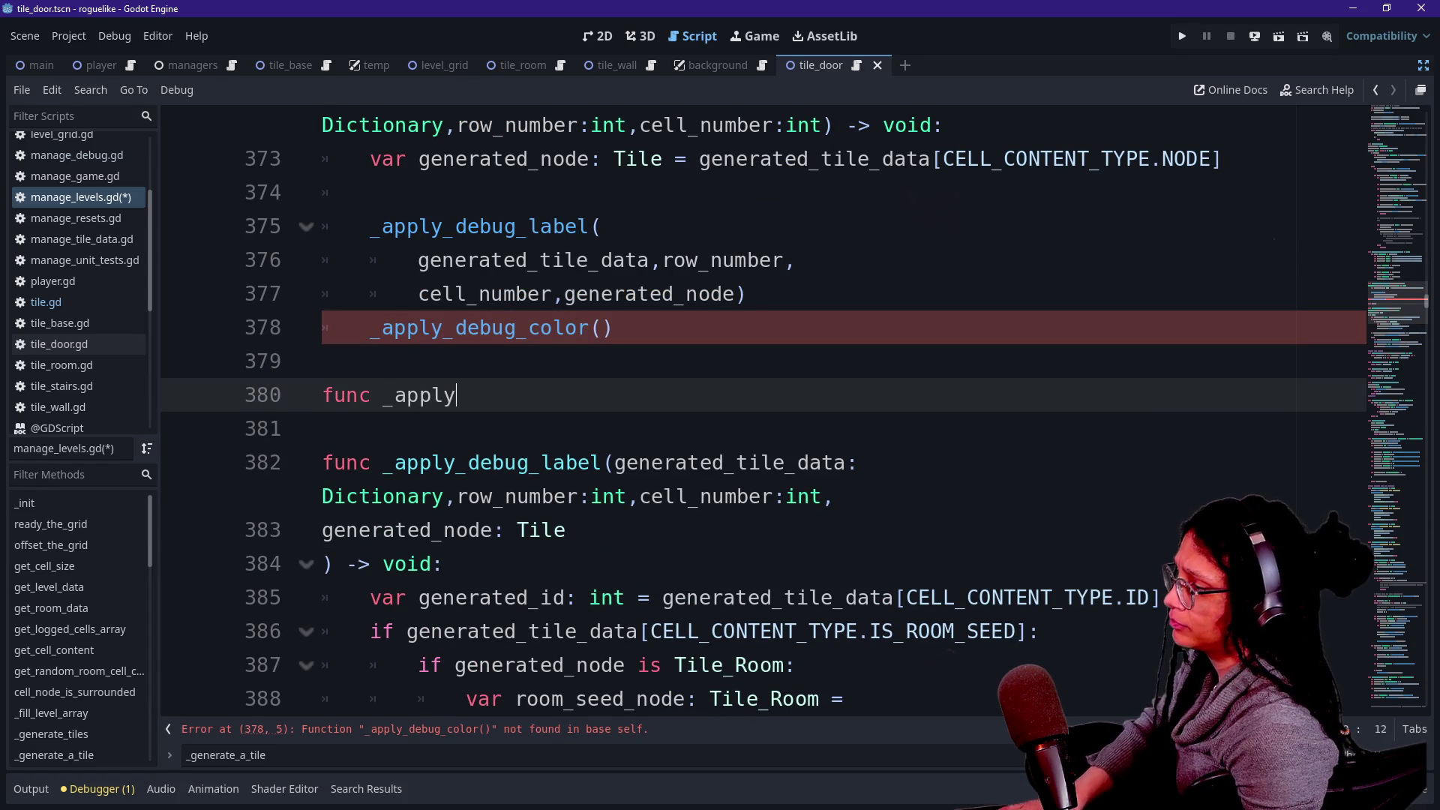
type("or(")
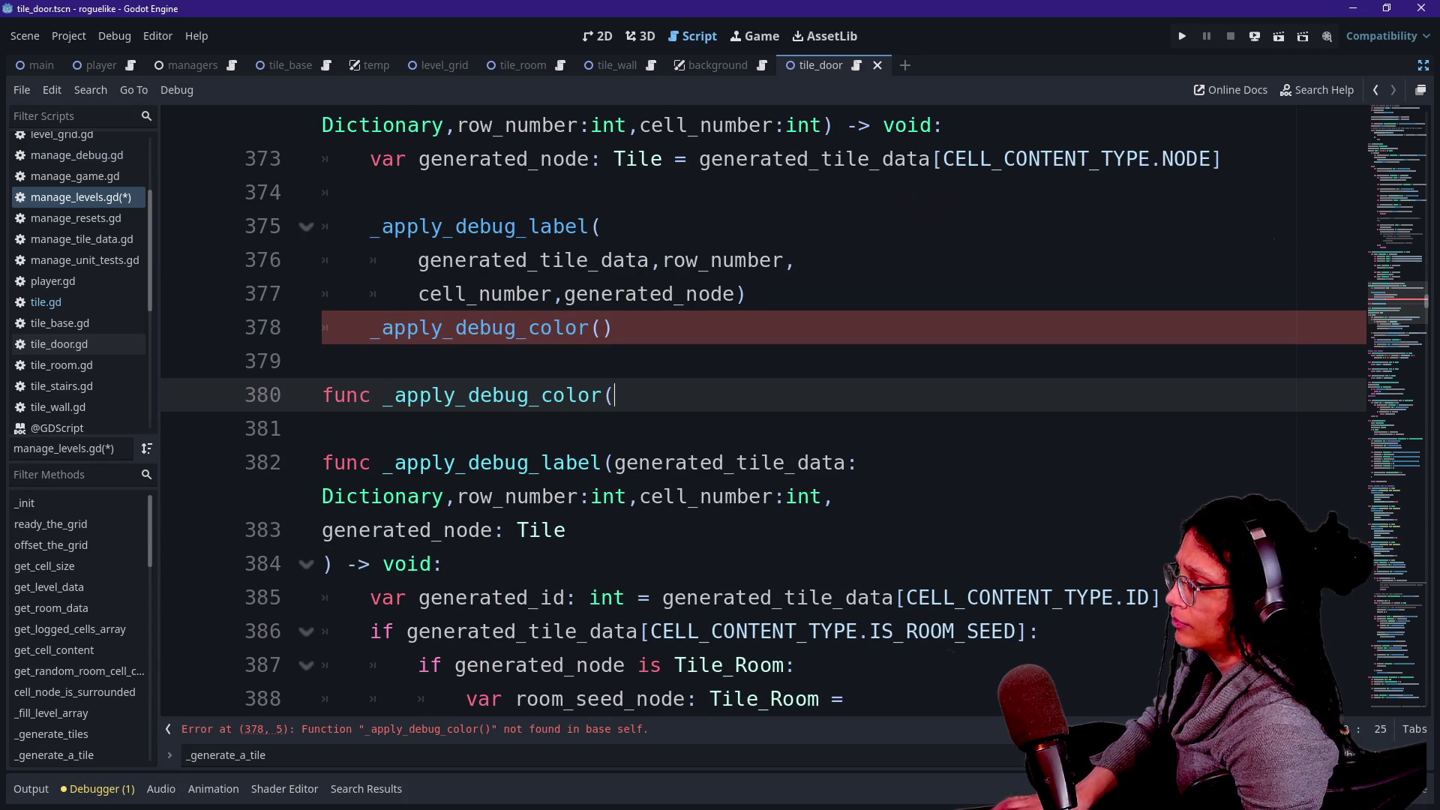
type(") - > void:")
key("Return")
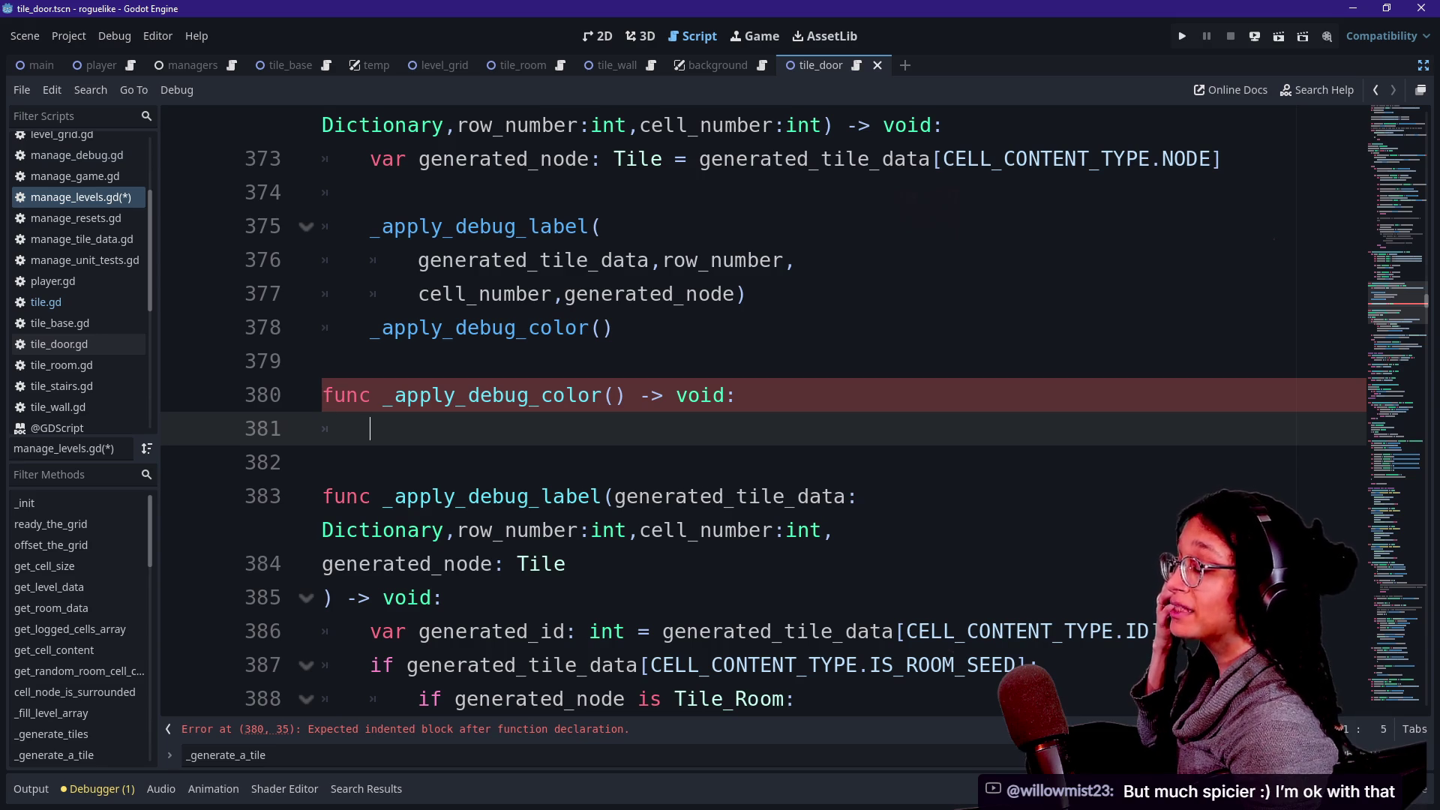
type("var generated_door_id:")
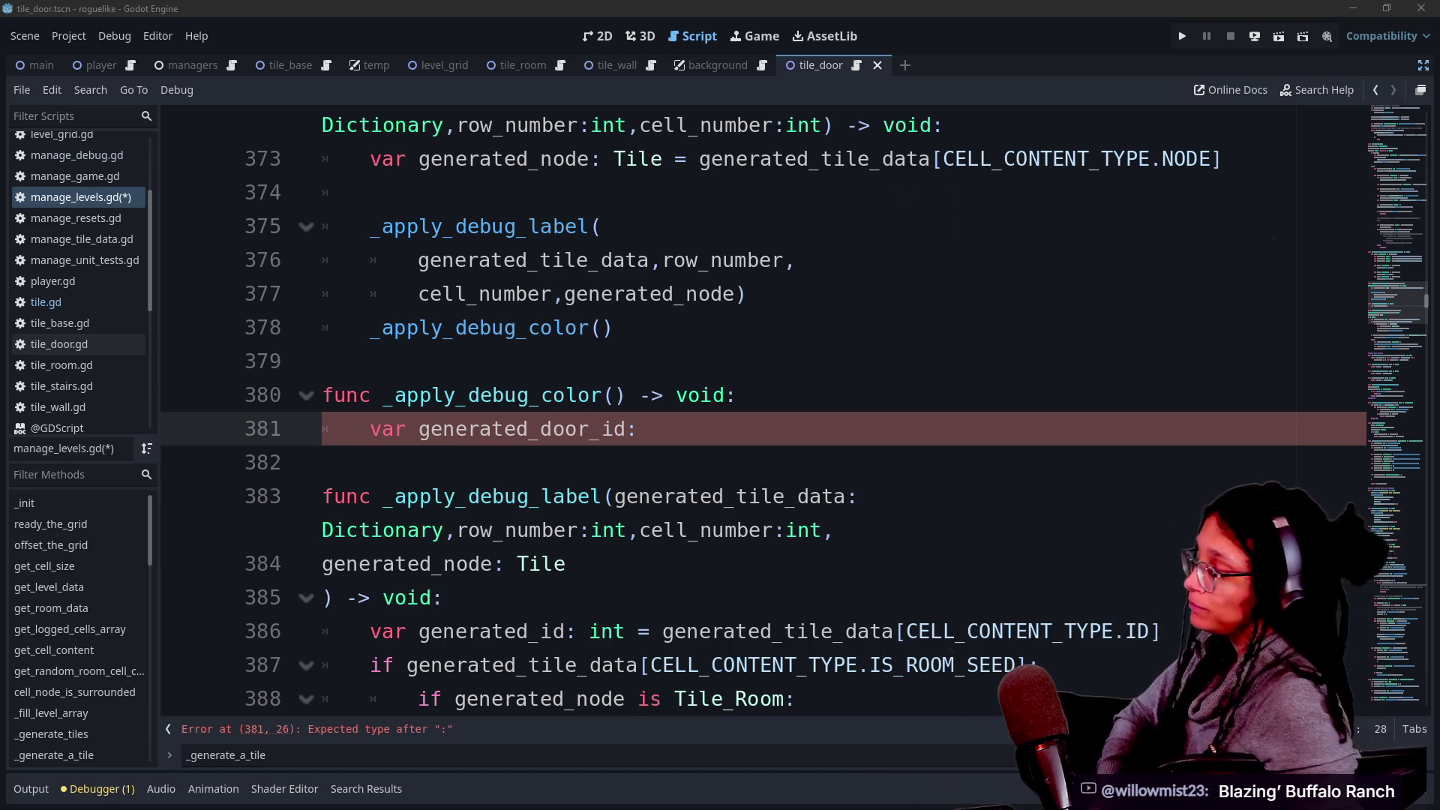
Type generated_door_id as int, assigned from get_cell_content( with a new line for its arguments.
left_click(737, 396)
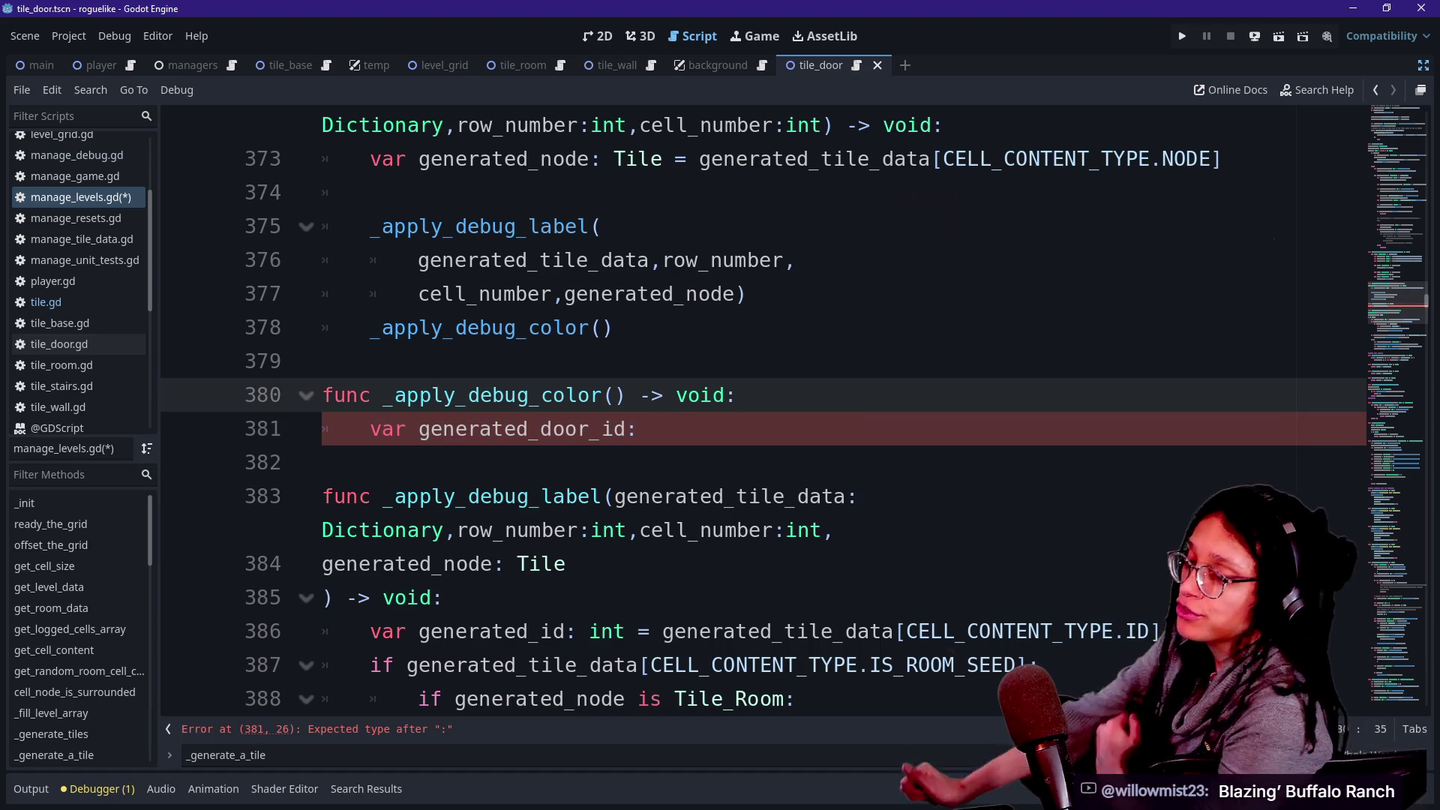
key("Down")
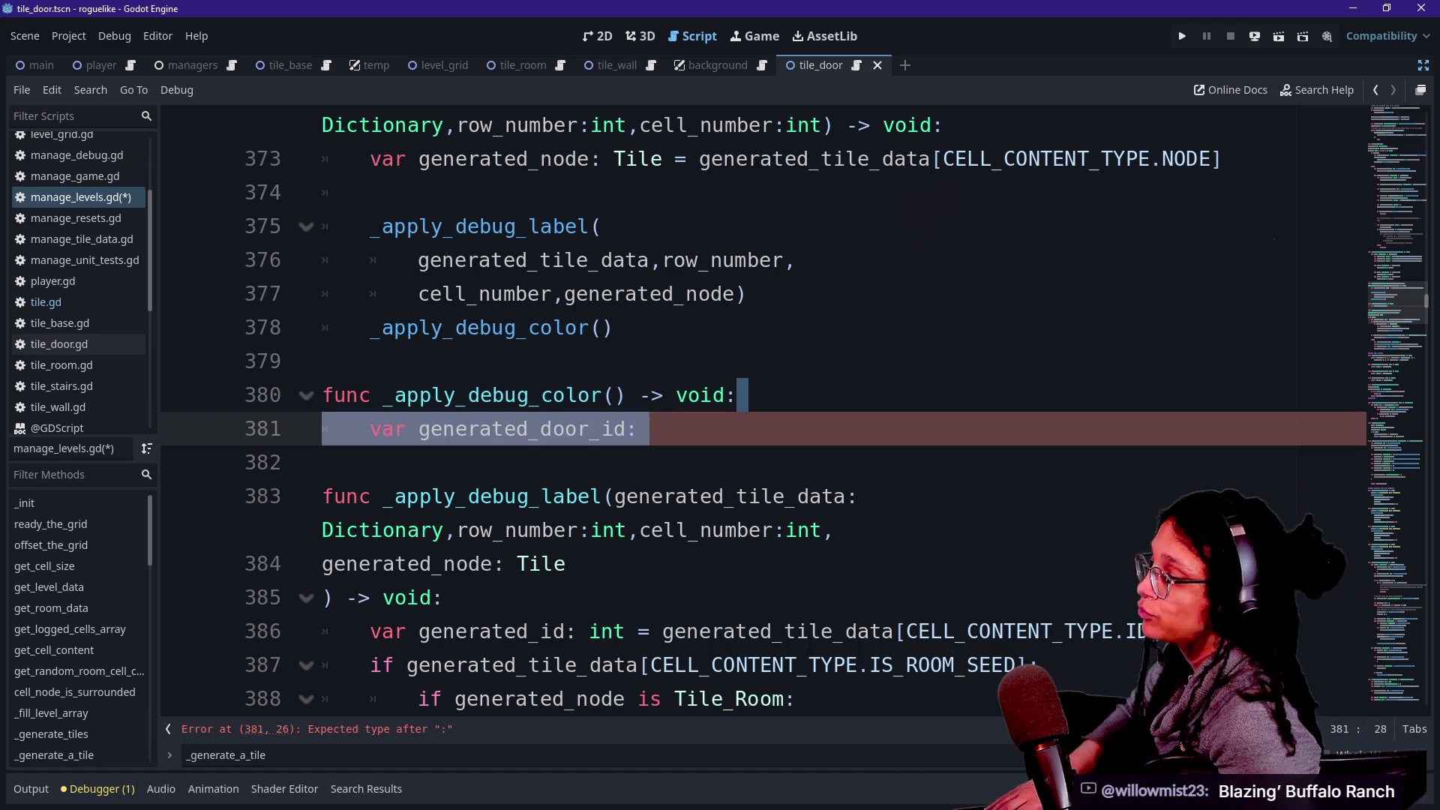
type("f")
key("BackSpace")
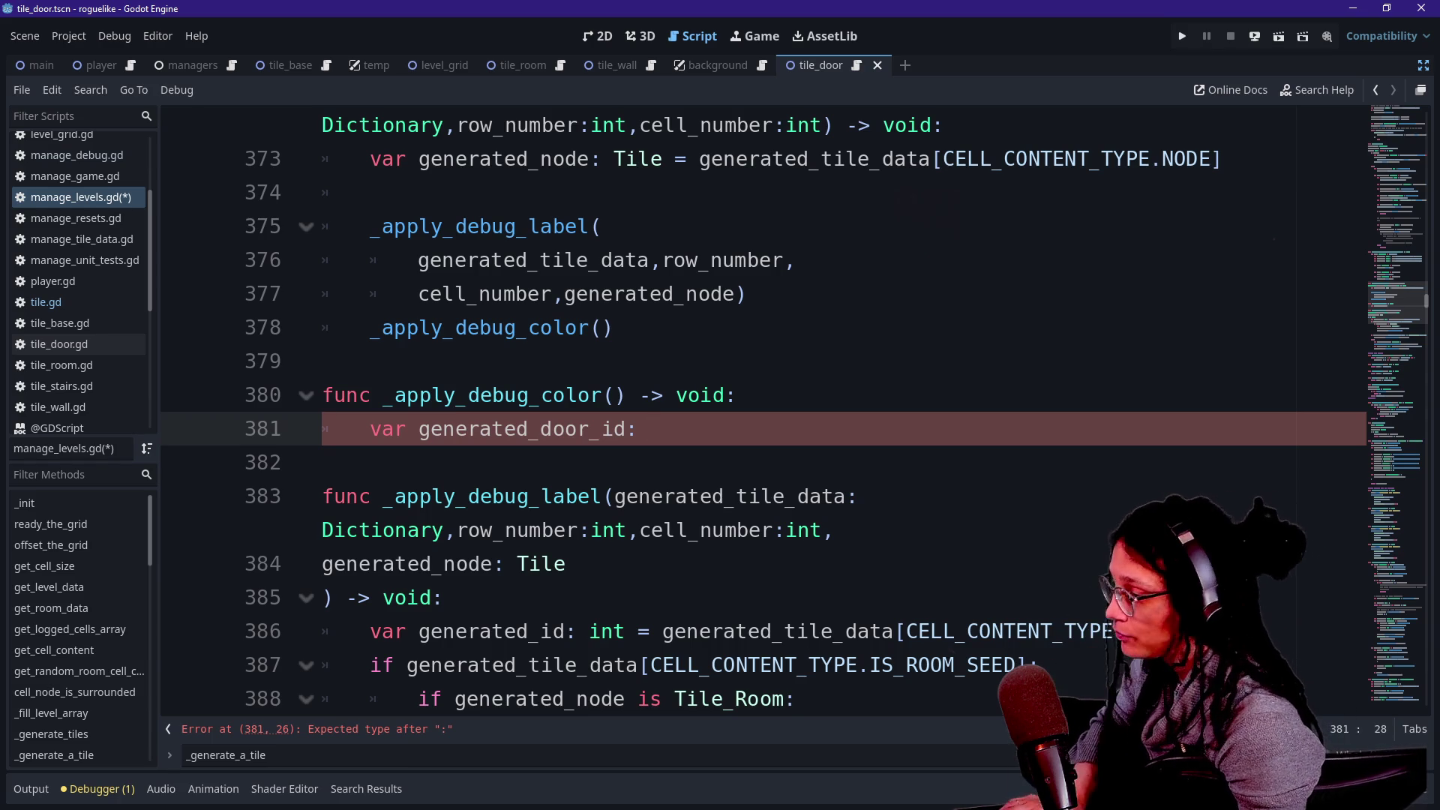
type("_")
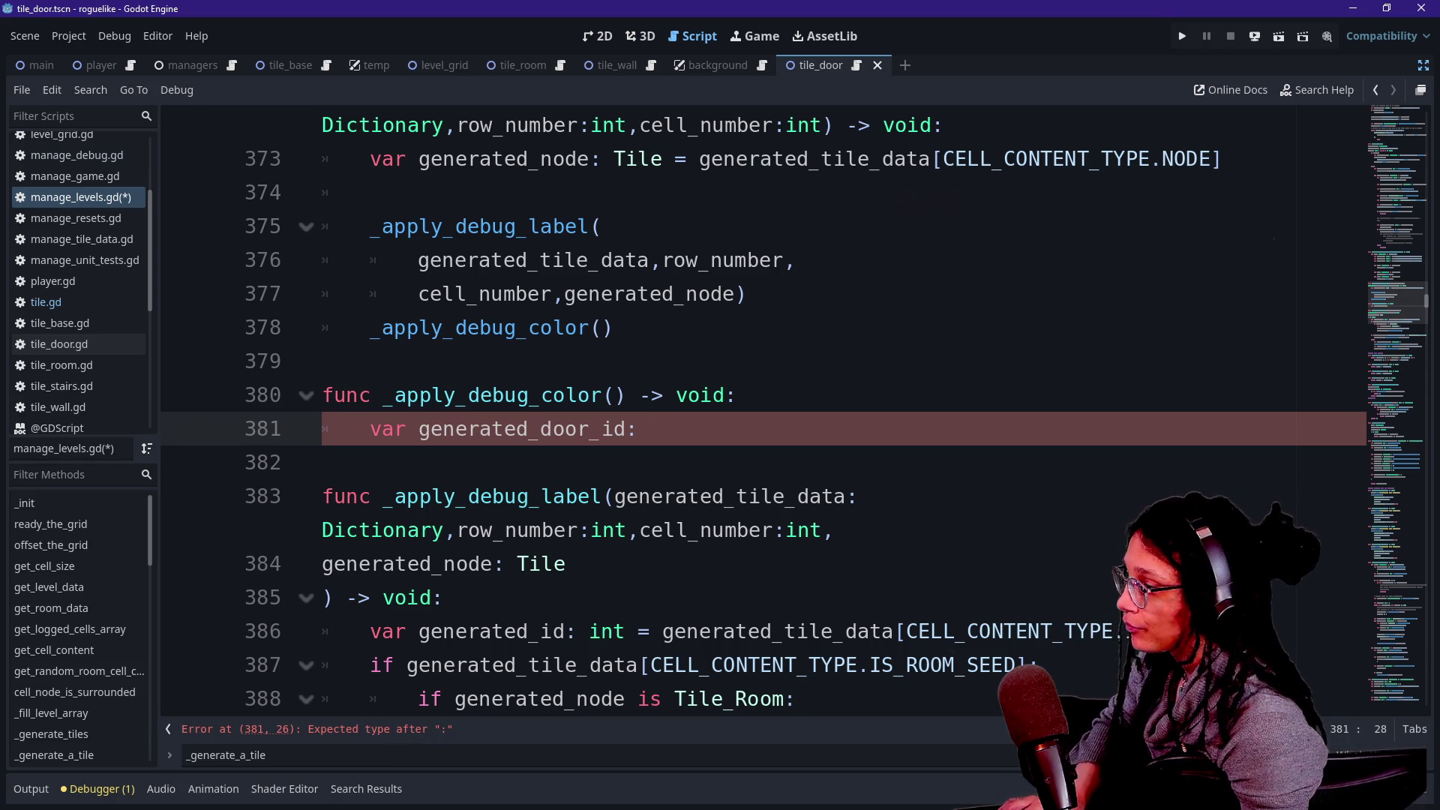
key("BackSpace")
type("get")
key("BackSpace")
key("BackSpace")
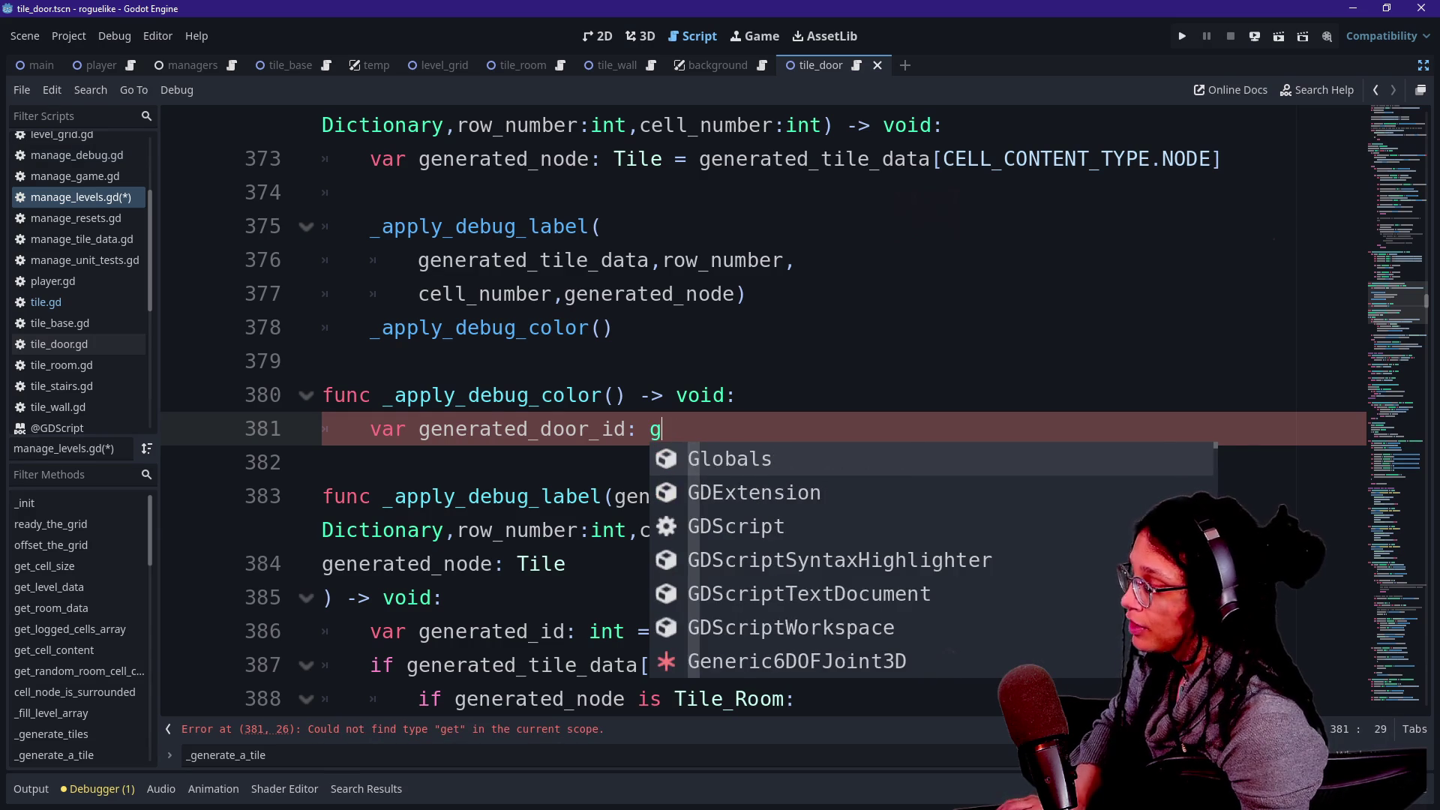
key("BackSpace")
type("int = get")
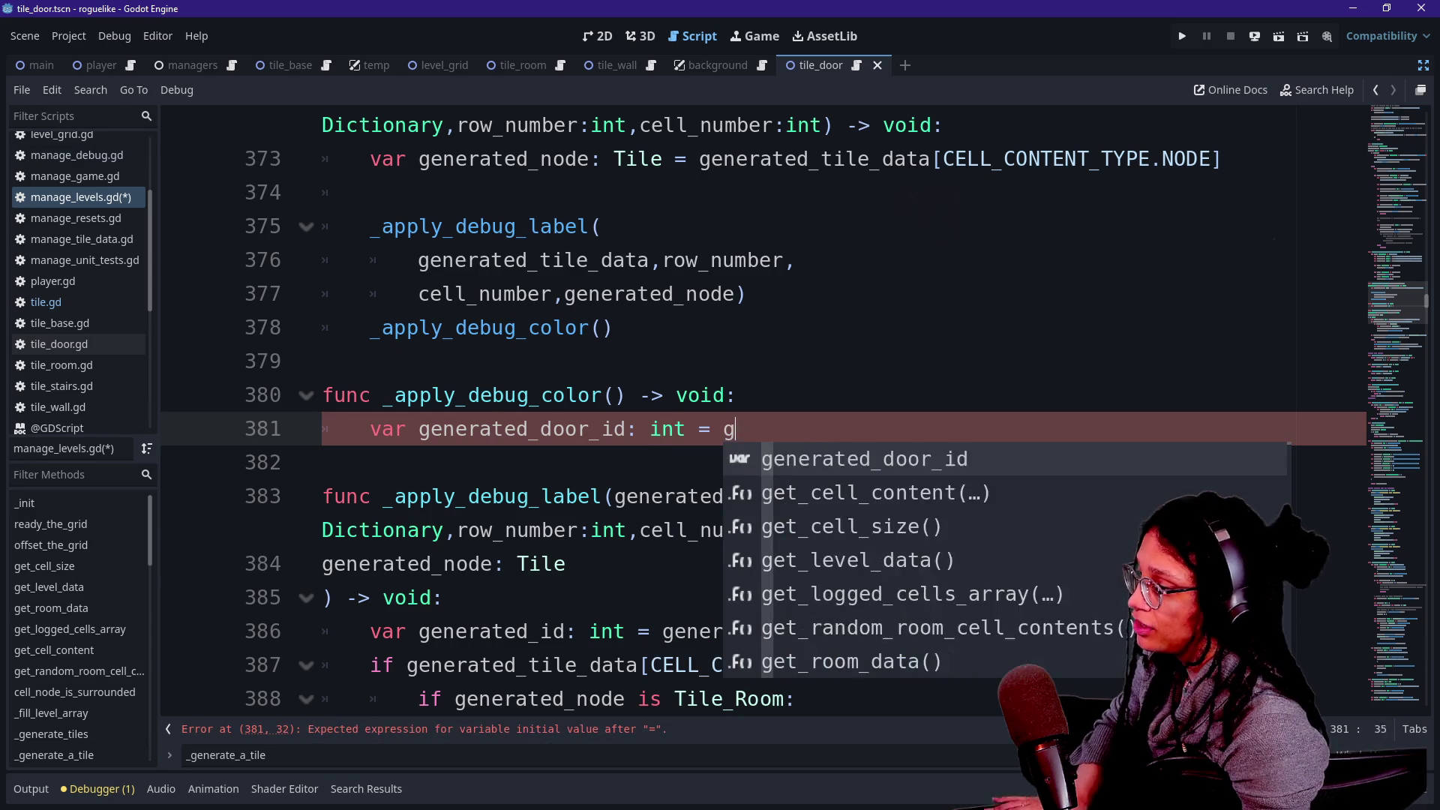
key("Return")
key("Delete")
key("Return")
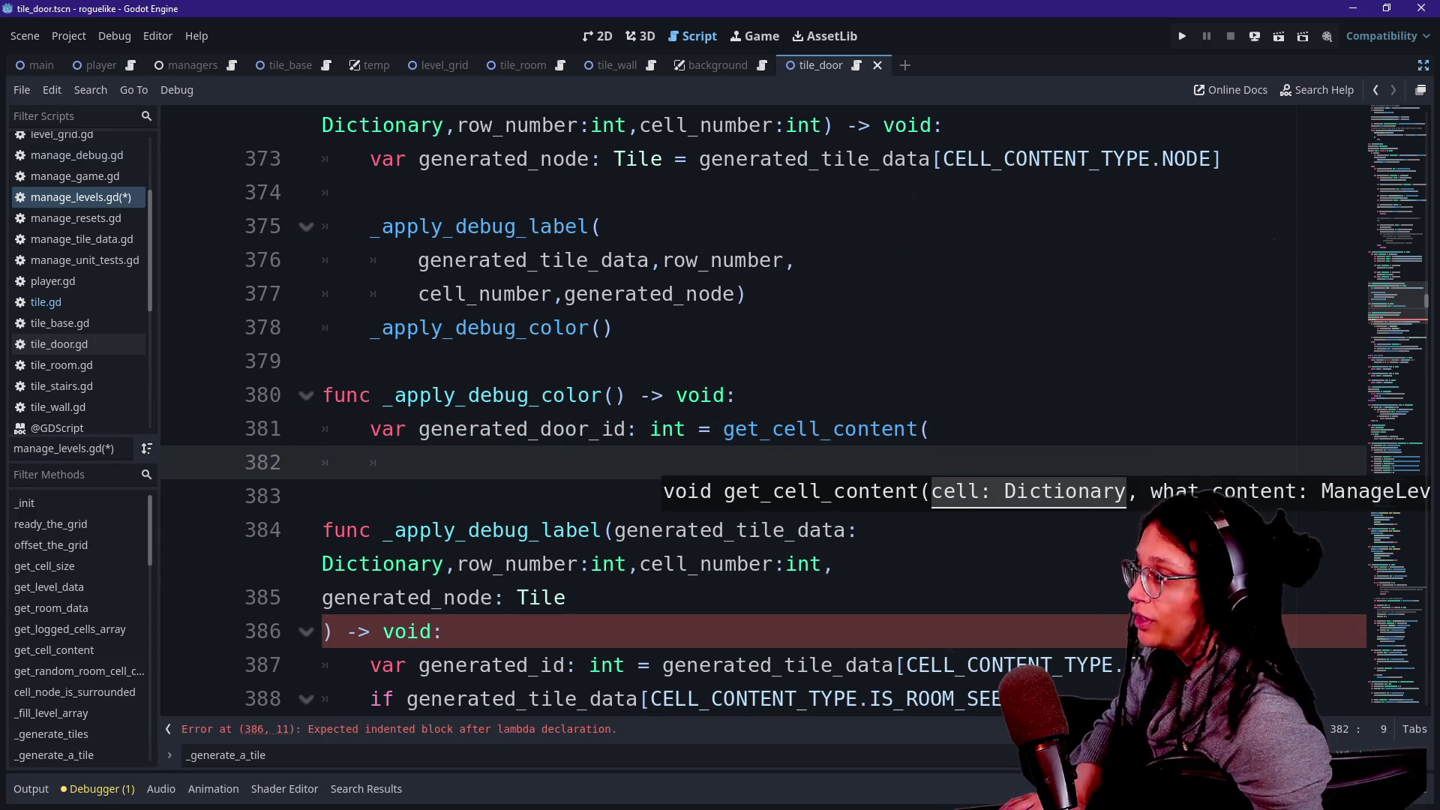
Start a 'g' parameter in the _apply_debug_color header and select generated_tile_data on line 376.
left_click(617, 395)
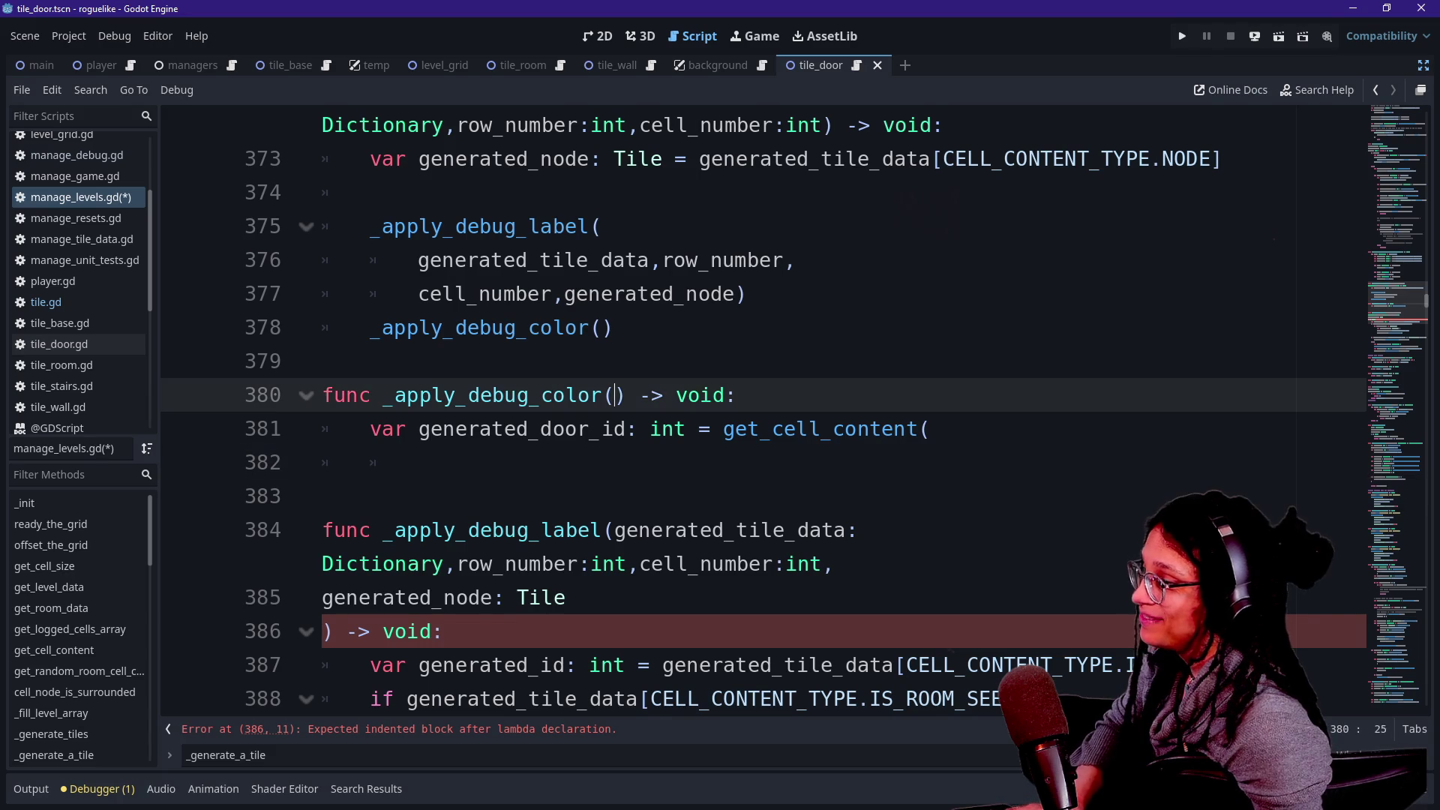
type("g")
scroll(750, 413, "up", 2)
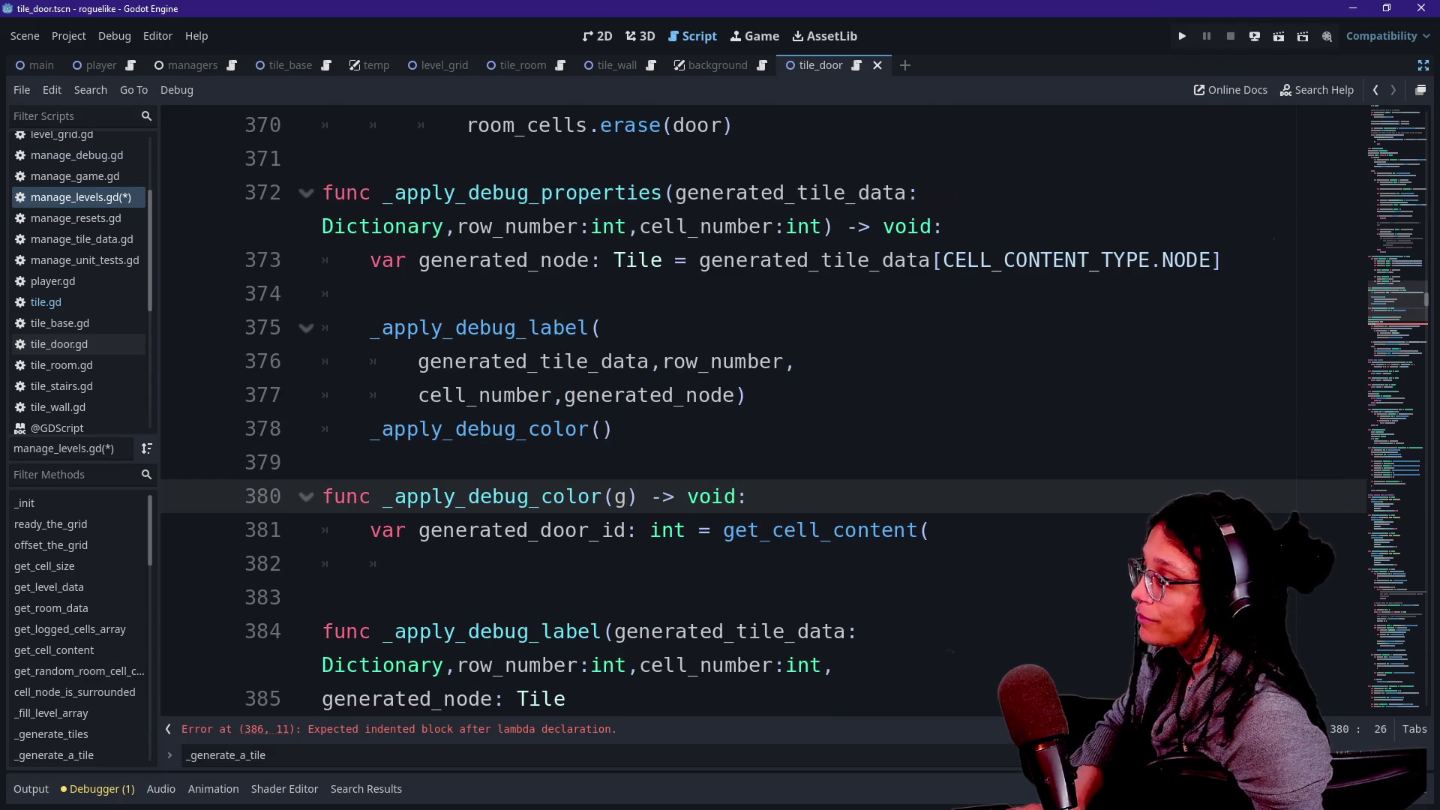
left_click(590, 429)
left_click_drag(418, 362, 650, 362)
key("ctrl+c")
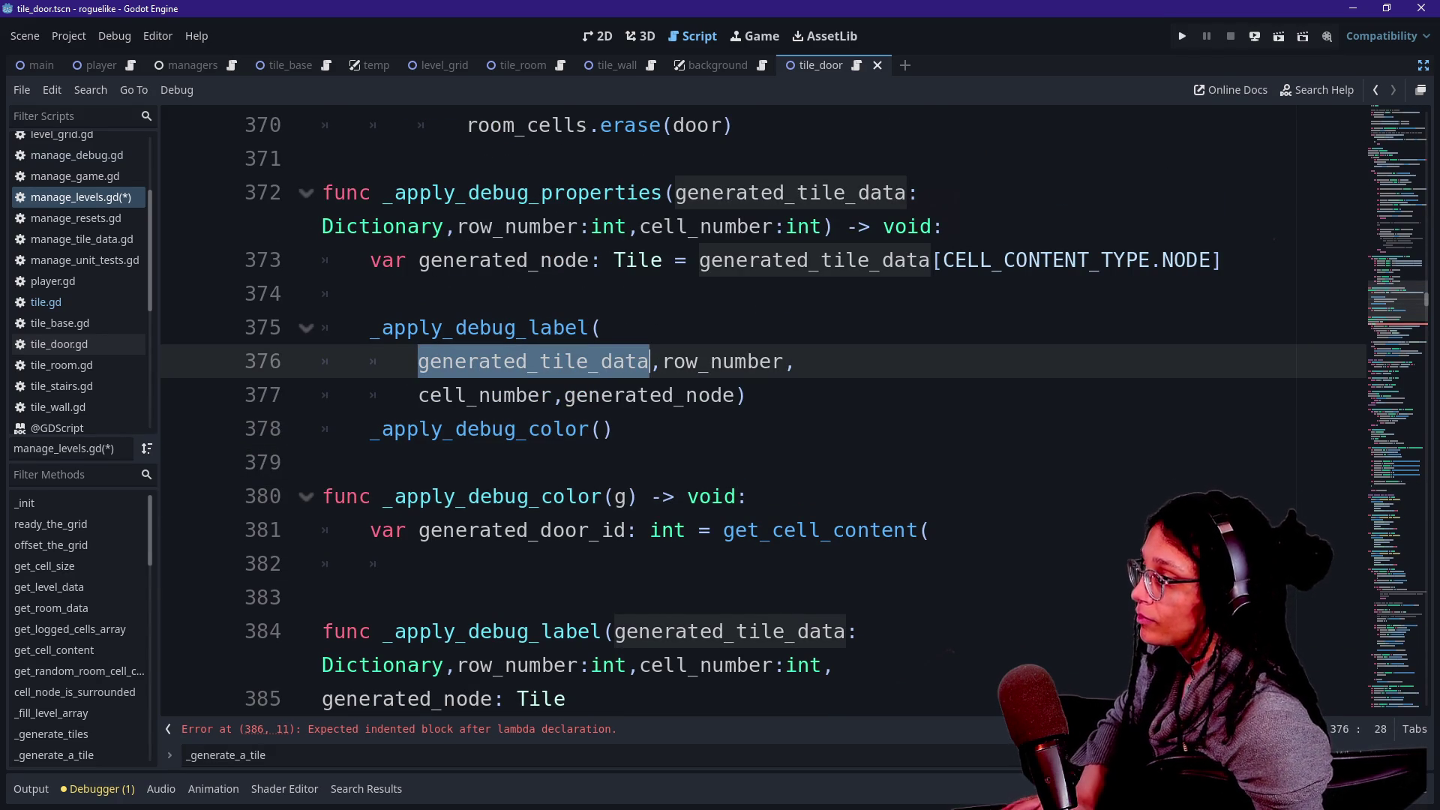
Pass generated_tile_data into the call and declare the parameter as generated_tile_data: Dictionary.
left_click(603, 429)
key("ctrl+v")
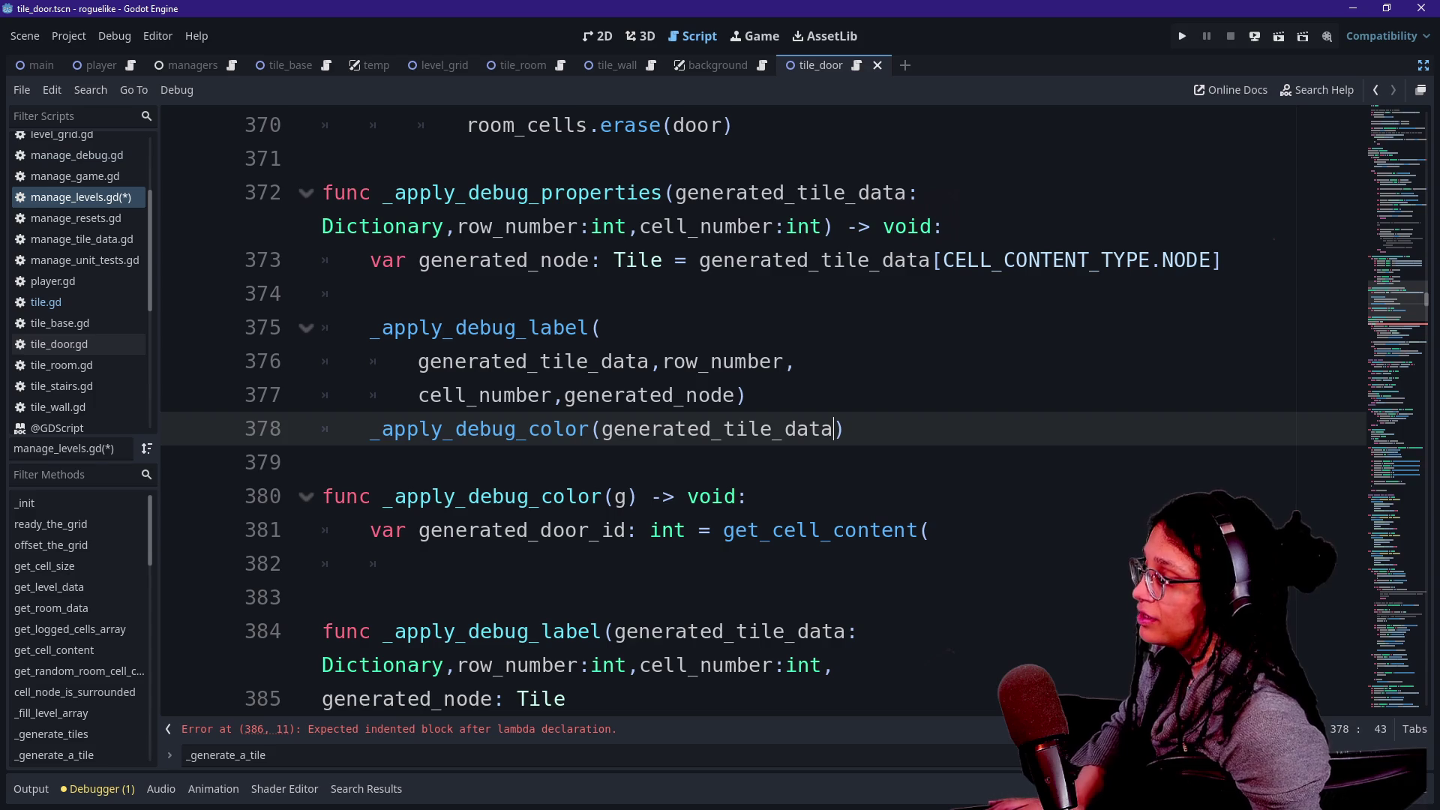
left_click(632, 497)
type("enerated_tile_data:Di")
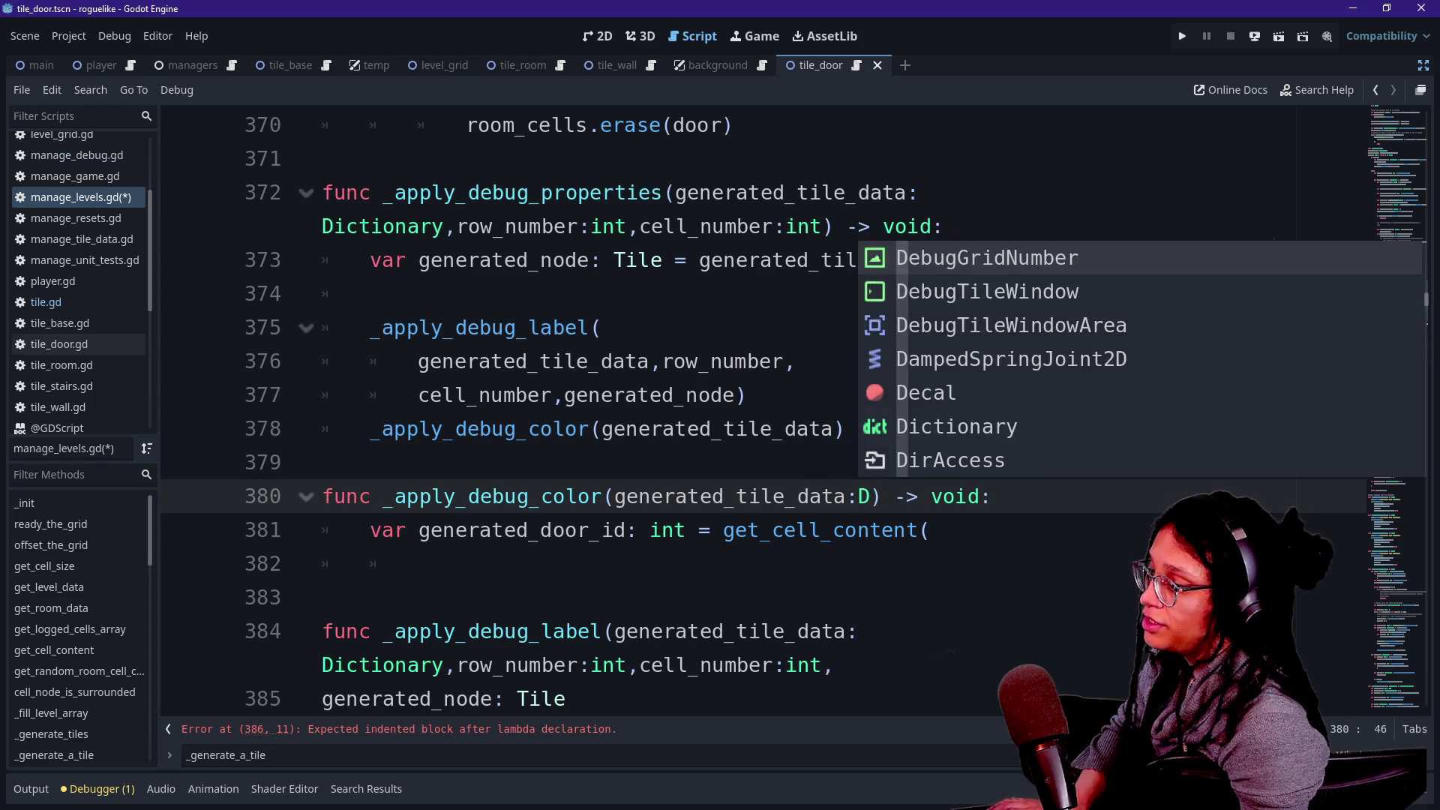
type("ct")
key("Return")
left_click(322, 463)
Open a new argument line after the get_cell_content( line.
scroll(750, 409, "down", 1)
key("Down")
key("Down")
key("End")
key("Return")
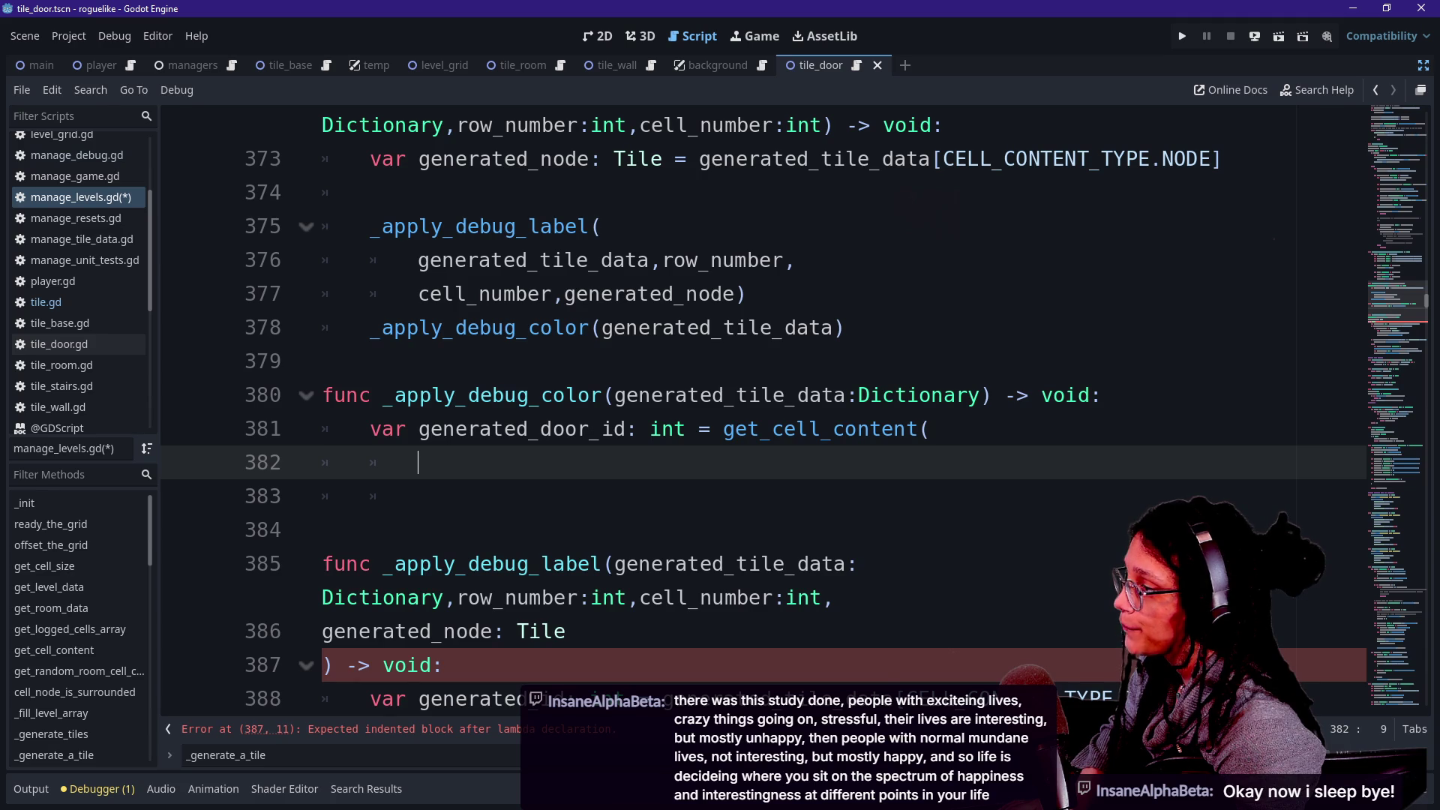
Complete the lookup arguments as generated_tile_data, CELL_CONTENT_TYPE.PAIRED_DOOR_ID).
type("Cont")
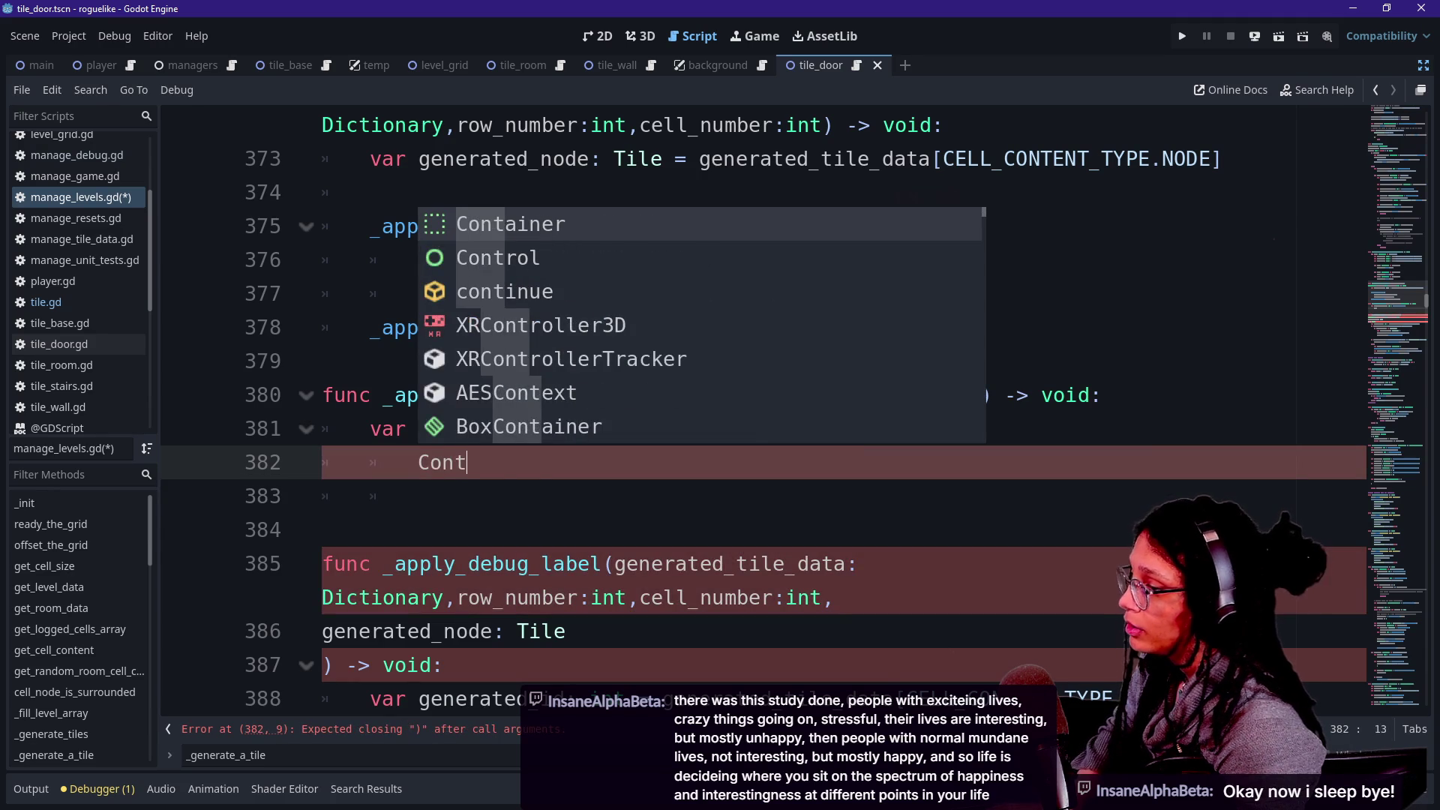
key("BackSpace")
key("BackSpace")
left_click(930, 429)
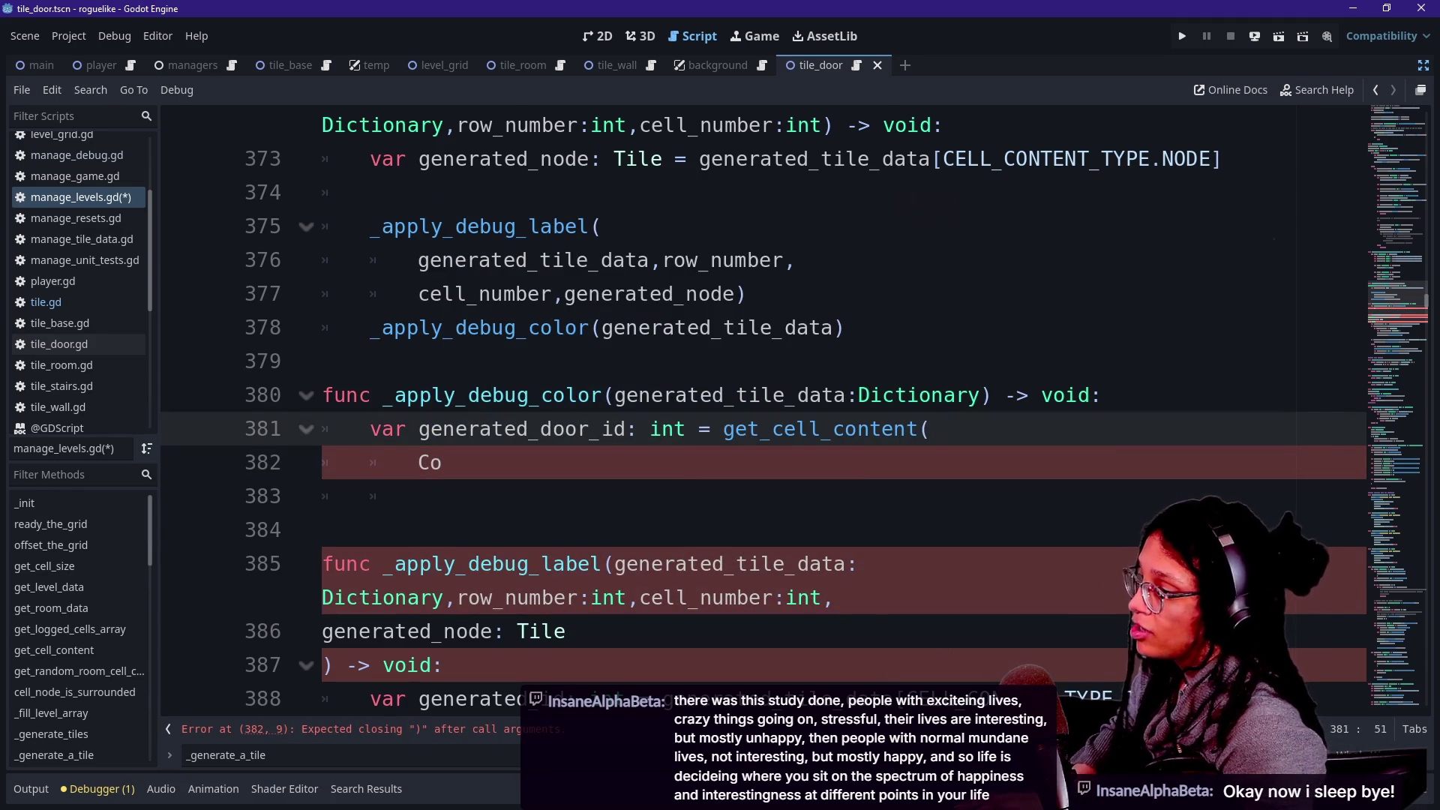
left_click(443, 463)
key("BackSpace")
key("BackSpace")
type("ge")
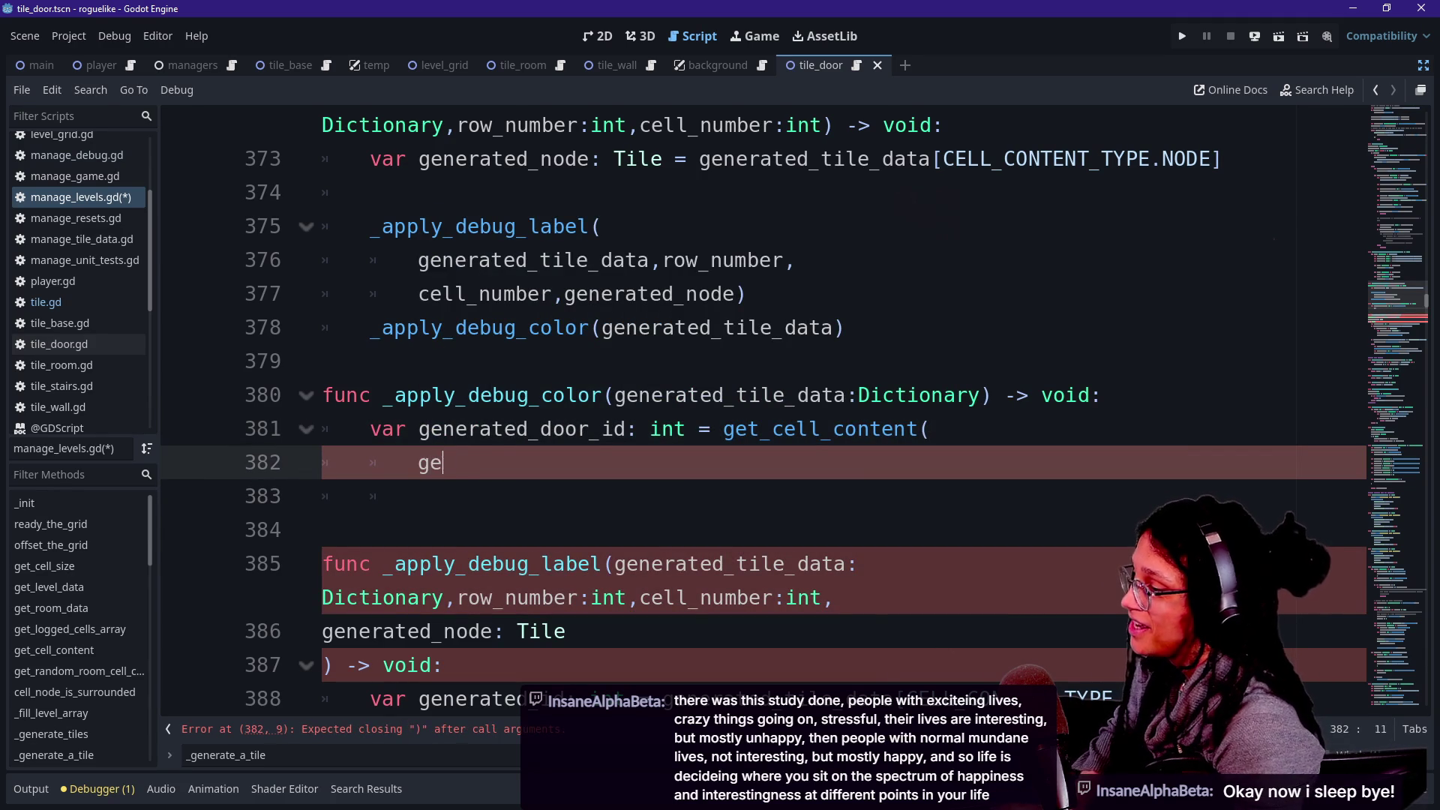
type("nerated")
key("Down")
key("Down")
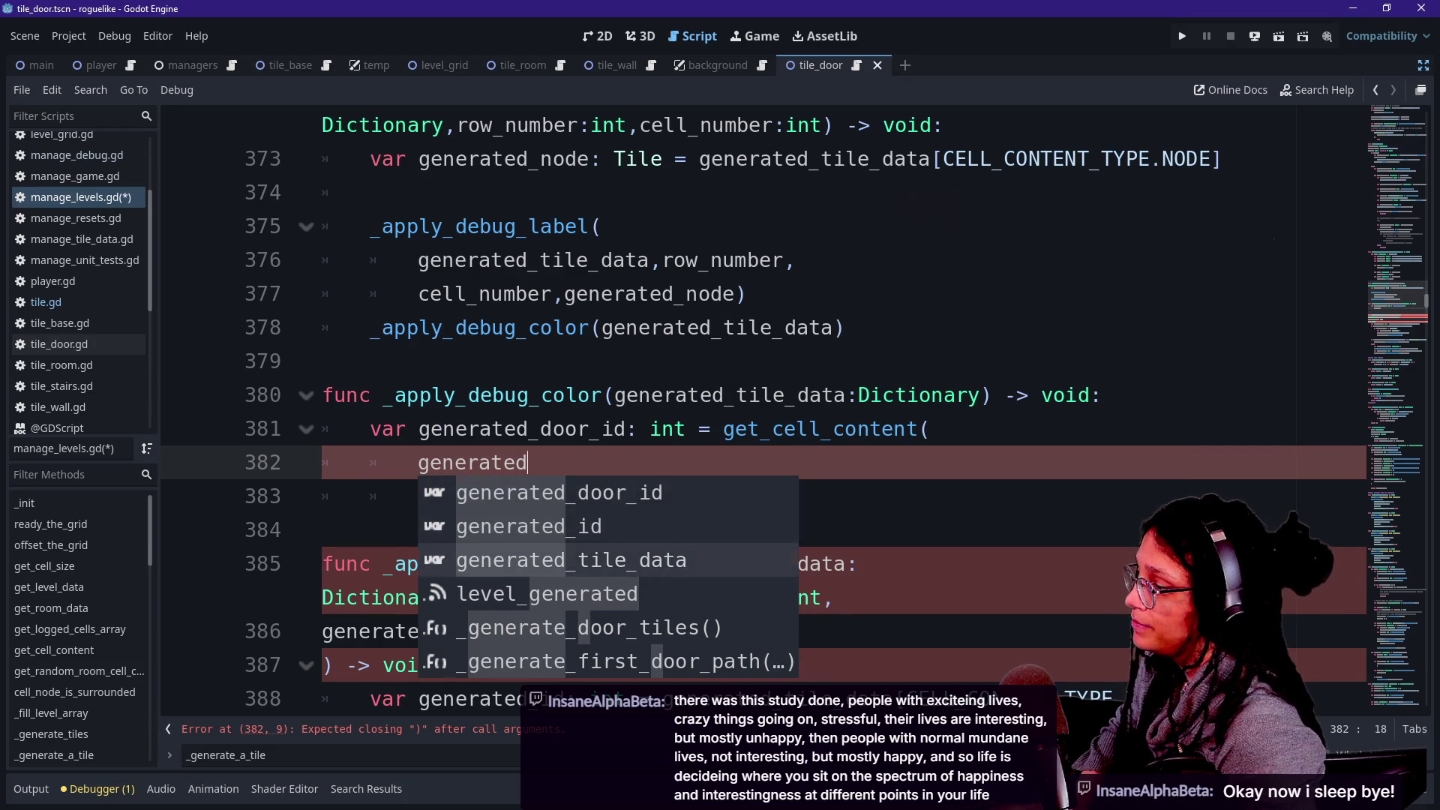
key("Return")
type(",CELL")
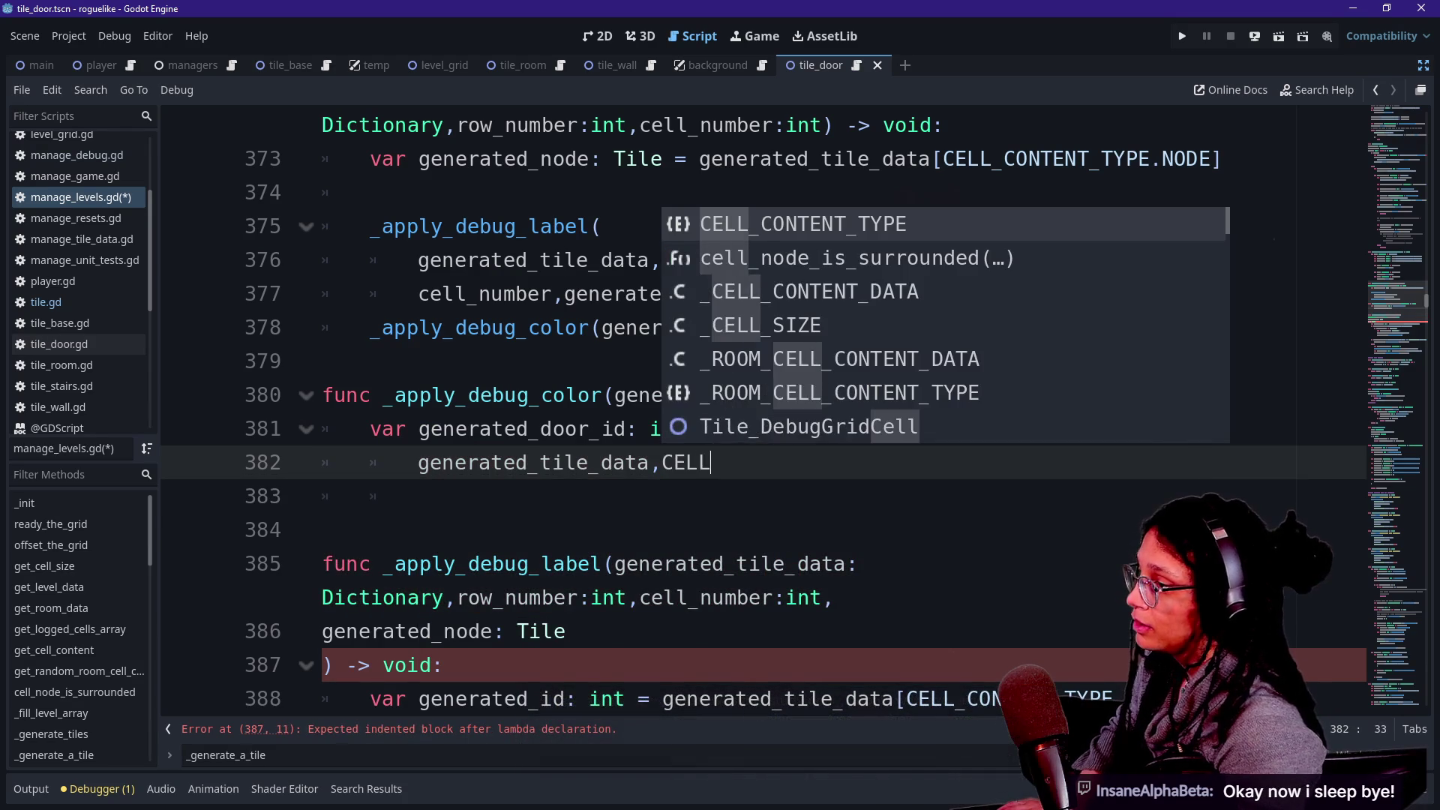
key("Return")
type(".")
key("Down")
key("Down")
key("Down")
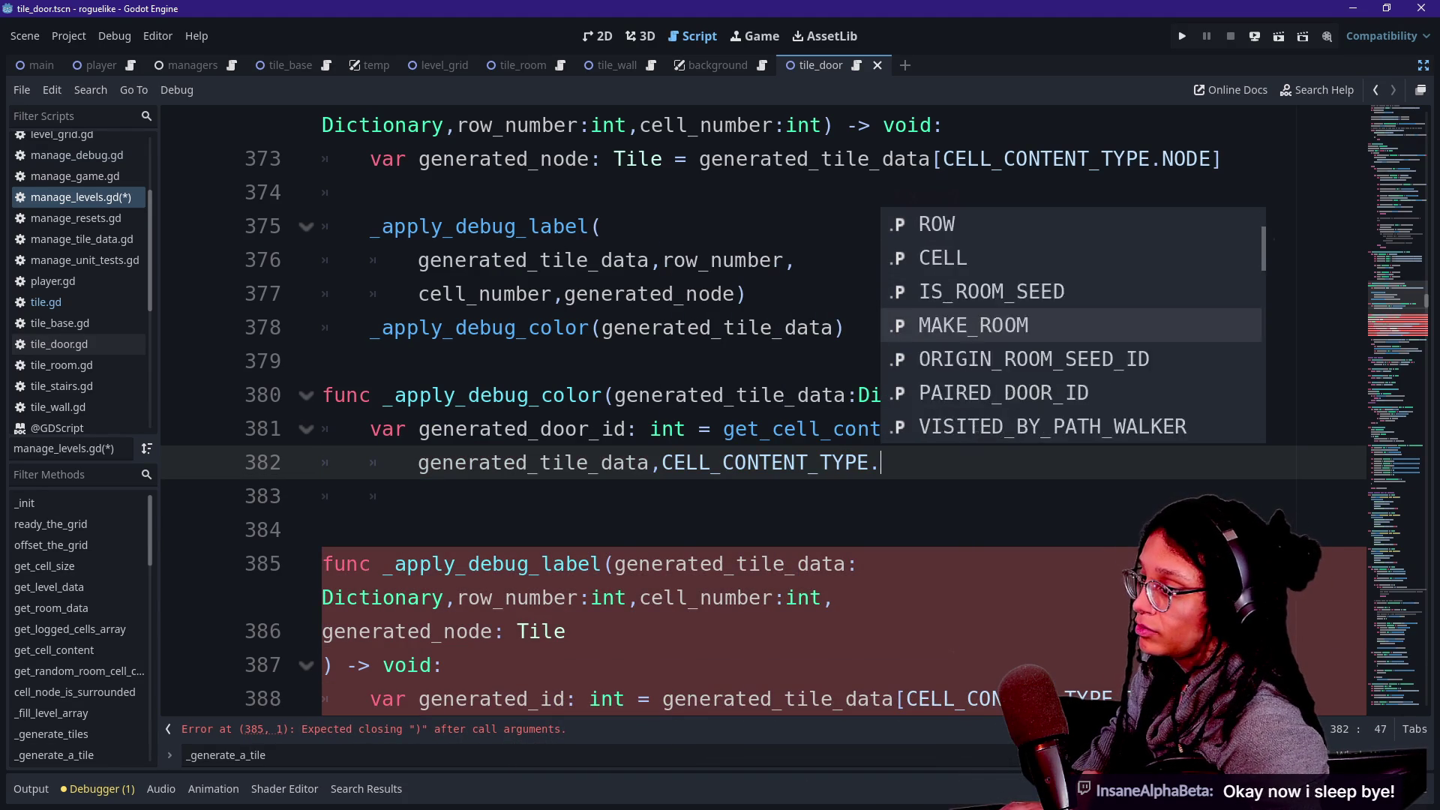
key("Up")
key("Down")
key("Down")
key("Down")
key("Return")
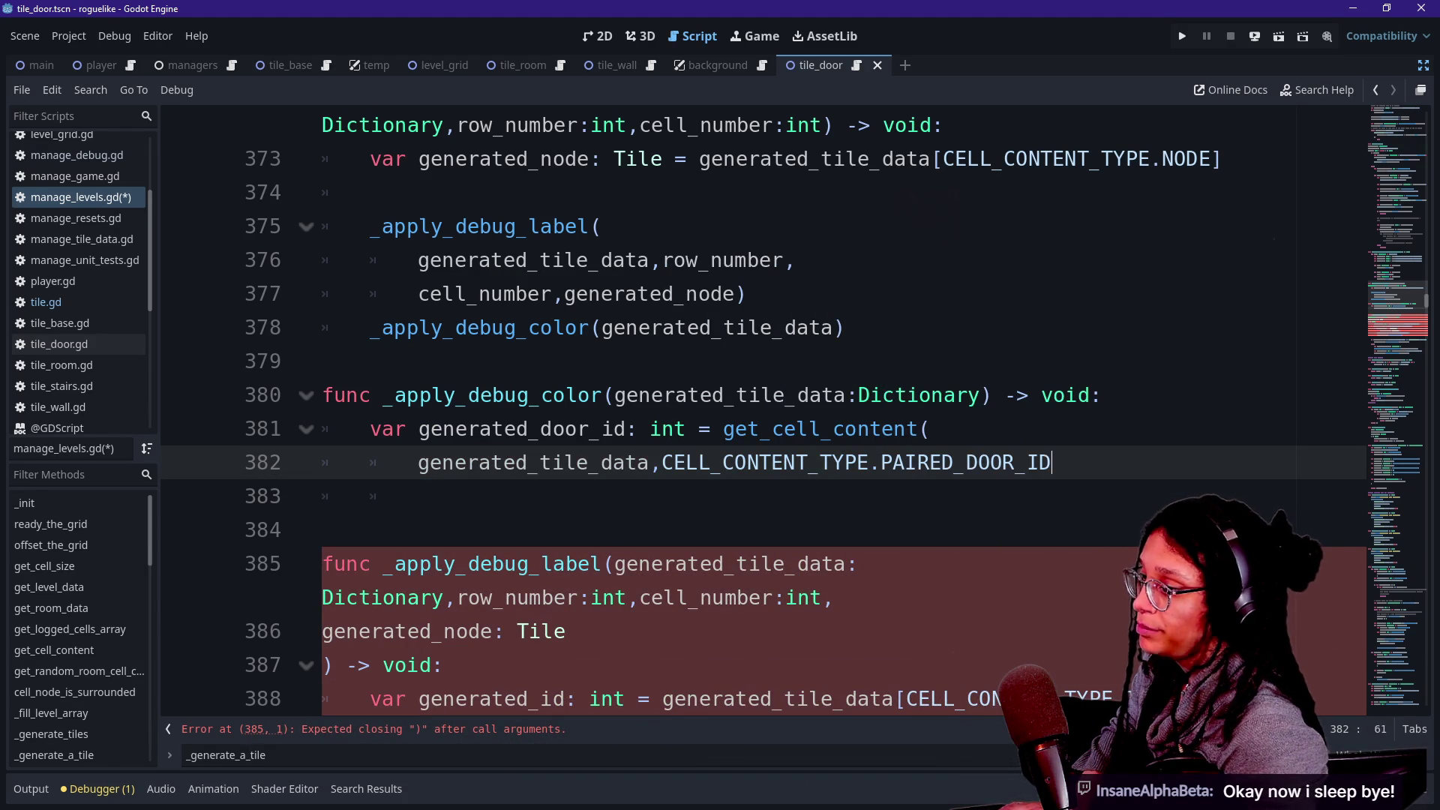
type(")")
Begin a 'for color_data: Dictionary in Manage' loop and add a 'var color_da' line above it.
left_click_drag(541, 429, 954, 462)
key("End")
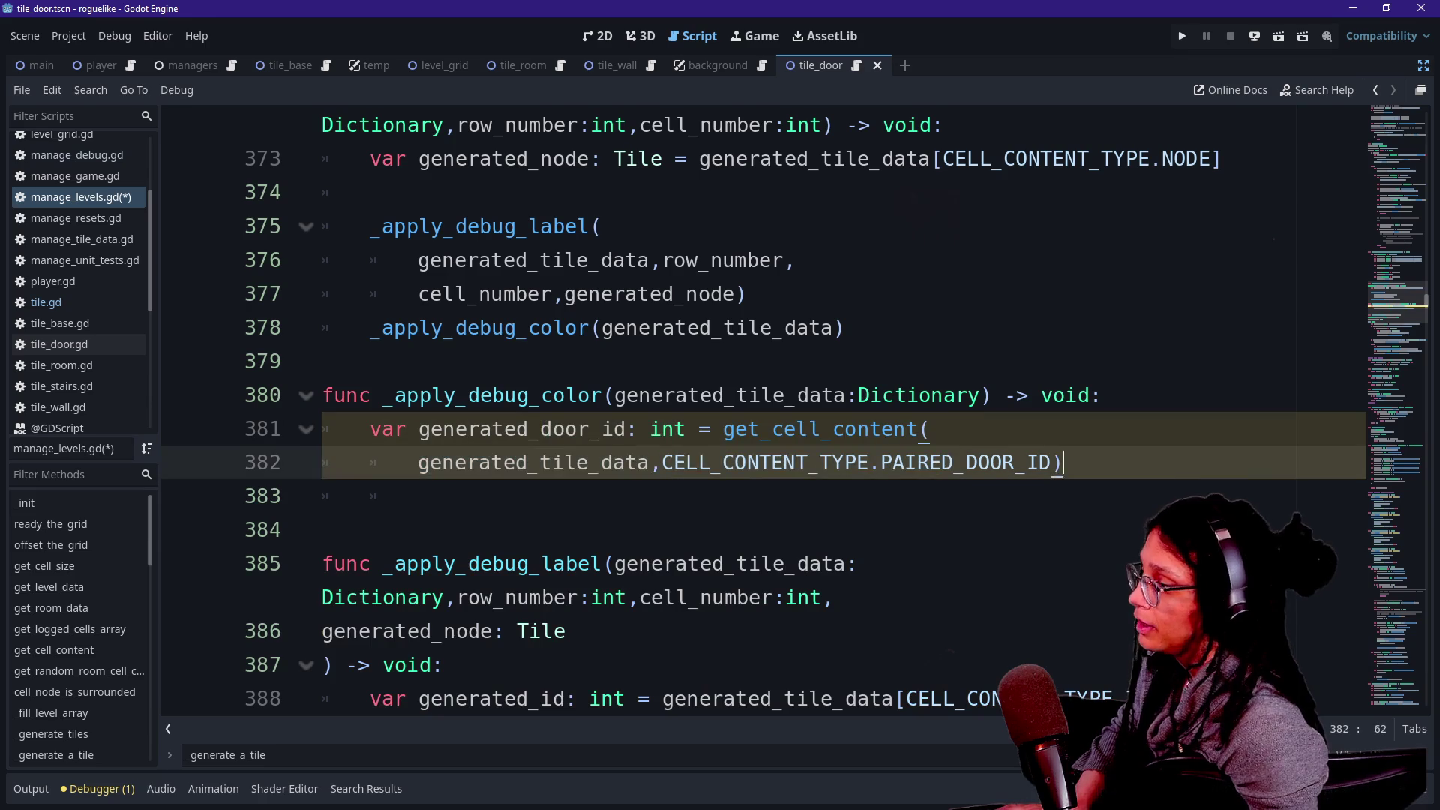
key("Return")
type("for")
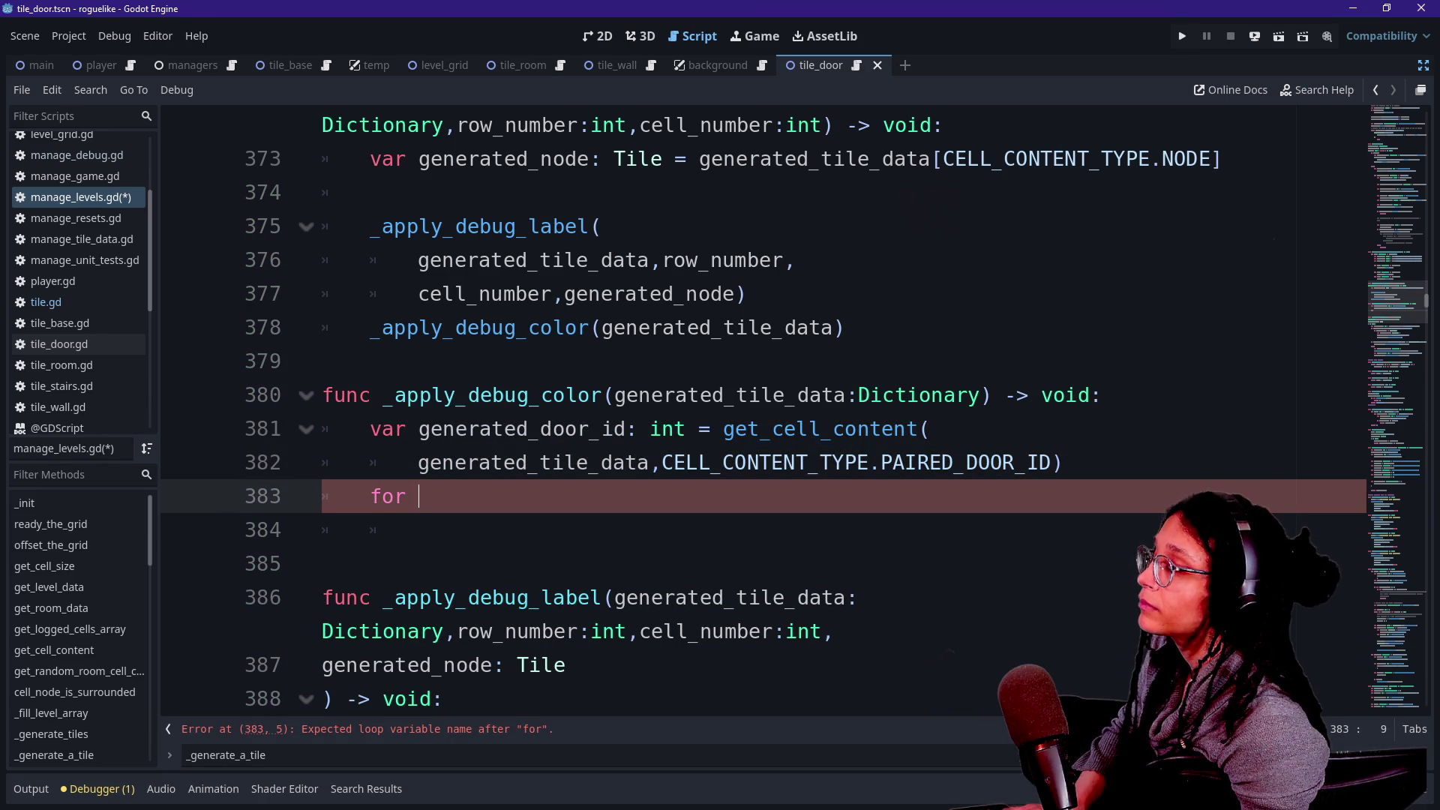
type("color_id: int in")
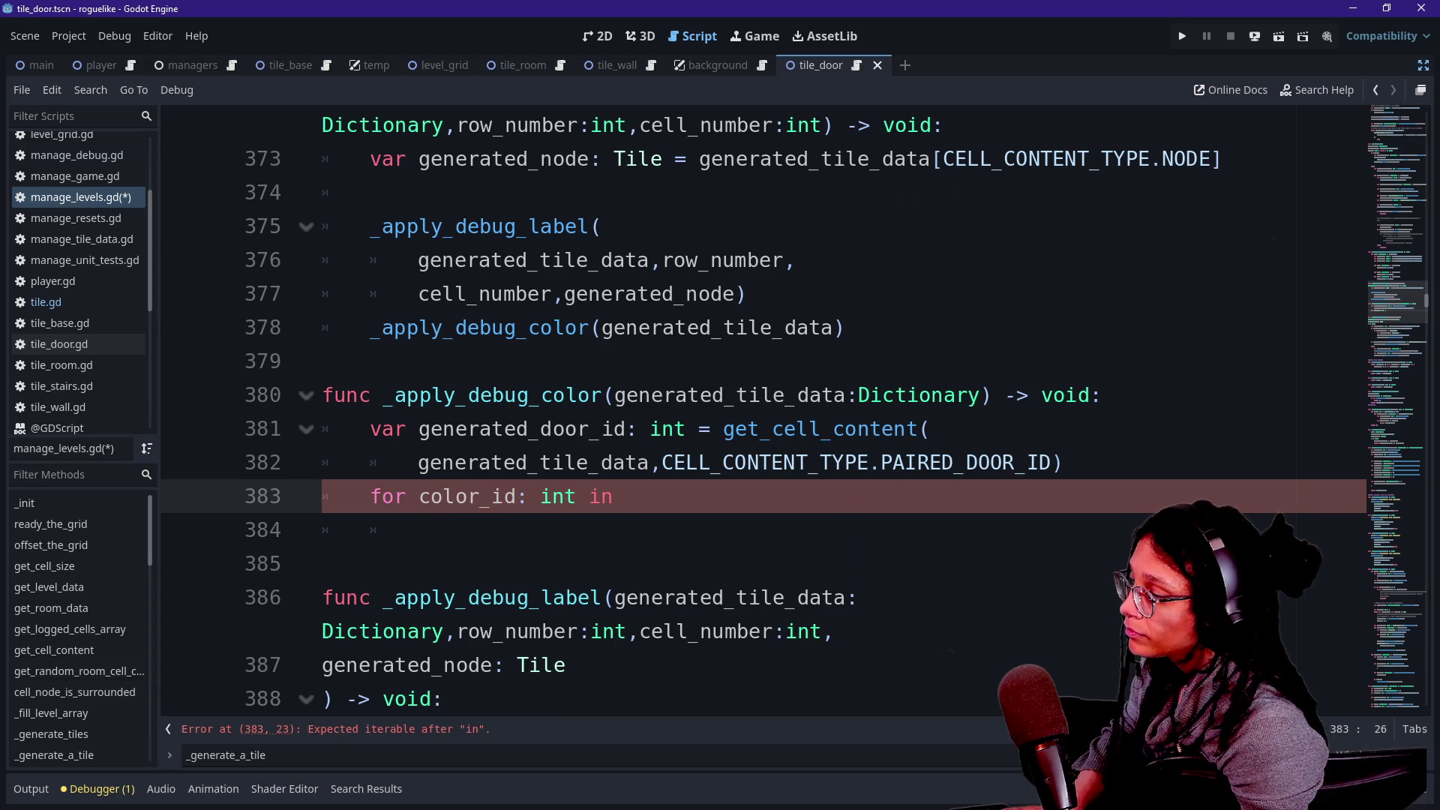
key("BackSpace")
key("BackSpace")
key("BackSpace")
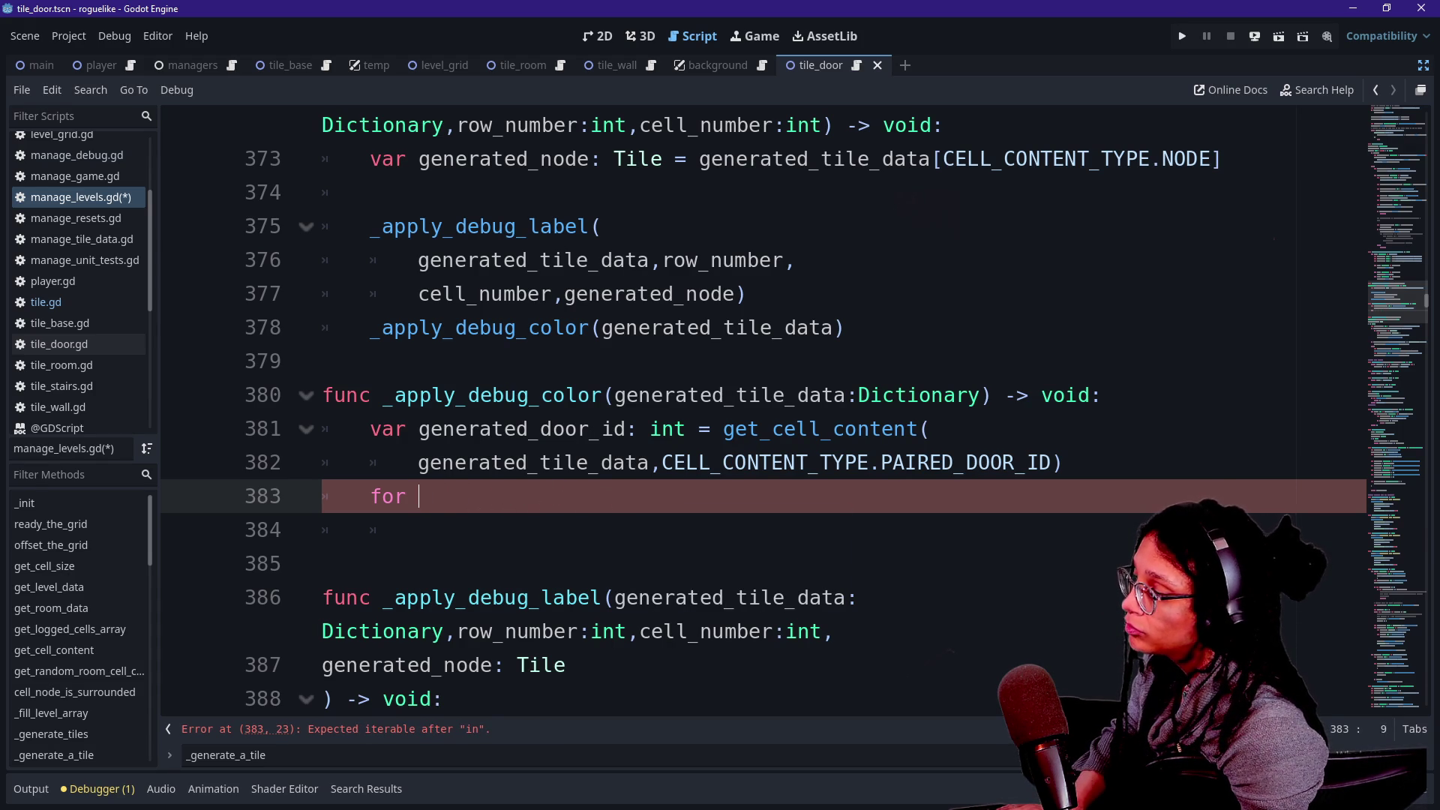
type("color_data:")
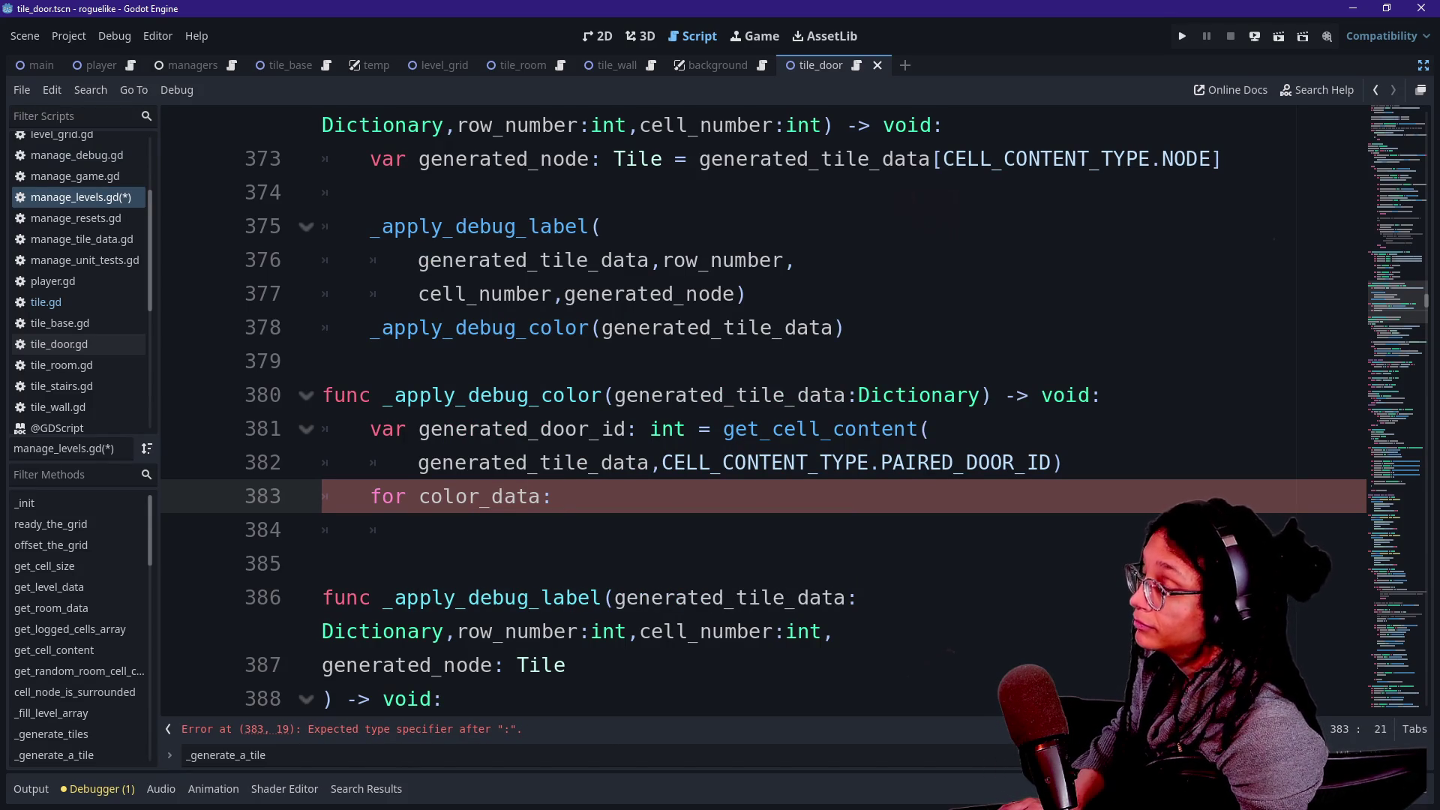
type(" Dictionary in ")
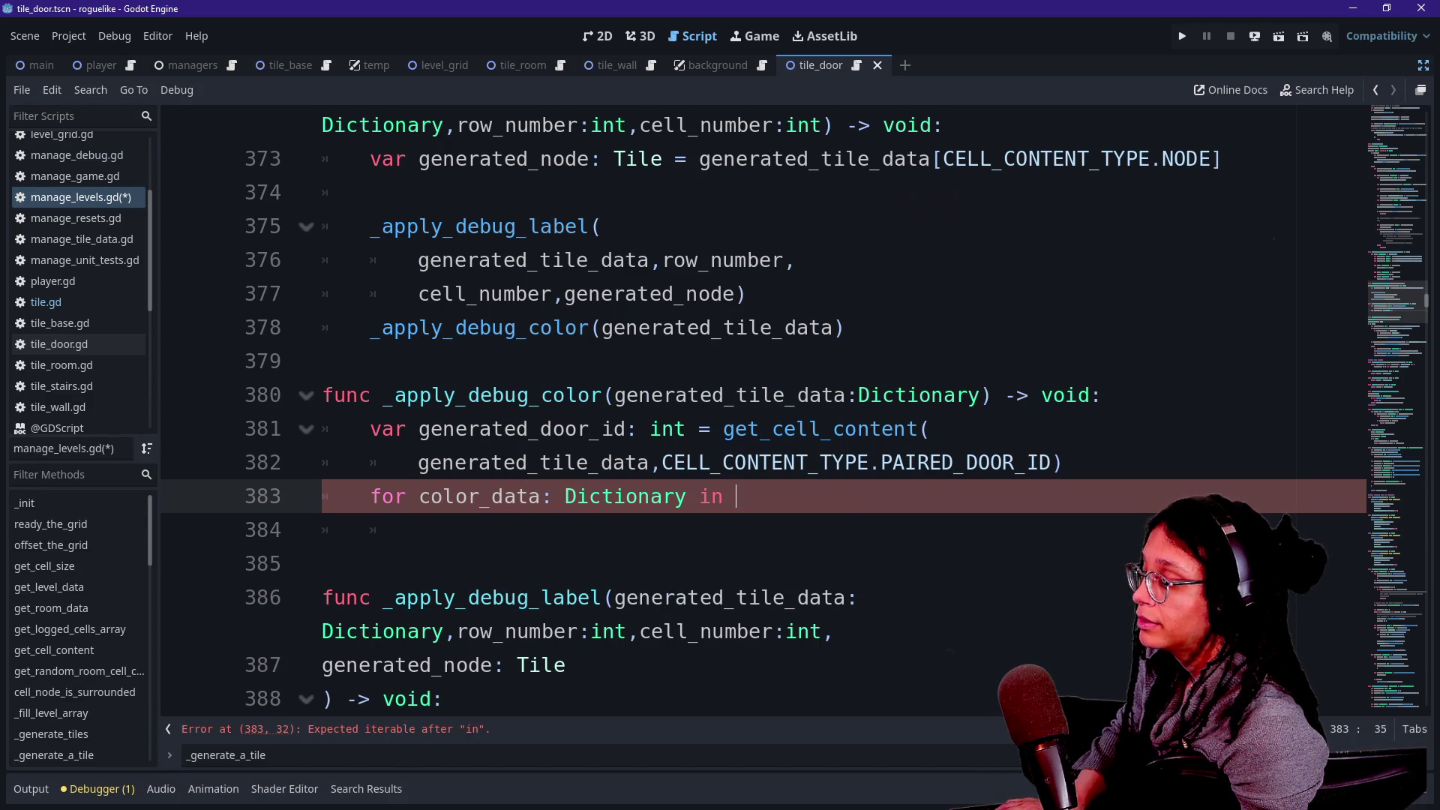
type("Manage")
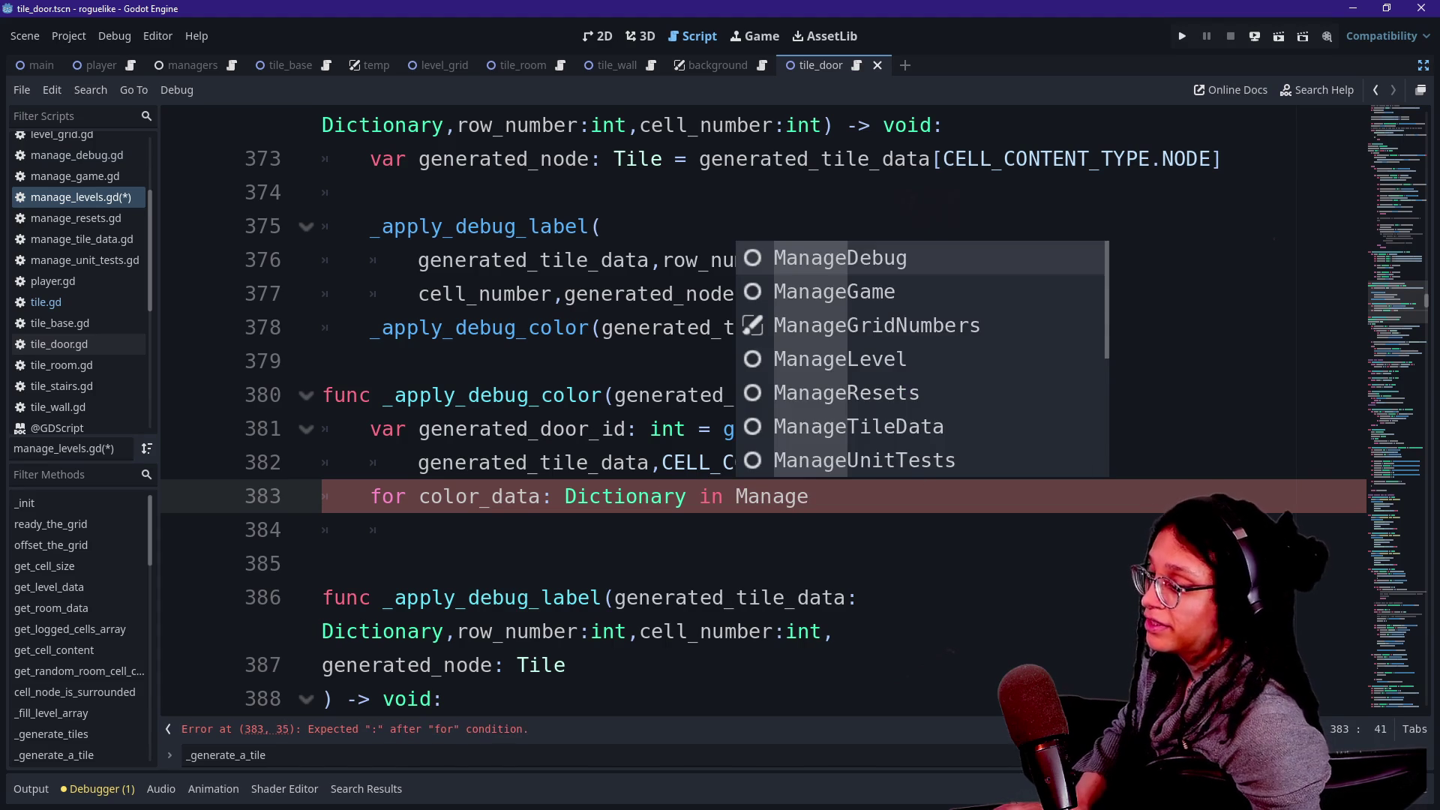
left_click(1063, 463)
key("Return")
type("var ")
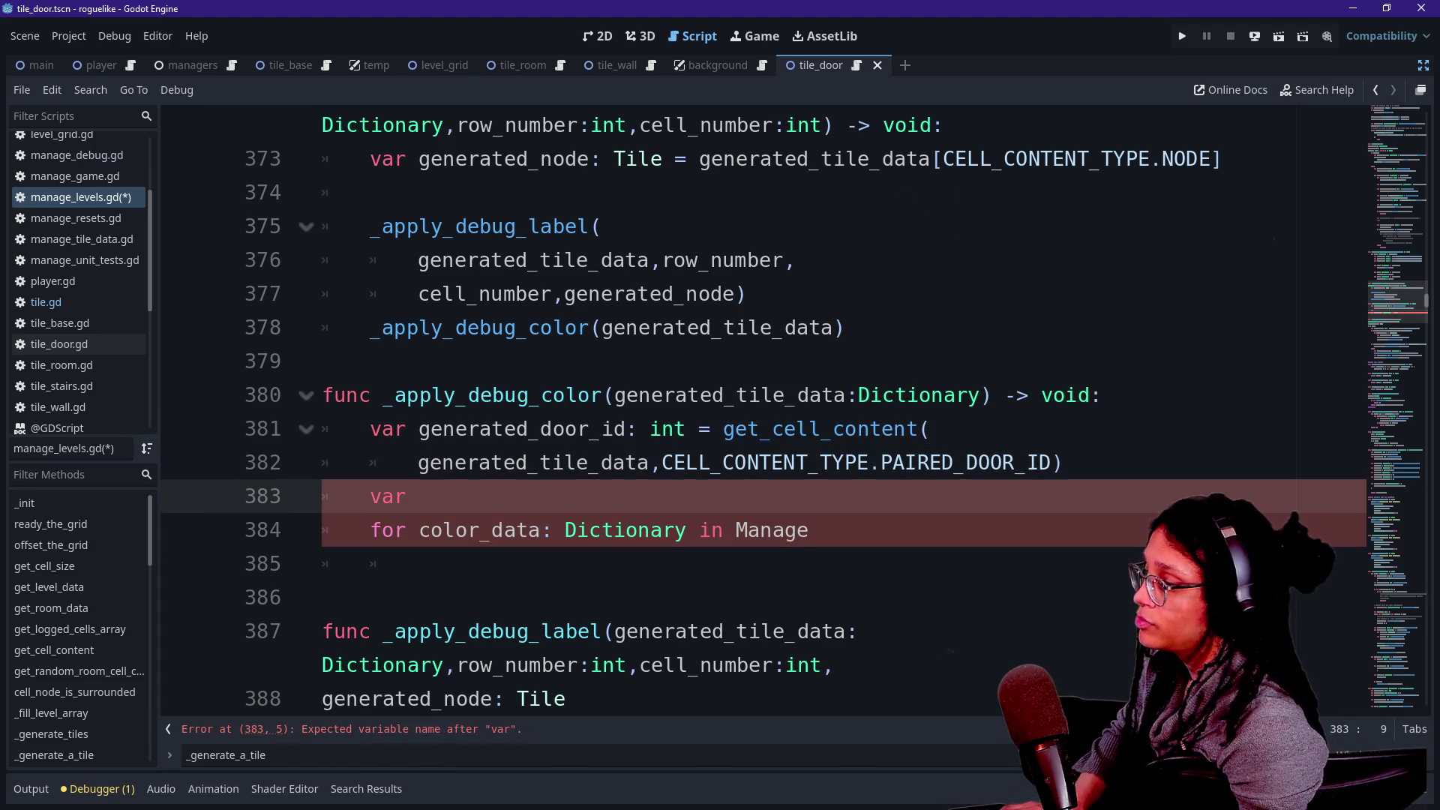
type("color_da")
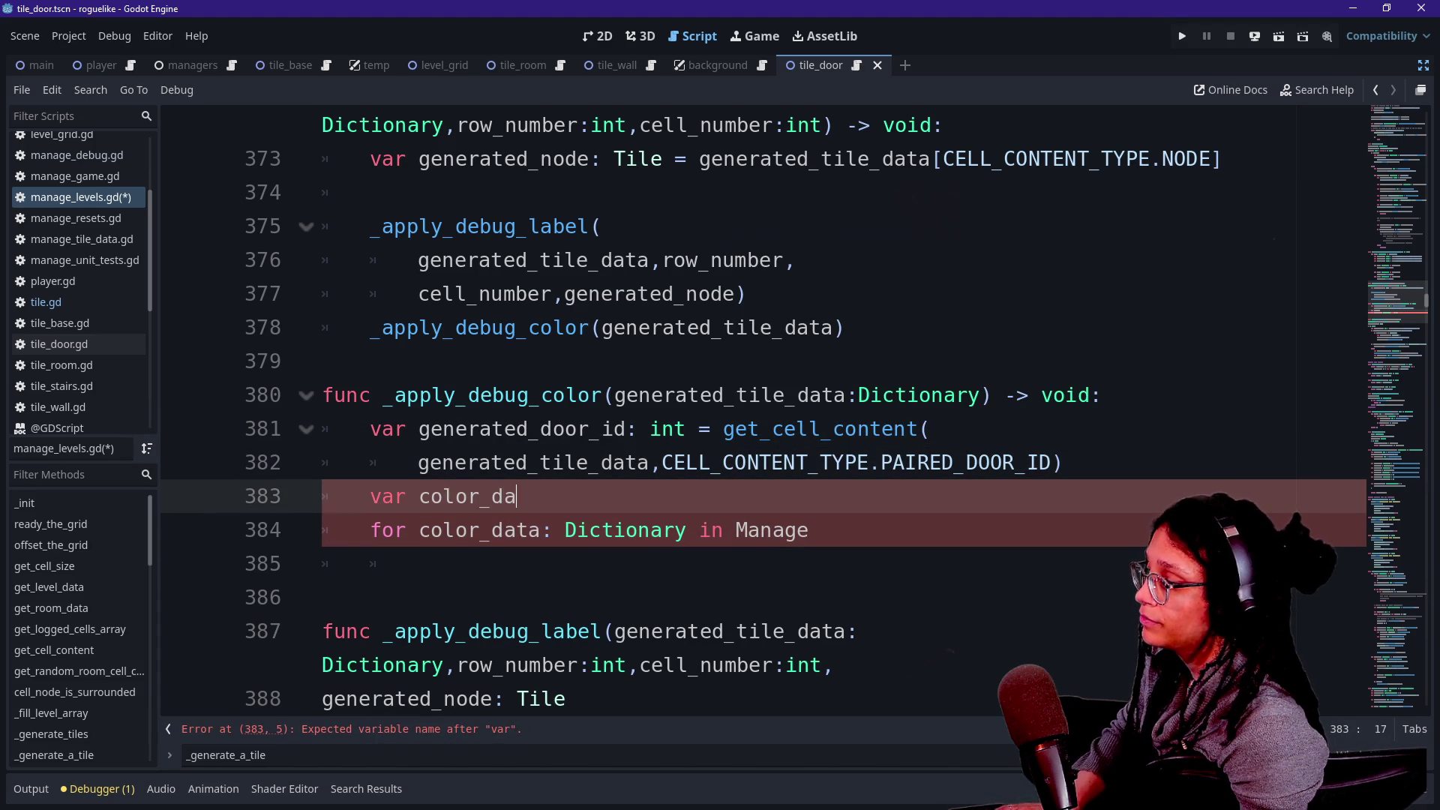
Declare color_assignment_data: Array[Dictionary] = ManageDebug.ref., split onto a continuation line.
key("BackSpace")
key("BackSpace")
type("assignment_data")
type("Dict")
key("BackSpace")
key("BackSpace")
key("BackSpace")
type("Array[Dictionary] = ")
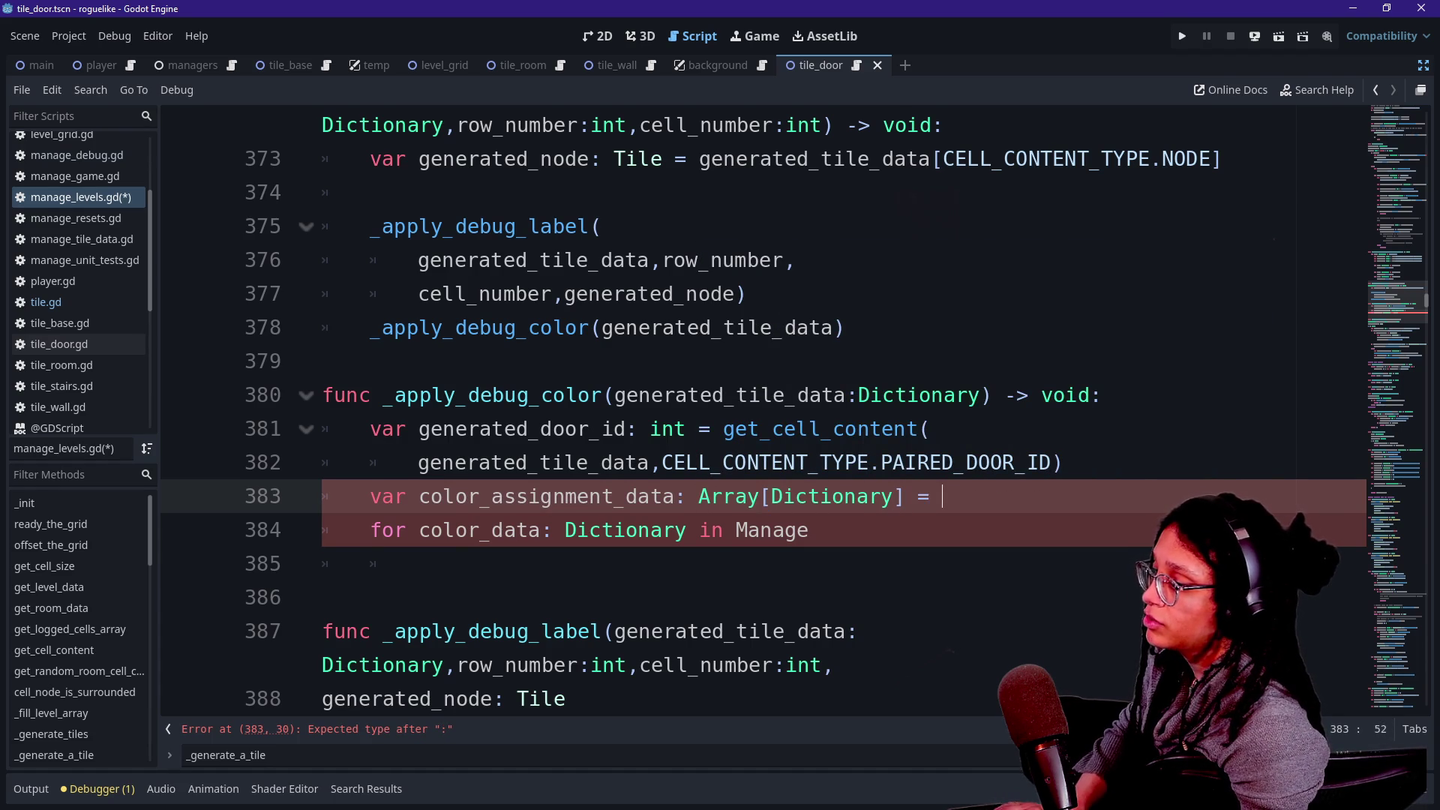
type("Manba")
key("BackSpace")
key("BackSpace")
key("Return")
type(".")
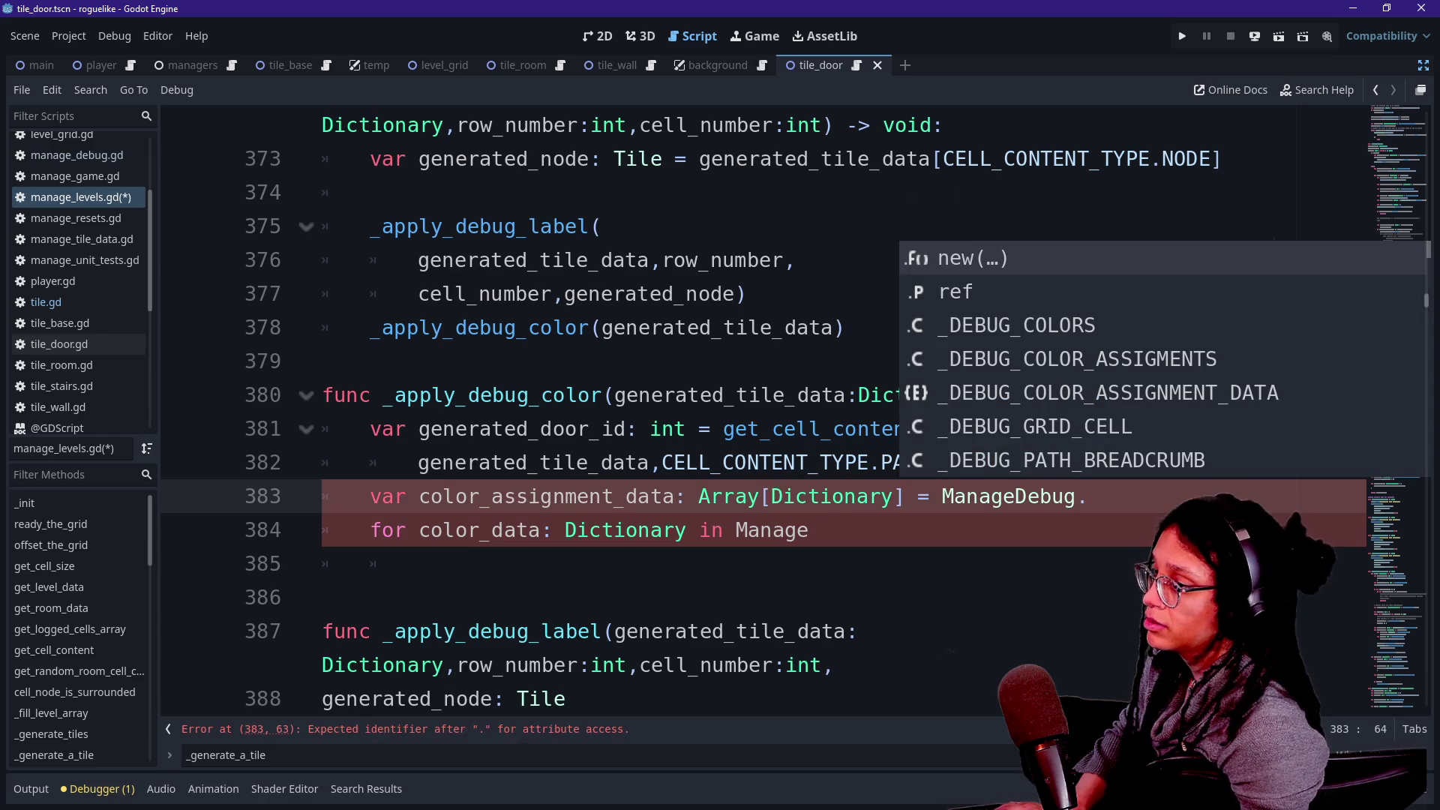
key("Down")
key("Return")
type(".")
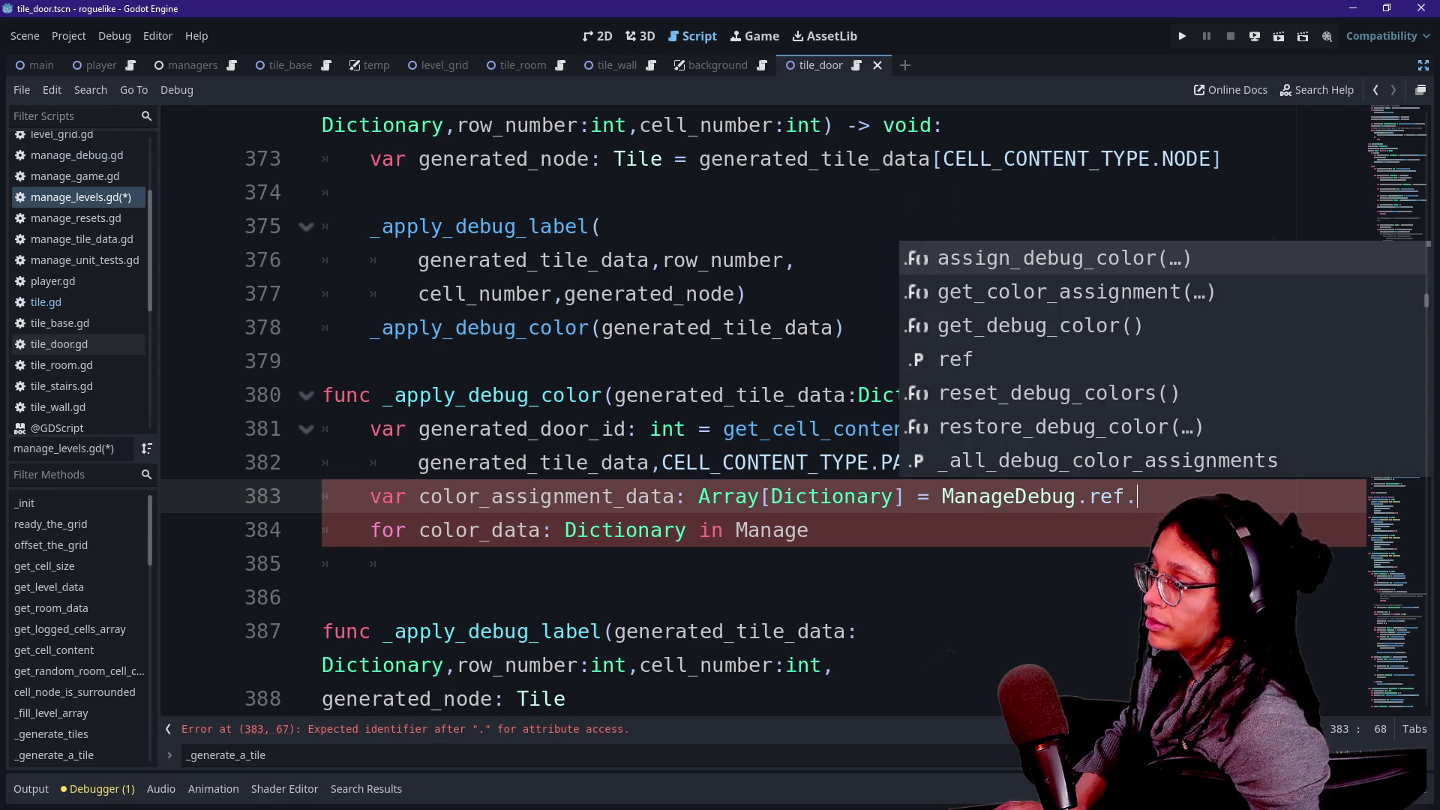
key("Escape")
left_click(943, 496)
type("\\")
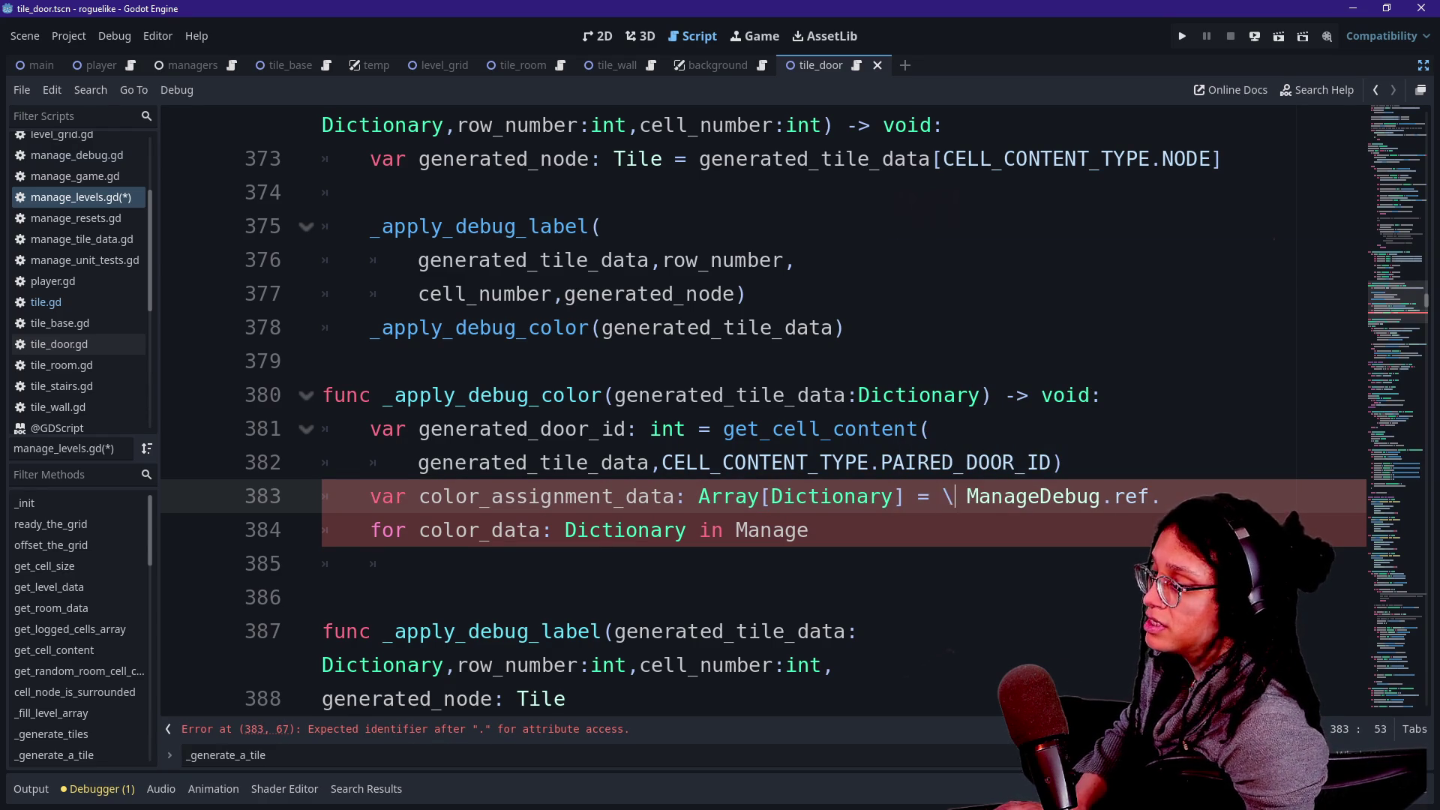
key("Return")
Insert the get_color_assignment call on ManageDebug.ref and undo the unfinished for loop line.
left_click(565, 530)
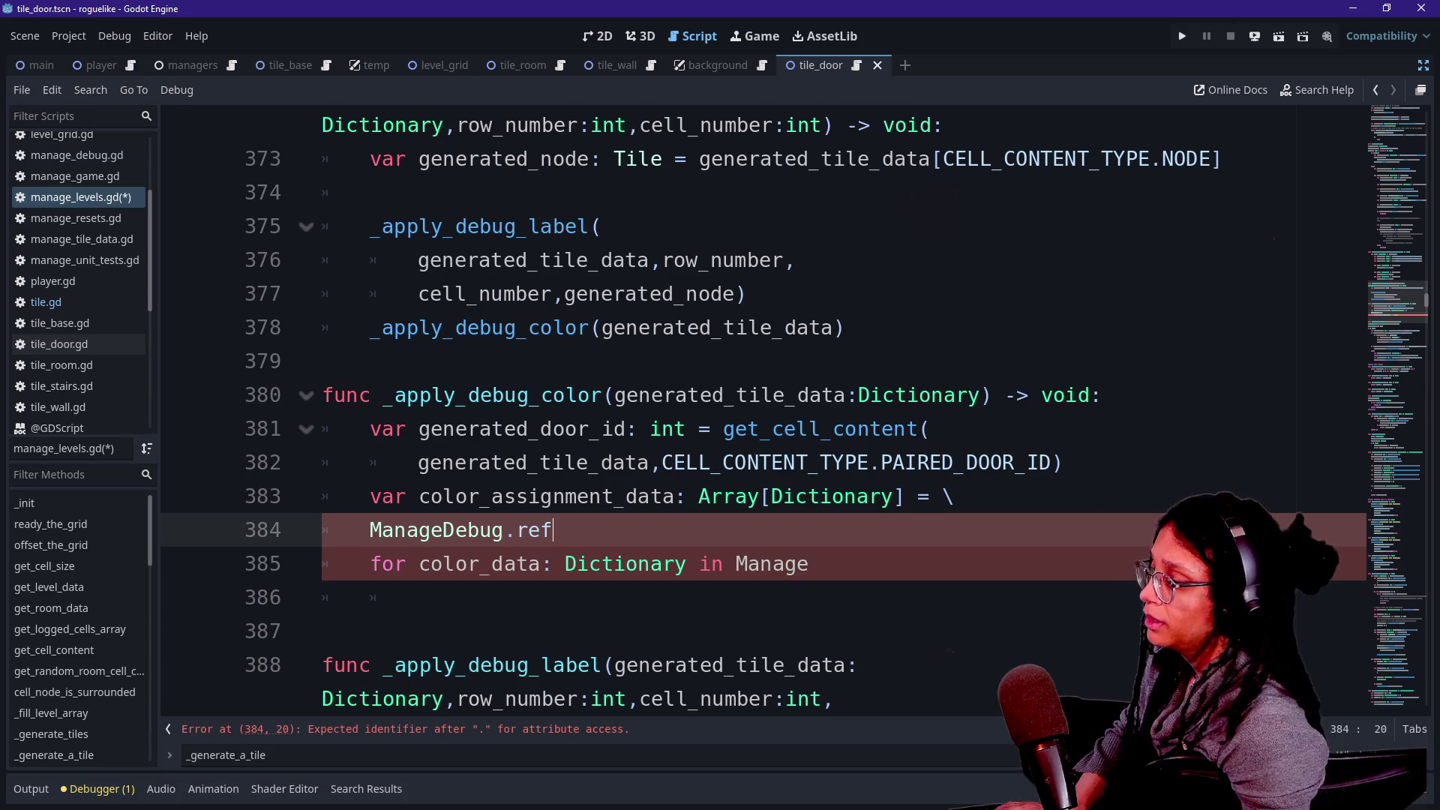
key("ctrl+space")
key("Down")
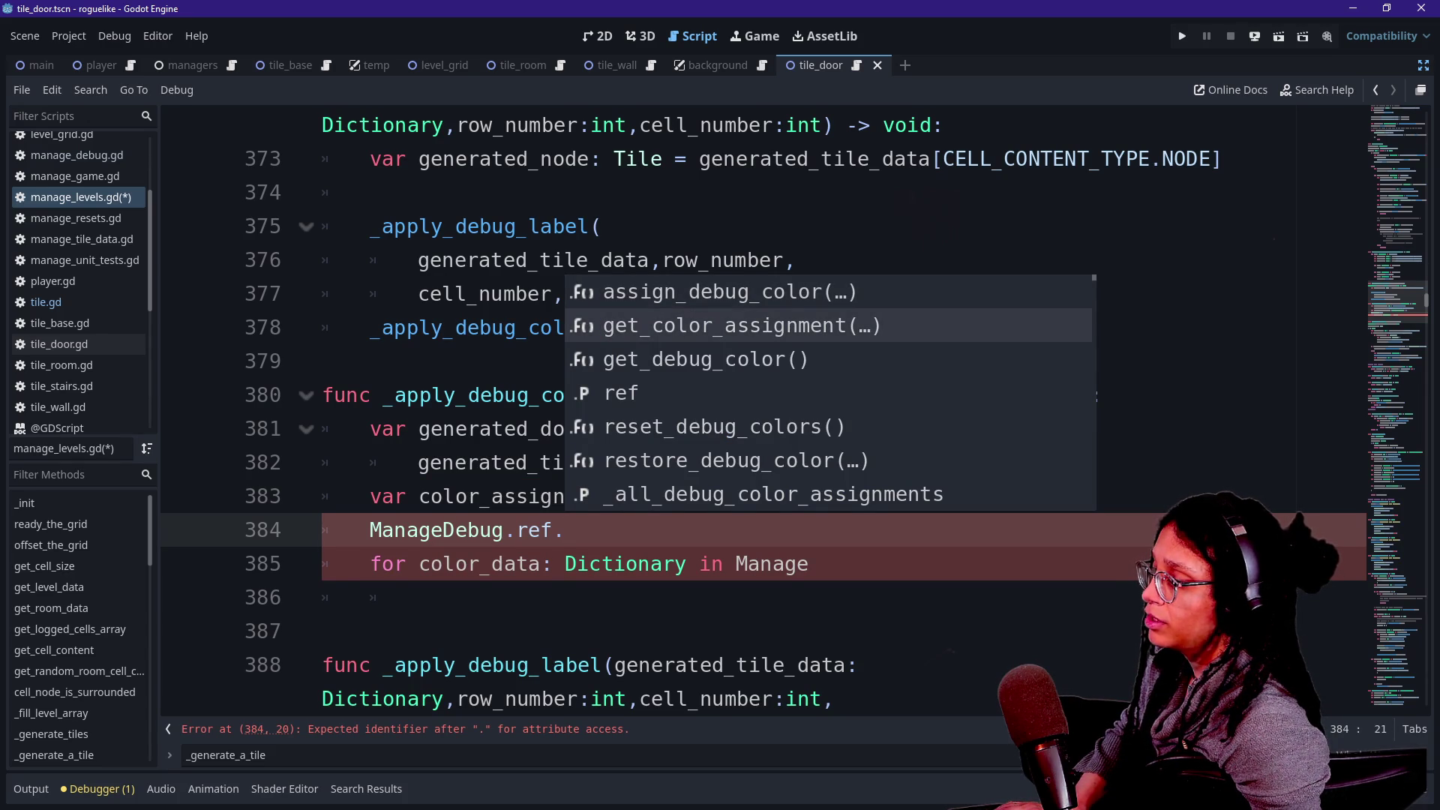
key("Down")
key("Up")
key("Return")
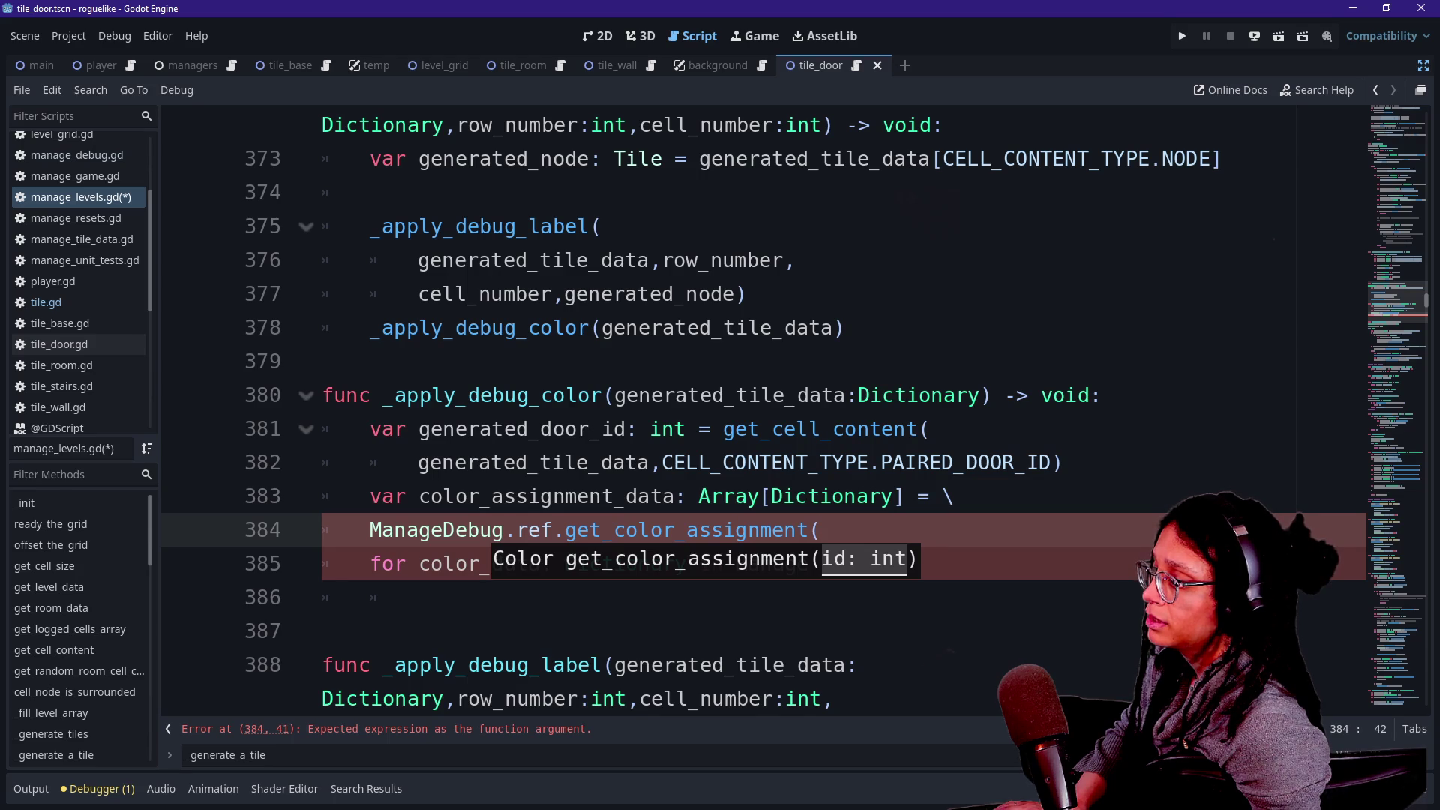
key("Escape")
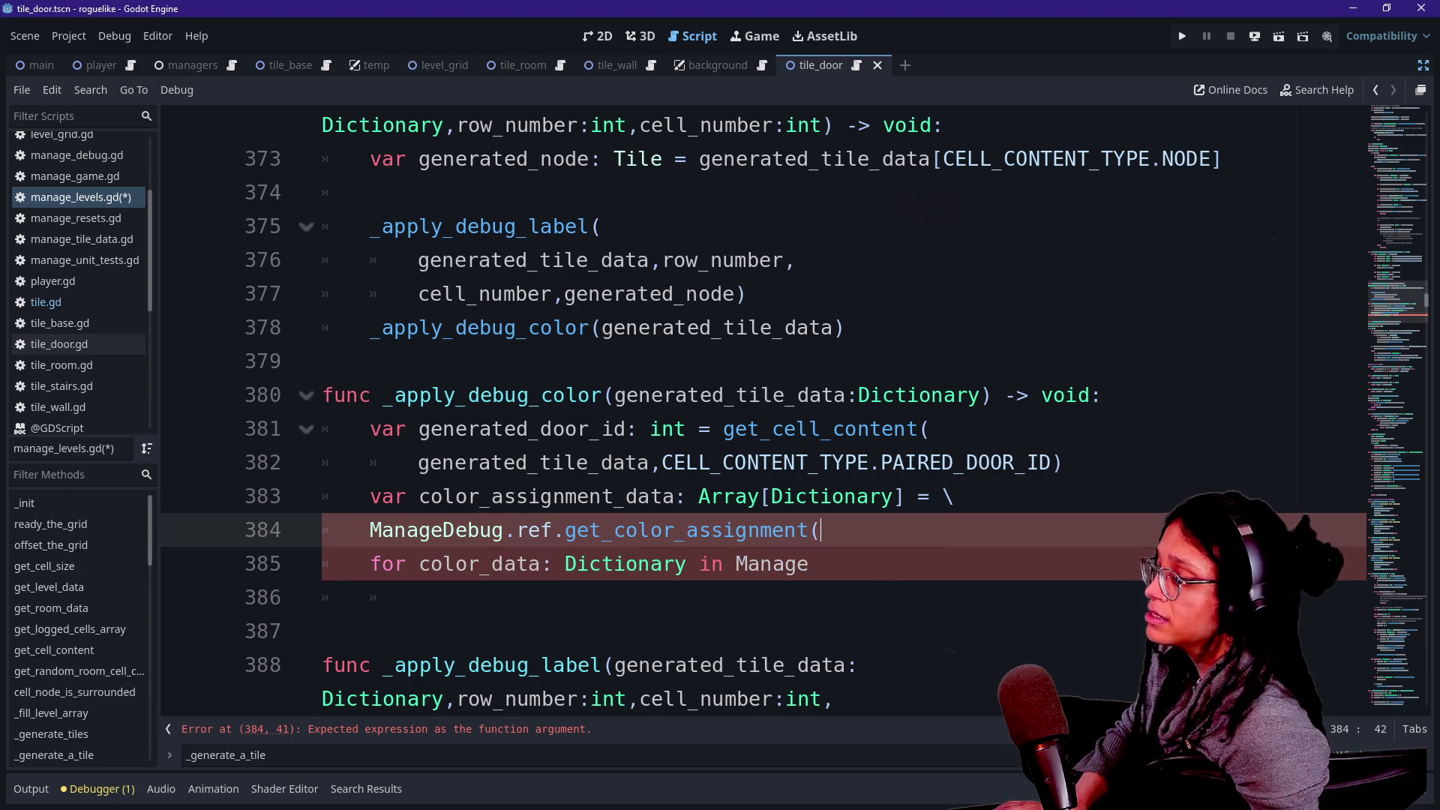
key("ctrl+z")
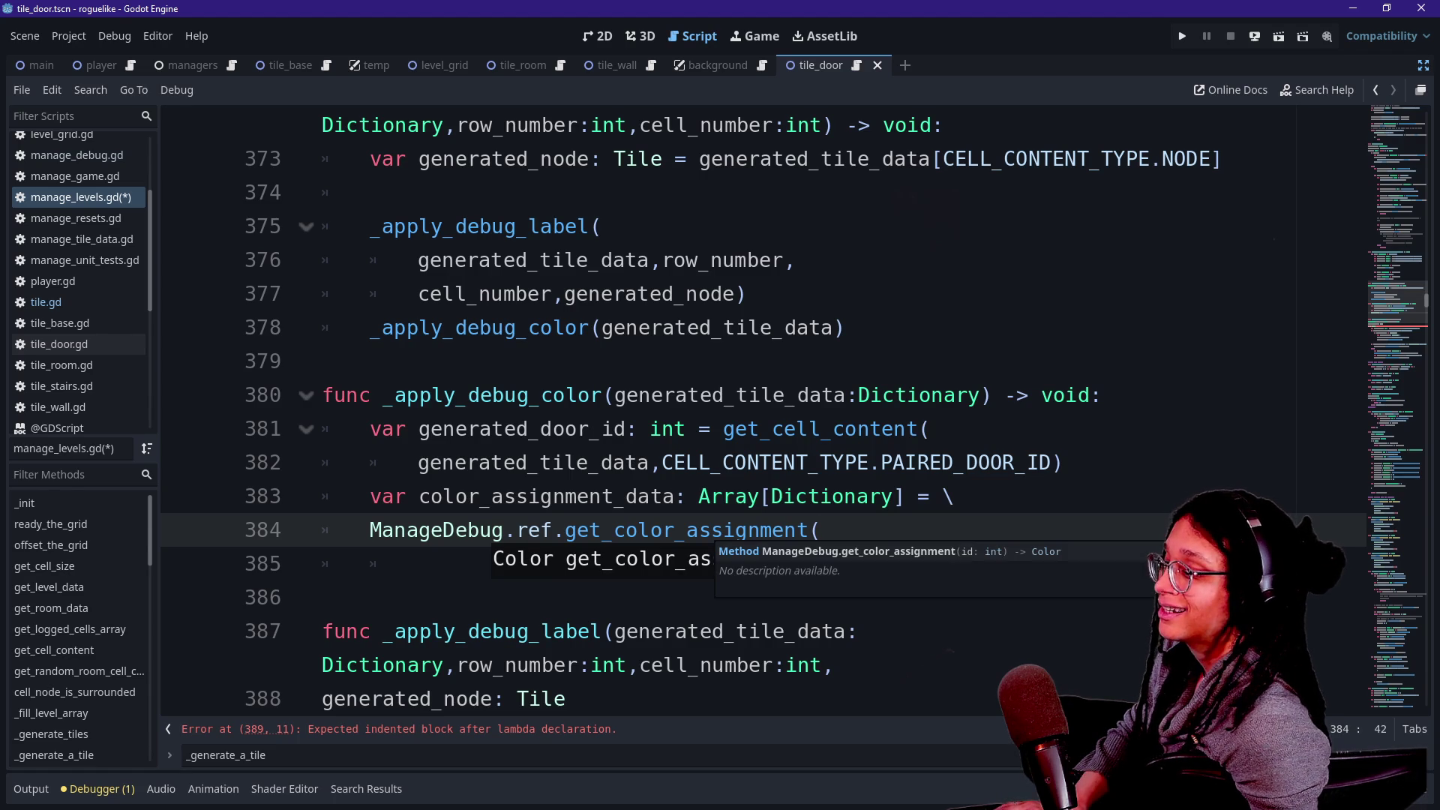
key("Escape")
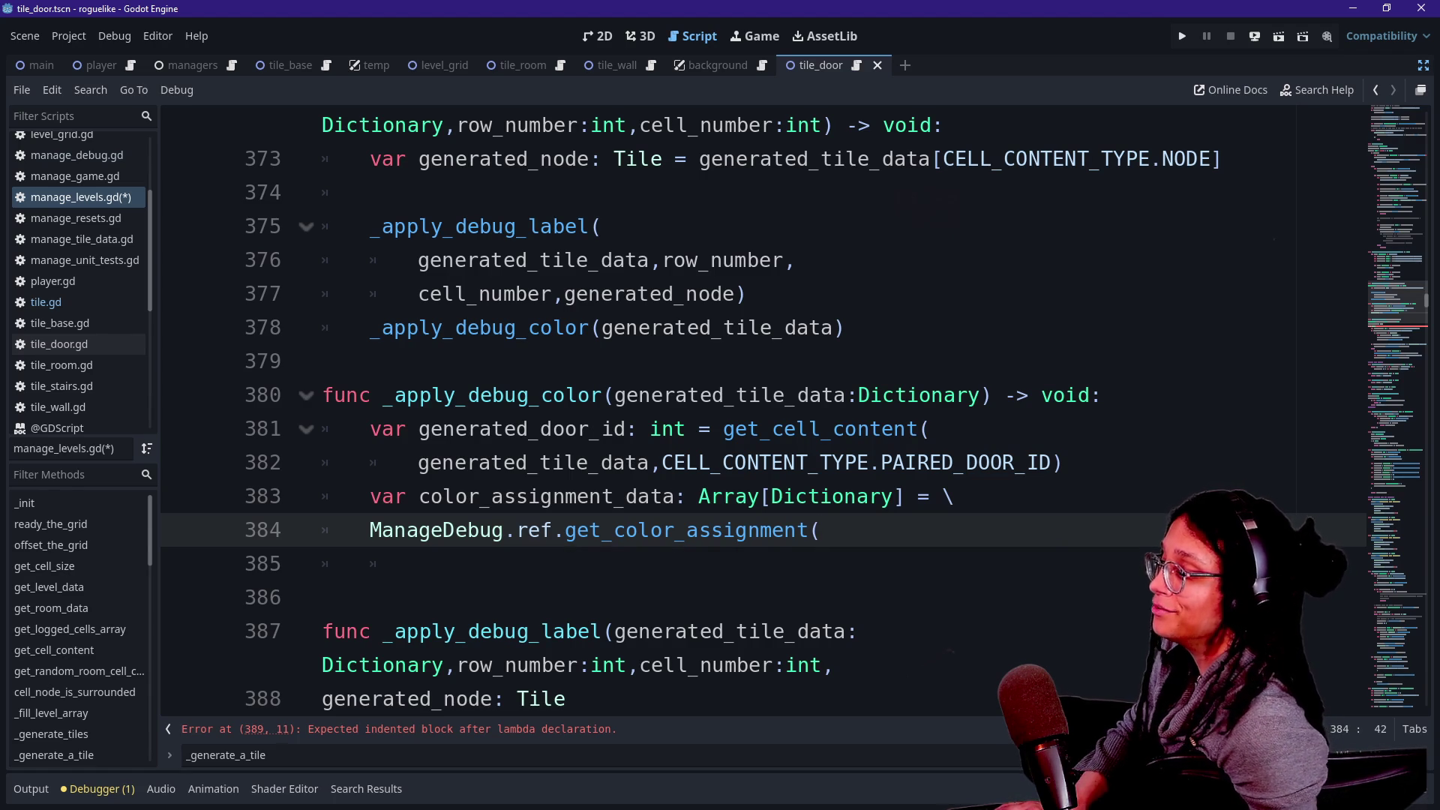
Change the variable's type to Color and pass generated_door_id to get_color_assignment.
mouse_move(699, 496)
left_mouse_down()
mouse_move(949, 496)
mouse_move(934, 496)
left_mouse_up()
key("BackSpace")
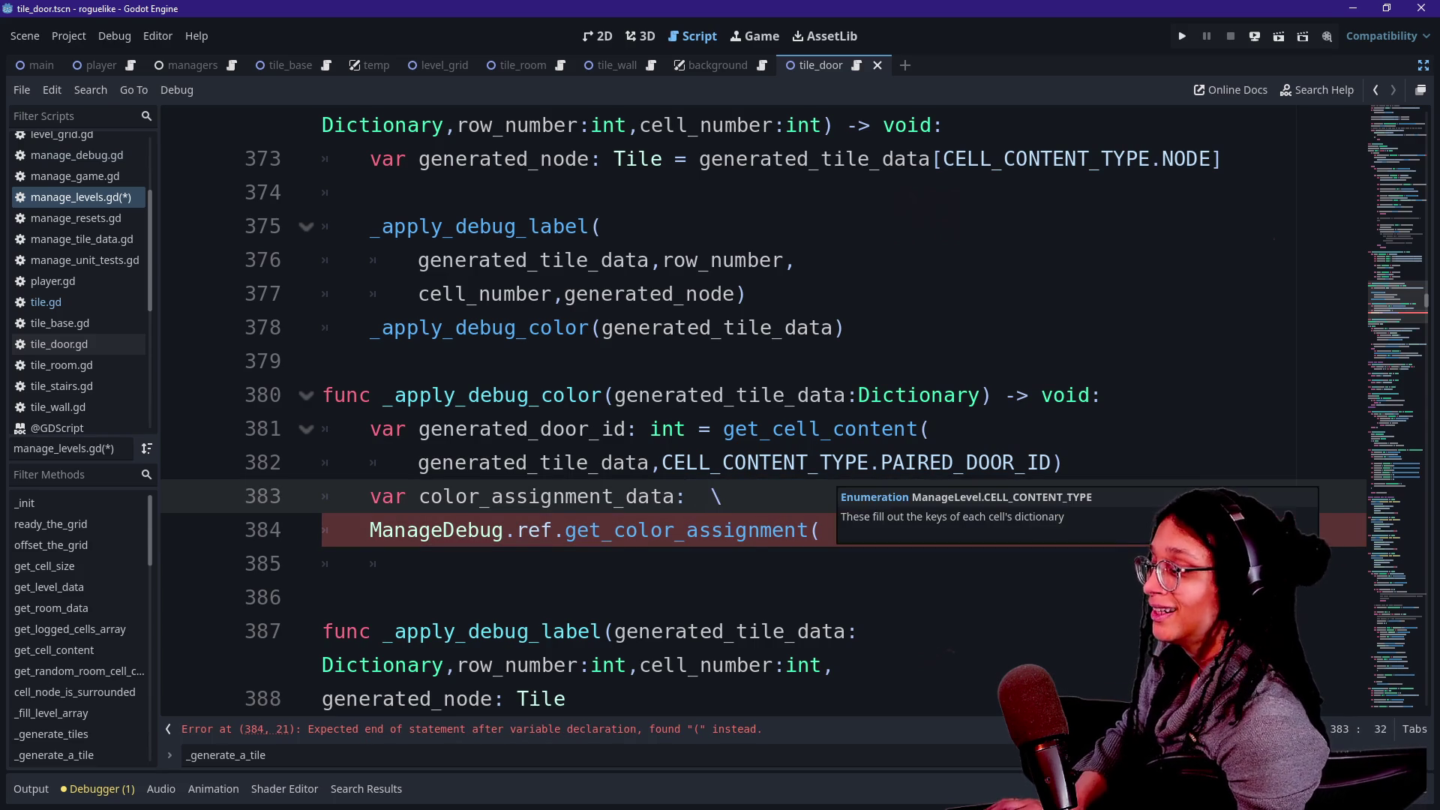
type("COlo")
key("BackSpace")
key("BackSpace")
key("BackSpace")
type("olor =")
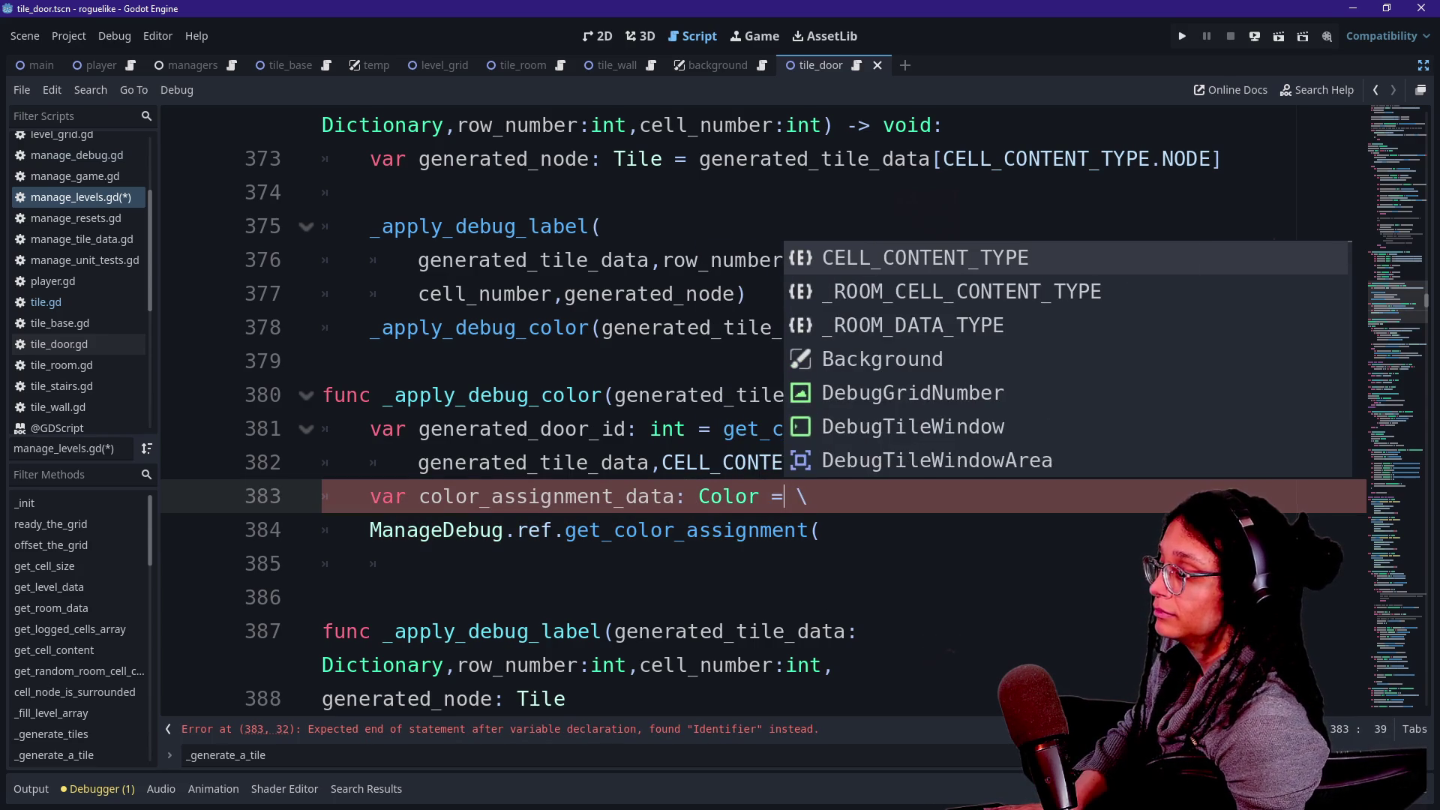
left_click(833, 665)
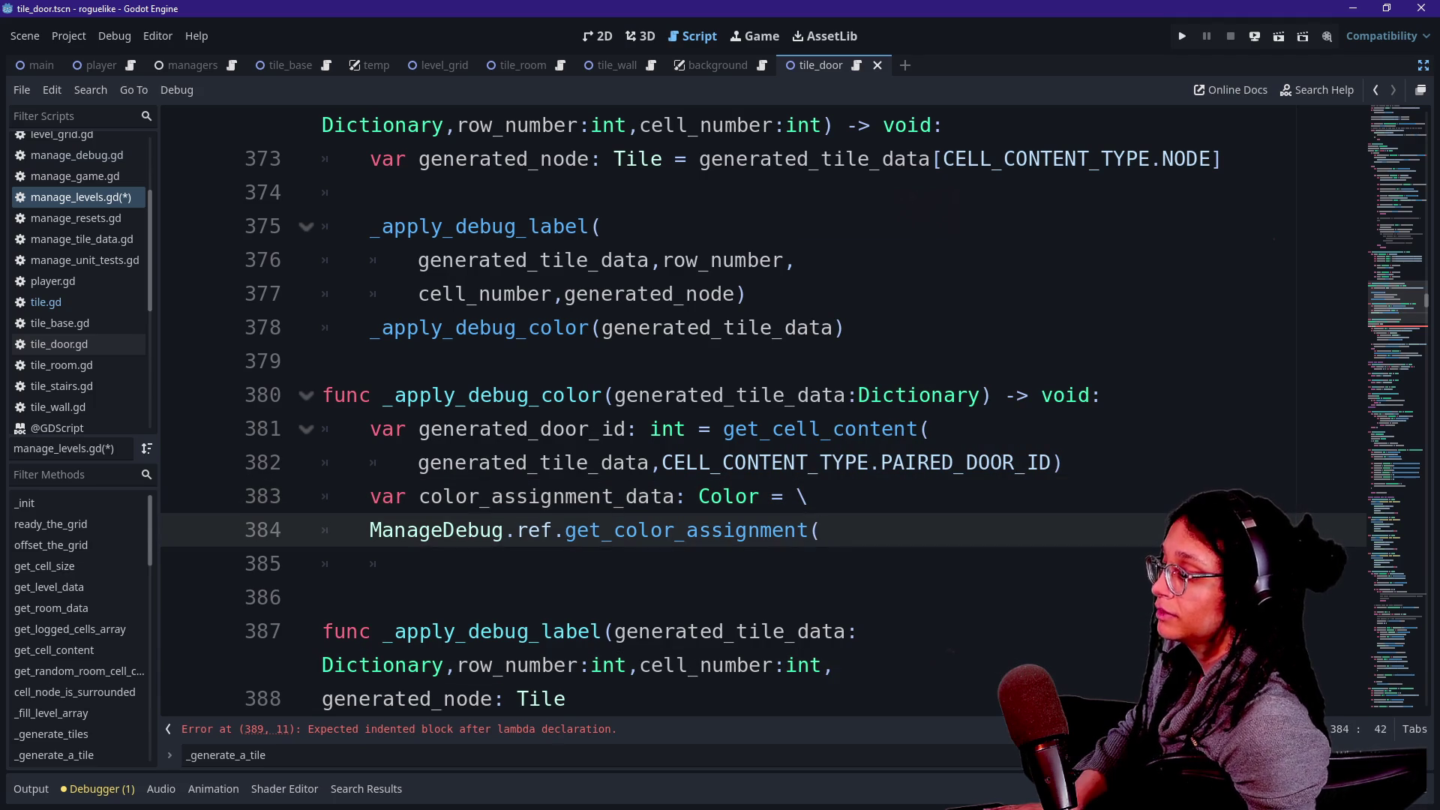
left_click(823, 530)
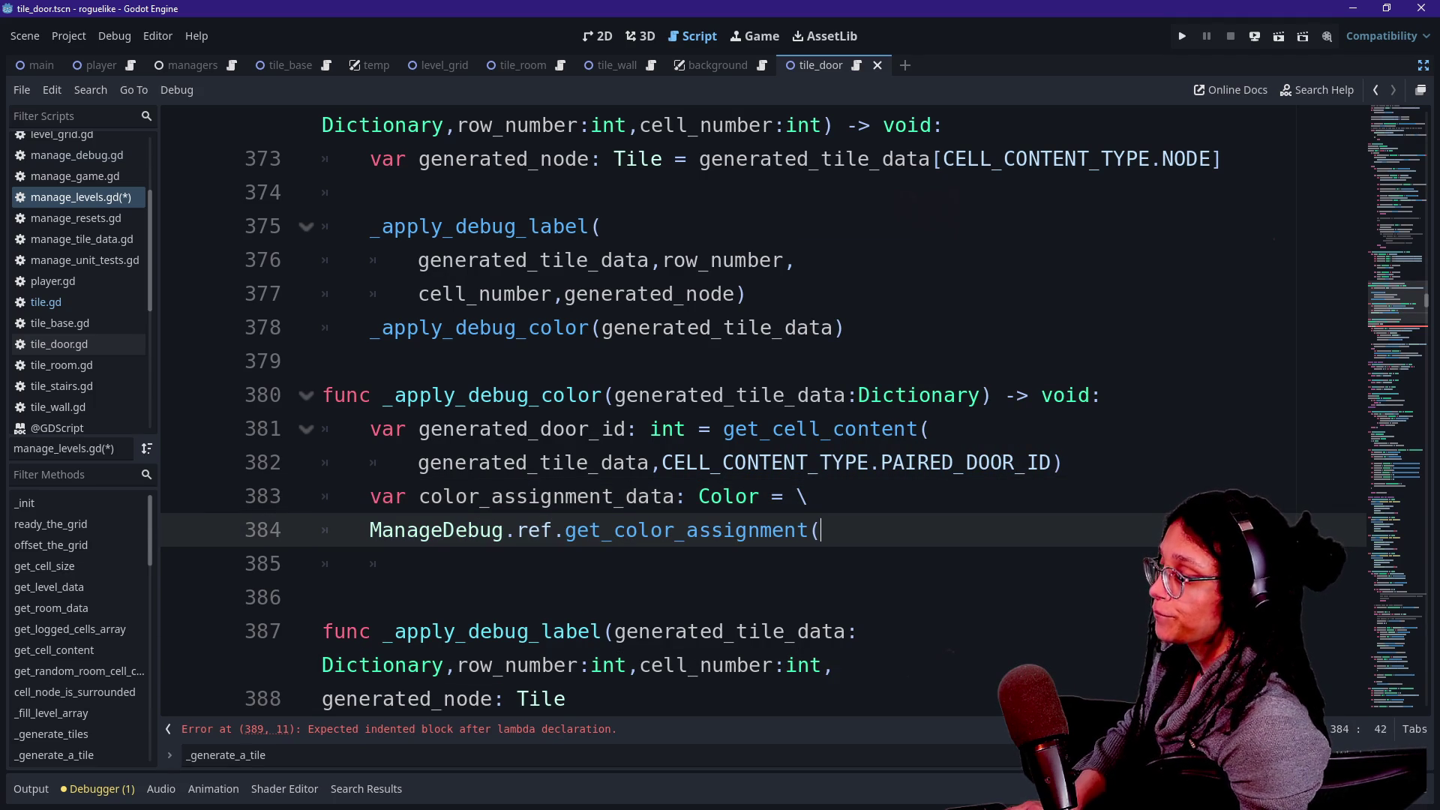
left_click(417, 563)
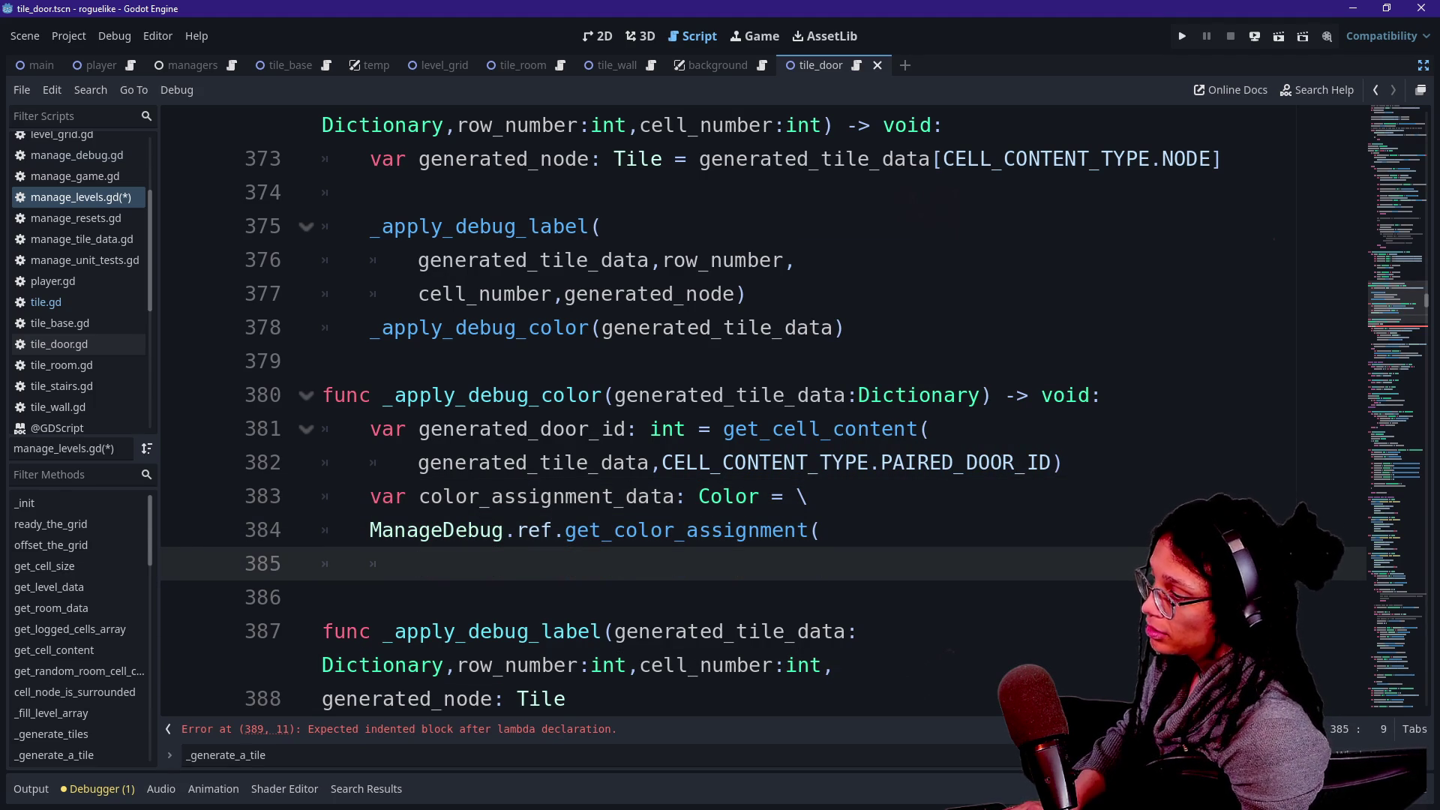
type("generate")
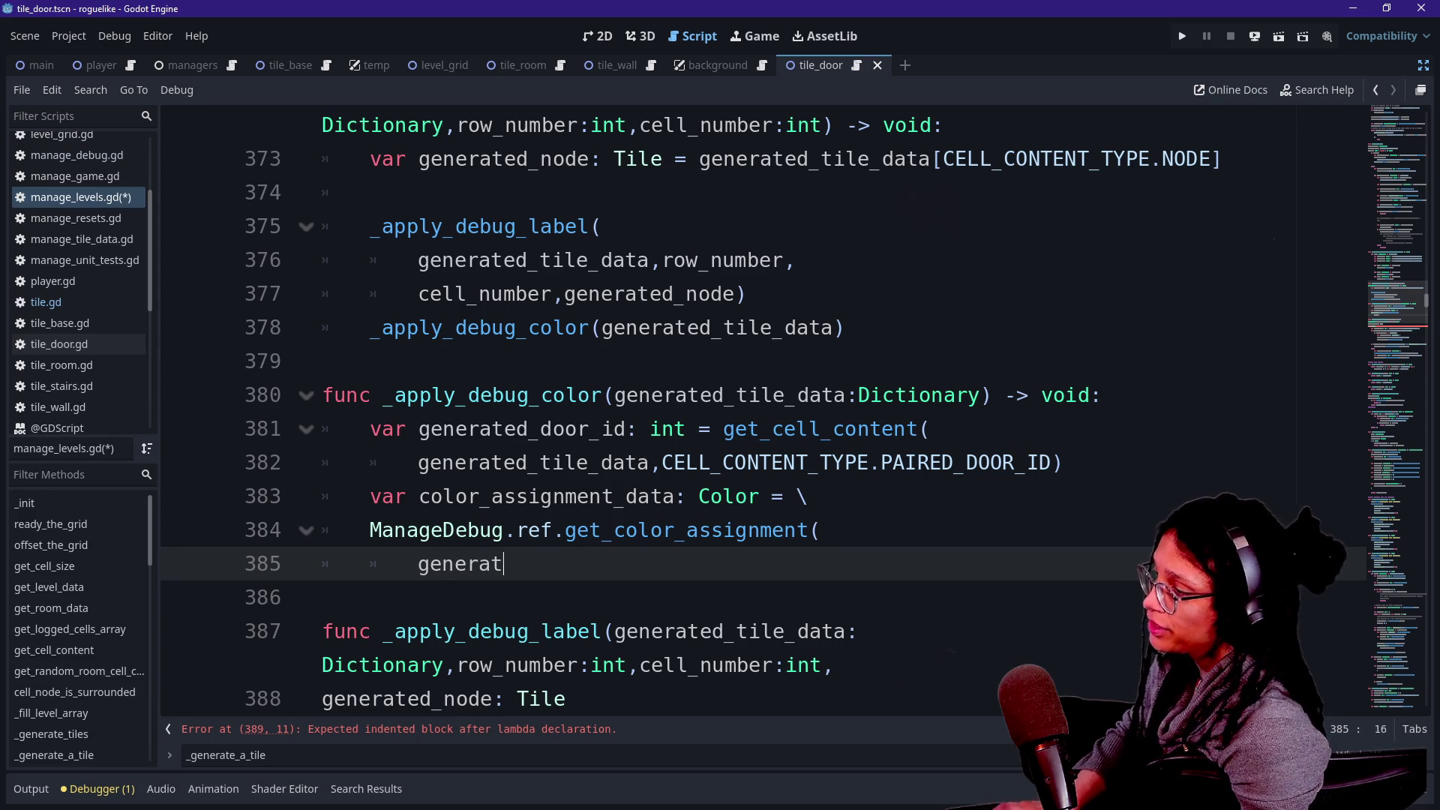
key("Return")
type(")")
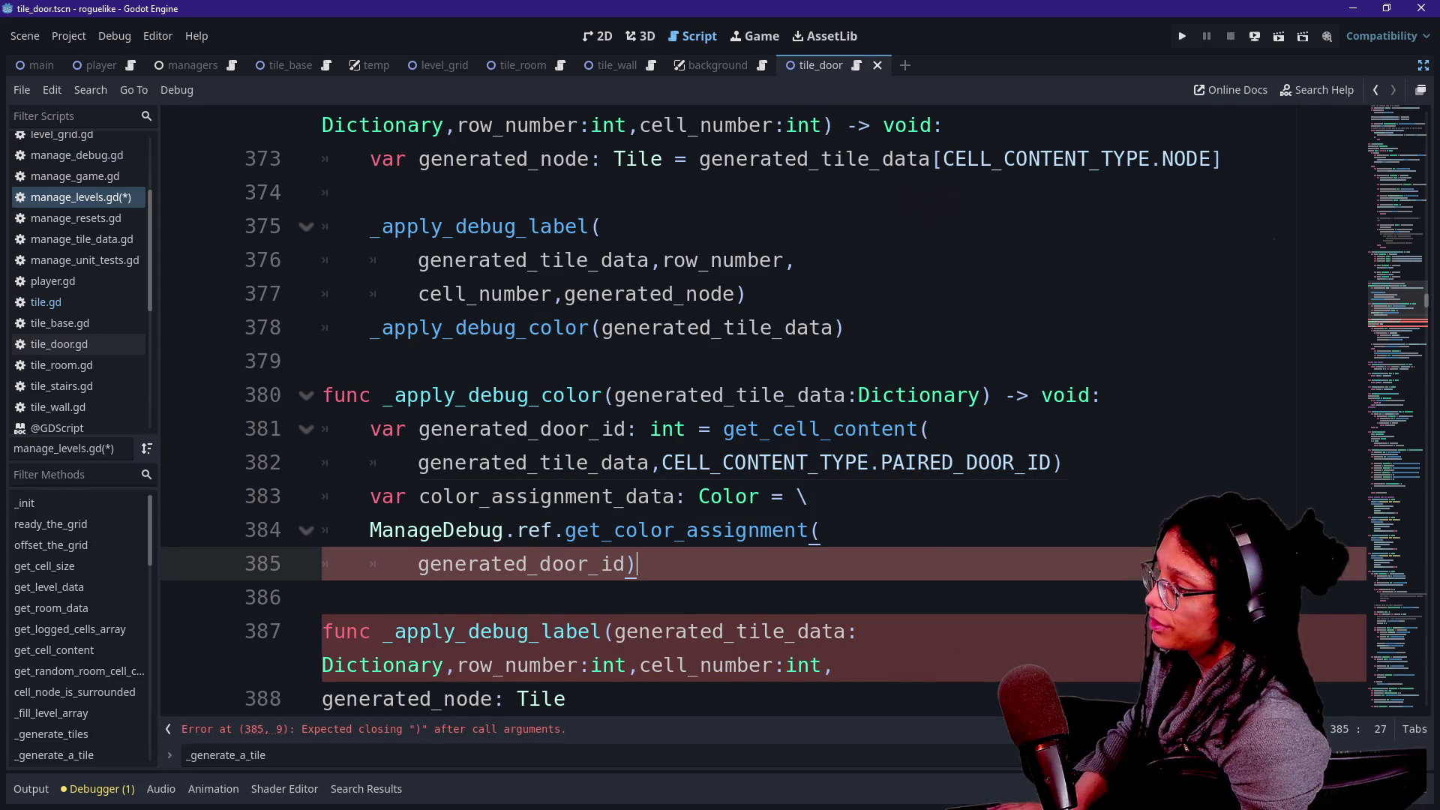
key("Return")
Add an 'if color_assignment_data:' check with blank spacing lines around the lookup code.
type("if color")
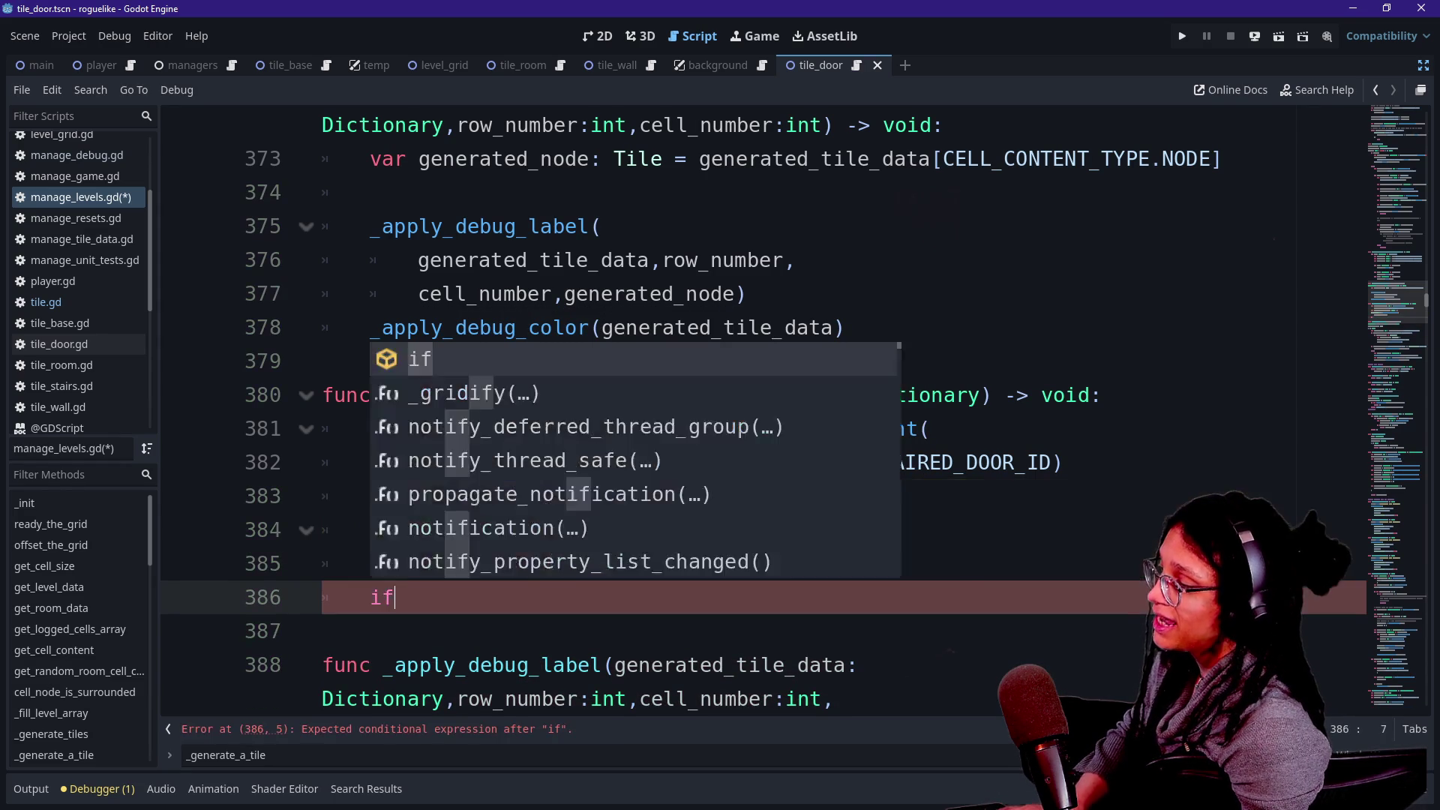
key("Return")
type(":")
key("Return")
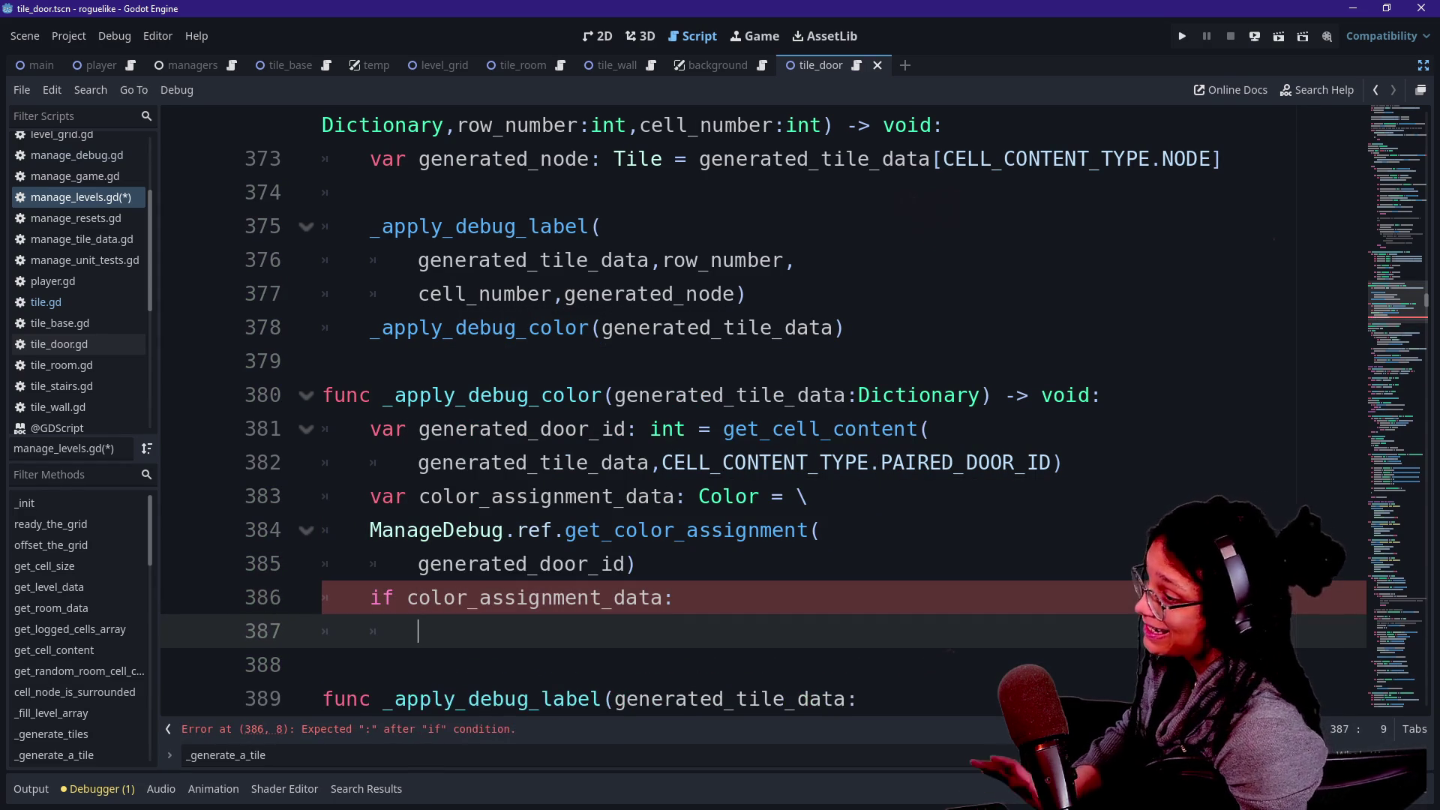
scroll(615, 412, "down", 1)
left_click(1064, 360)
key("Return")
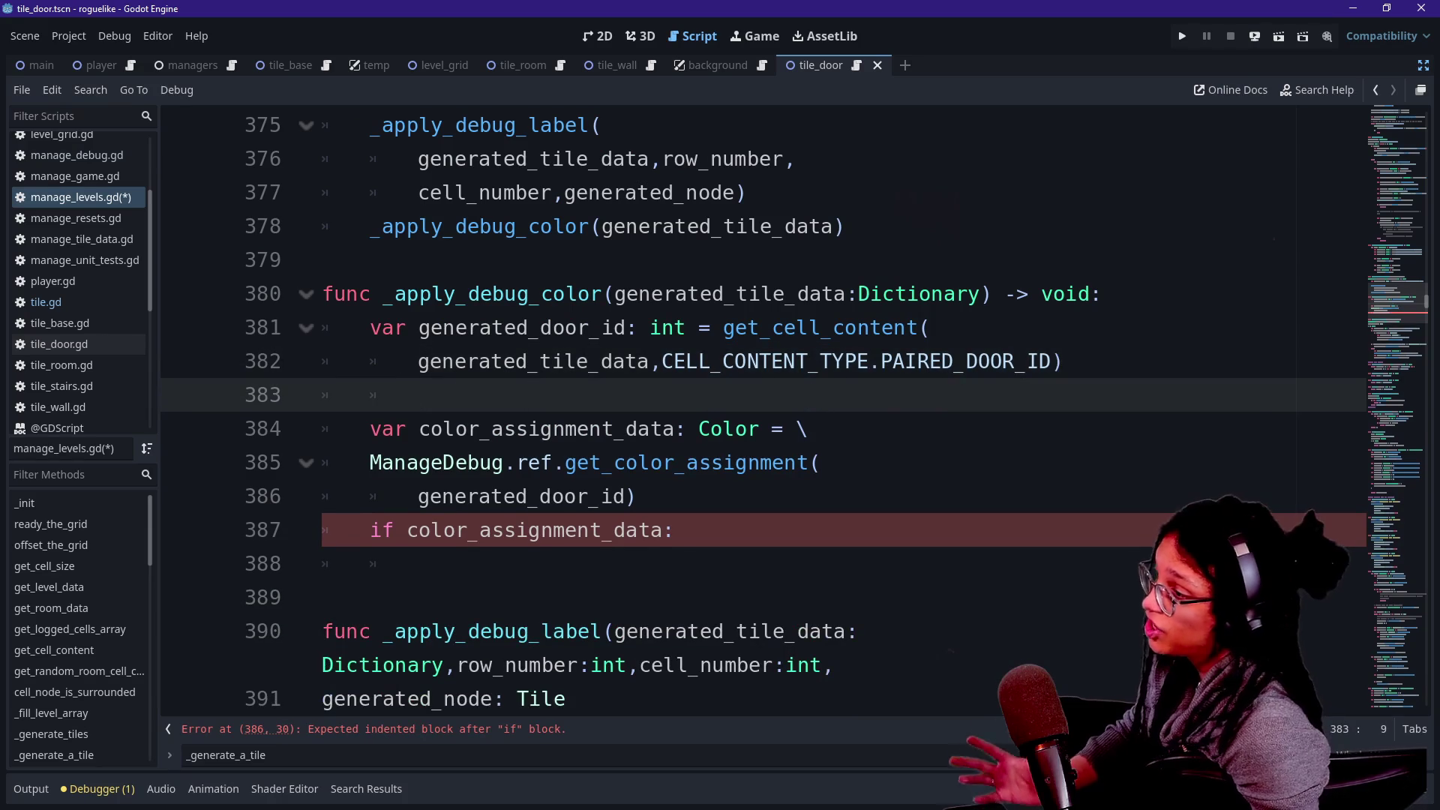
left_click(820, 463)
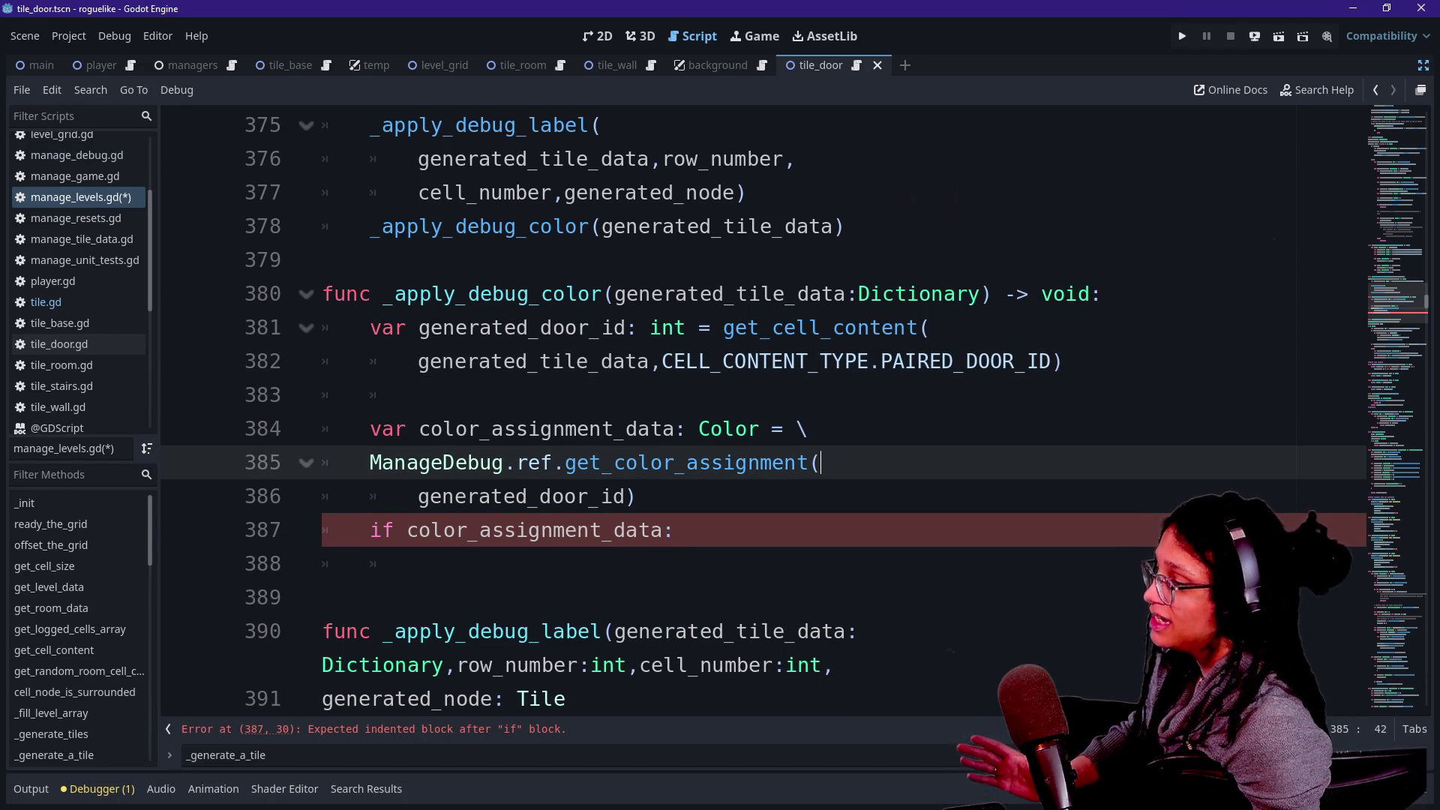
key("Down")
key("Return")
left_click(418, 598)
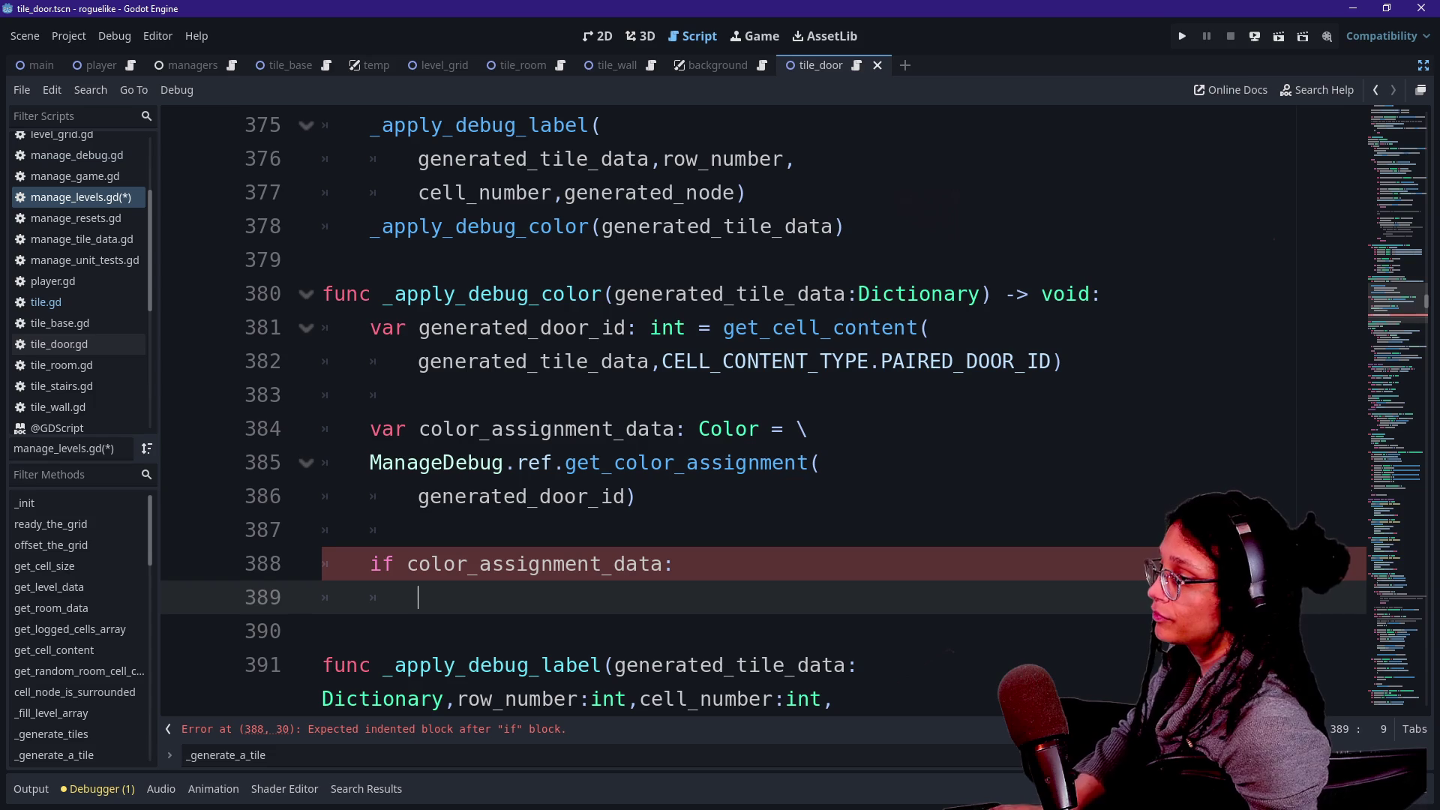
Pass generated_node to the call on line 378 and add a 'generated_node: Tile' parameter.
scroll(750, 412, "up", 2)
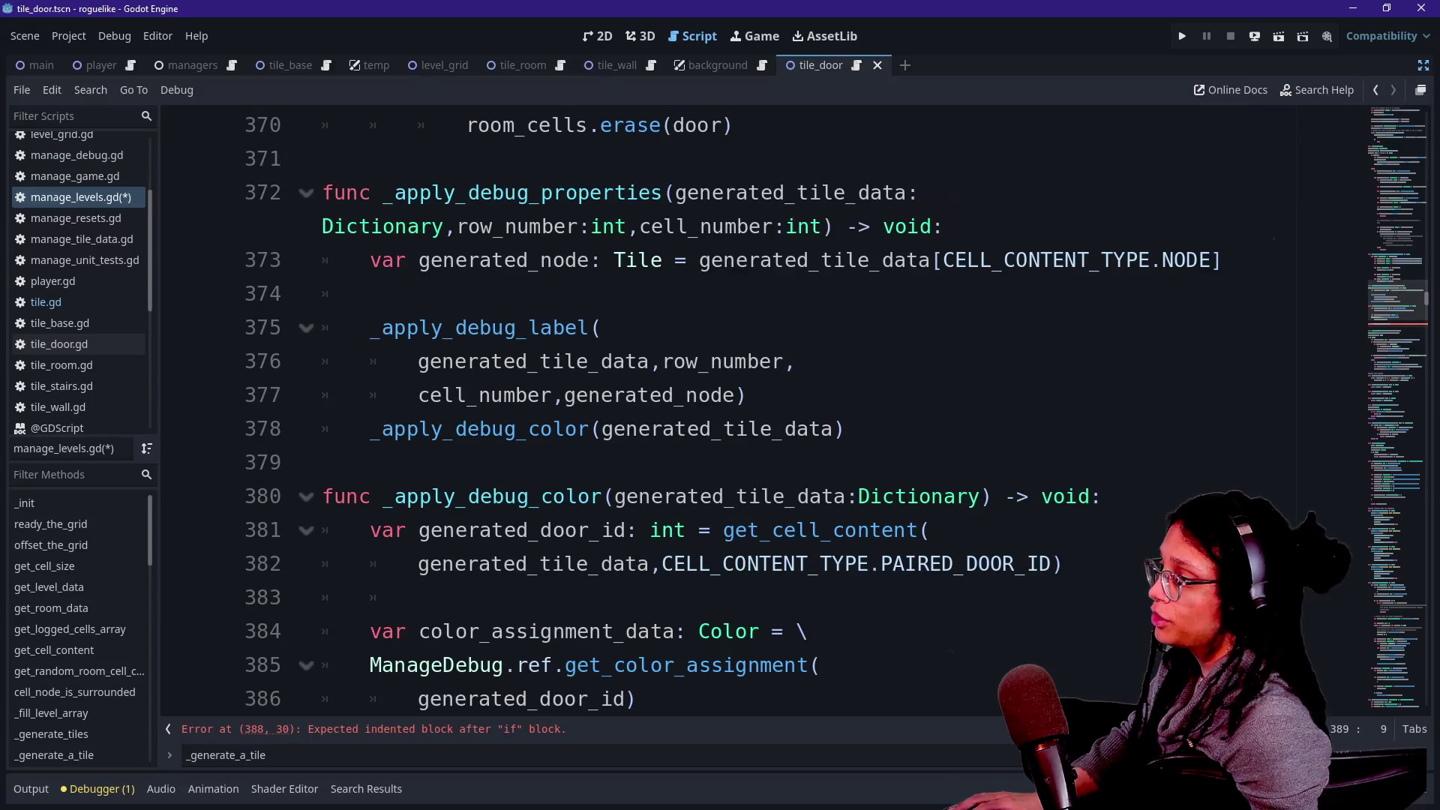
left_click(834, 429)
type(",generated_node")
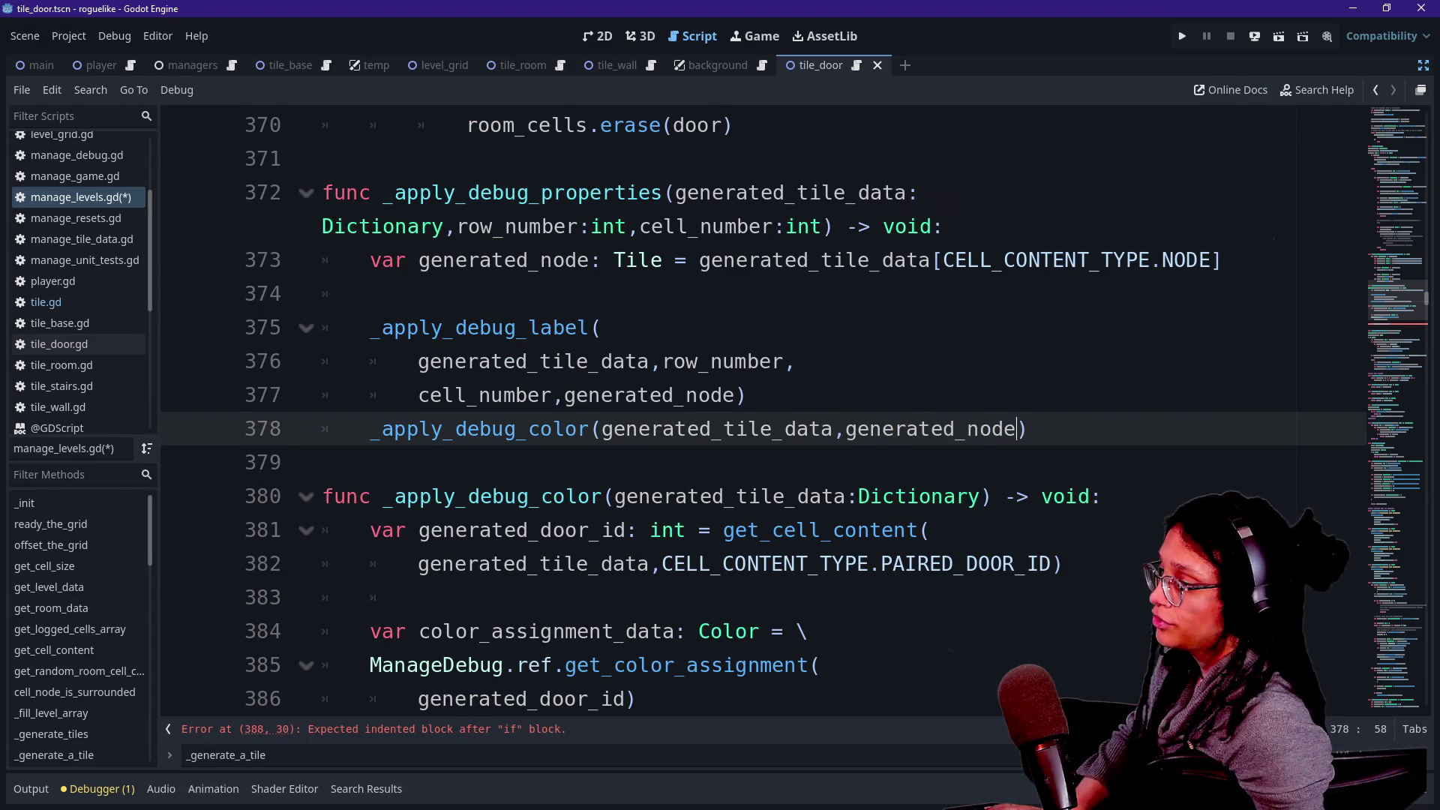
scroll(676, 562, "down", 1)
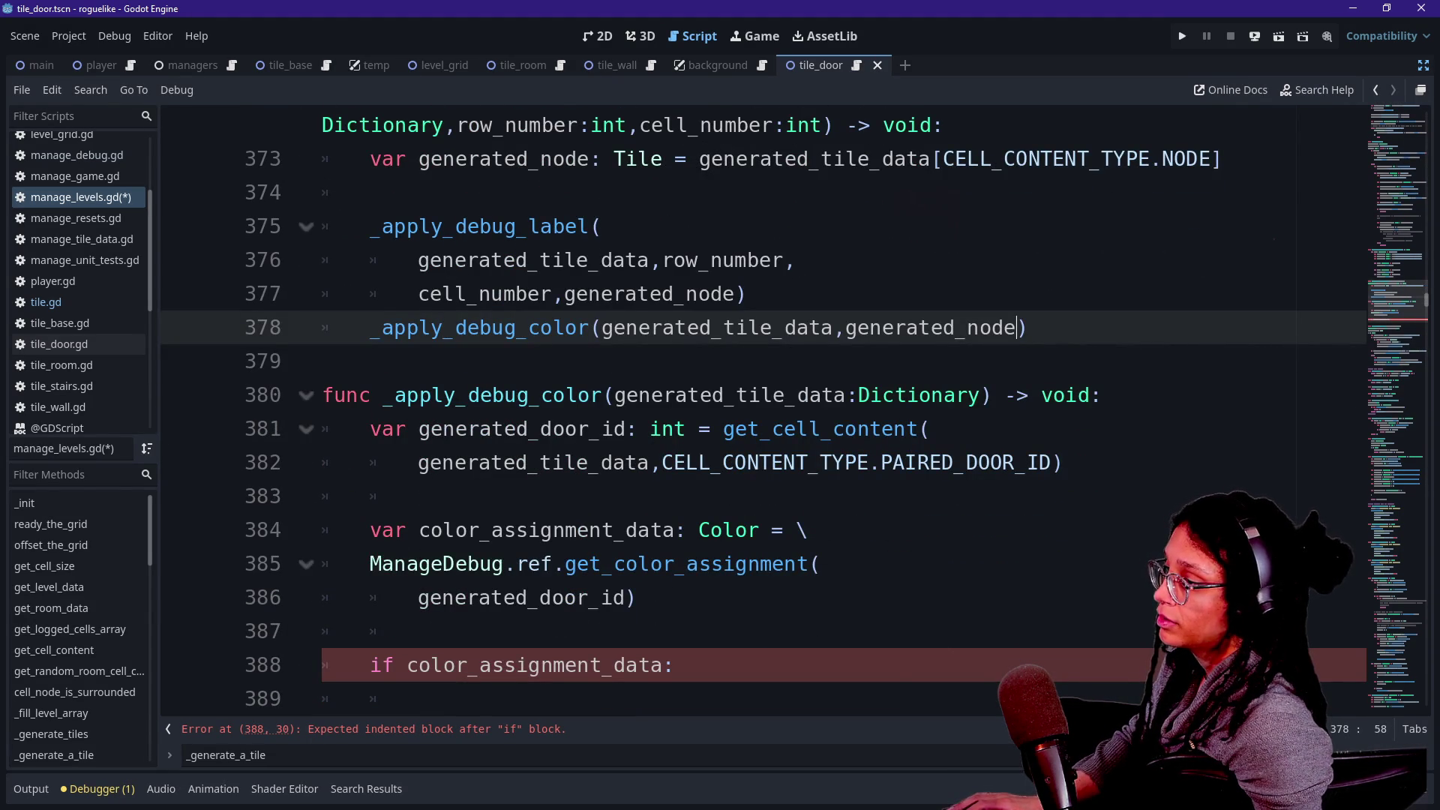
left_click(614, 395)
key("Return")
left_click(737, 429)
type(",g")
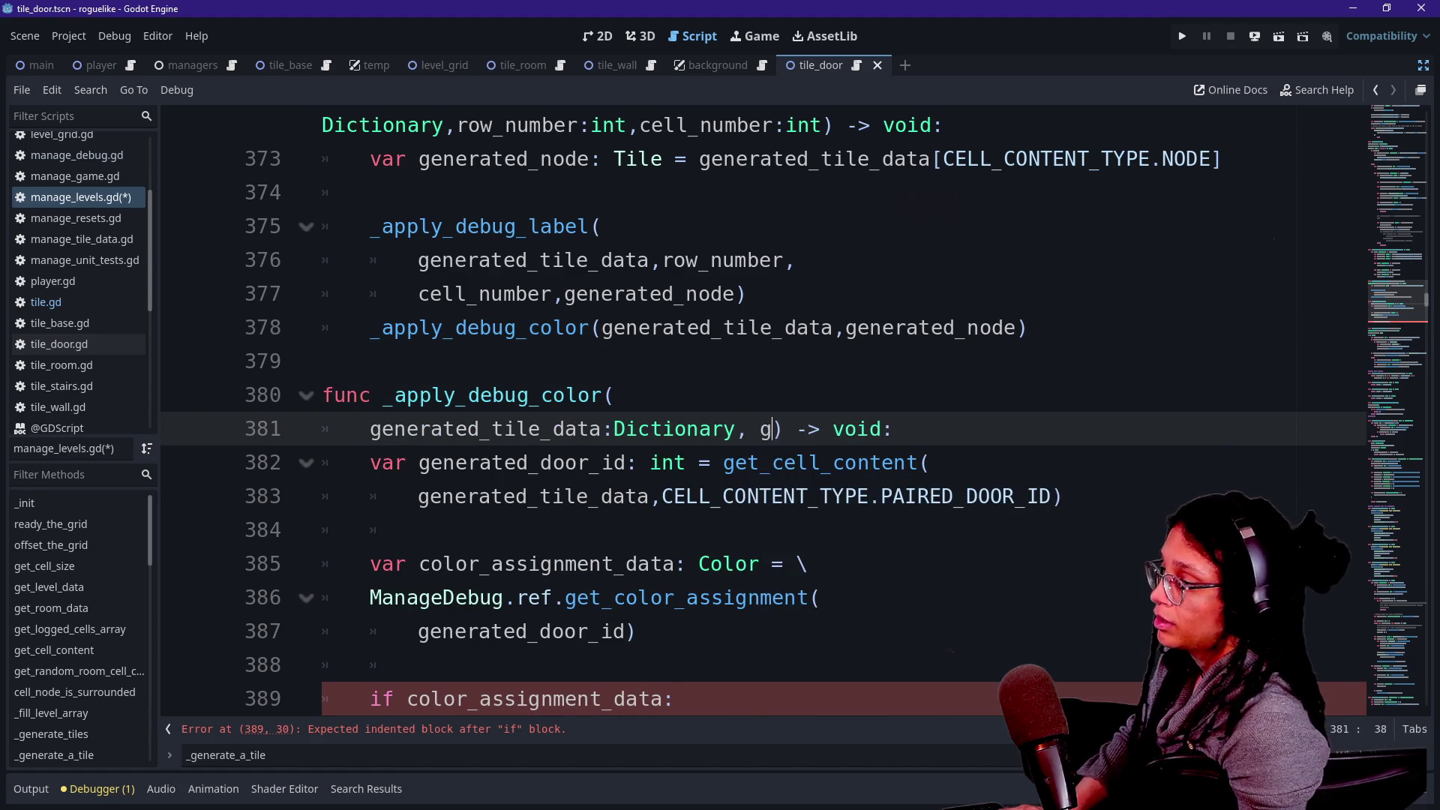
type("enerated_node")
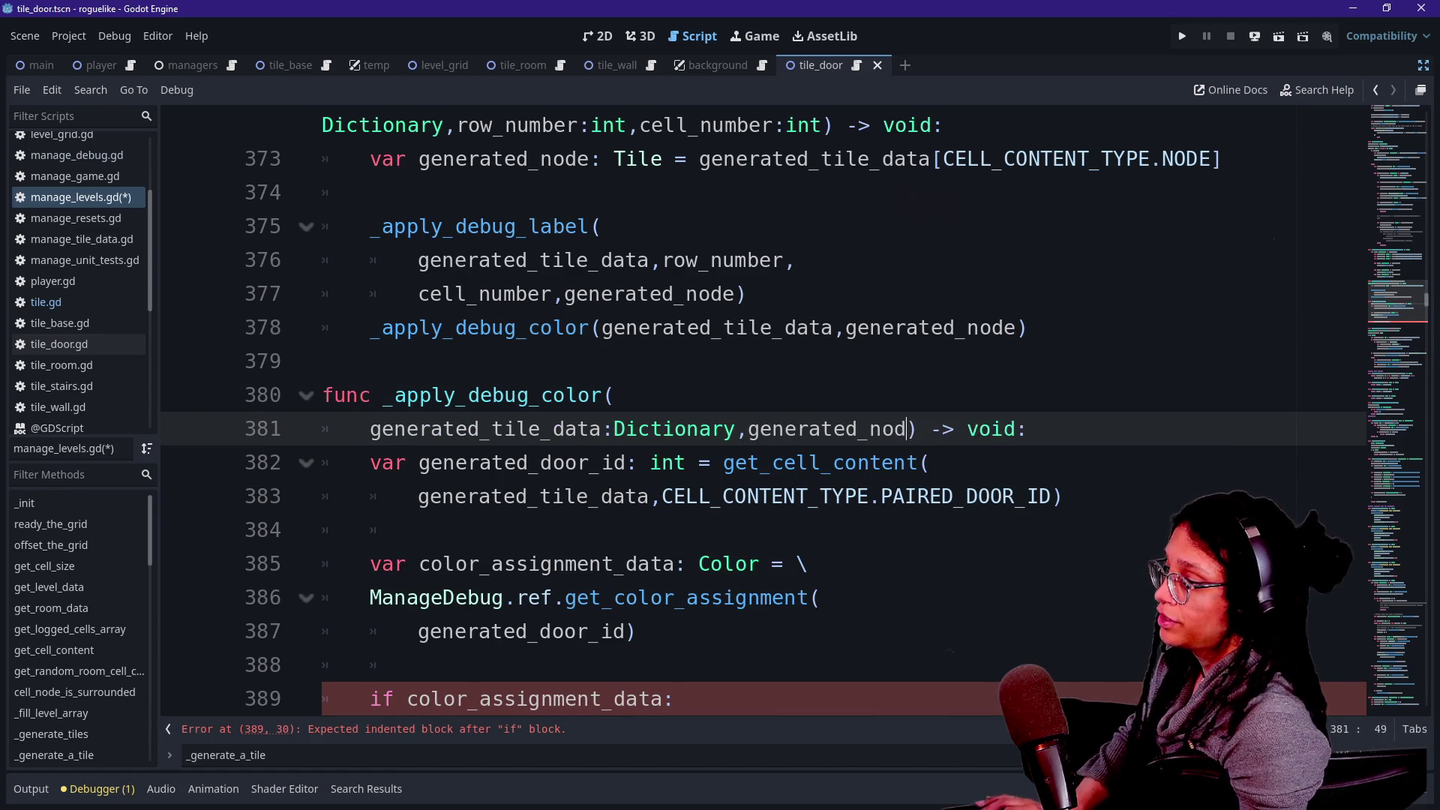
type(": Nod")
key("BackSpace")
key("BackSpace")
key("BackSpace")
type("Tile")
Begin the if body with a generated_node.set call.
left_click(676, 698)
key("Return")
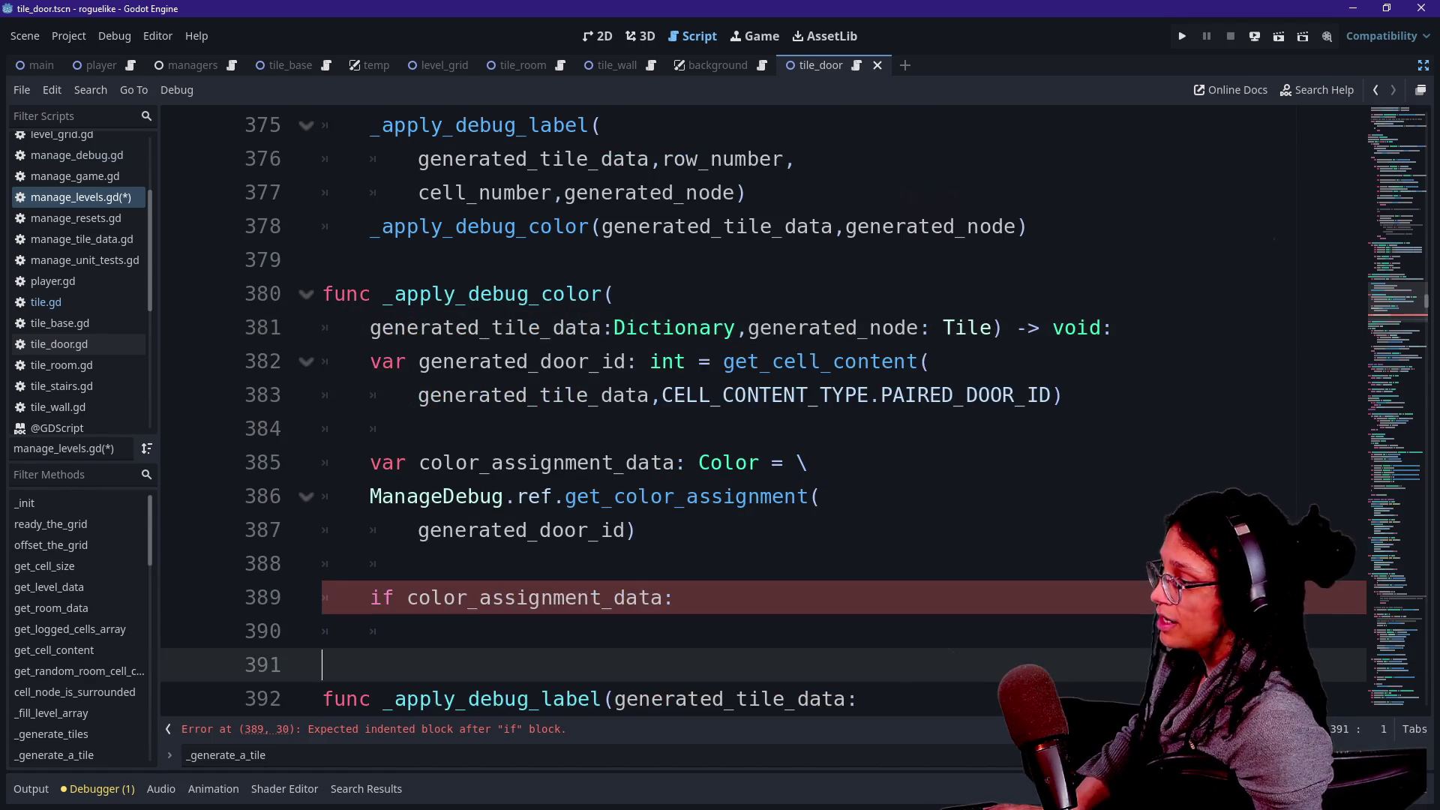
type("generated")
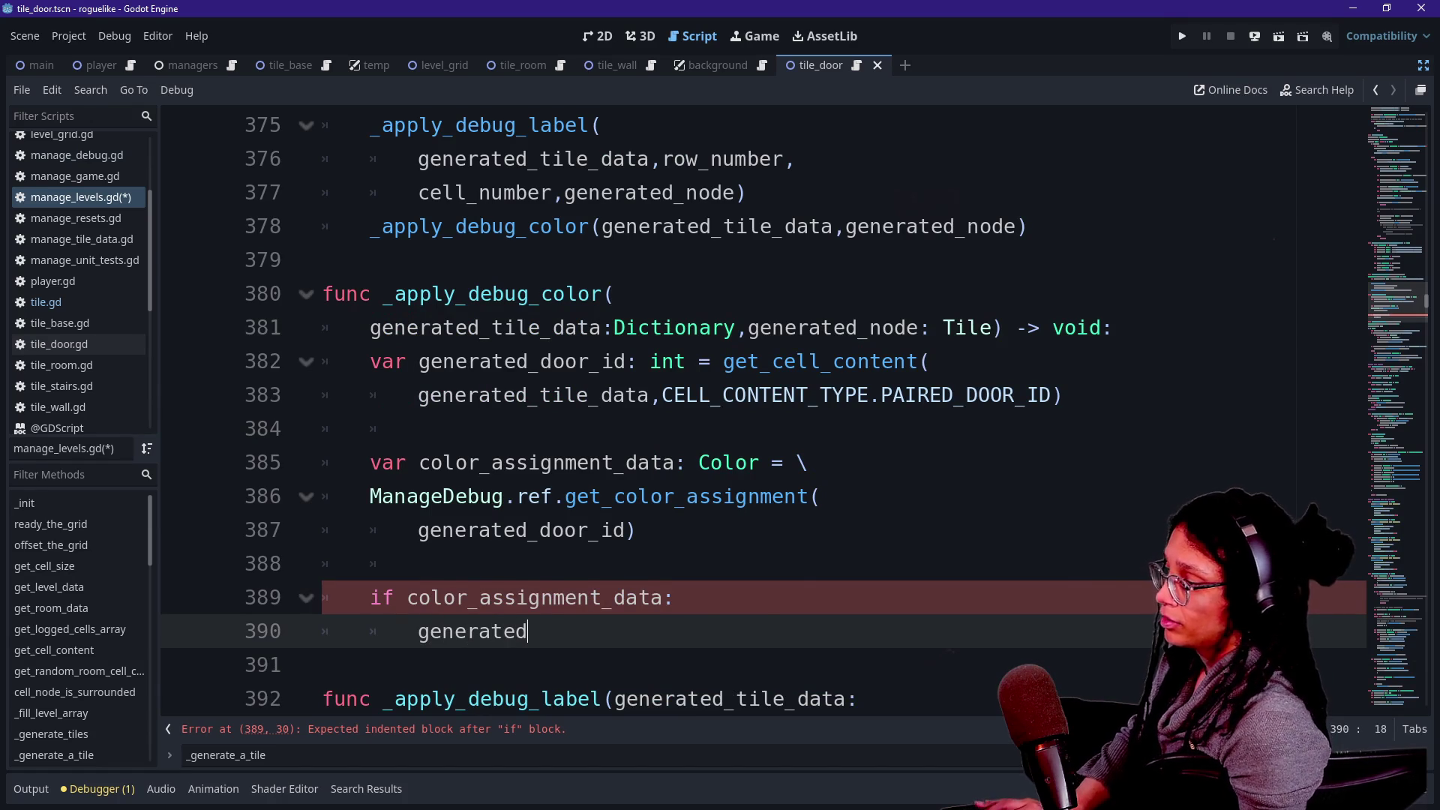
type("_node.set")
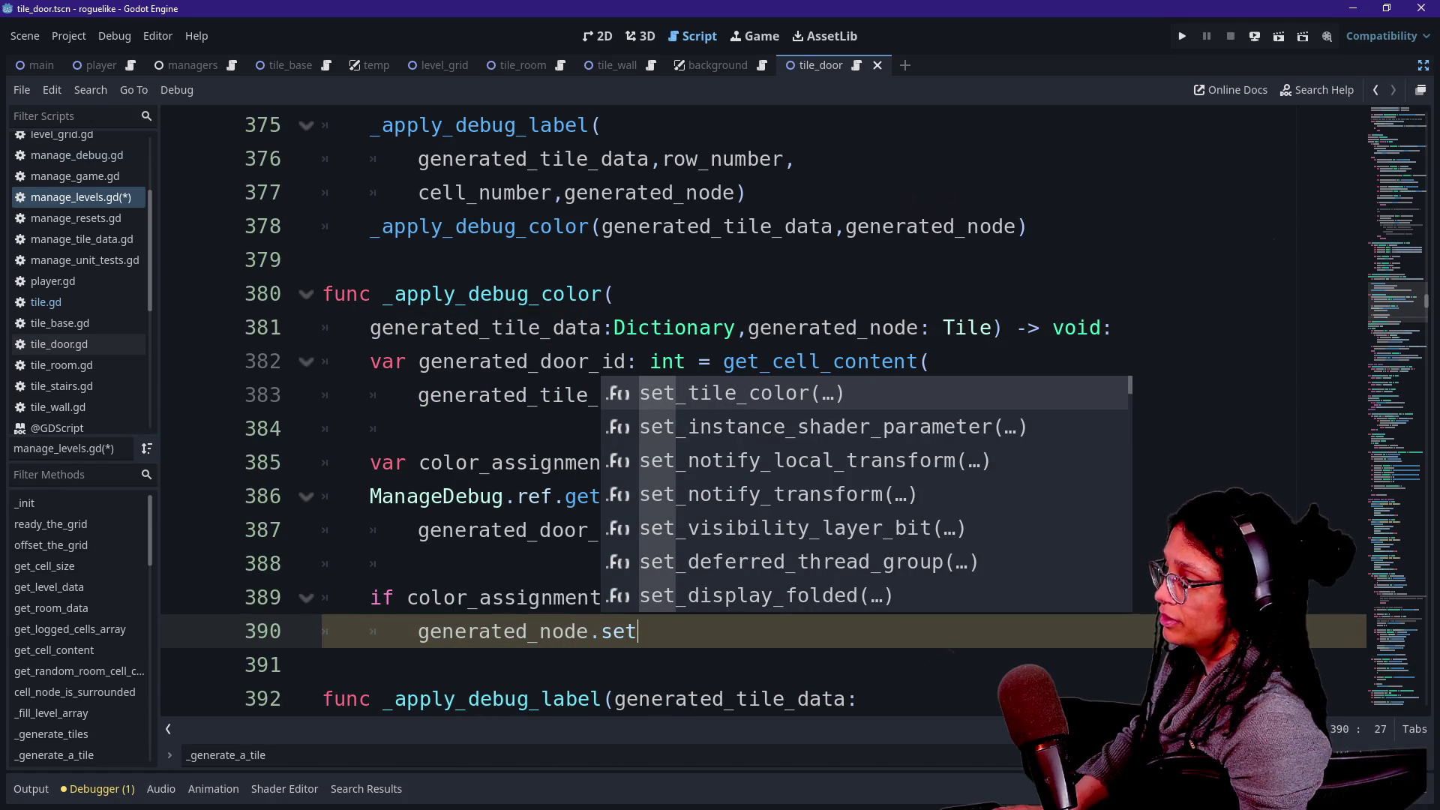
Add generated_node.set_tile_color(color_assignment_data) inside the if block.
key("Return")
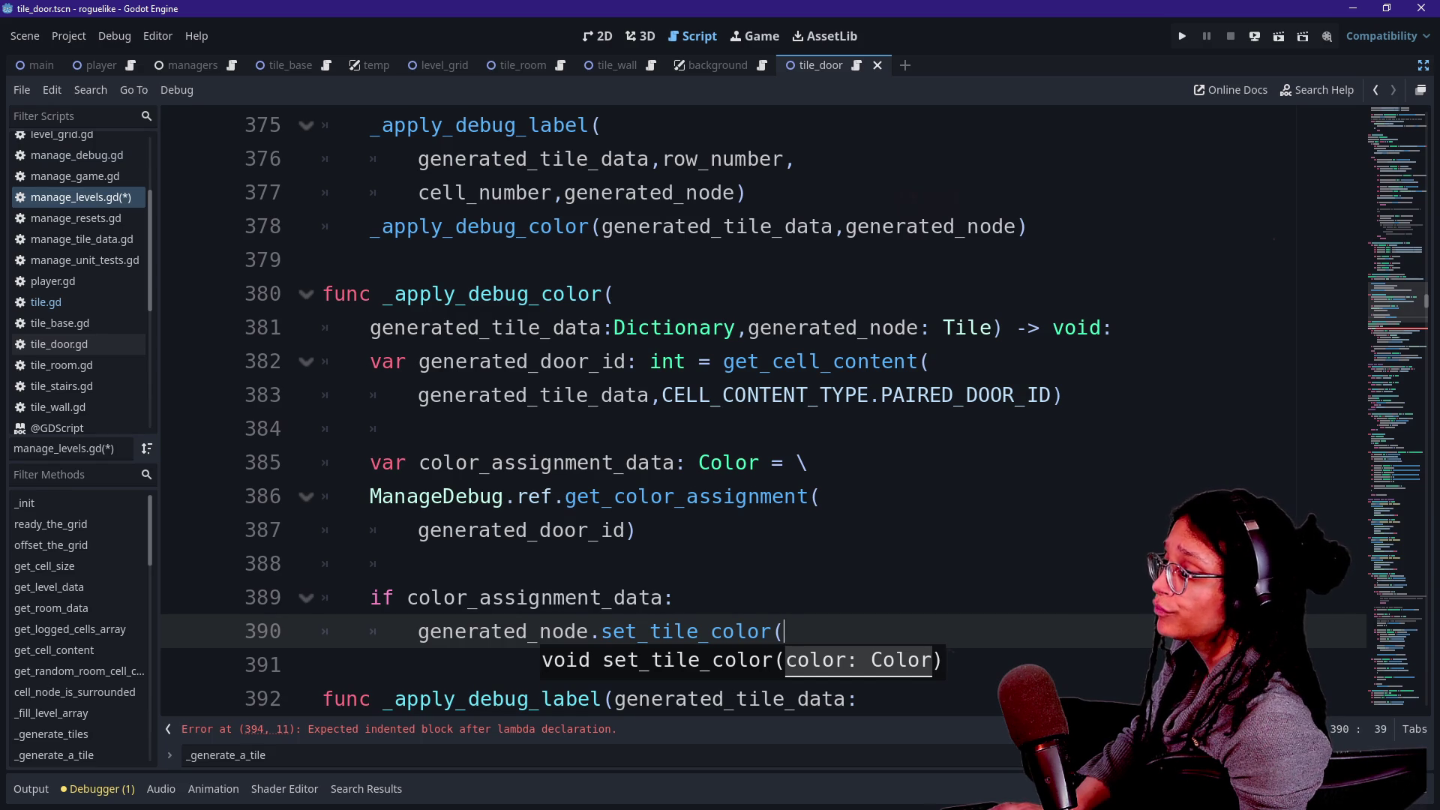
type("col")
key("Return")
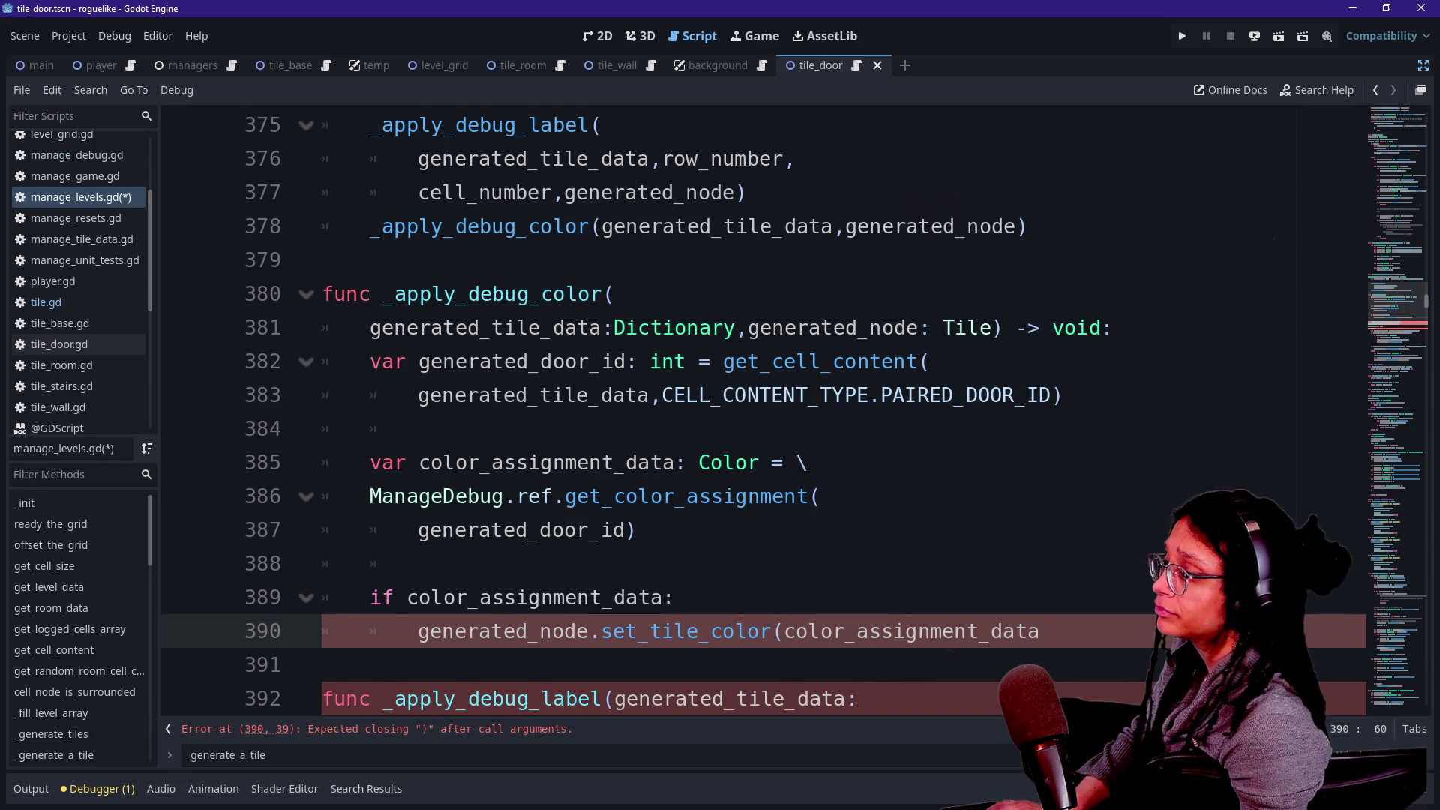
type(")")
Rename color_assignment_data to color_assignment on line 385, the set_tile_color argument and the if line.
left_click_drag(613, 462, 663, 462)
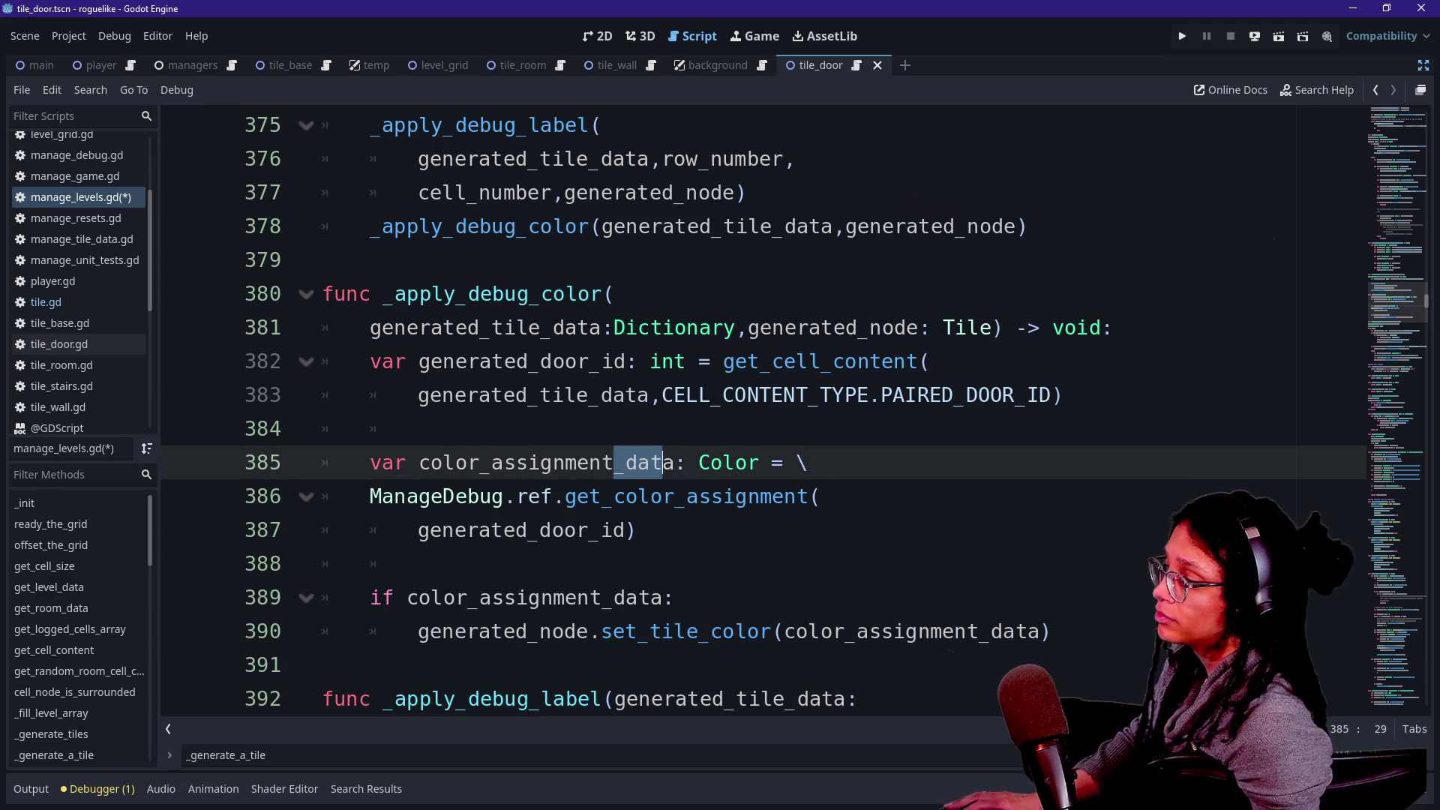
key("BackSpace")
left_click(1041, 631)
key("BackSpace")
key("BackSpace")
key("BackSpace")
key("BackSpace")
left_click(862, 428)
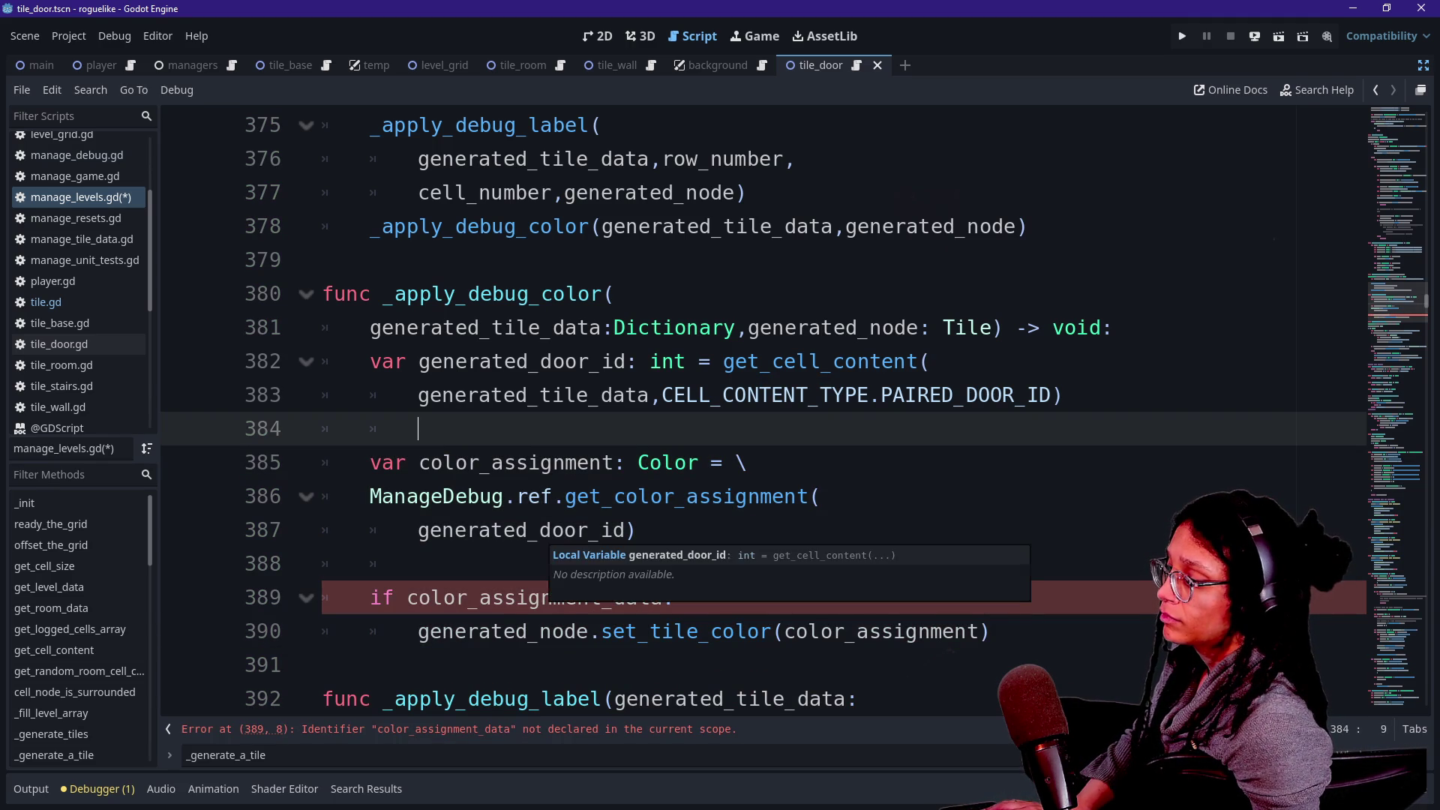
left_click(467, 597)
key("BackSpace")
key("BackSpace")
key("BackSpace")
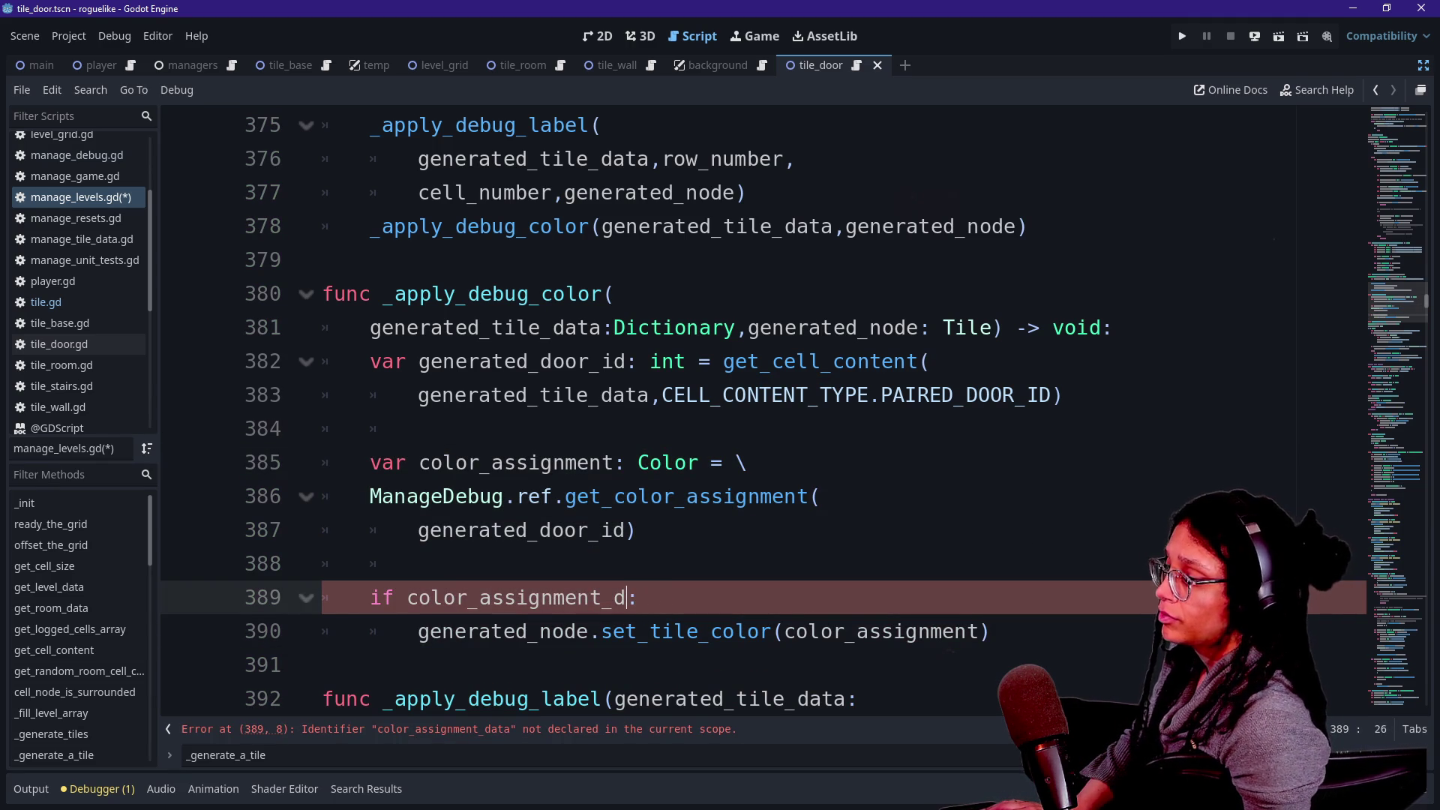
left_click(615, 293)
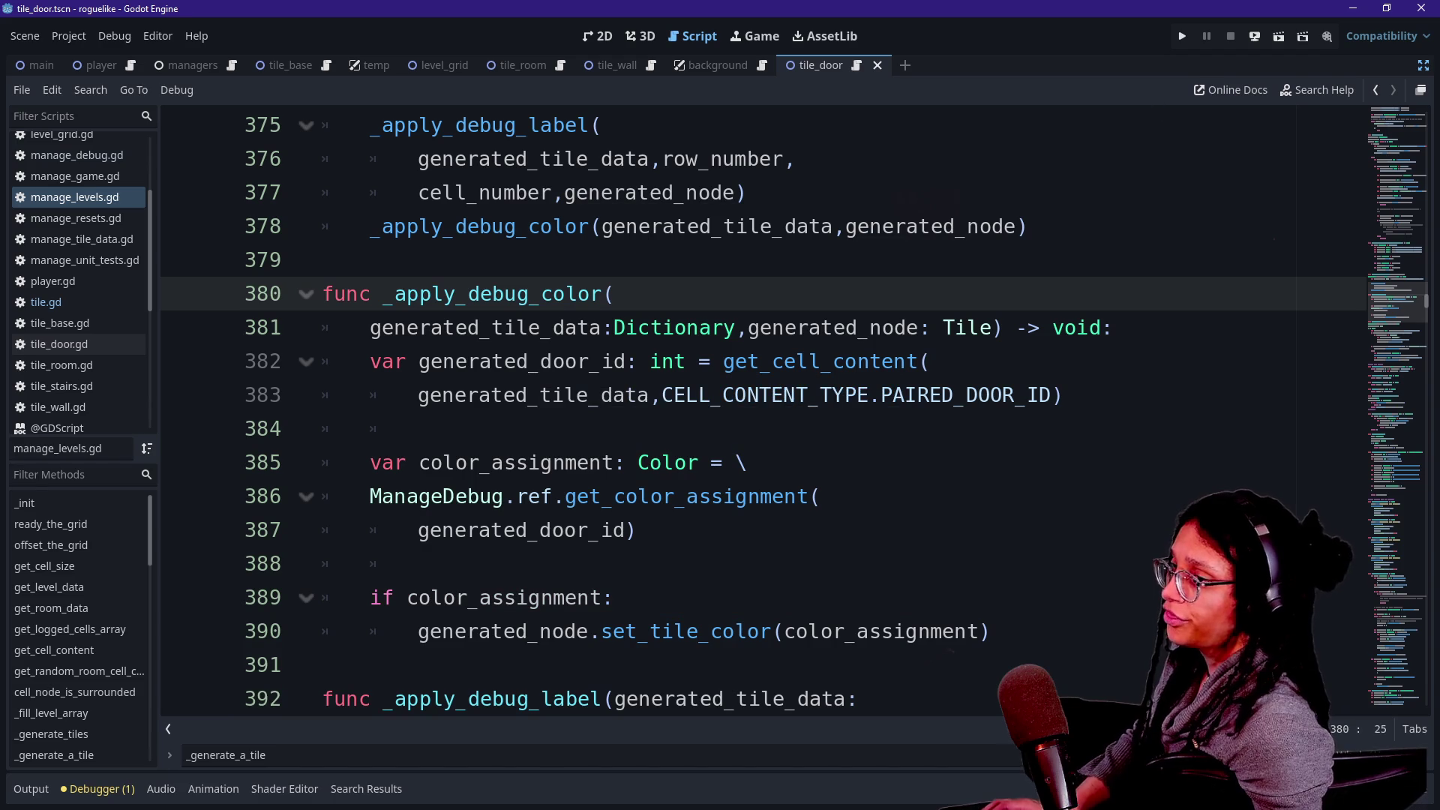
key("ctrl+shift+F11")
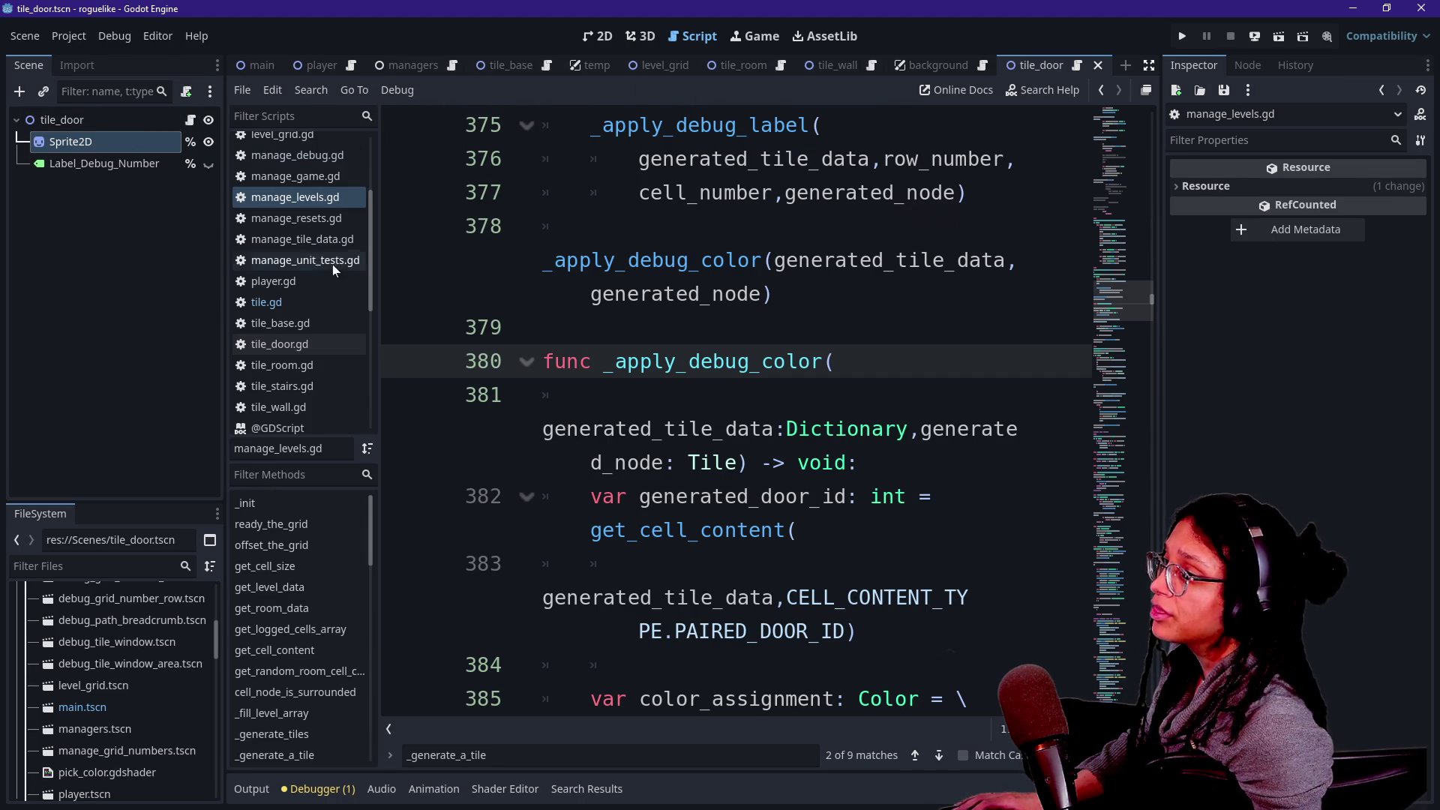
Filter the FileSystem for 'path', open tile_path.tscn, and select its Sprite2D node.
left_click(97, 566)
type("path")
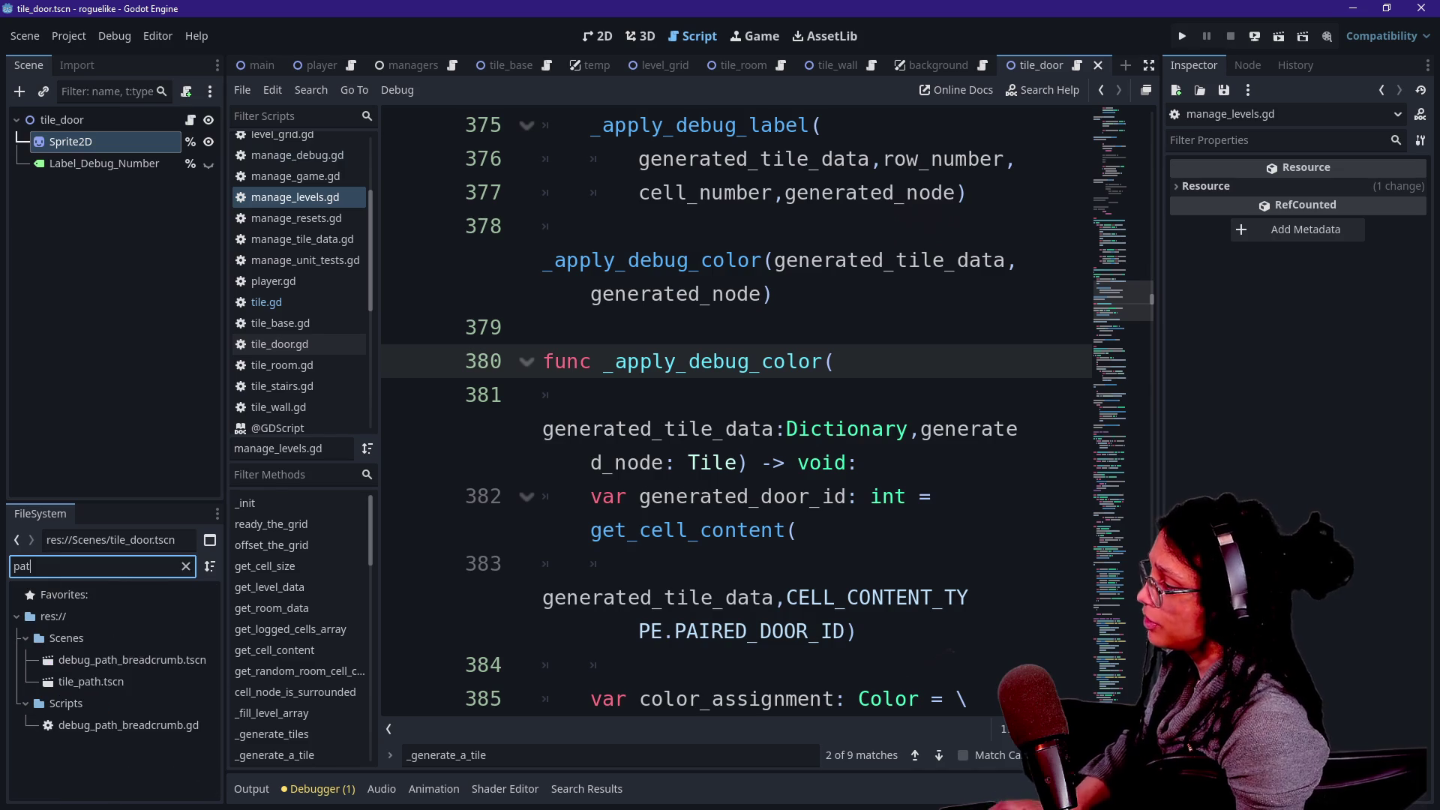
left_click(107, 683)
double_click(107, 686)
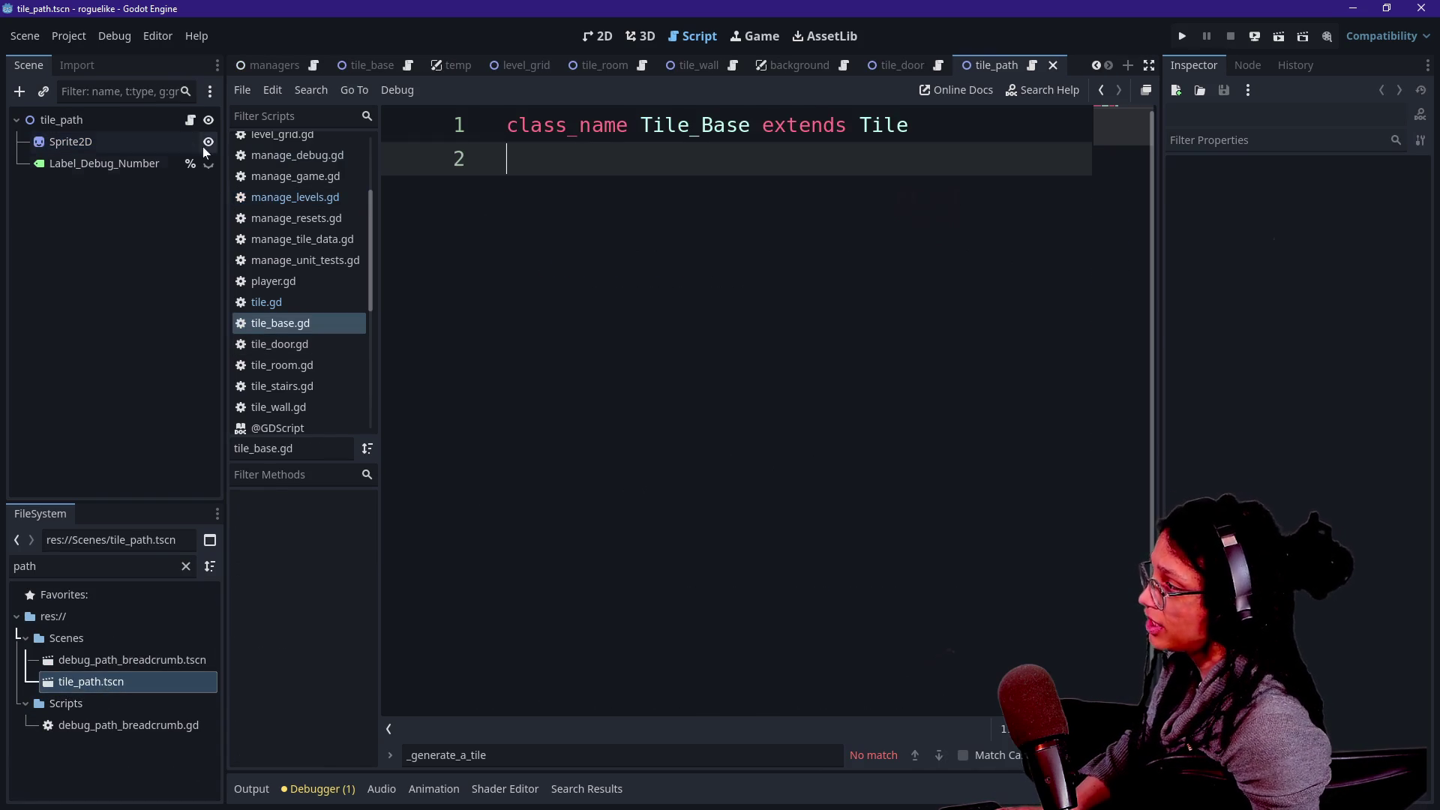
left_click(70, 141)
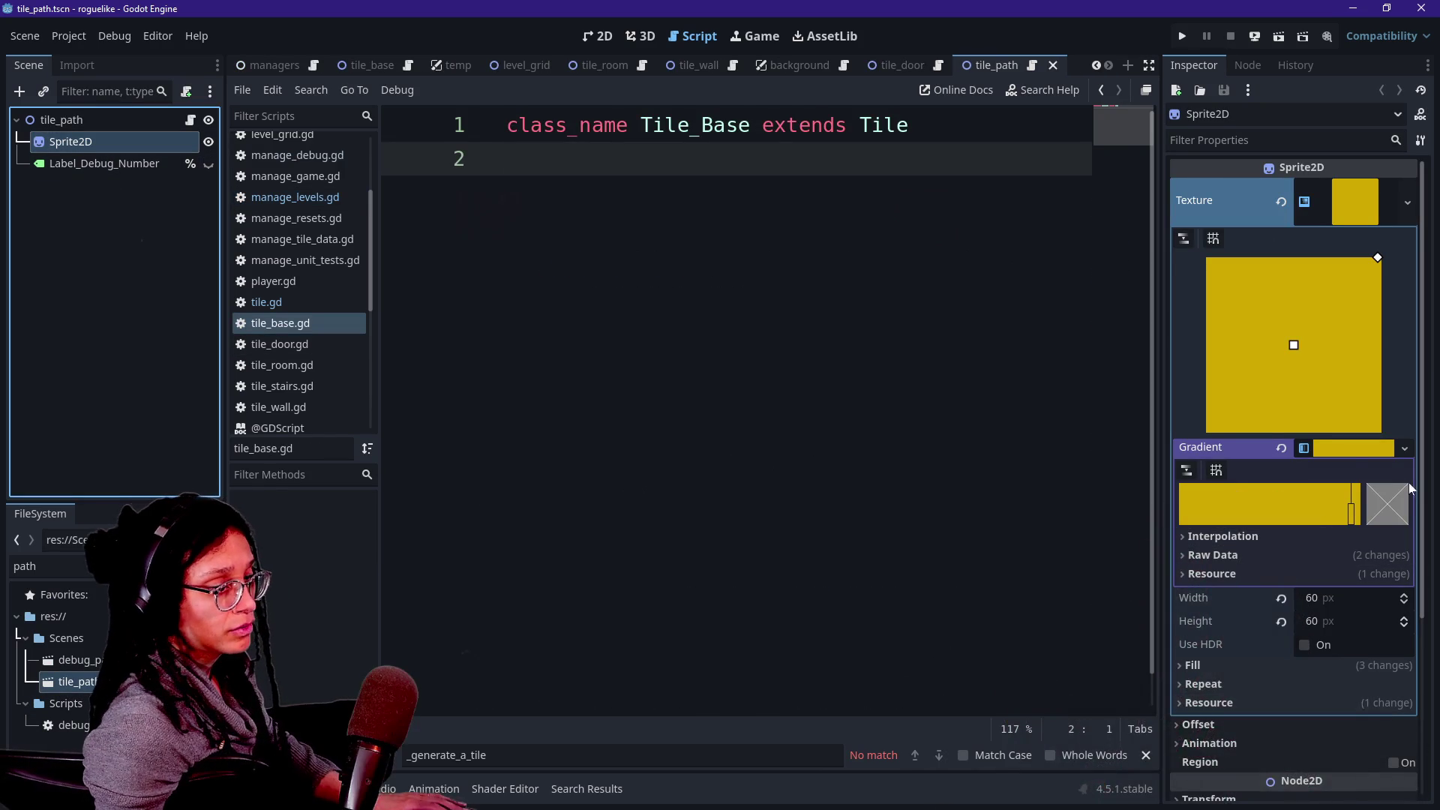
Change the Sprite2D gradient stop color to light grey d1d1d1, then run the game.
left_click(1350, 517)
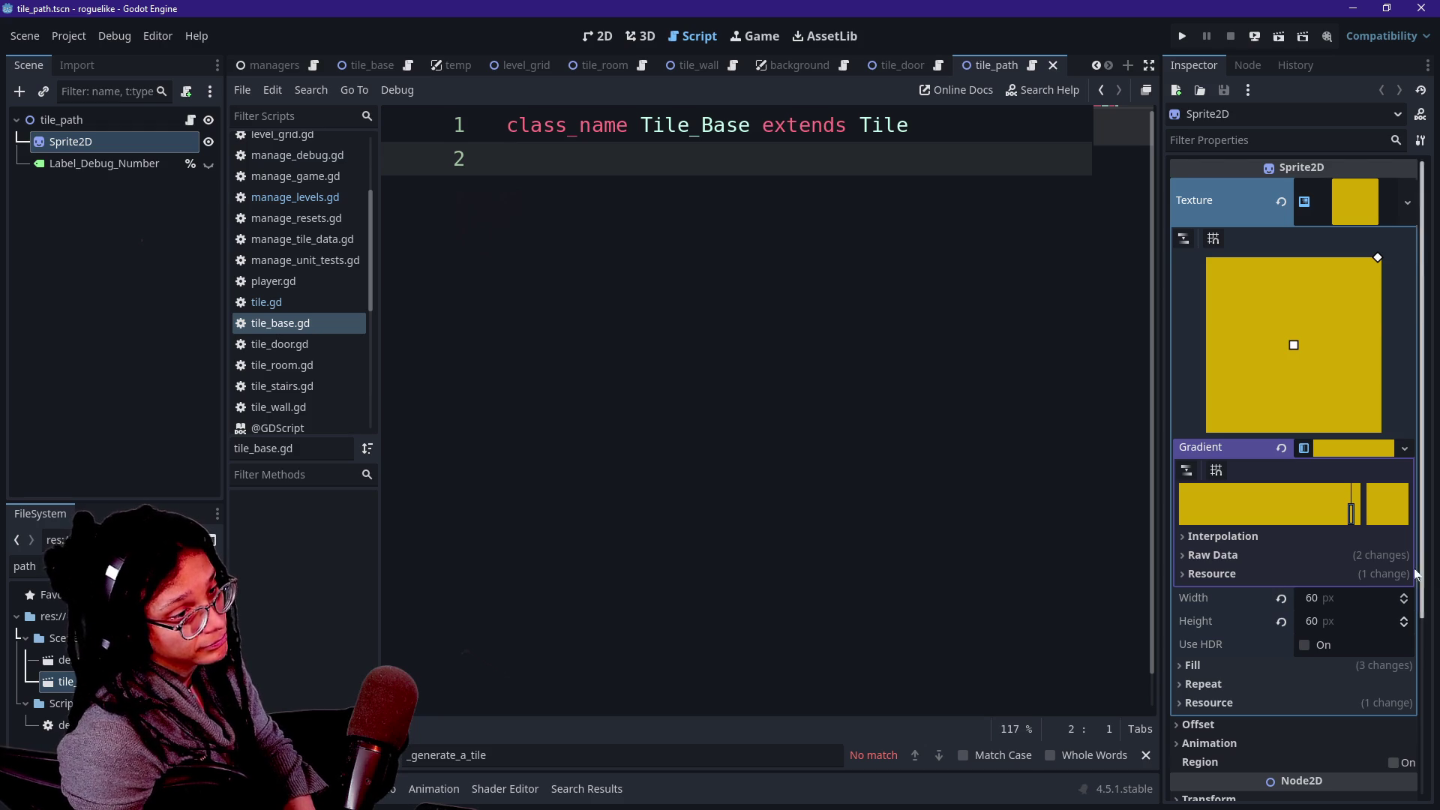
left_click(1400, 523)
key("ctrl+z")
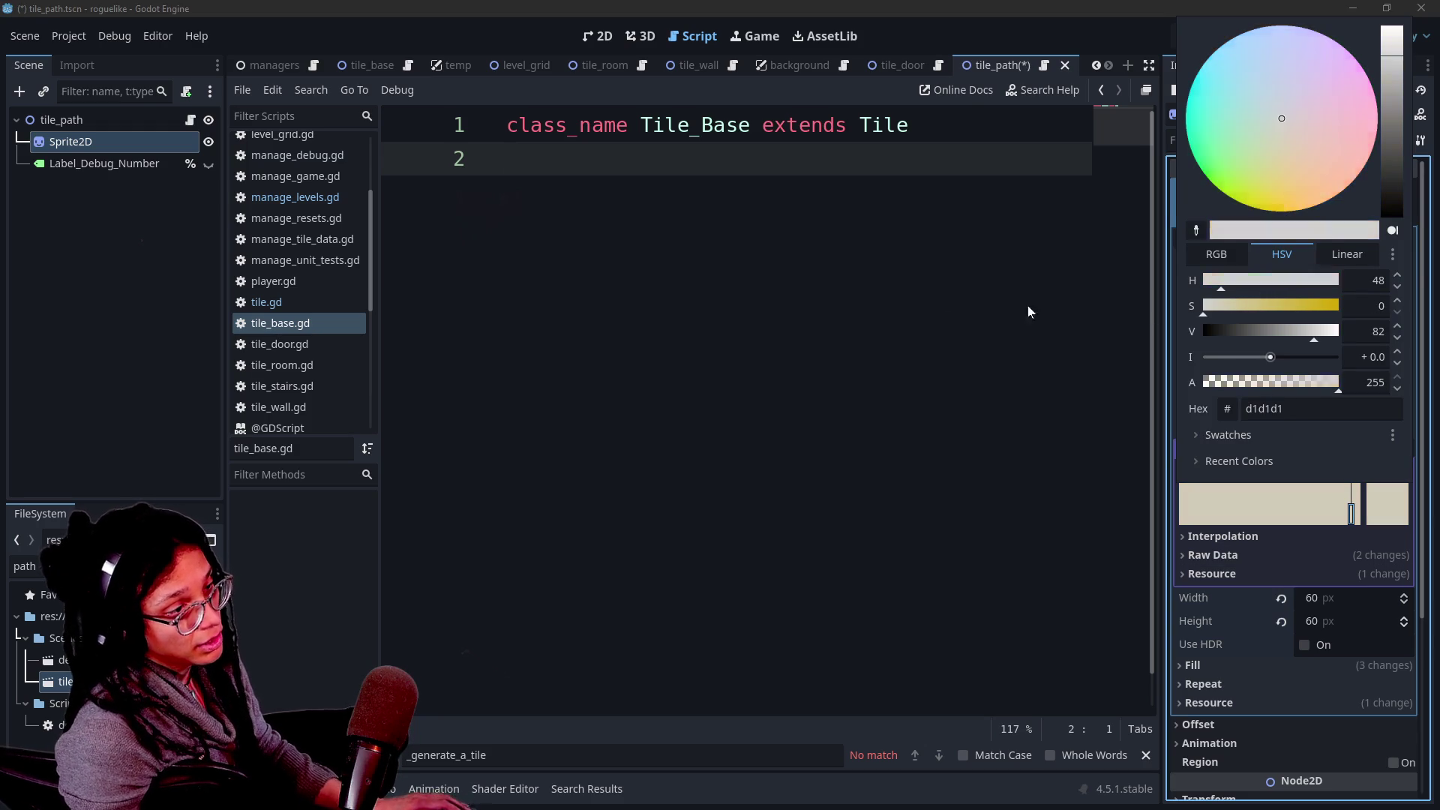
key("Escape")
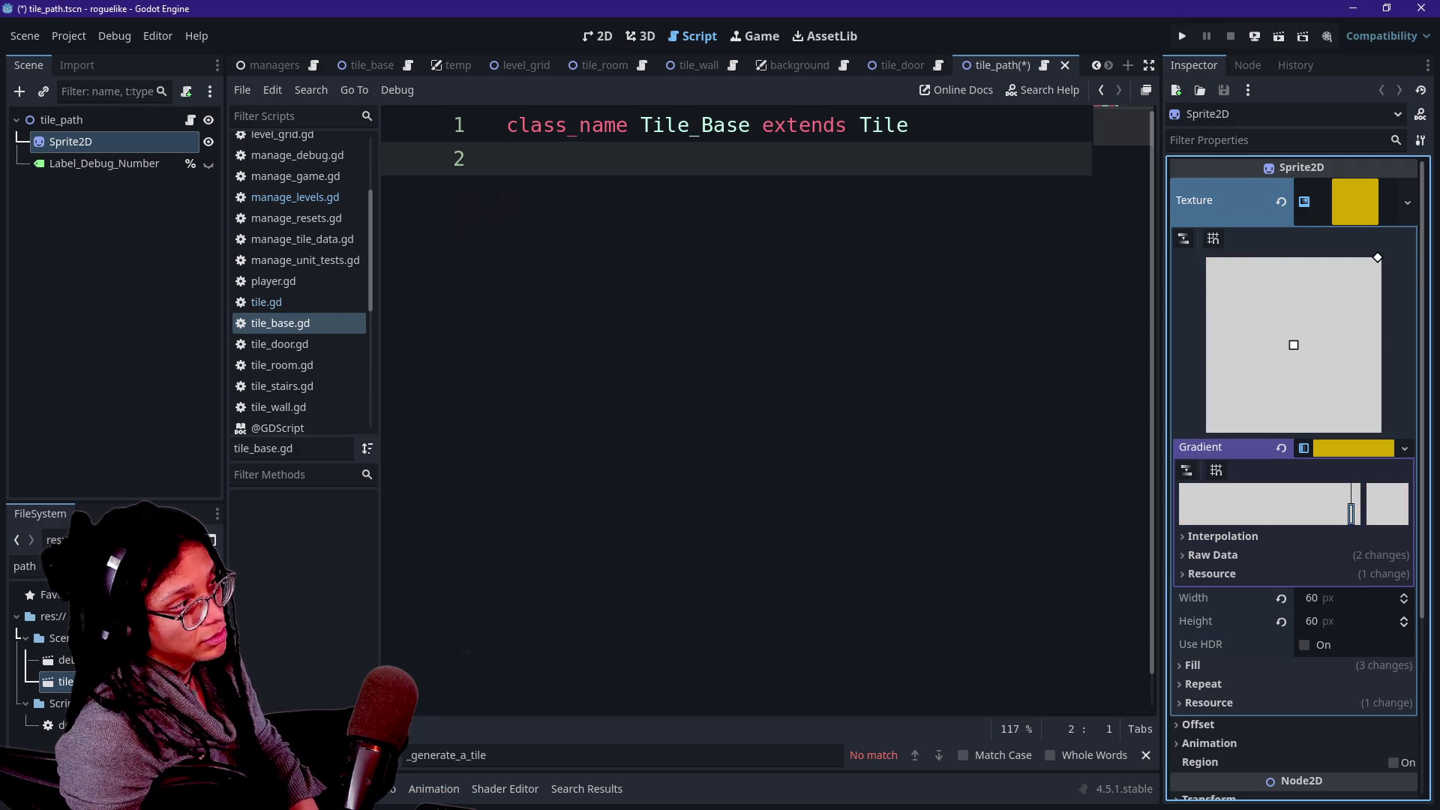
left_click(1182, 36)
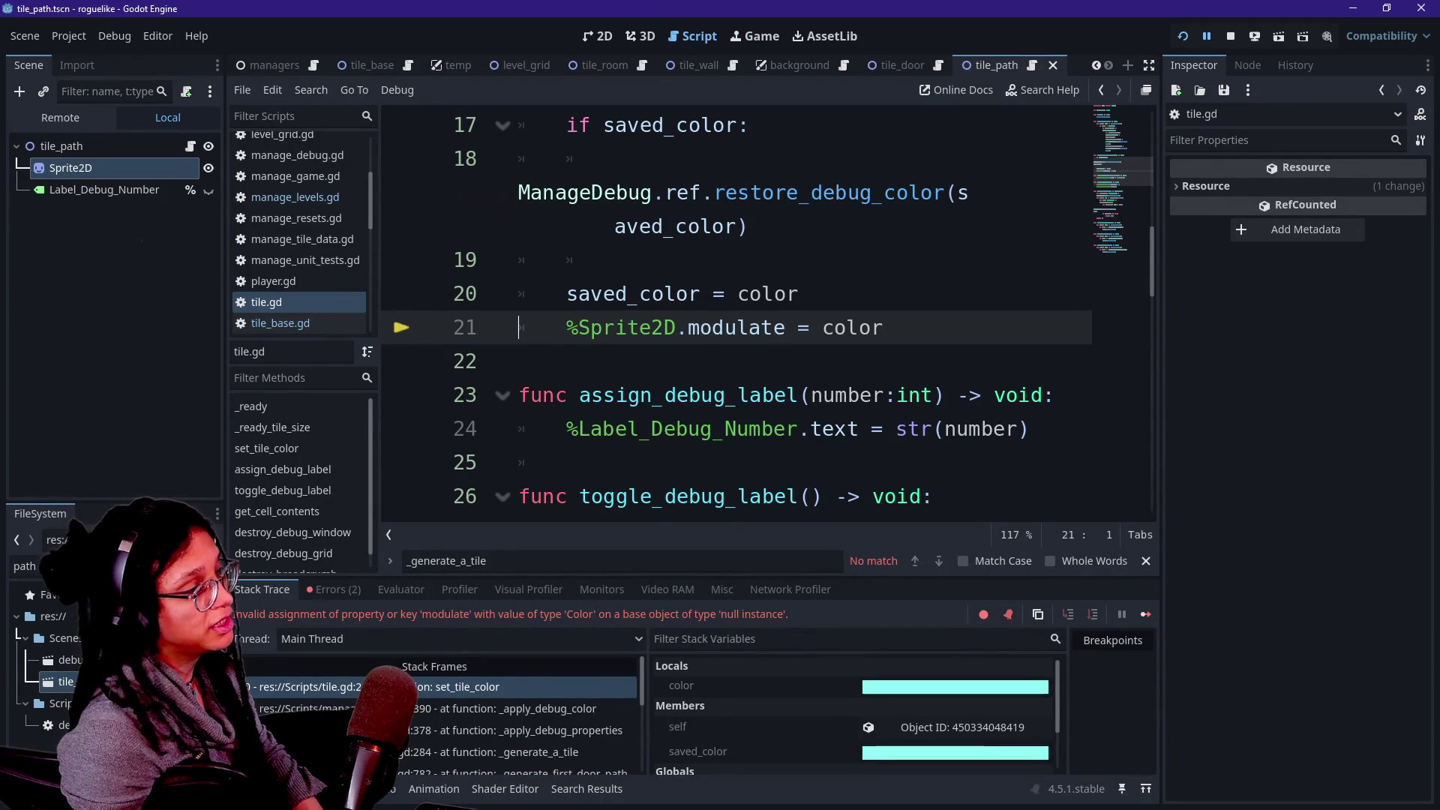
Give Sprite2D Access as Unique Name, drop %Sprite2D into tile.gd line 21, and rerun.
right_click(98, 168)
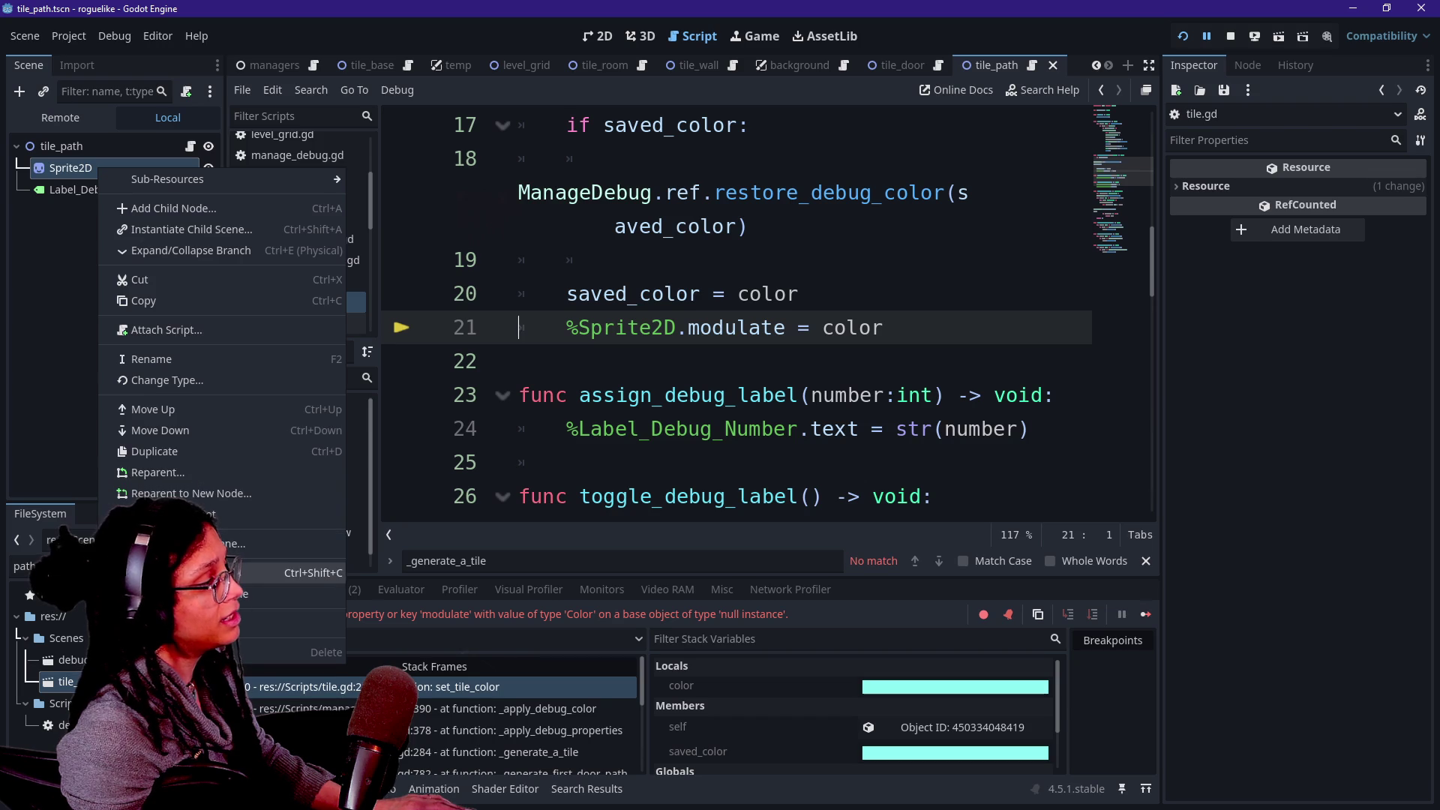
left_click(173, 595)
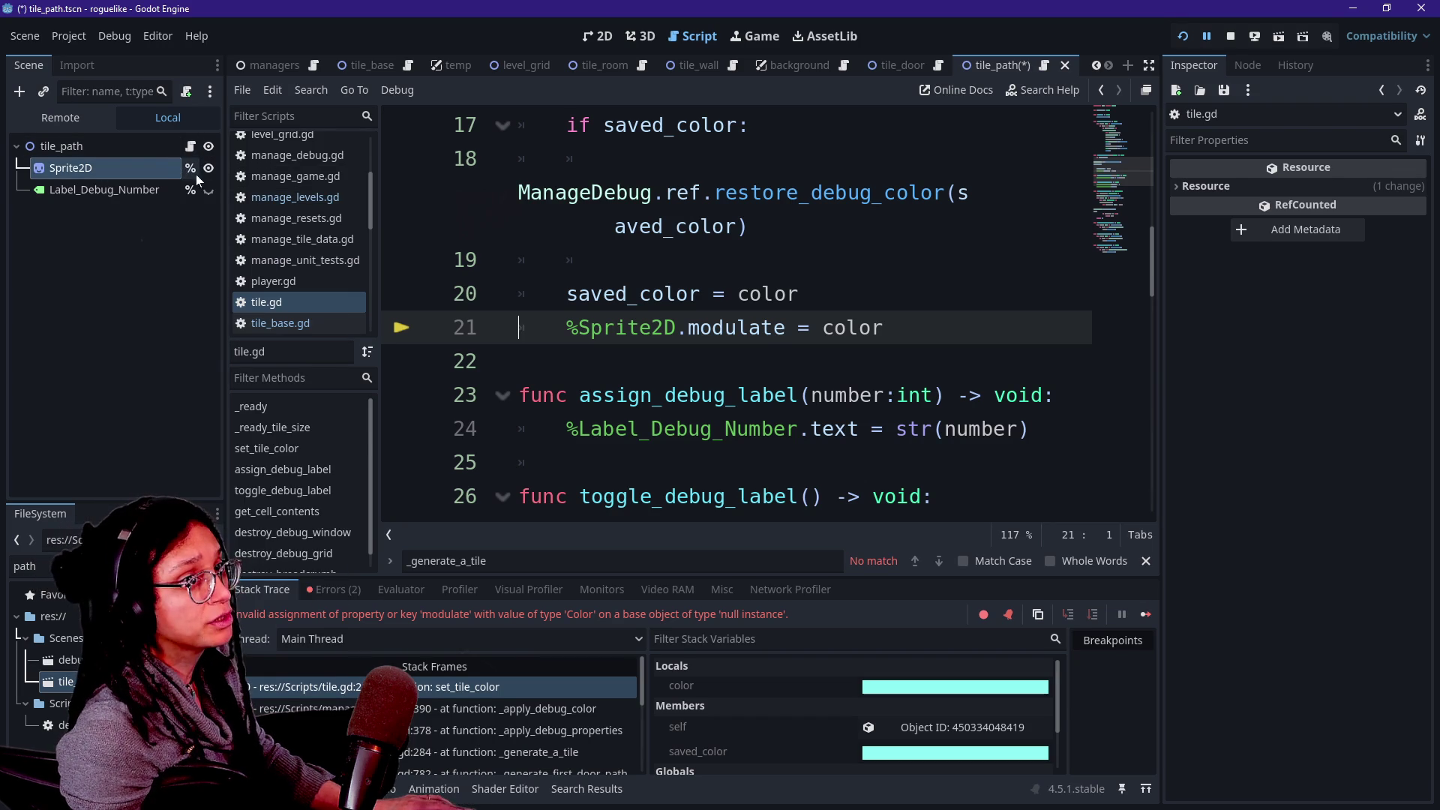
right_click(164, 174)
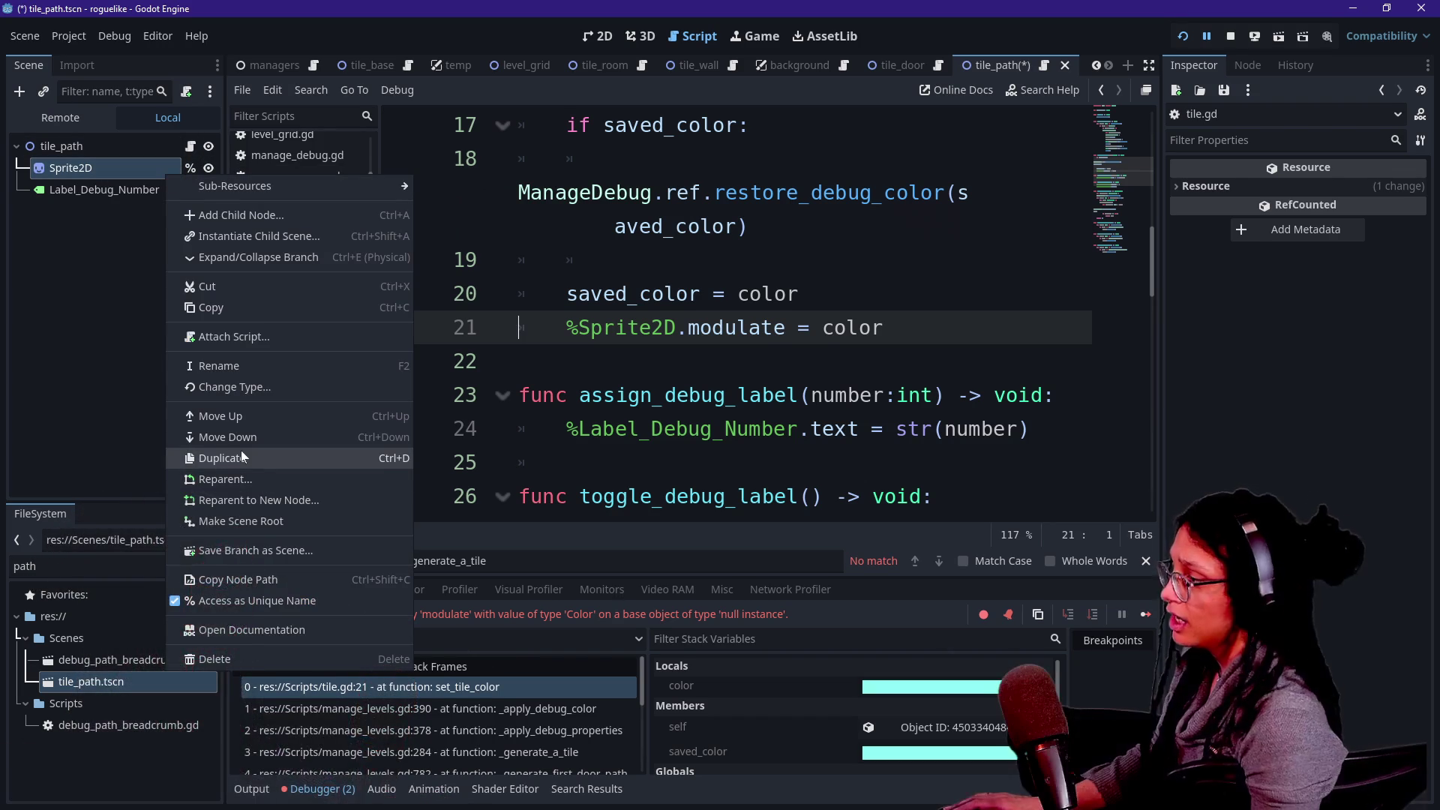
left_click(679, 327)
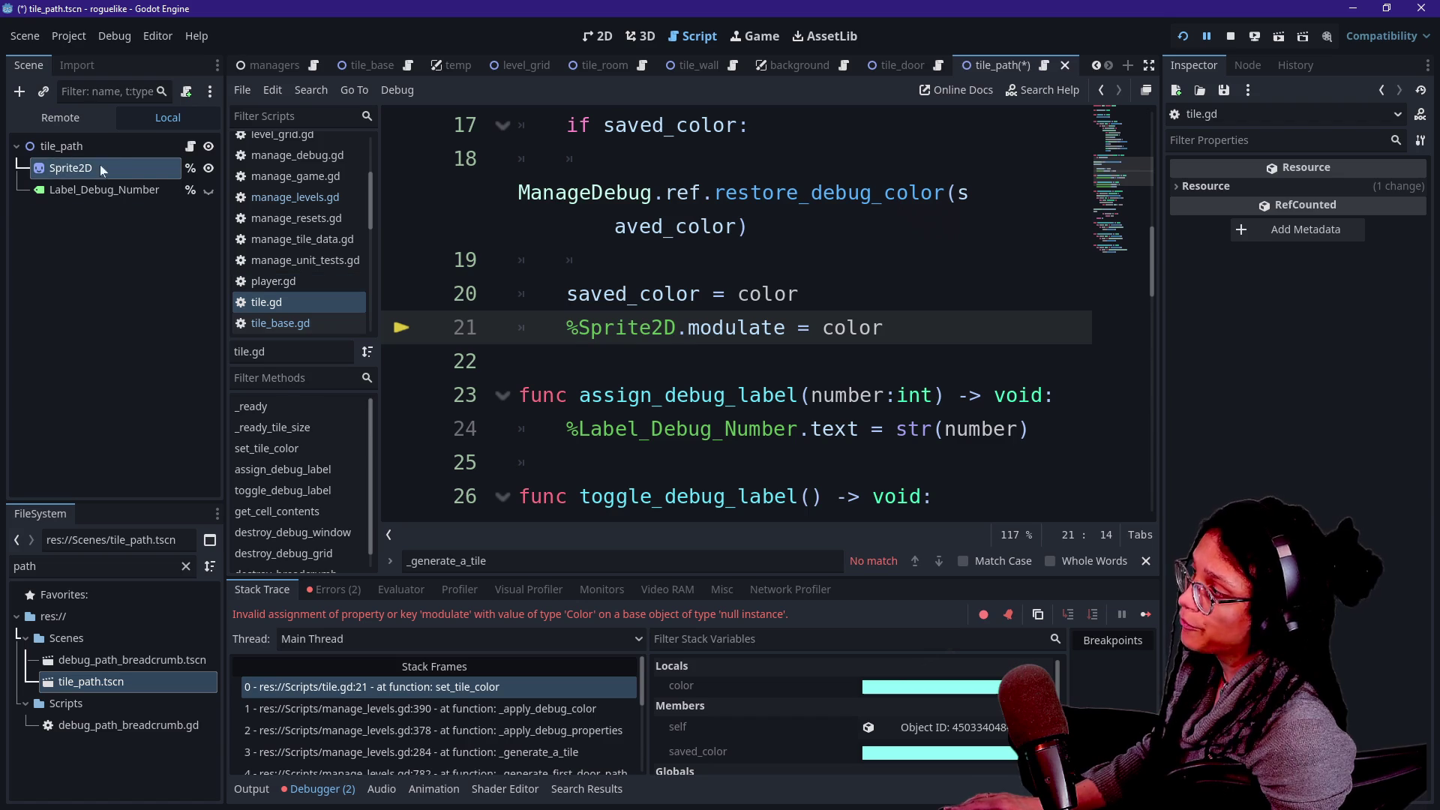
mouse_move(127, 165)
left_mouse_down()
mouse_move(540, 327)
mouse_move(724, 327)
mouse_move(450, 225)
mouse_move(115, 170)
left_mouse_up()
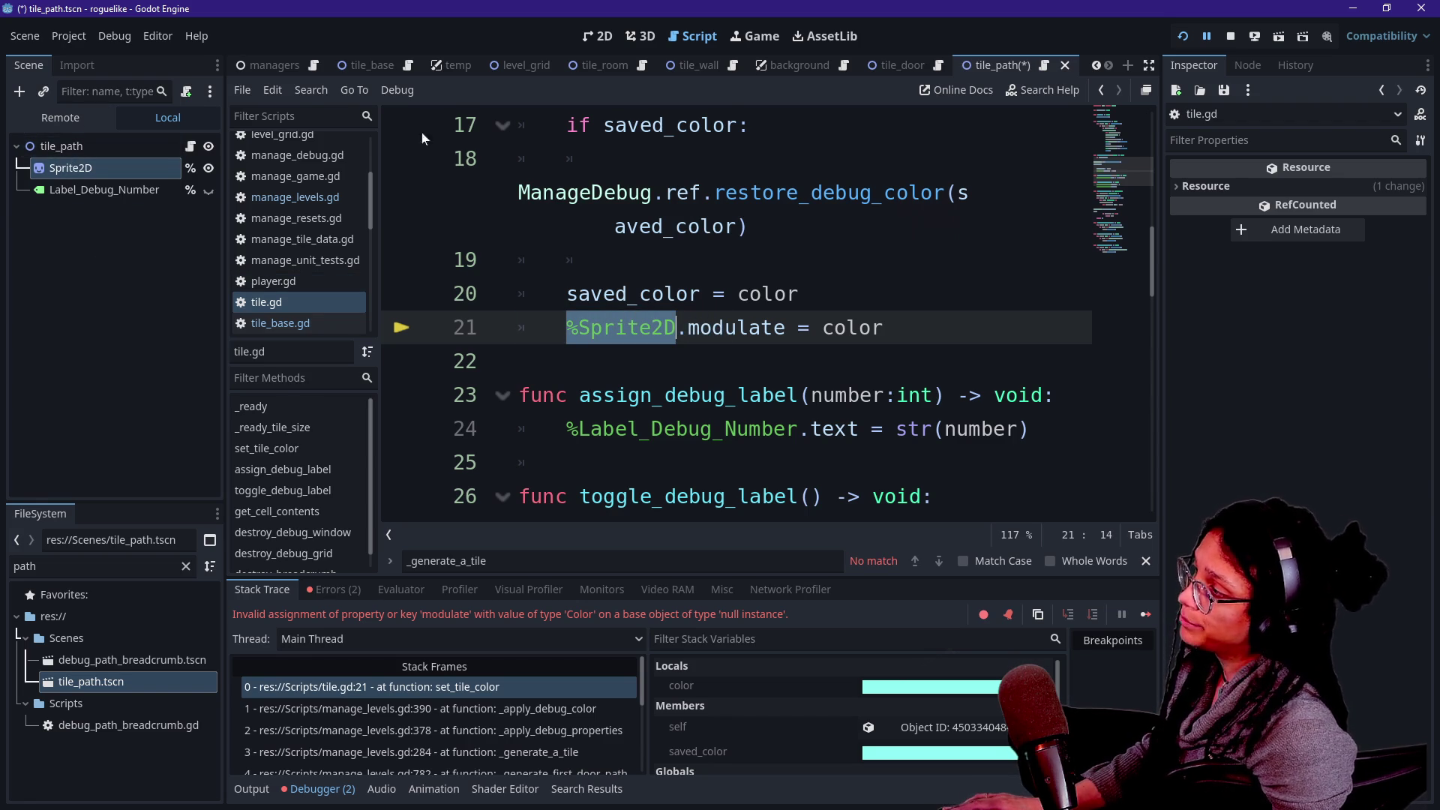
left_click(1184, 36)
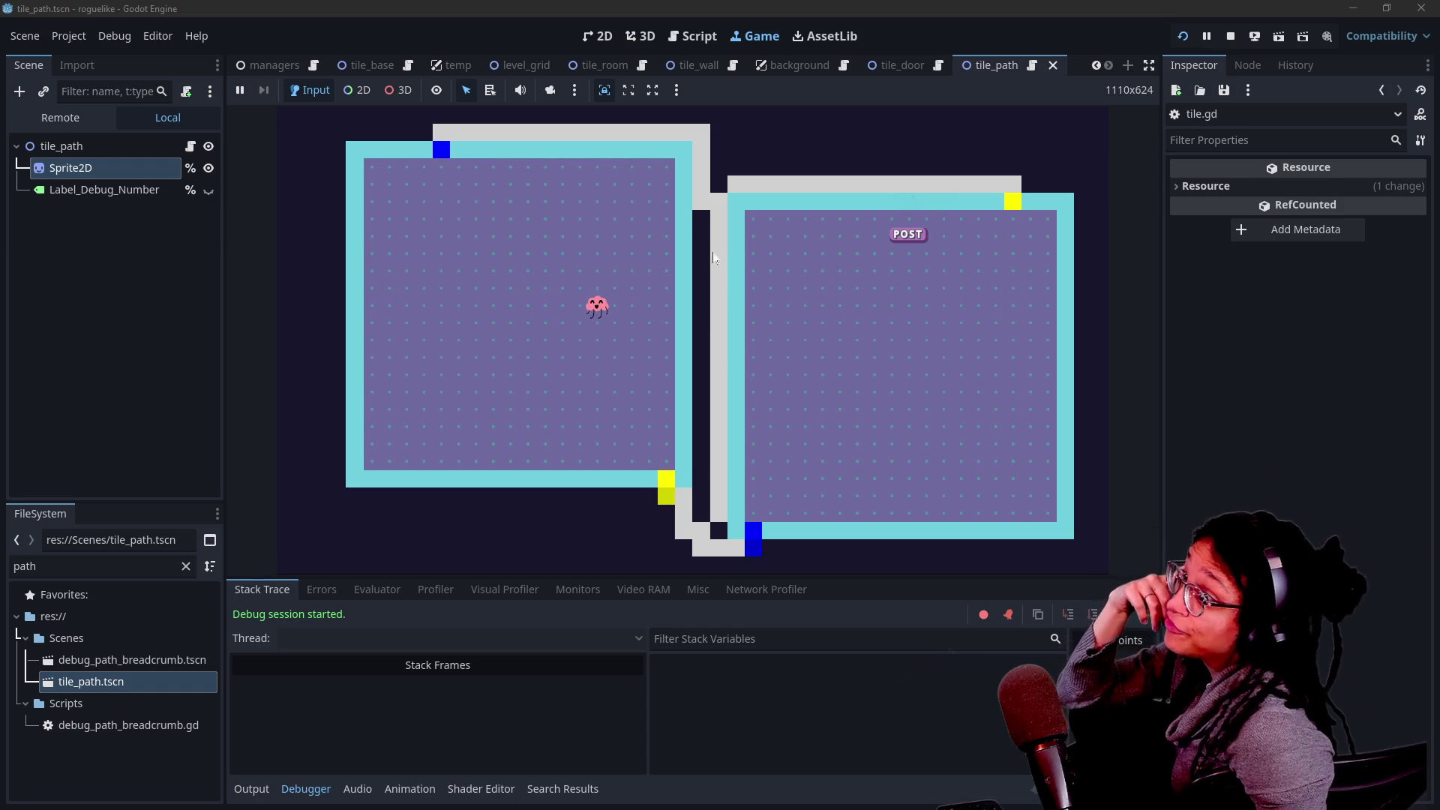
Go back to tile.gd in the Script workspace with the caret at the end of line 20.
left_click(693, 36)
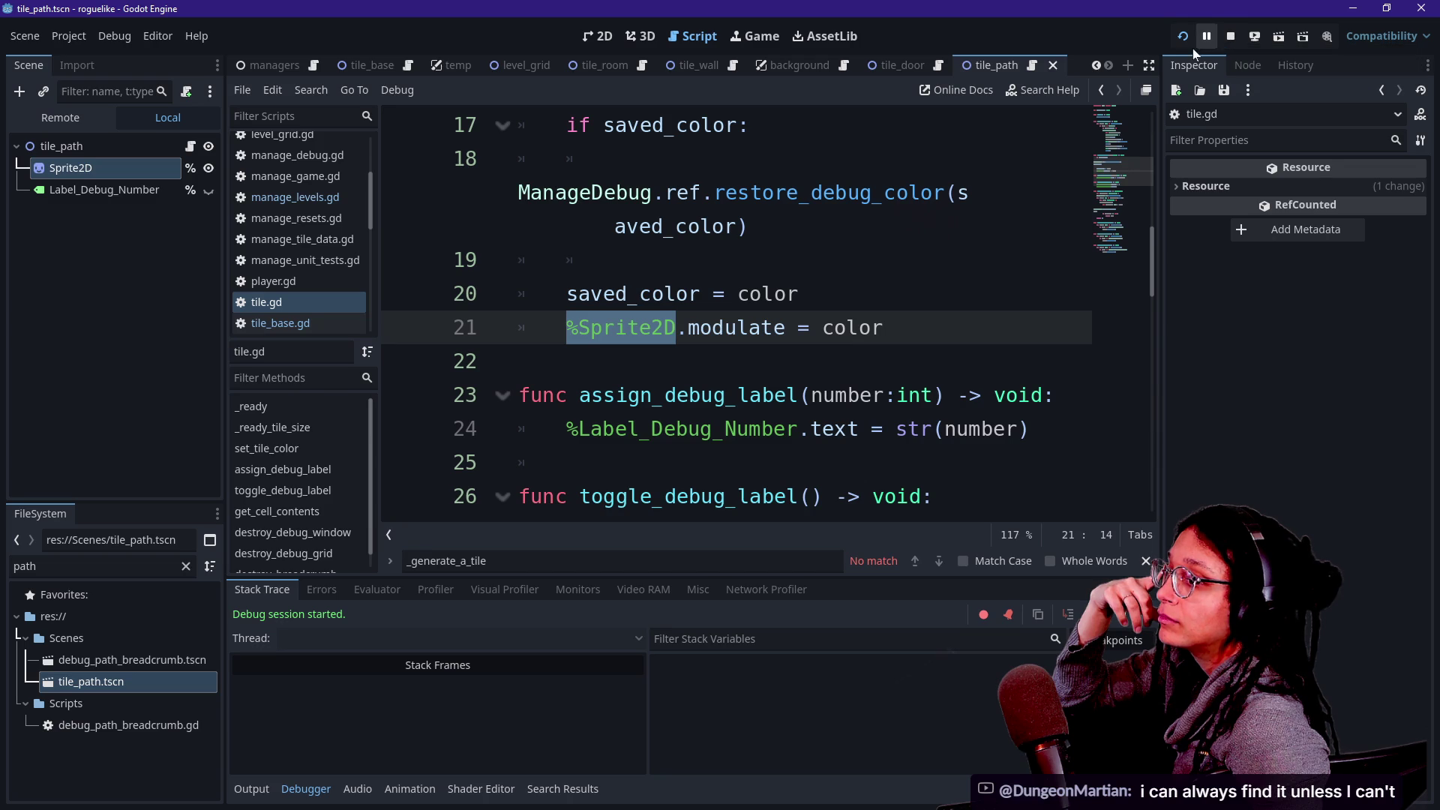
left_click(800, 293)
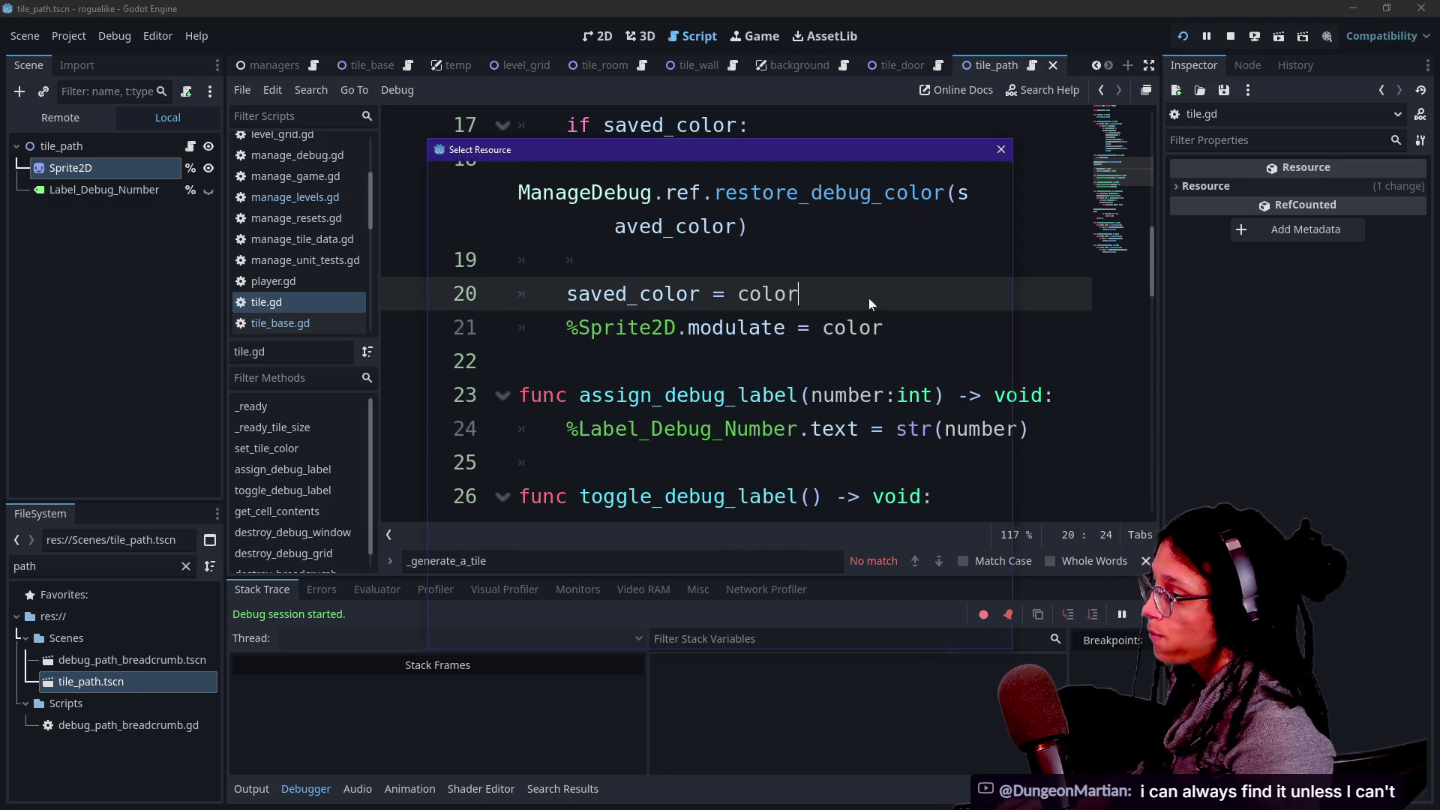
Open manage_debug.gd through quick file search and enlarge the code editor.
key("shift+alt+o")
key("Up")
key("Up")
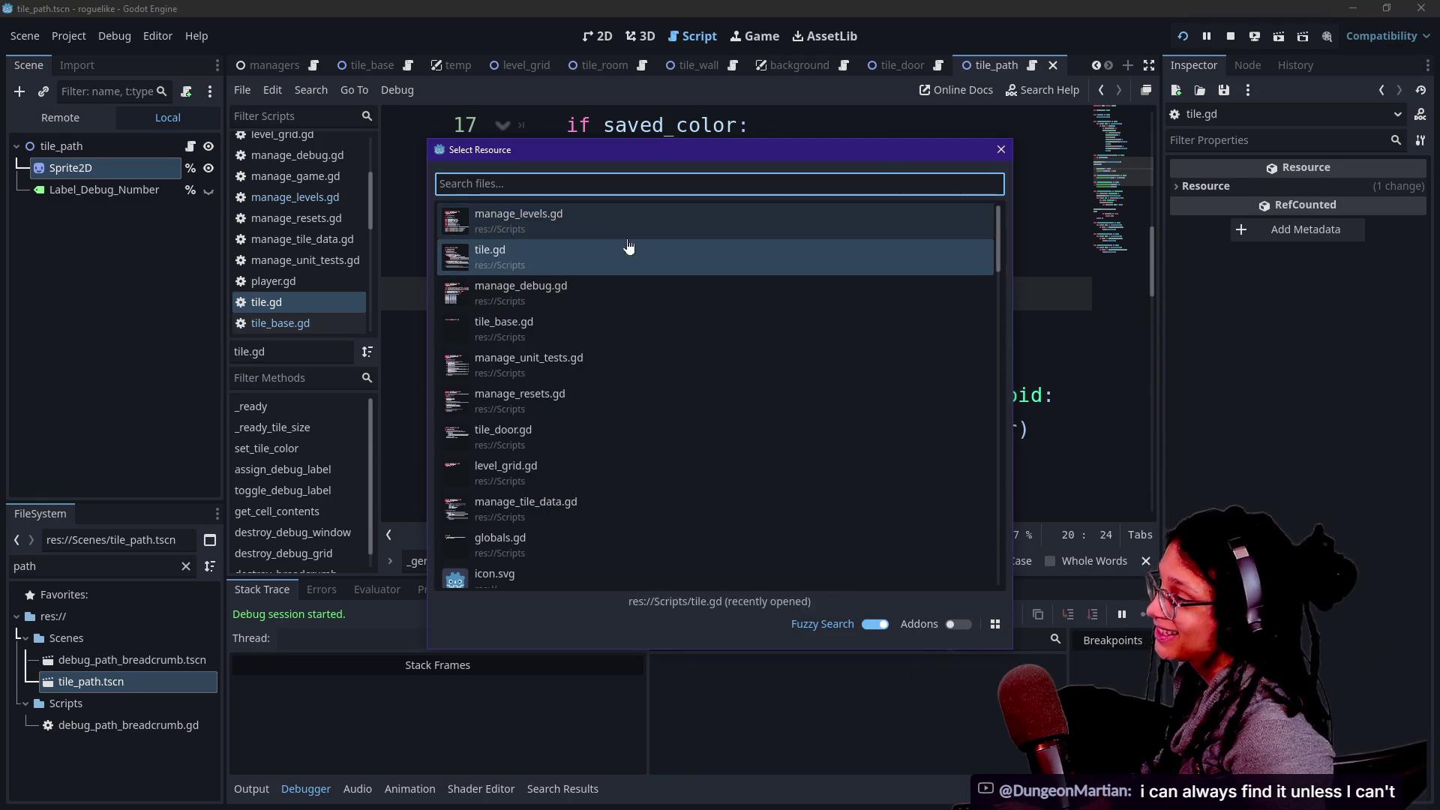
key("Down")
key("Down")
key("Down")
key("Up")
key("Up")
key("Return")
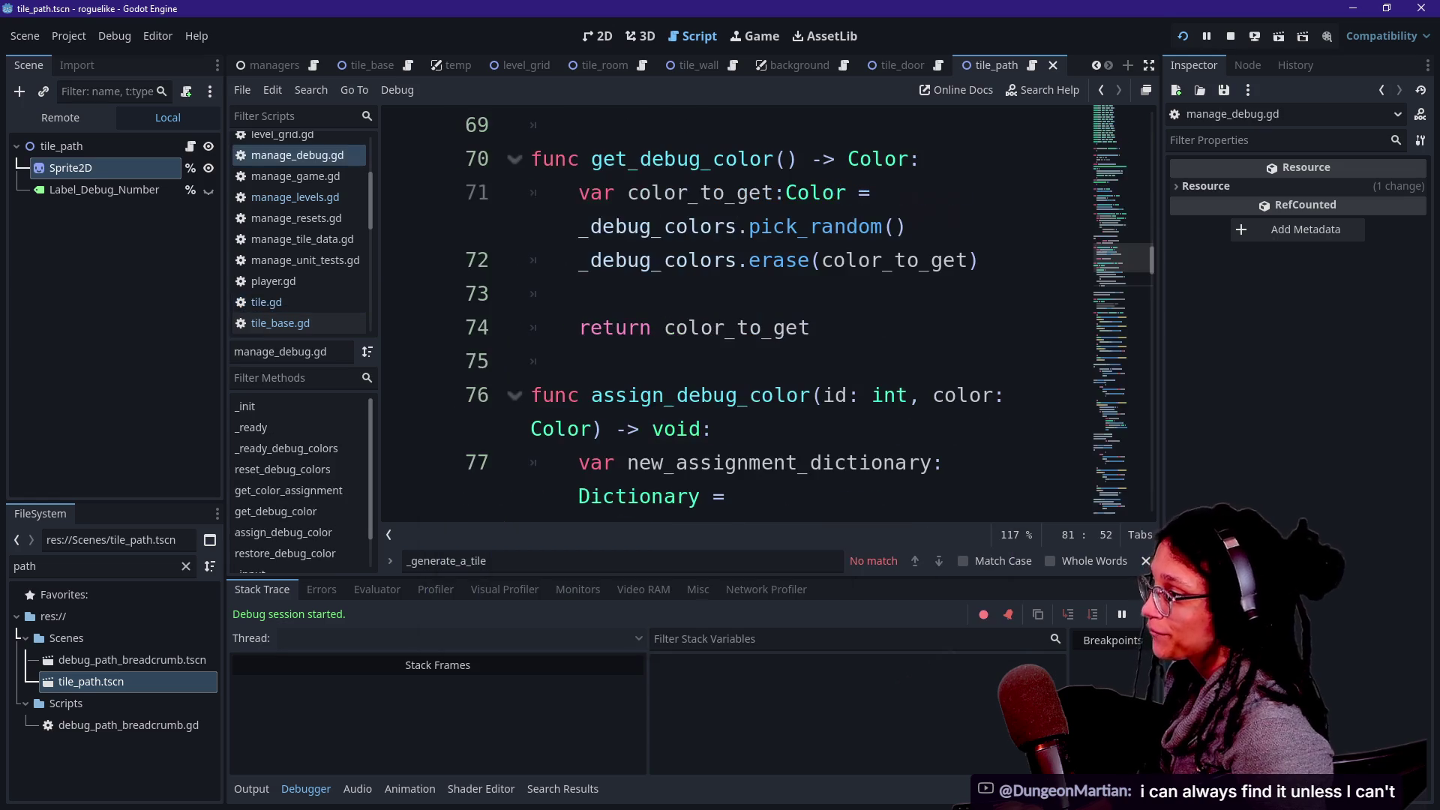
key("ctrl+shift+F11")
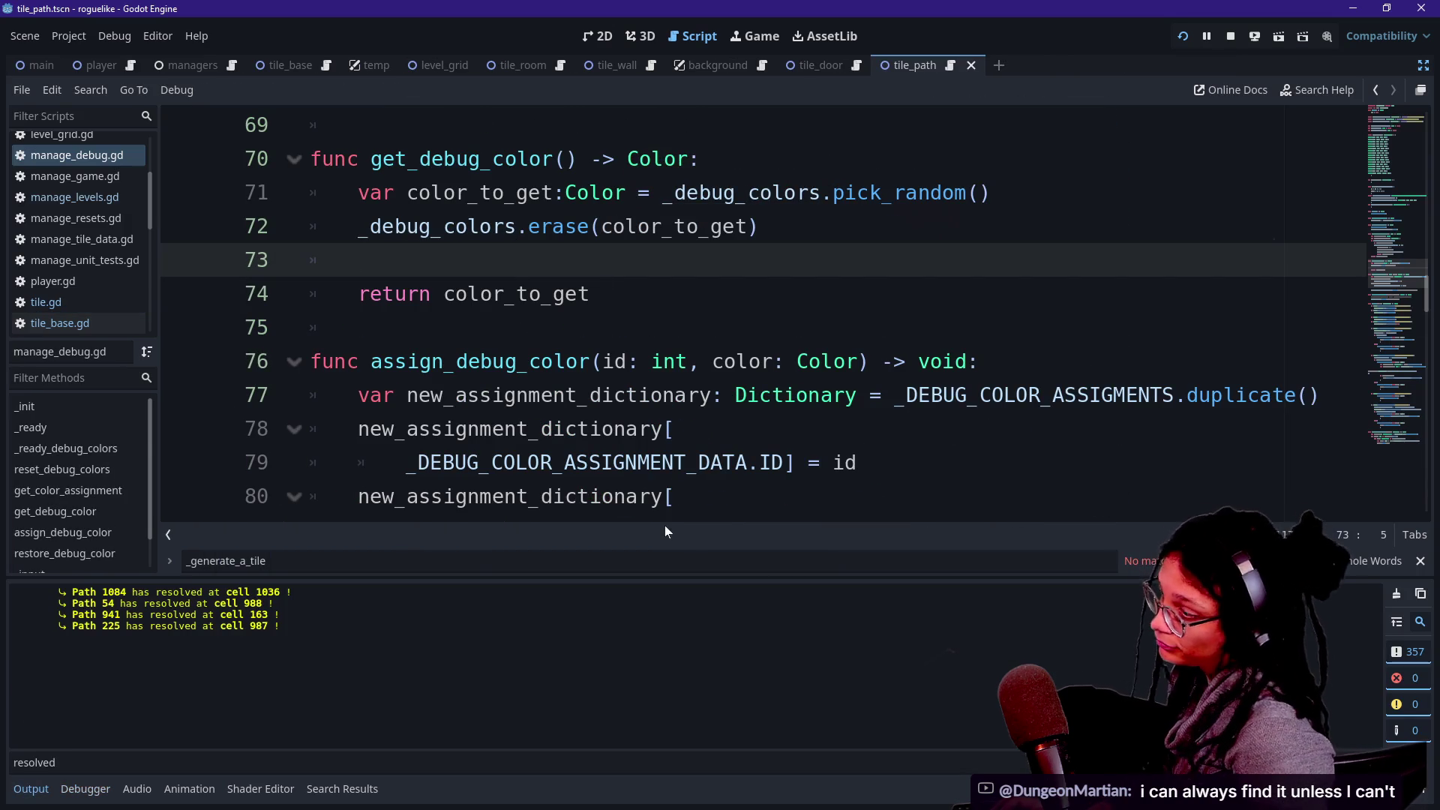
key("ctrl+j")
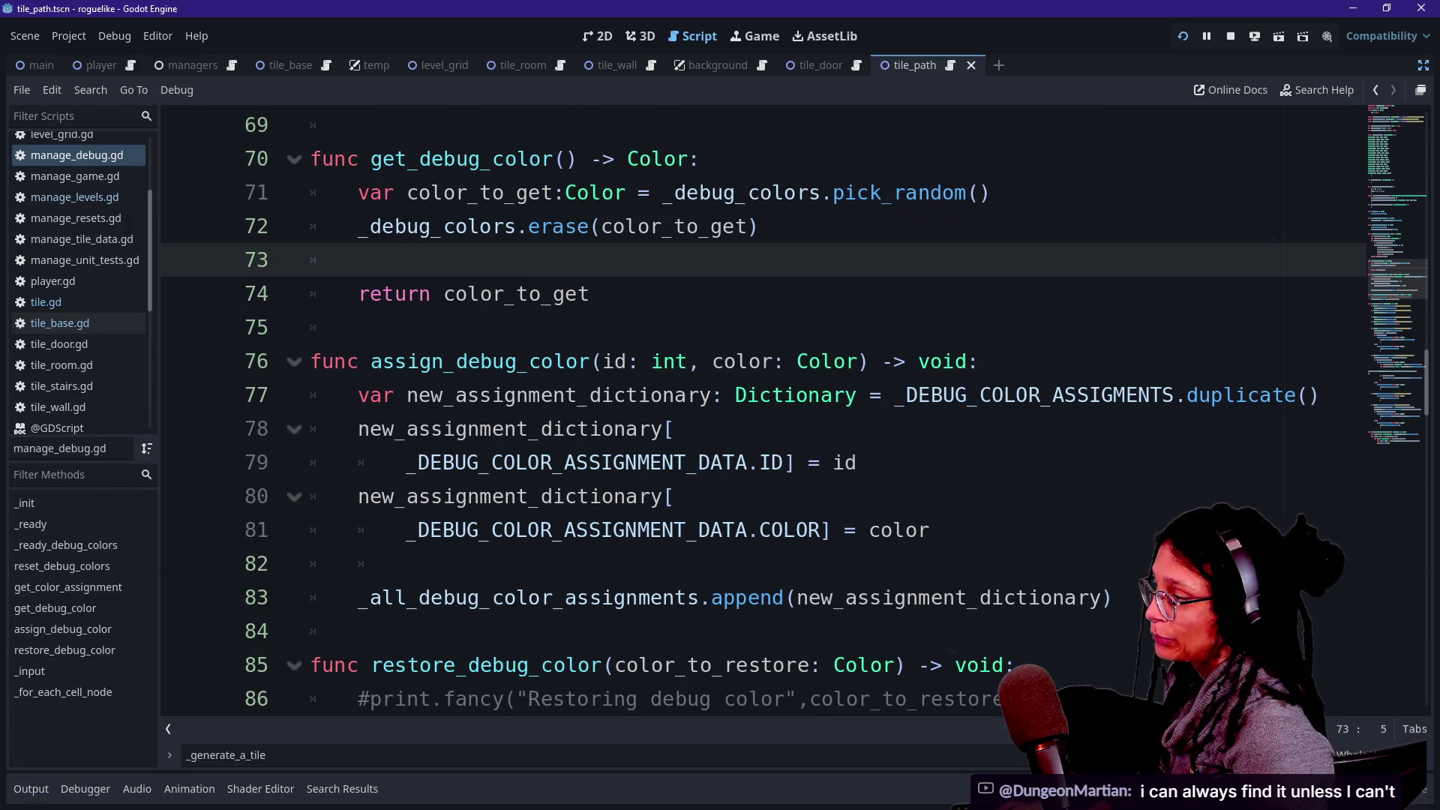
Start a print.fancy call after line 77, then delete it again.
left_click(1320, 396)
key("Return")
type("pr")
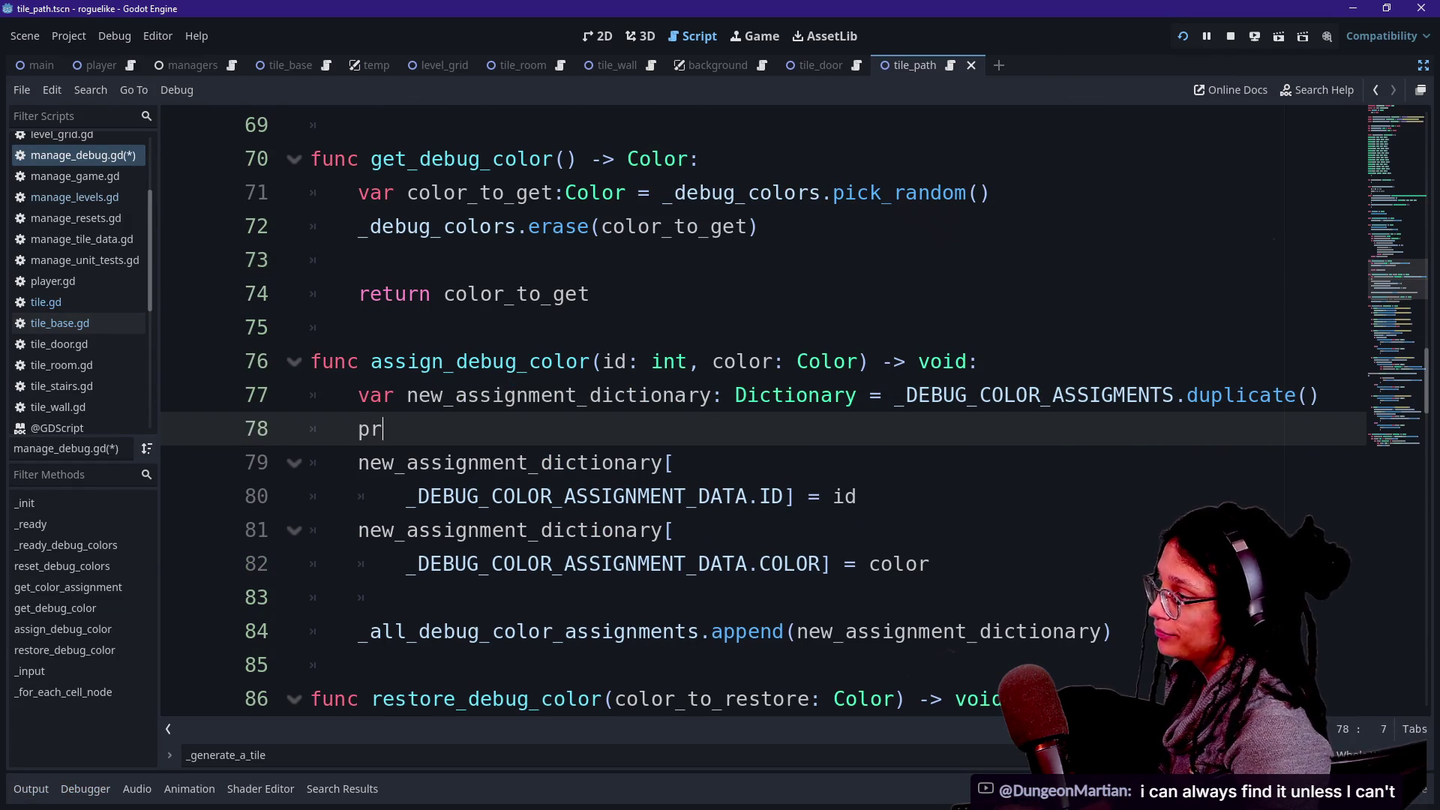
type("int.fanct")
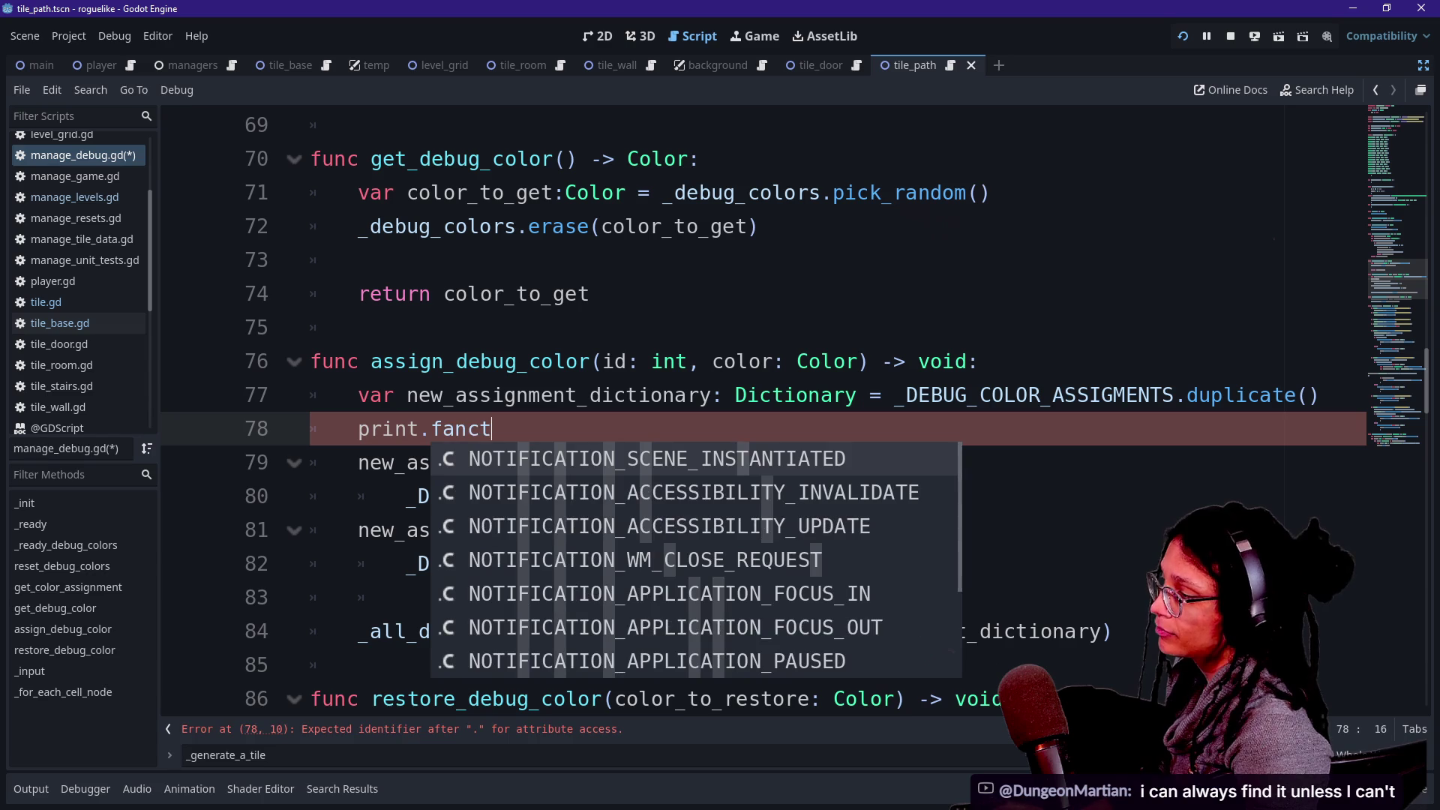
key("BackSpace")
type("y(")
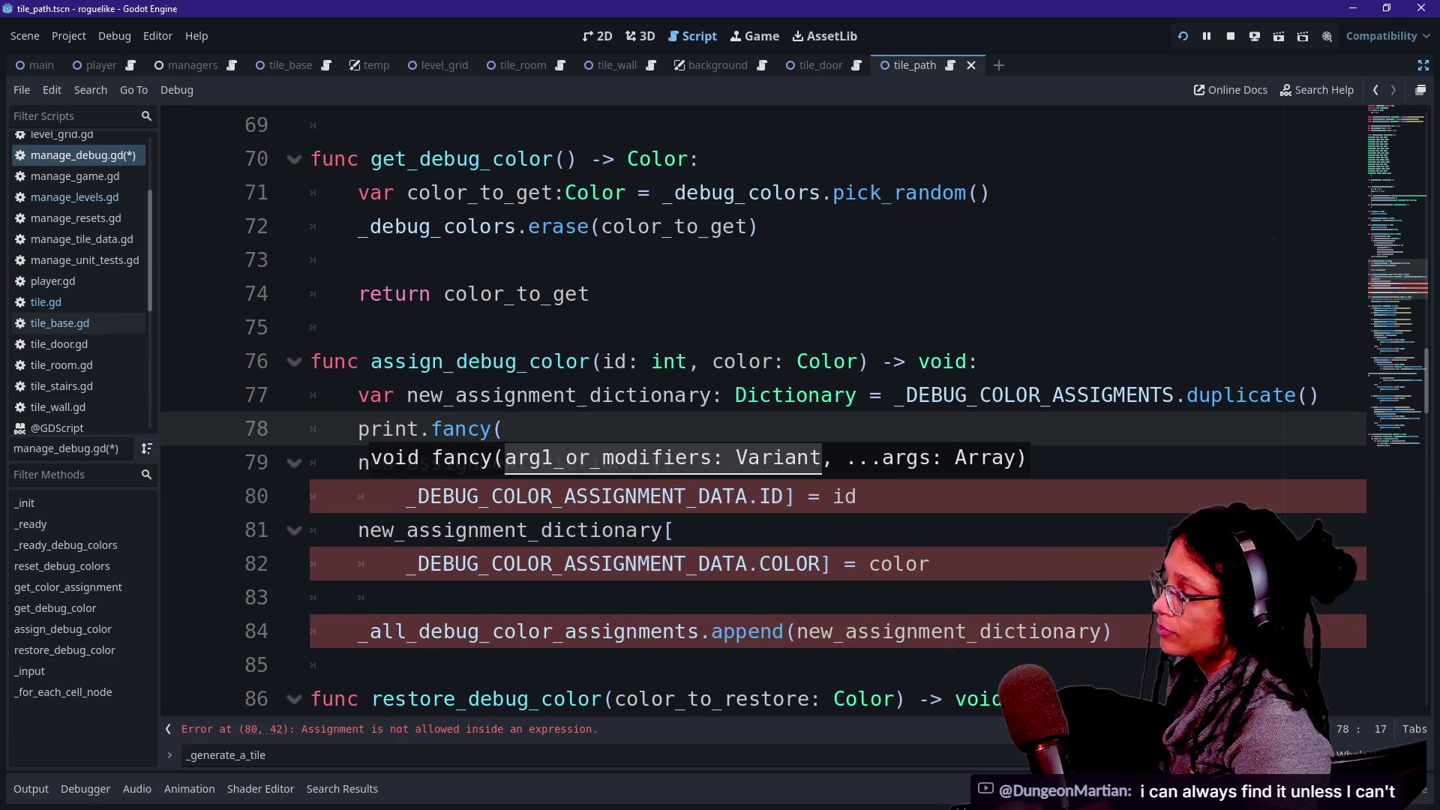
type("\"")
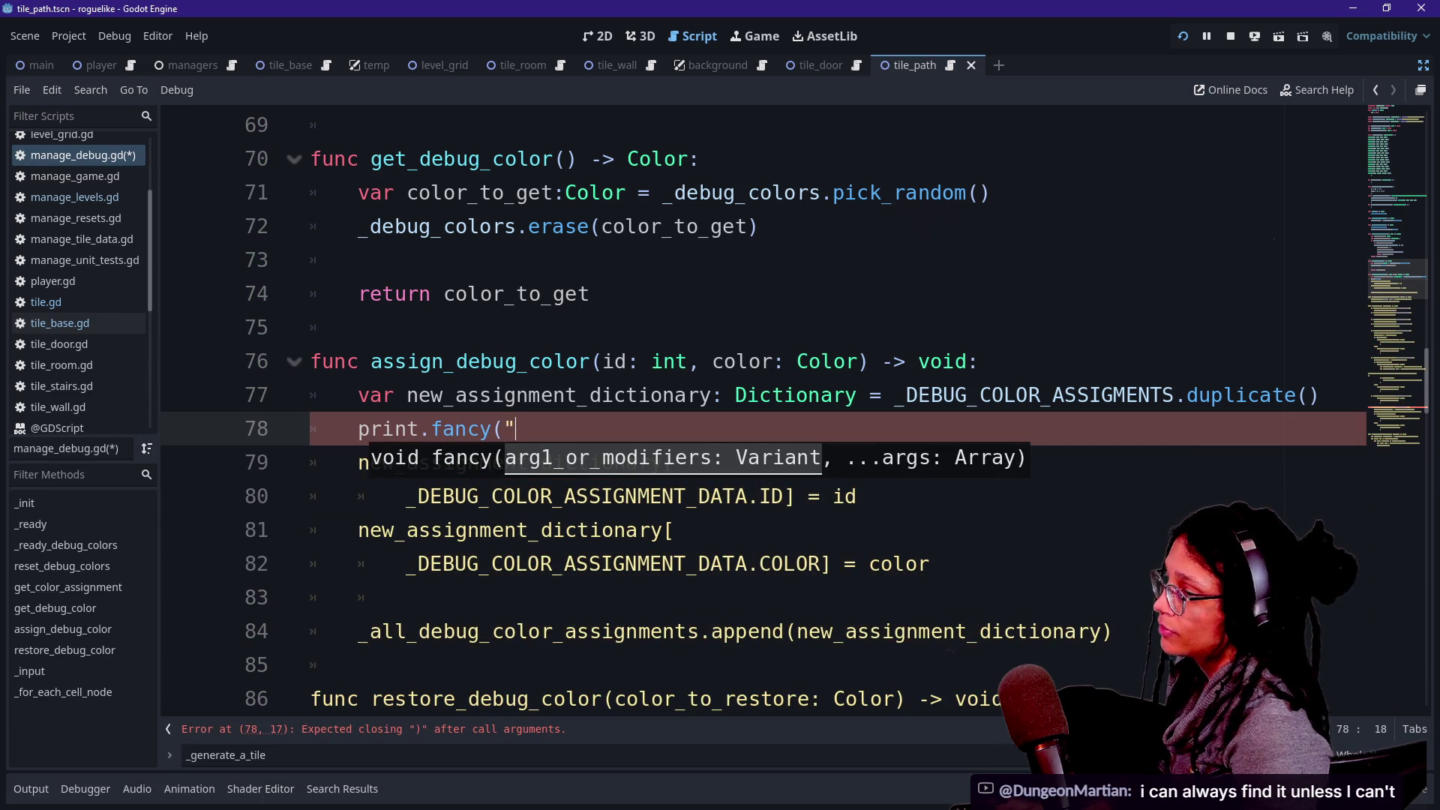
mouse_move(516, 429)
left_mouse_down()
mouse_move(322, 397)
mouse_move(289, 430)
left_mouse_up()
key("ctrl+c")
key("BackSpace")
key("Tab")
Add print.fancy("Assigning color data:\n\t", new_assignment_dictionary) on line 84, save, and relaunch.
left_click(930, 563)
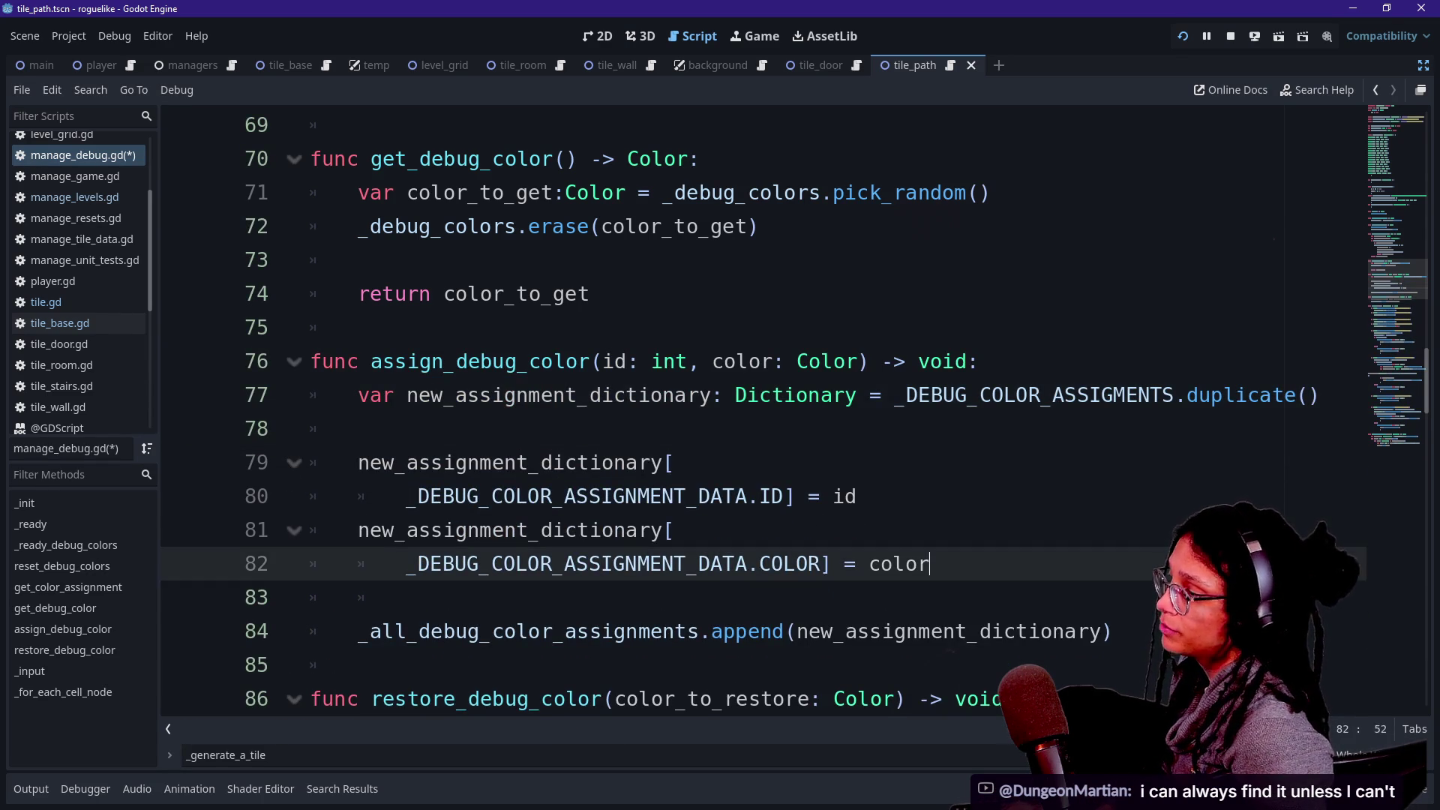
key("Return")
key("Return")
key("ctrl+v")
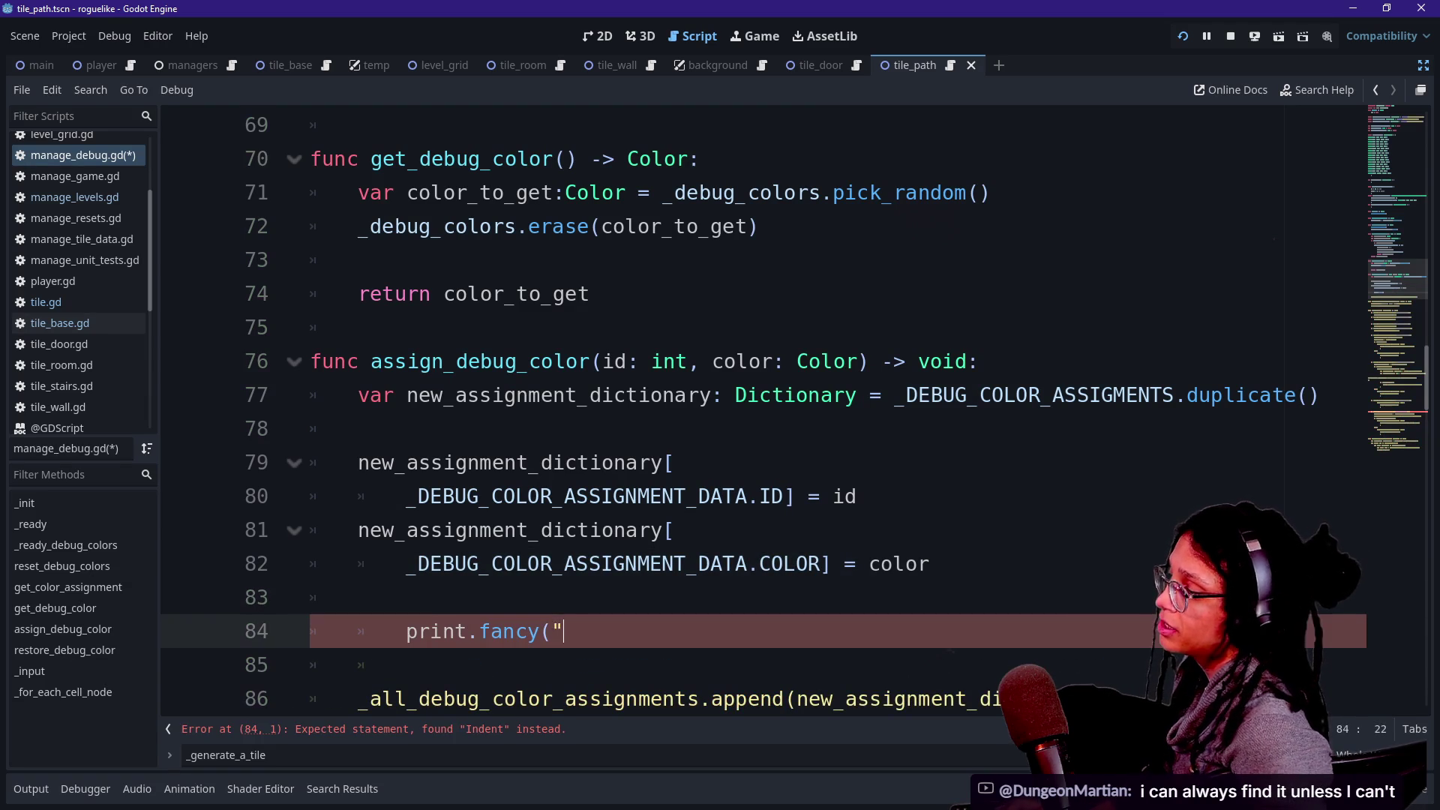
key("BackSpace")
key("End")
type("Assigning")
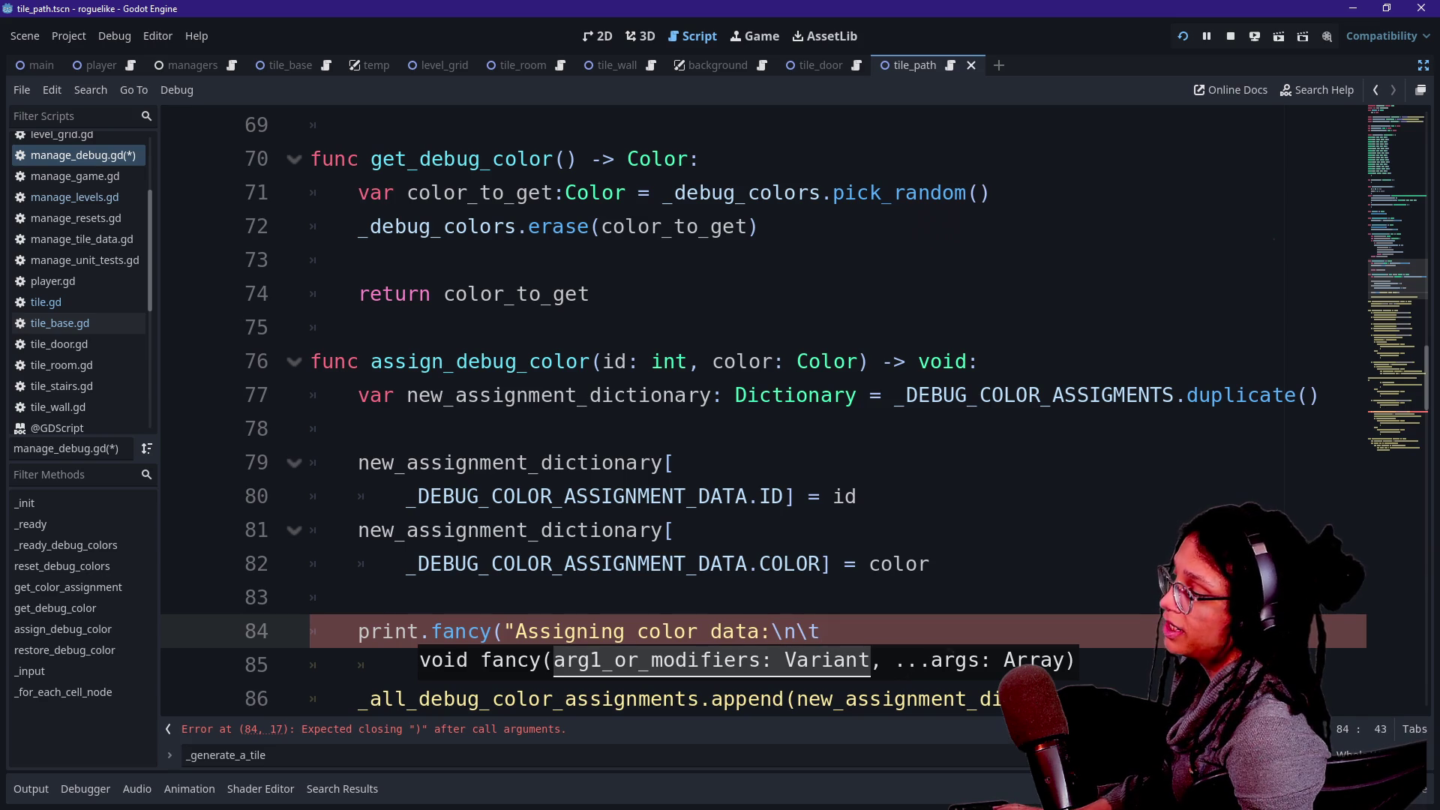
type("\",")
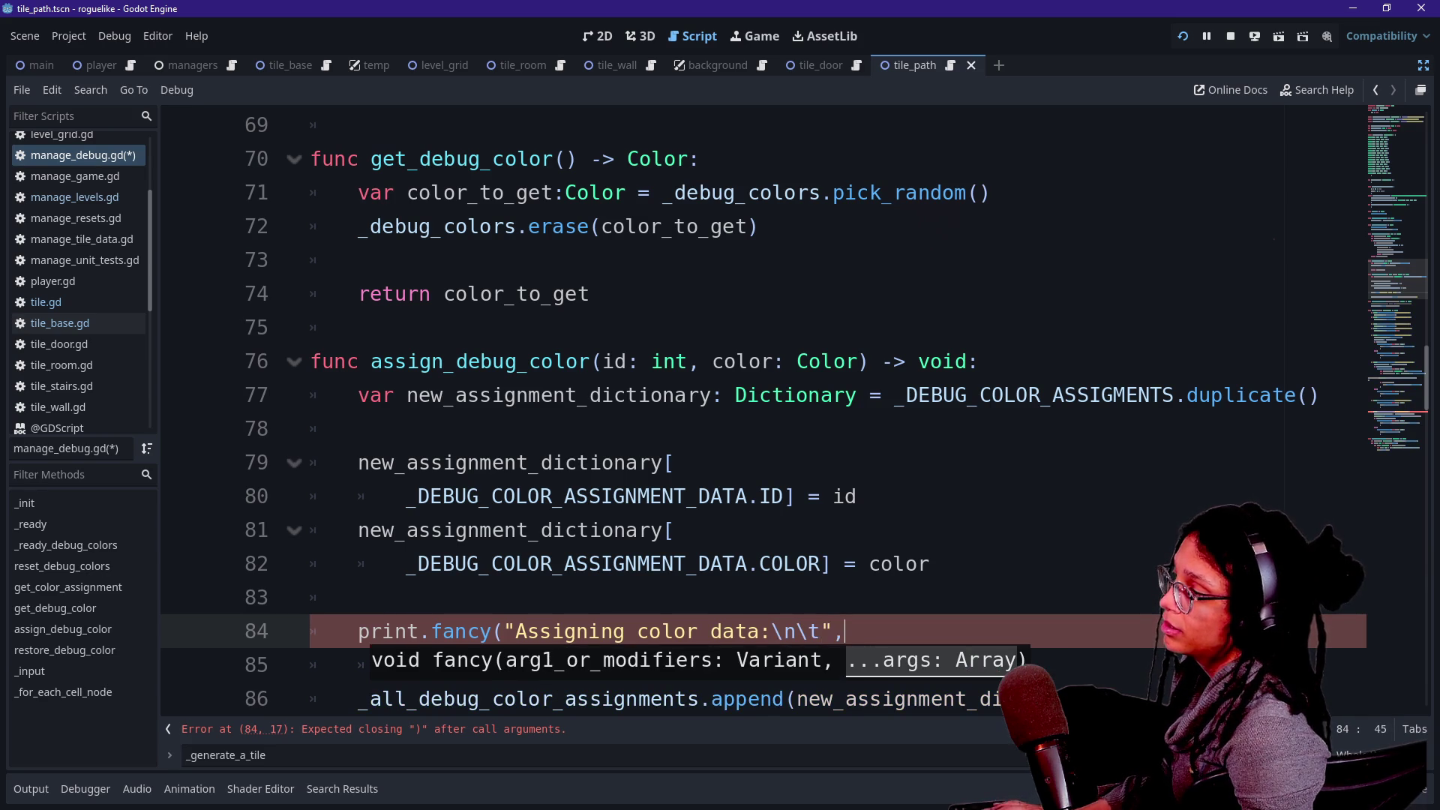
type("new_")
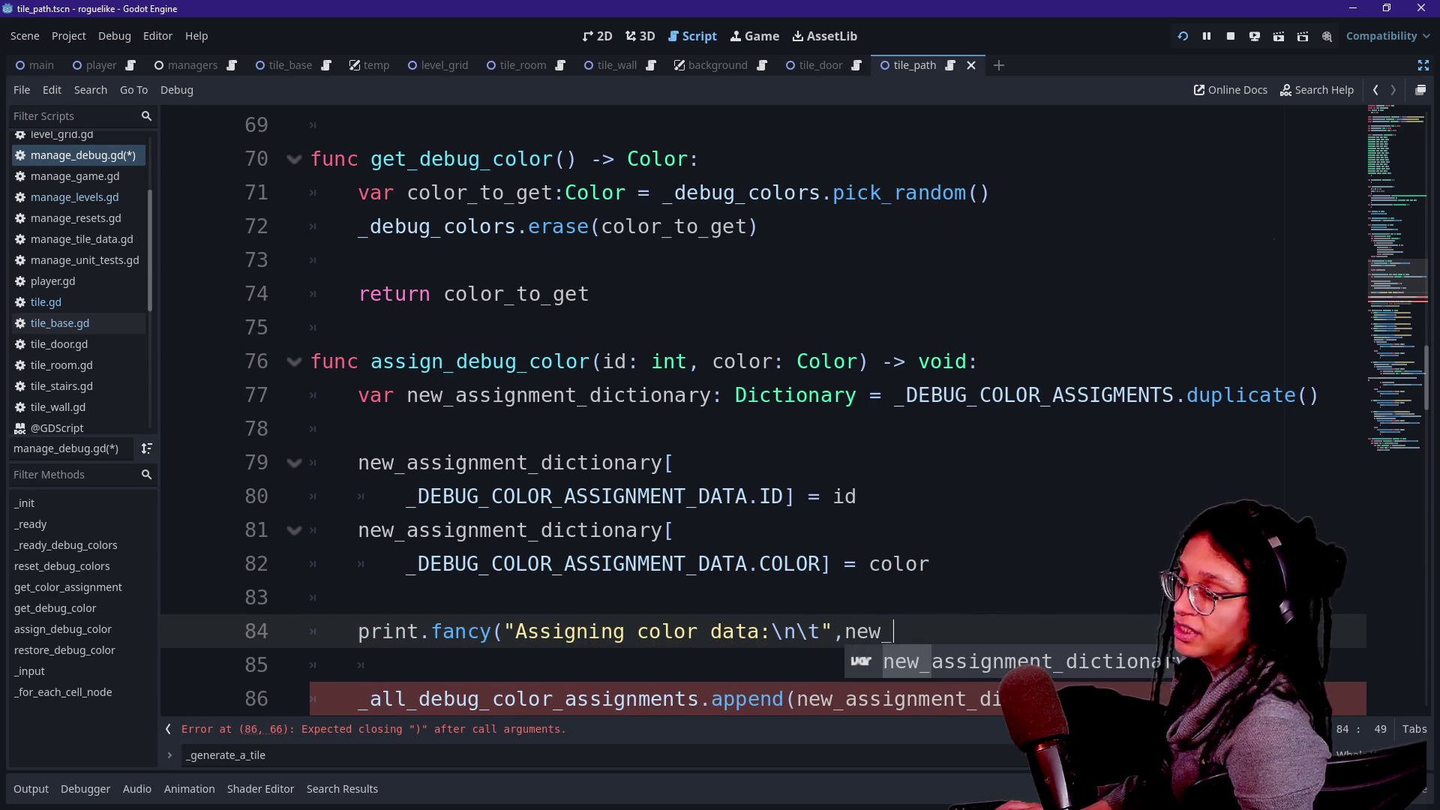
key("Return")
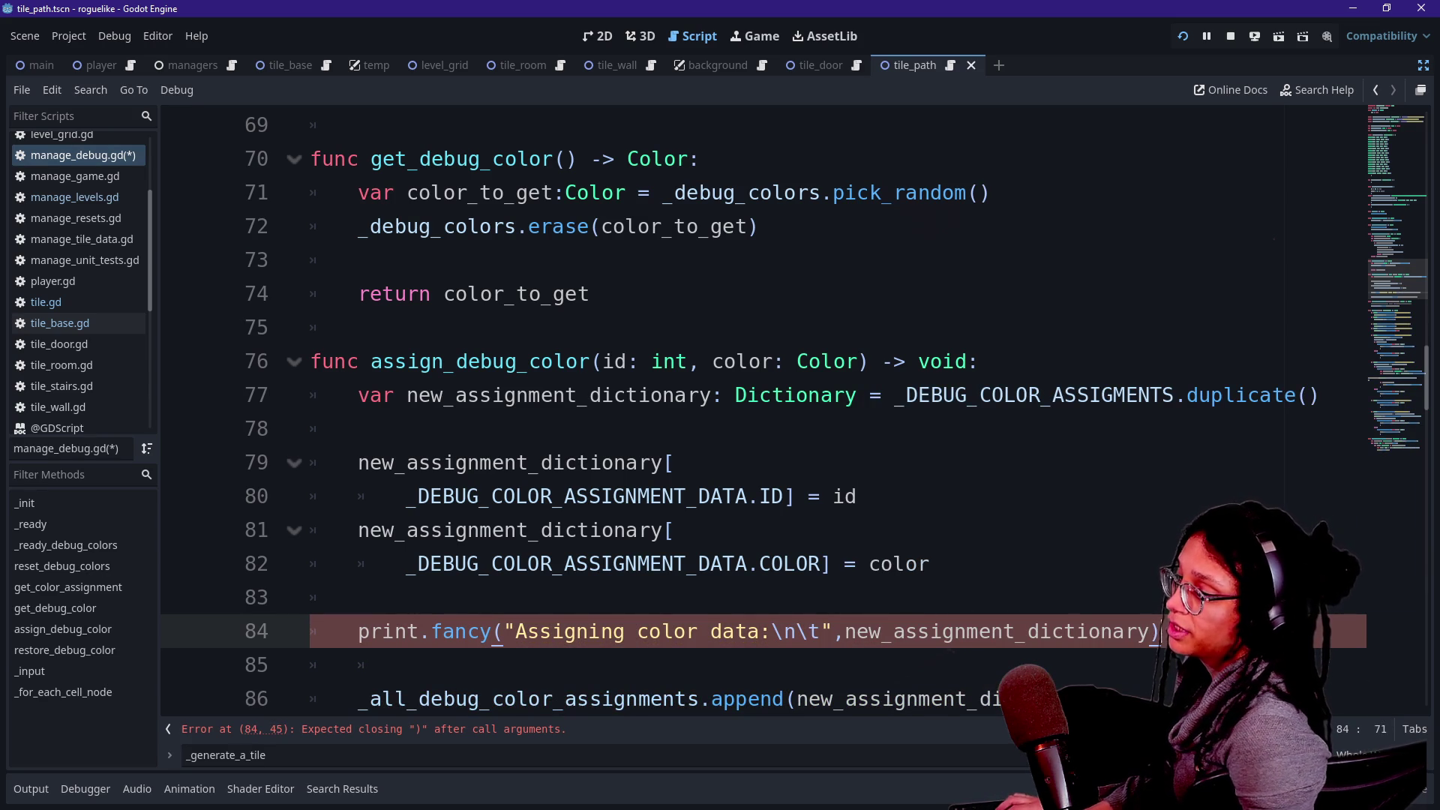
key("ctrl+s")
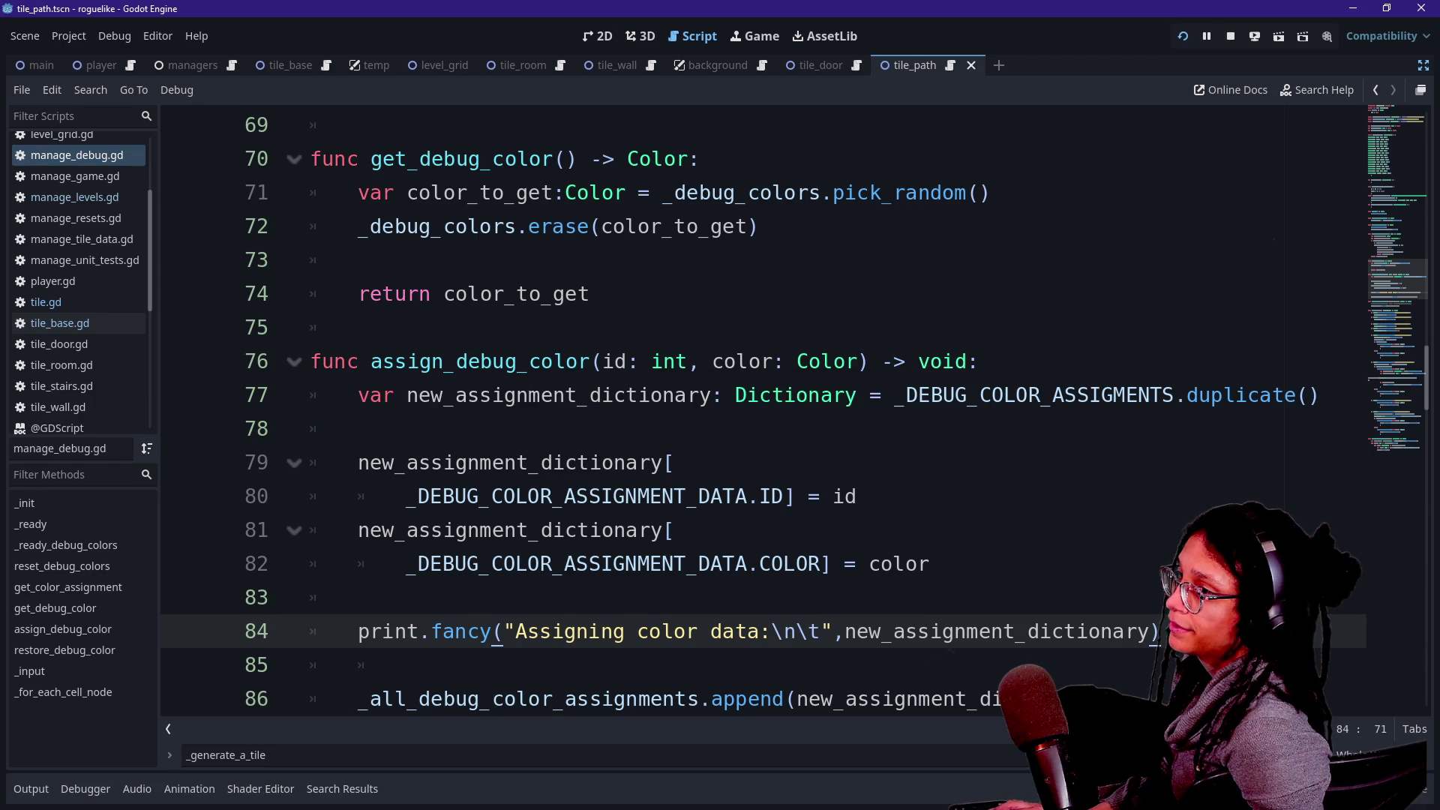
left_click(1183, 38)
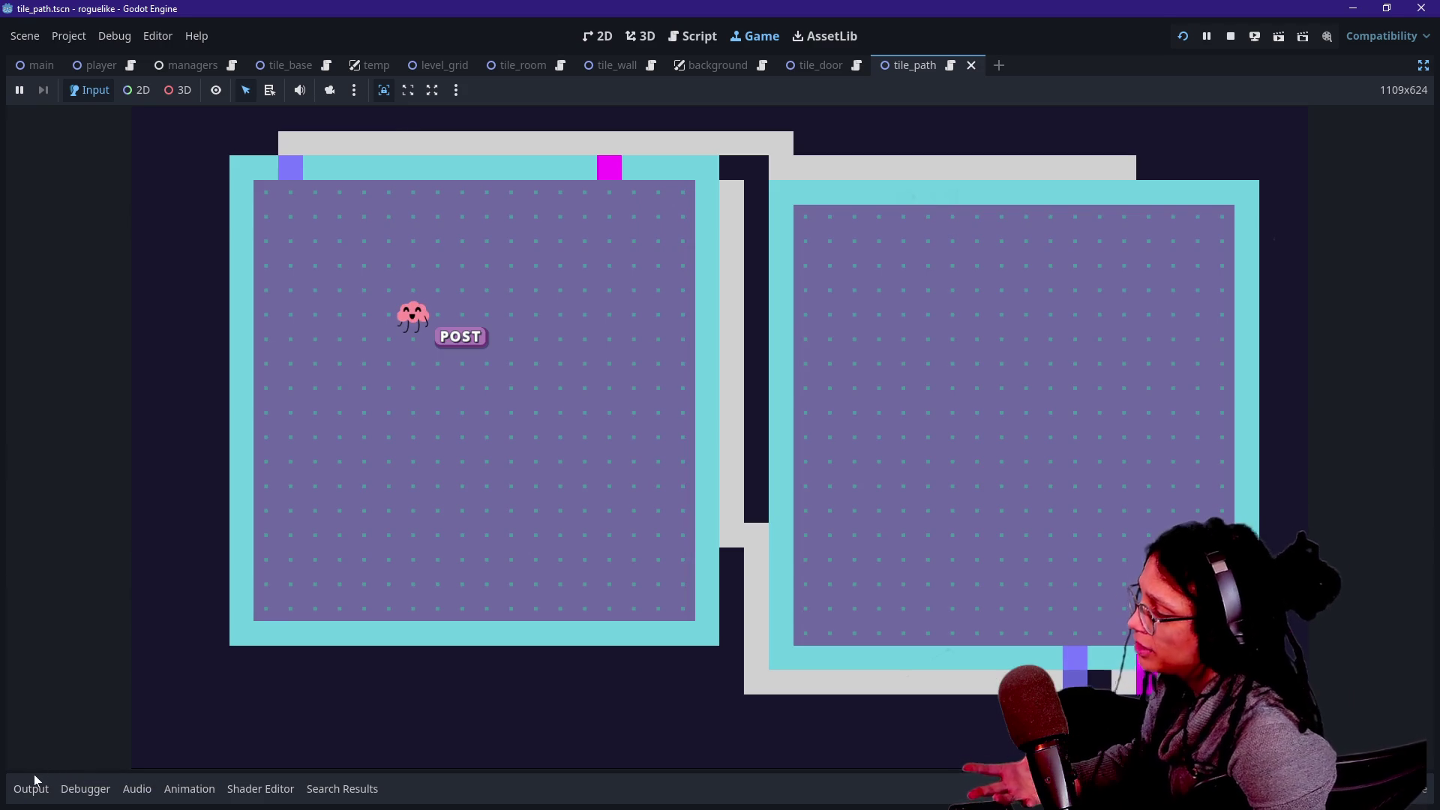
Empty the Output panel's Filter Messages box so all log messages show.
left_click(31, 786)
left_click(103, 762)
key("ctrl+a")
type("color")
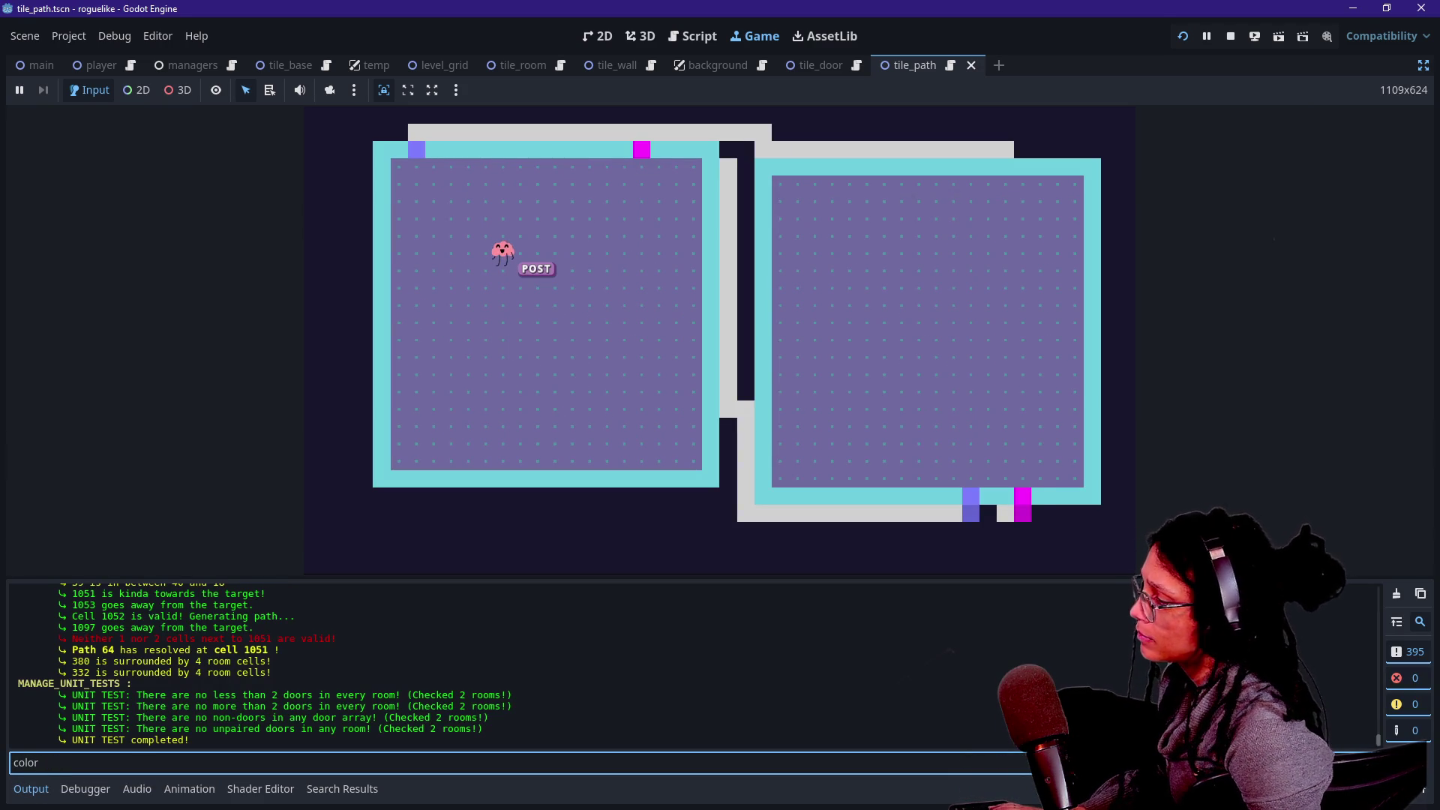
key("ctrl+a")
type("ass")
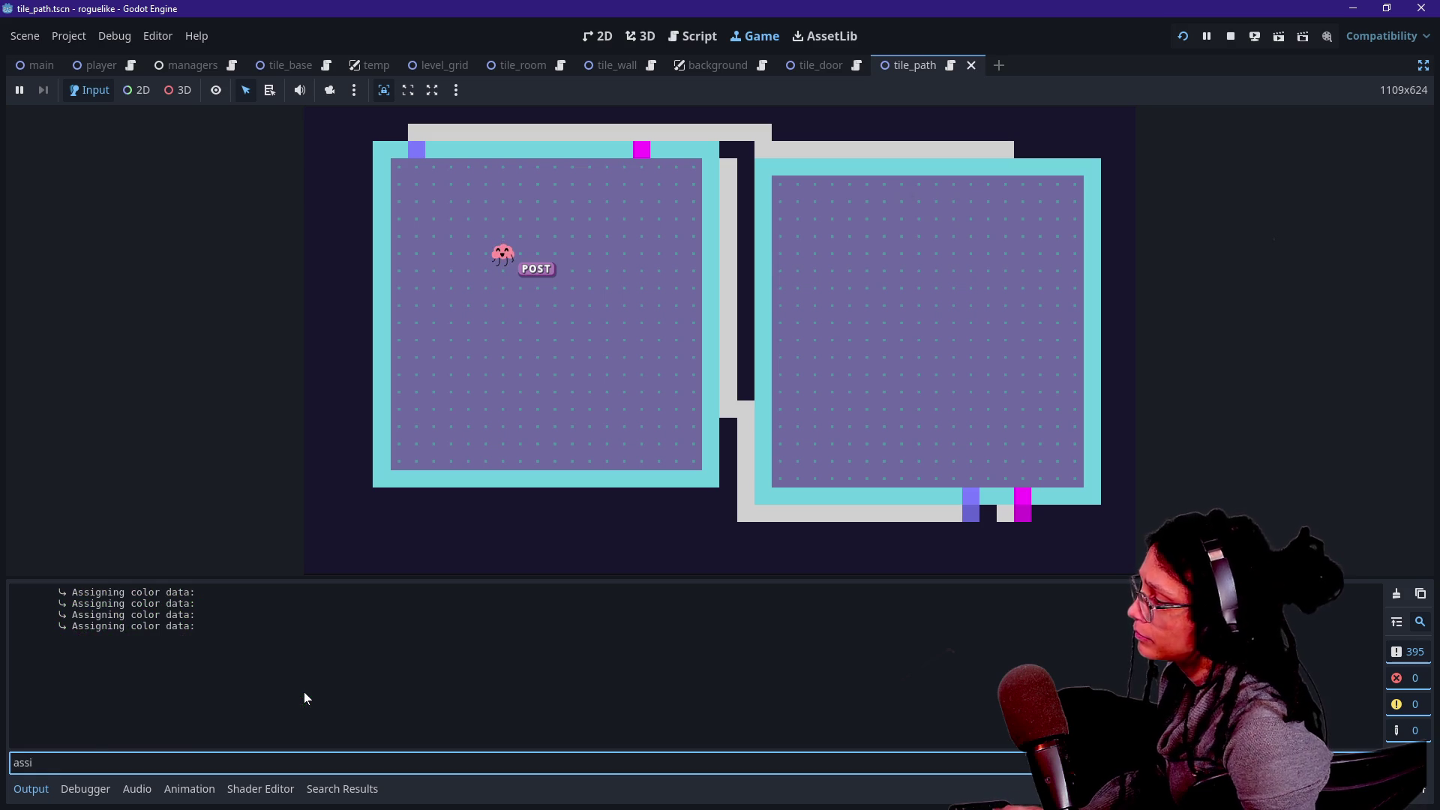
key("BackSpace")
key("BackSpace")
key("BackSpace")
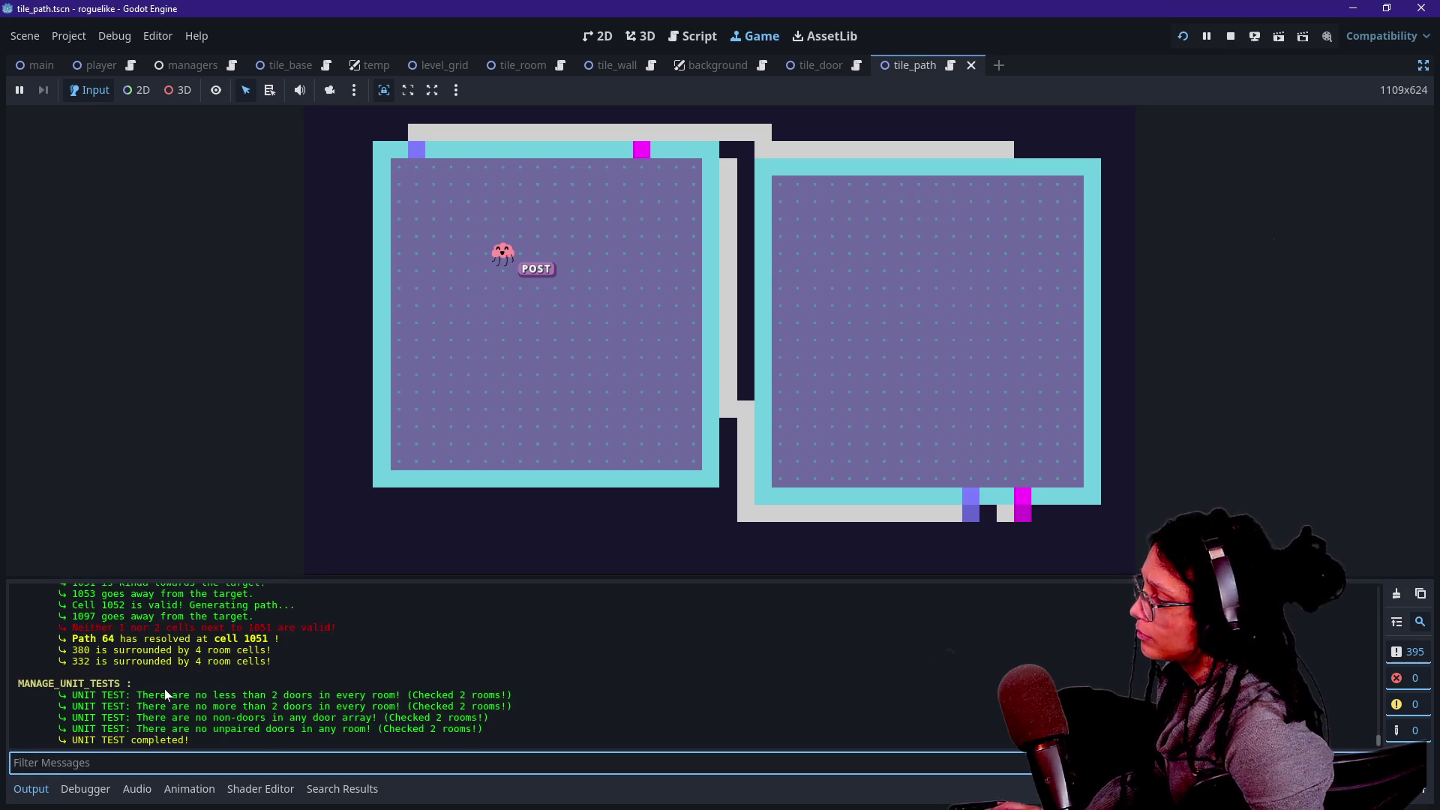
Scroll the log and highlight the color assignments for tiles 51, 64 and 1006.
scroll(164, 689, "up", 20)
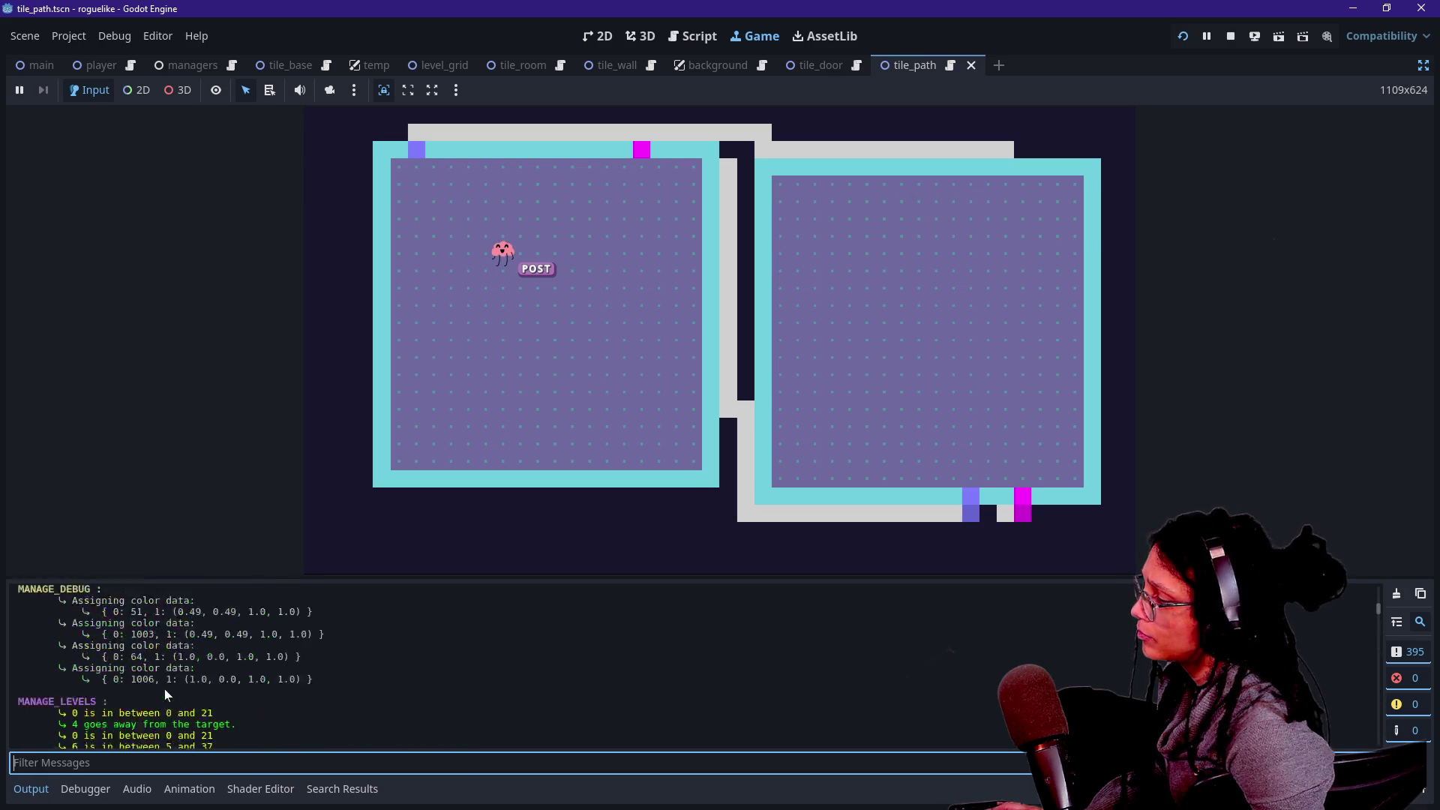
scroll(164, 688, "down", 10)
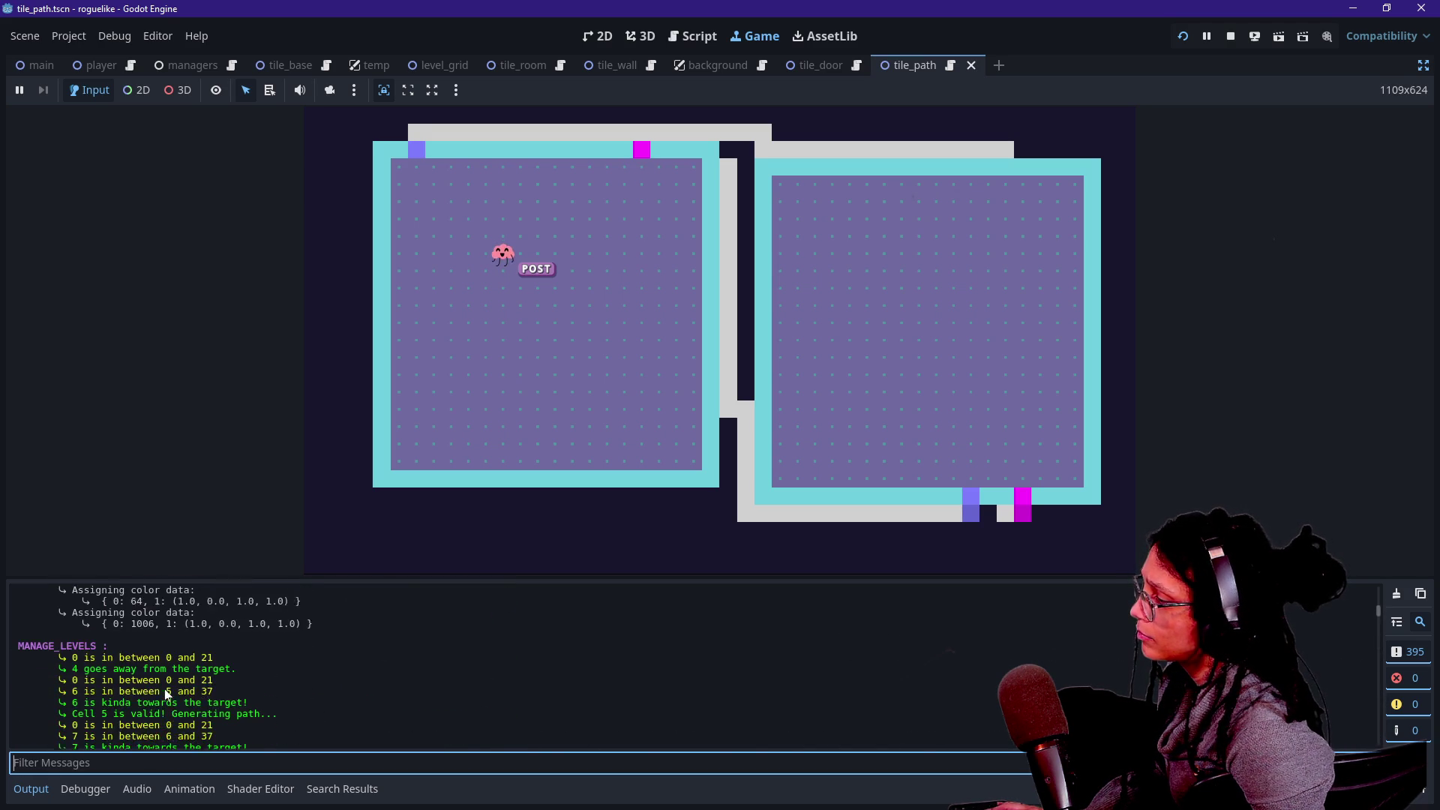
scroll(165, 695, "up", 3)
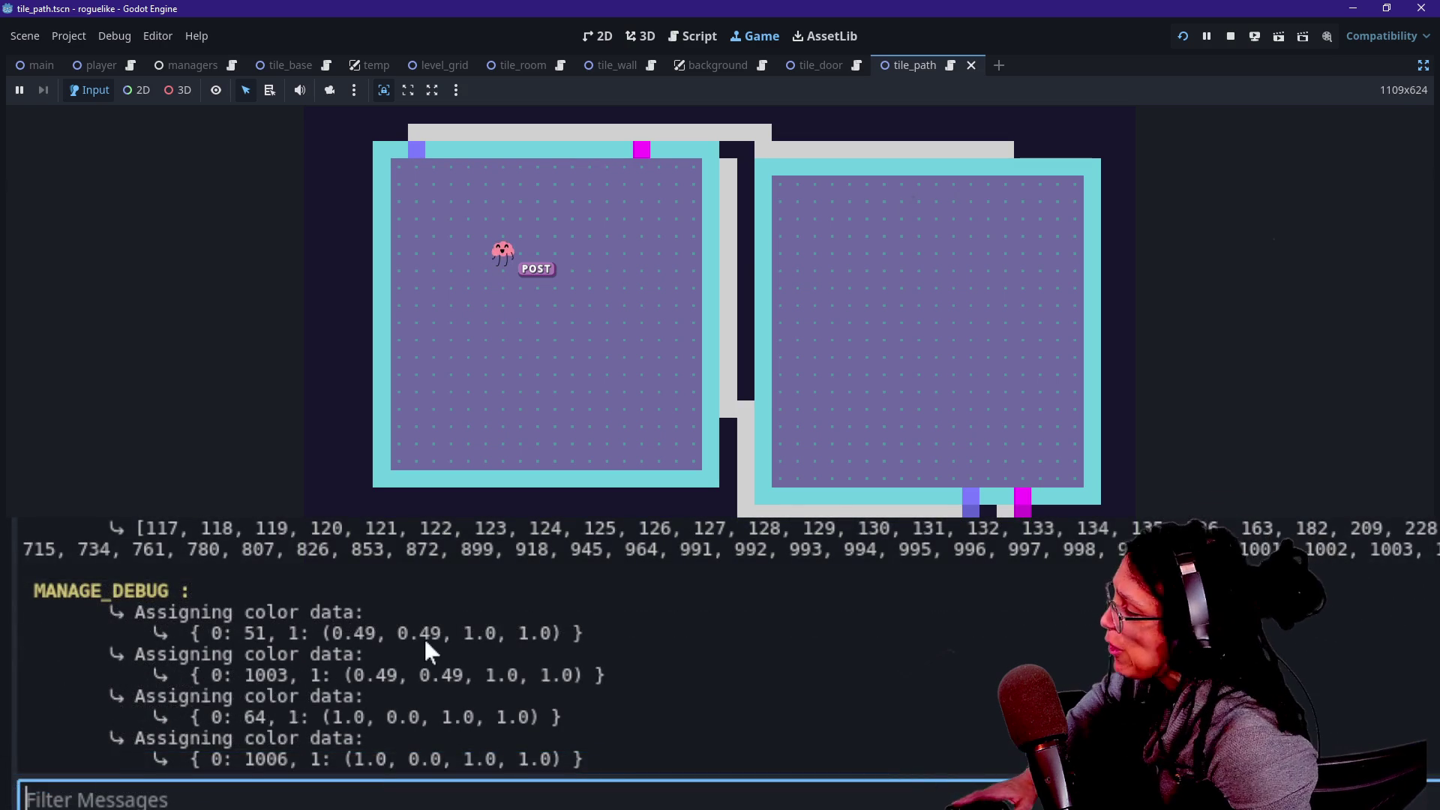
scroll(425, 638, "down", 1)
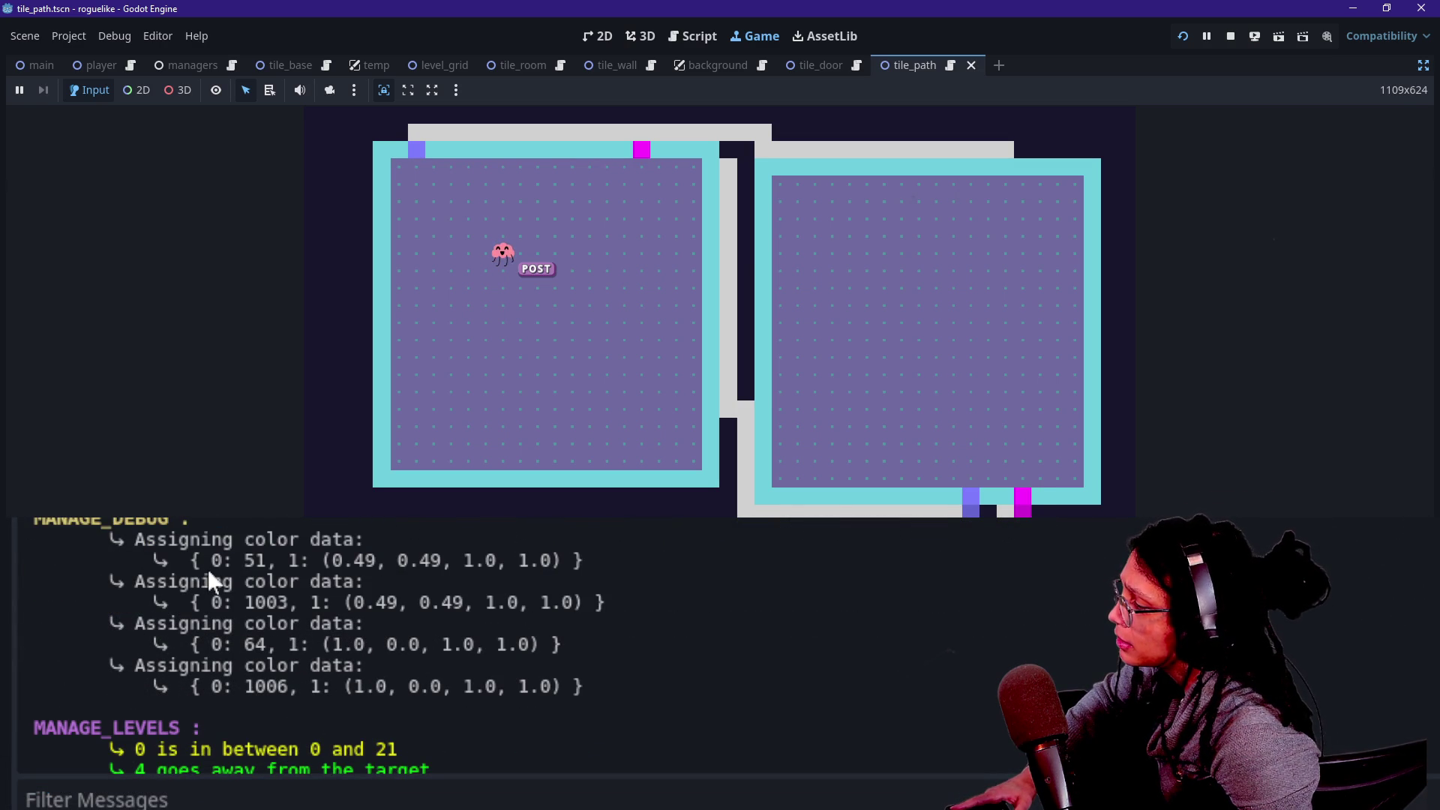
mouse_move(242, 561)
left_mouse_down()
mouse_move(264, 566)
mouse_move(187, 582)
mouse_move(150, 540)
left_mouse_up()
left_click(264, 588)
left_click(236, 539)
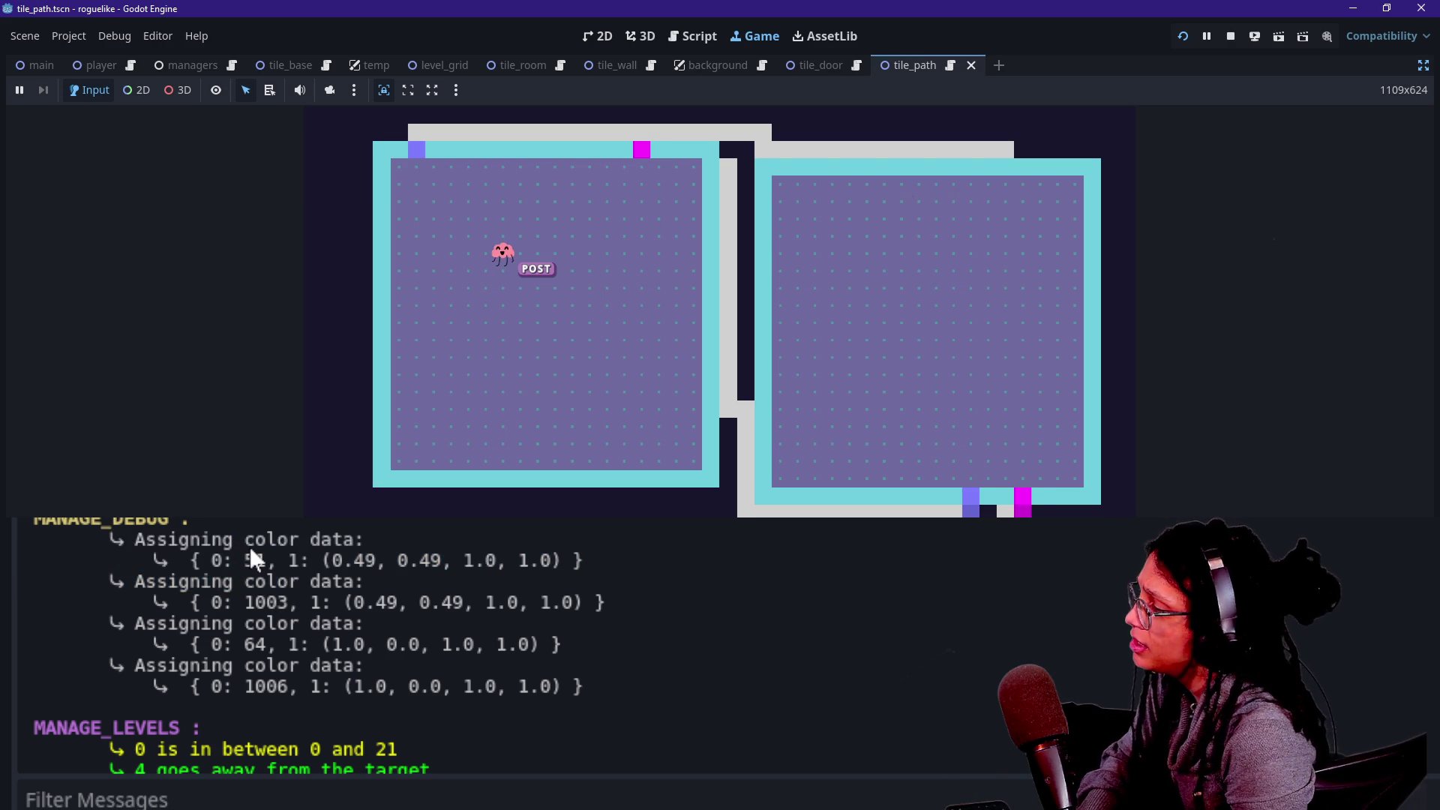
mouse_move(244, 560)
left_mouse_down()
mouse_move(364, 582)
mouse_move(594, 561)
left_mouse_up()
mouse_move(352, 645)
left_mouse_down()
mouse_move(420, 646)
mouse_move(364, 666)
left_mouse_up()
left_click(742, 300)
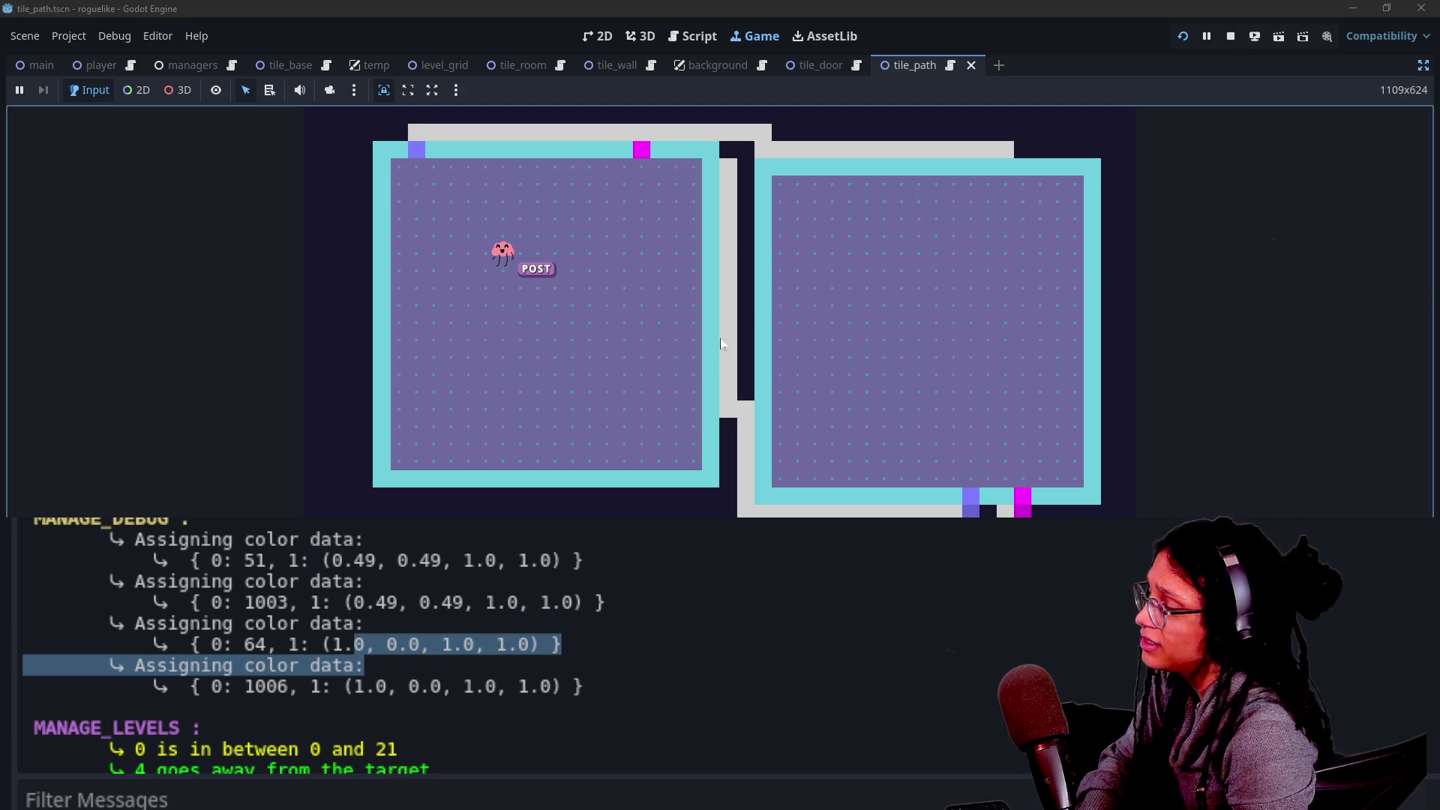
left_click(480, 627)
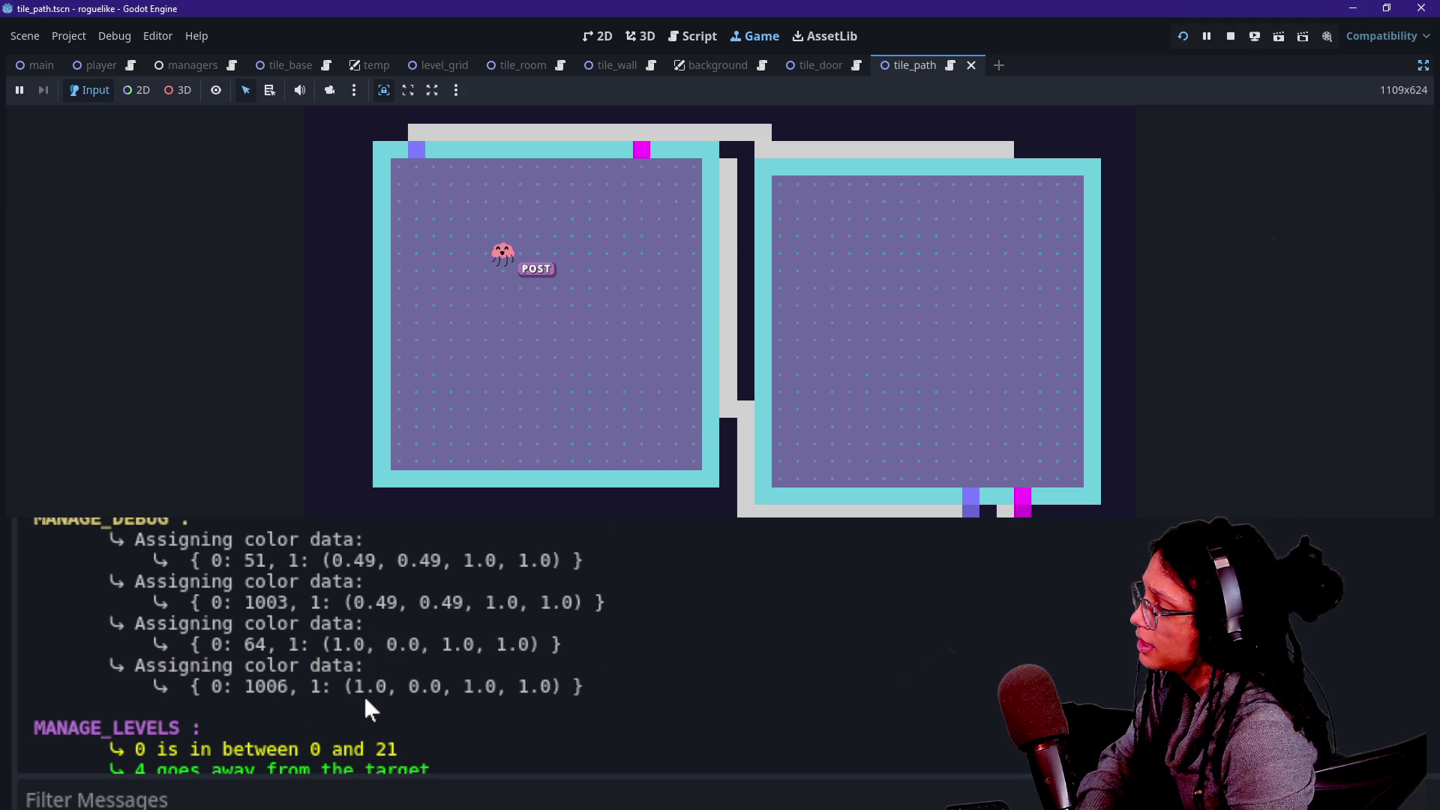
left_click_drag(343, 690, 399, 689)
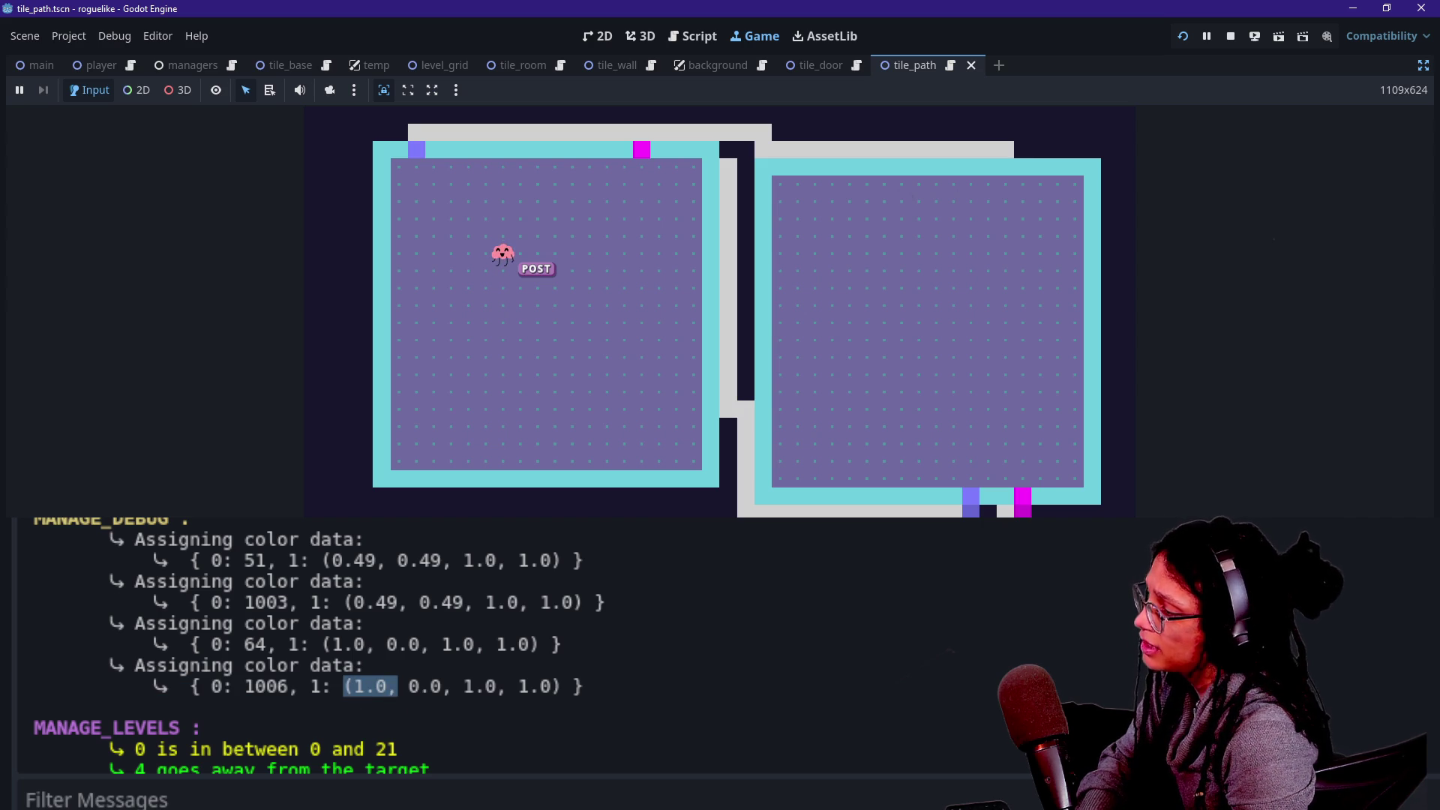
left_click_drag(472, 687, 496, 686)
left_click(663, 201)
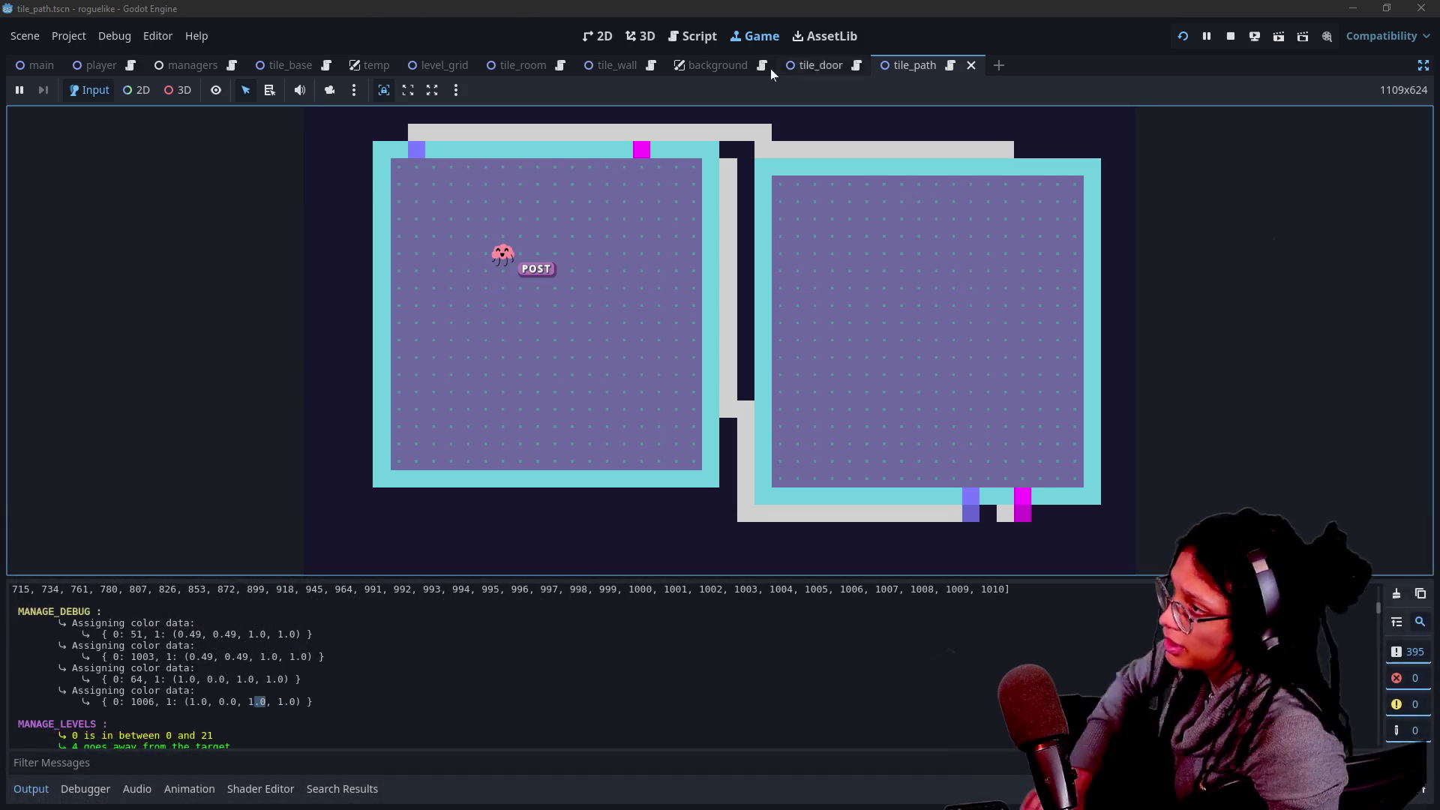
Comment out the Assigning color data print on line 84 of manage_debug.gd and save.
left_click(694, 36)
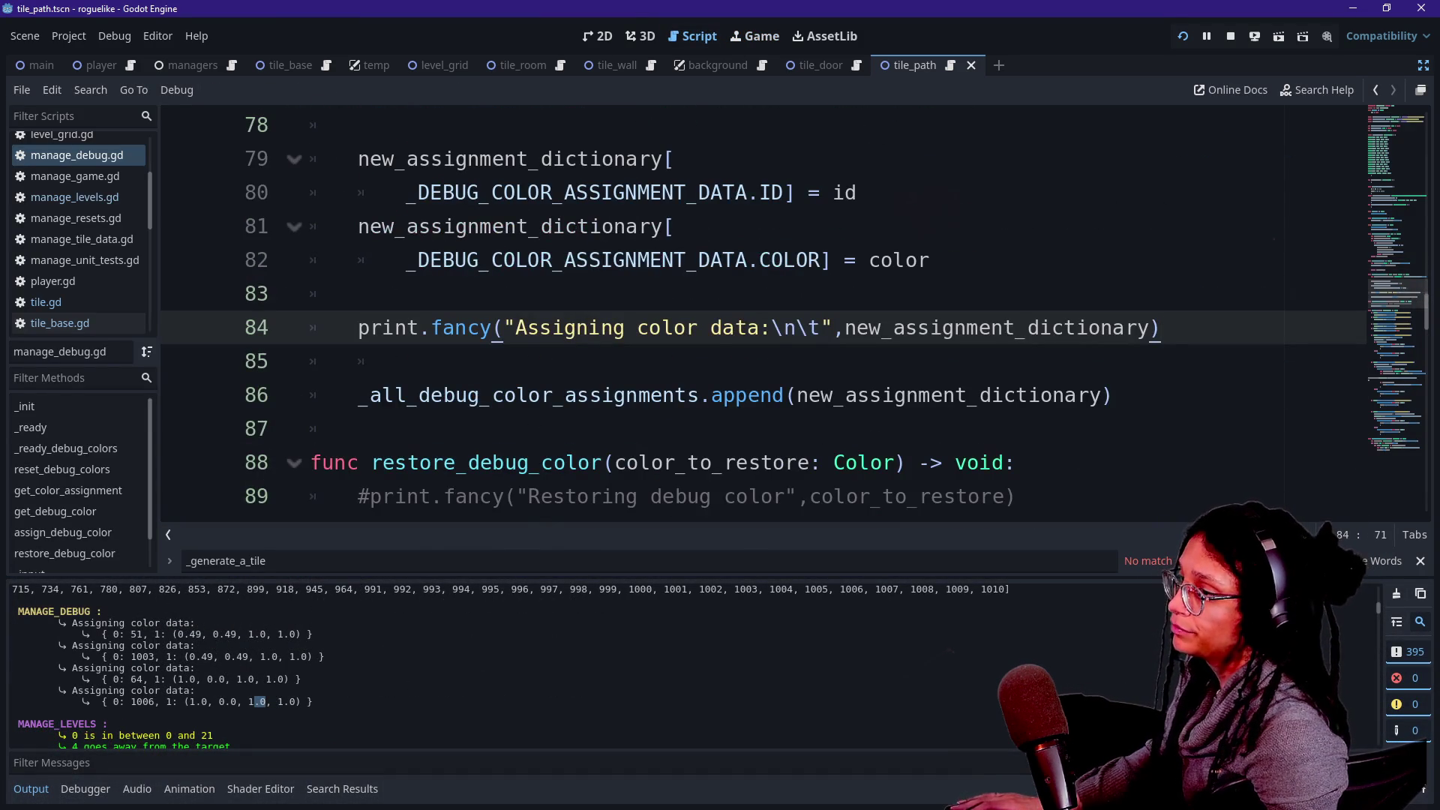
key("ctrl+k")
key("shift+Down")
key("shift+Up")
key("ctrl+shift+Left")
key("ctrl+s")
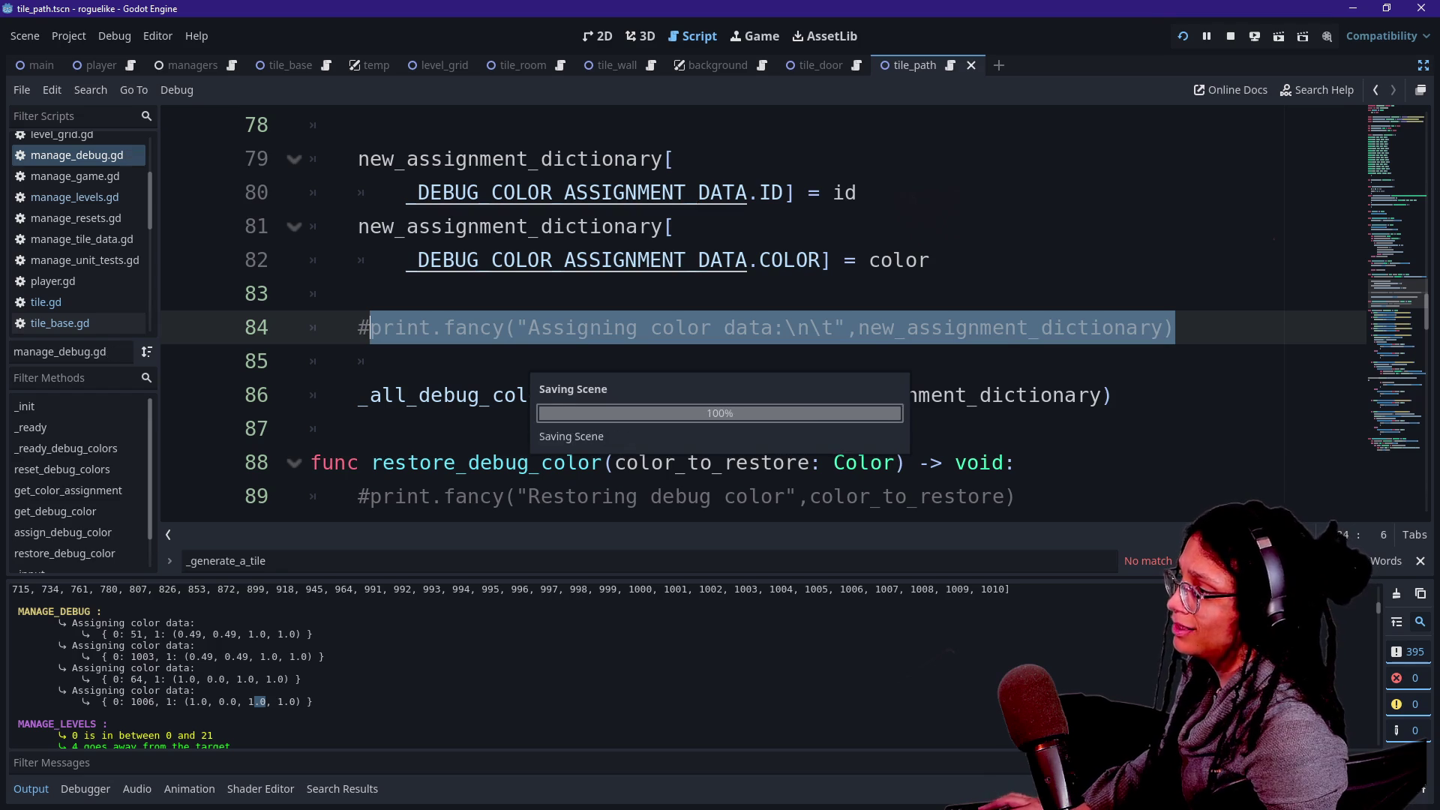
Try red ff0000 as the Sprite2D Modulate, undo it, and open the tile_wall scene.
left_click(1423, 69)
left_click(596, 36)
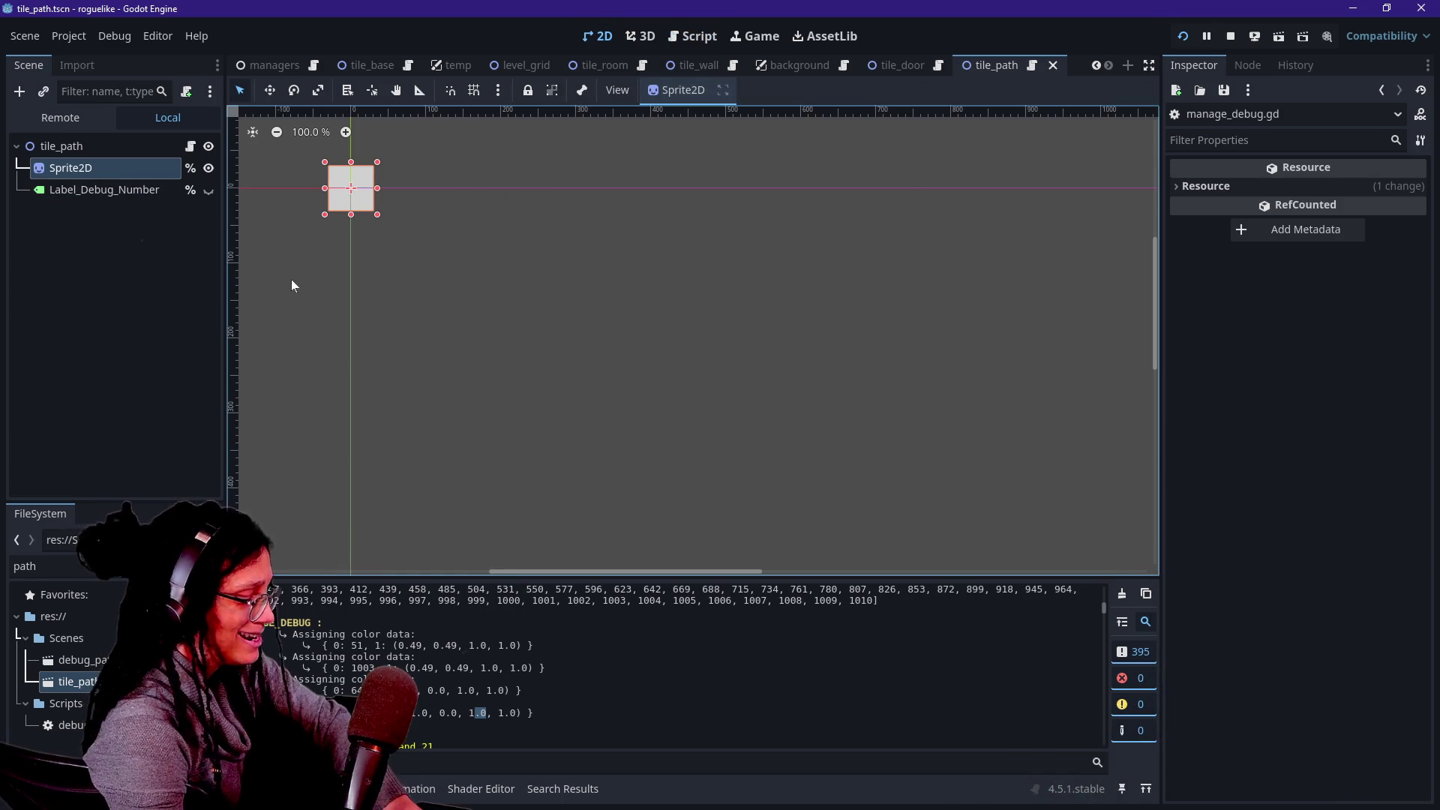
left_click(71, 168)
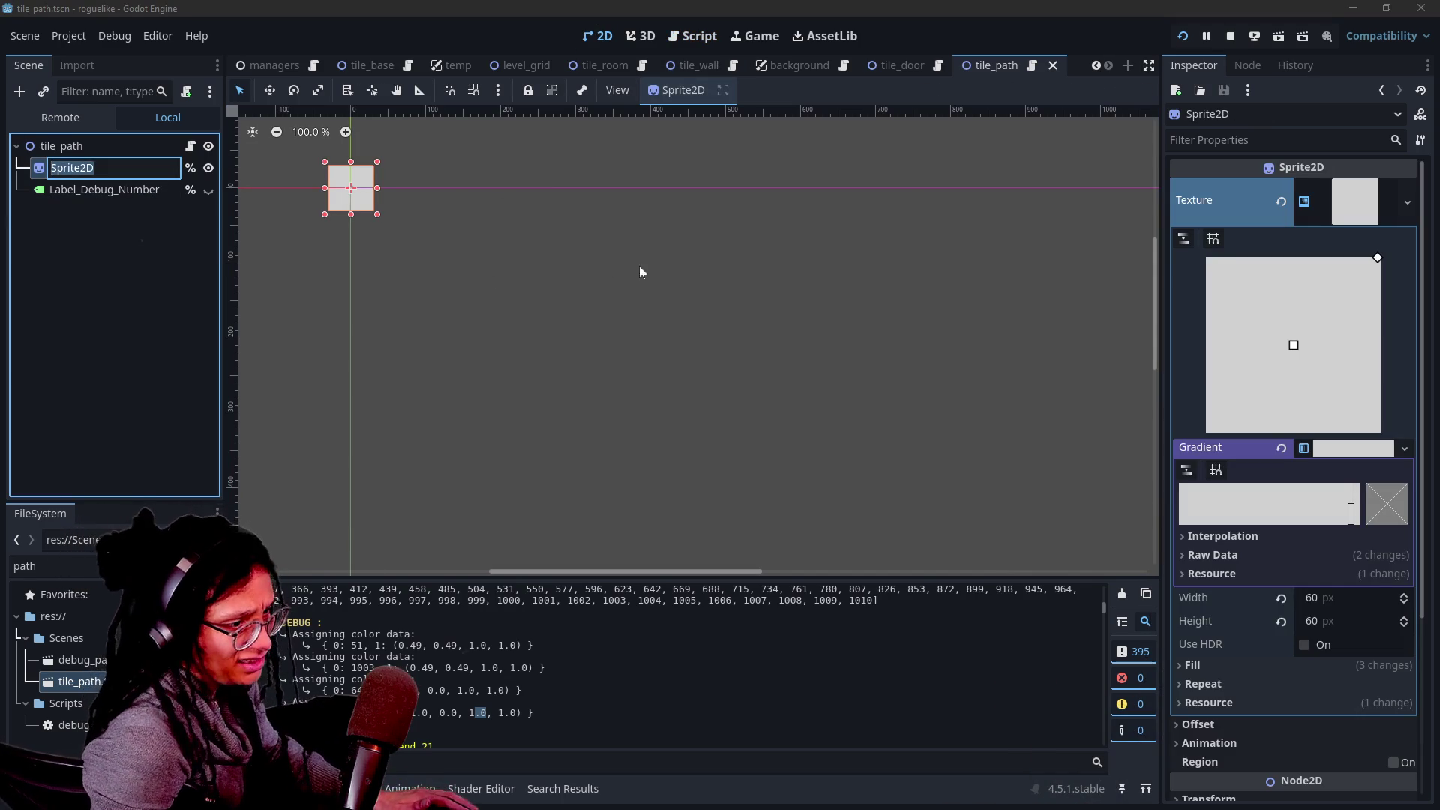
scroll(1420, 695, "down", 3)
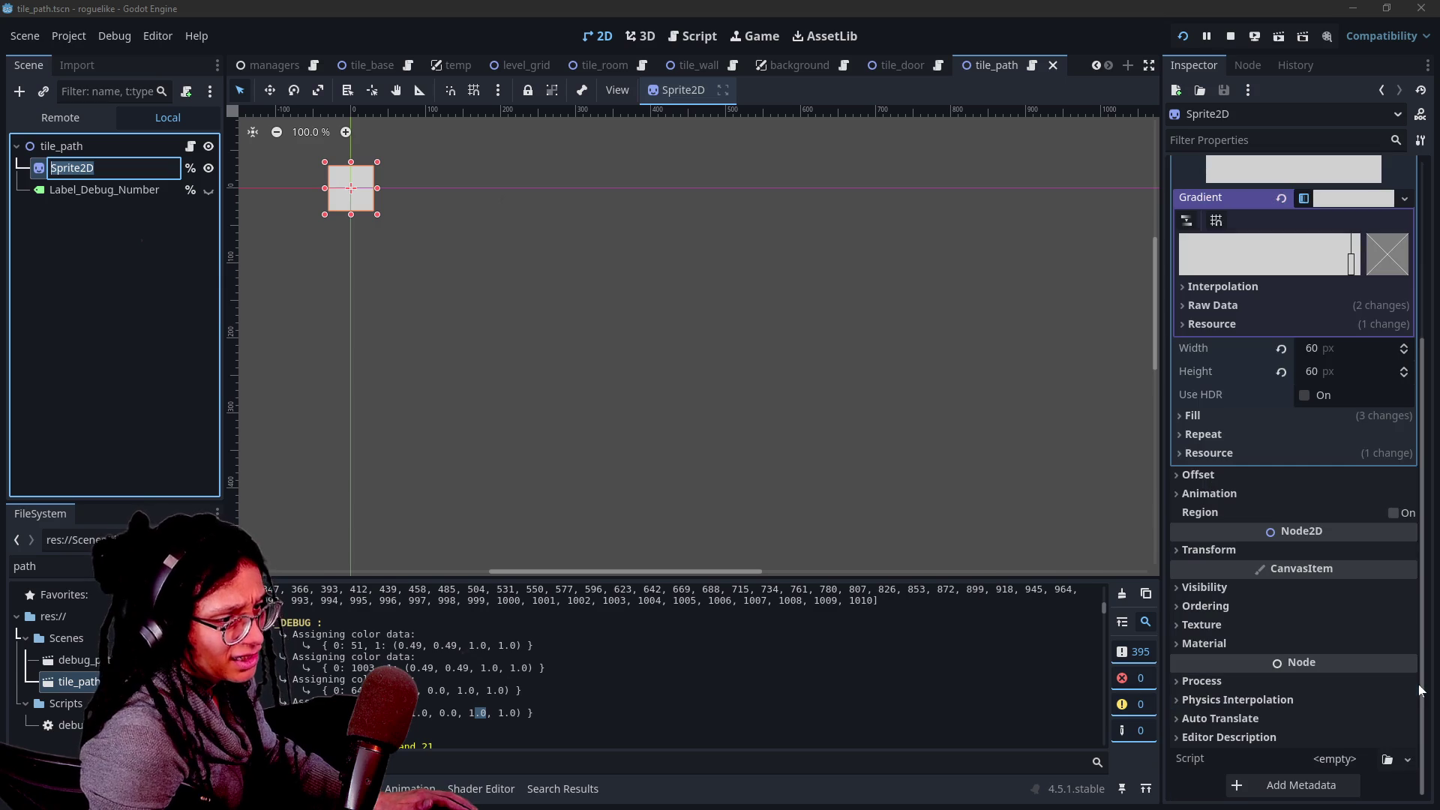
left_click(1271, 586)
left_click(1334, 637)
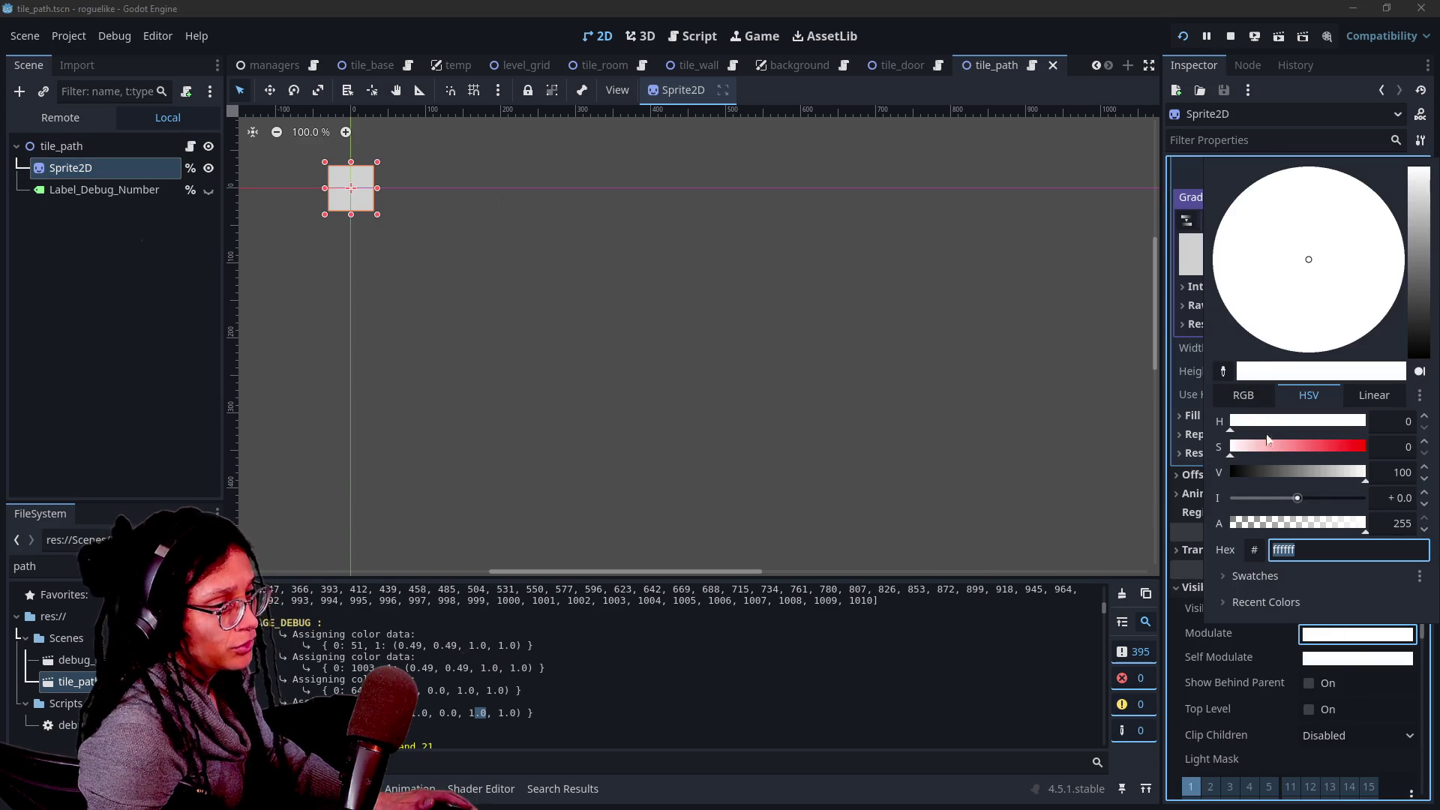
type("ff0000")
left_click(922, 453)
key("ctrl+z")
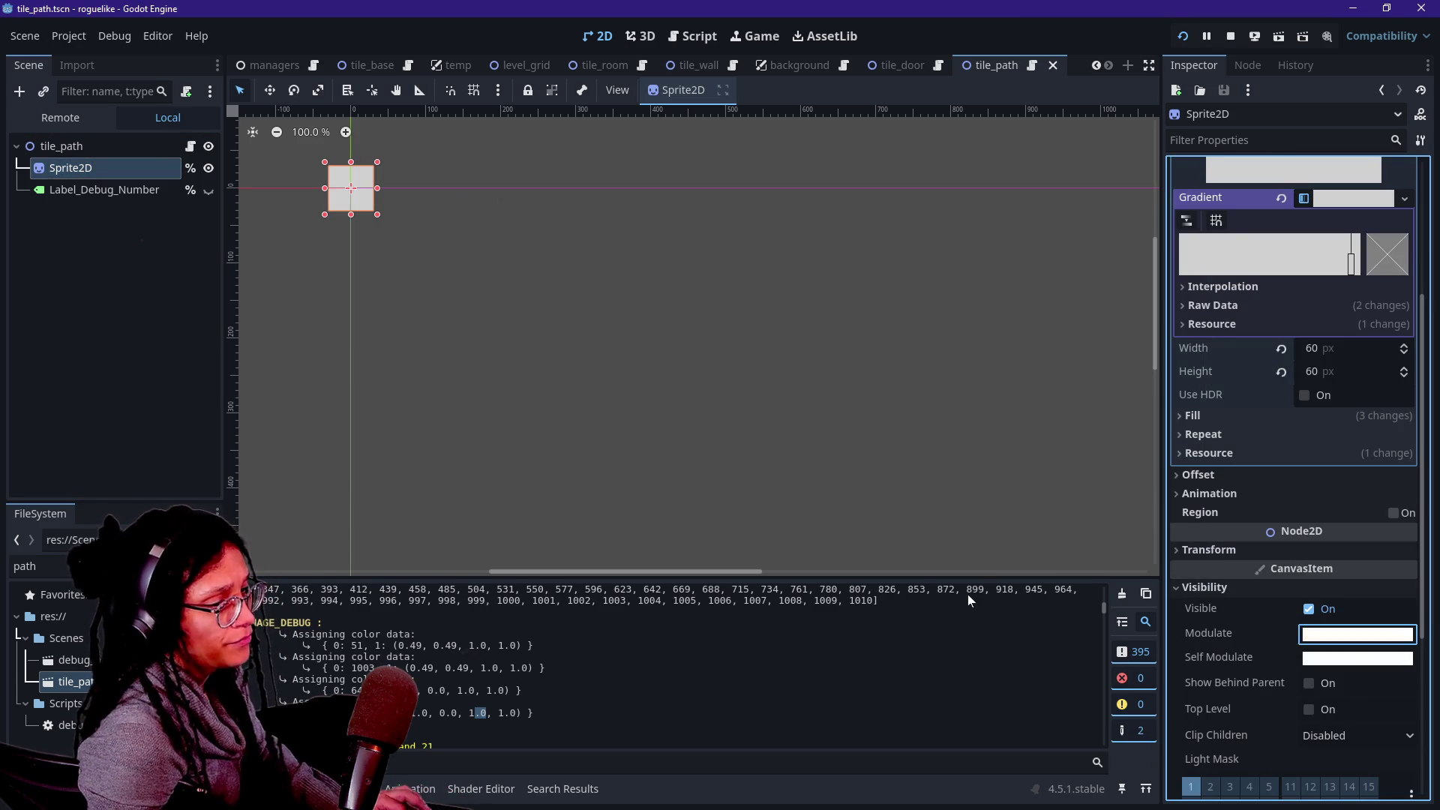
left_click(712, 65)
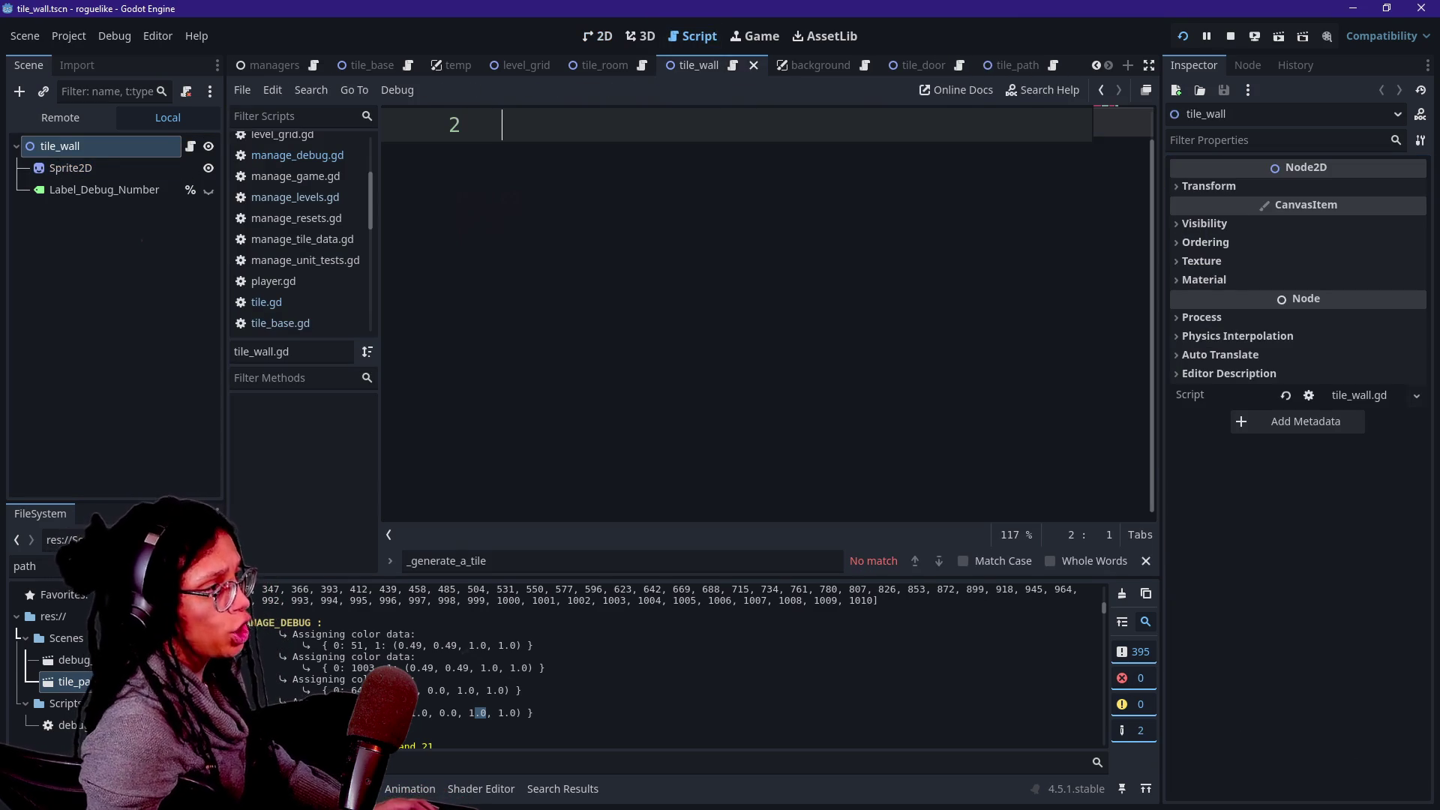
In manage_levels.gd, open a new line inside the if color_assignment block.
left_click(353, 196)
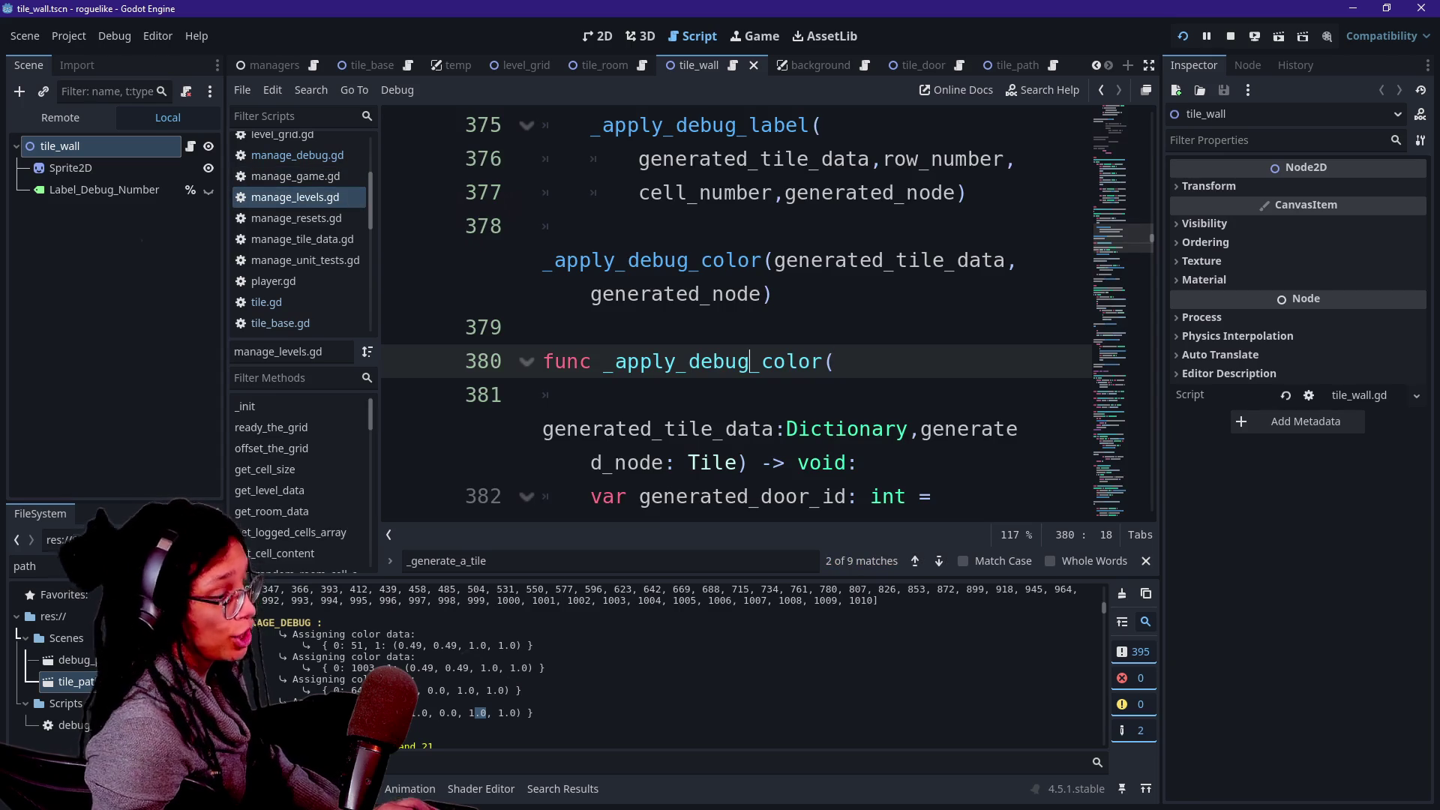
key("ctrl+shift+F11")
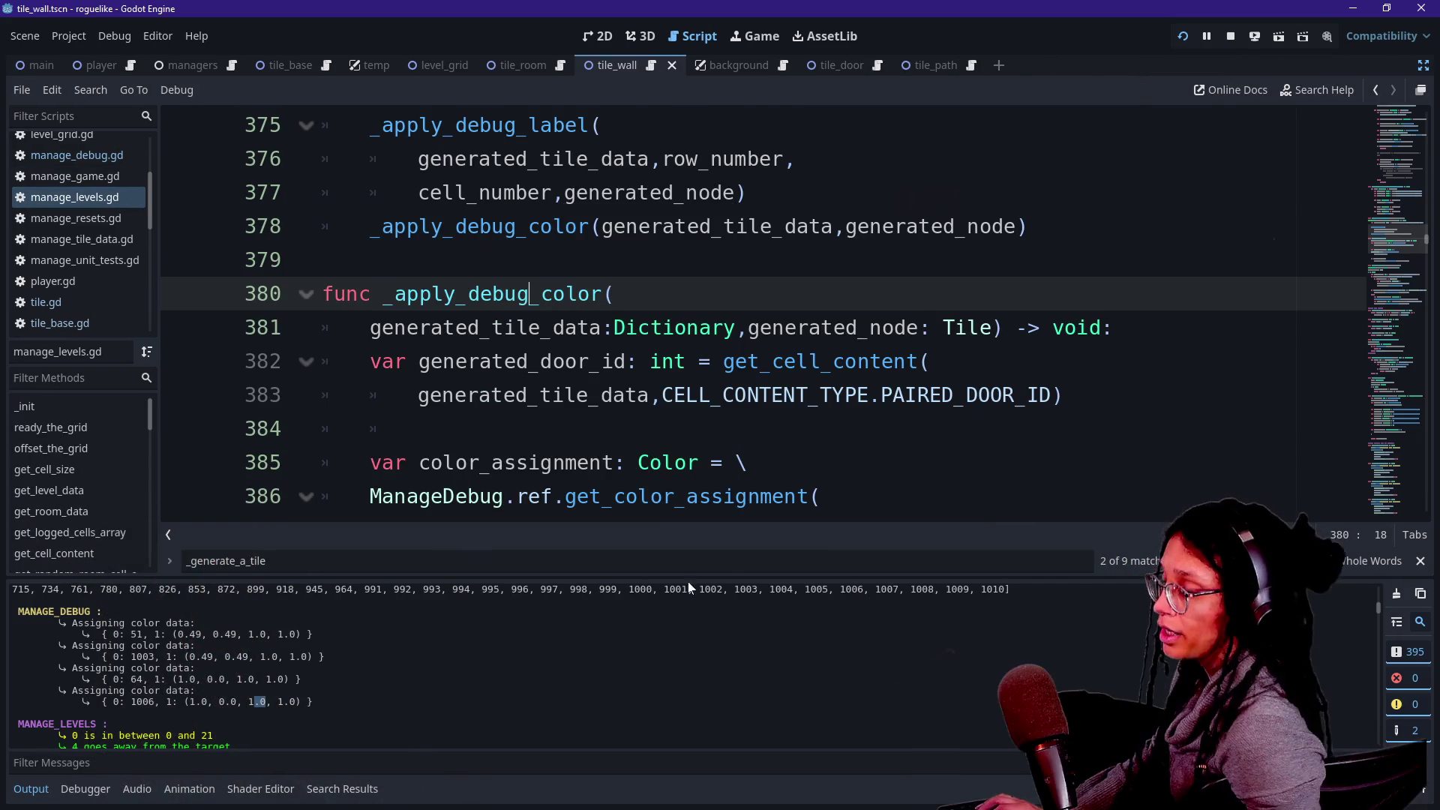
left_click(694, 428)
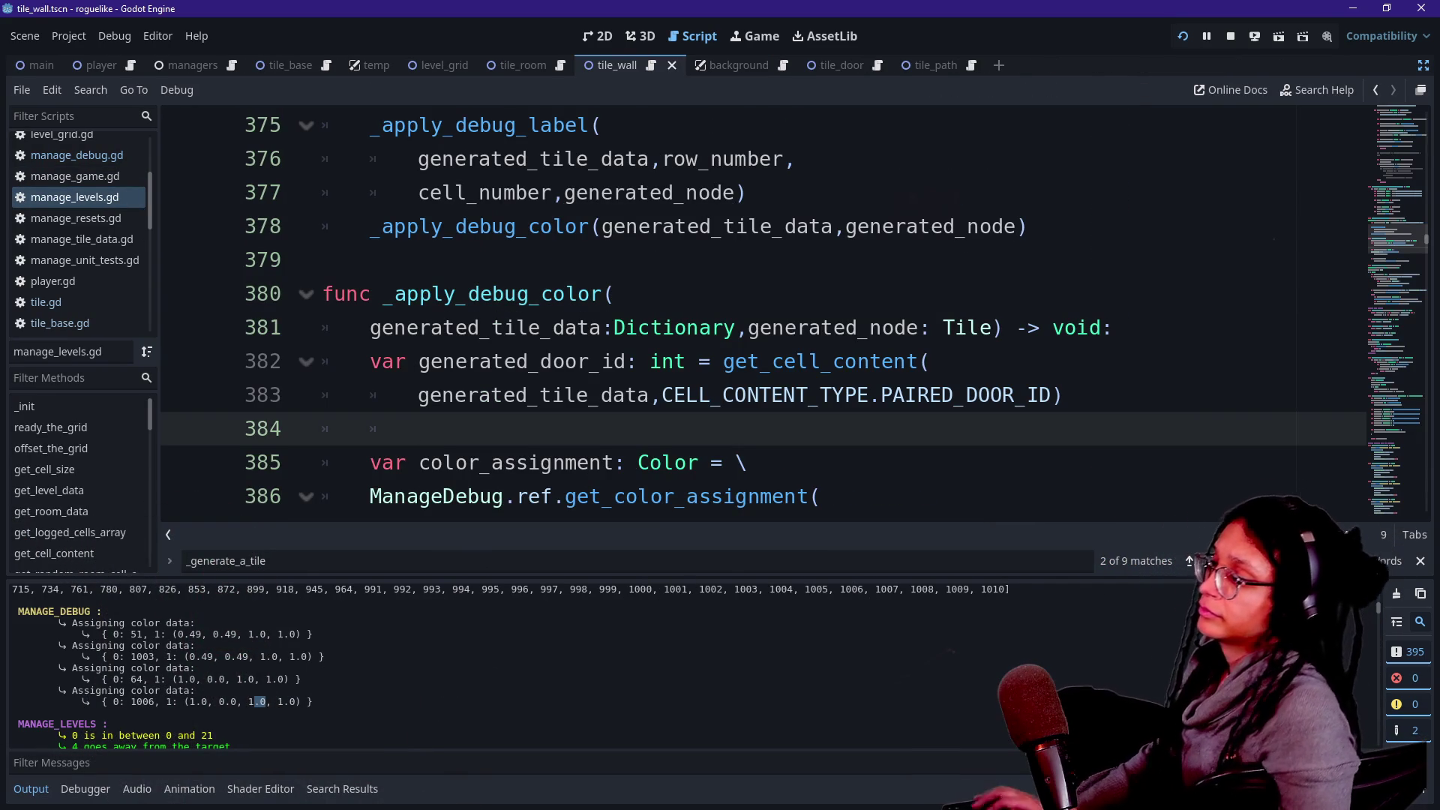
key("Down")
key("End")
key("Down")
key("Down")
key("Down")
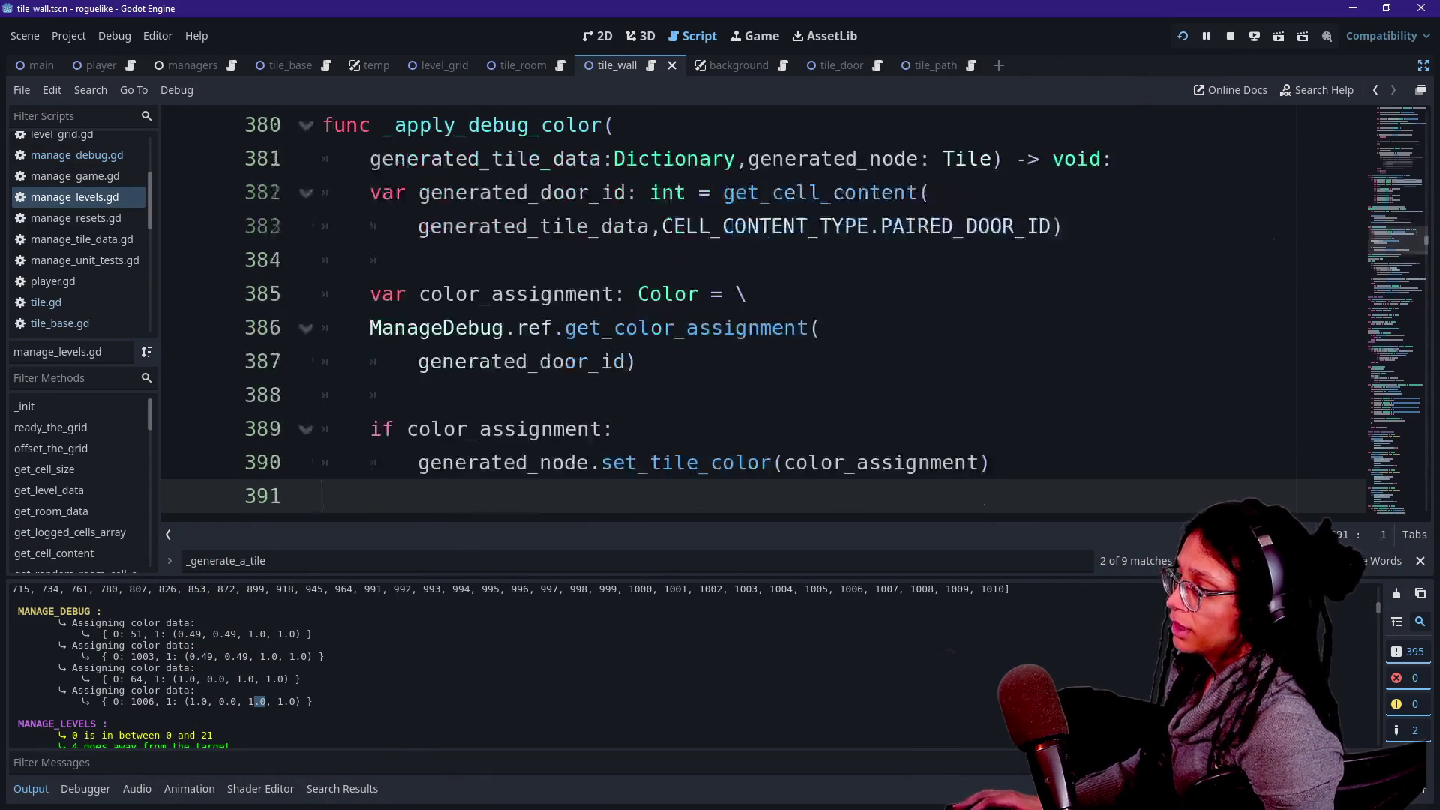
key("Up")
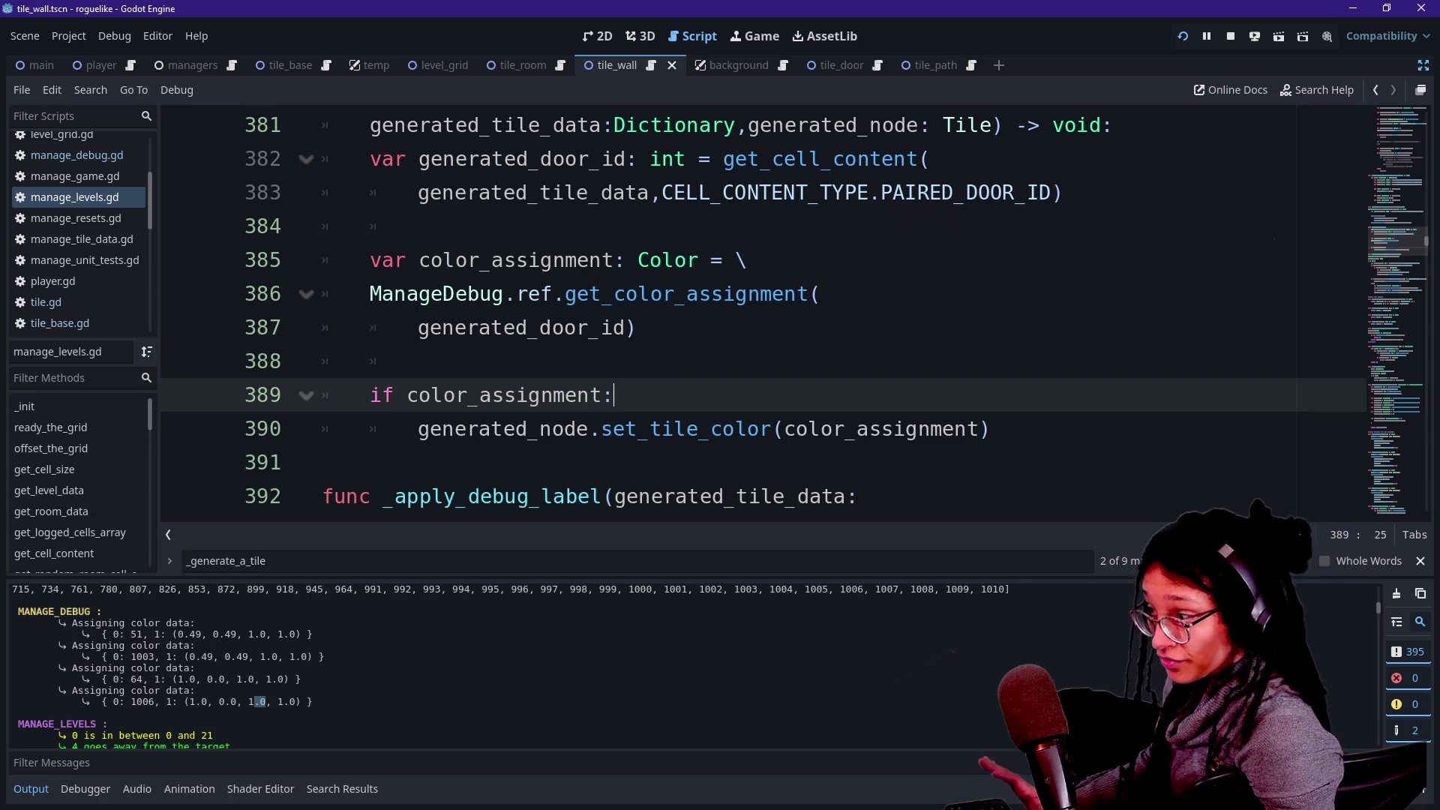
key("Return")
key("Tab")
type("print.fancy(\"")
key("ctrl+z")
Copy the print.fancy line from manage_debug.gd into the if block, logging color_assignment.
left_click(76, 155)
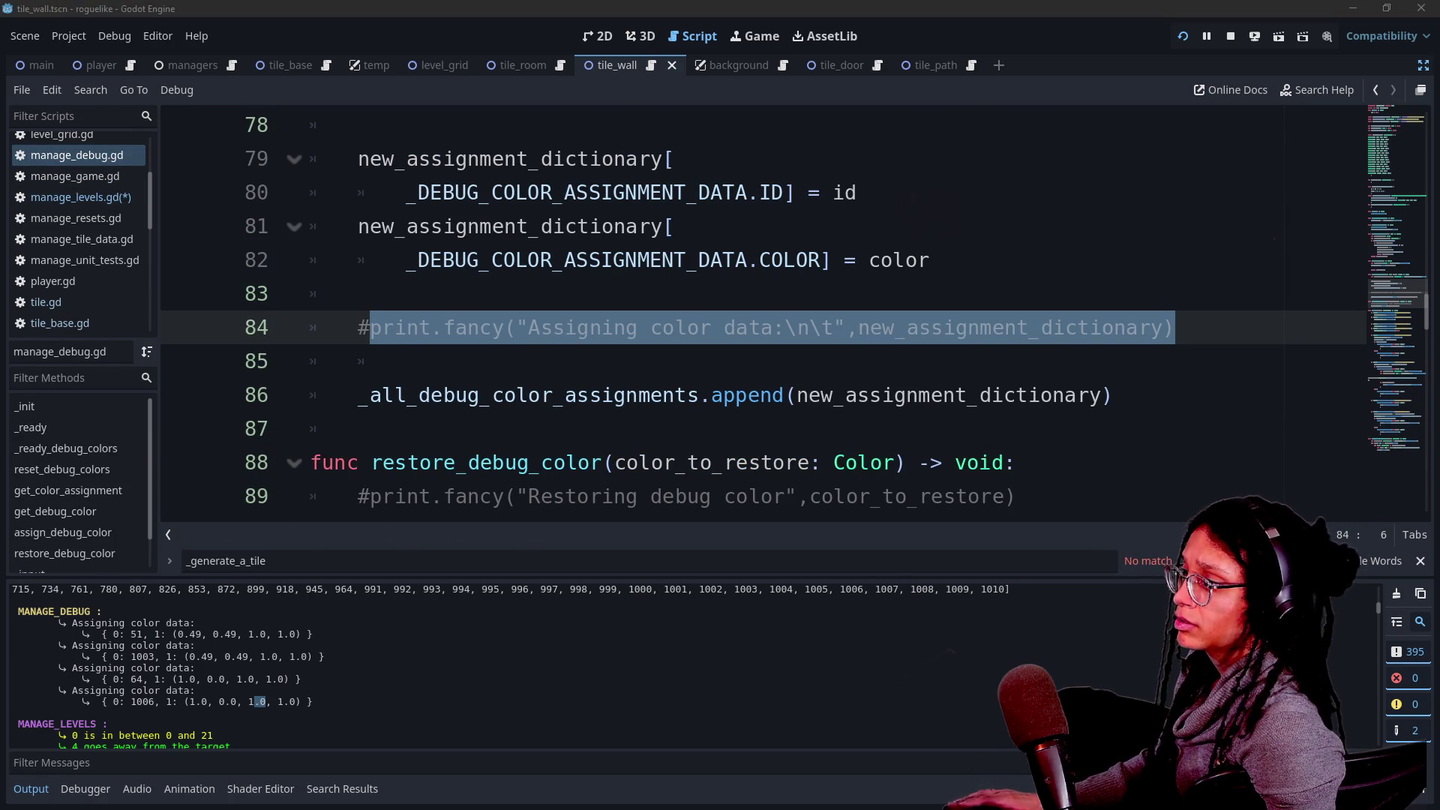
left_click(360, 428)
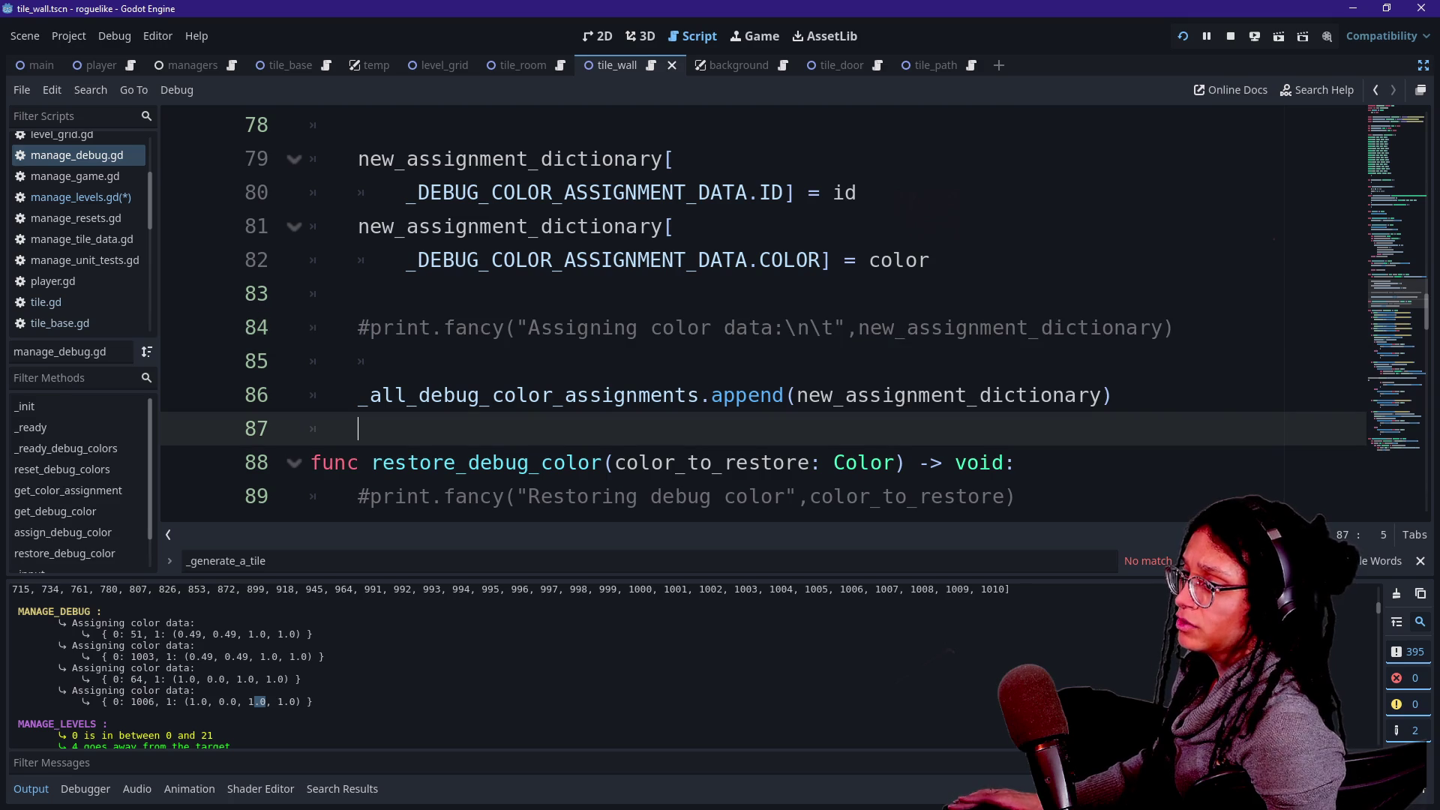
left_click_drag(1175, 327, 371, 327)
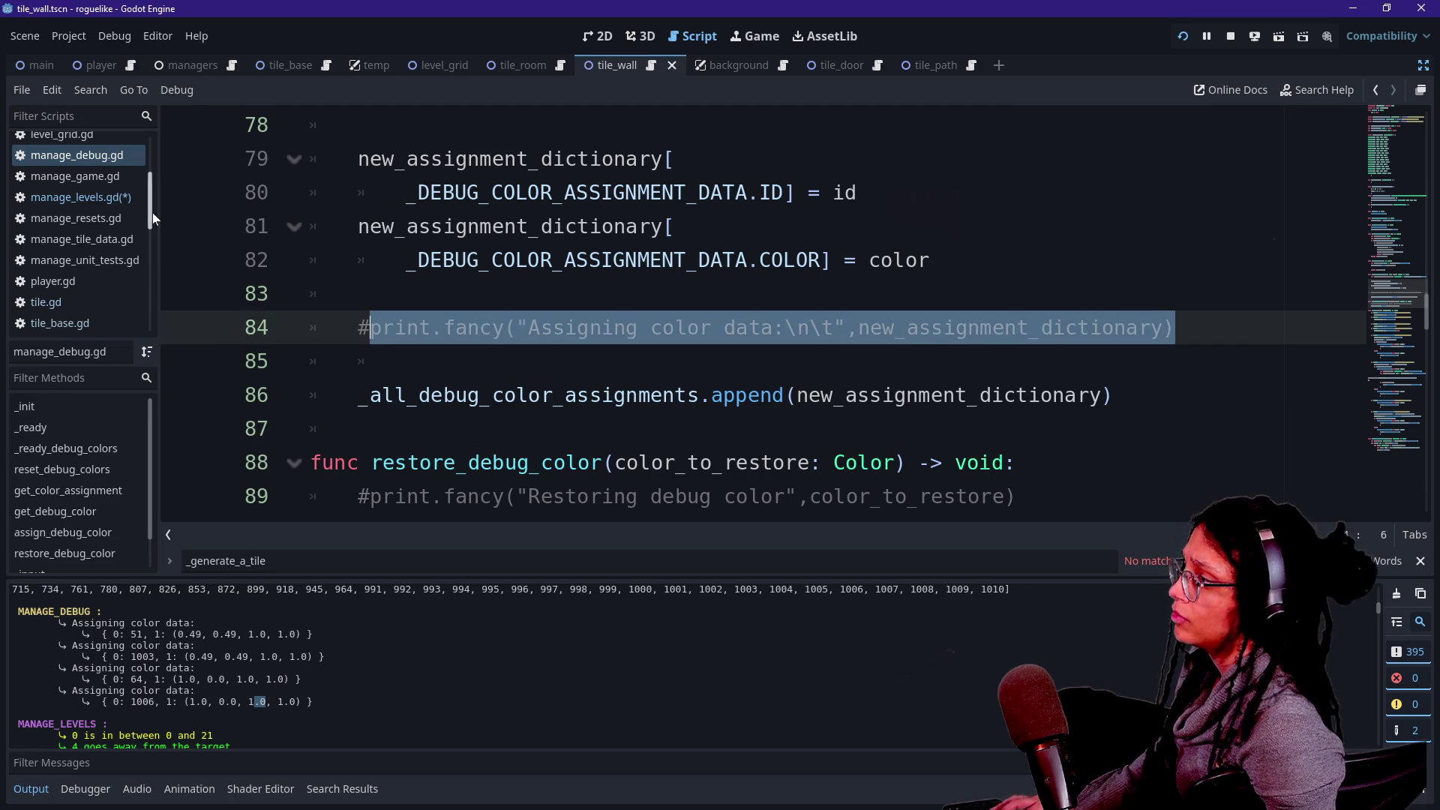
left_click(81, 197)
type("print.fancy(\"Assigning color data:\\n\\t\",new_assignment_dictionary)")
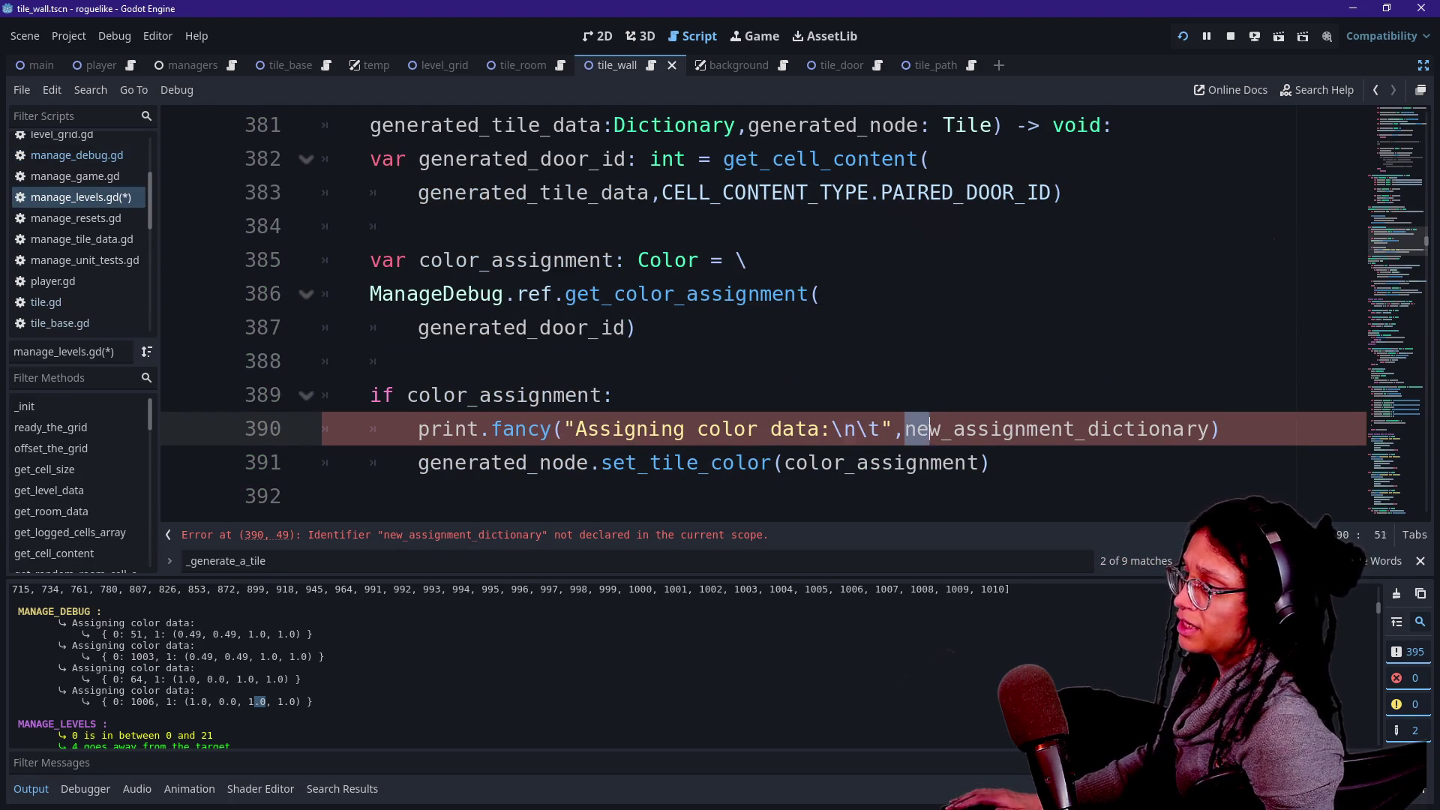
key("shift+Right")
key("shift+Right")
key("shift+Right")
type("color")
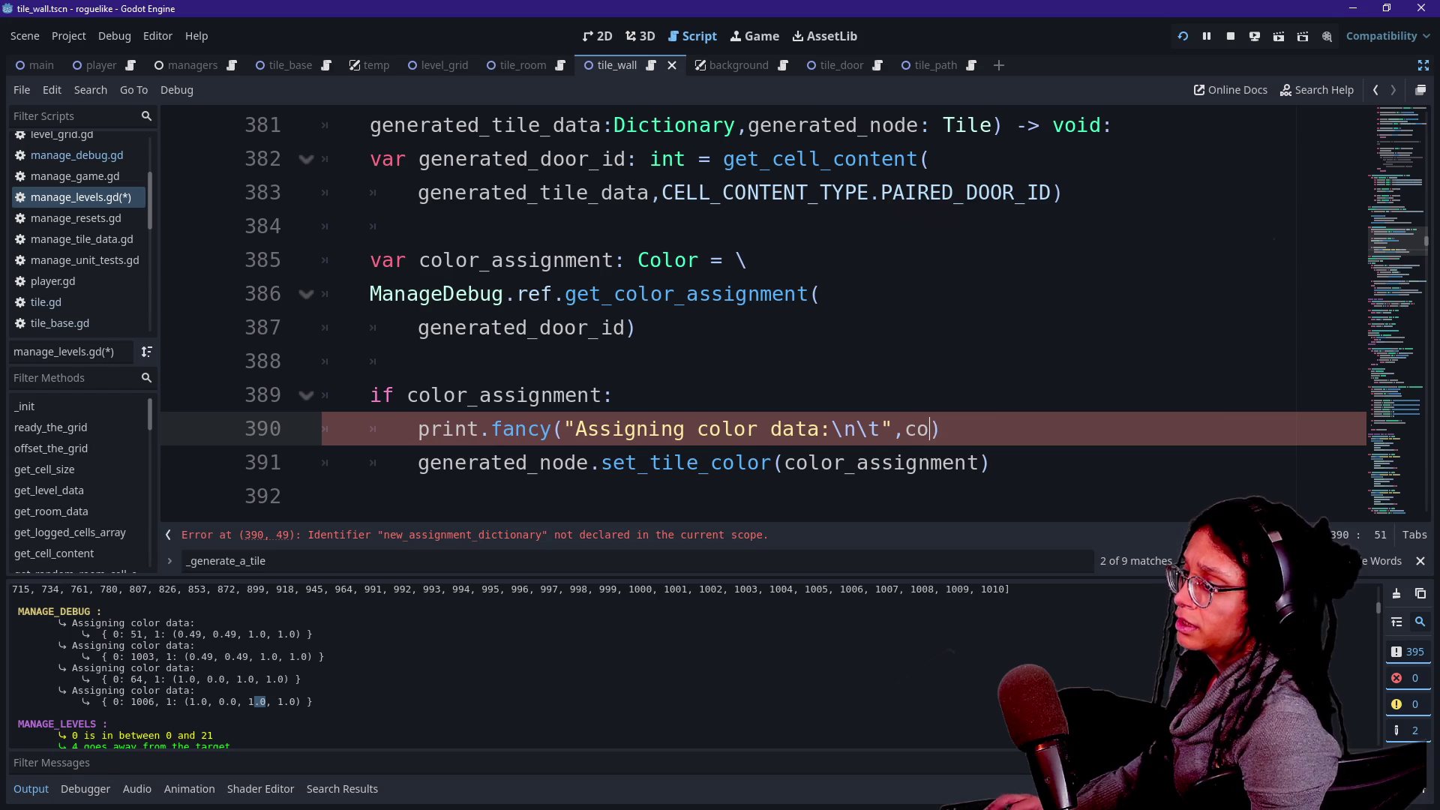
type("_assignment,")
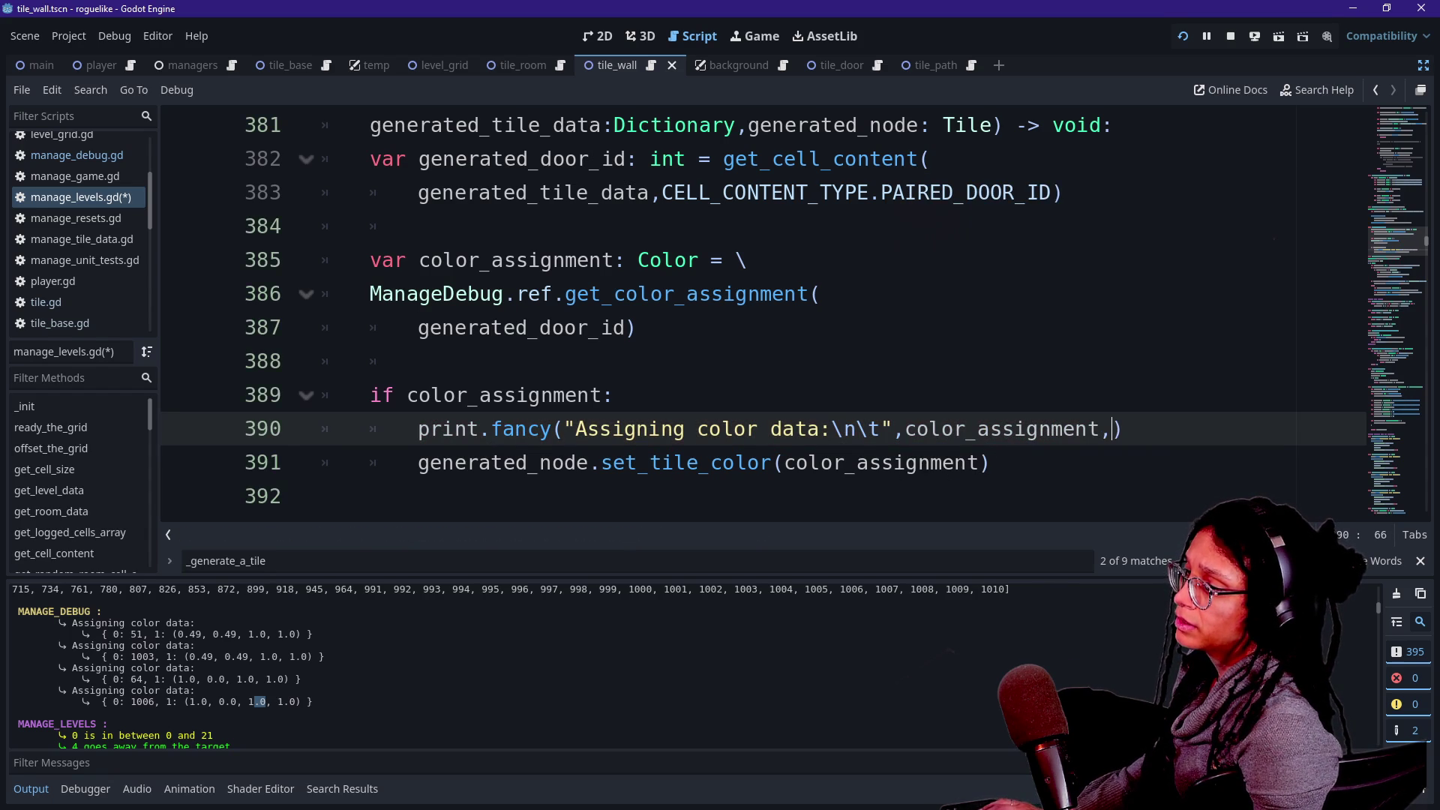
Append "to path" and str(generated_door_id) as print arguments, then restart the game.
key("BackSpace")
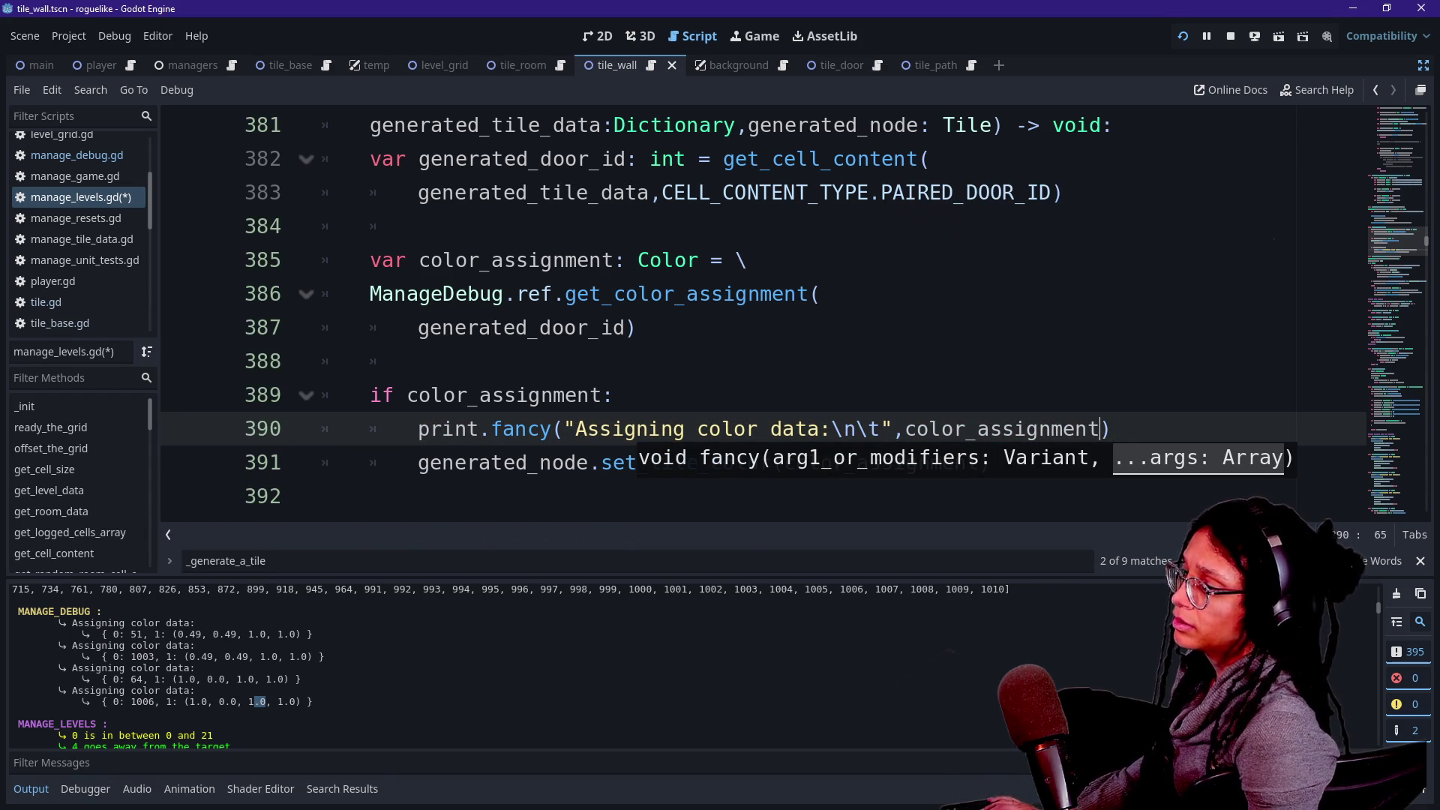
type(",\"to do")
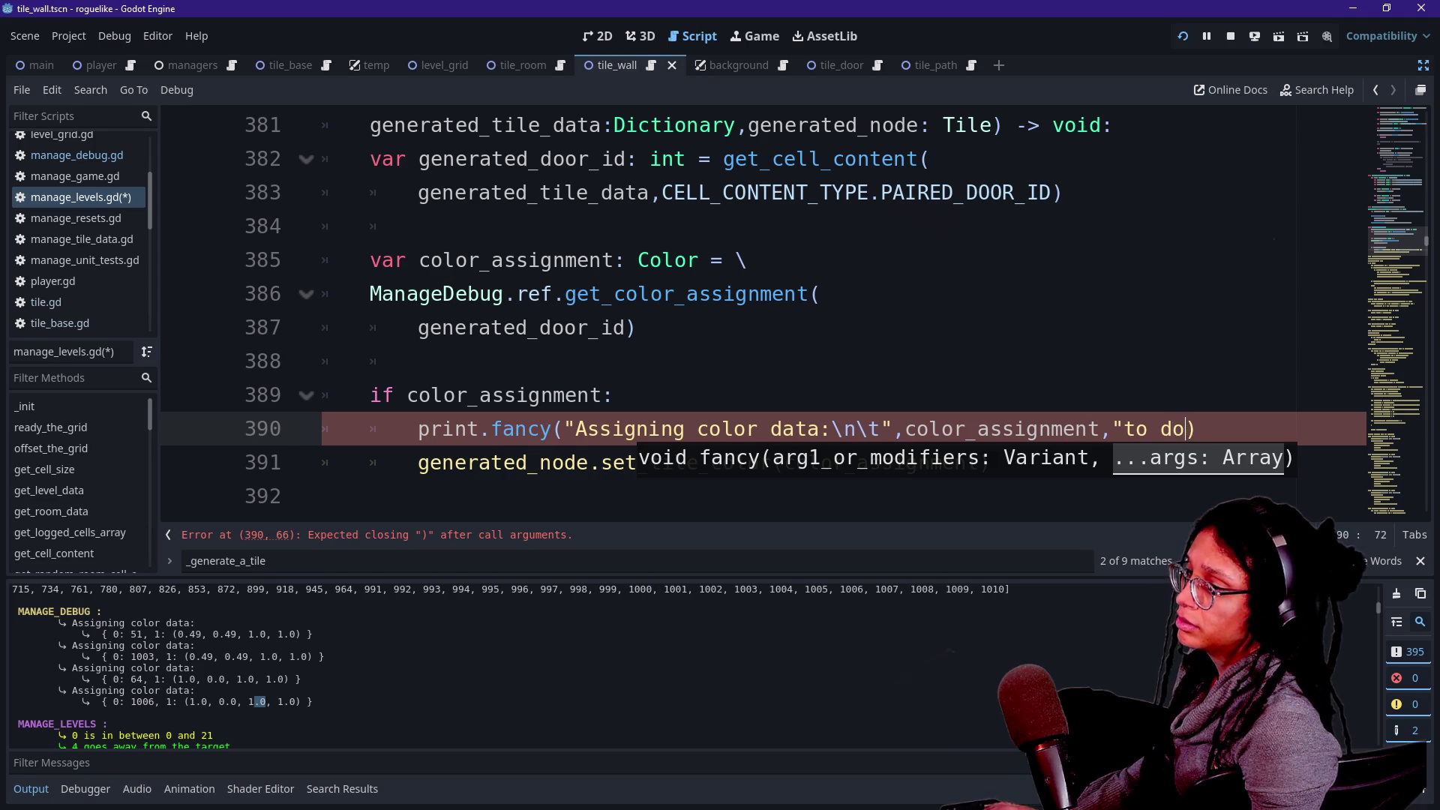
type("\",")
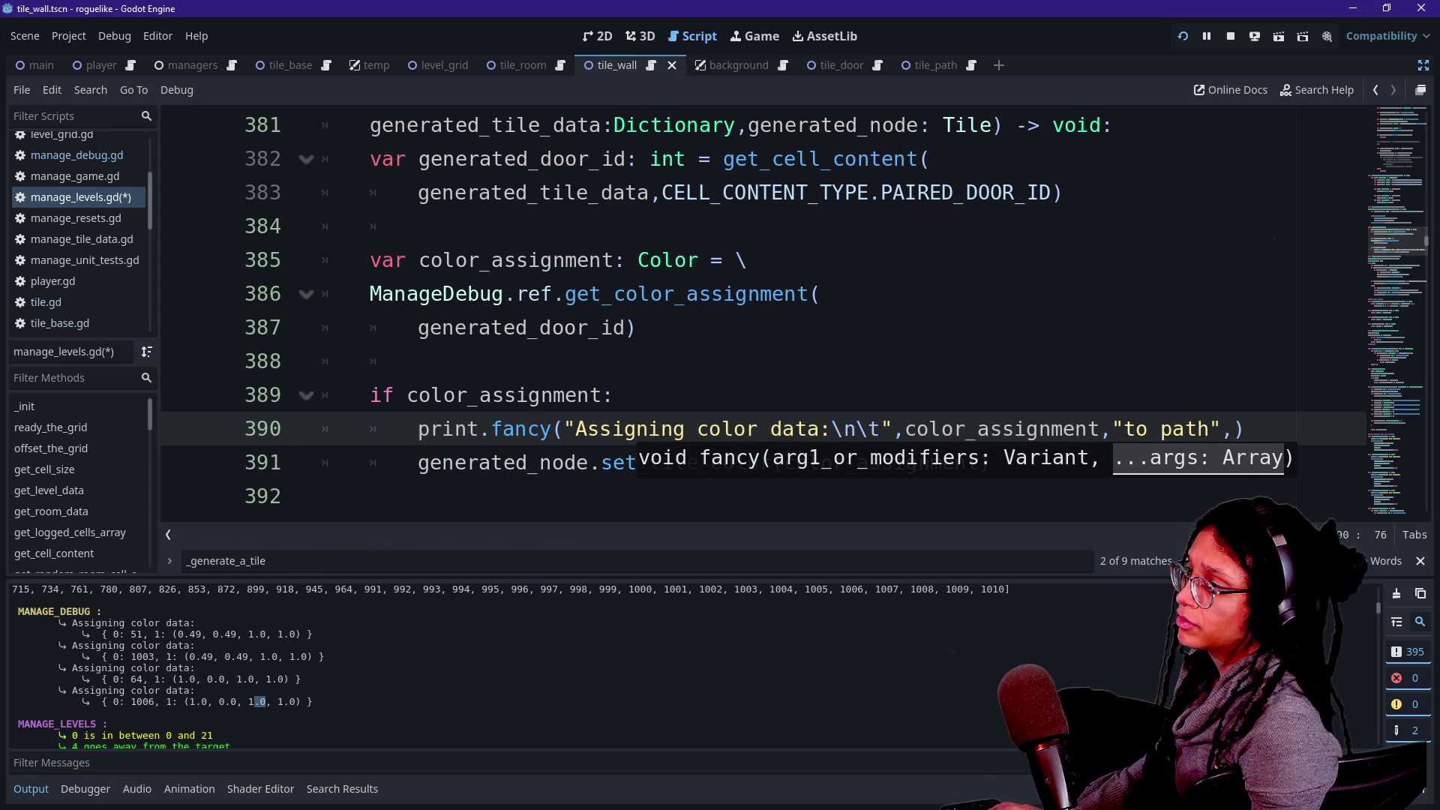
key("Return")
type("str")
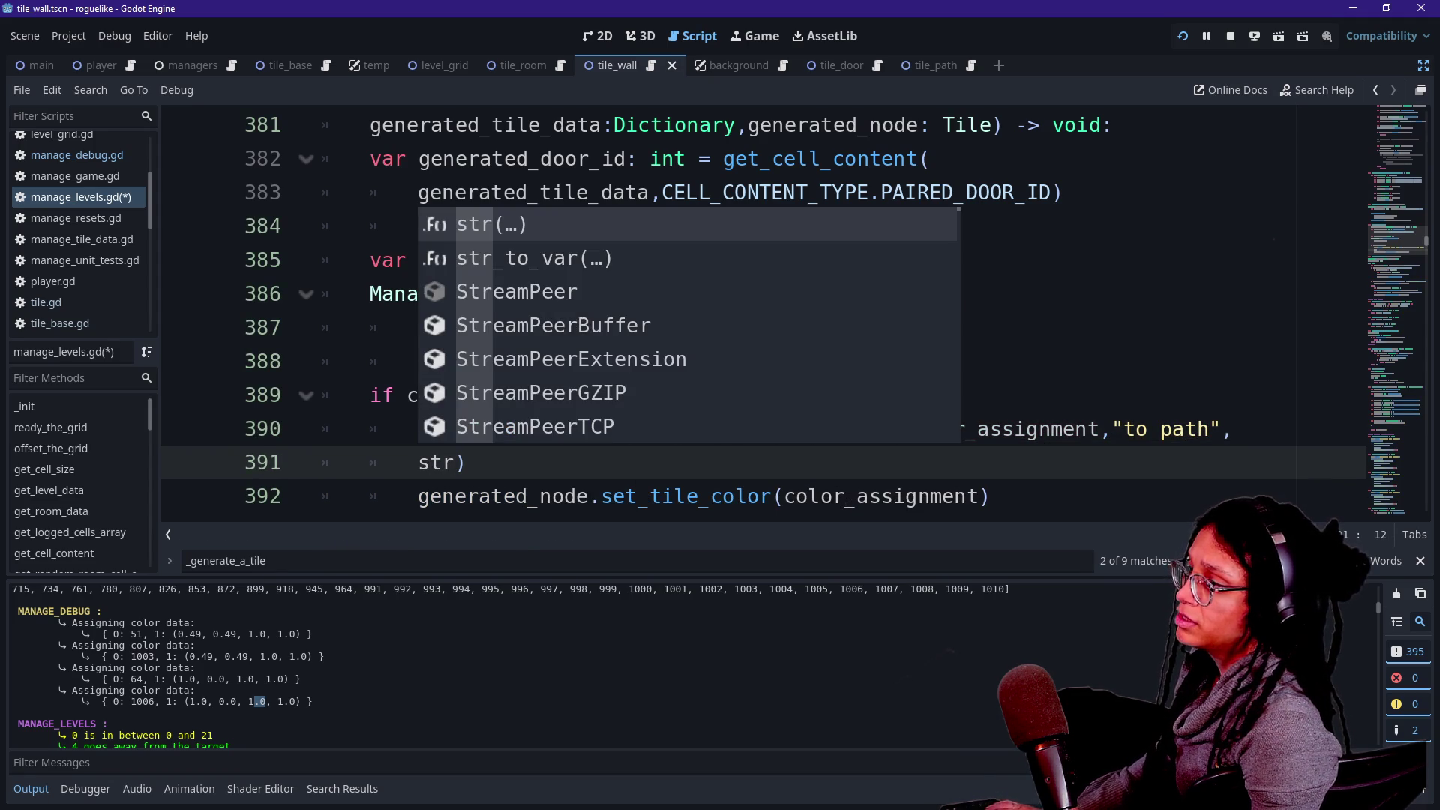
type("(gene")
key("Return")
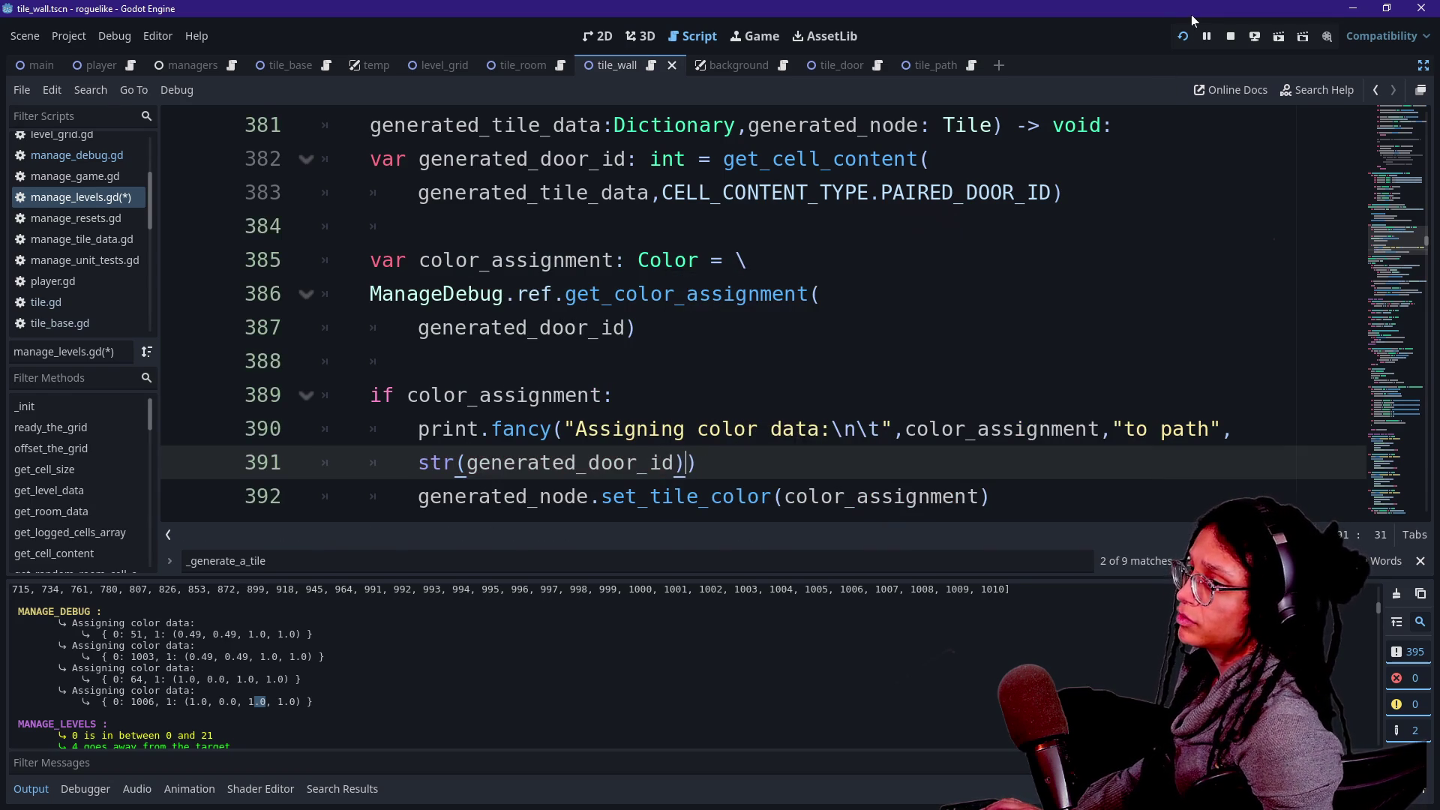
left_click(1183, 39)
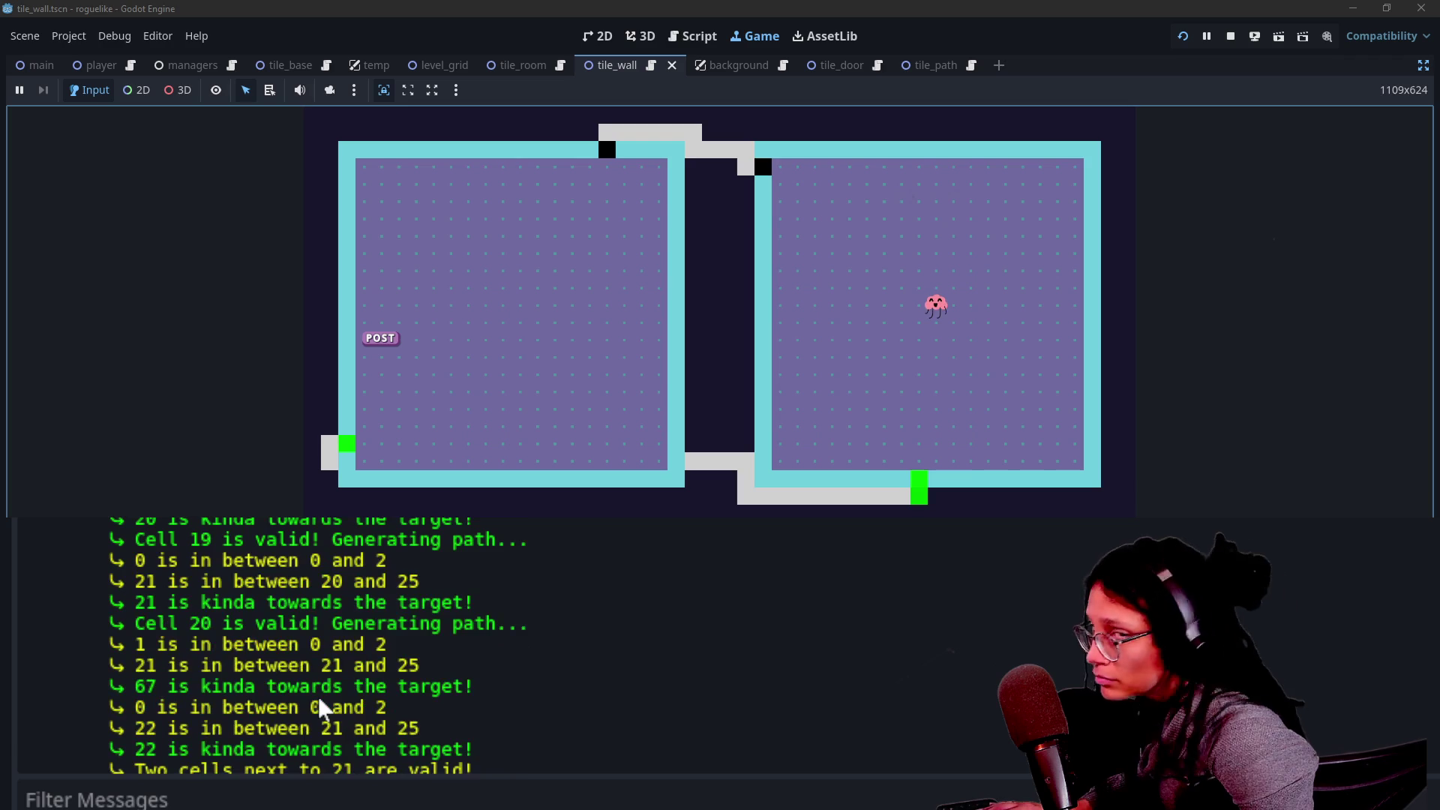
Scroll up the output log to find the color assigned to path 829.
scroll(318, 696, "up", 10)
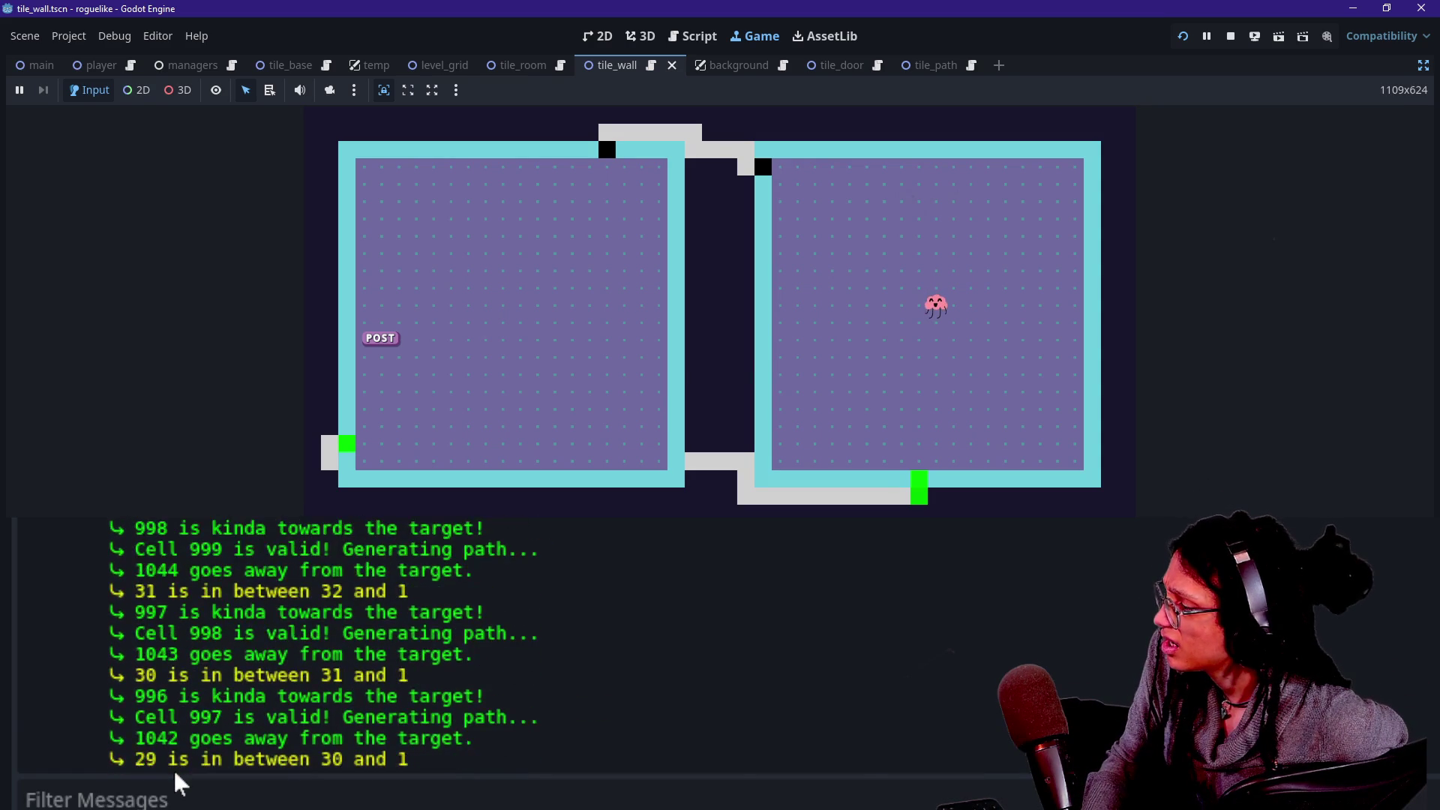
Restore the docks around the running game and select Main in the Remote scene tree.
left_click(971, 108)
left_click(1423, 66)
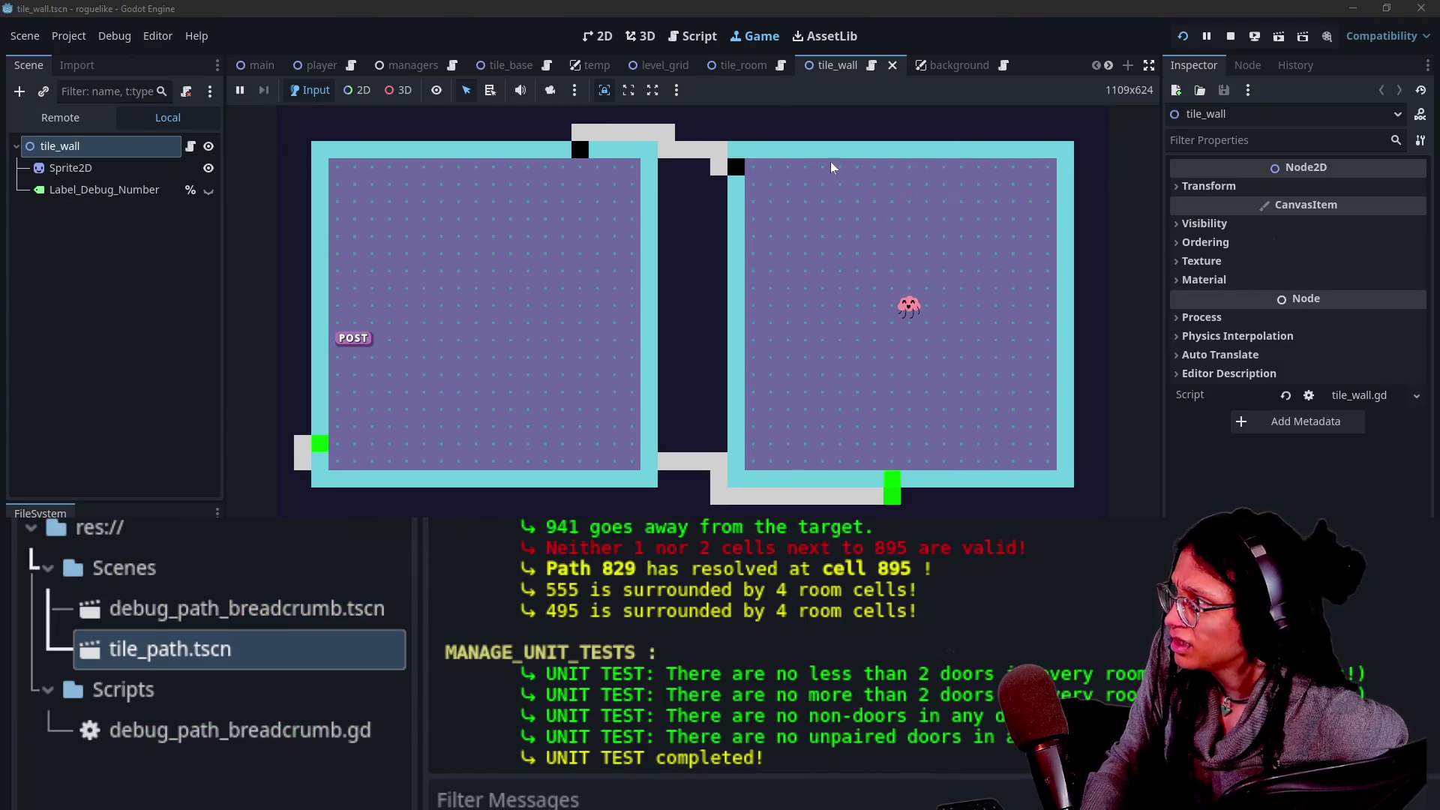
left_click(60, 117)
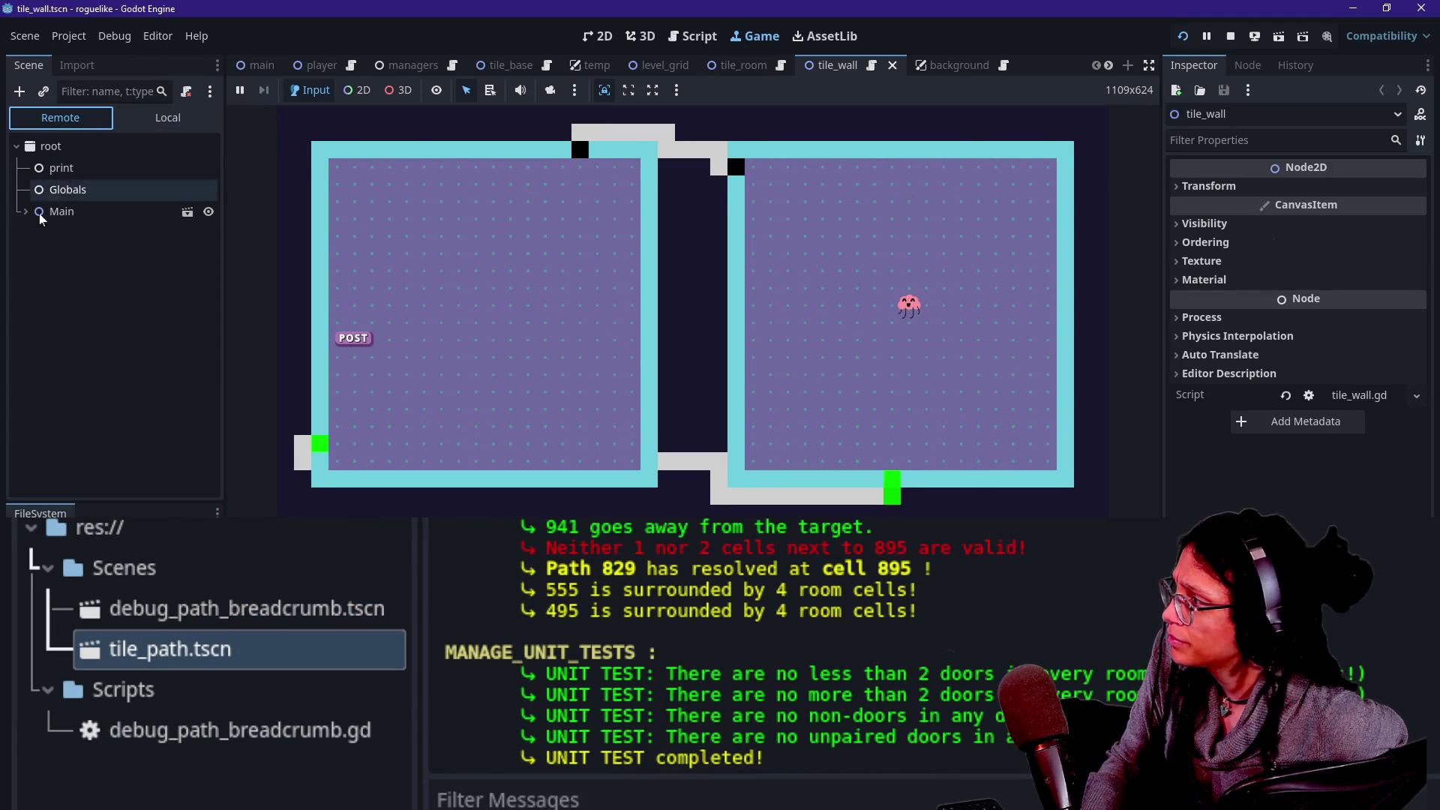
left_click(61, 211)
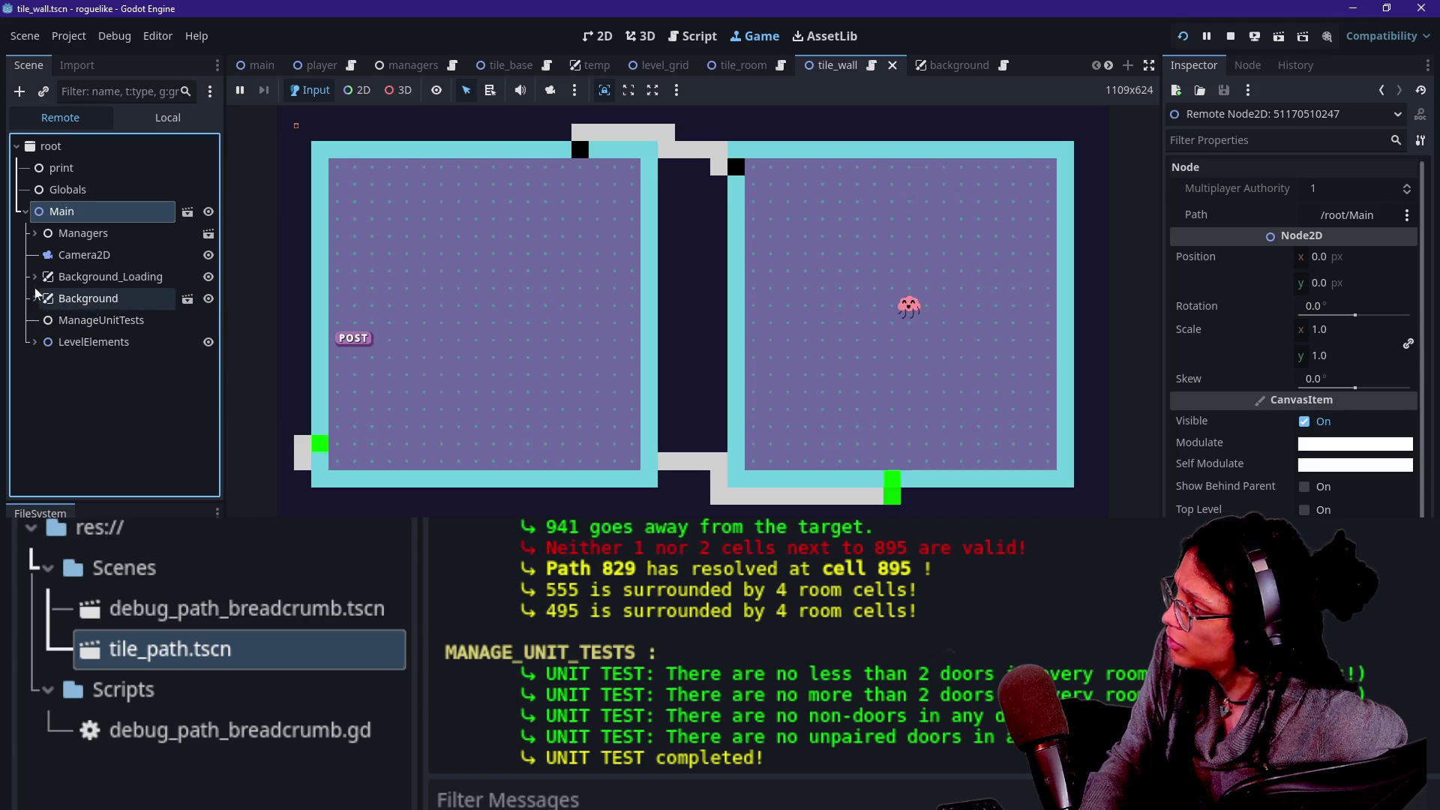
Browse the live tree, expanding LevelElements and LevelGrid to list the path tiles.
left_click(35, 277)
left_click(34, 277)
left_click(34, 298)
left_click(34, 298)
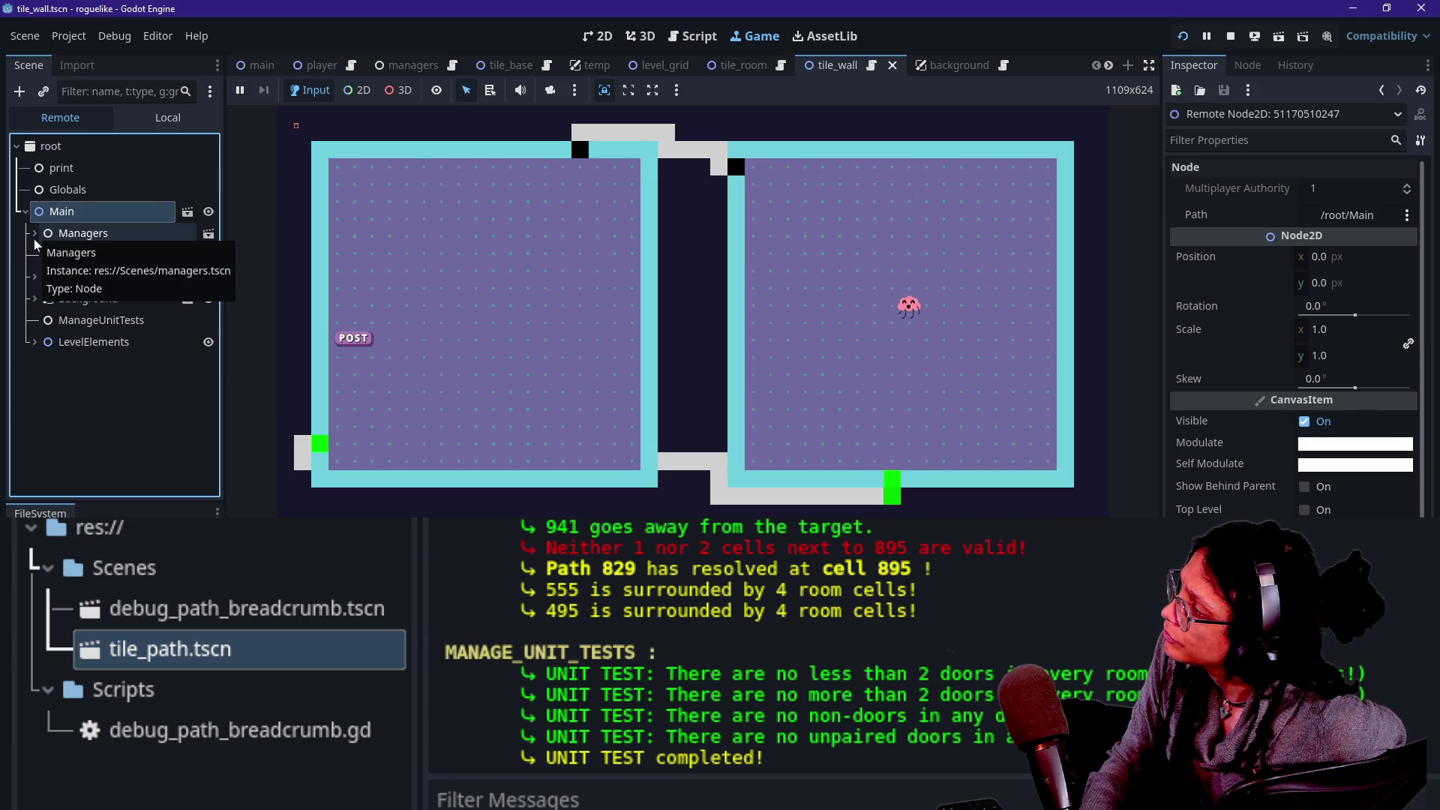
left_click(450, 461)
left_click(35, 342)
left_click(45, 365)
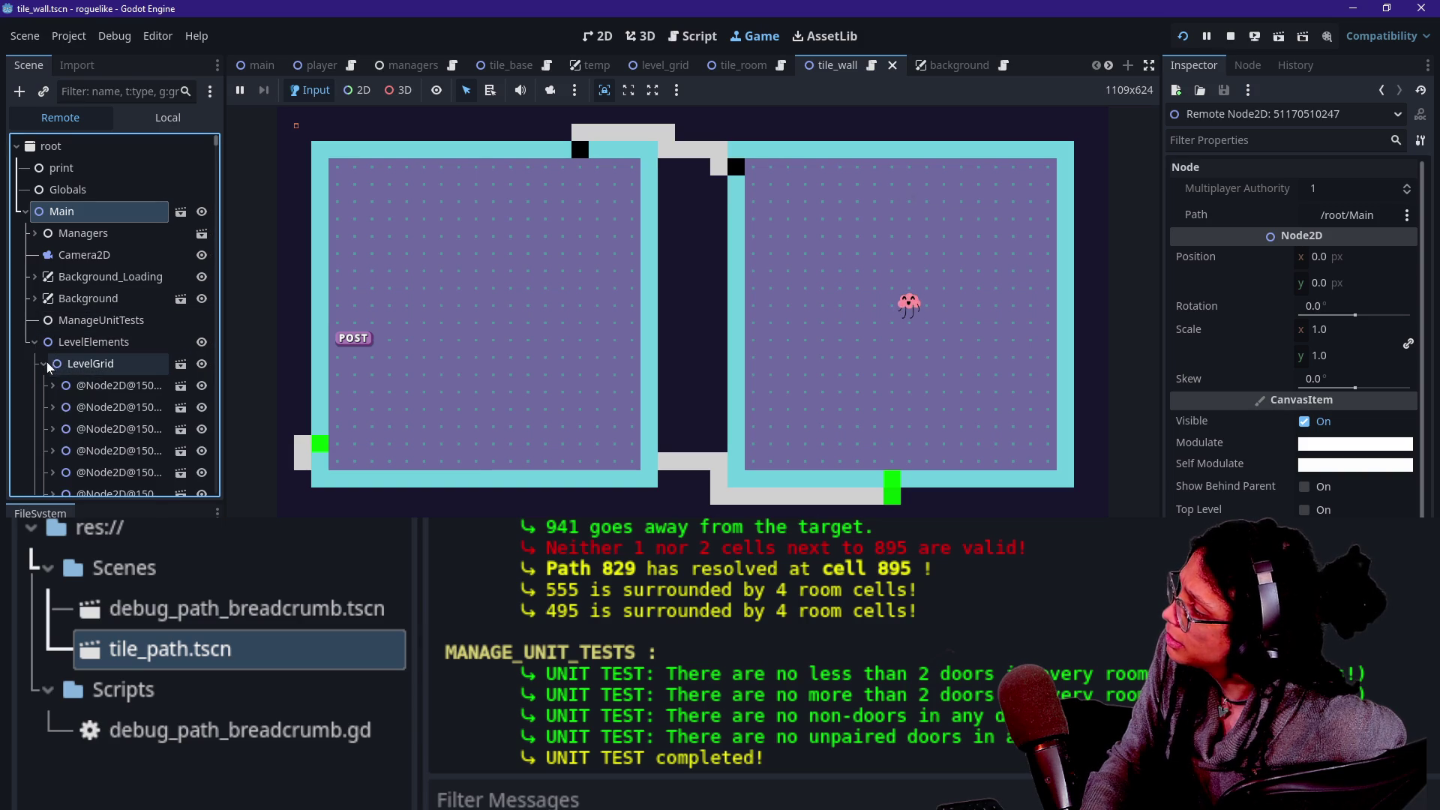
left_click(432, 453)
mouse_move(302, 461)
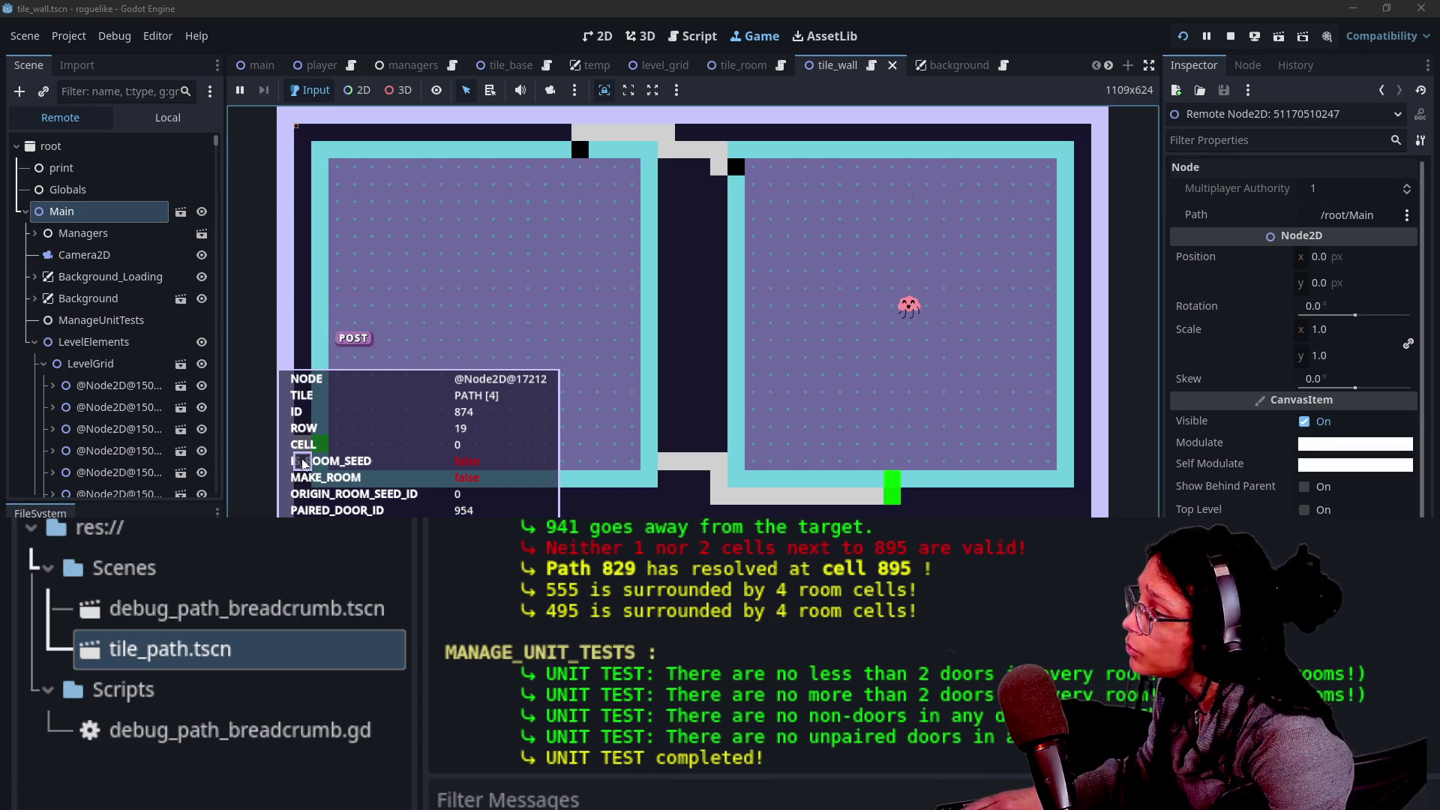
left_click(120, 91)
type("1")
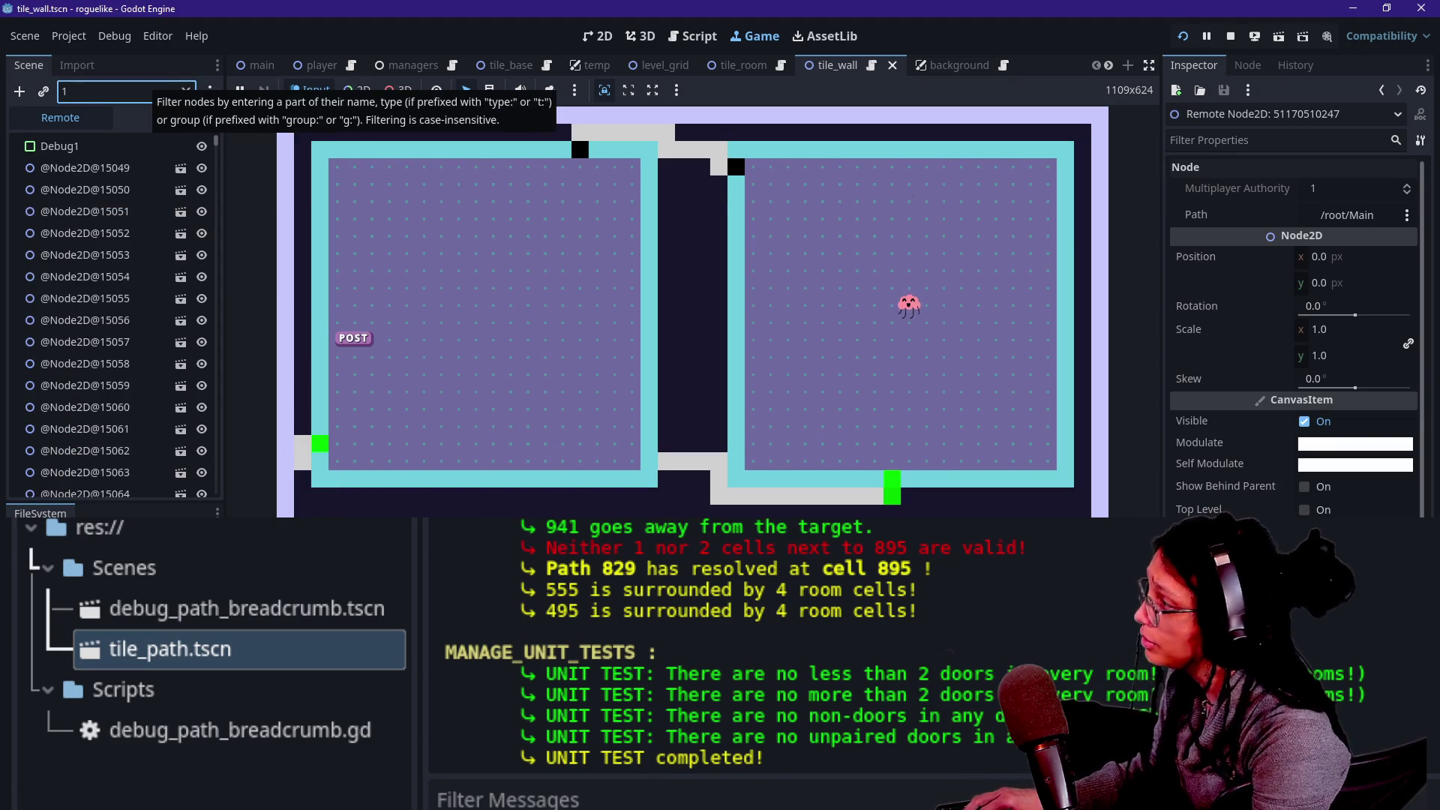
type("7212")
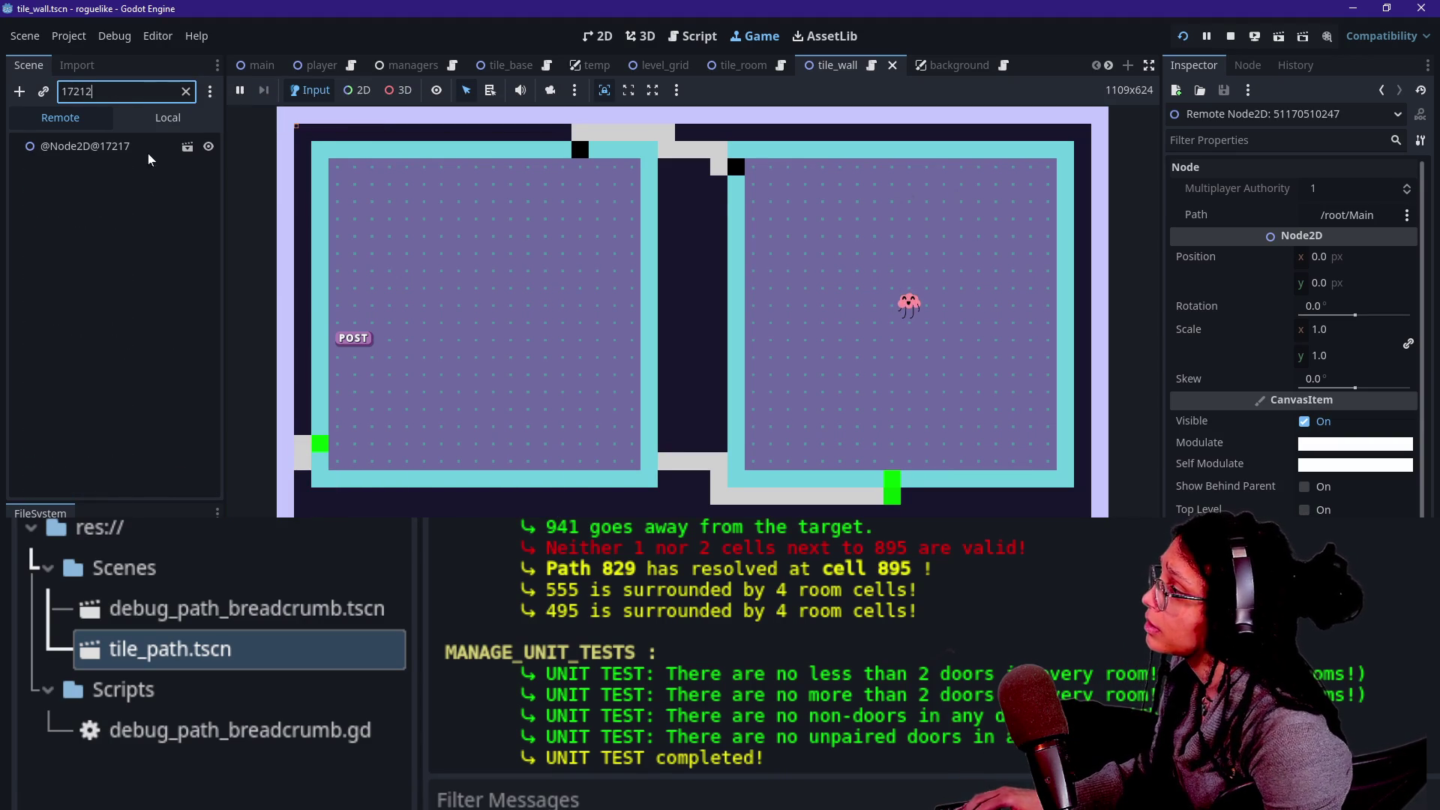
left_click(122, 153)
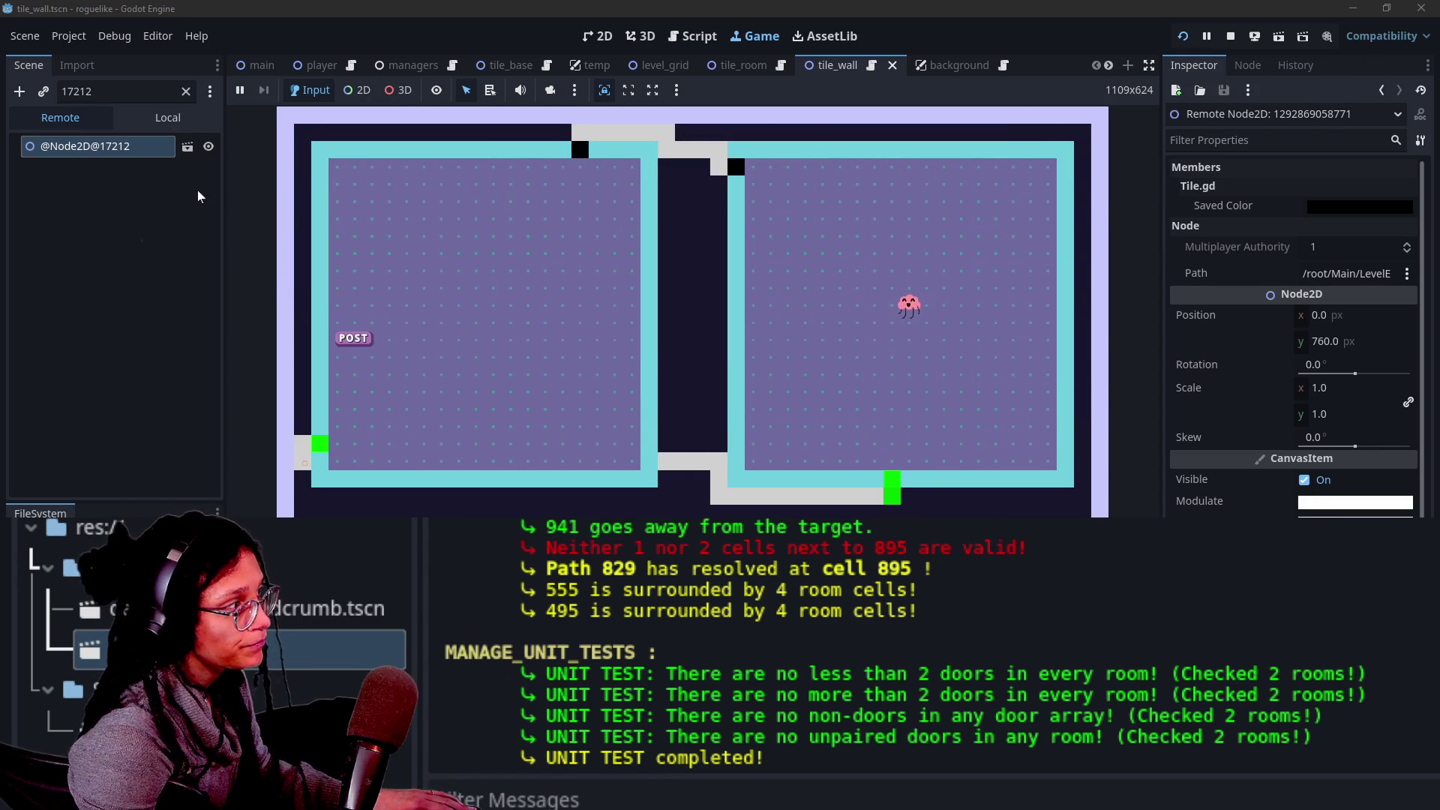
left_click(188, 147)
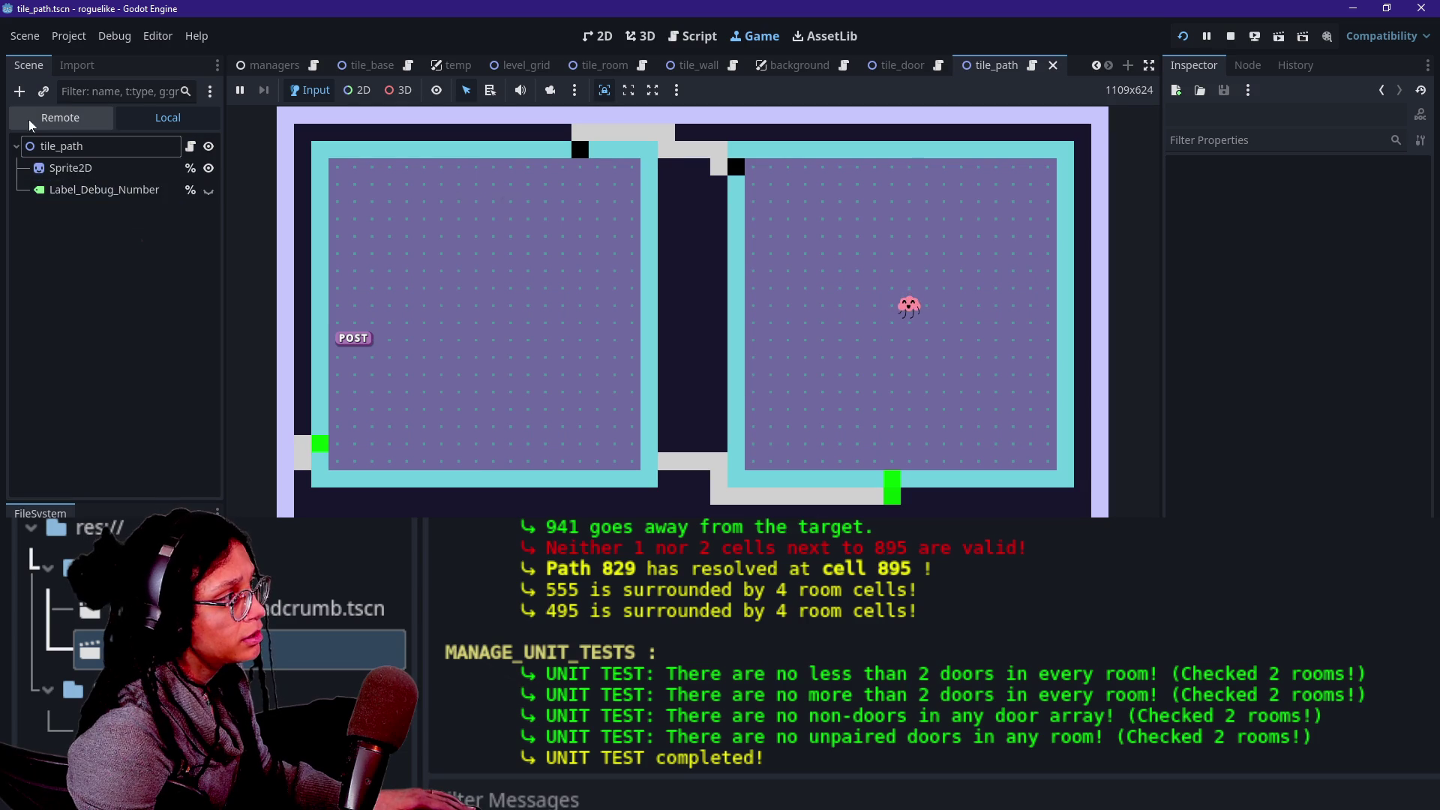
left_click(72, 124)
left_click(120, 91)
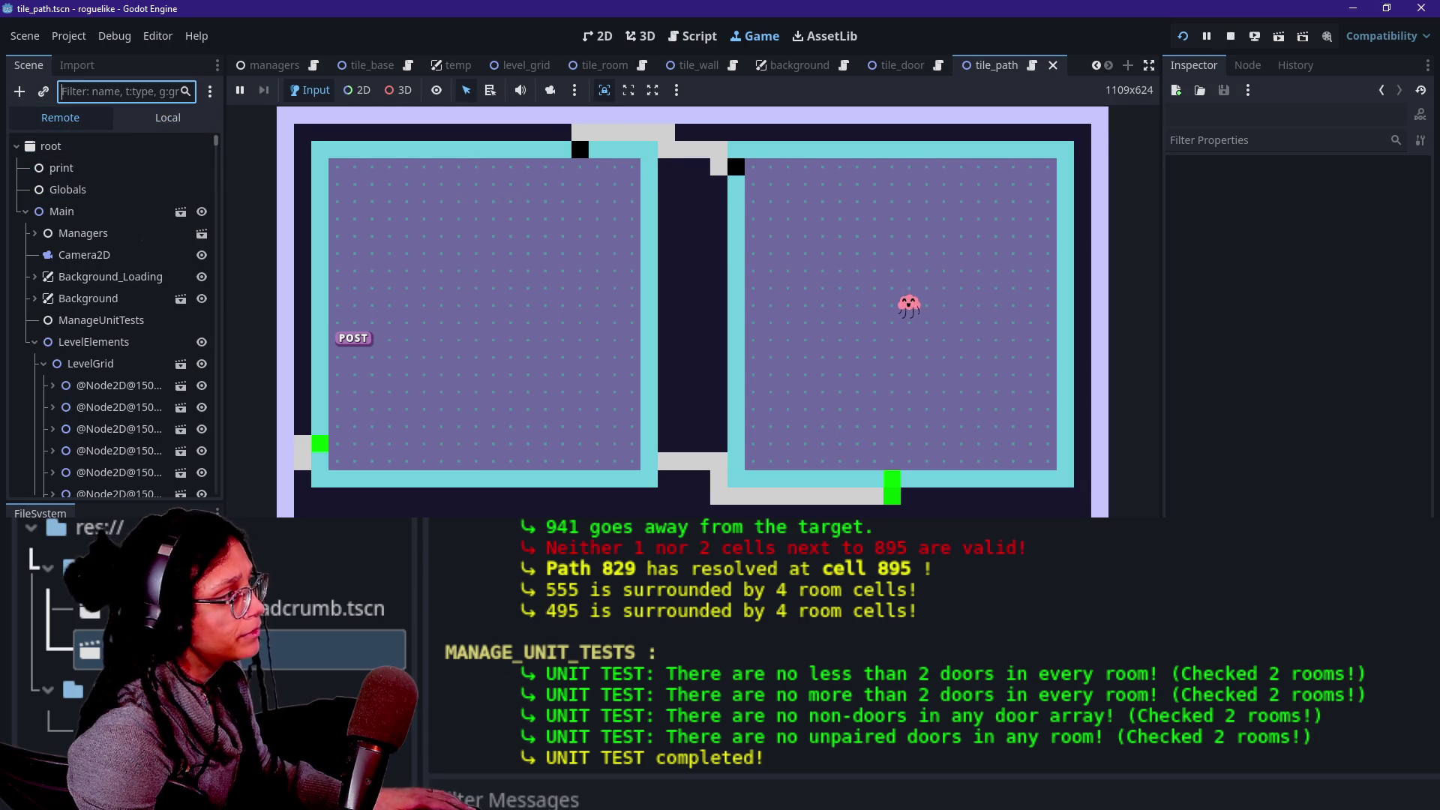
type("18")
type("71")
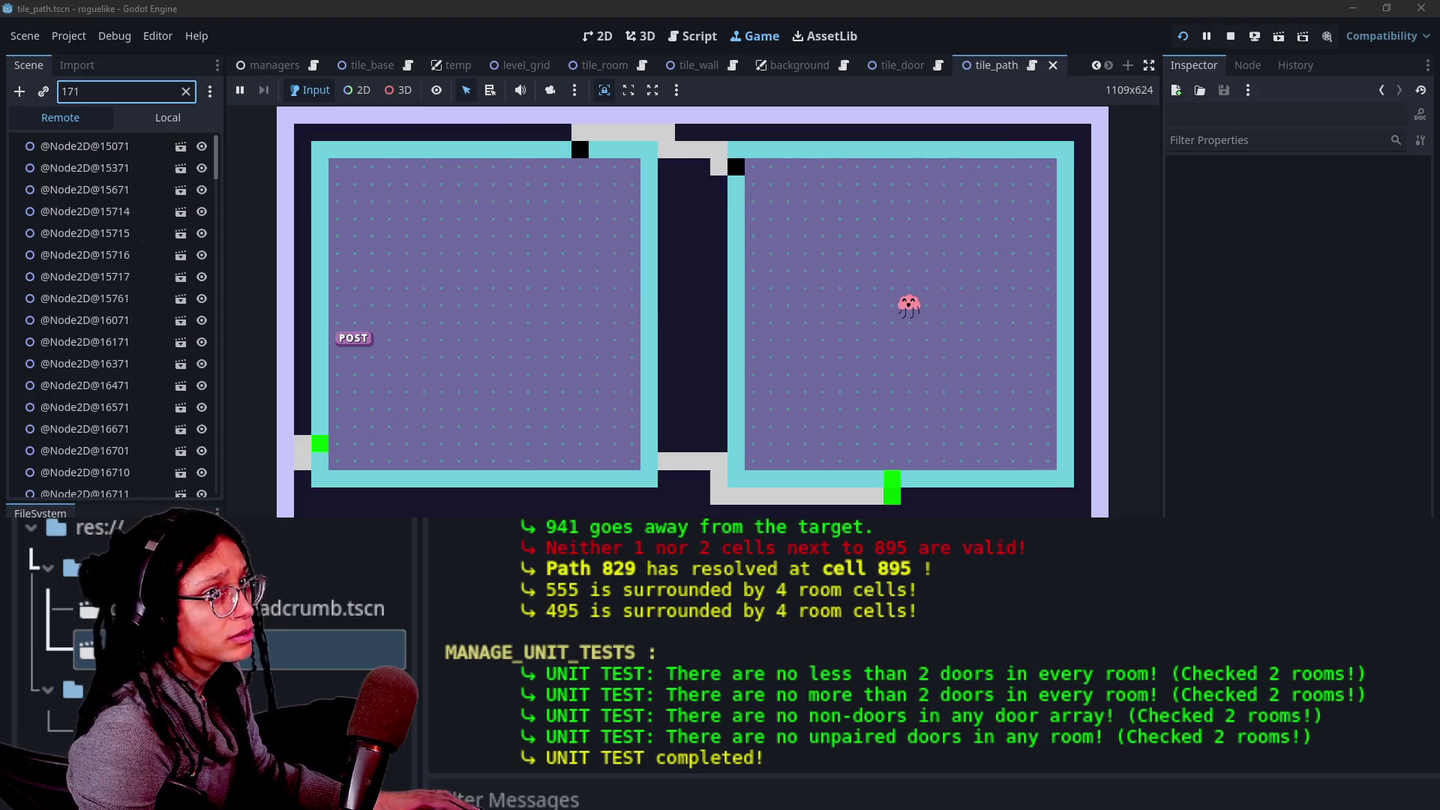
mouse_move(685, 471)
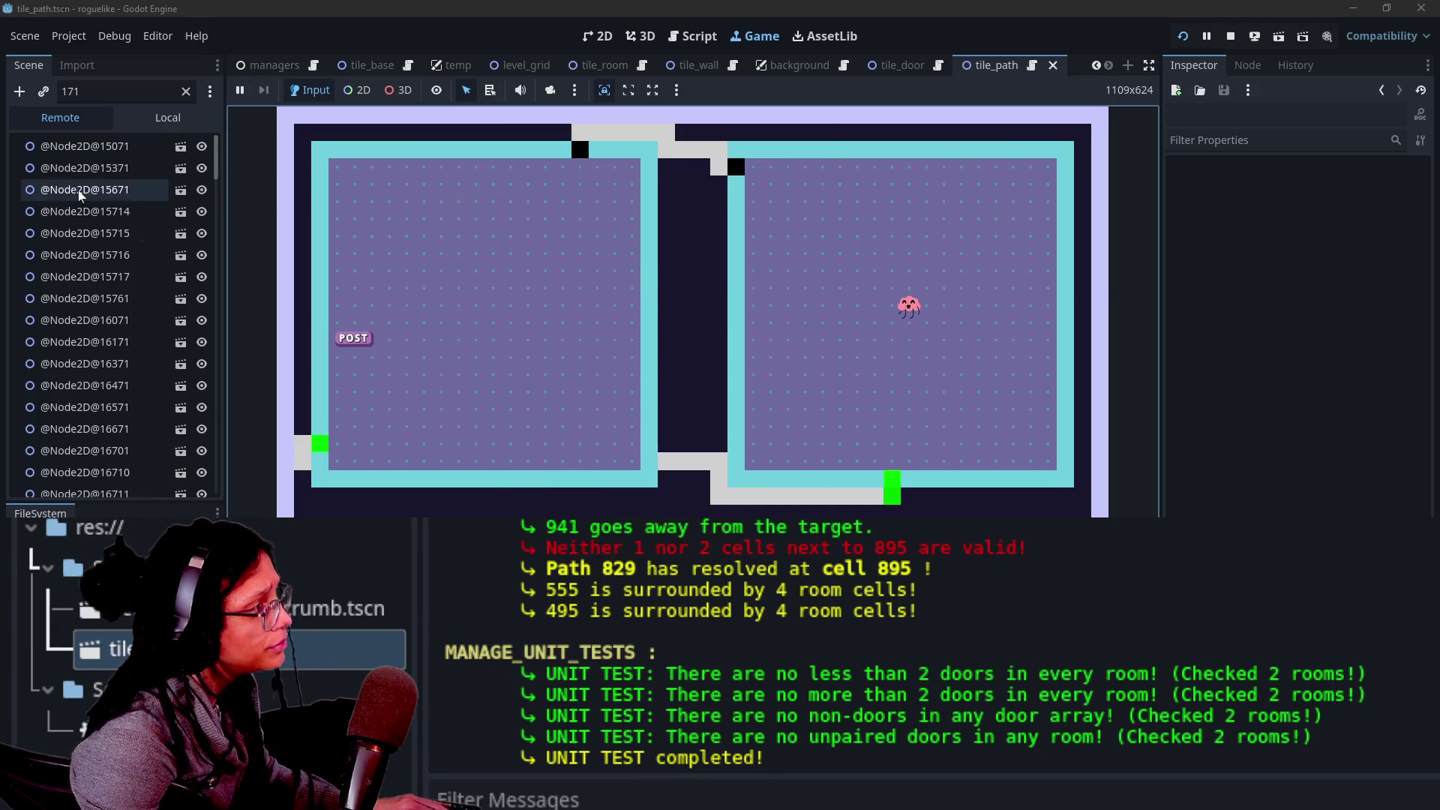
left_click(196, 91)
type("226")
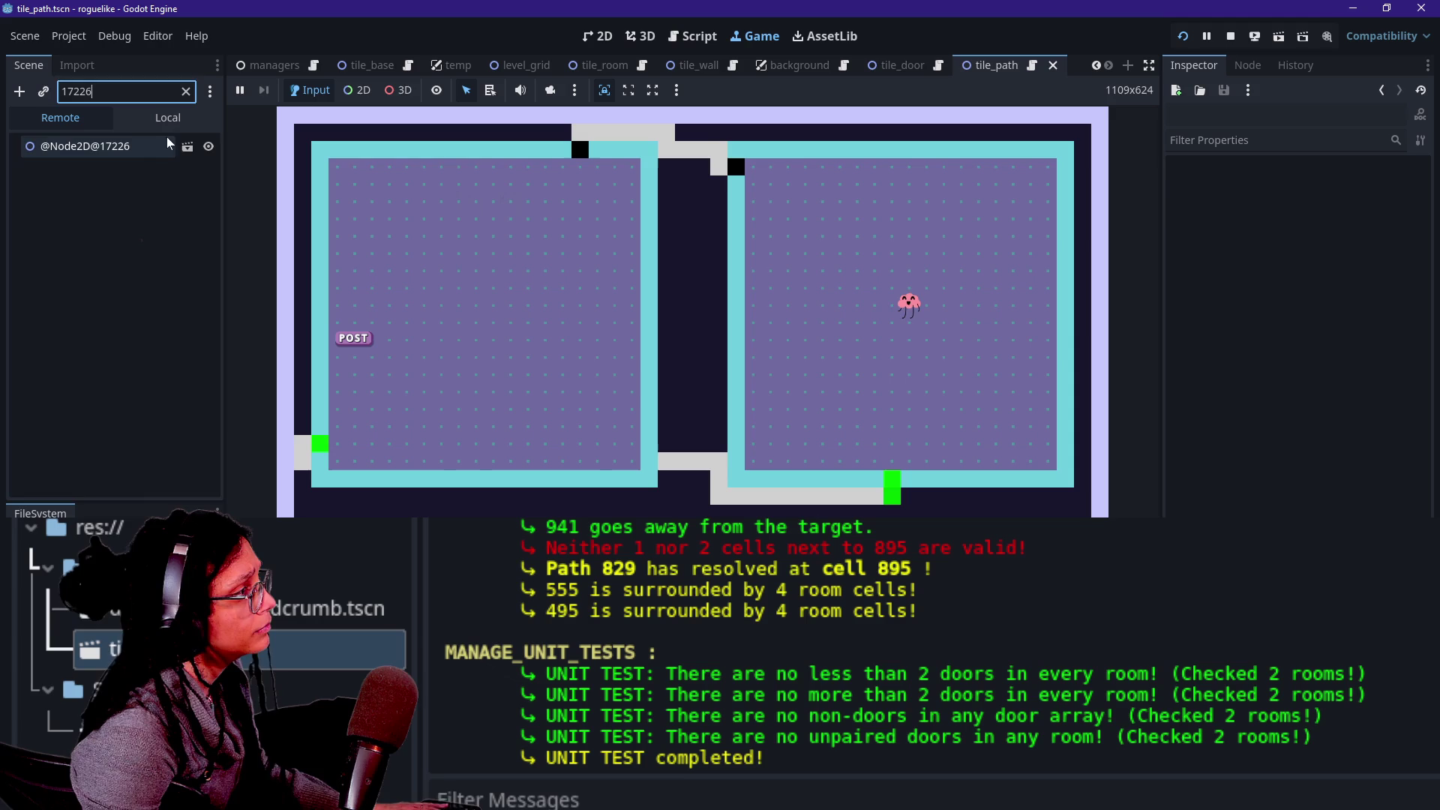
left_click(123, 150)
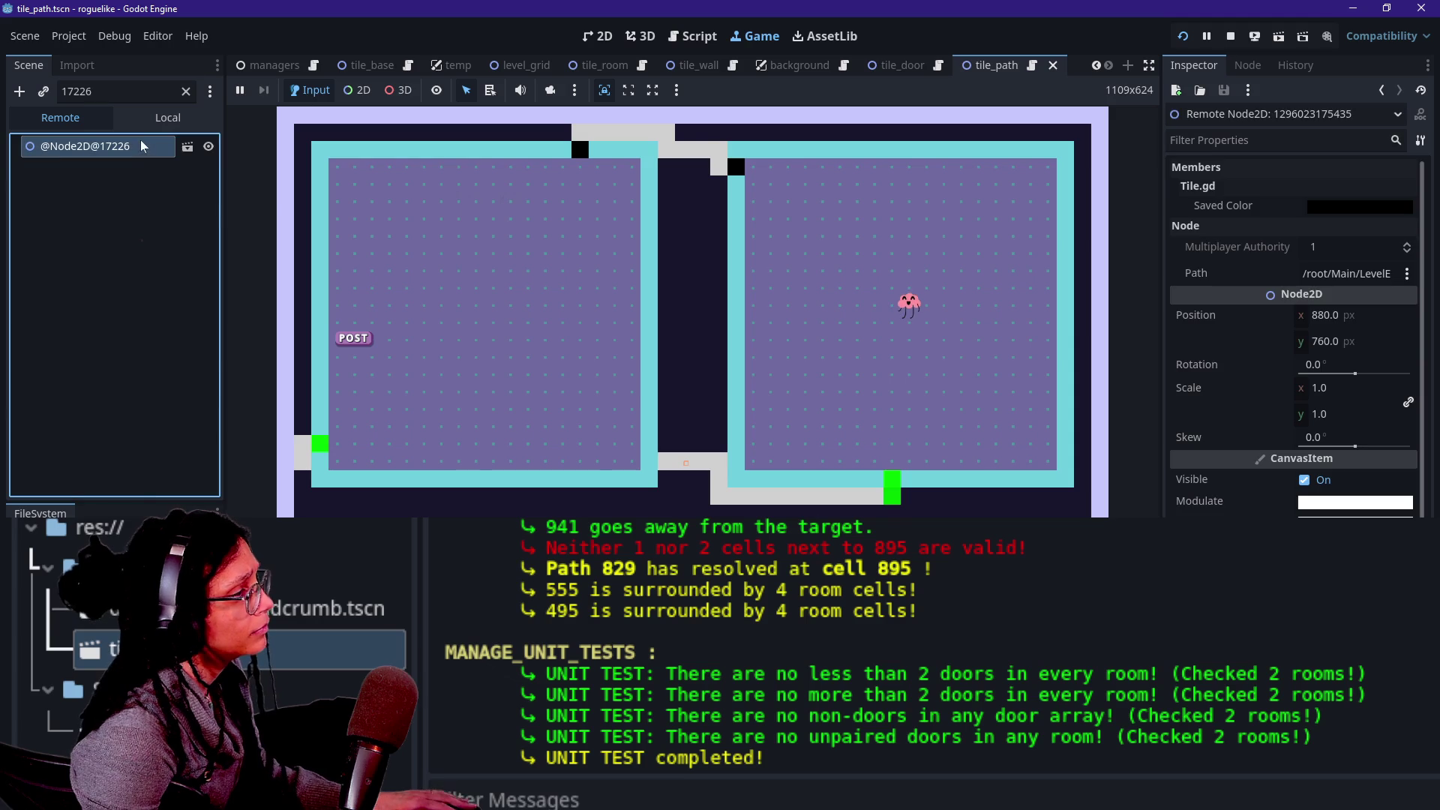
Clear the filter, select the tile's Sprite2D child and expand its gradient texture.
left_click(185, 91)
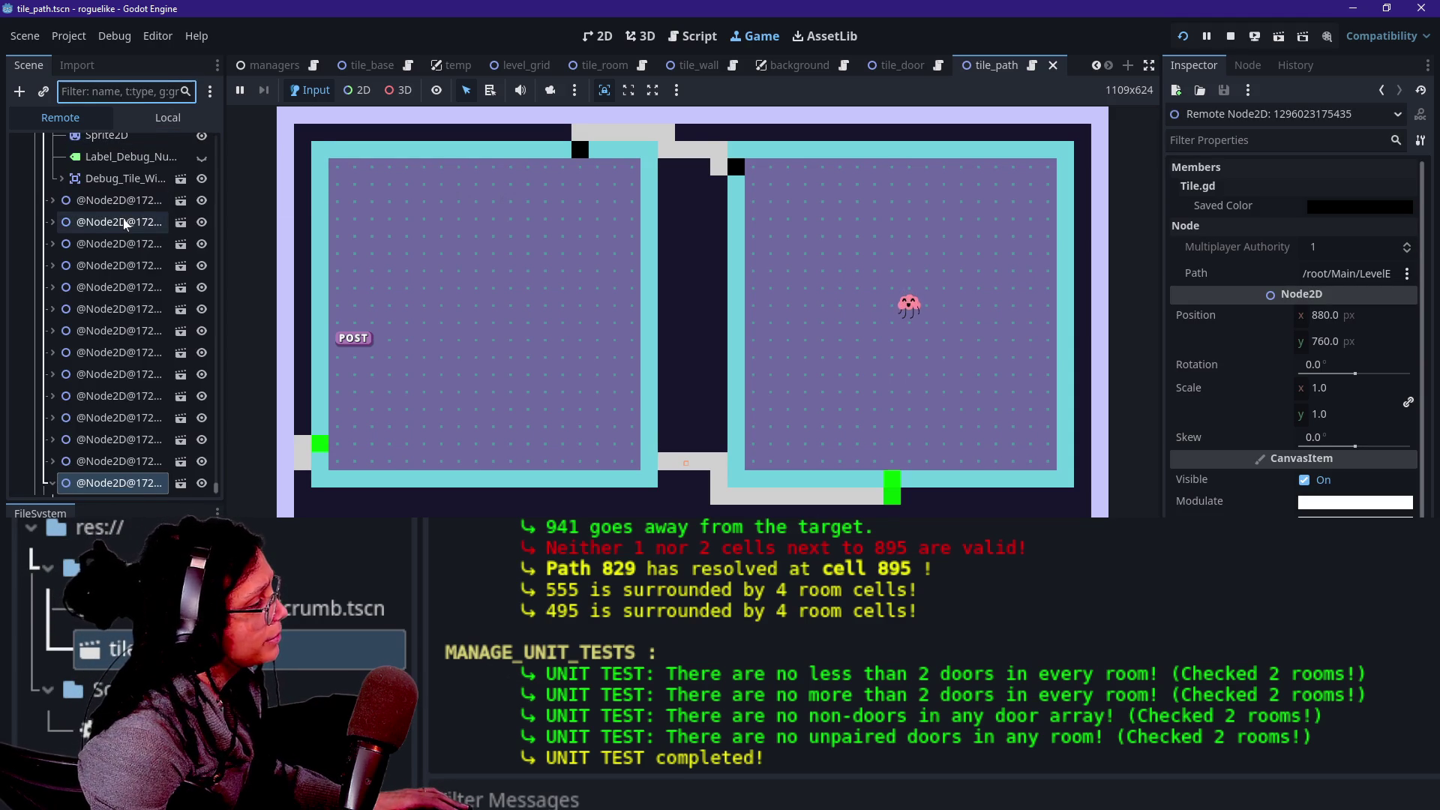
left_click(94, 416)
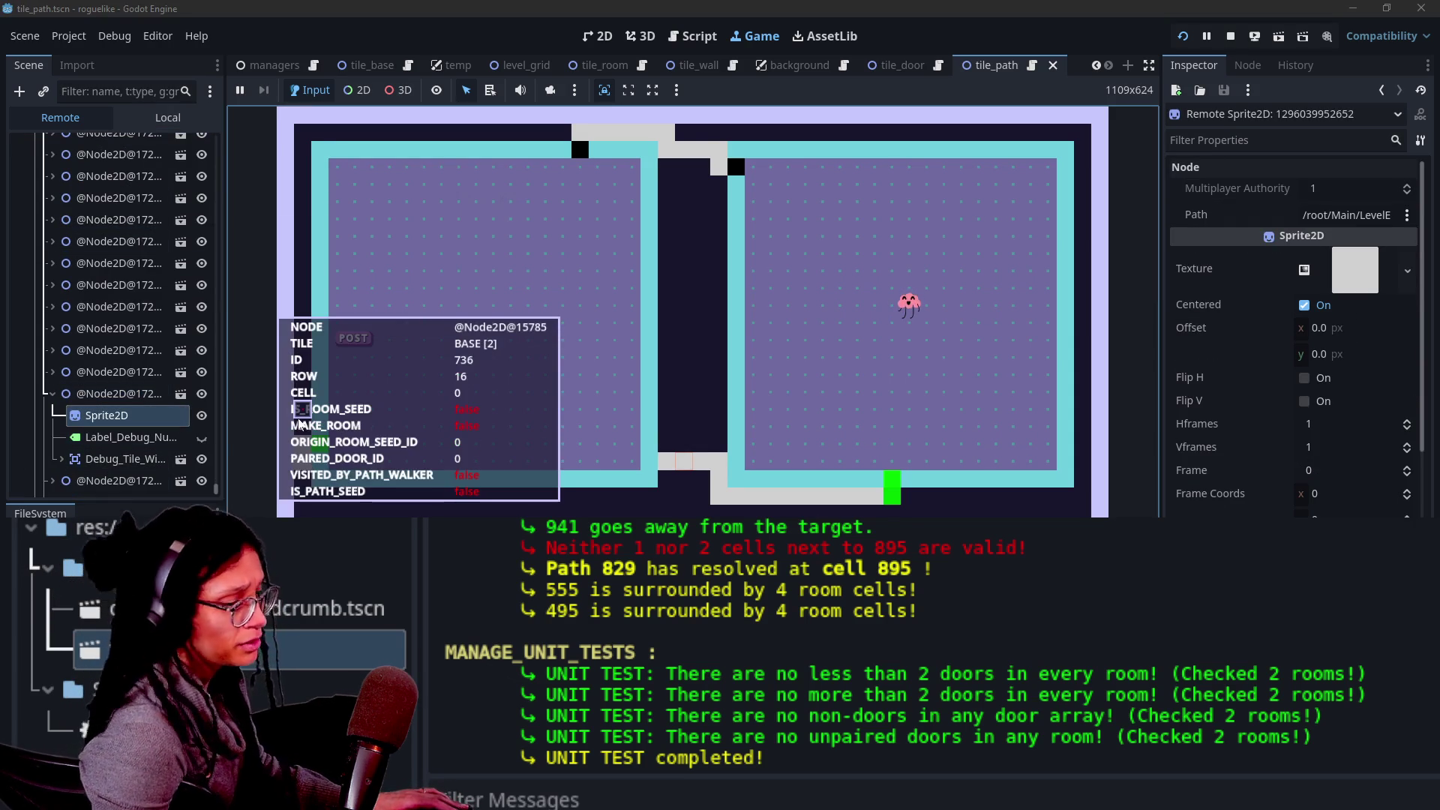
mouse_move(299, 423)
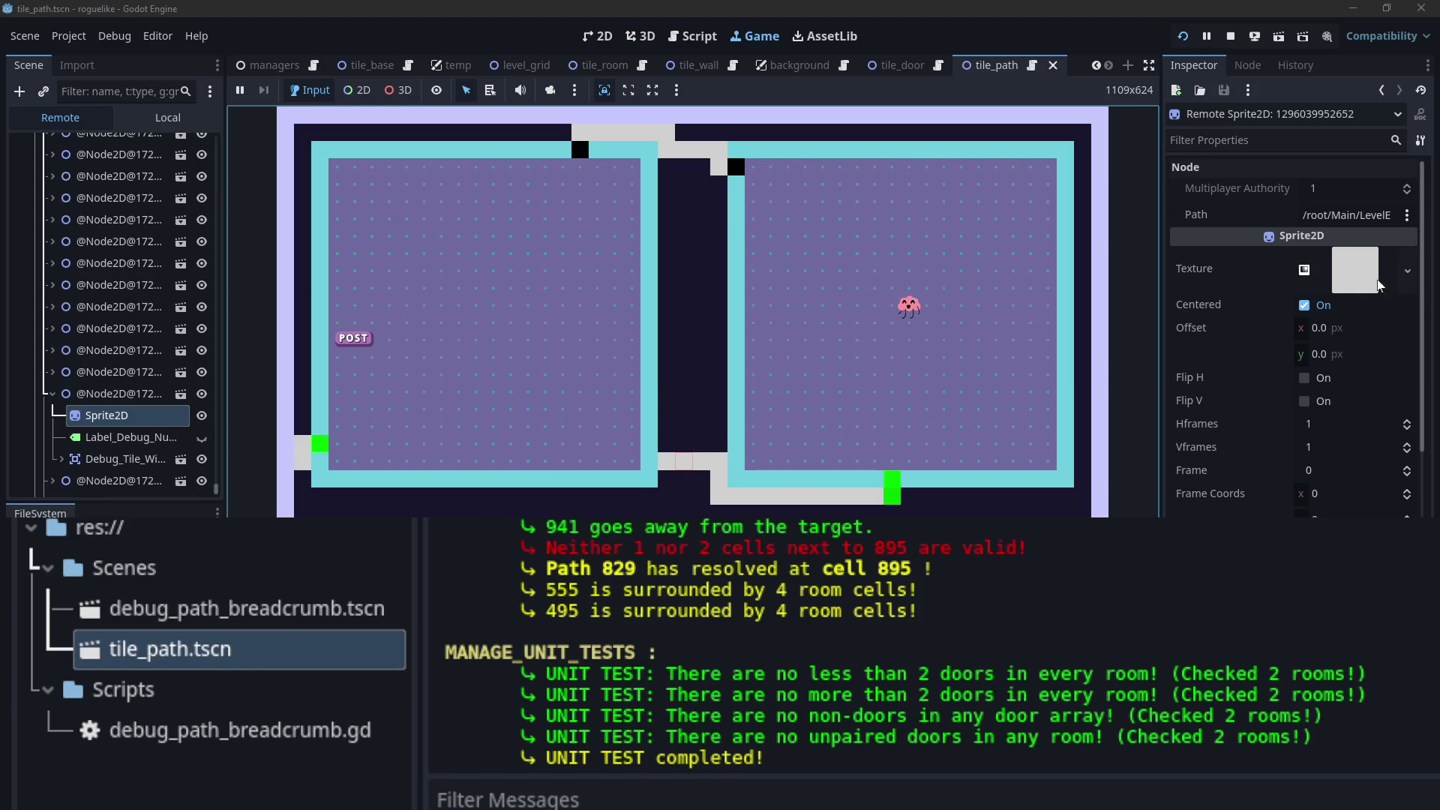
left_click(1350, 270)
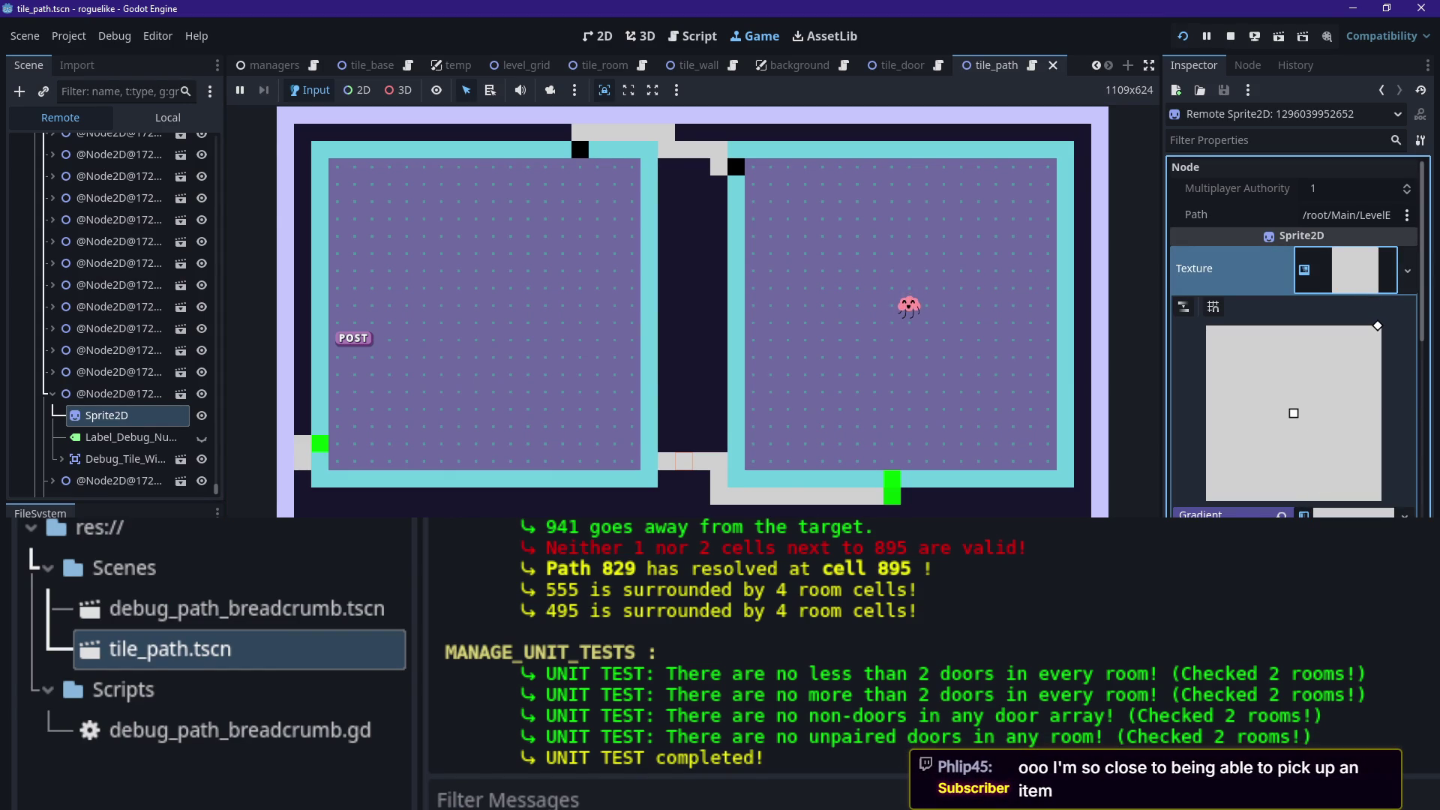
Recolour the gradient point to white (ffffff) and stop the game with F8.
left_click(1353, 514)
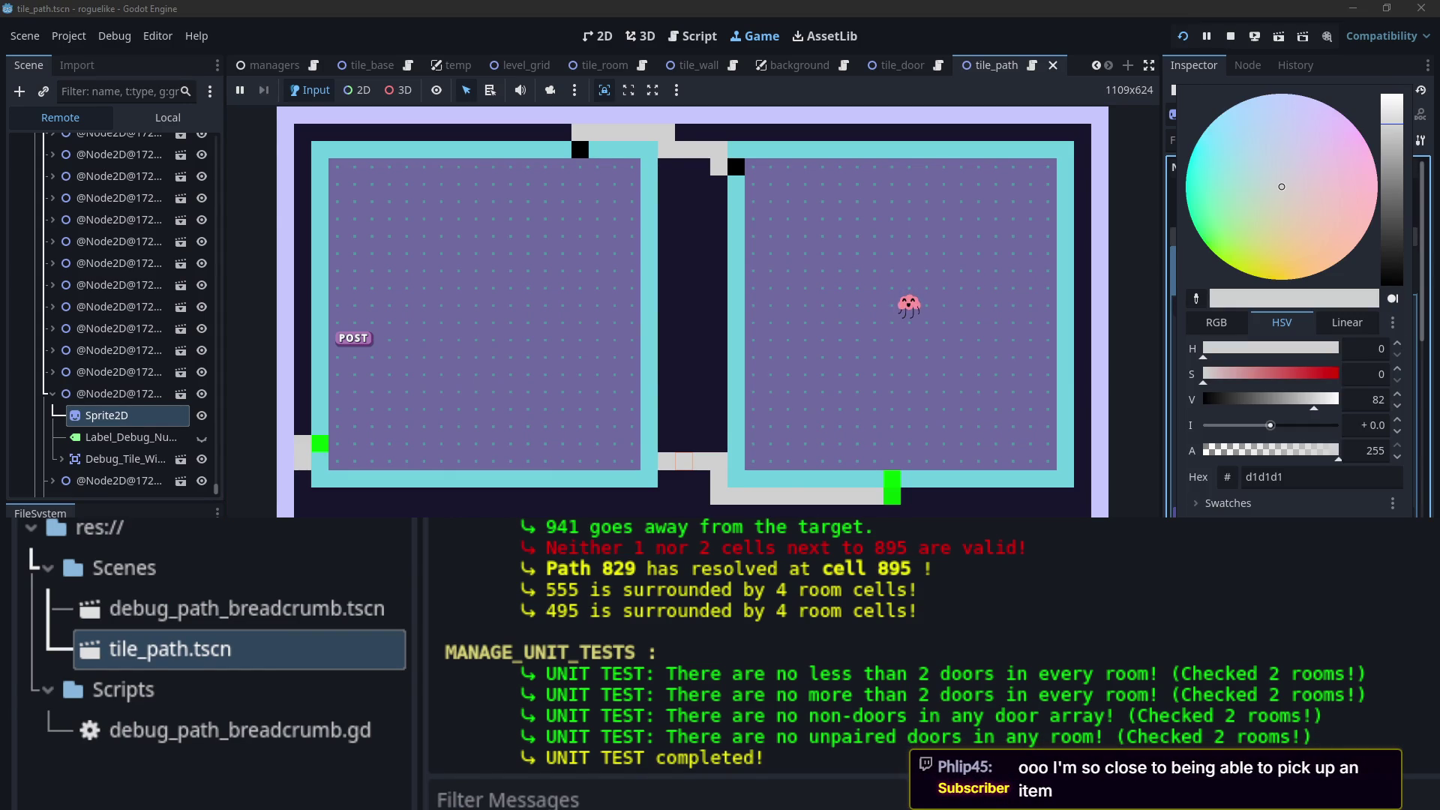
mouse_move(1384, 131)
left_mouse_down()
mouse_move(1384, 289)
mouse_move(1384, 86)
mouse_move(1384, 135)
mouse_move(1408, 6)
left_mouse_up()
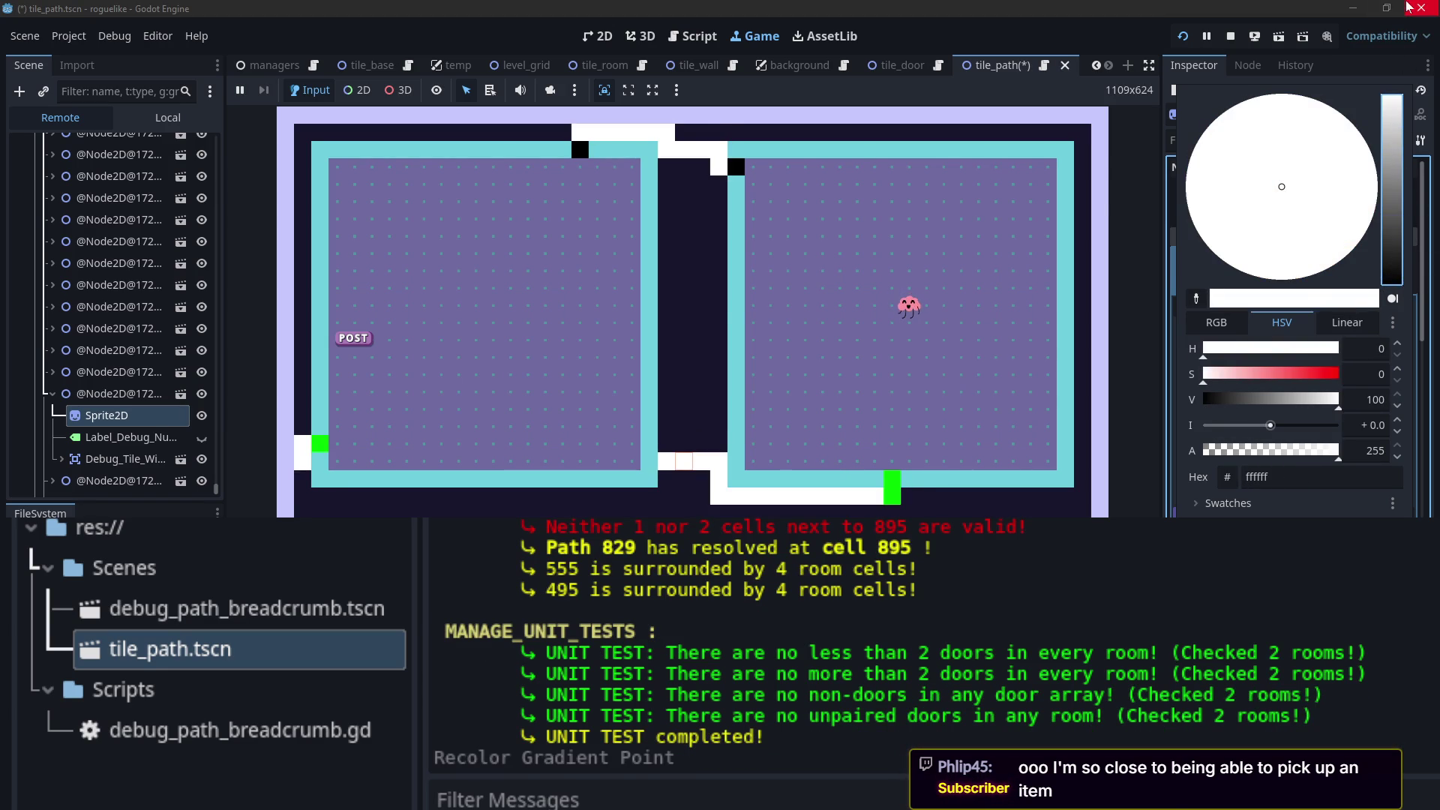
key("Escape")
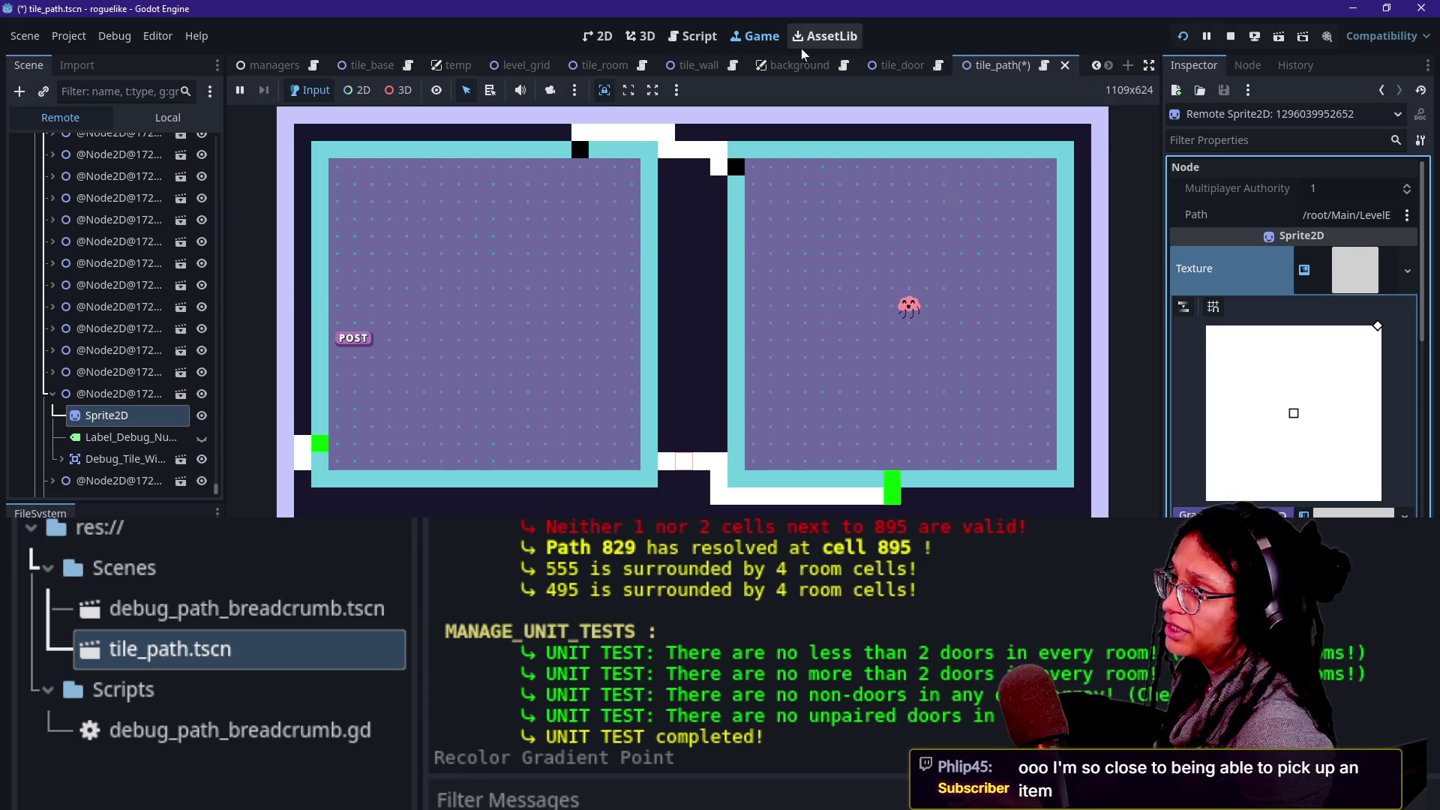
key("F8")
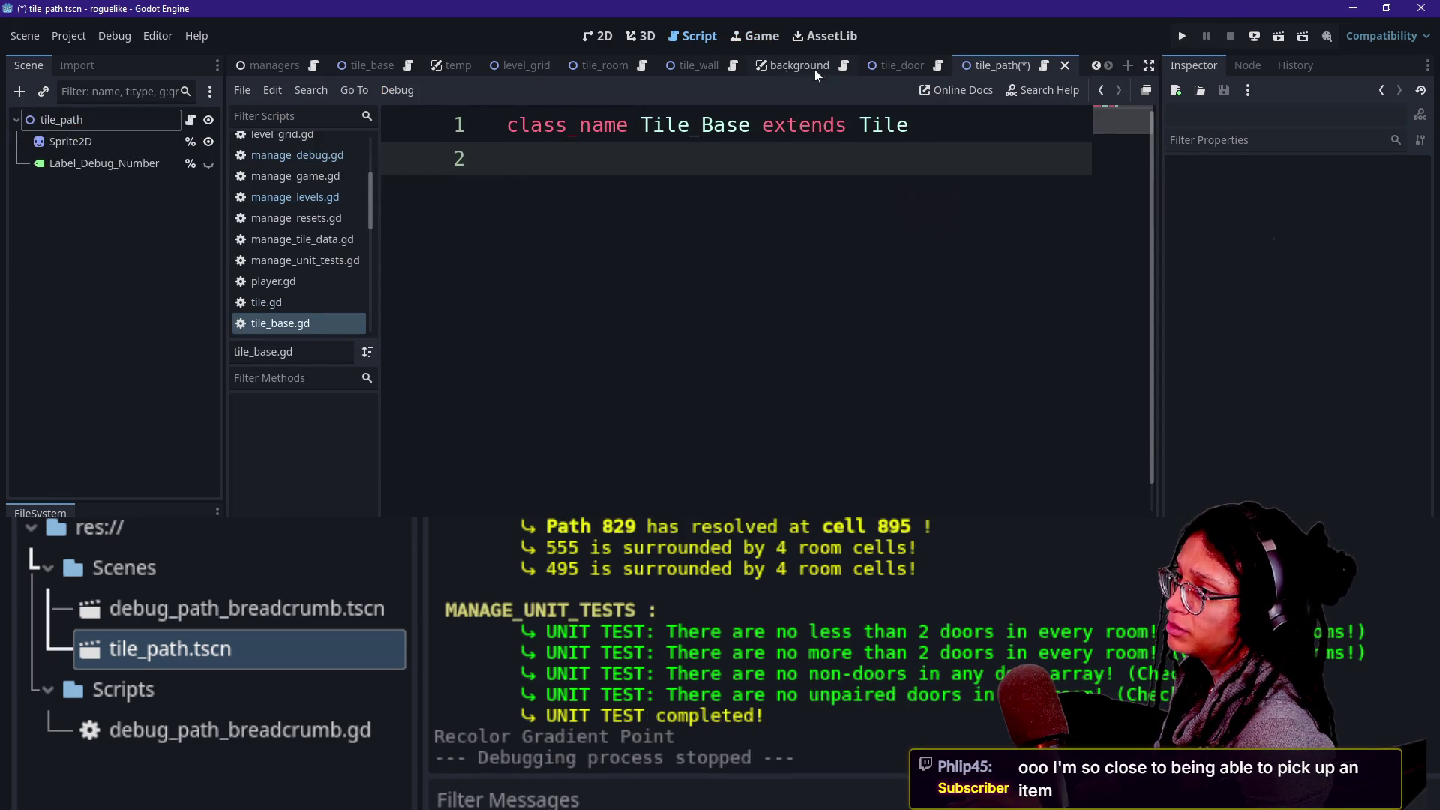